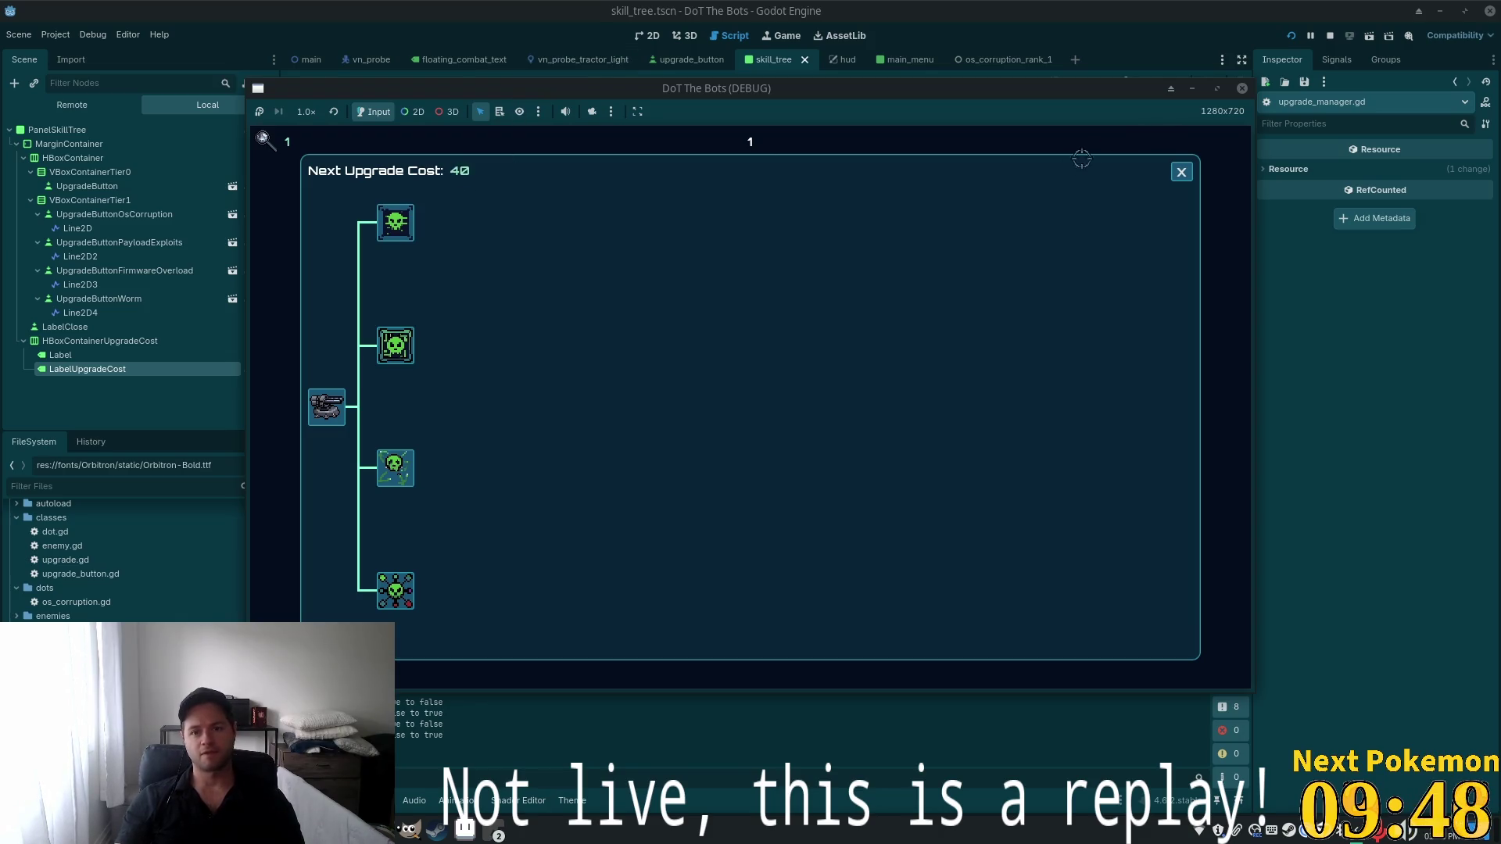
Close the skill tree panel and stop the running game to return to the editor
left_click(1179, 173)
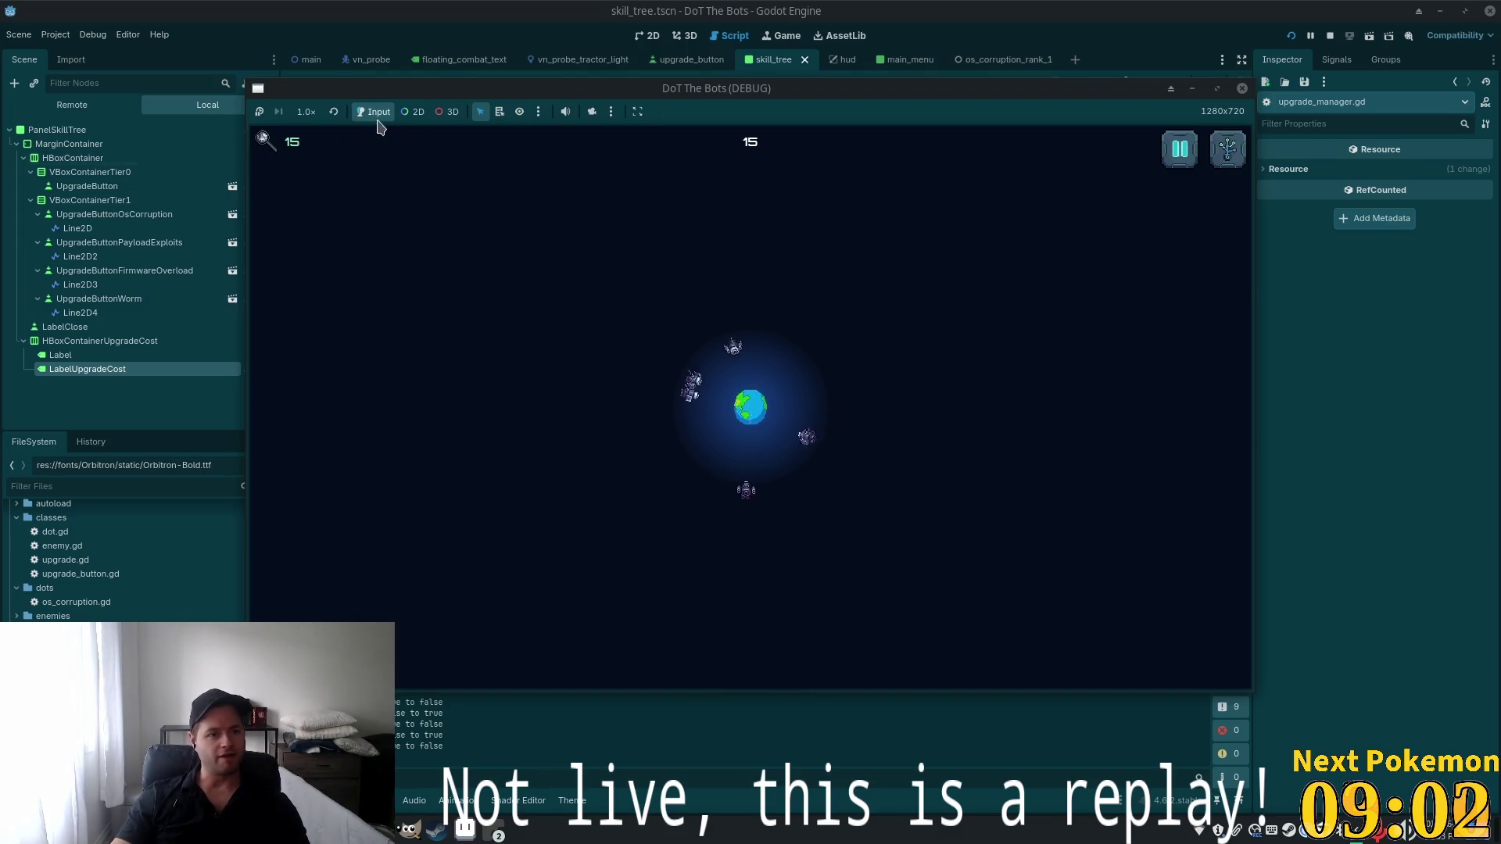
key("F8")
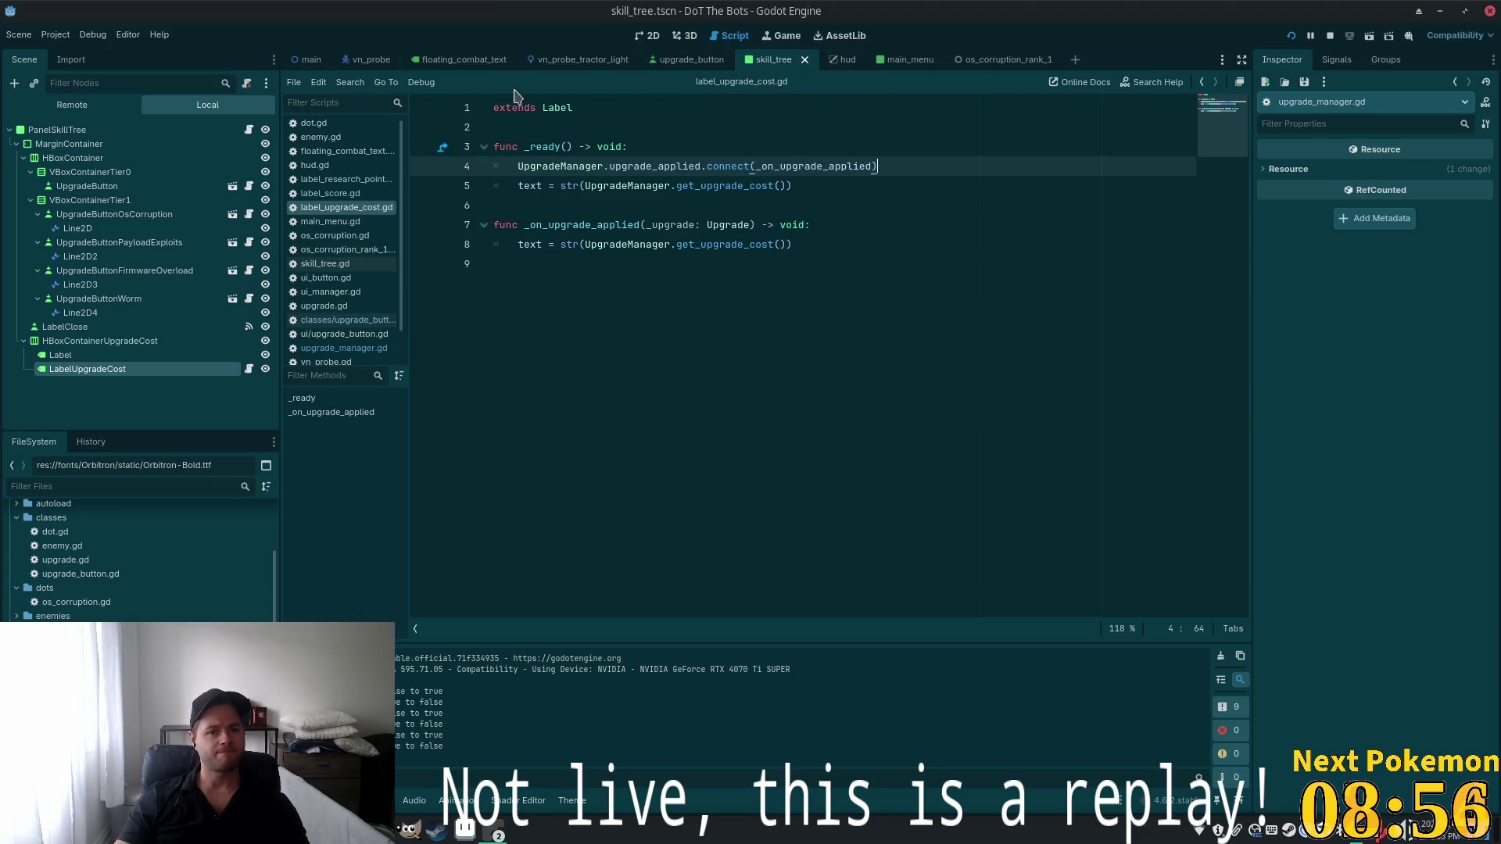
left_click(60, 357)
Add a Sprite2D child node under HBoxContainerUpgradeCost in the 2D view
left_click(636, 37)
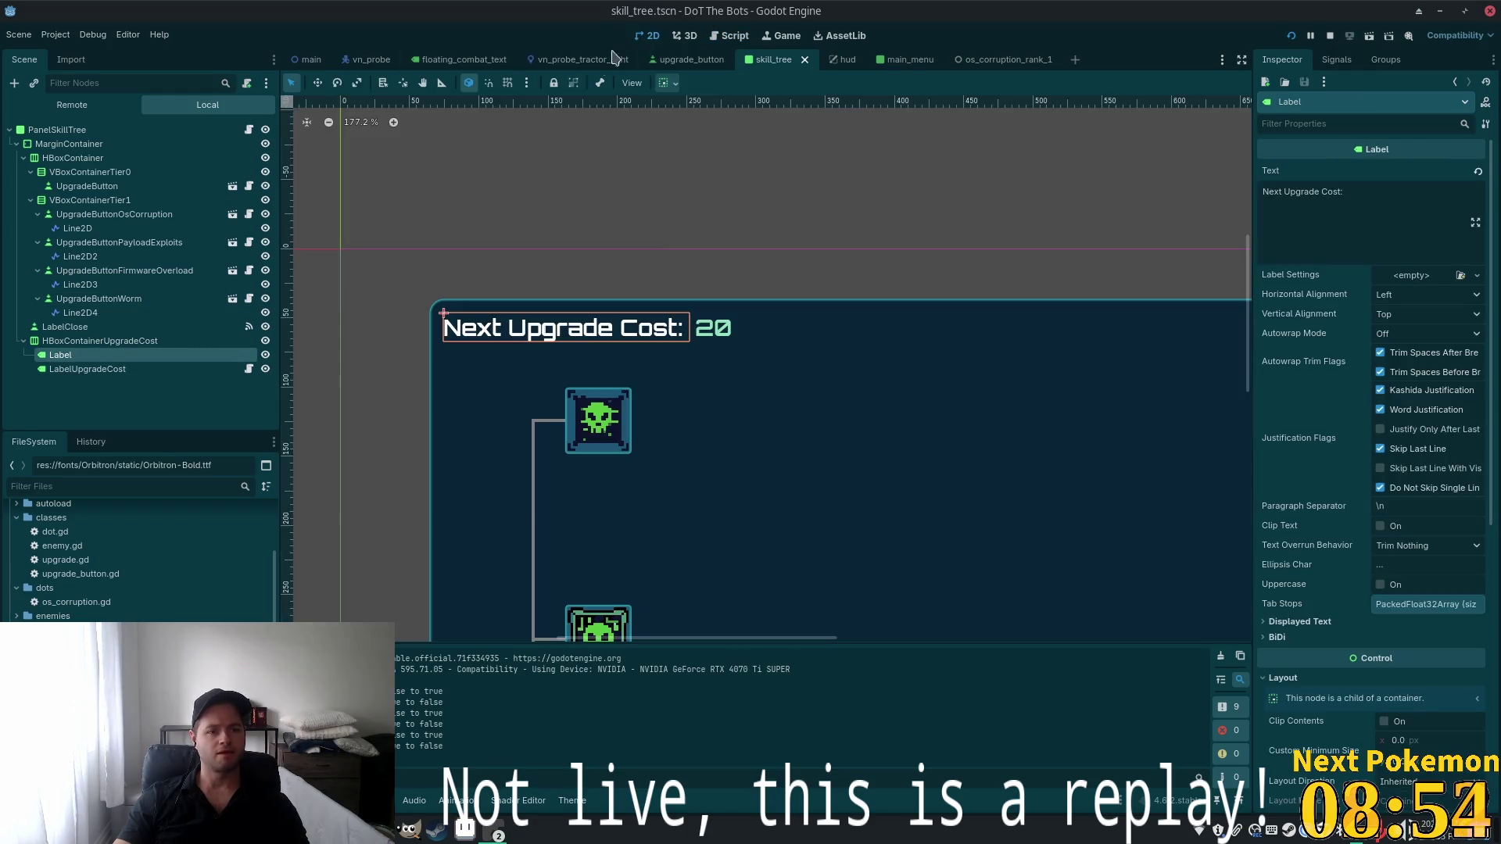
left_click(74, 377)
left_click(94, 341)
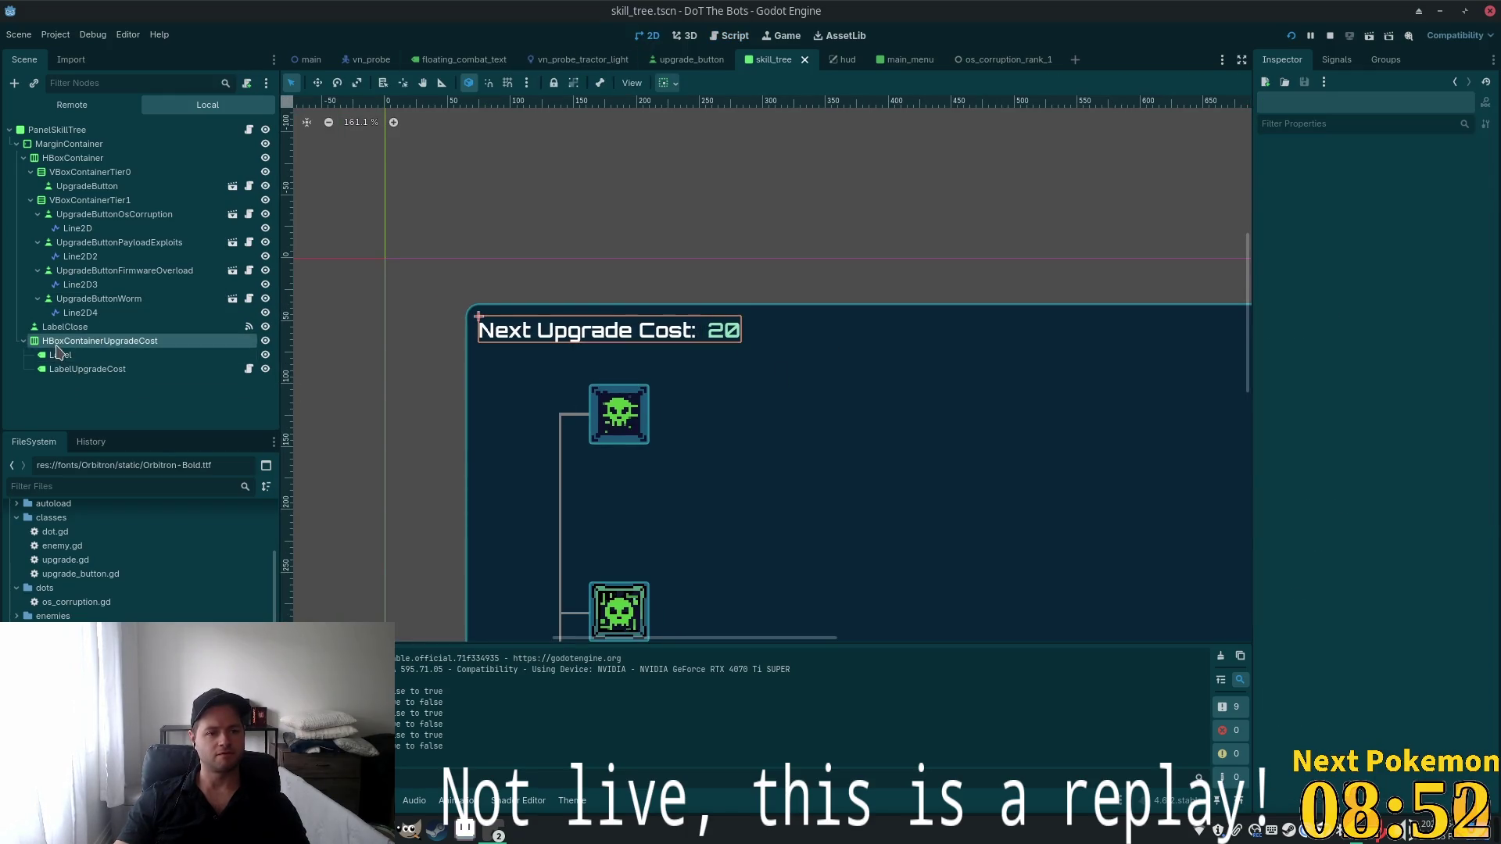
key("ctrl+a")
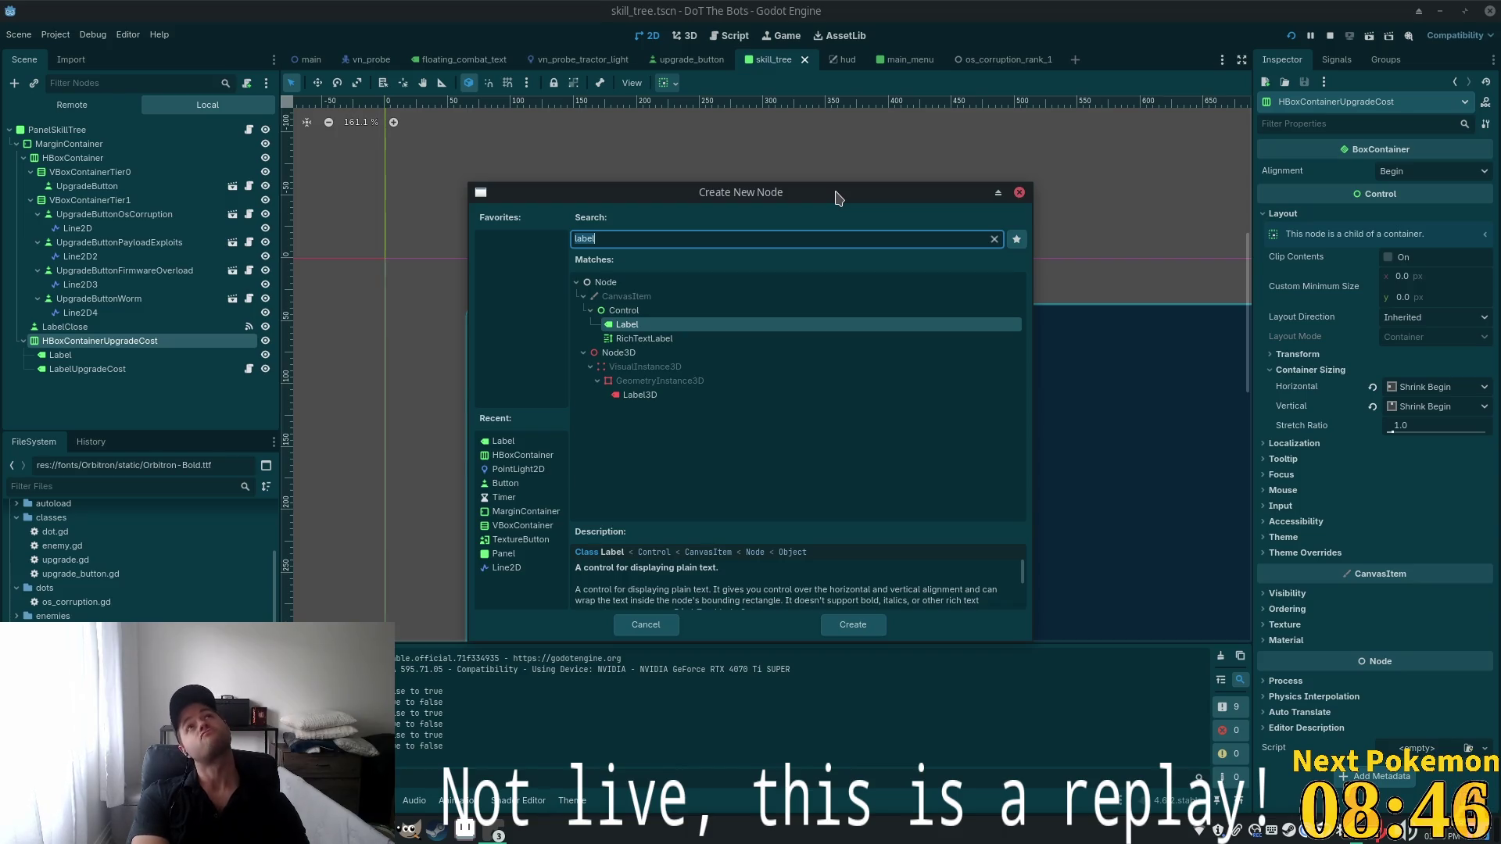
type("sprite")
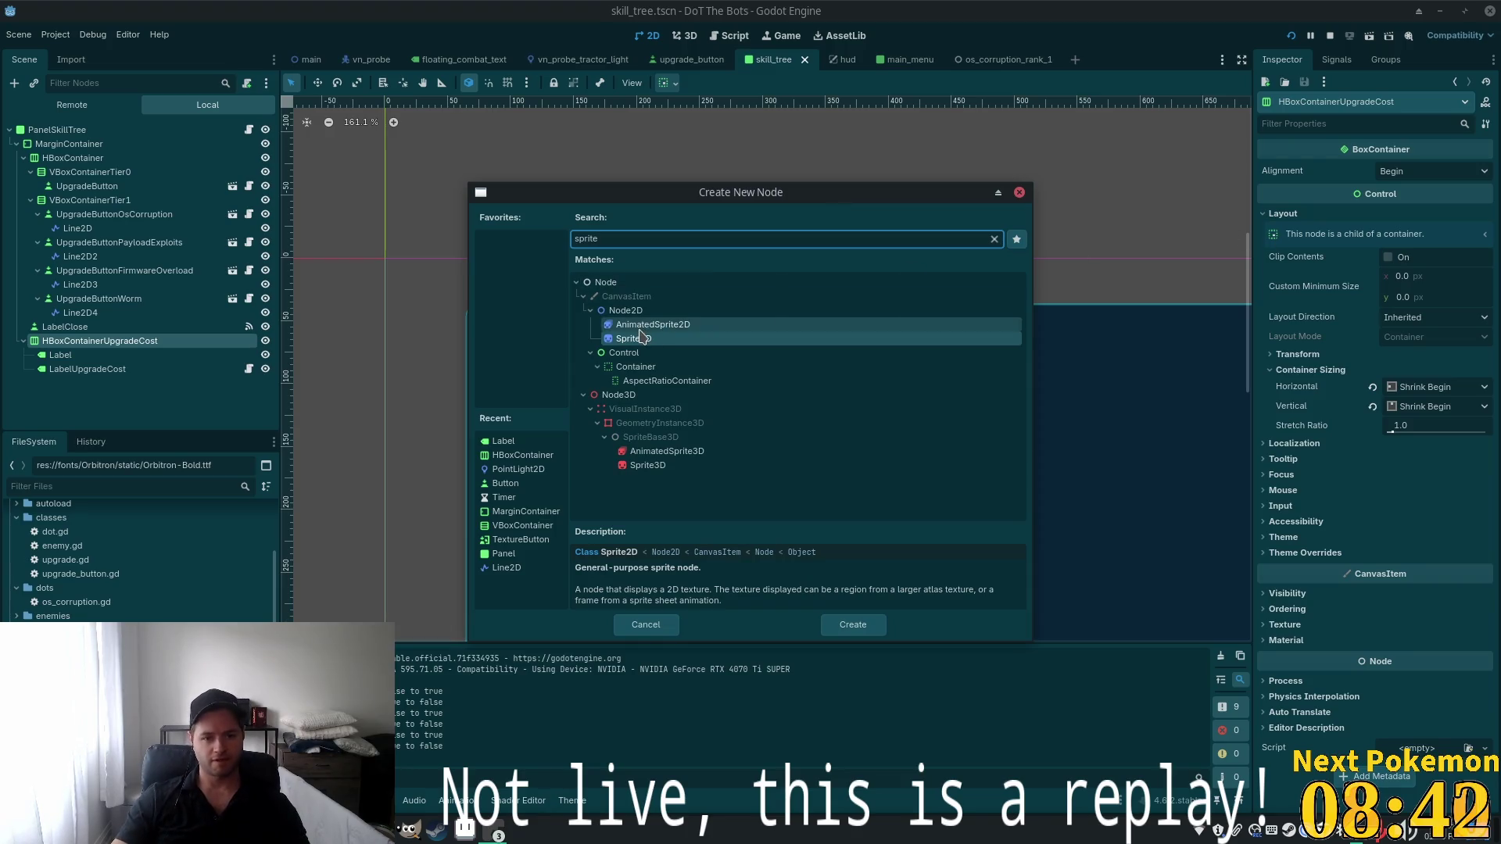
double_click(641, 339)
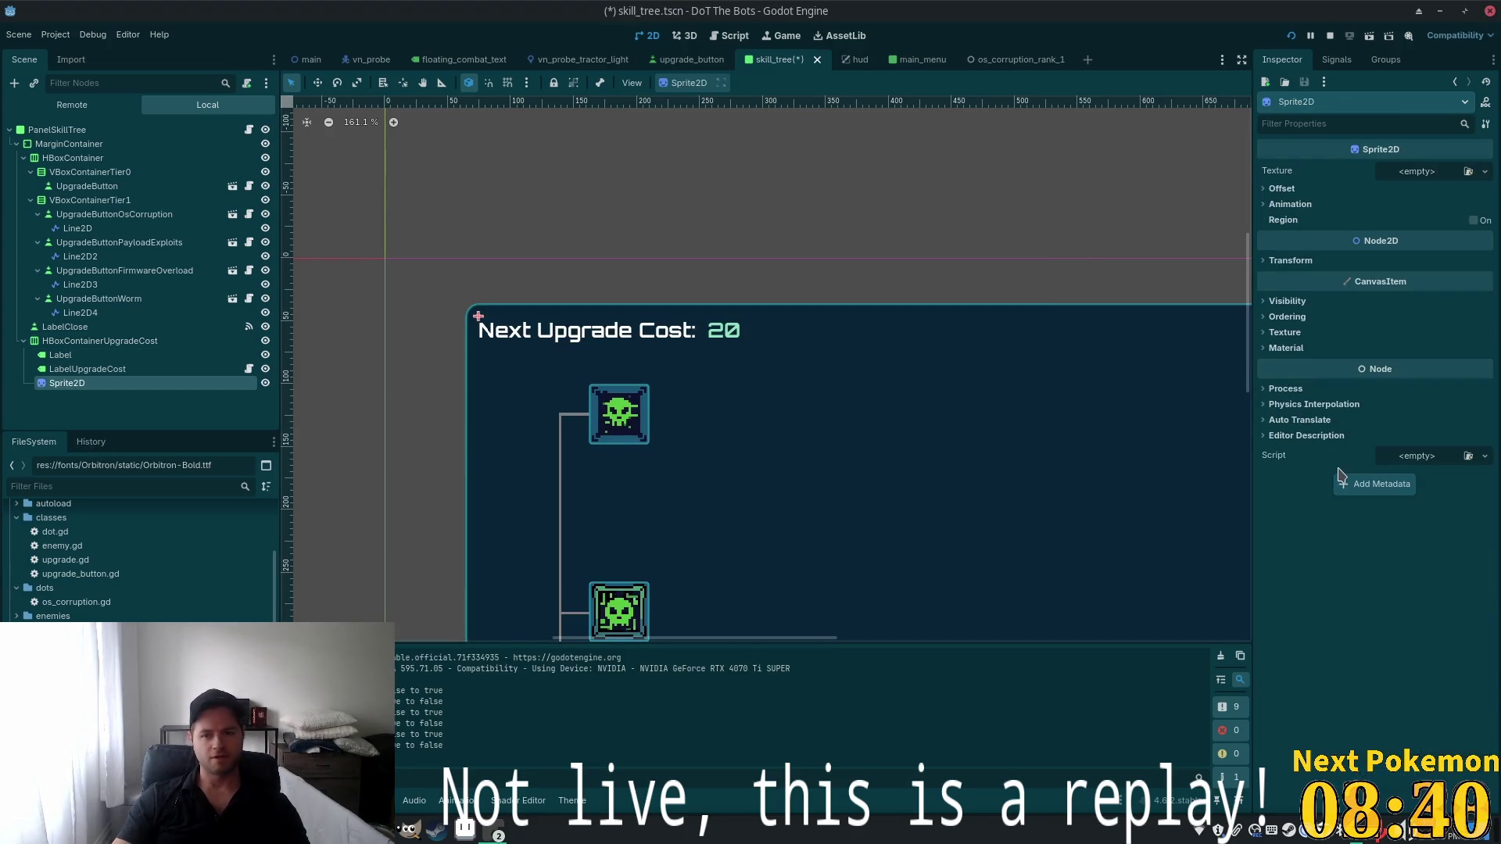
Texture the Sprite2D with research_points.png from the assets/ui folder
scroll(28, 578, "up", 3)
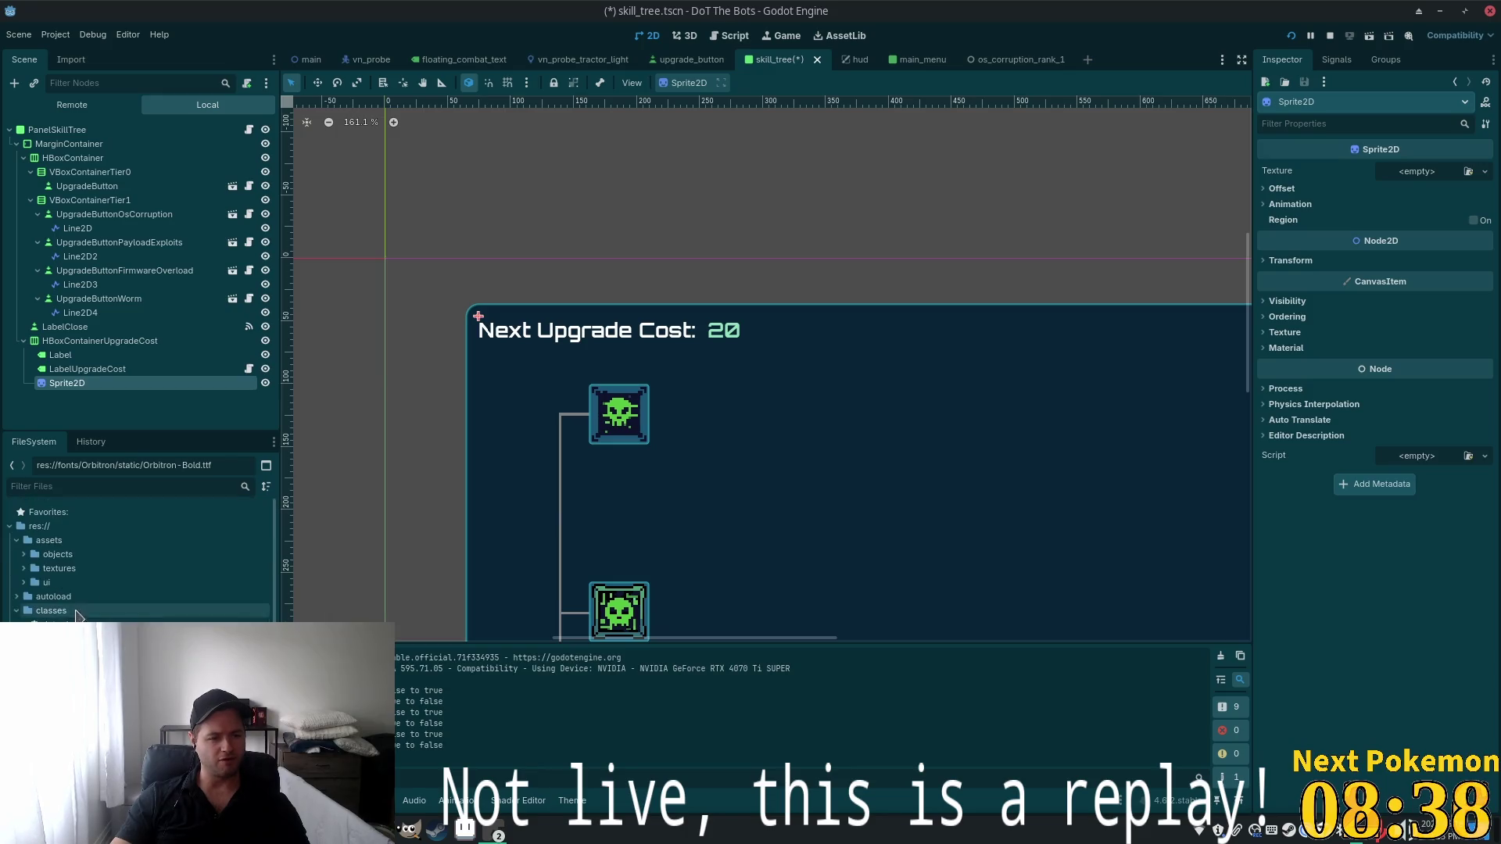
left_click(25, 583)
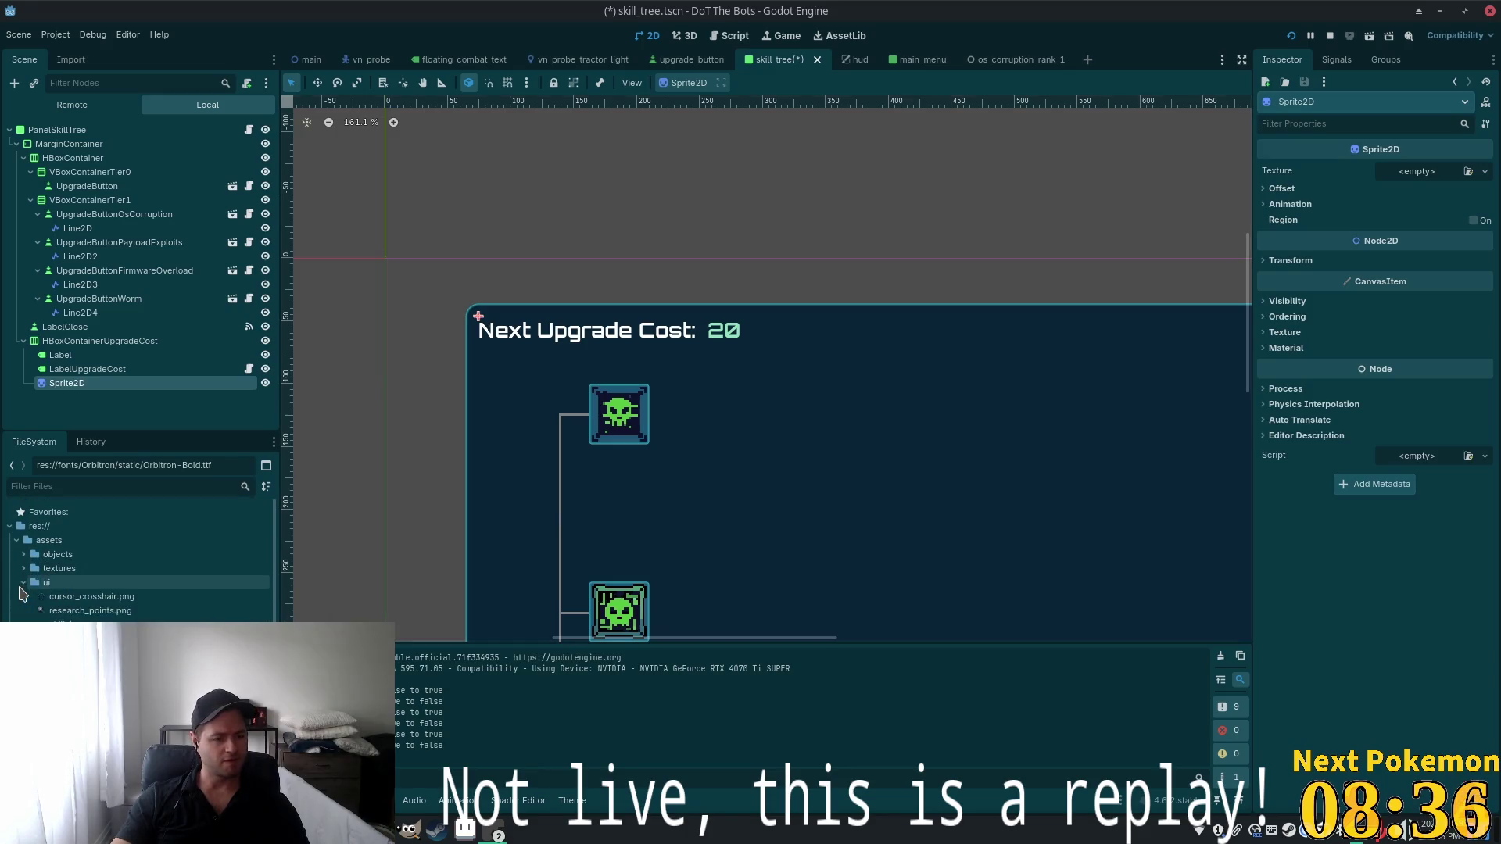
mouse_move(86, 610)
left_mouse_down()
mouse_move(1399, 219)
mouse_move(1430, 187)
mouse_move(1423, 174)
left_mouse_up()
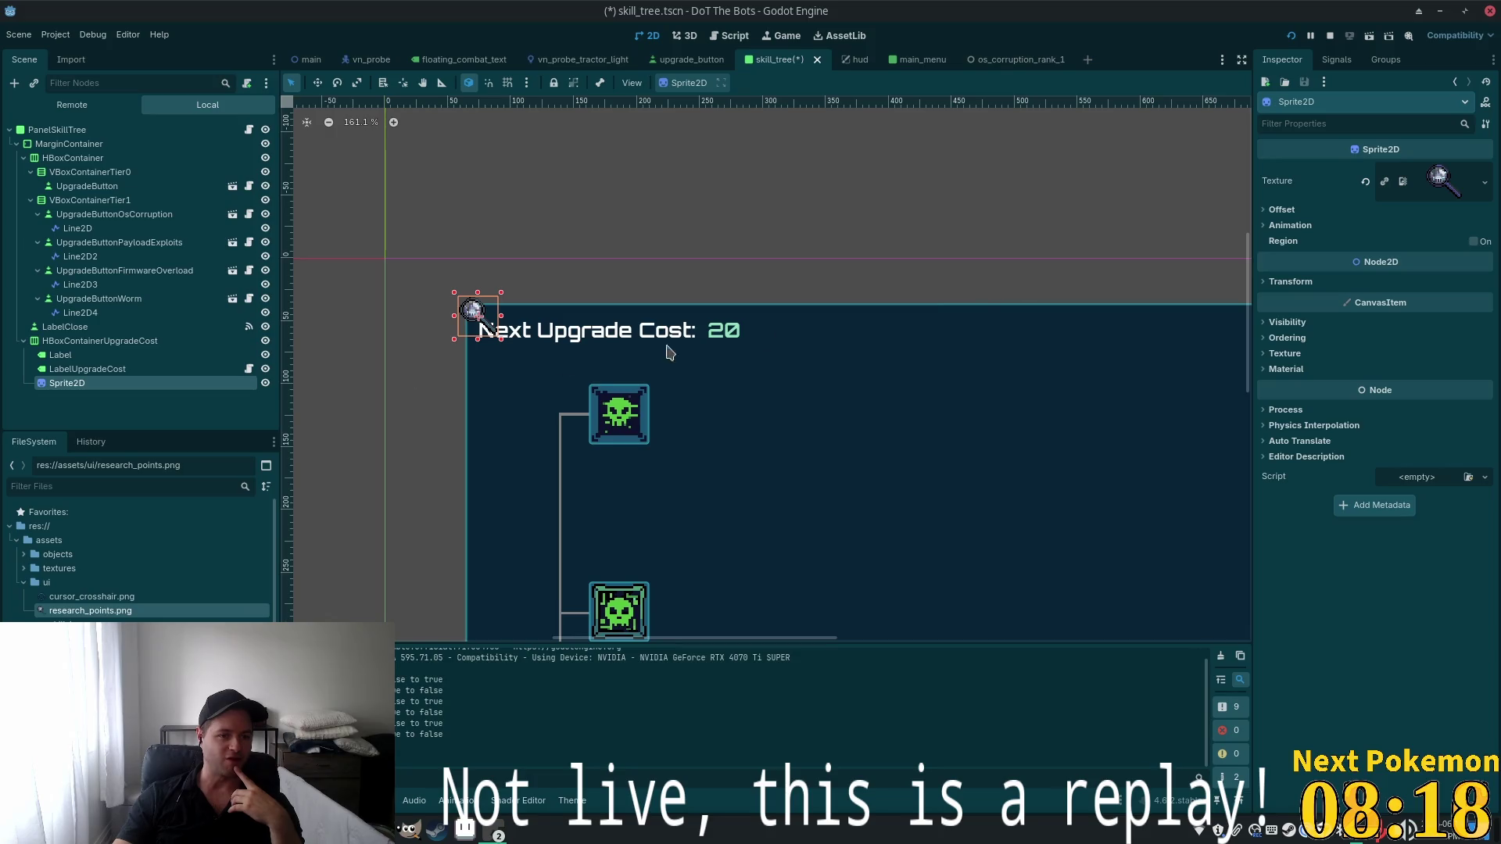
Review the cost row's child nodes and the Sprite2D's Transform settings
left_click(60, 344)
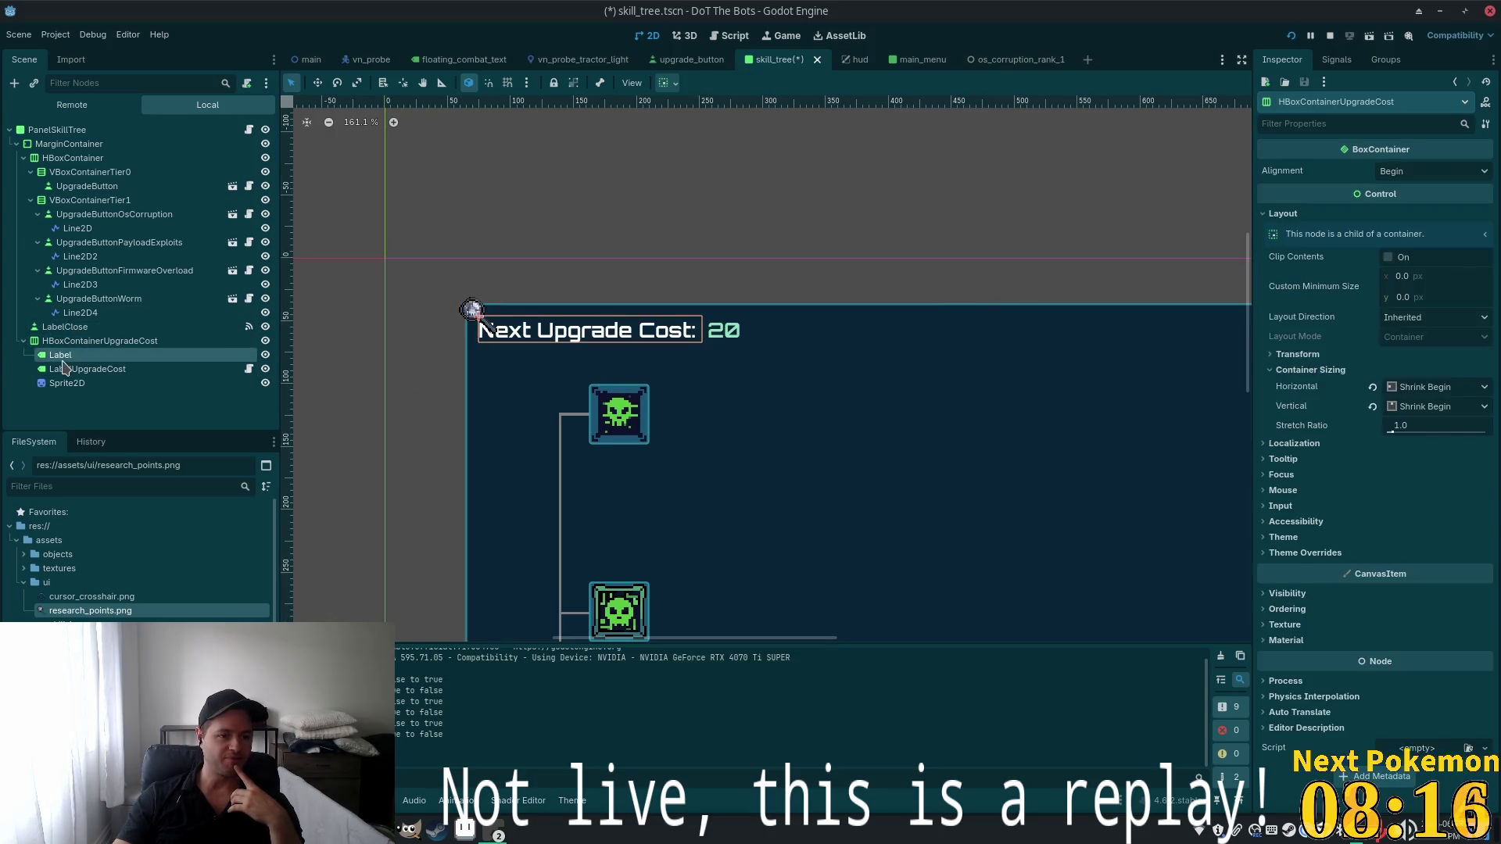
left_click(61, 355)
left_click(61, 369)
left_click(63, 395)
left_click(66, 385)
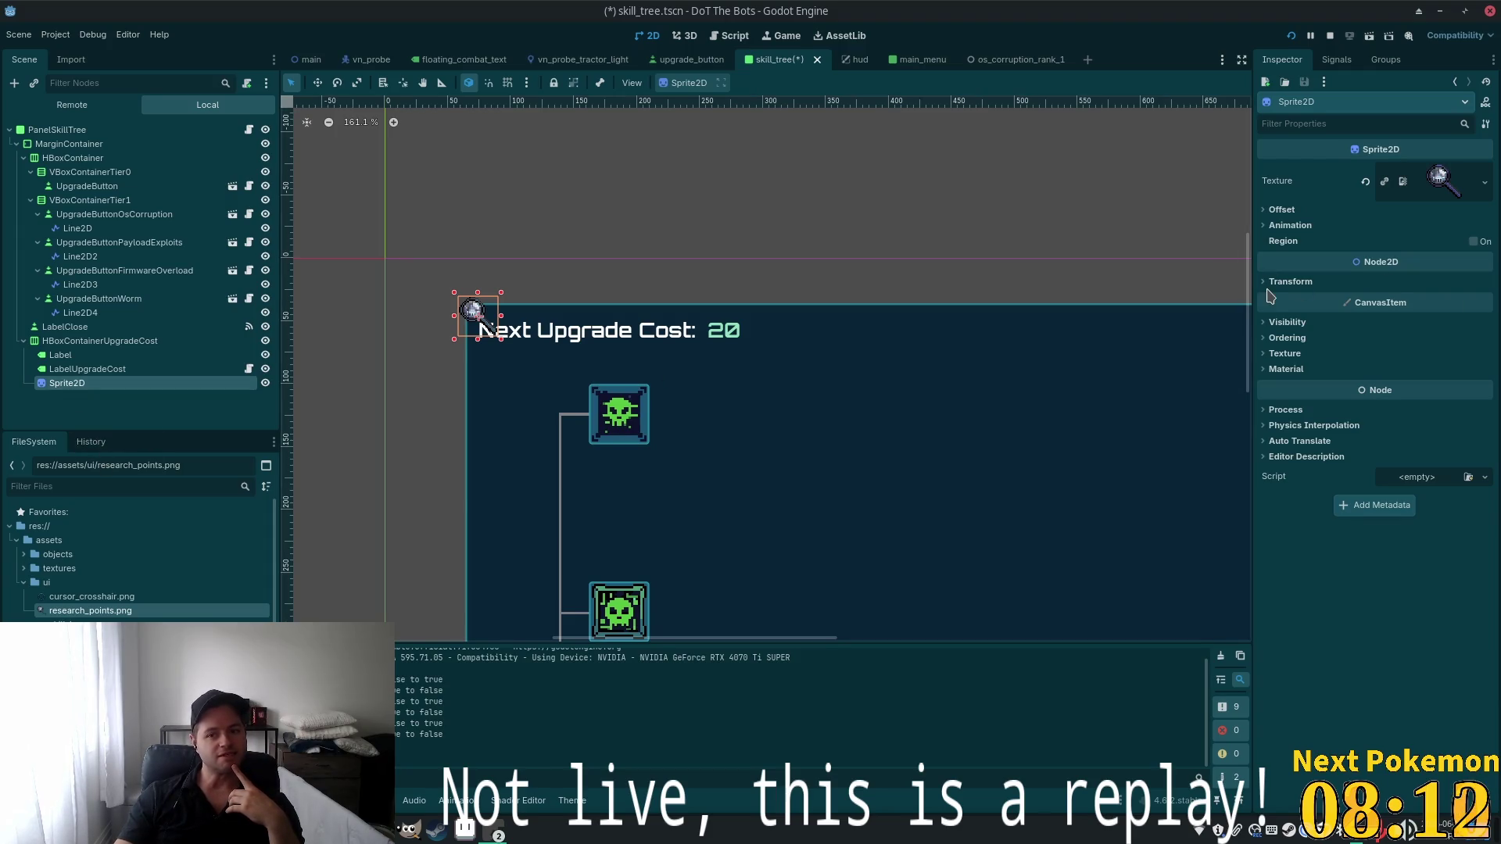
left_click(1271, 283)
left_click(1270, 285)
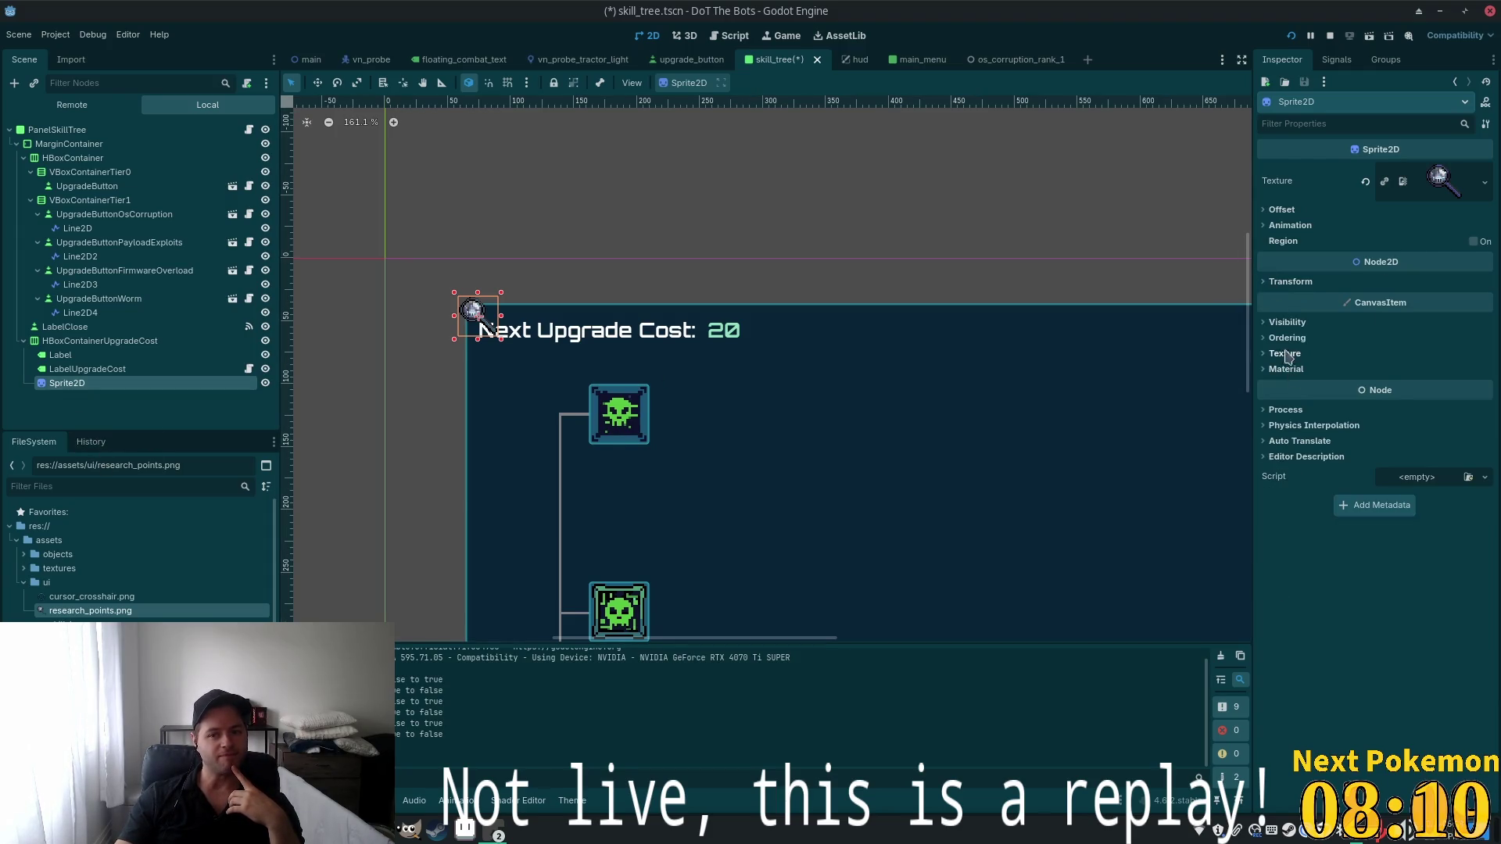
left_click(1267, 286)
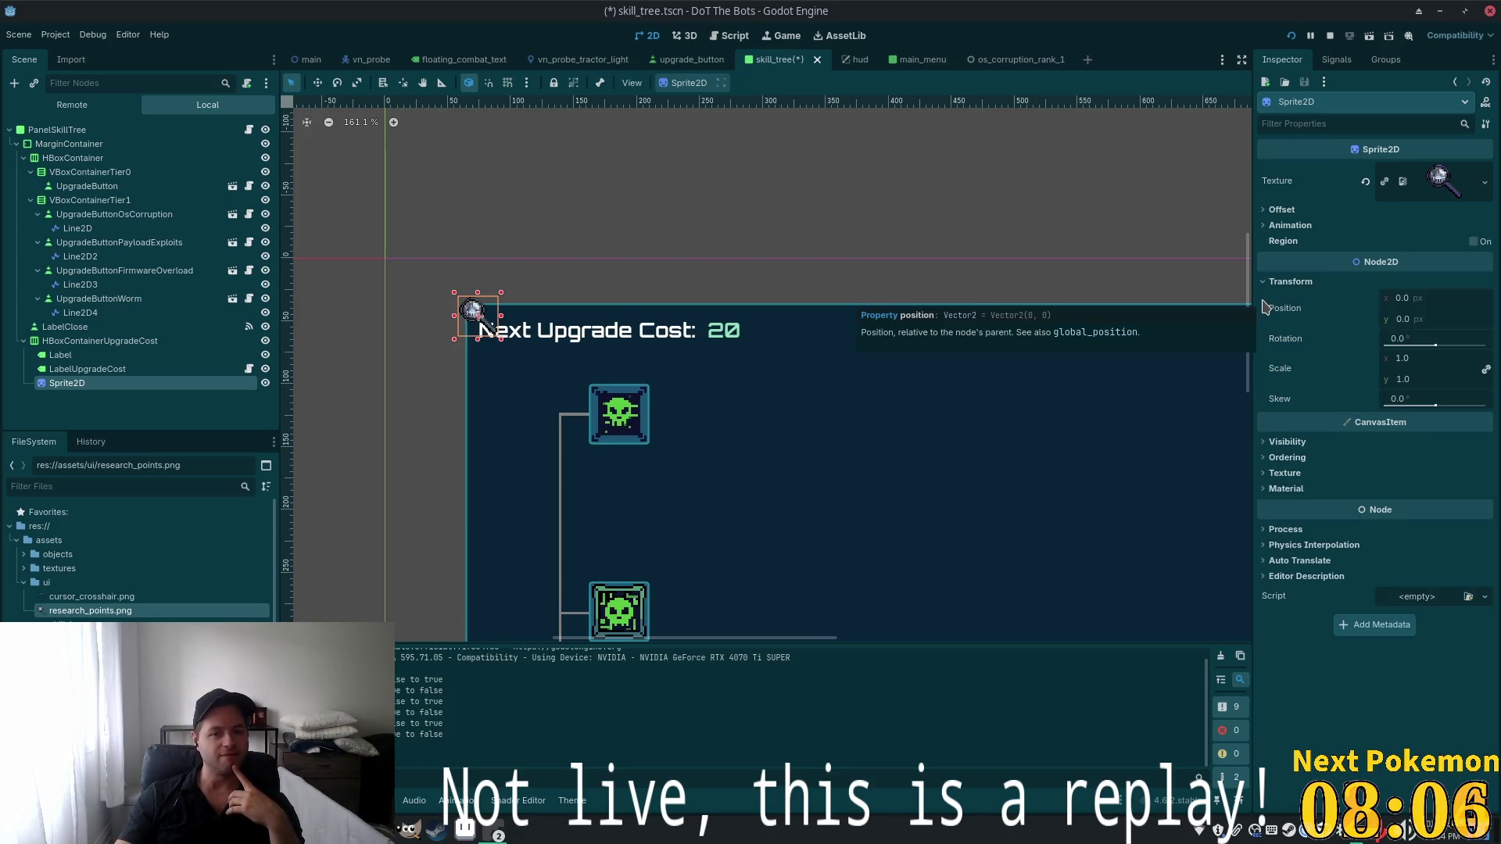
Check the Label node, then request deletion of the Sprite2D
left_click(60, 355)
left_click(70, 384)
key("Delete")
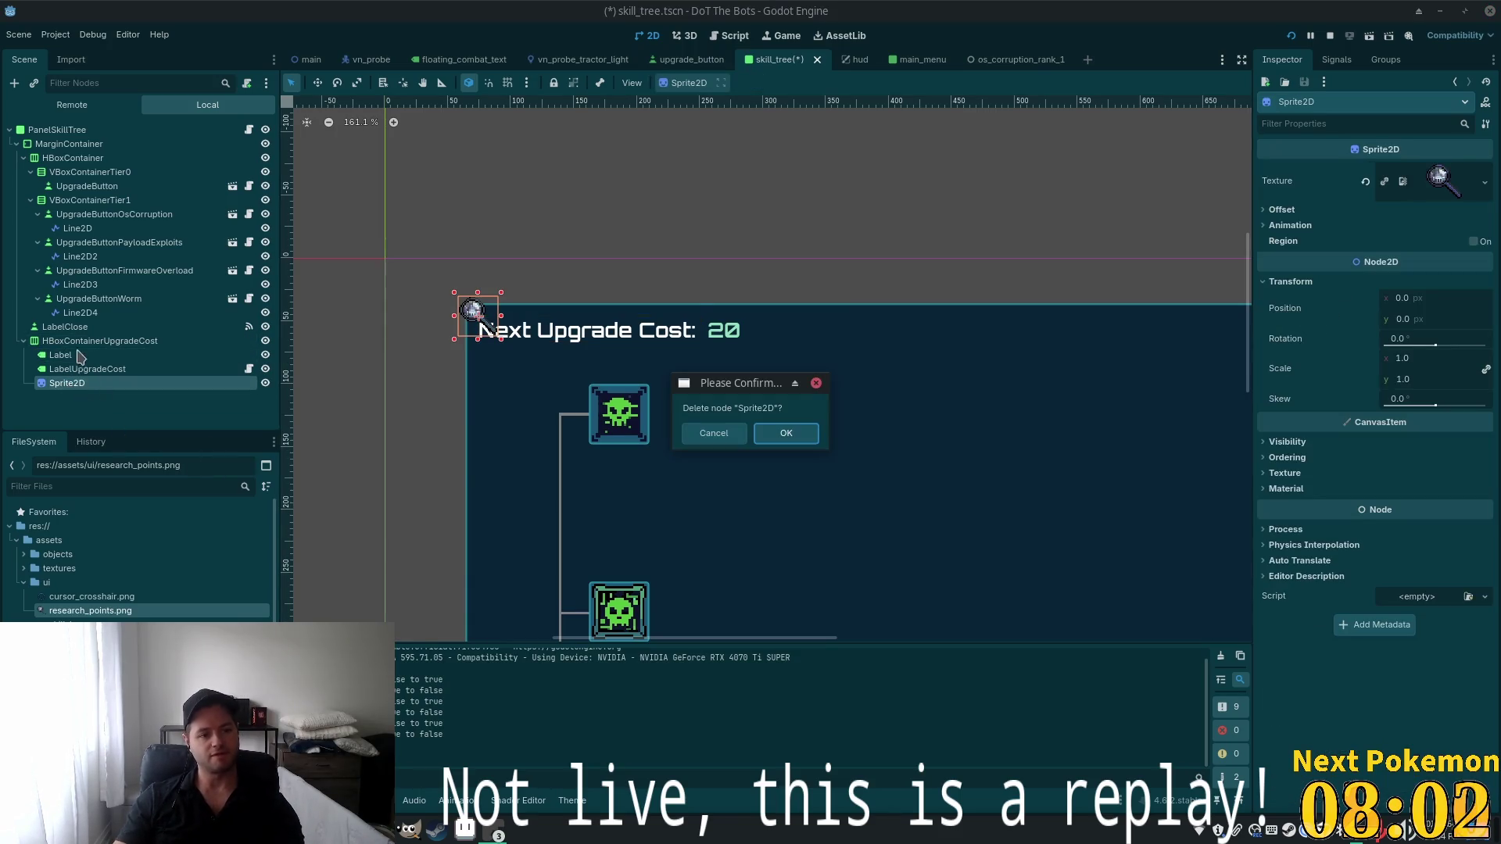
Confirm deleting the Sprite2D and select HBoxContainerUpgradeCost
left_click(813, 432)
left_click(70, 327)
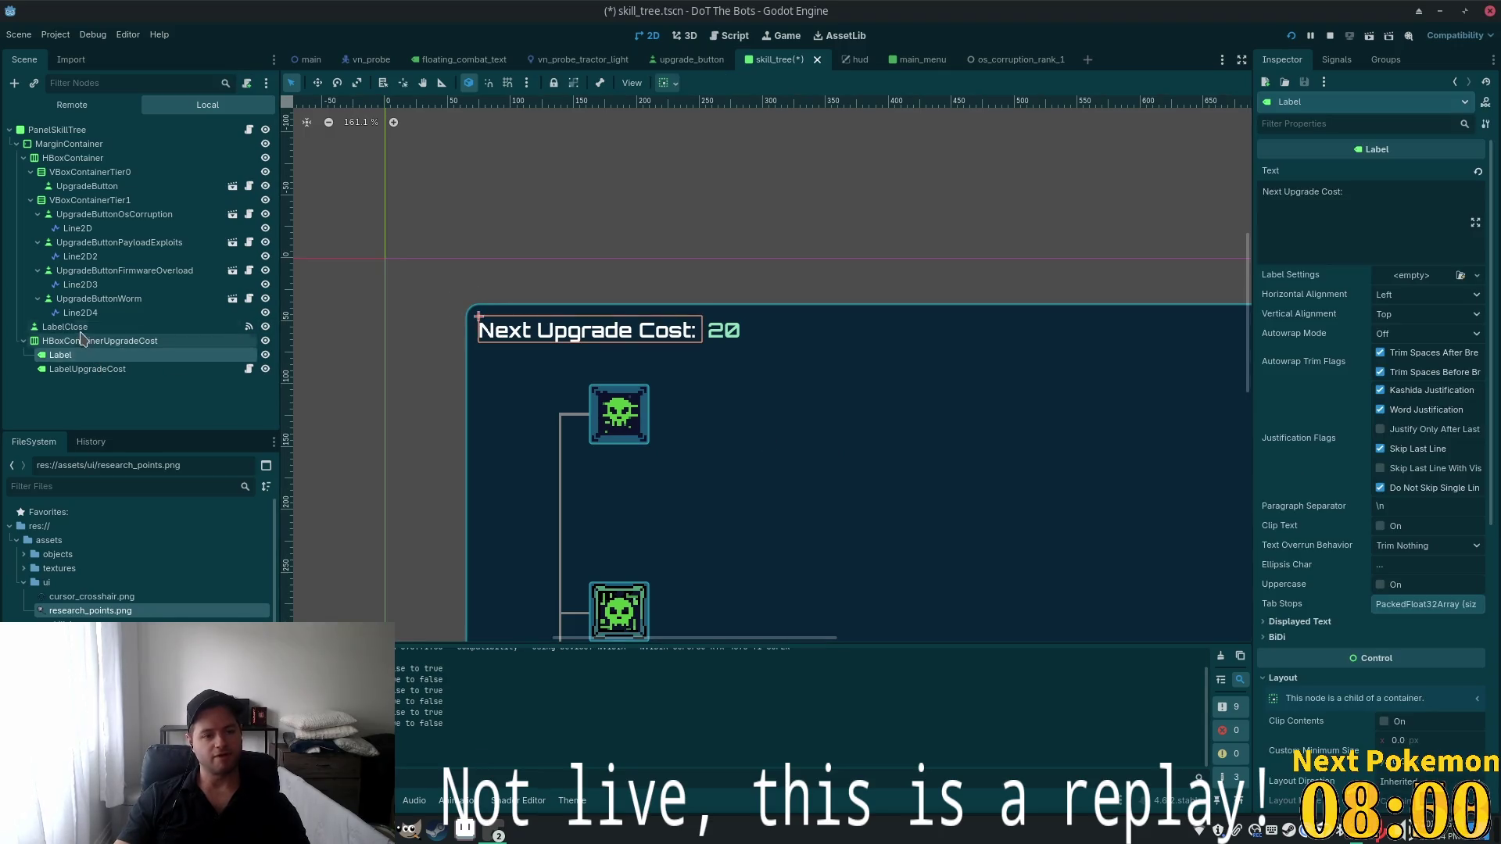
left_click(94, 369)
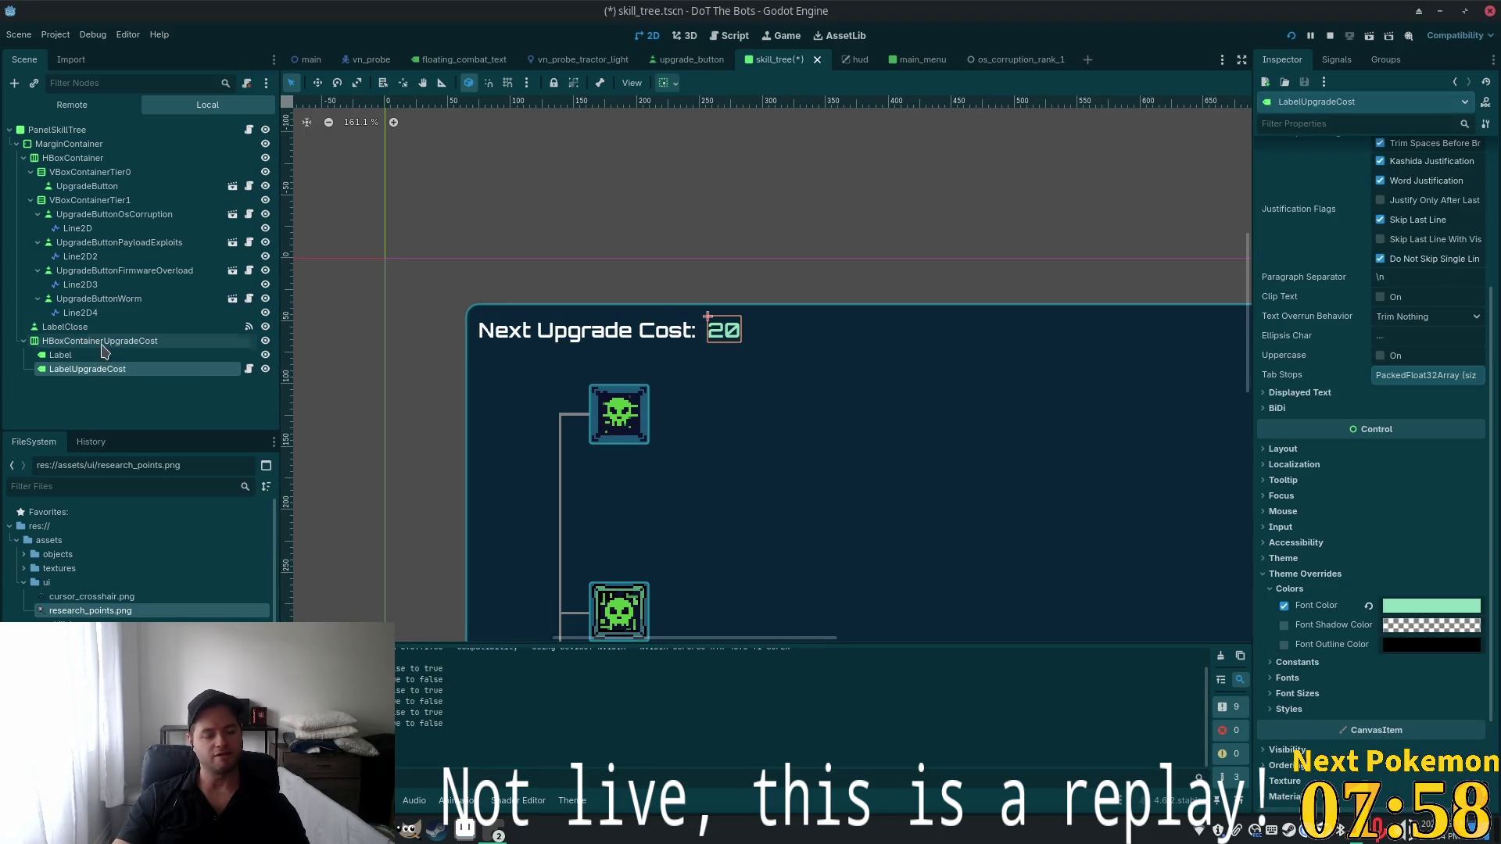
left_click(97, 344)
Add an empty Container node from the Control types under the cost row
key("ctrl+a")
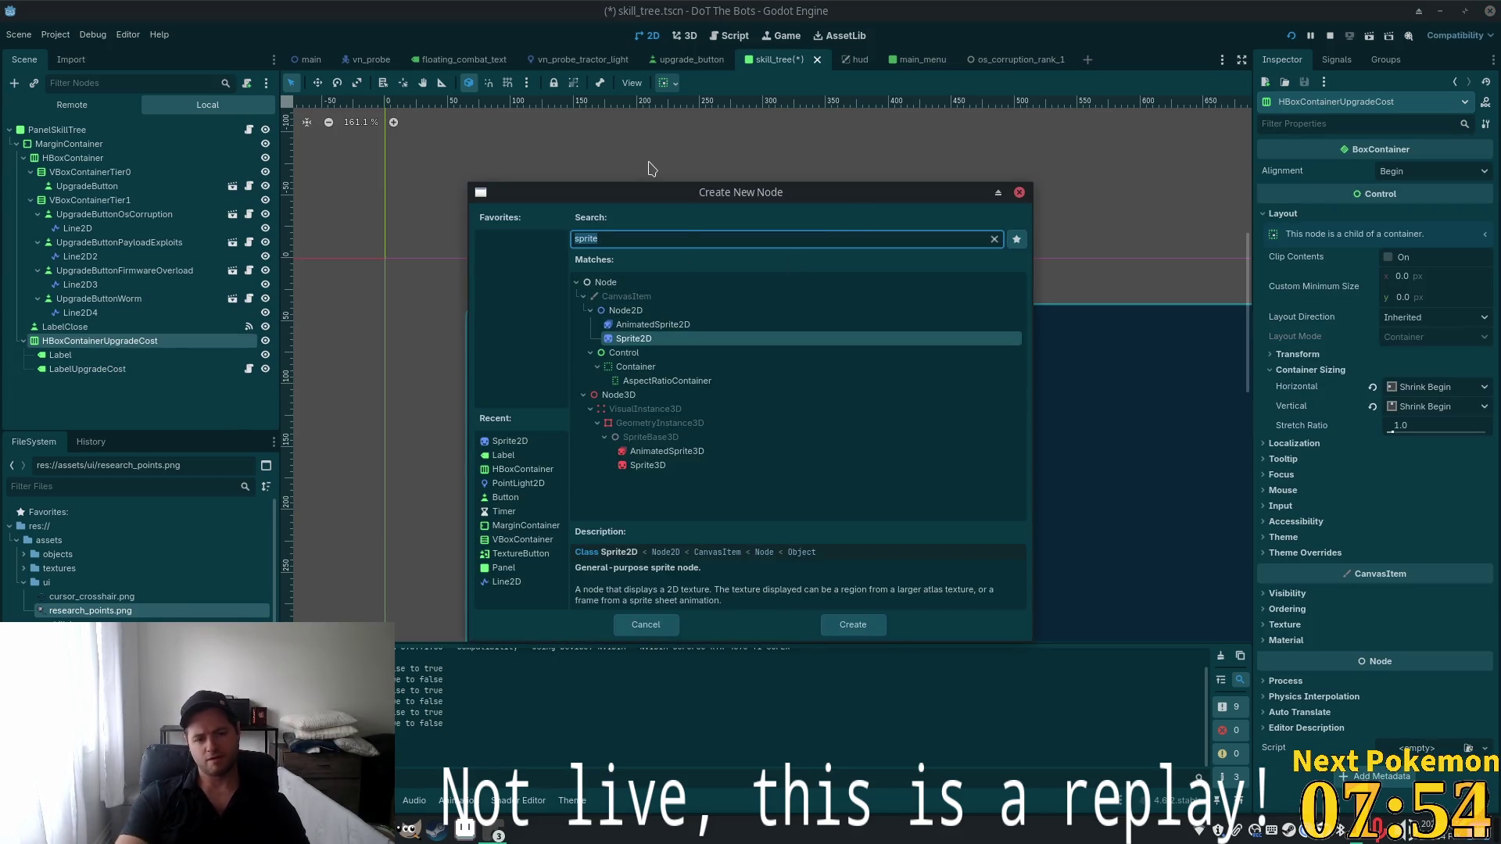
key("BackSpace")
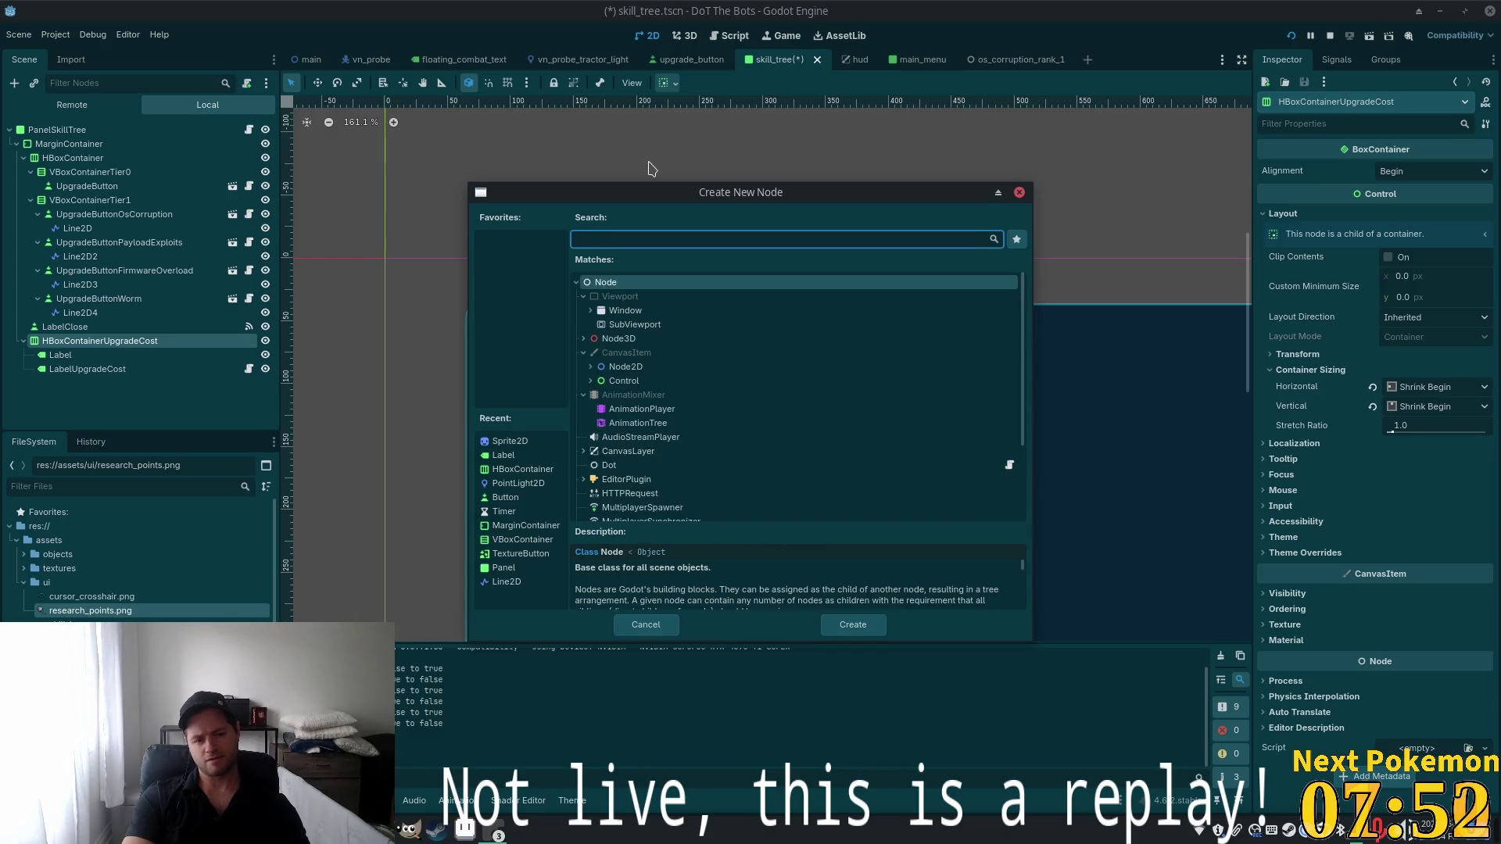
left_click(588, 382)
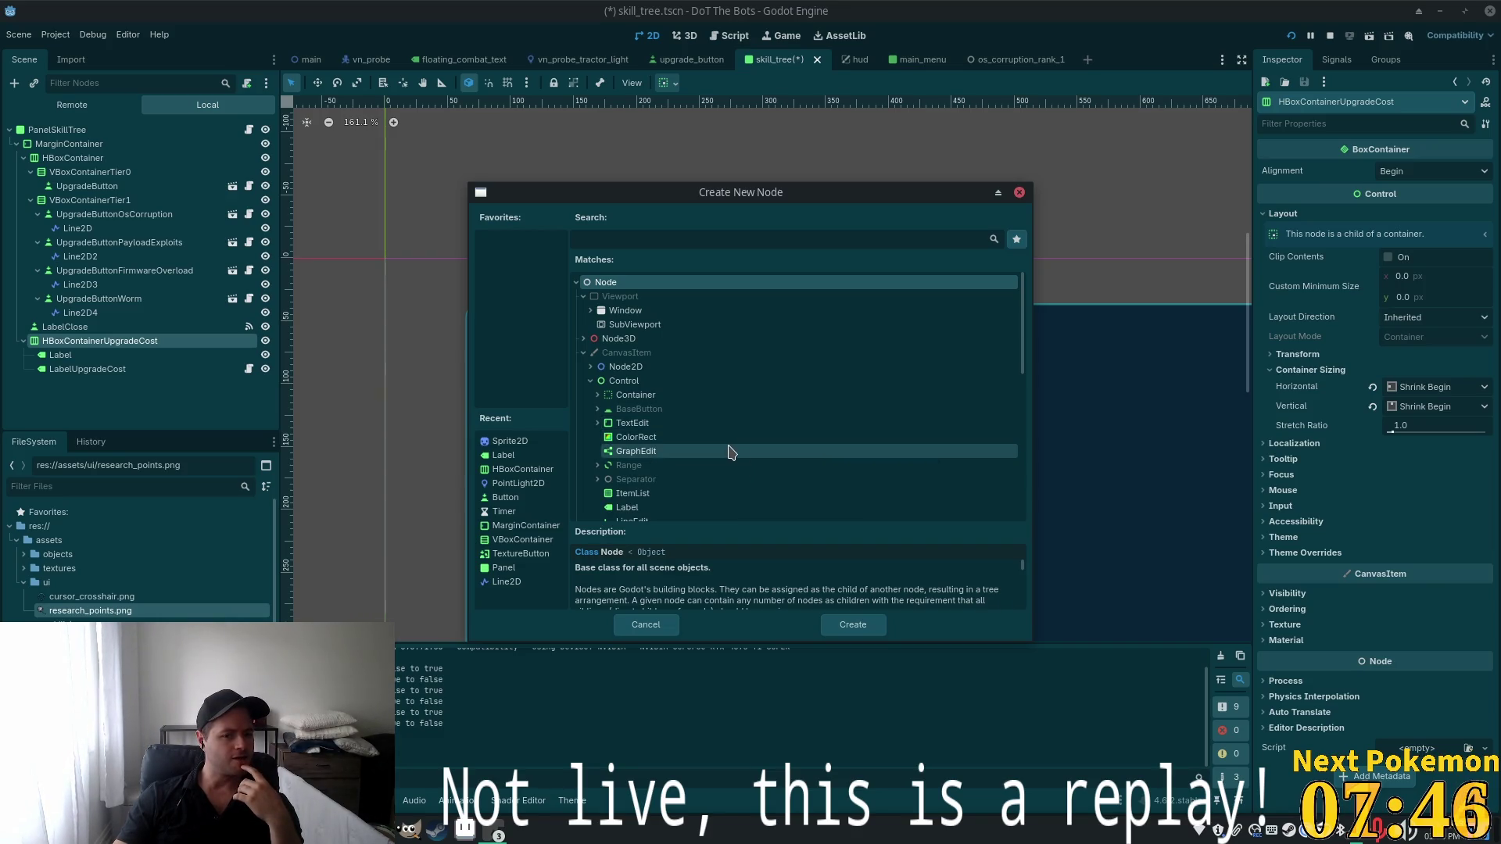
scroll(711, 432, "down", 2)
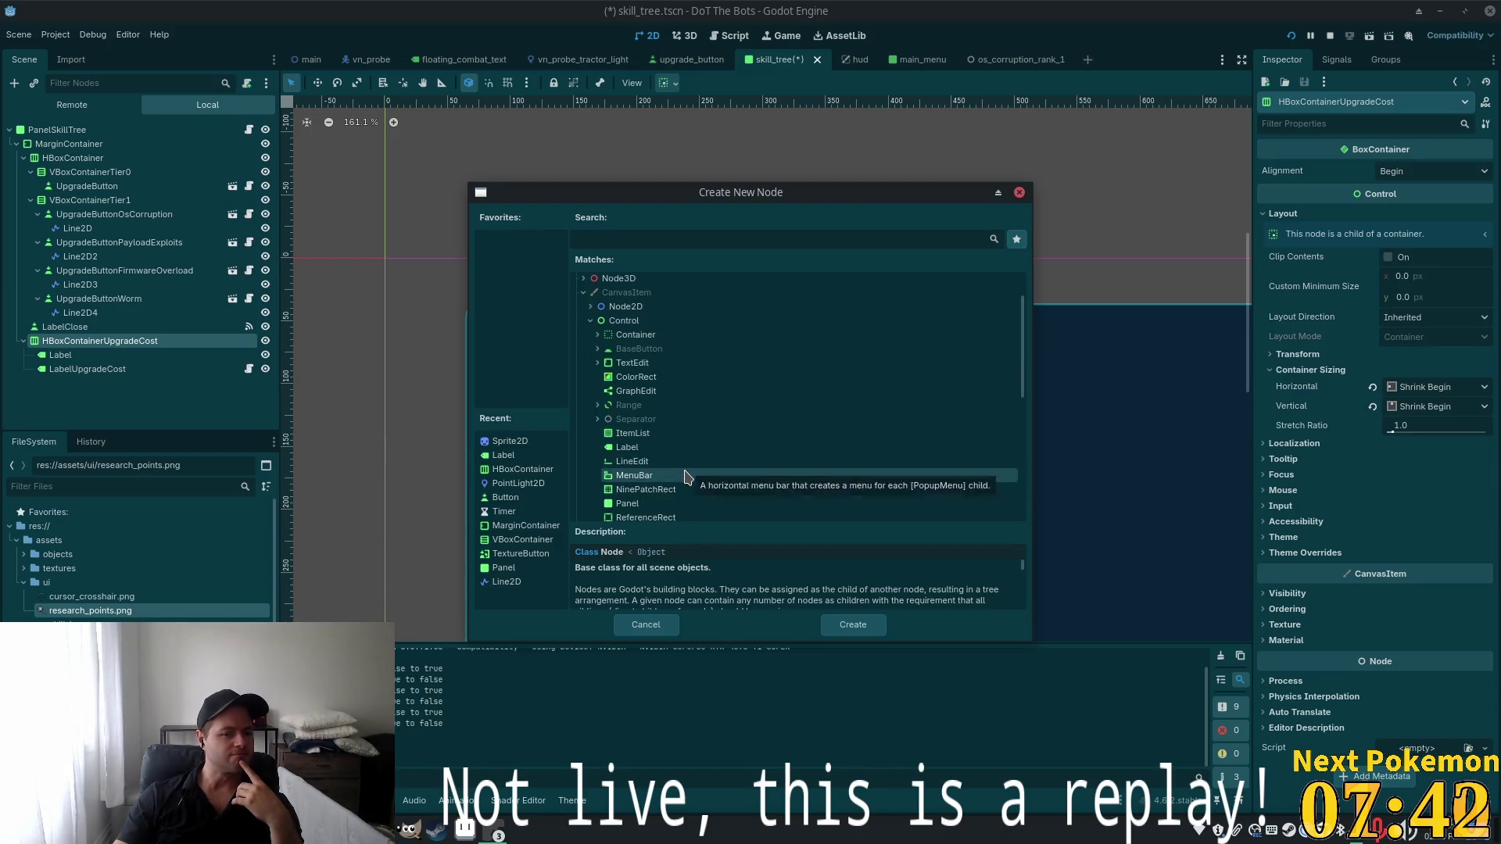
scroll(685, 475, "down", 1)
scroll(688, 473, "down", 4)
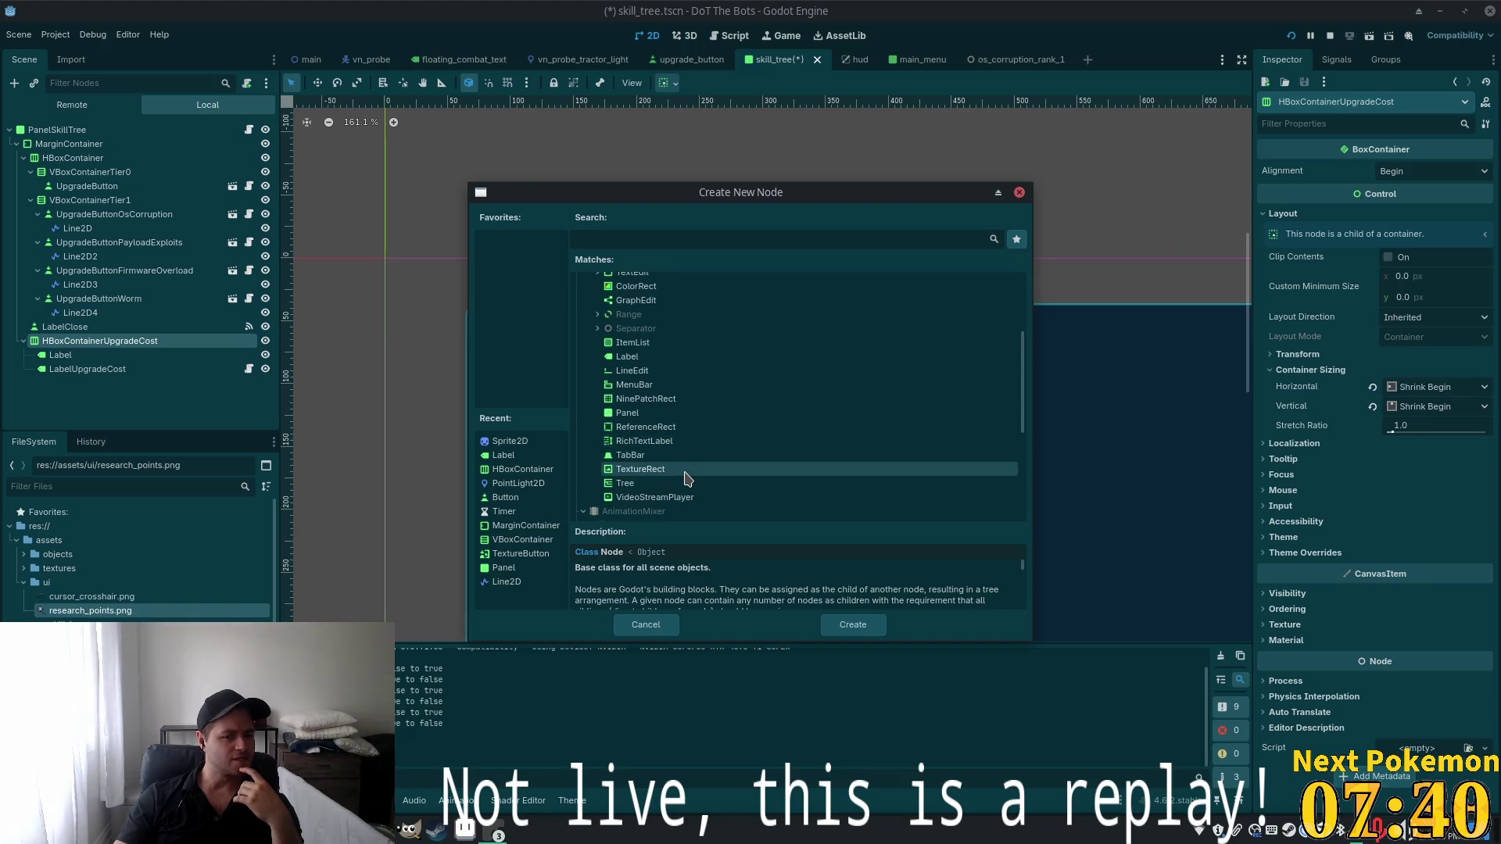
scroll(691, 471, "up", 4)
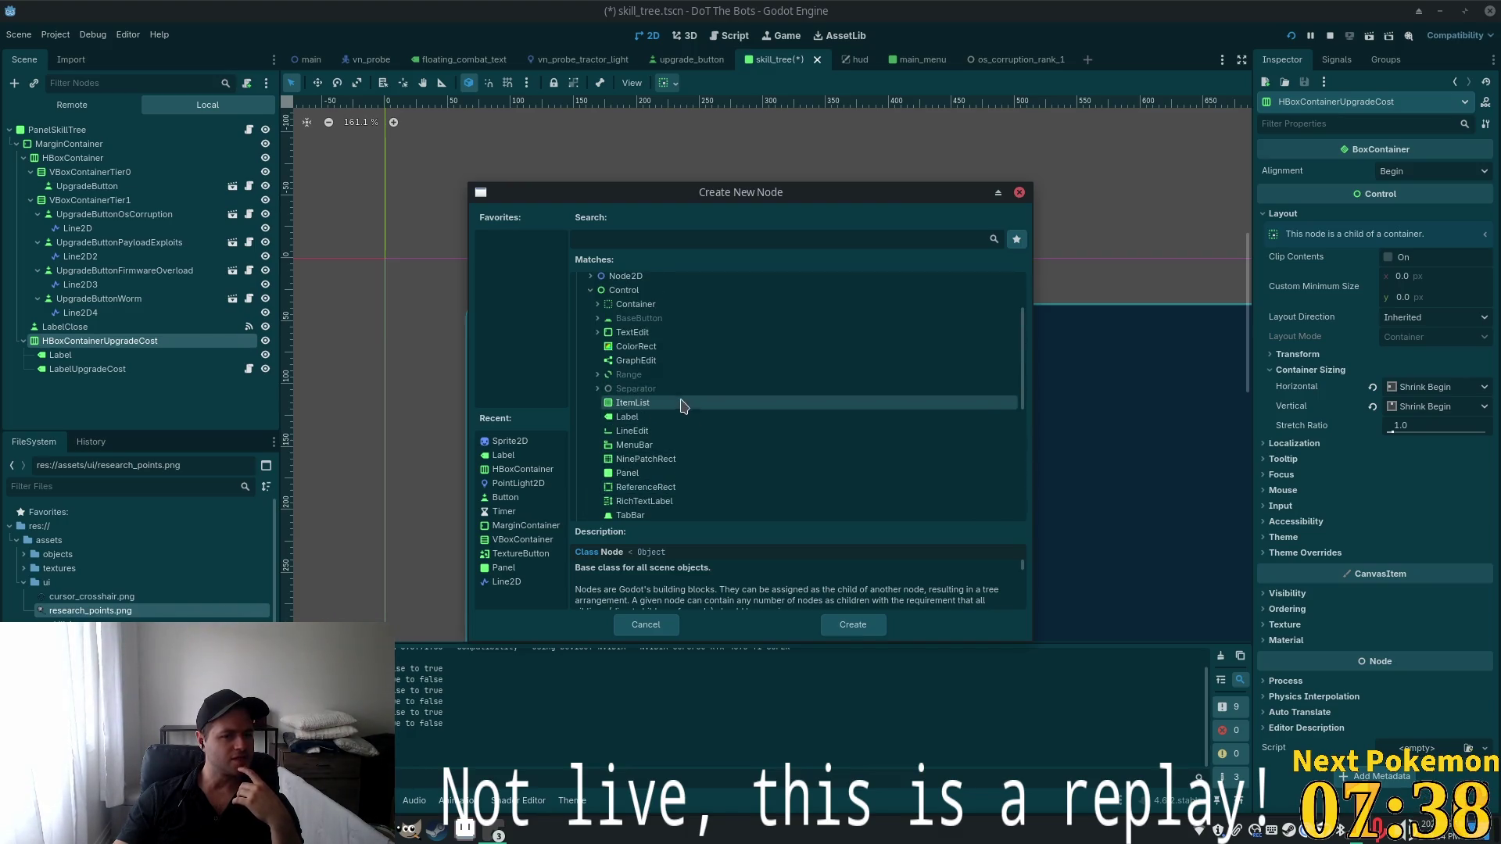
left_click(645, 307)
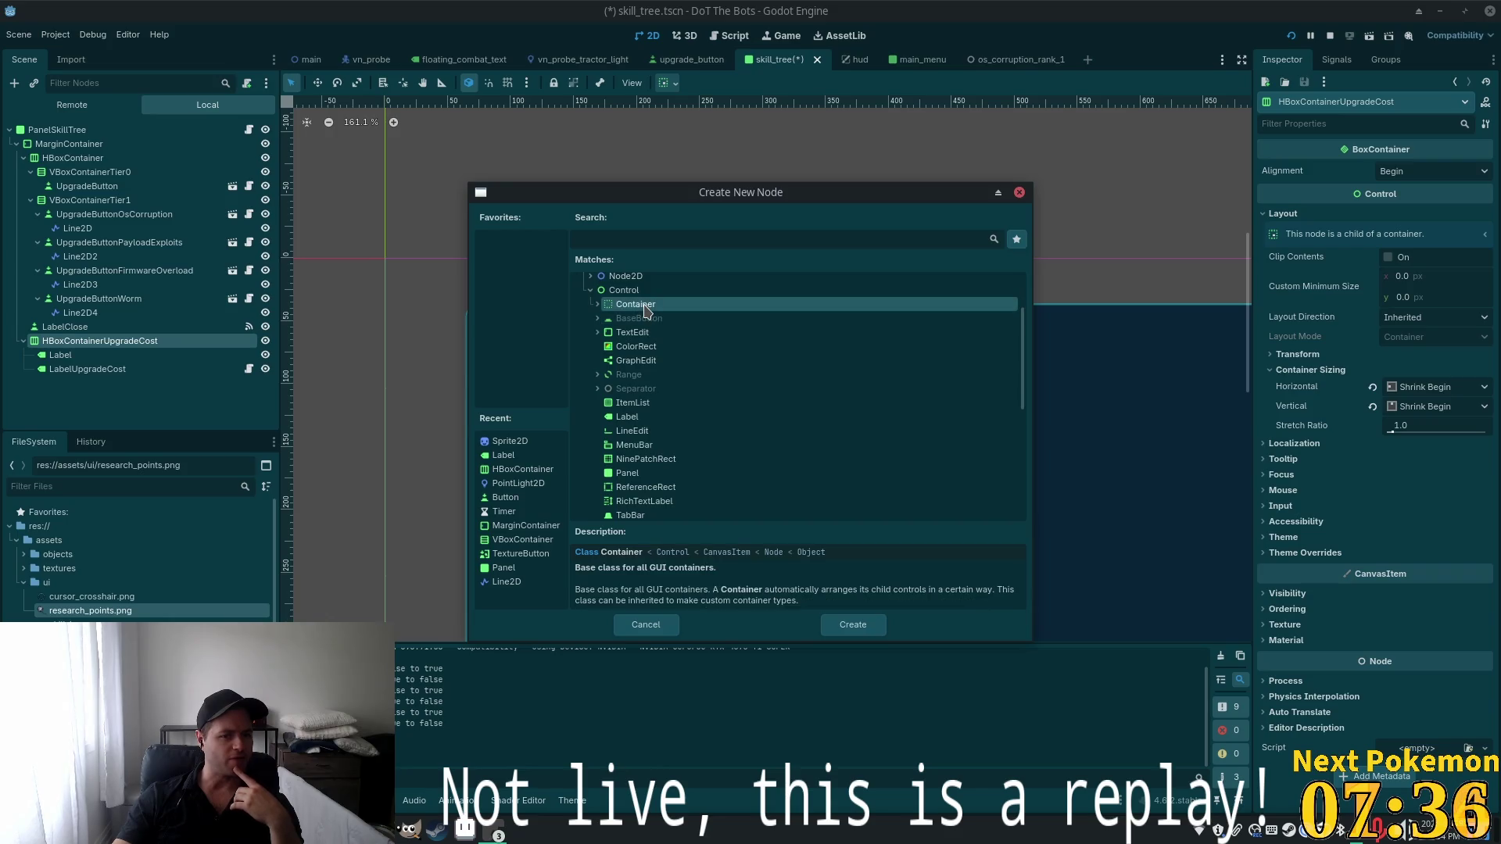
double_click(644, 307)
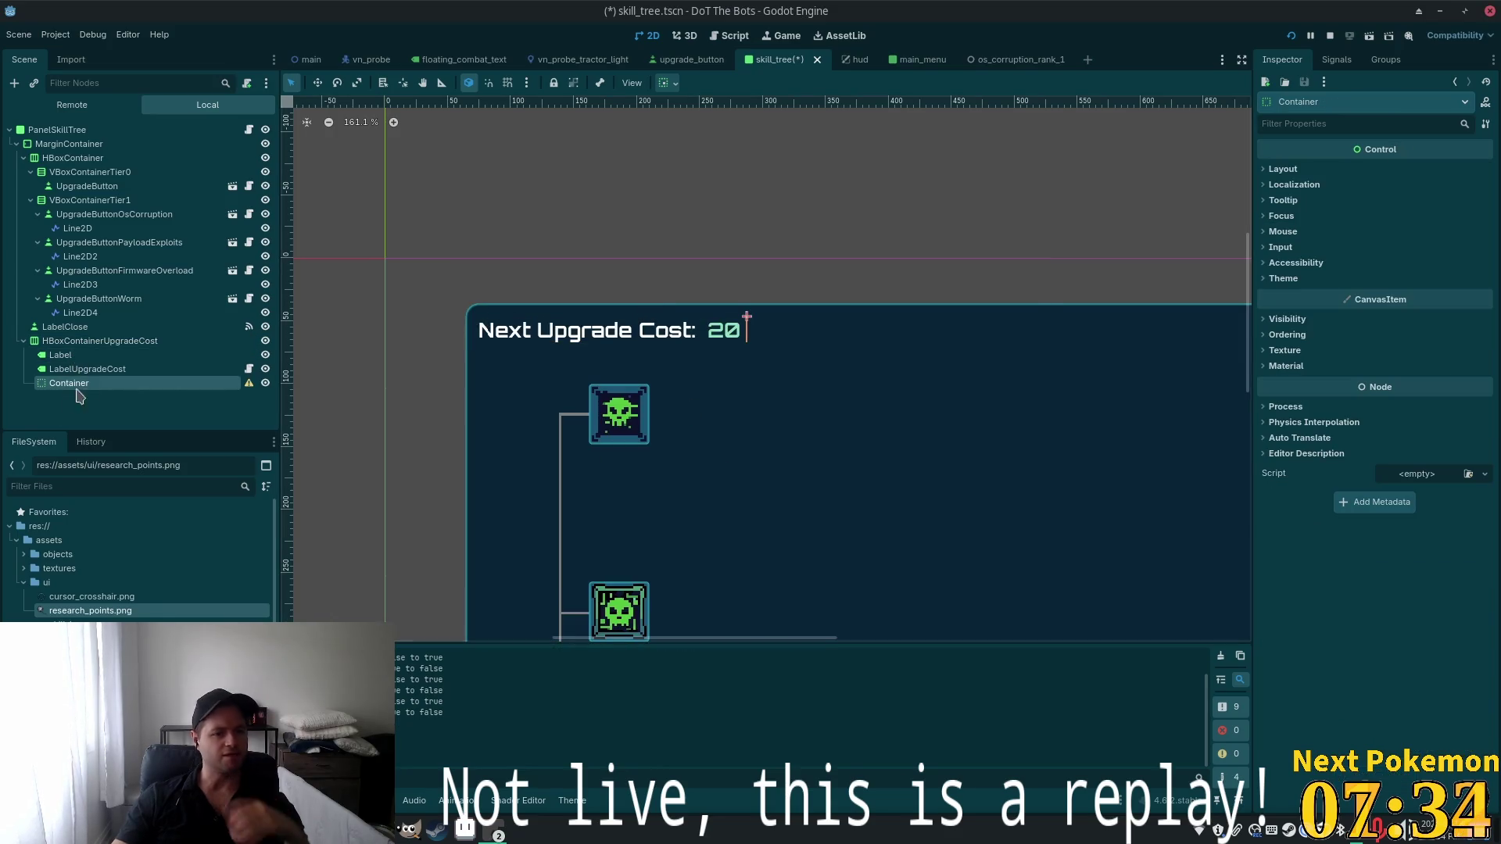
key("ctrl+a")
Add a Sprite2D inside the Container and texture it with research_points.png
type("sprite")
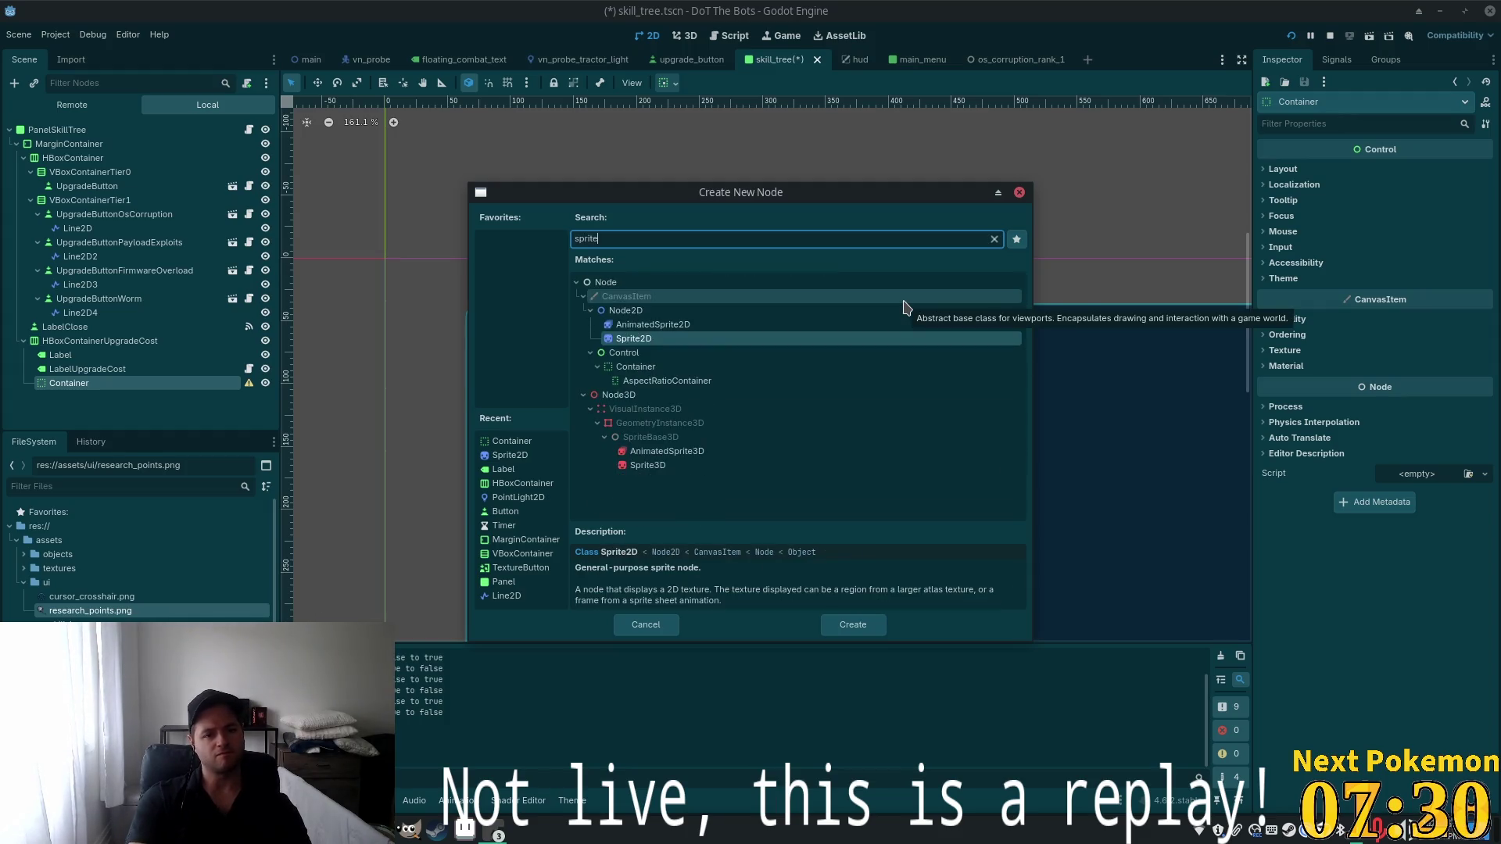
key("Return")
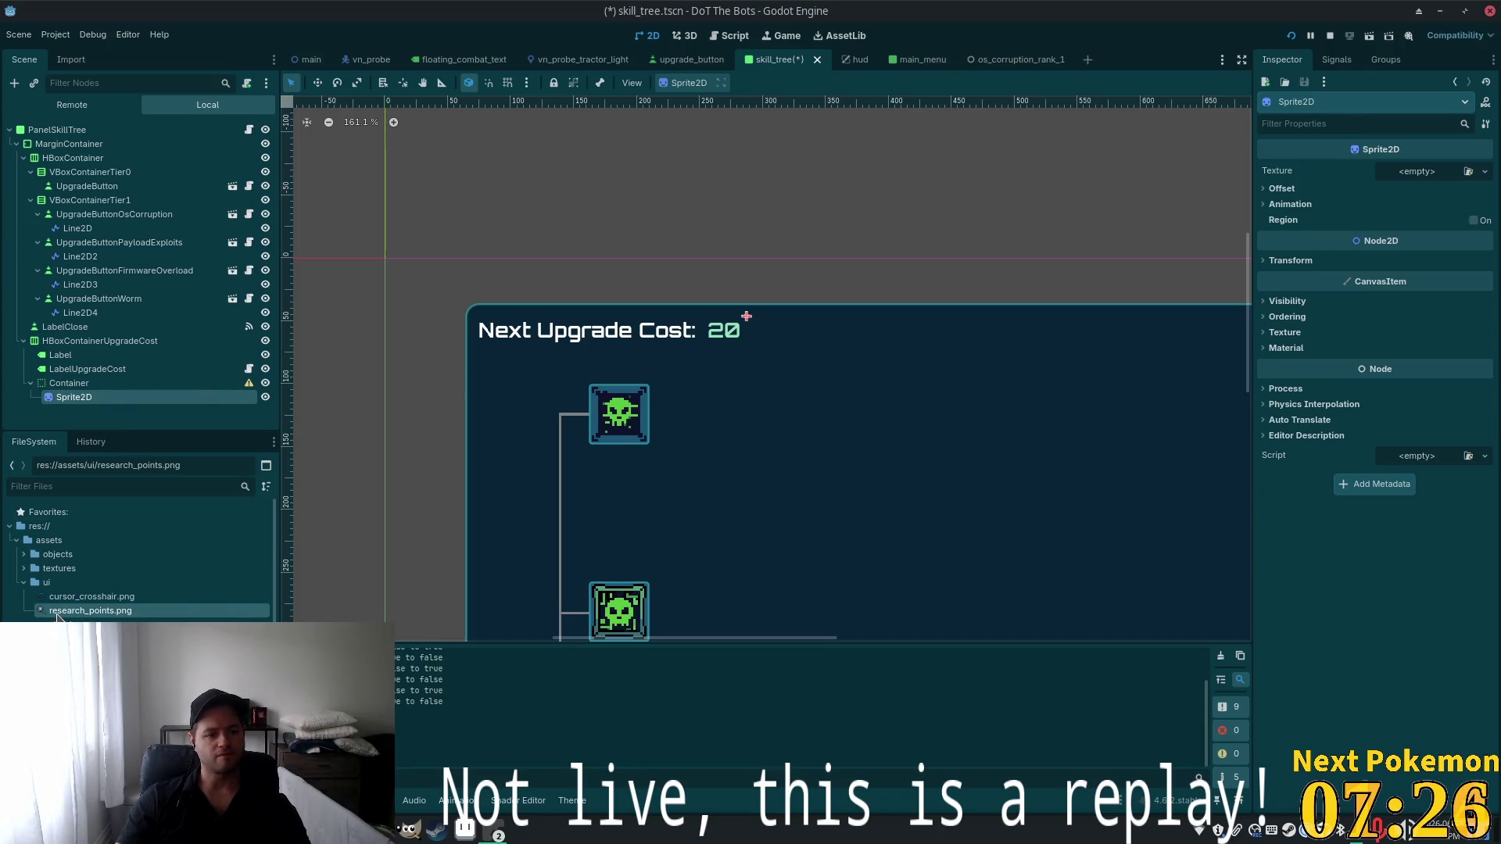
left_click_drag(59, 614, 1438, 176)
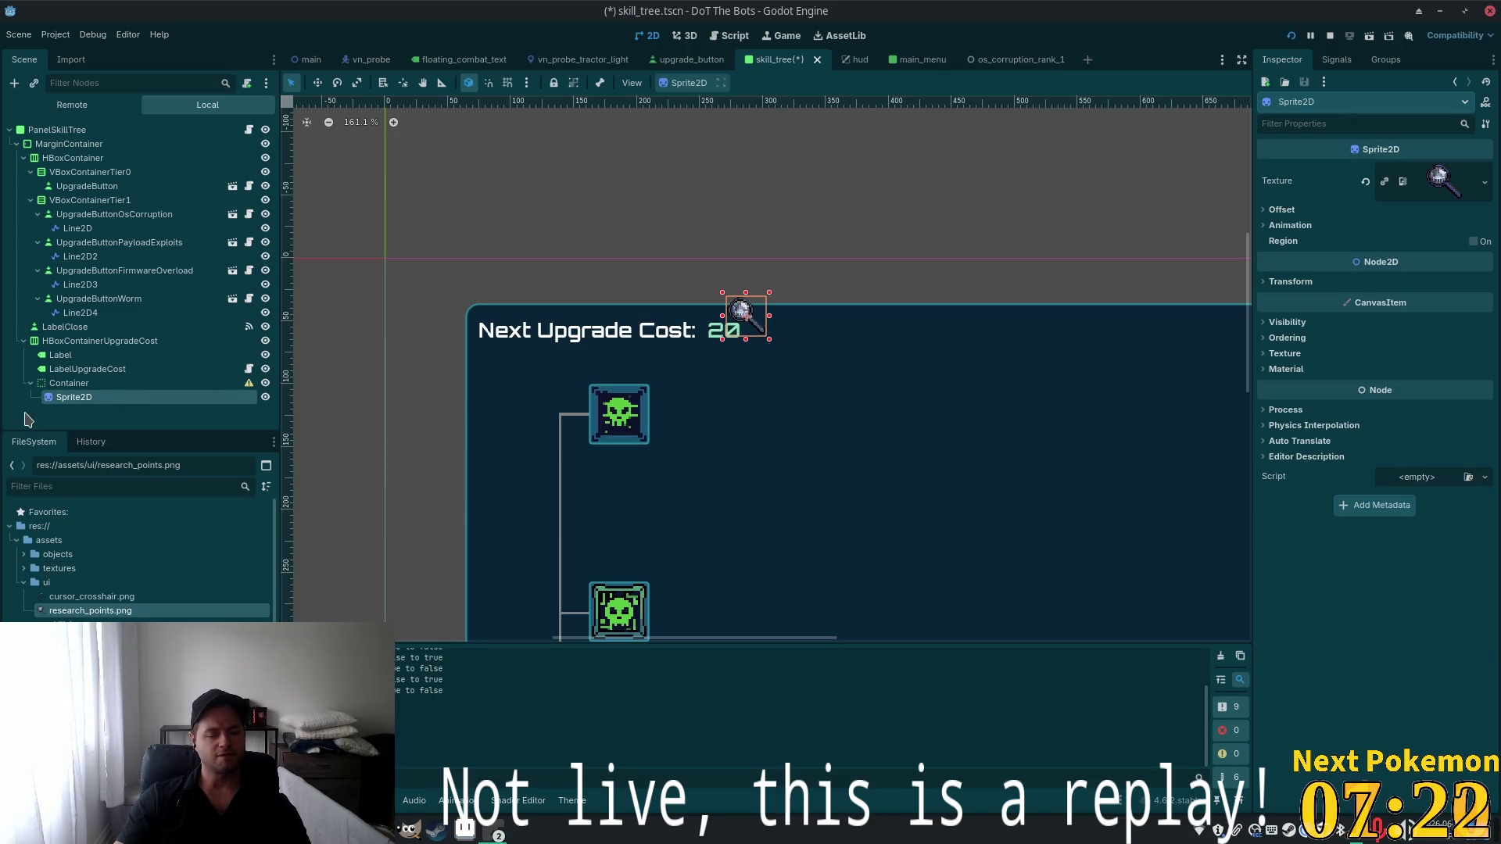
Look over the Container and LabelUpgradeCost nodes, then start adding a child to Container
left_click(82, 385)
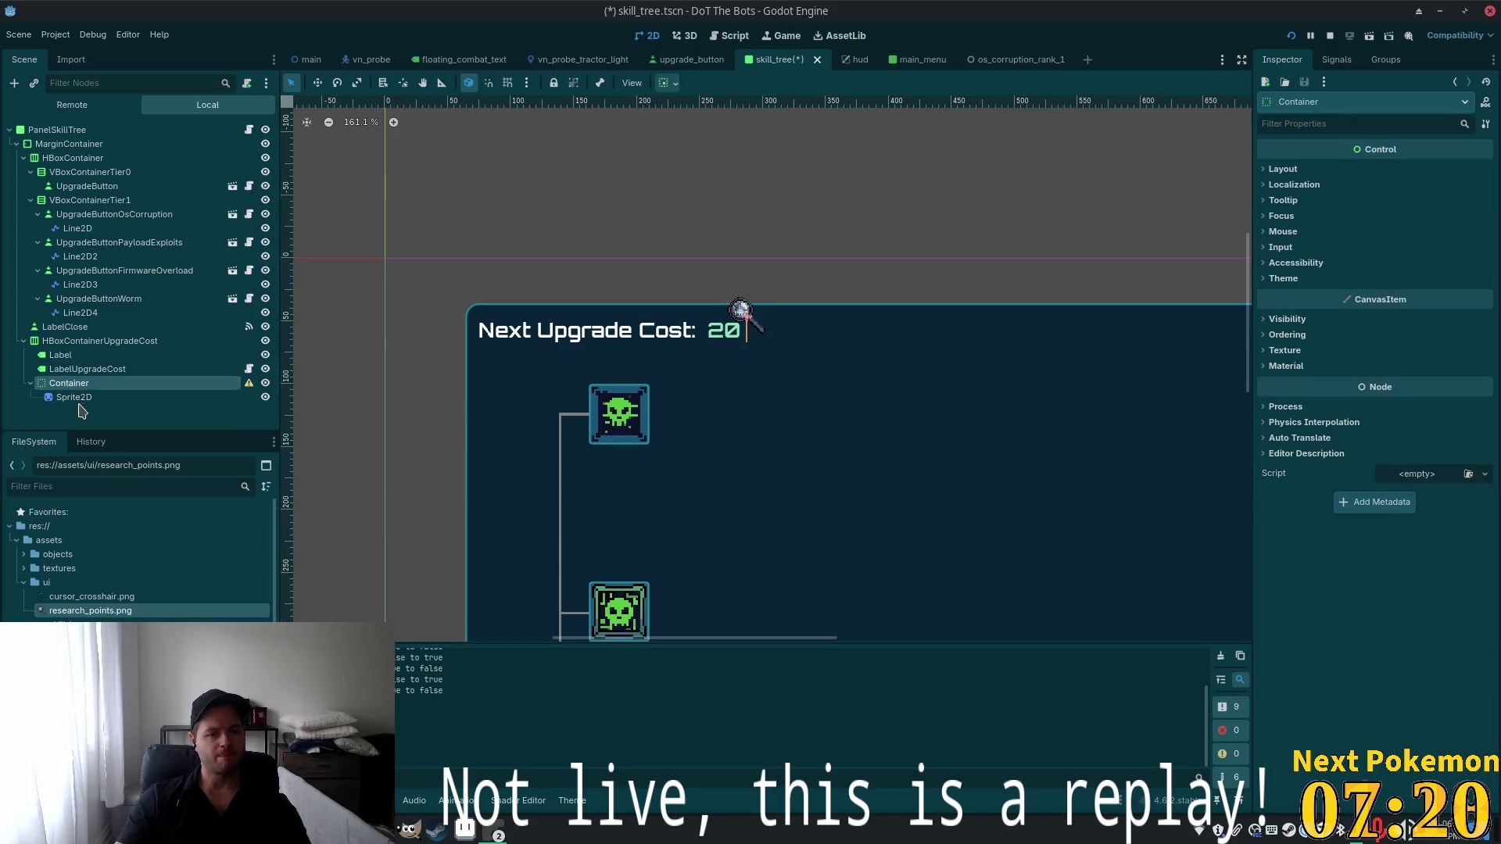
left_click(74, 397)
left_click(144, 383)
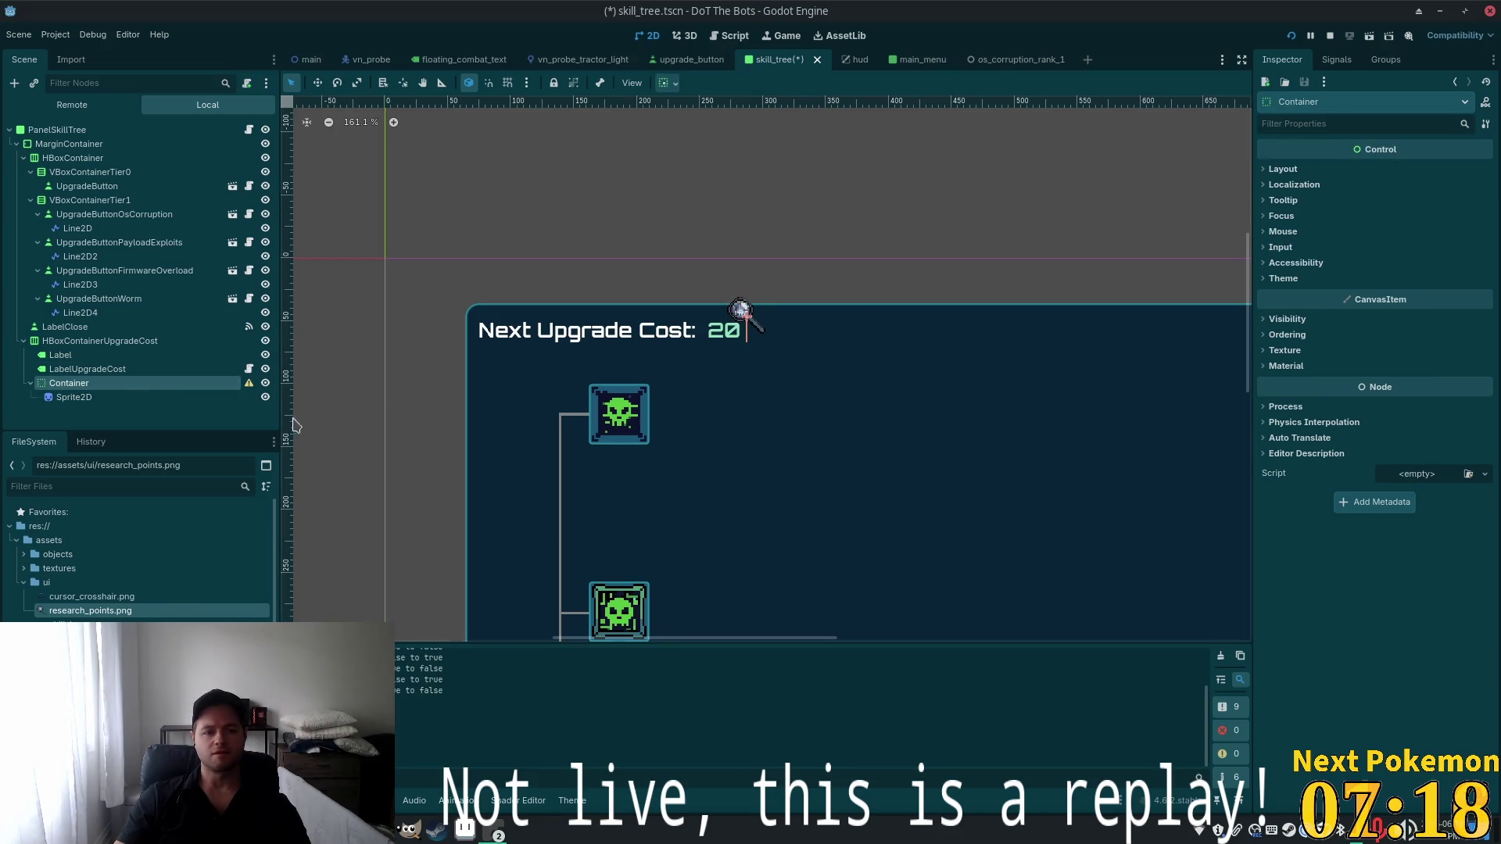
mouse_move(250, 388)
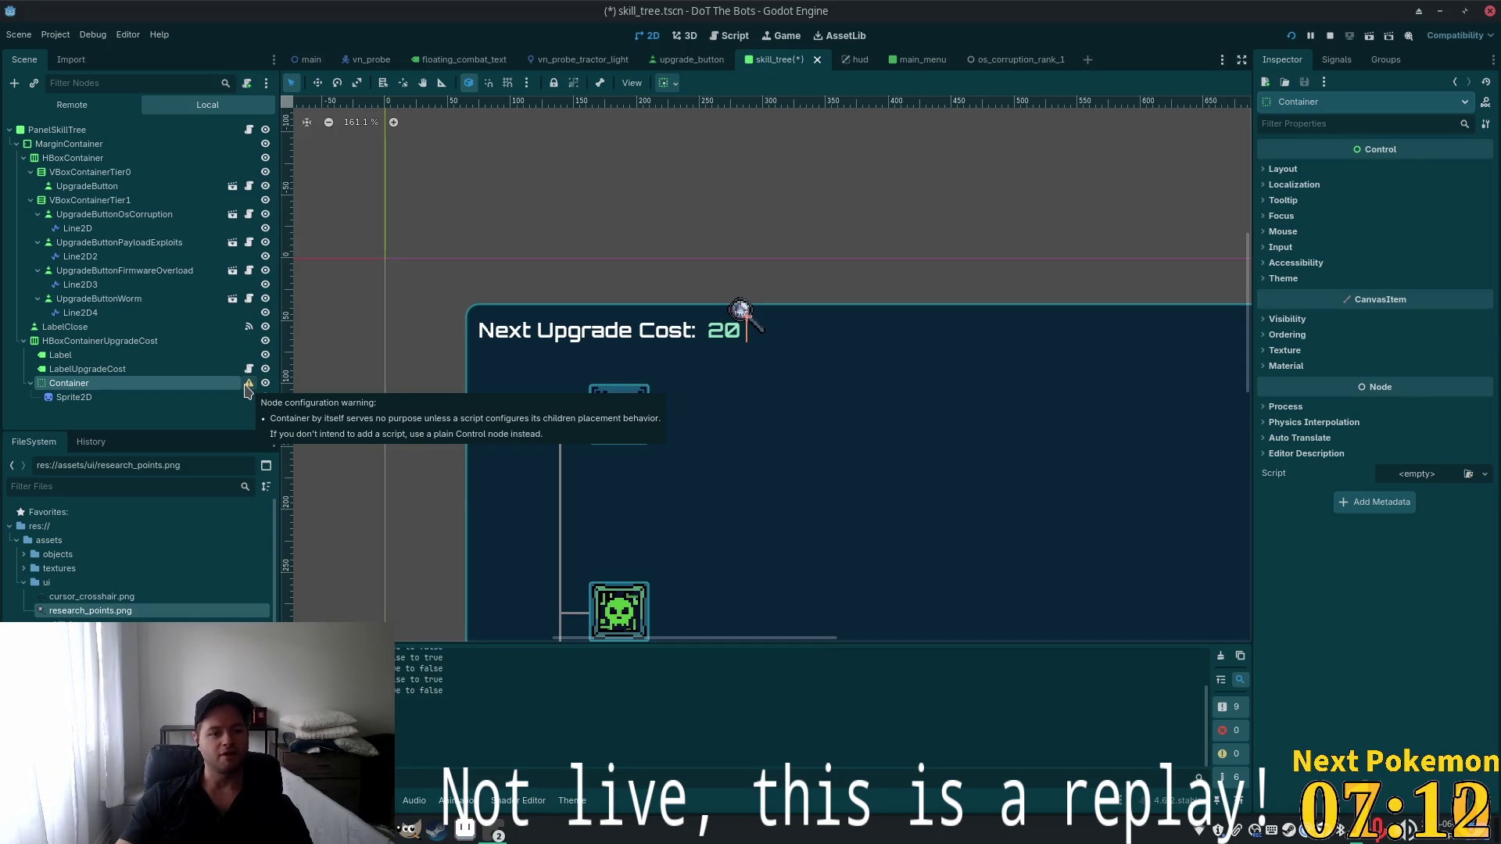
left_click(78, 369)
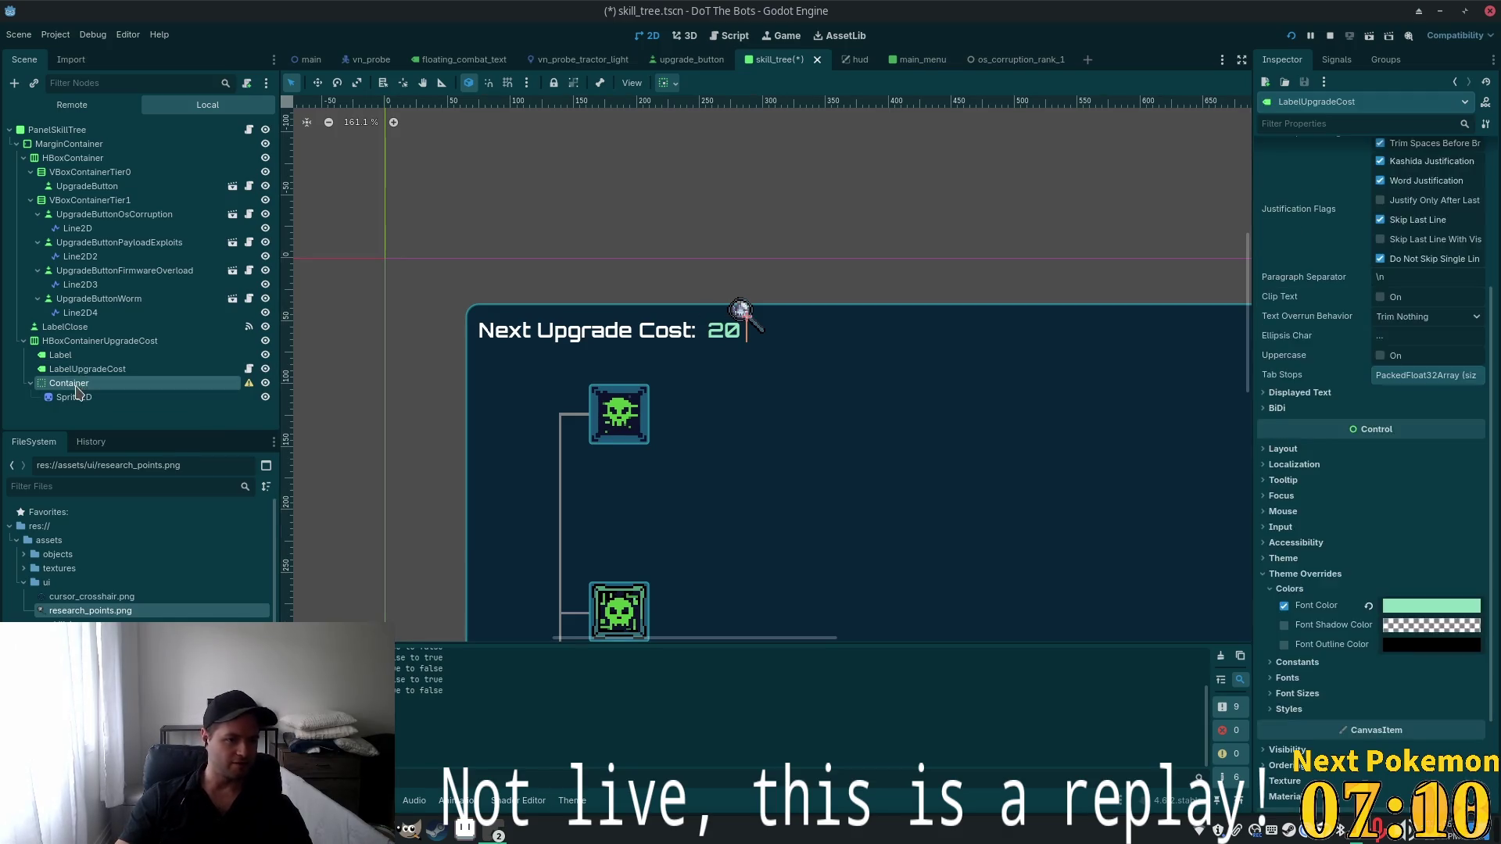
left_click(75, 384)
key("ctrl+a")
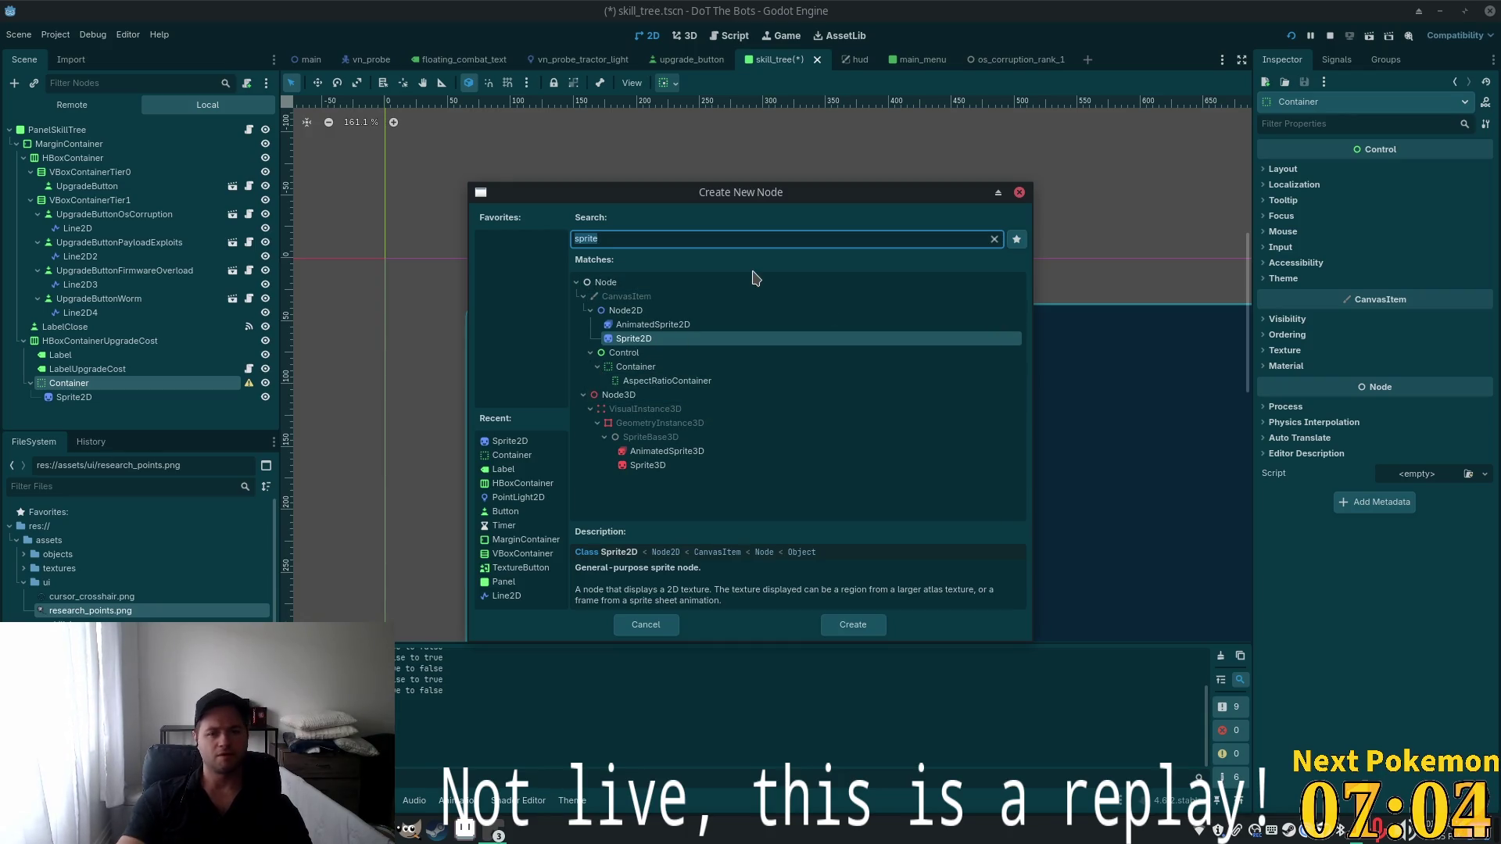
Add a CenterContainer node from the Control container types
key("BackSpace")
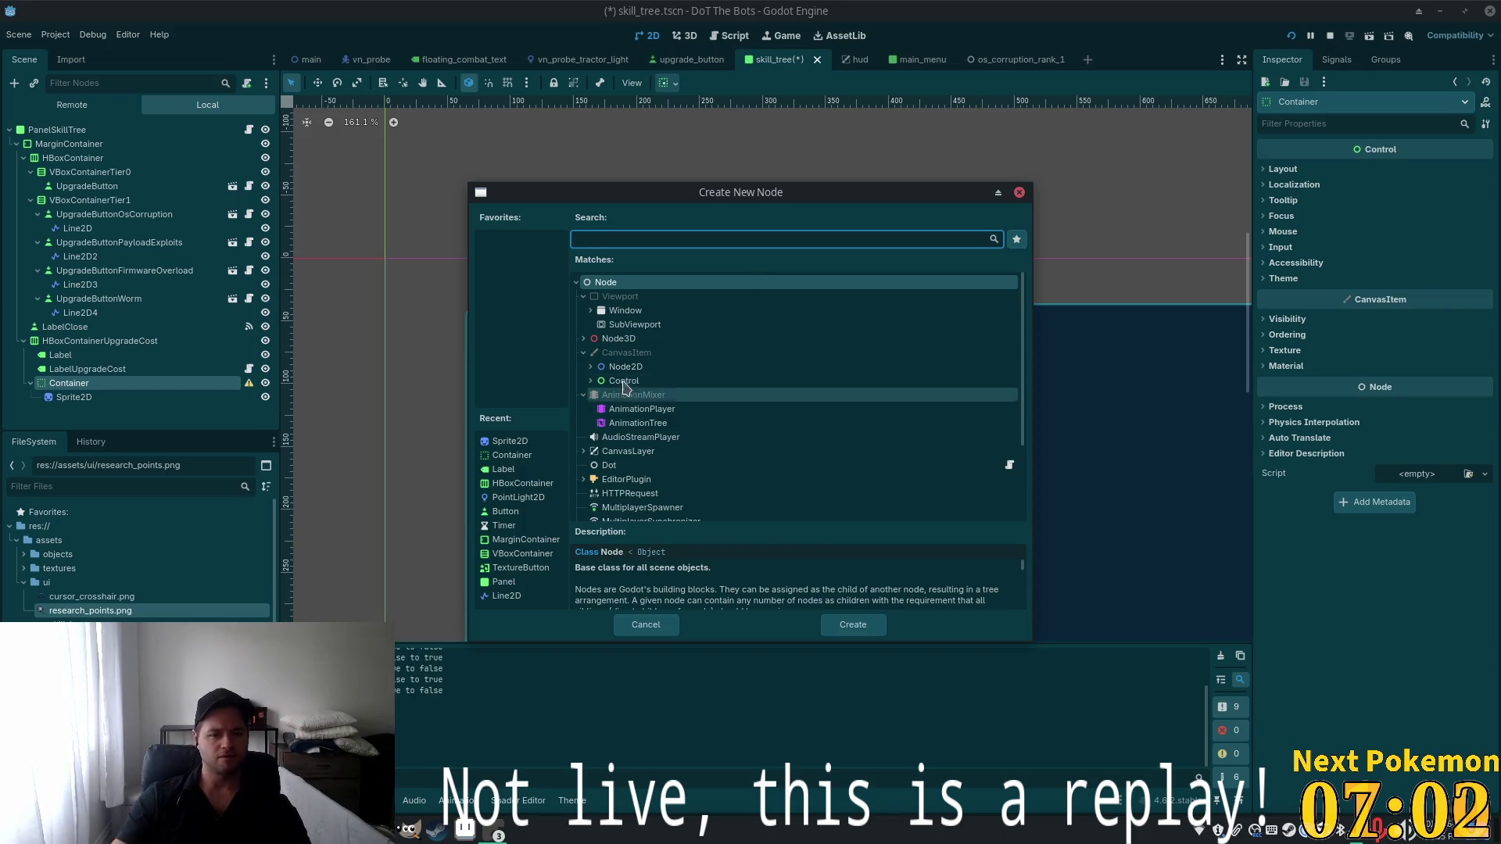
left_click(623, 380)
left_click(590, 381)
scroll(734, 364, "down", 1)
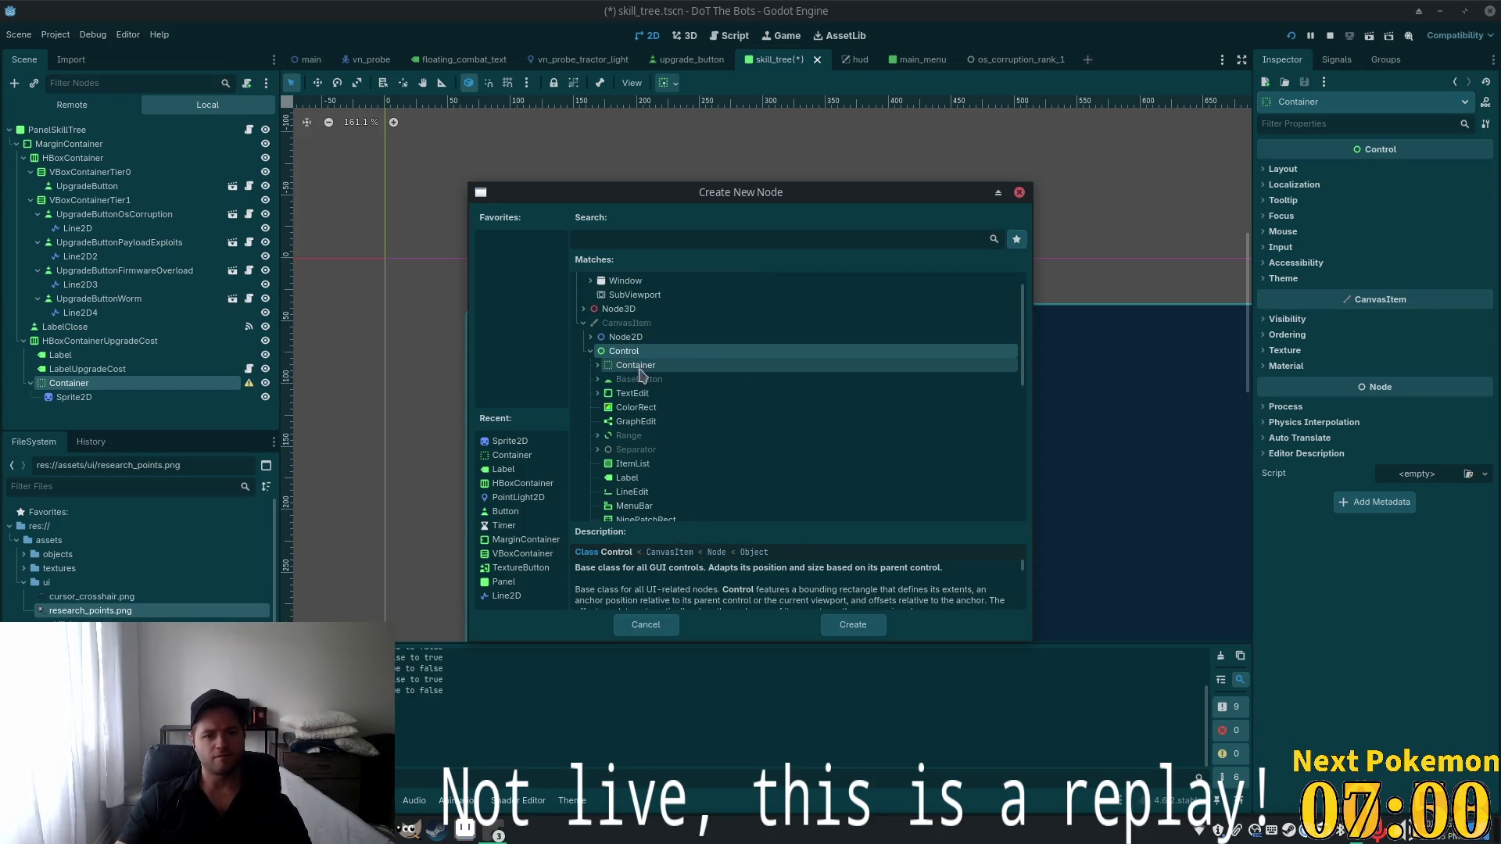
left_click(598, 365)
scroll(807, 380, "down", 1)
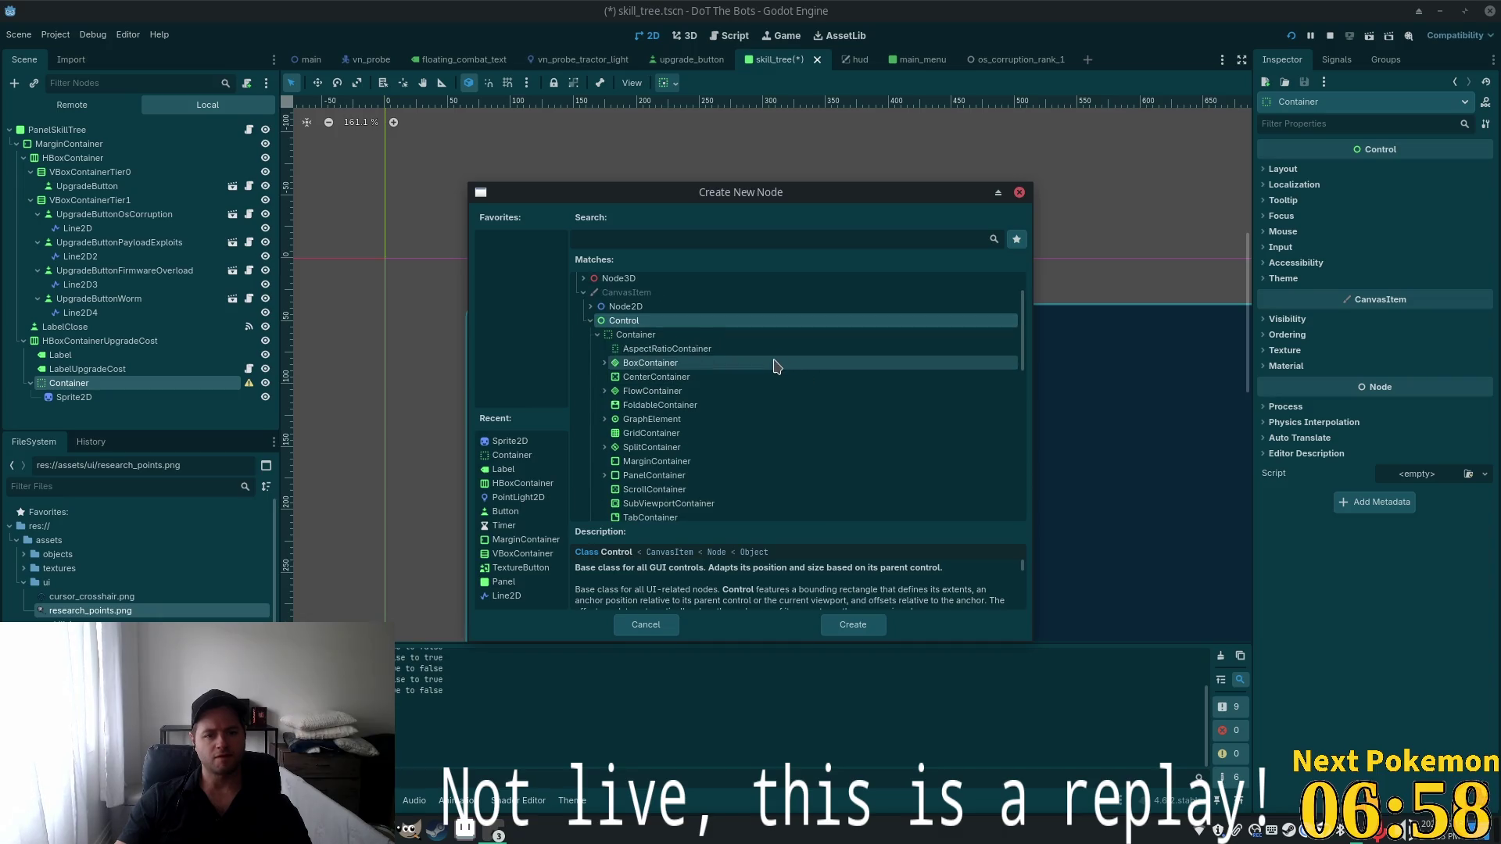
scroll(763, 391, "down", 1)
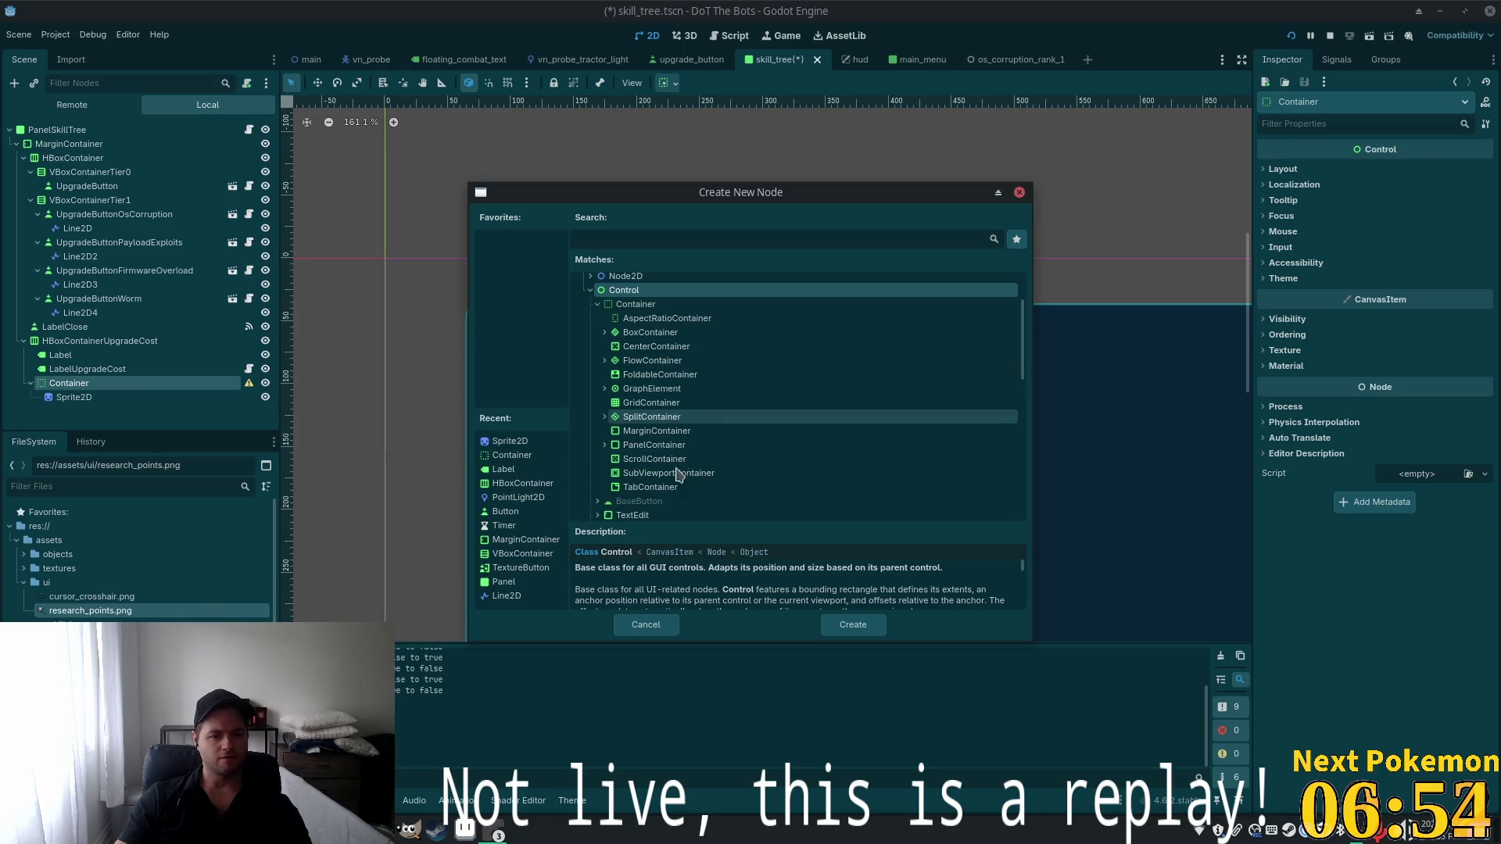
left_click(604, 445)
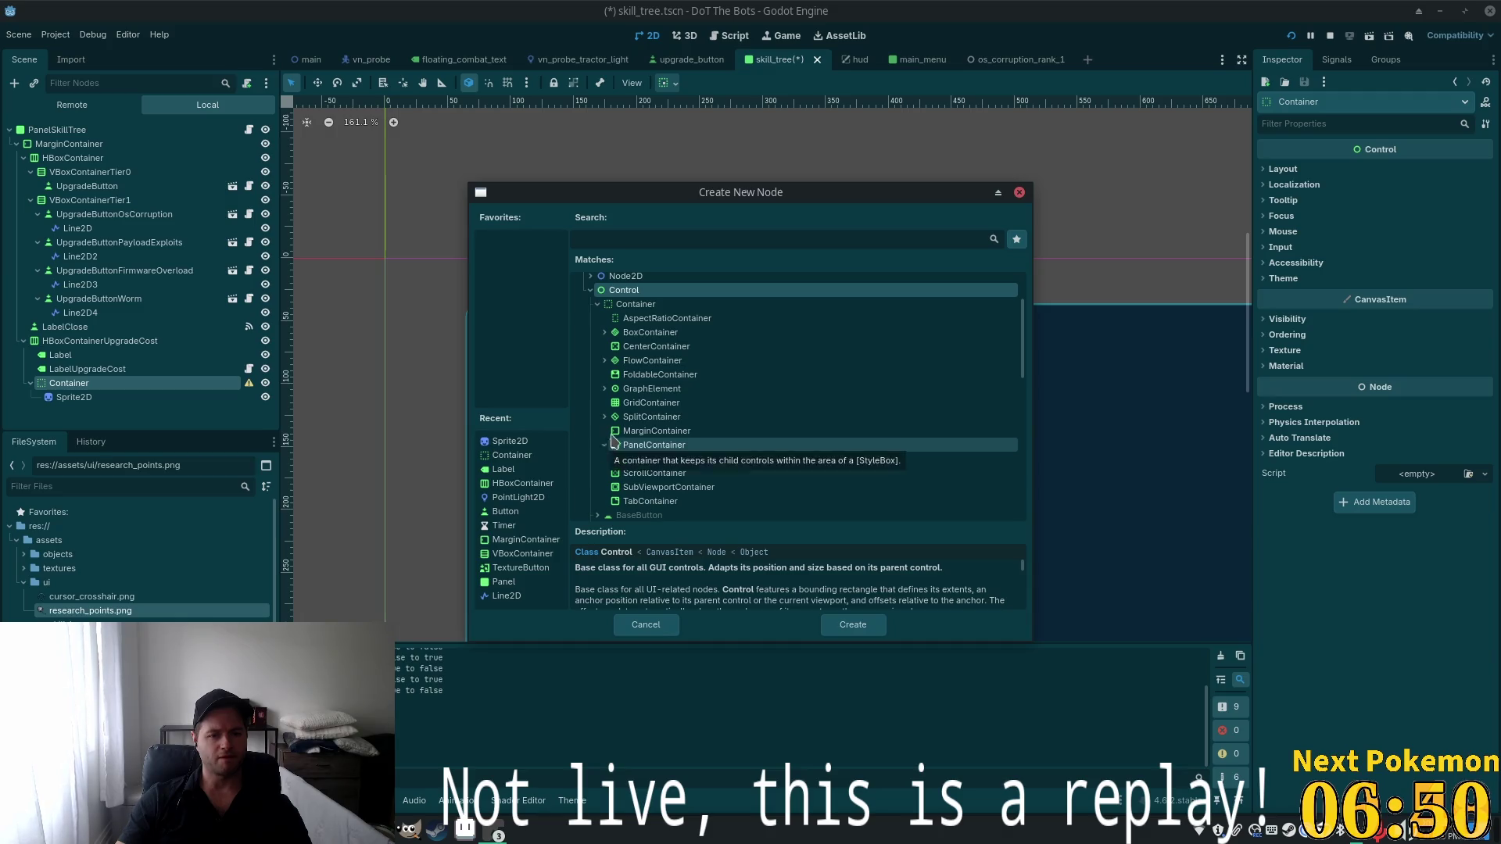
double_click(630, 347)
Move Sprite2D into the CenterContainer and back out, then delete the CenterContainer
left_click_drag(100, 395, 97, 410)
left_click(92, 397)
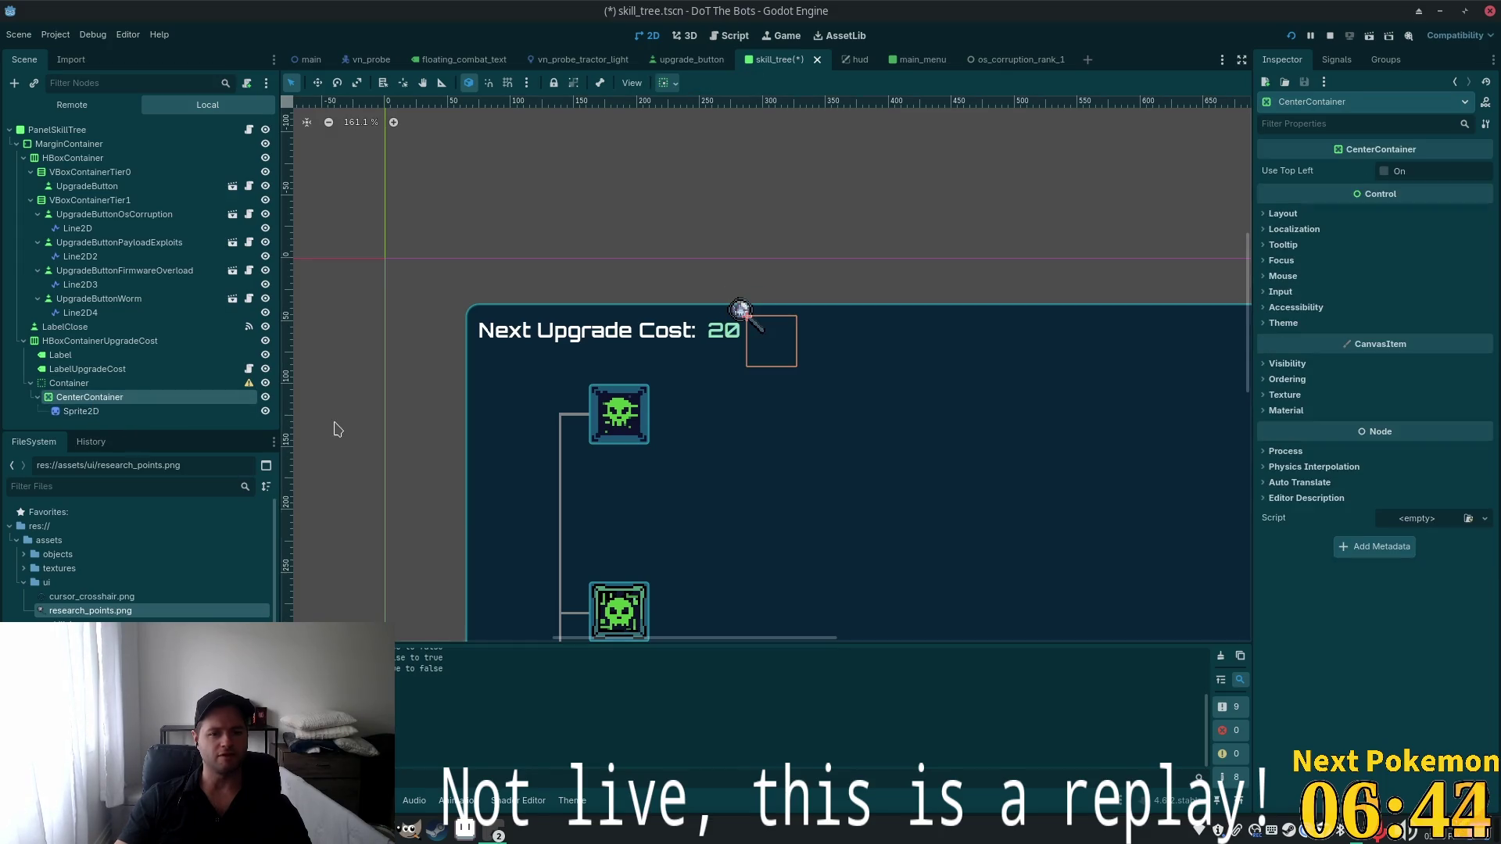
left_click_drag(109, 410, 104, 422)
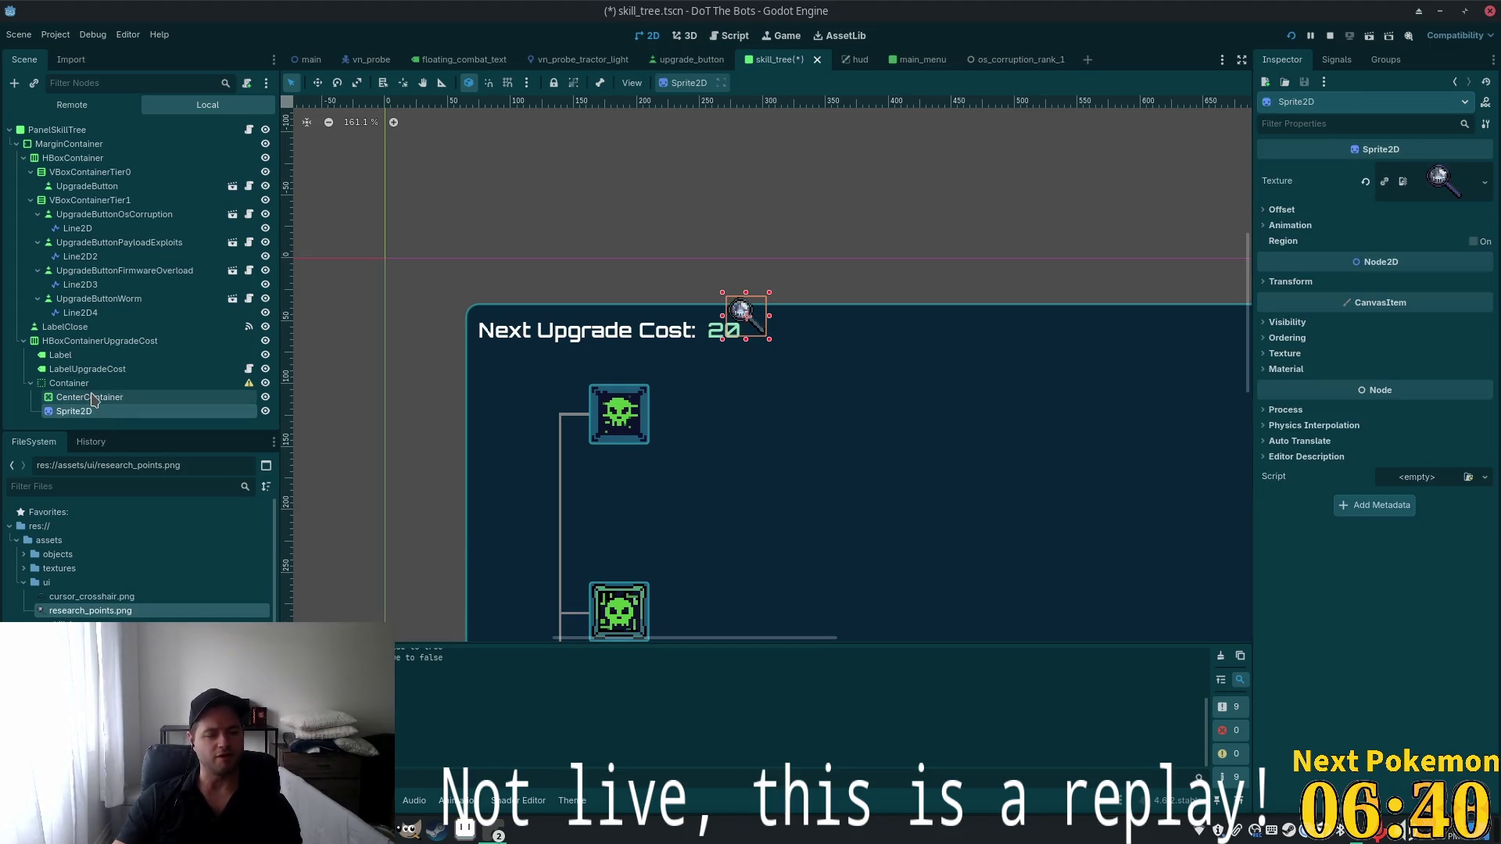
left_click(92, 397)
key("Delete")
left_click(811, 431)
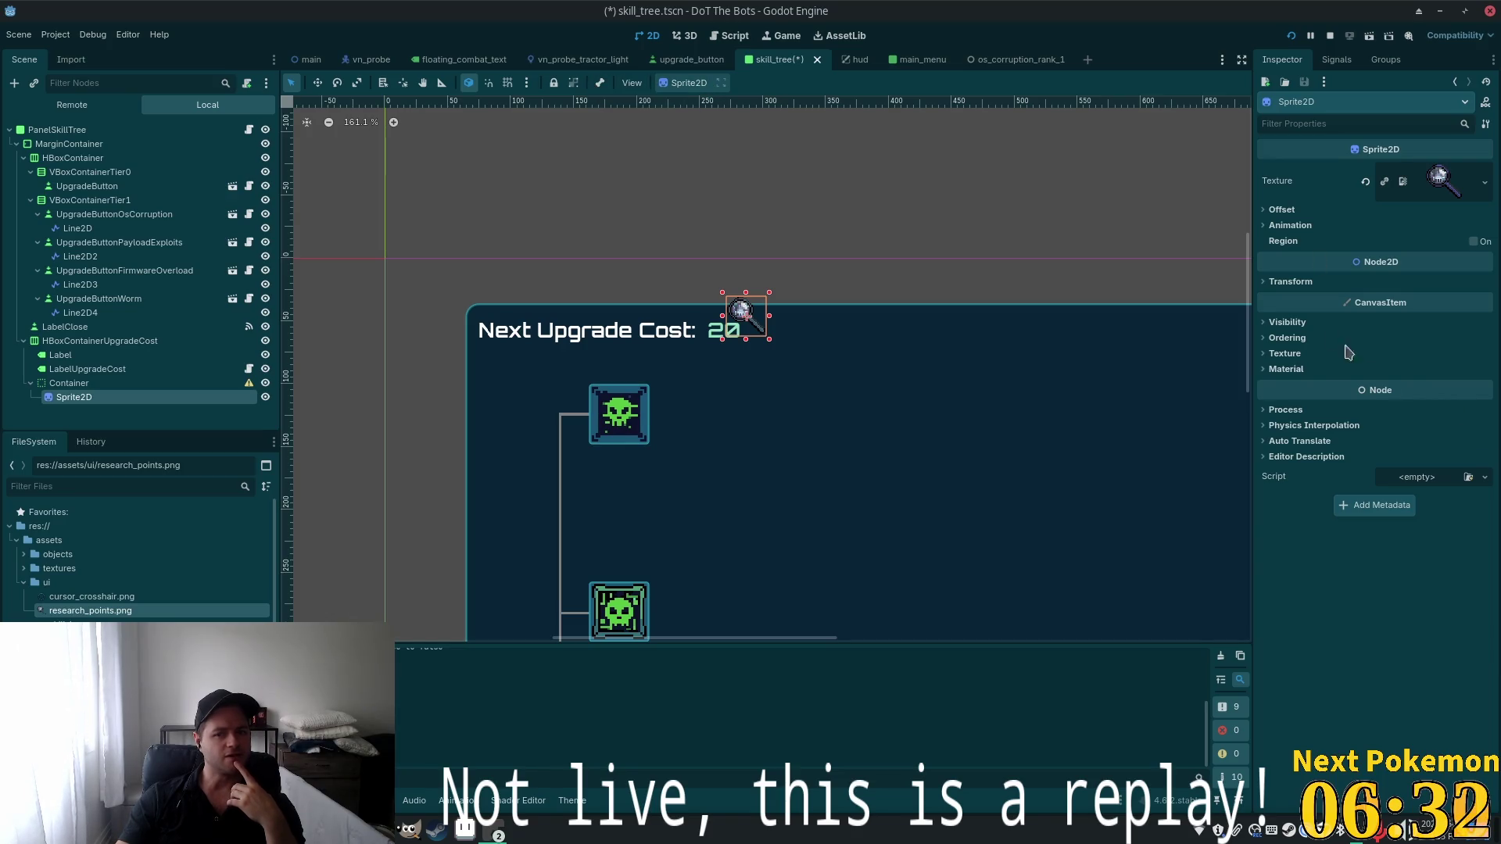
Turn off the sprite's Centered offset and set its scale to 0.5 x 0.5
left_click(1268, 284)
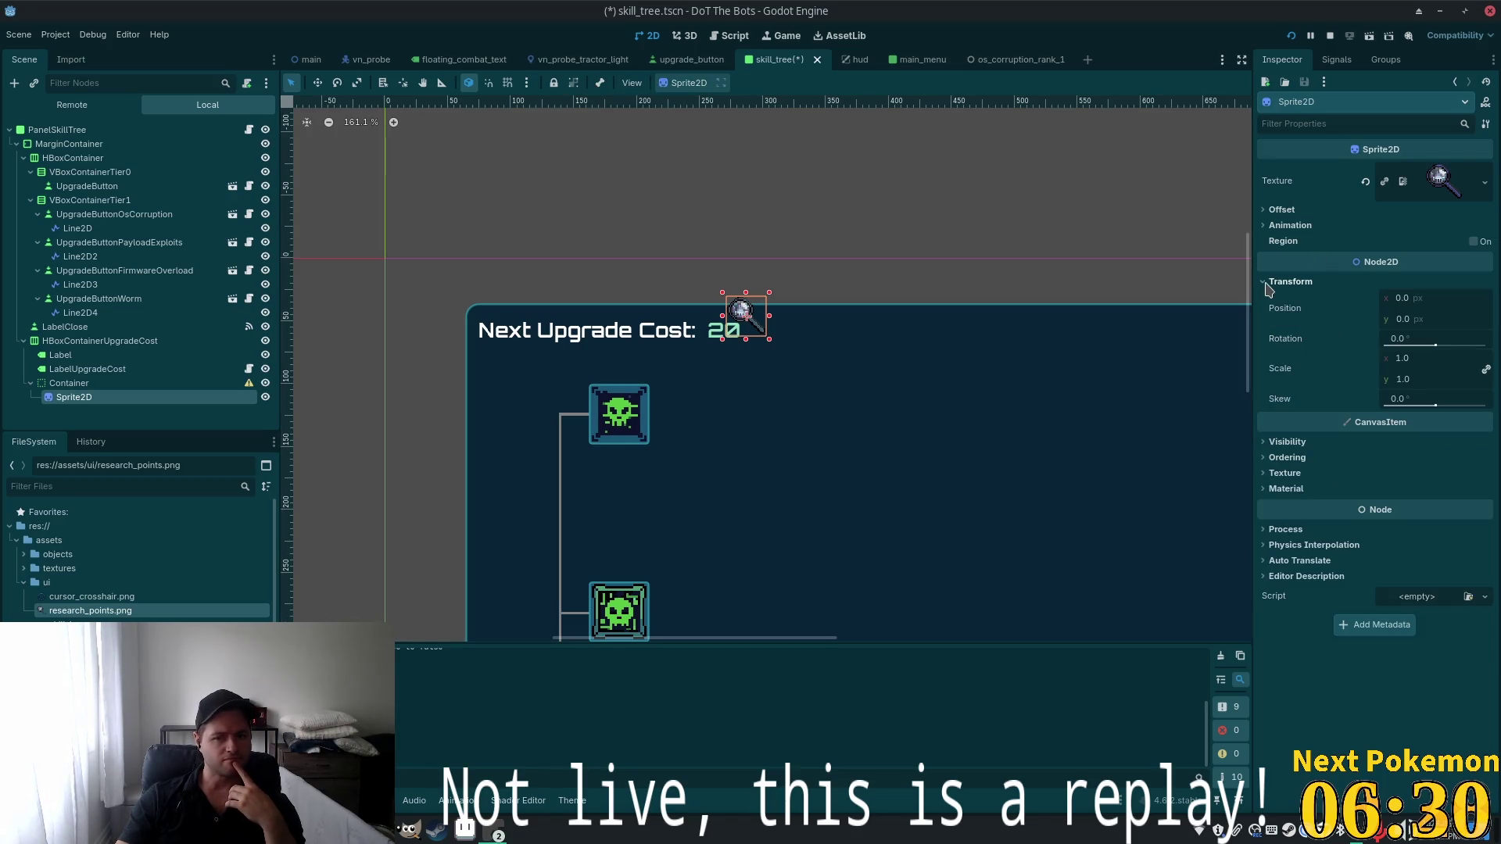
left_click(1267, 284)
left_click(1264, 227)
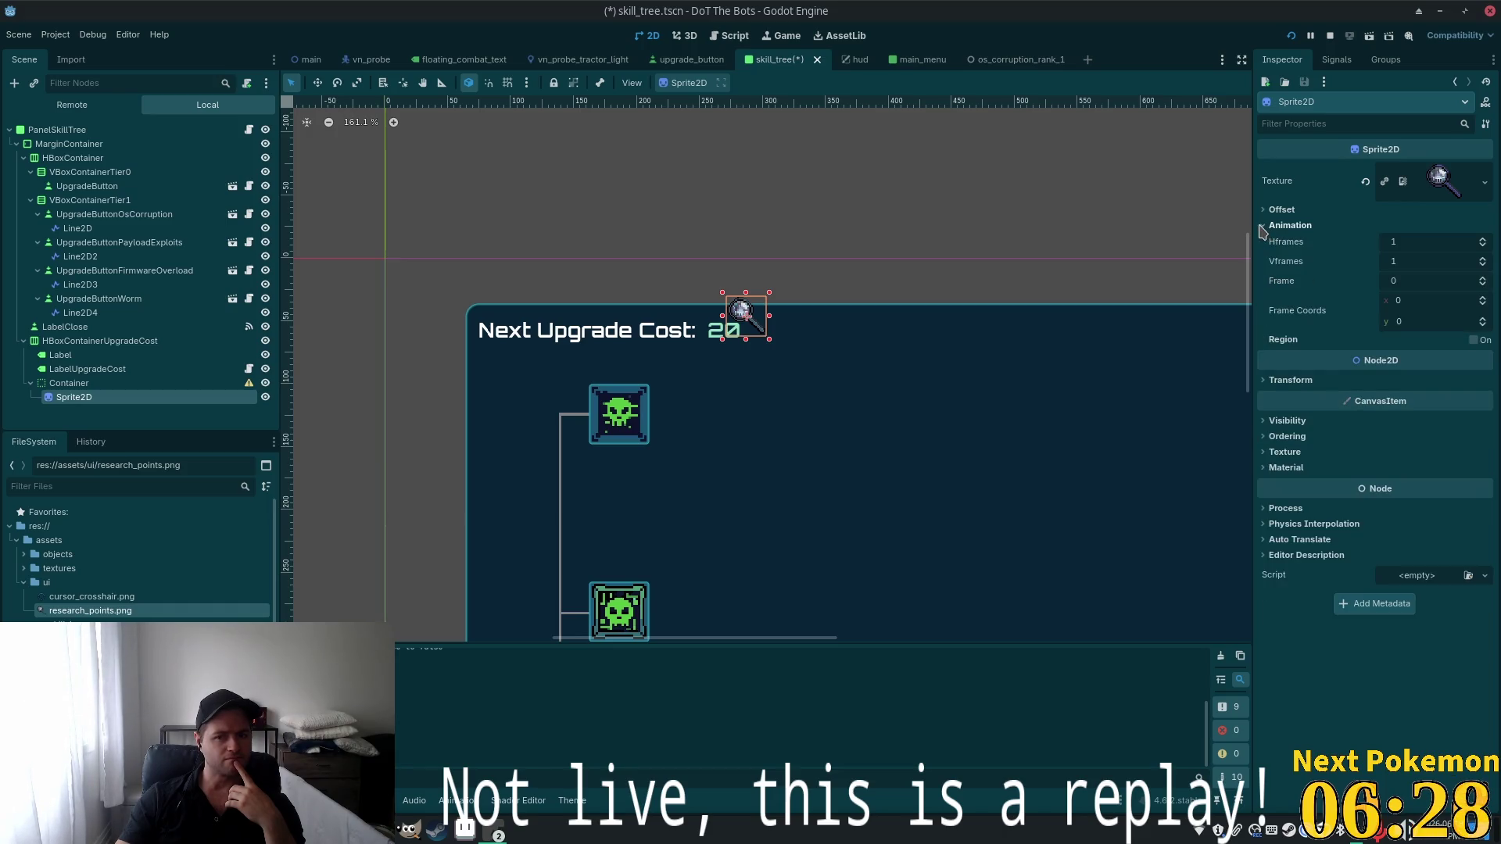
left_click(1264, 209)
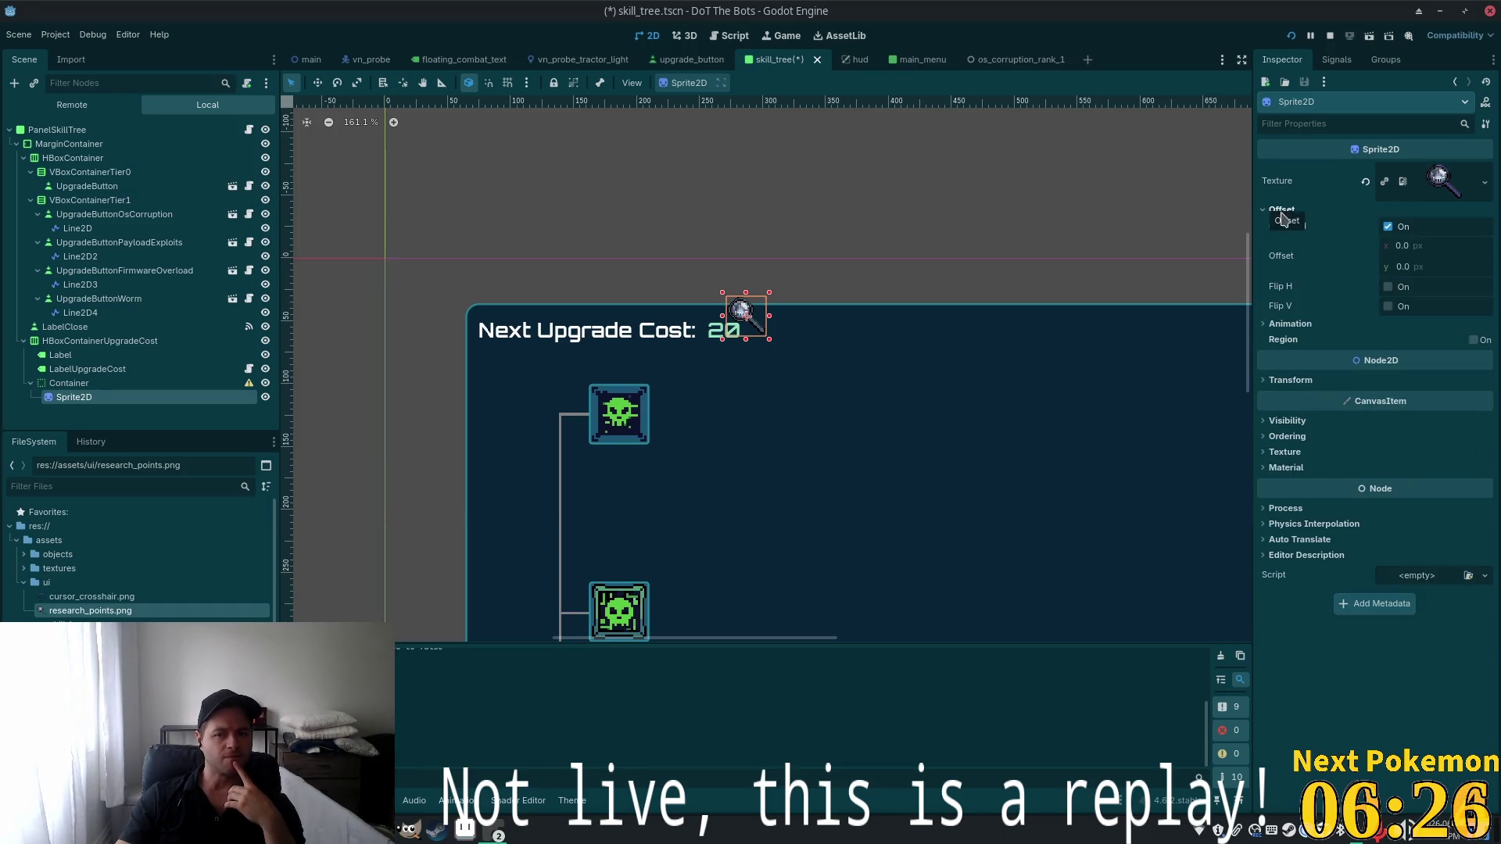
left_click(1388, 227)
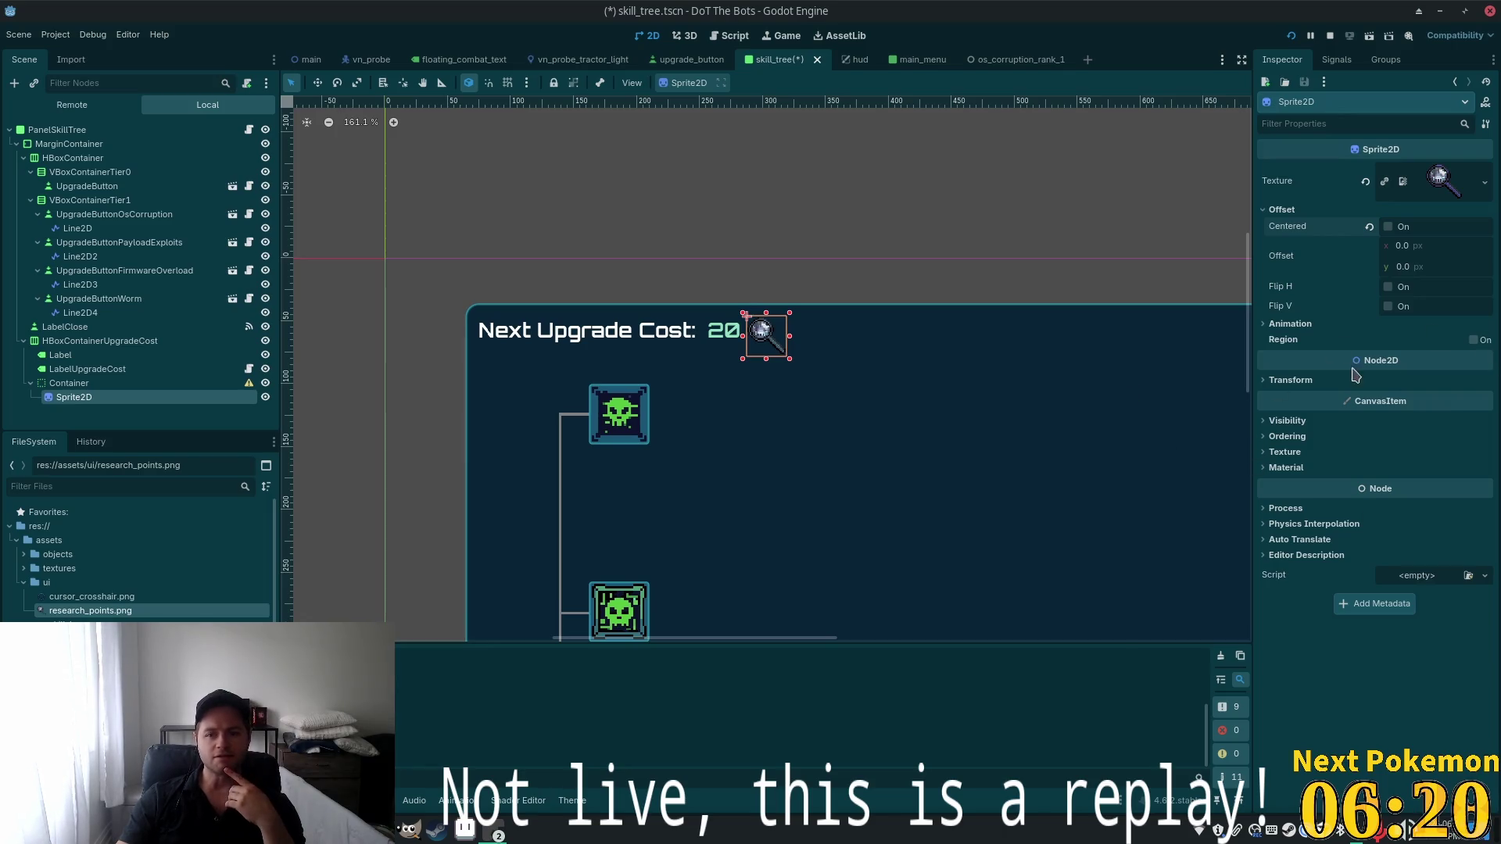
left_click(1280, 381)
left_click(1430, 458)
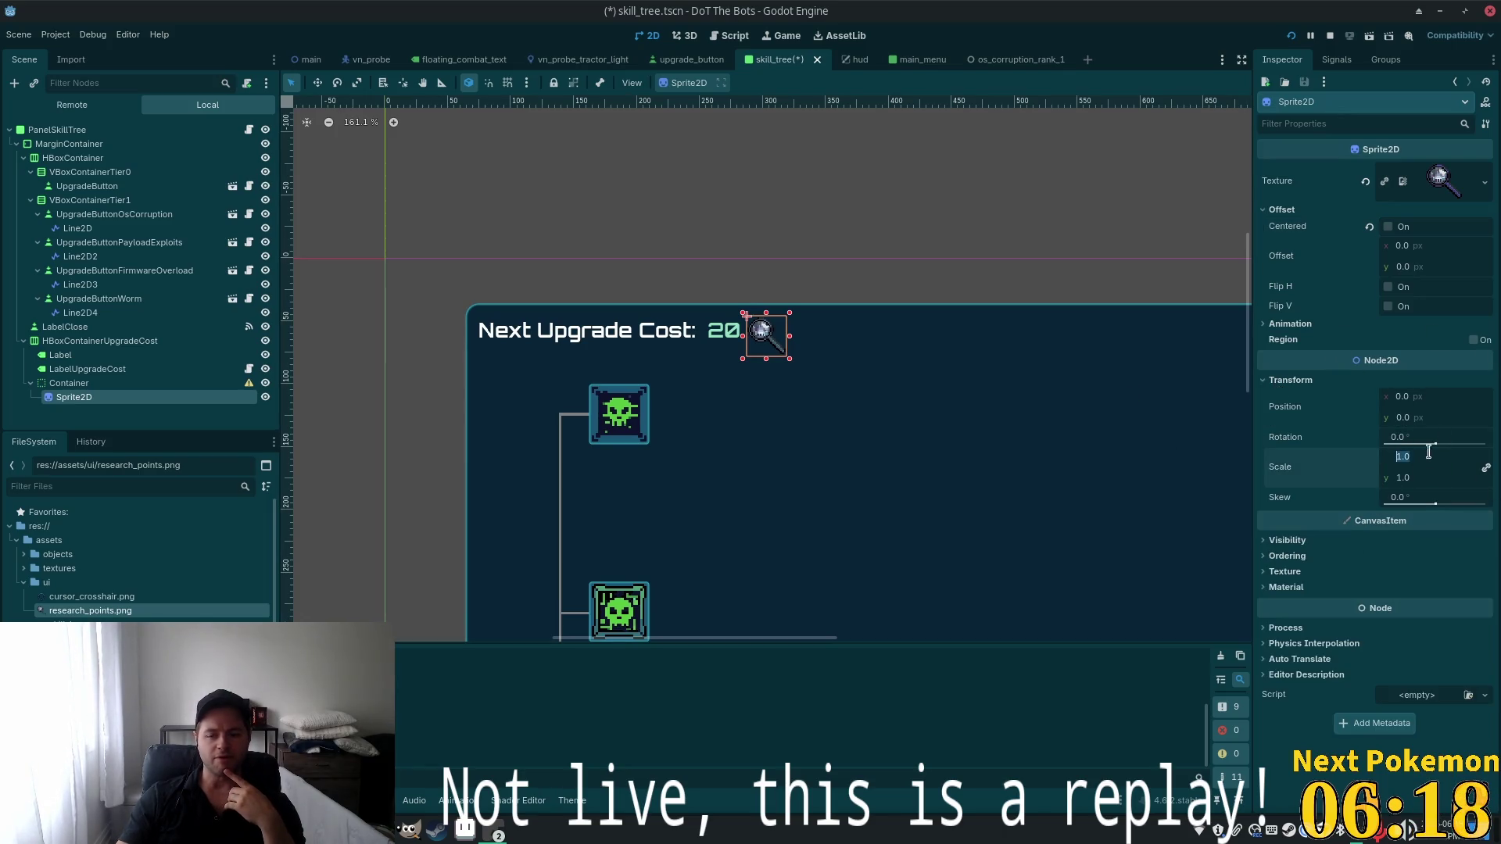
type("0.5")
key("Tab")
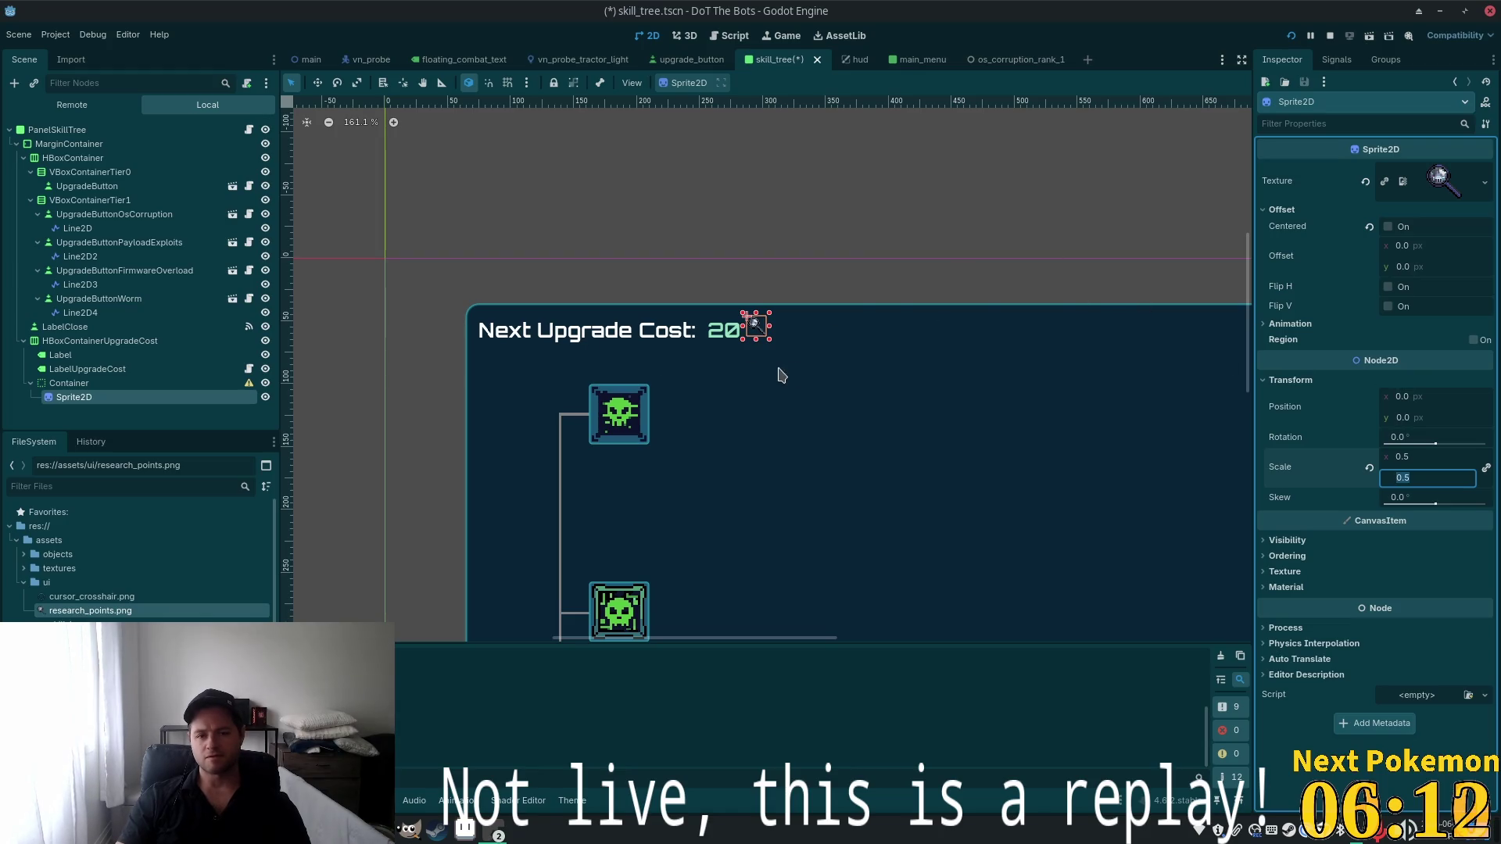
Lower the magnifier sprite by setting its vertical offset to 8
left_click(753, 323)
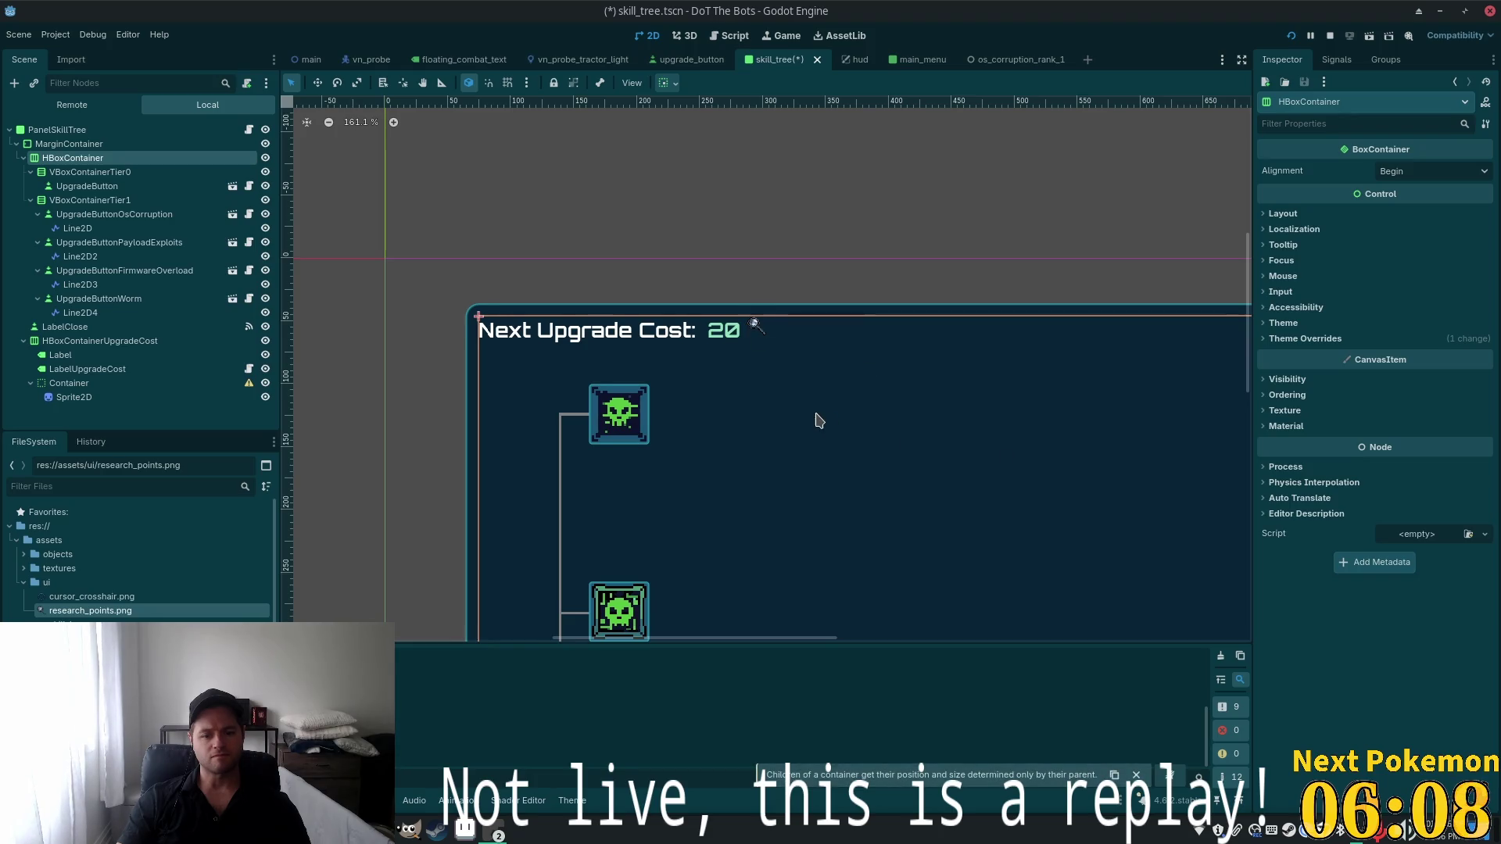
scroll(753, 352, "up", 2)
scroll(680, 313, "up", 1)
left_click(735, 278)
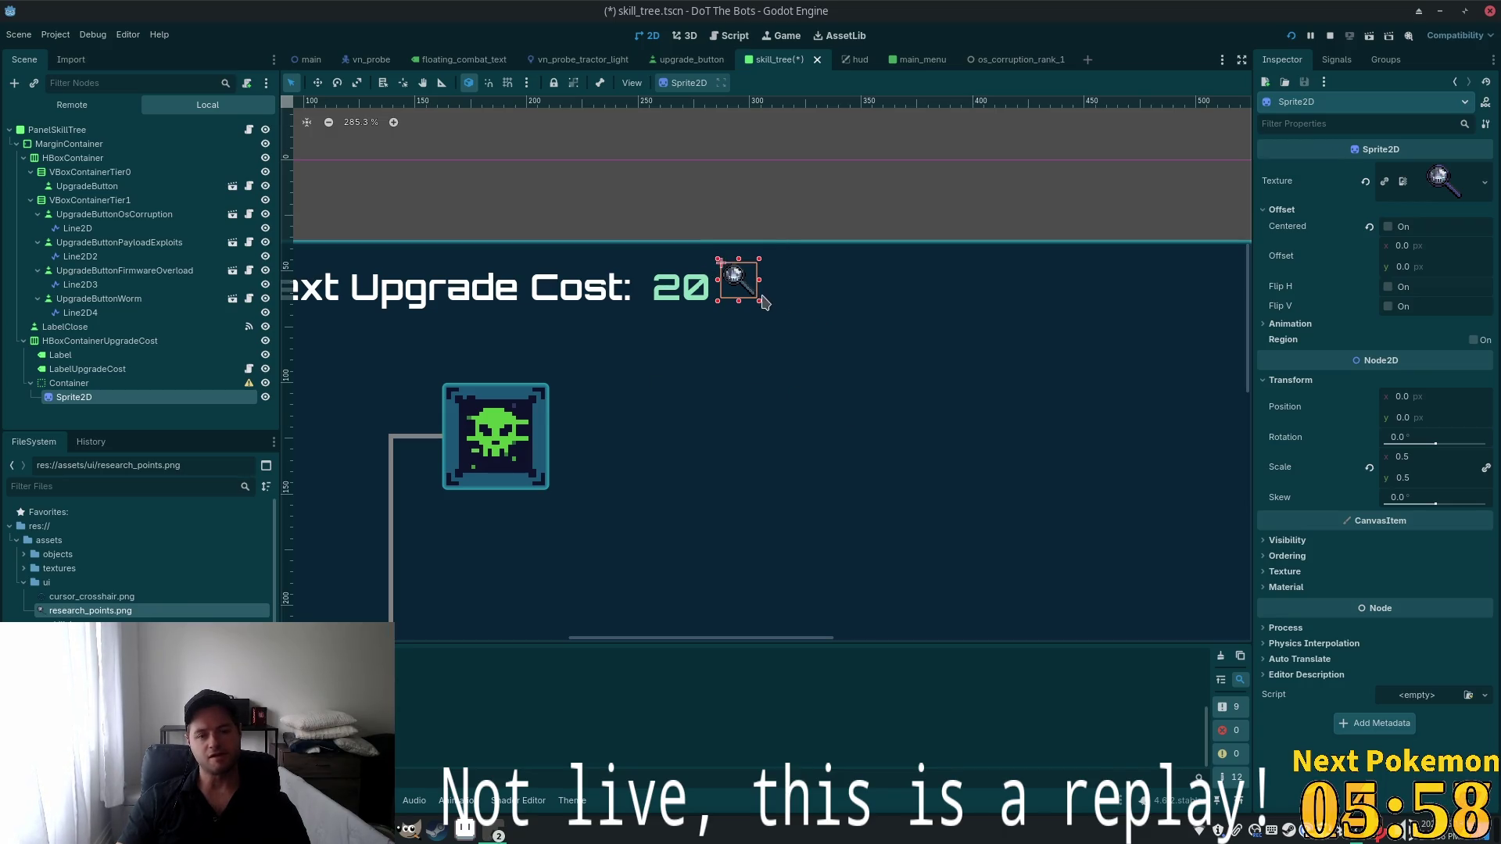
left_click_drag(738, 301, 740, 322)
key("ctrl+z")
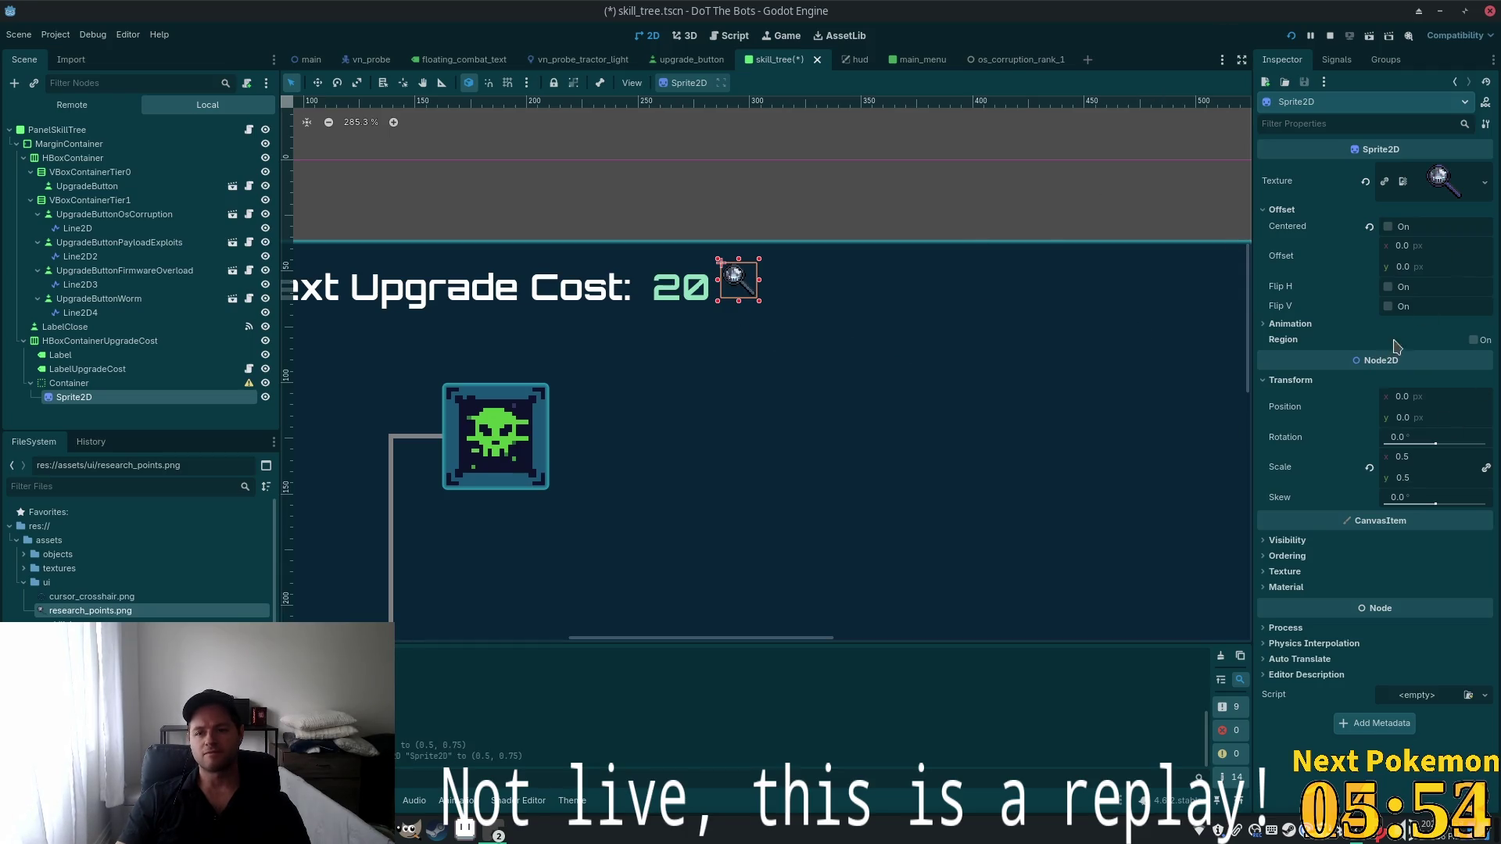
left_click(1407, 266)
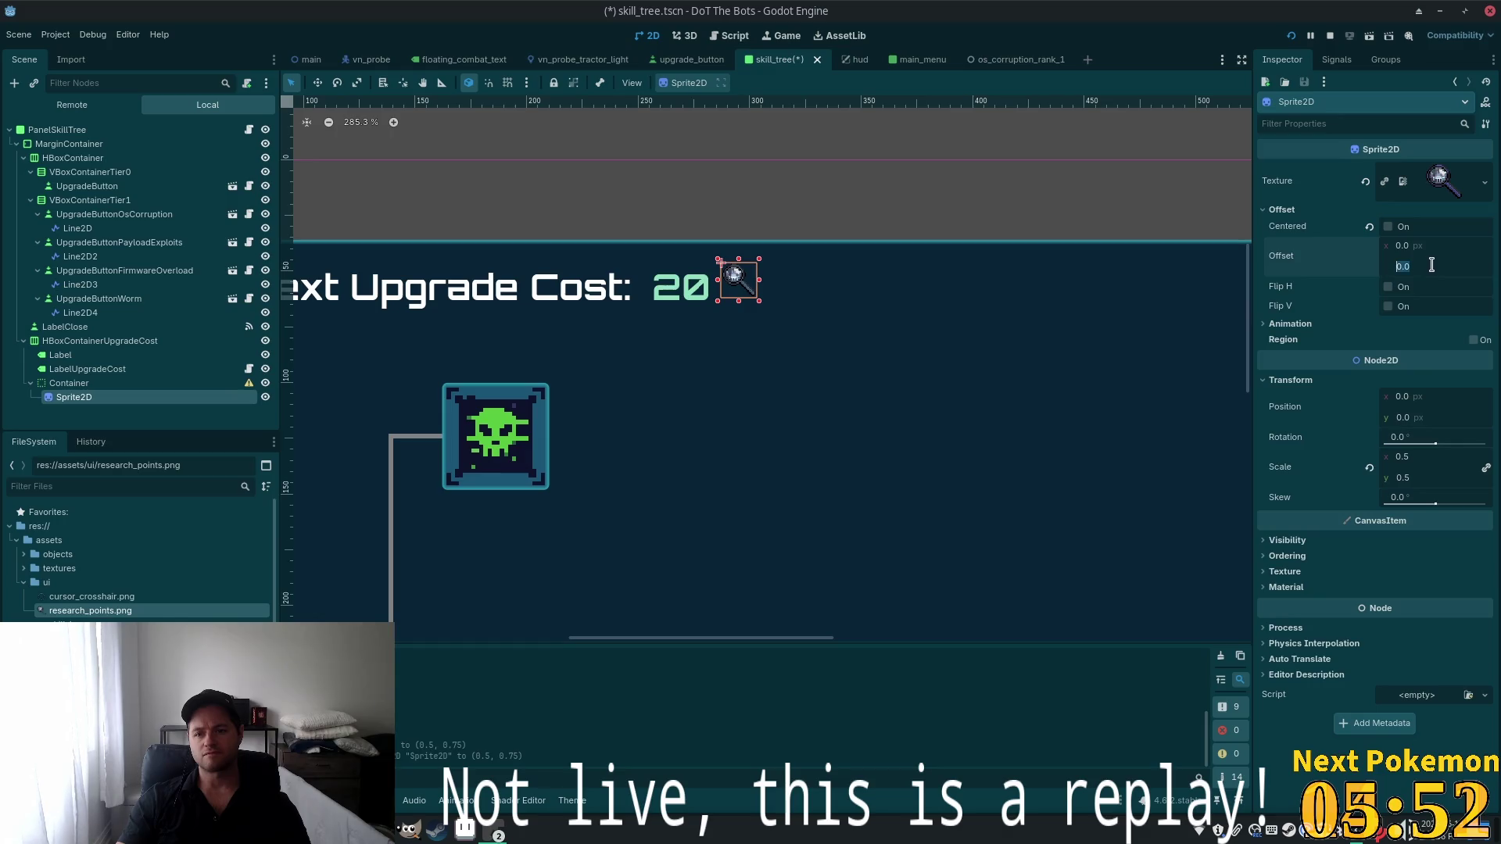
type("2")
key("Up")
key("Up")
key("Up")
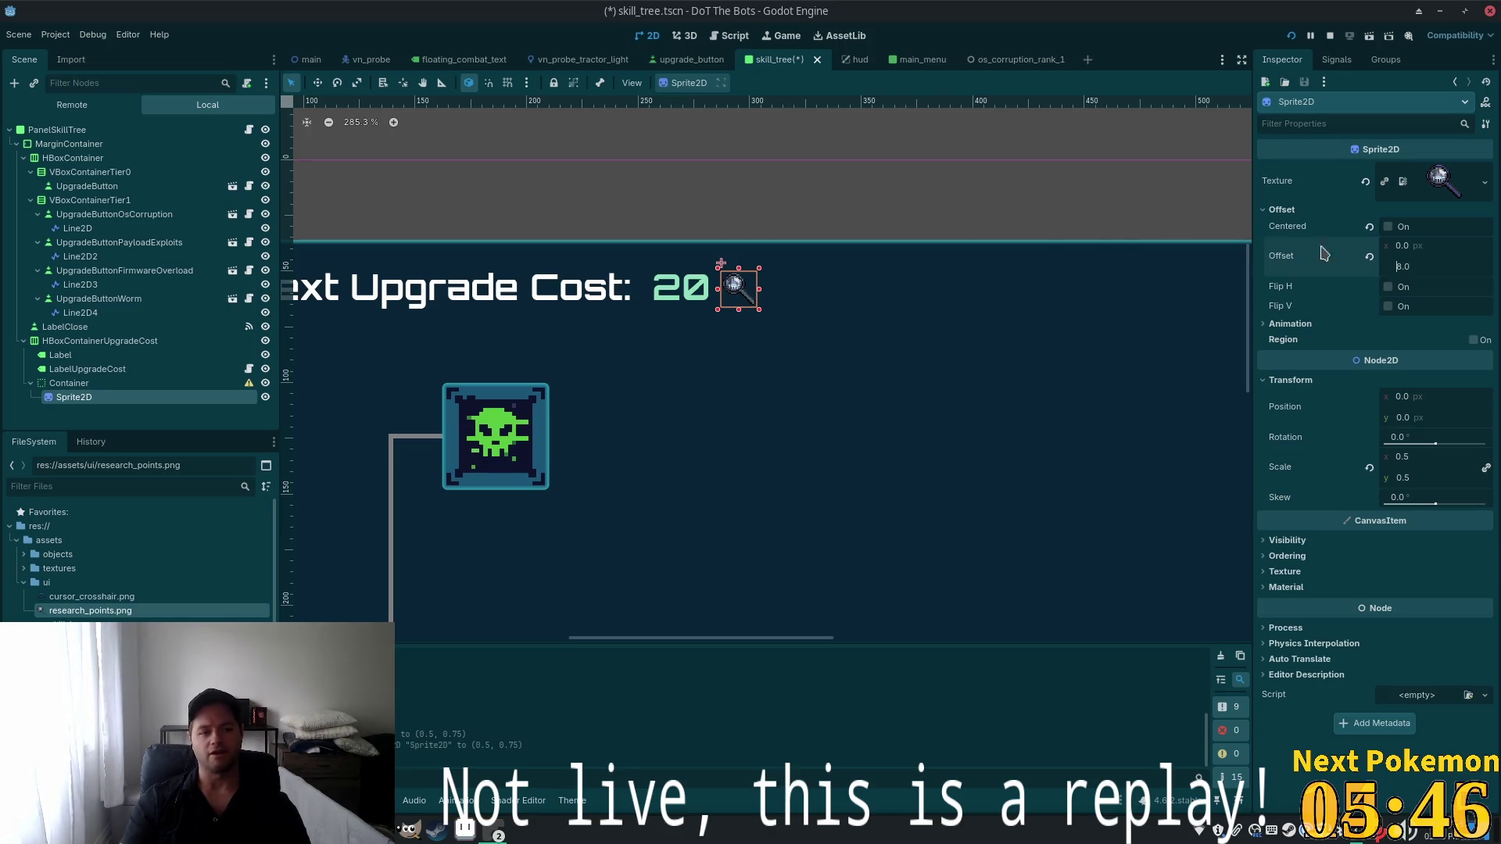
left_click(69, 384)
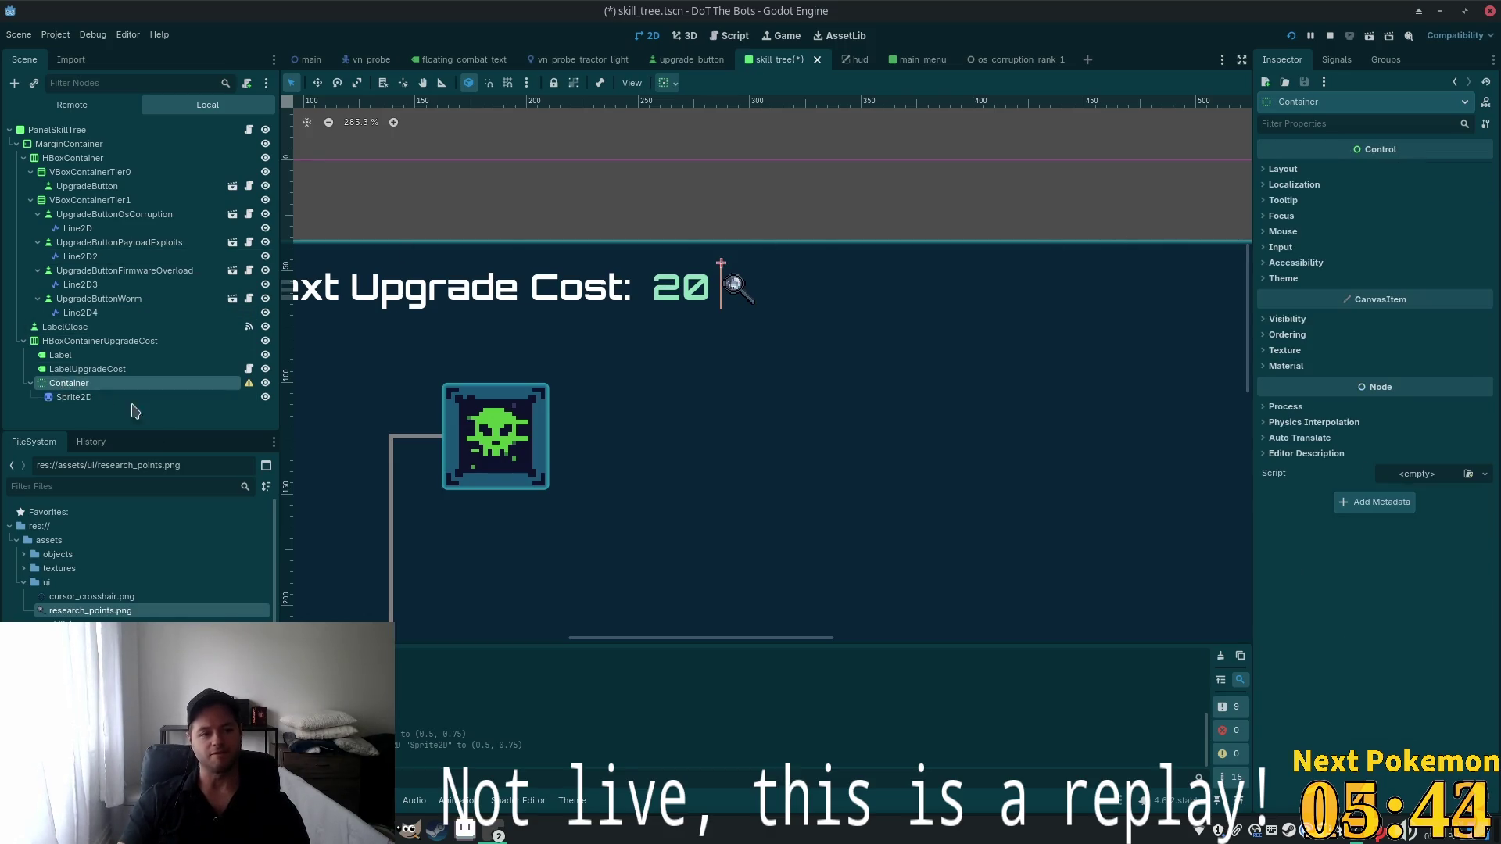
Delete the Container with its sprite and add a Button under HBoxContainerUpgradeCost
key("Delete")
left_click(791, 431)
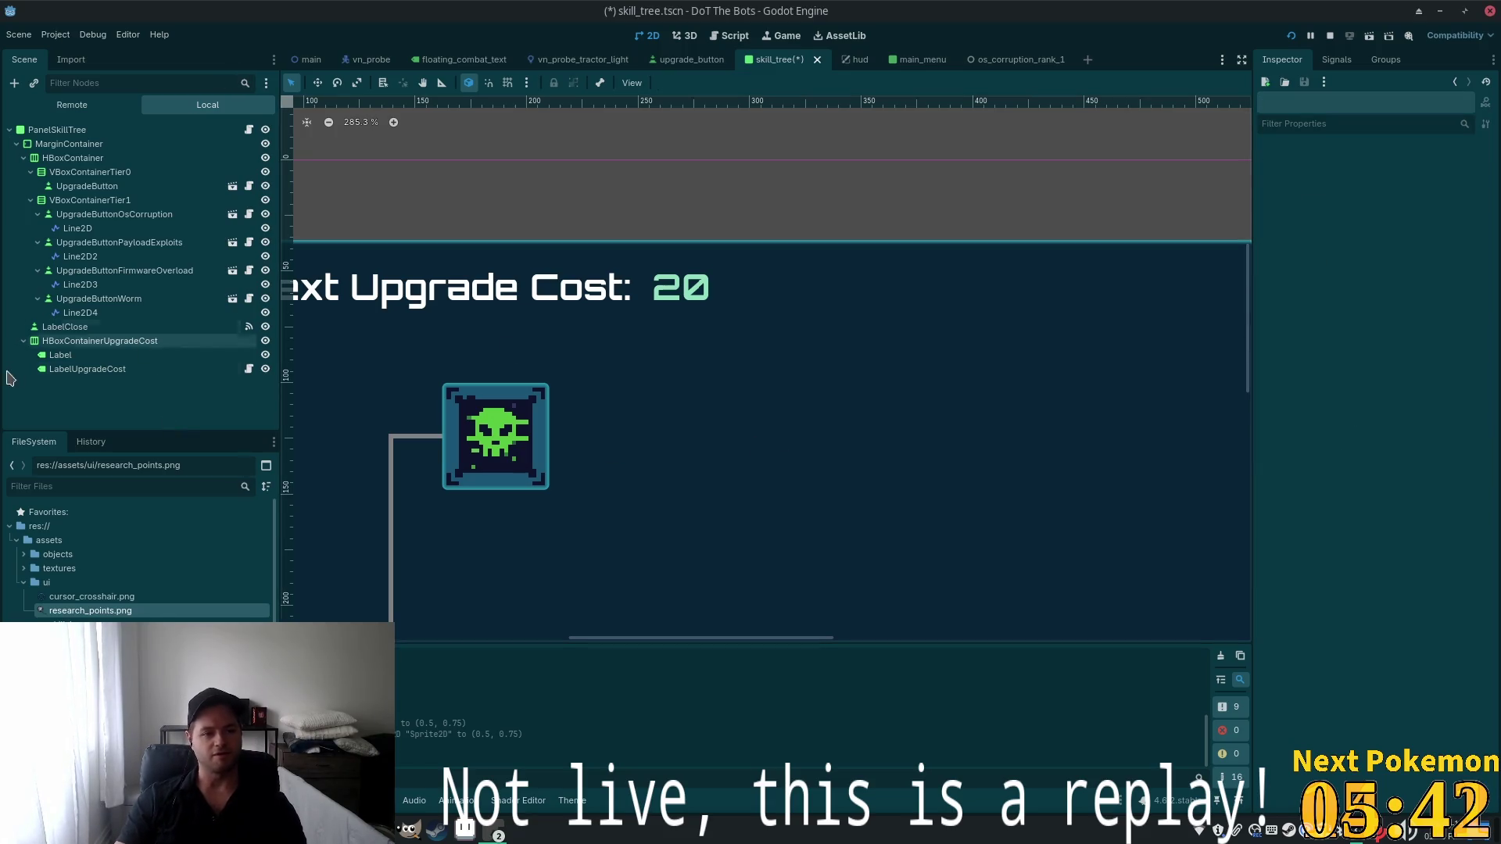
left_click(117, 341)
key("ctrl+a")
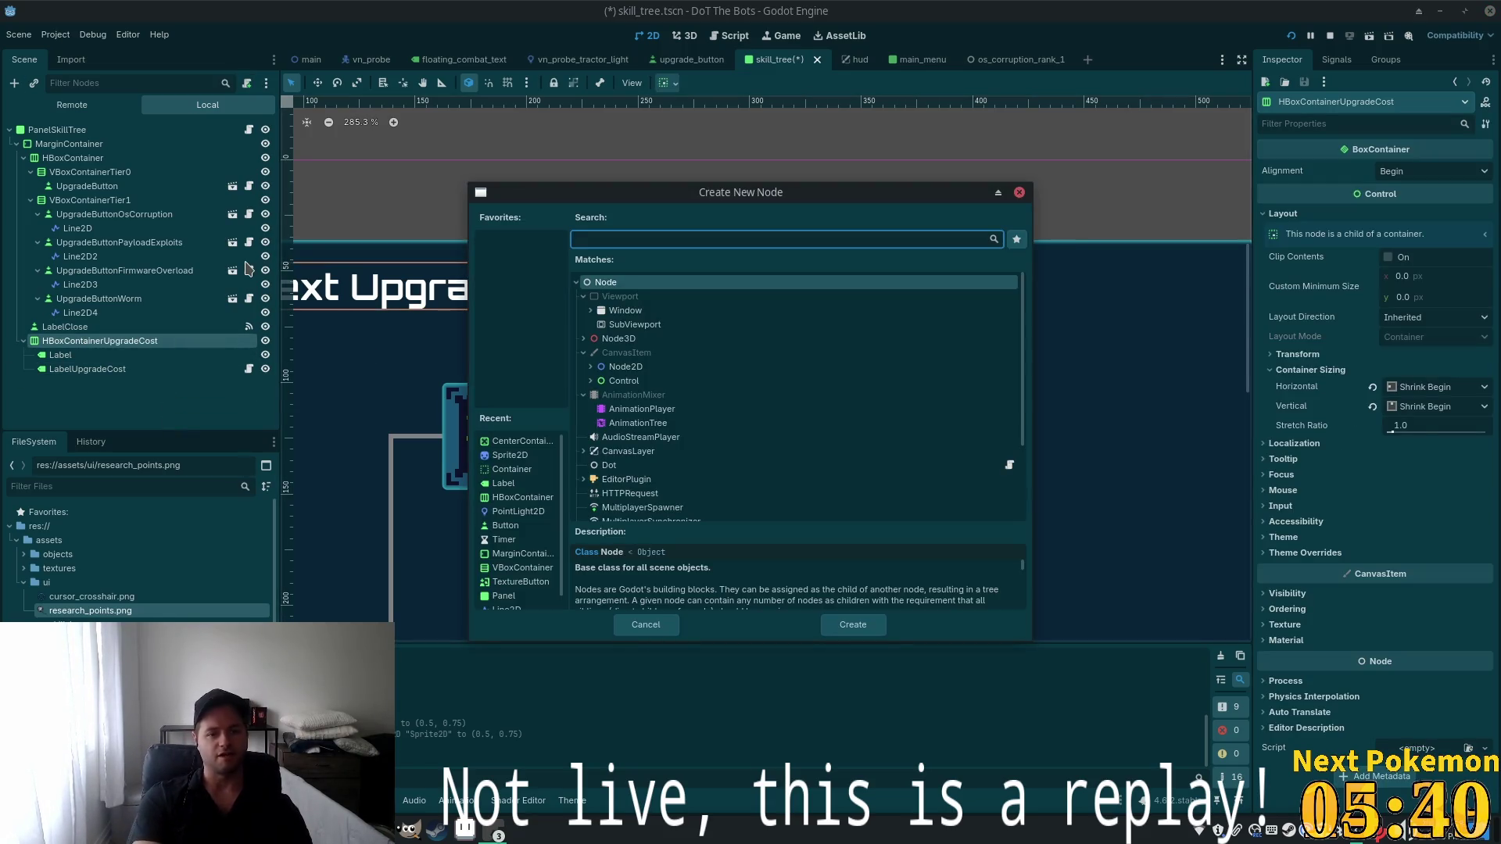
type("b")
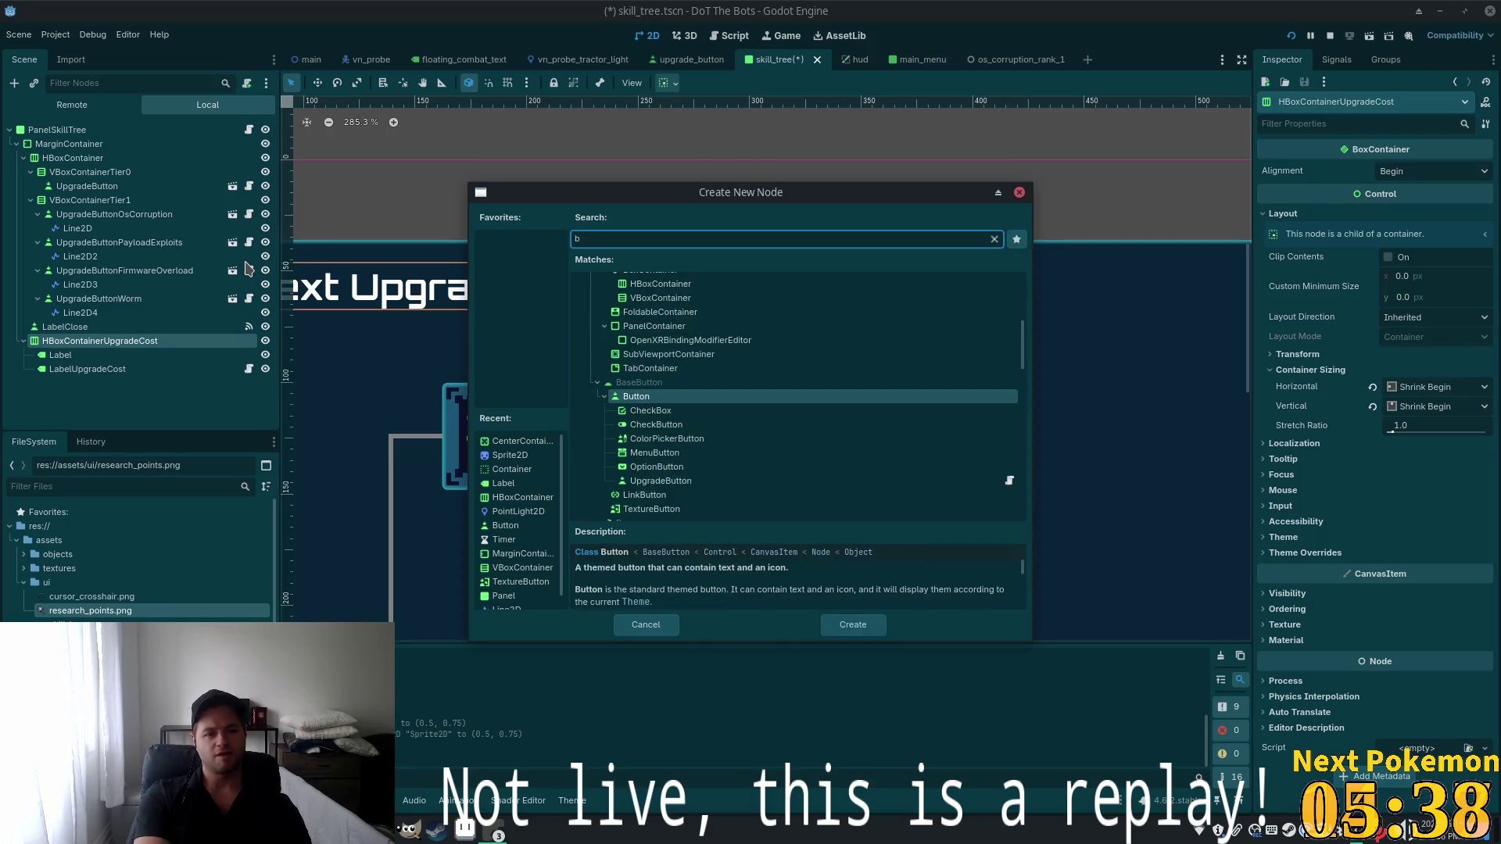
type("utton")
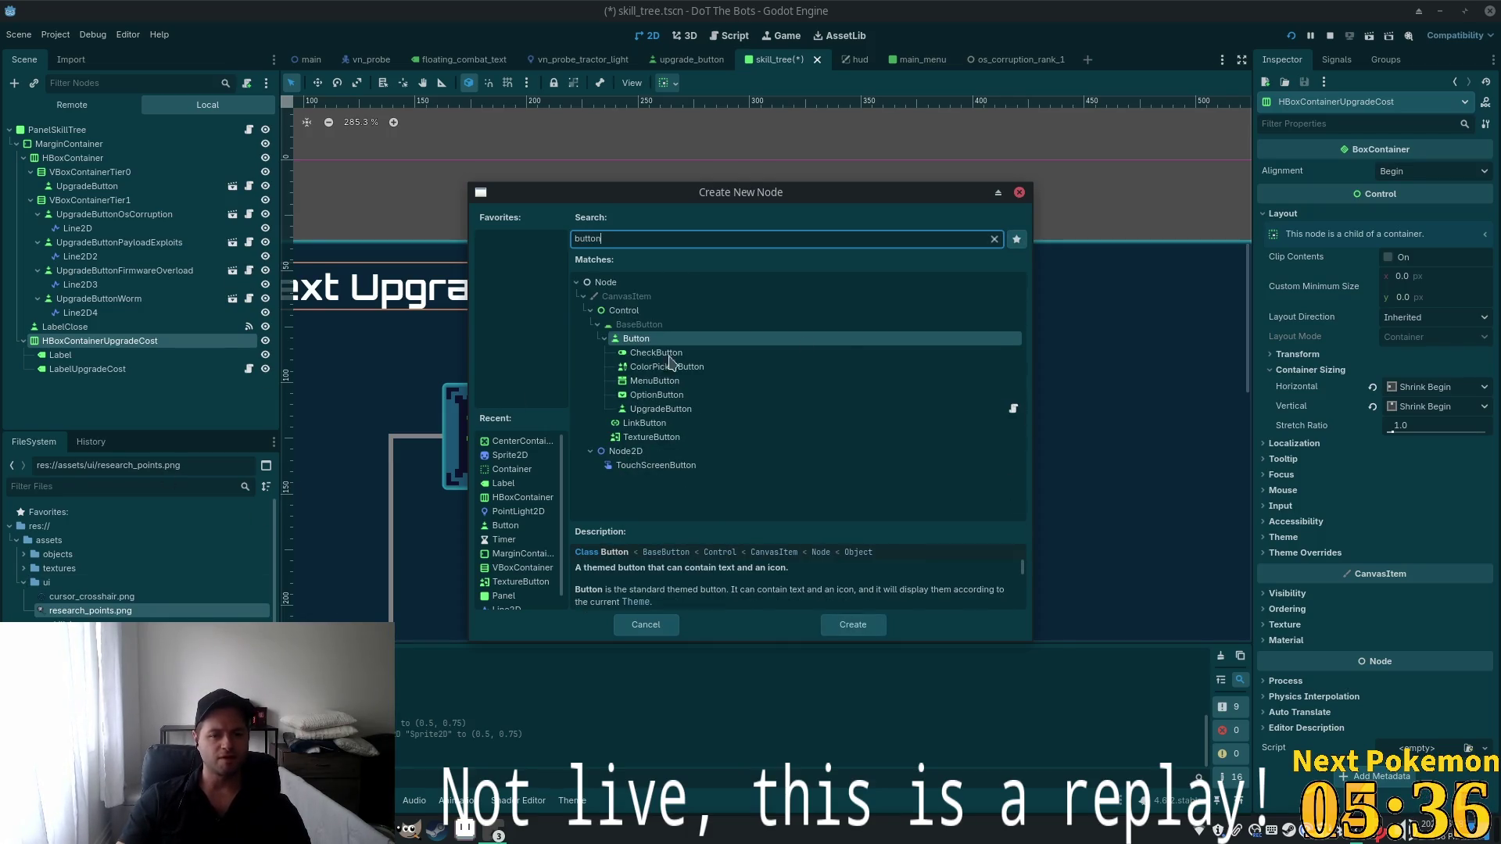
left_click(647, 345)
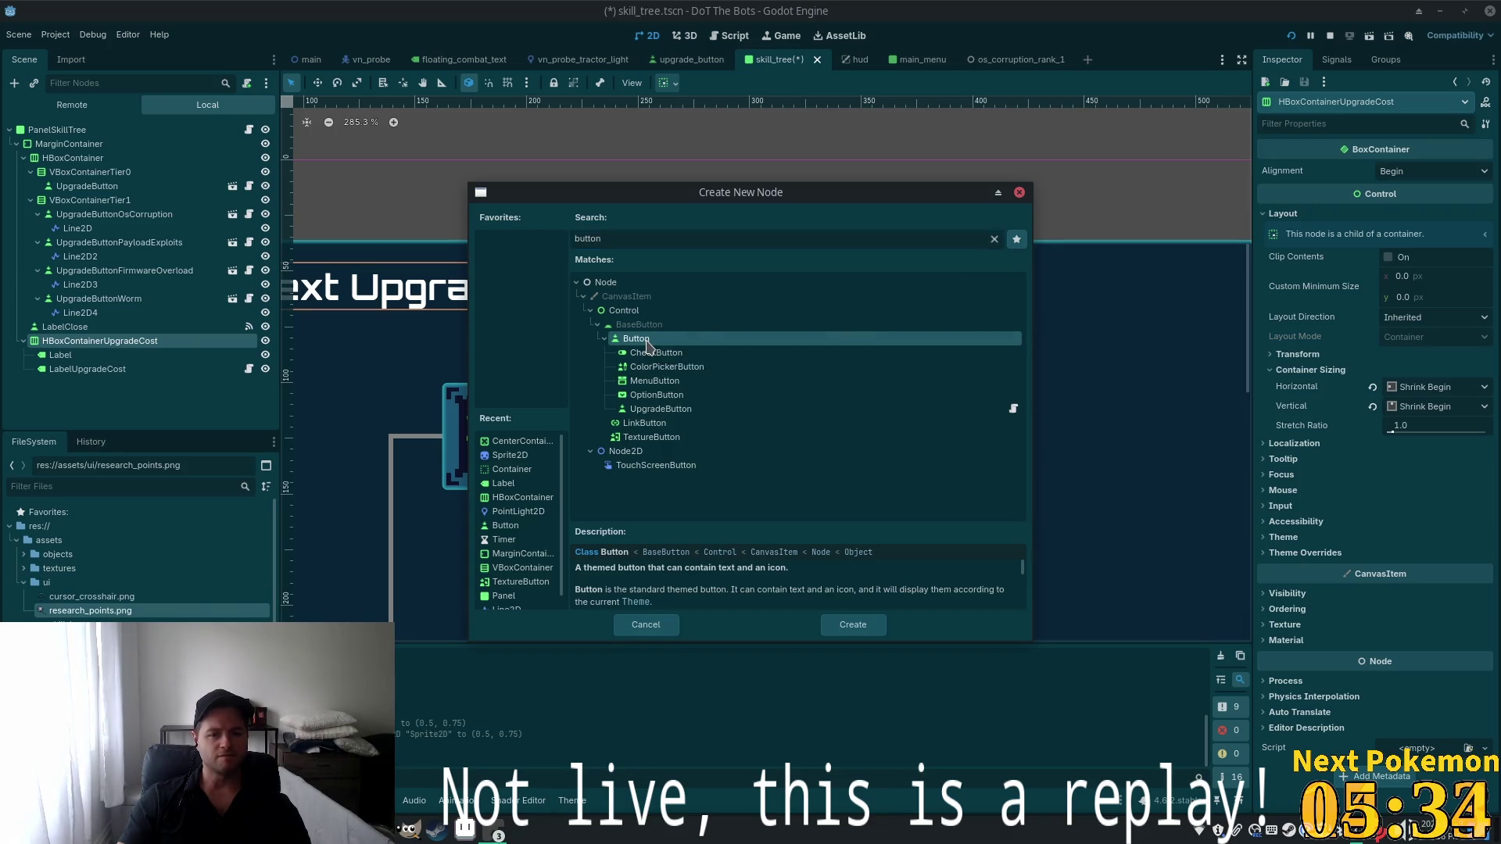
double_click(647, 345)
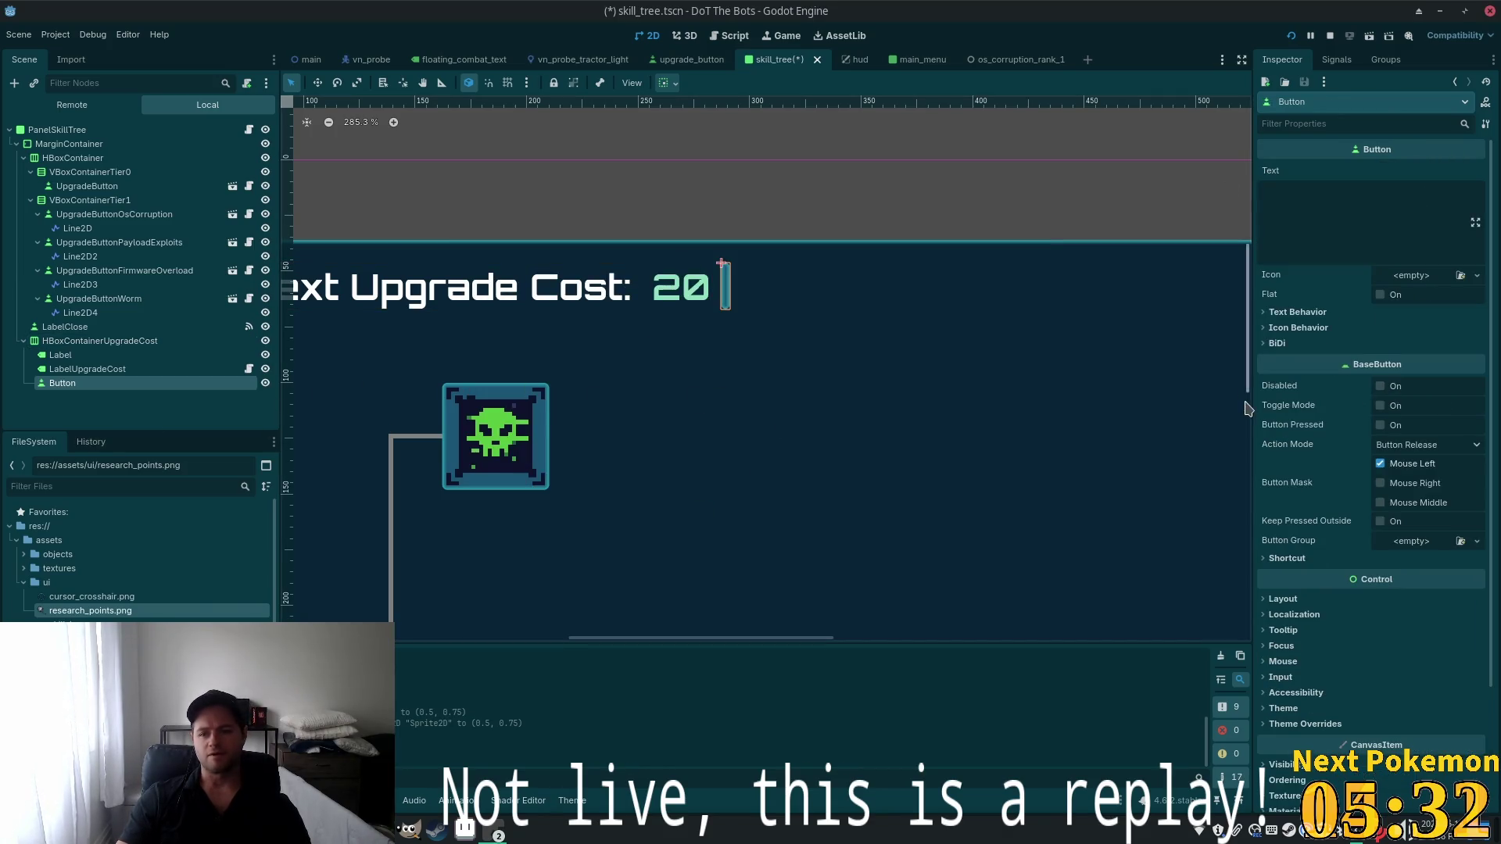
Make the Button flat with the research_points.png icon and save skill_tree.tscn
left_click(1391, 295)
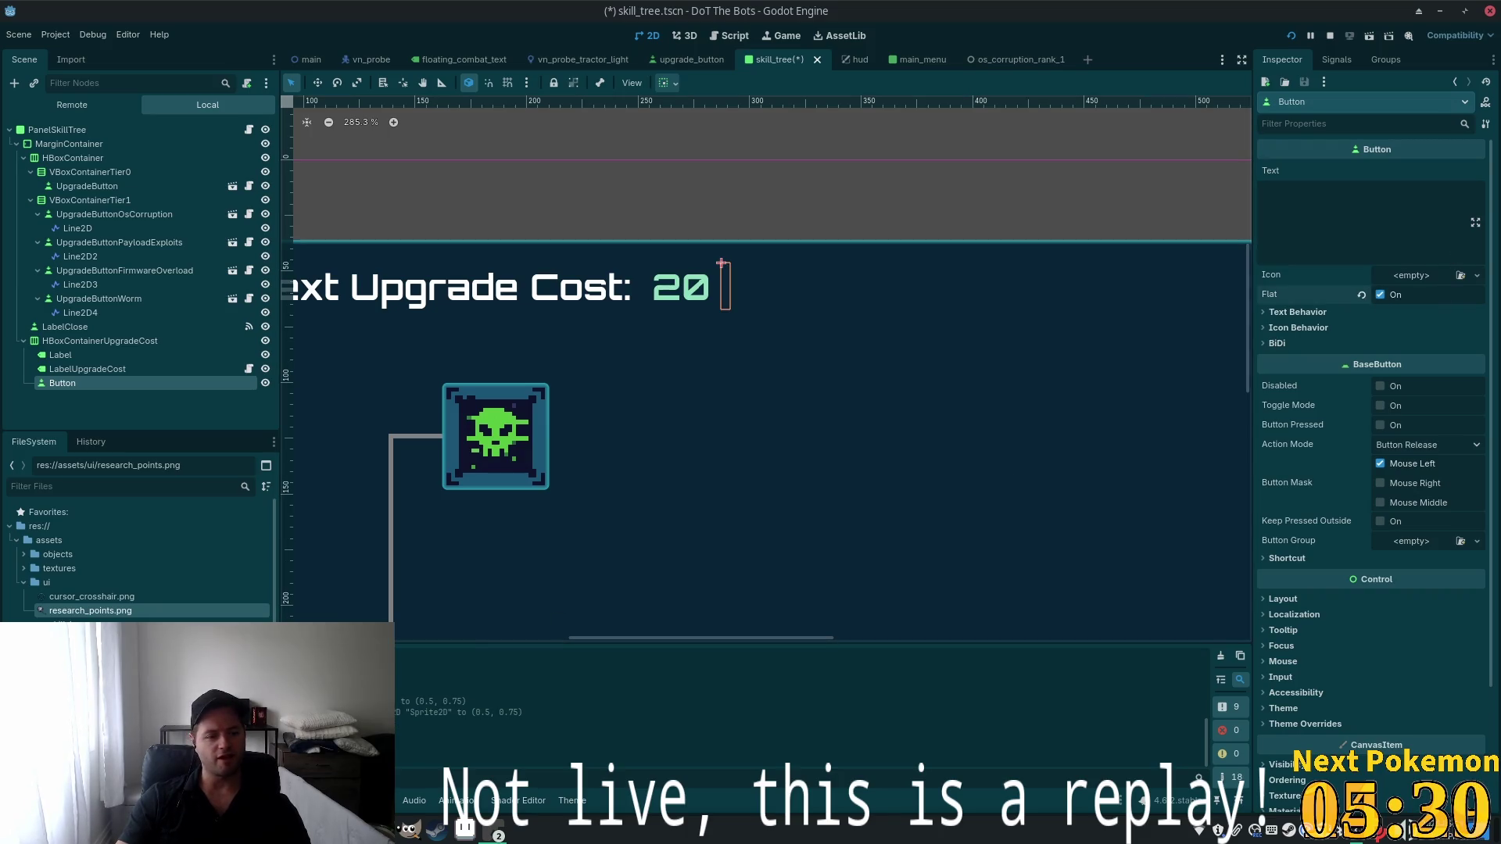
left_click_drag(88, 618, 1411, 275)
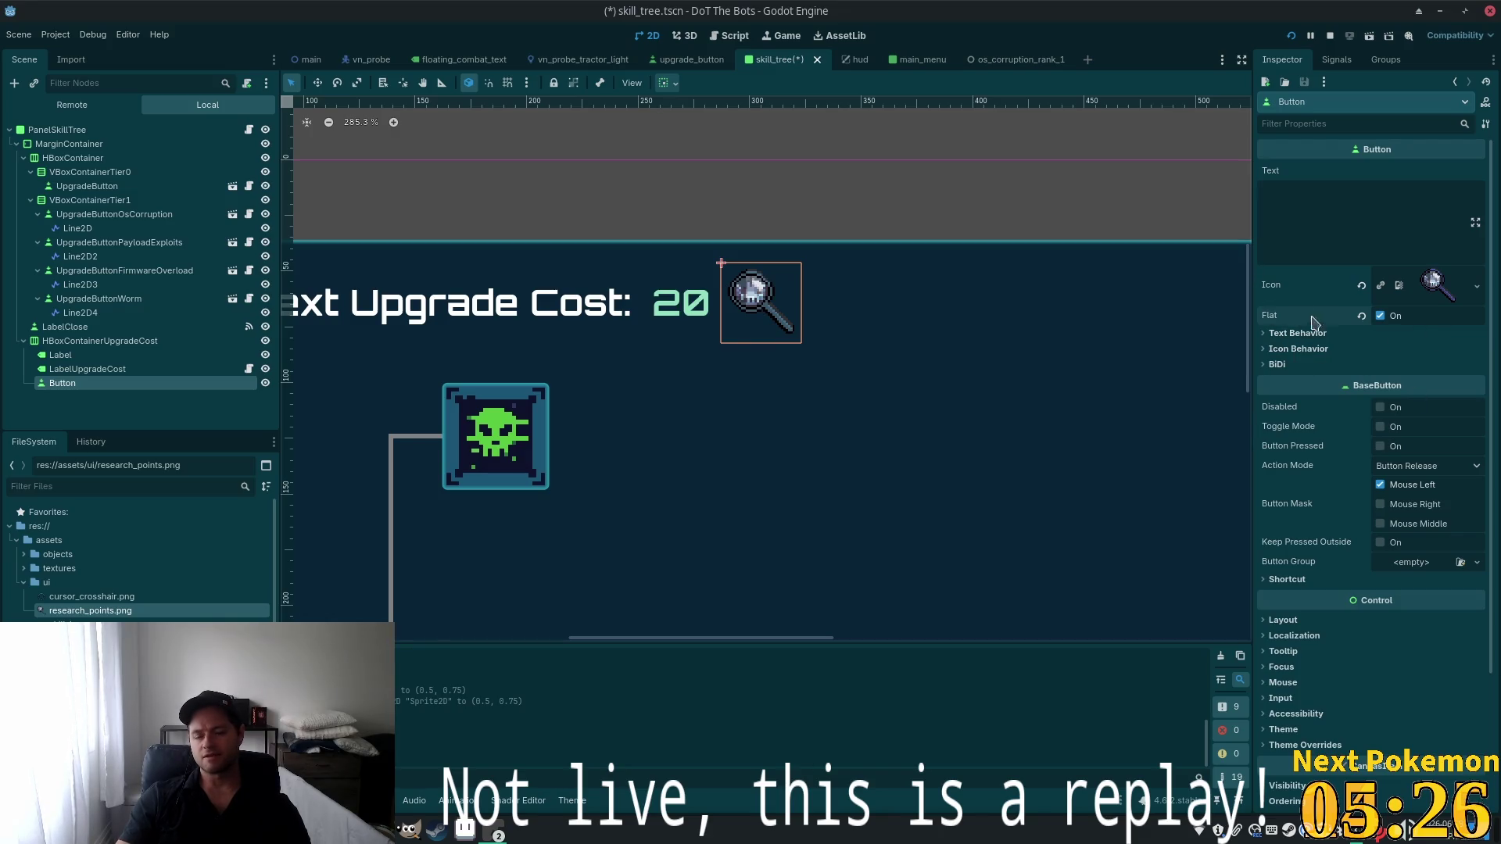
scroll(652, 350, "down", 4)
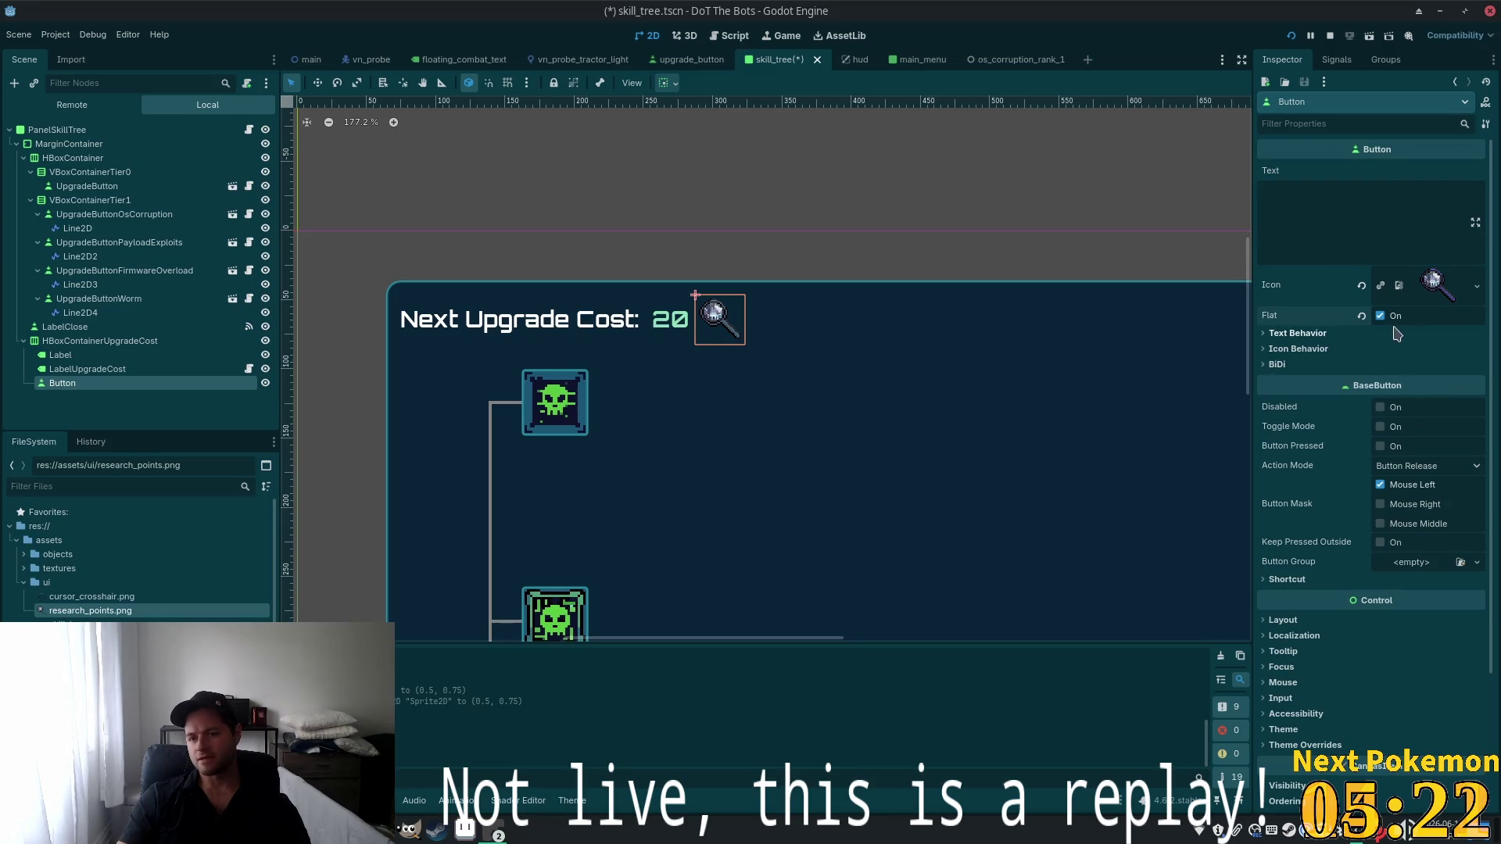
scroll(1009, 465, "down", 4)
scroll(854, 239, "up", 1)
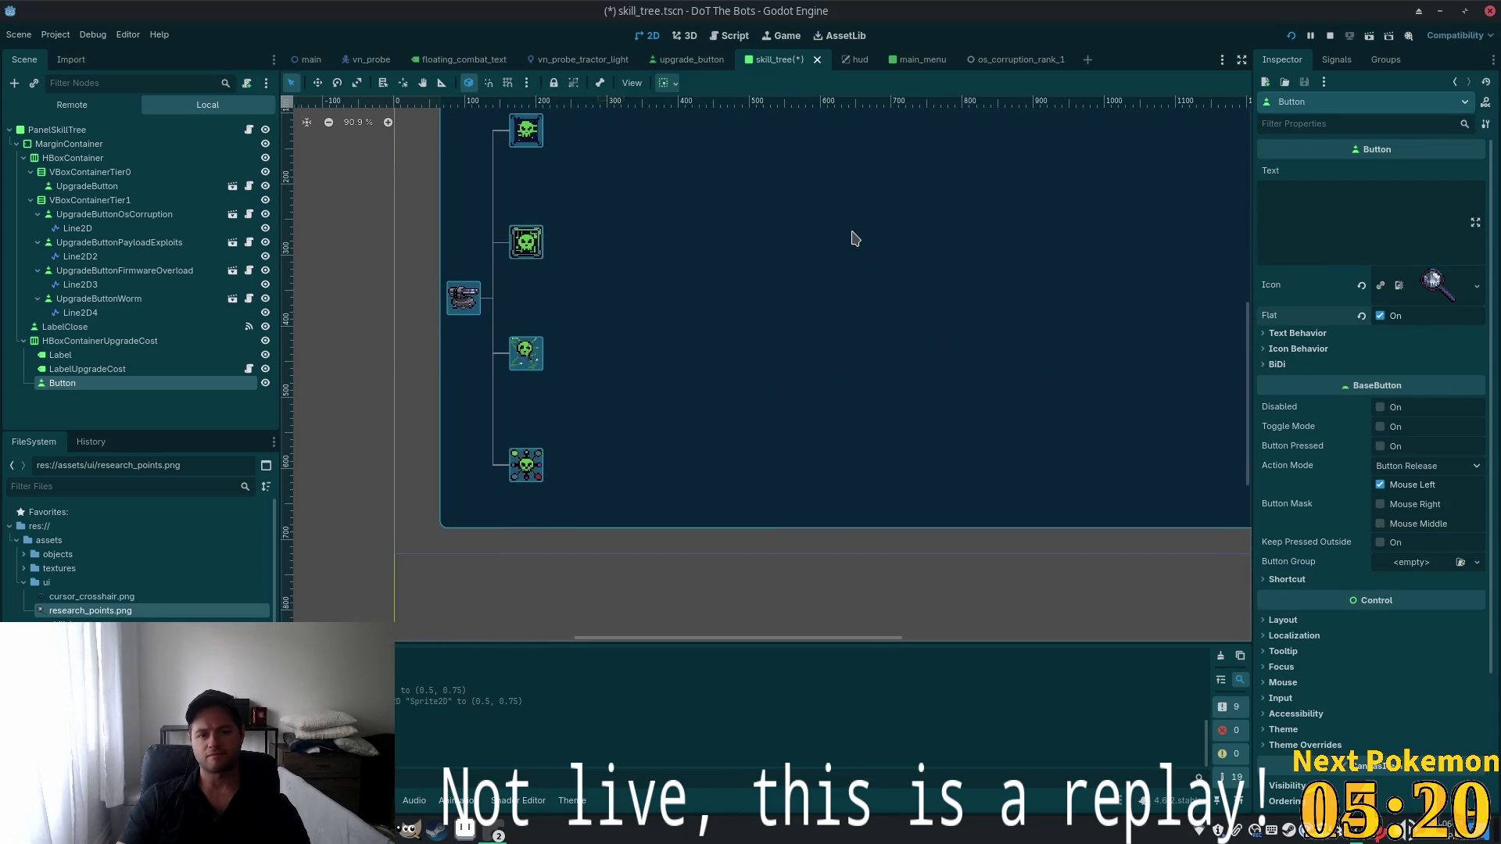
key("ctrl+s")
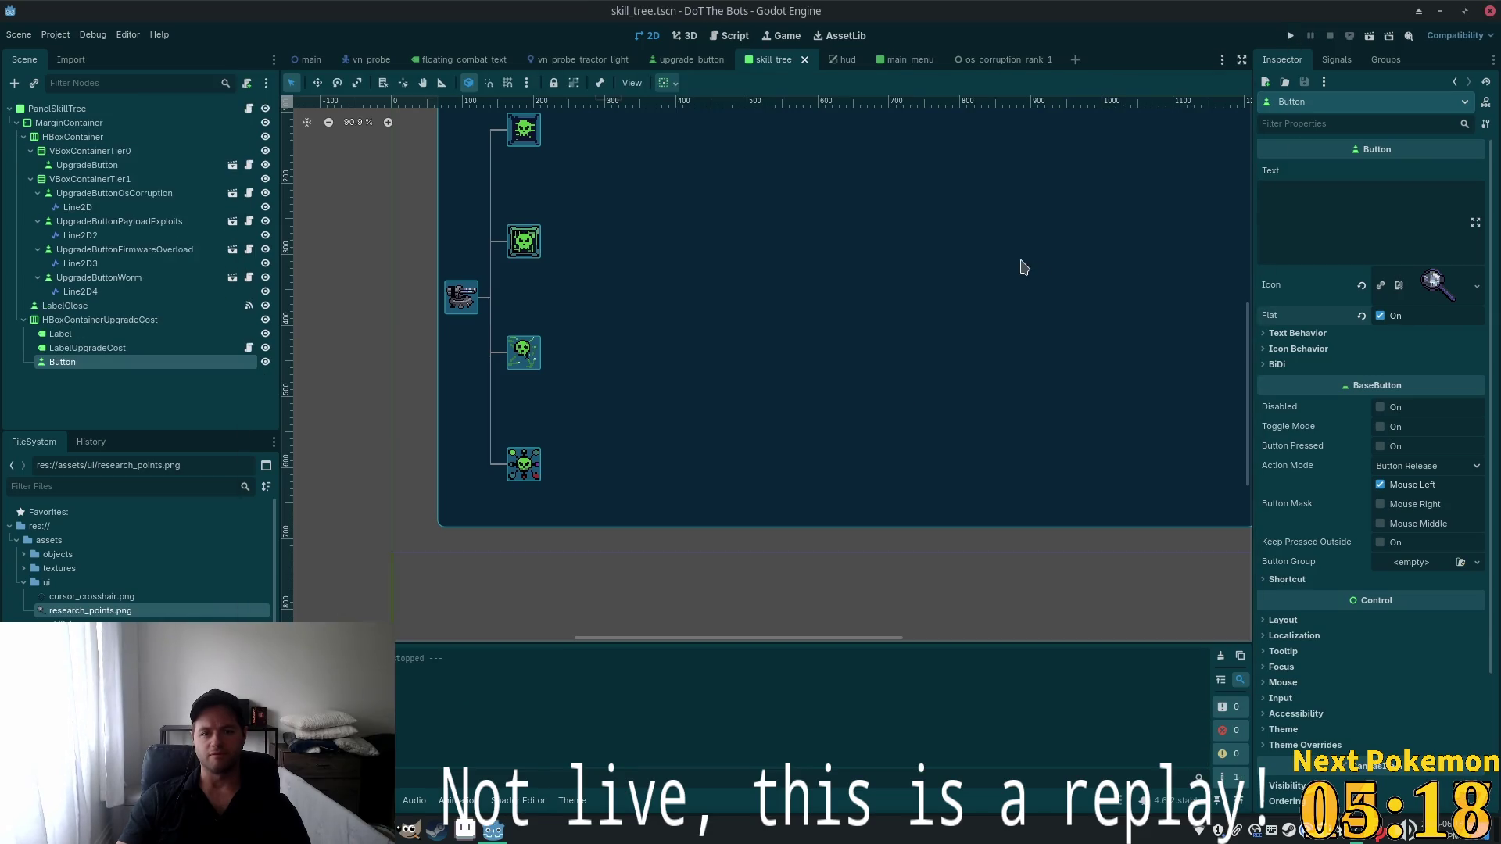
Run the project to check the magnifier icon beside 'Next Upgrade Cost: 20', then return to the editor
left_click(1289, 37)
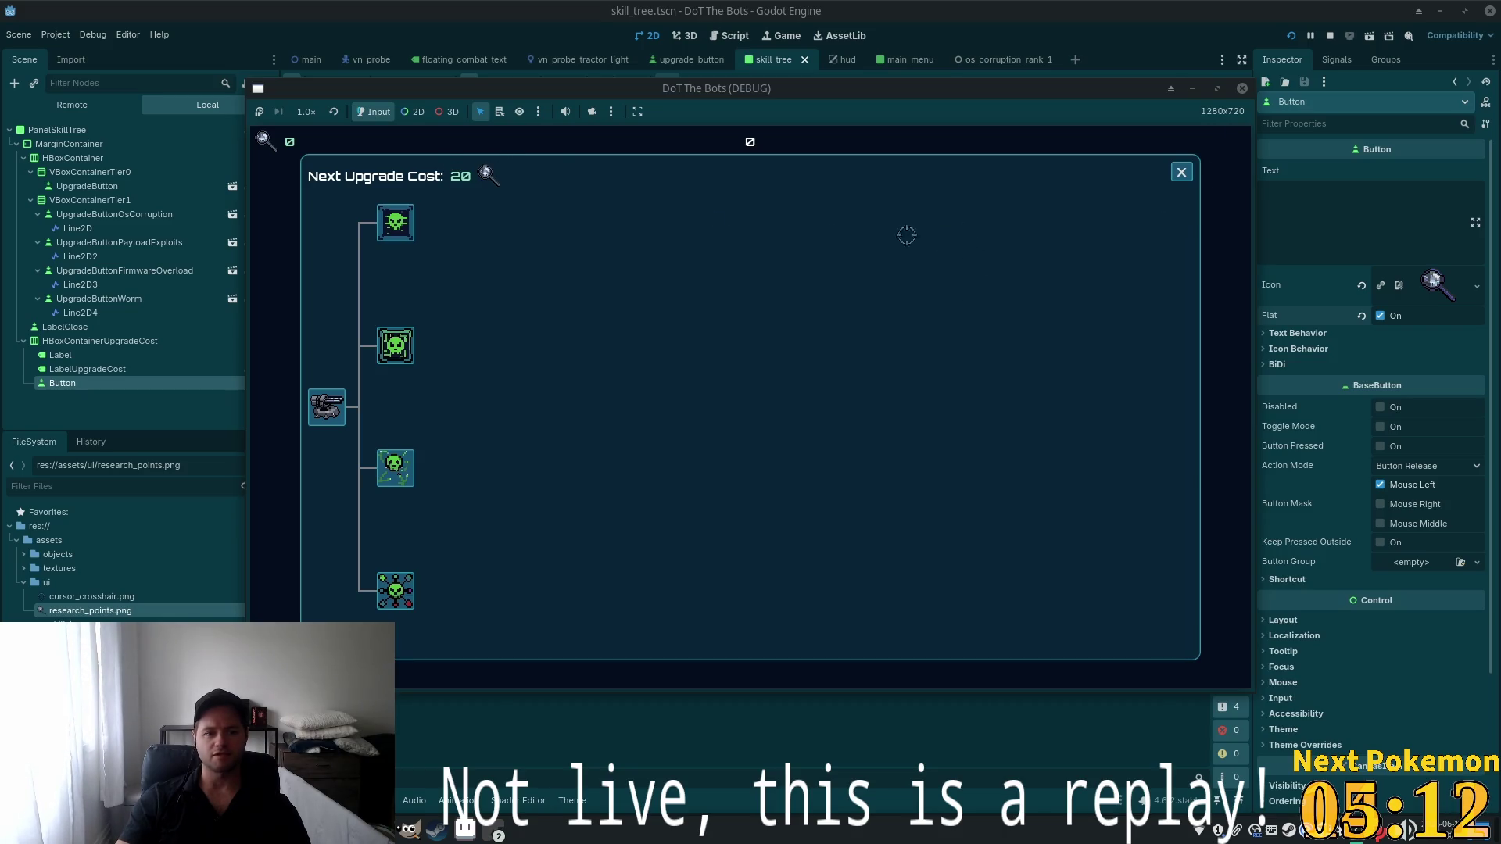
left_click(1155, 53)
scroll(690, 295, "up", 6)
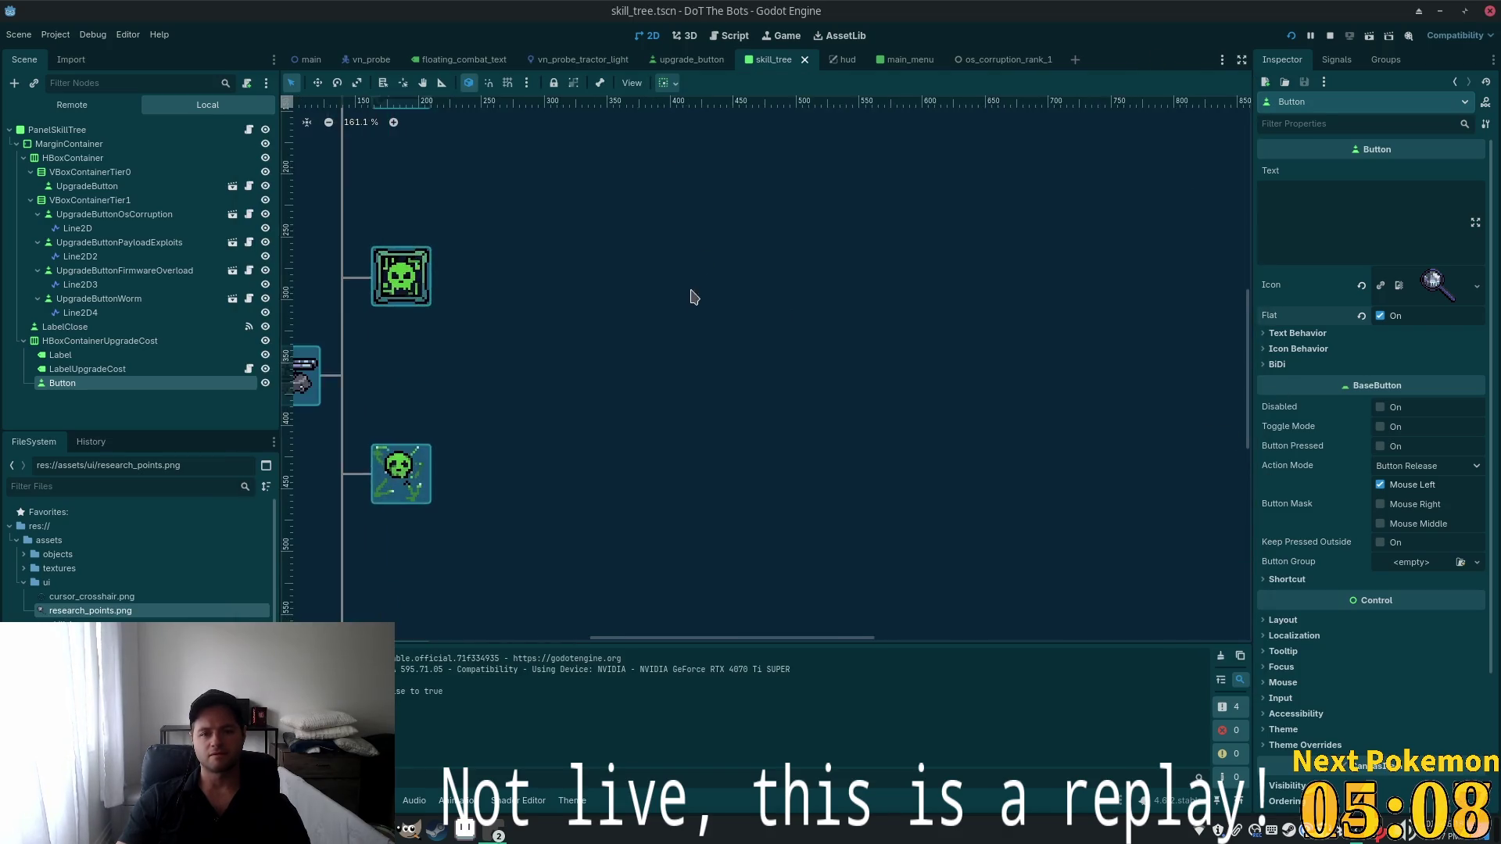
scroll(1307, 434, "down", 3)
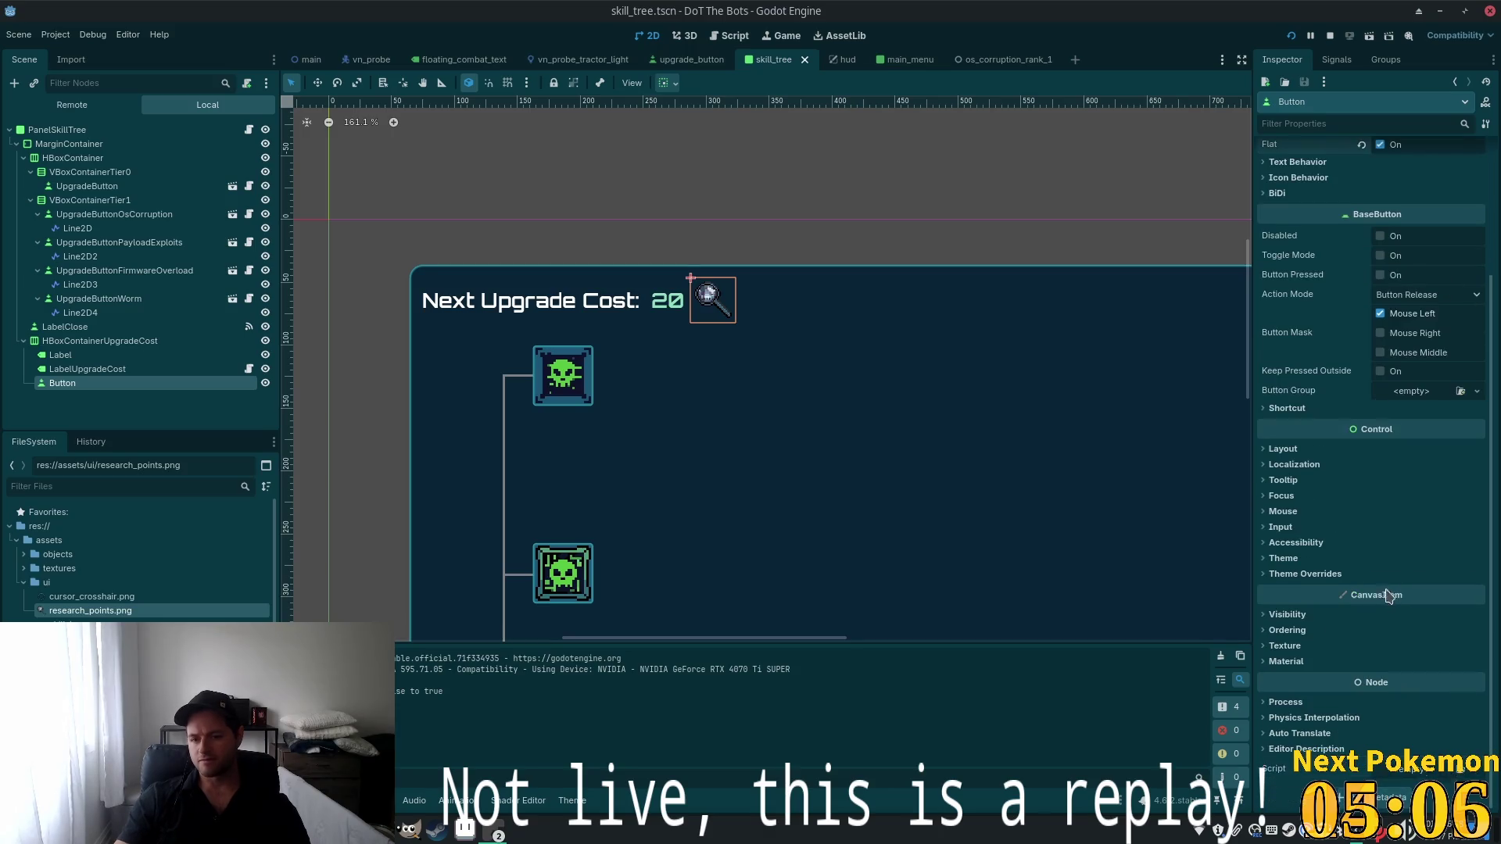
Override the button's Hover style with a new StyleBoxEmpty
left_click(1264, 576)
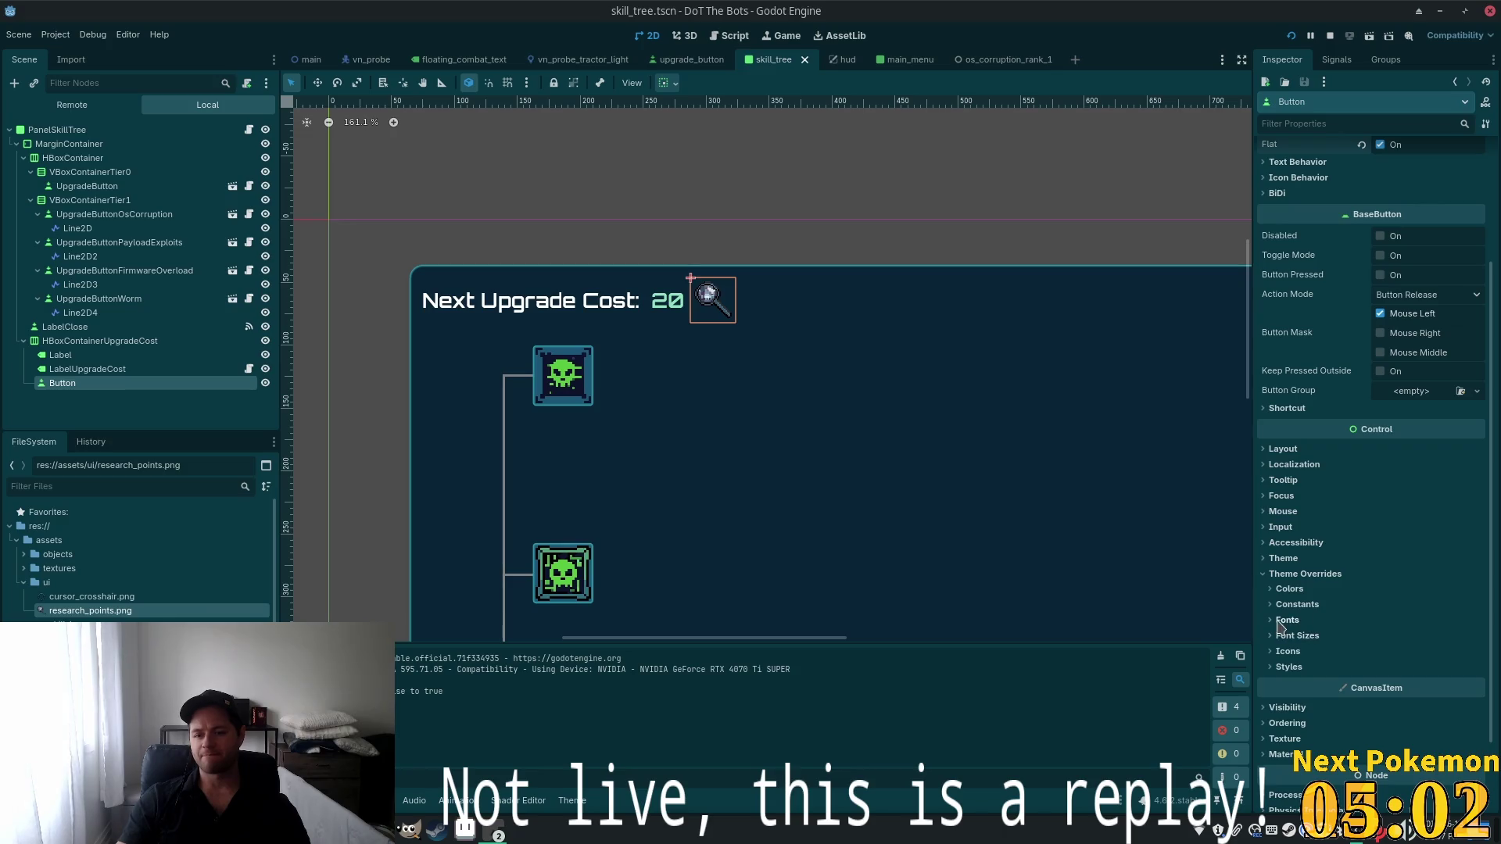
scroll(1358, 602, "up", 3)
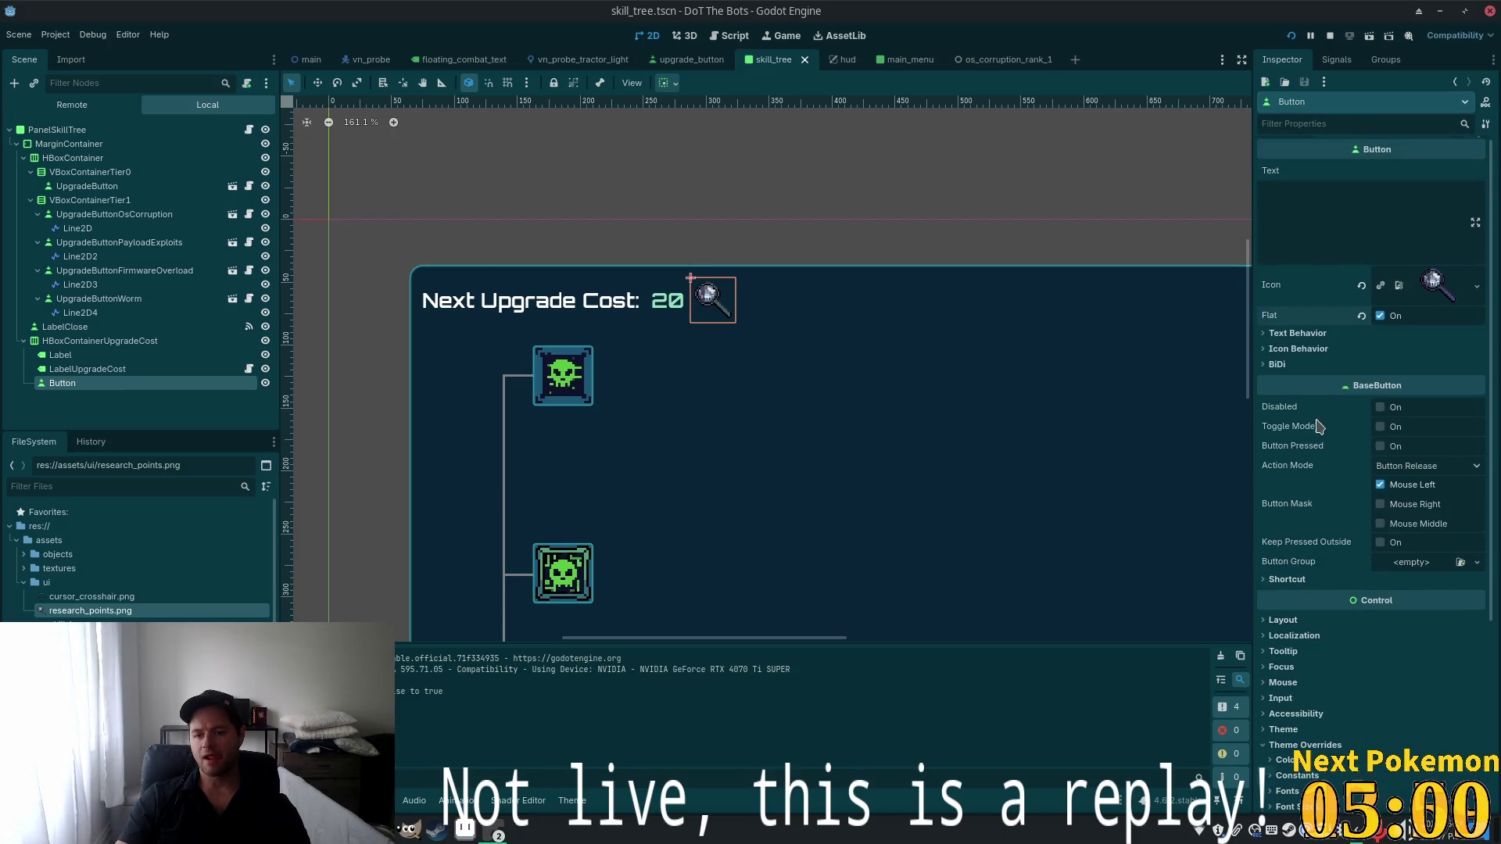
scroll(1318, 426, "down", 4)
left_click(1286, 585)
scroll(1345, 578, "down", 4)
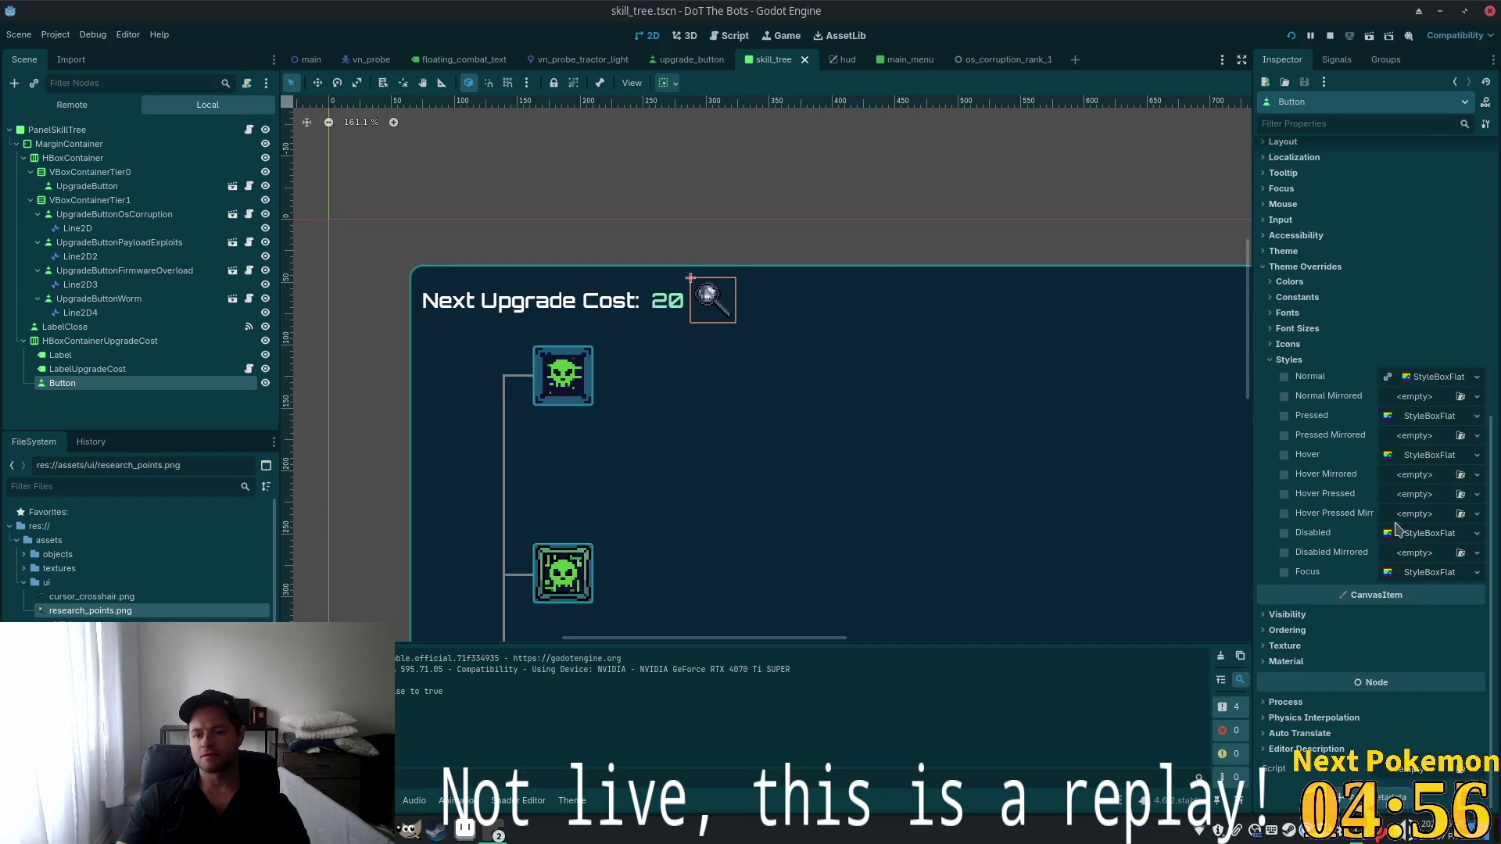
left_click(1422, 457)
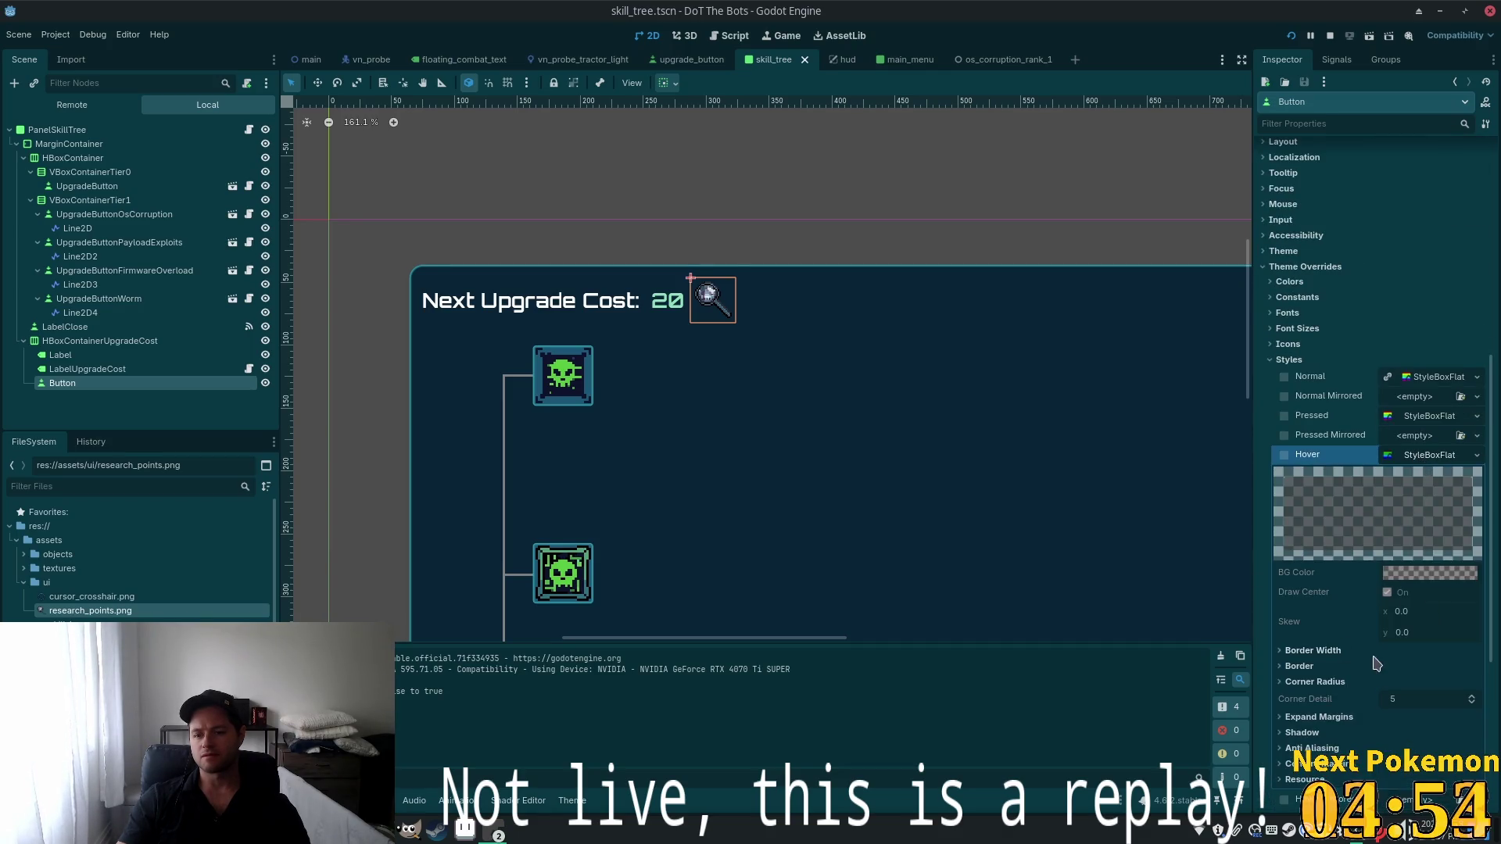
scroll(1460, 474, "down", 2)
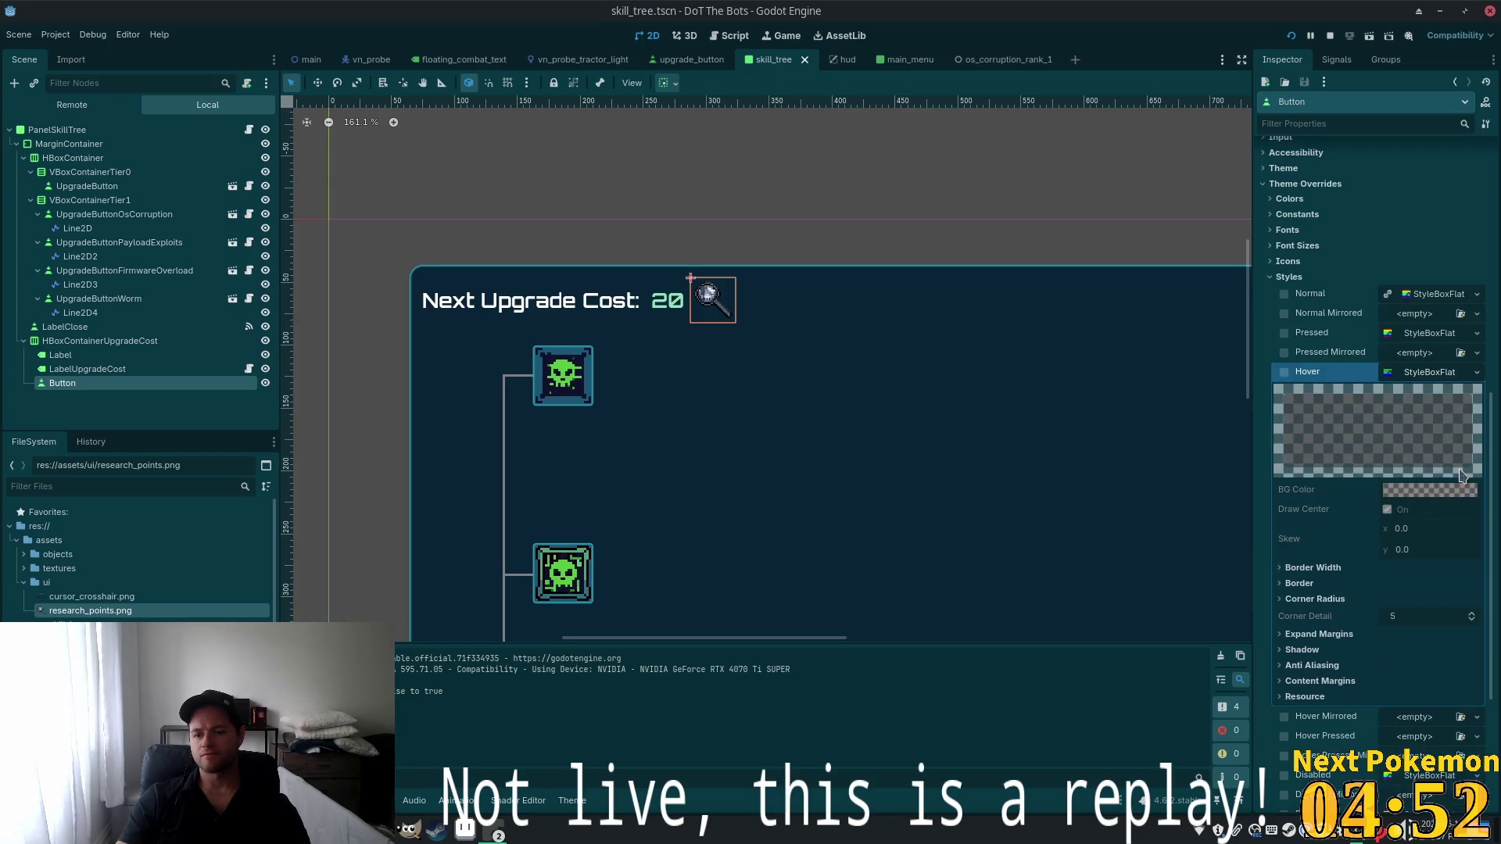
left_click(1476, 374)
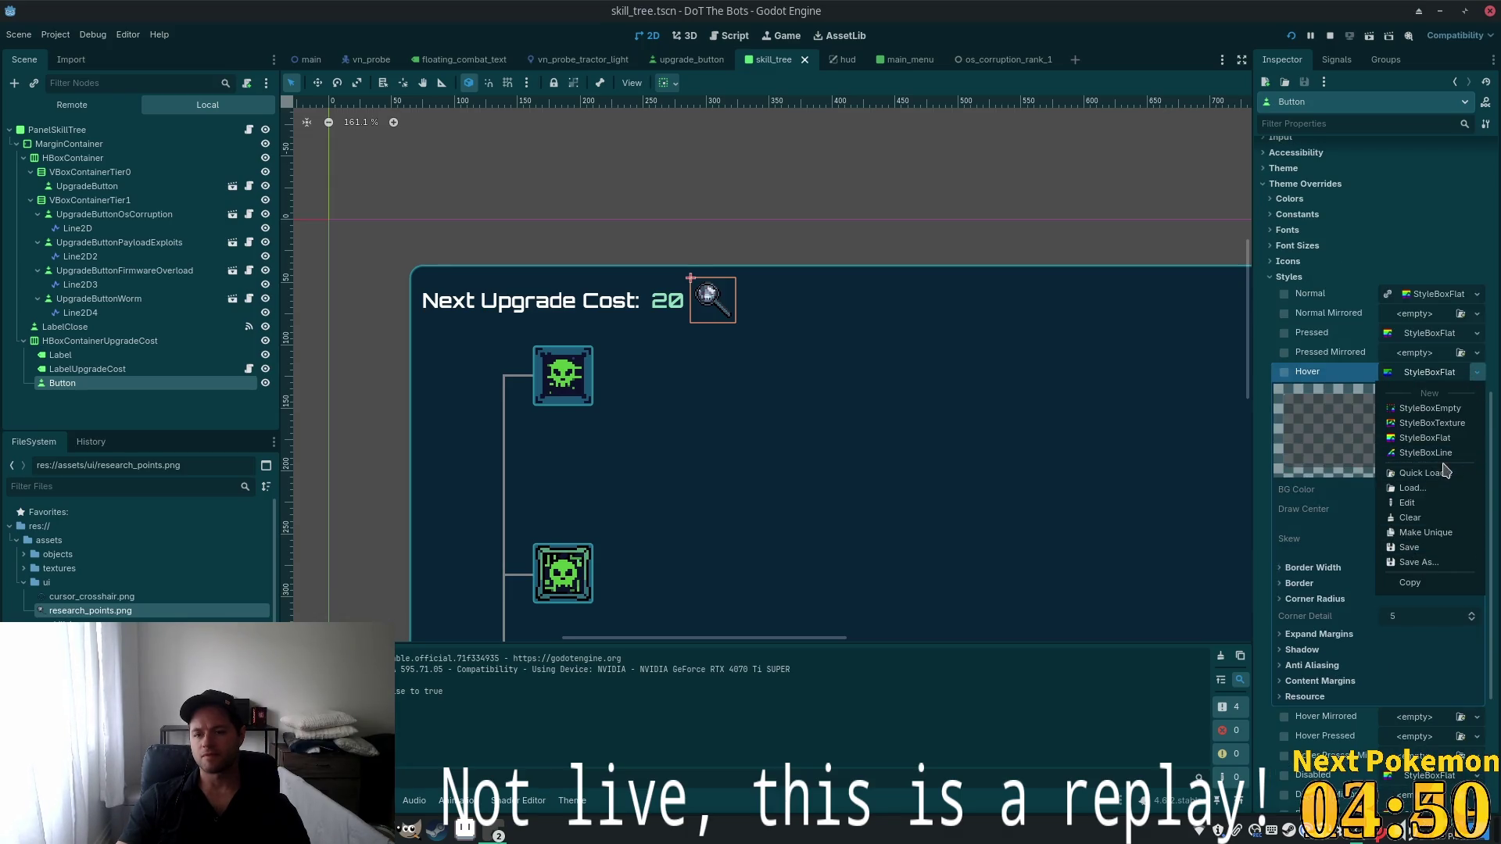
left_click(1429, 408)
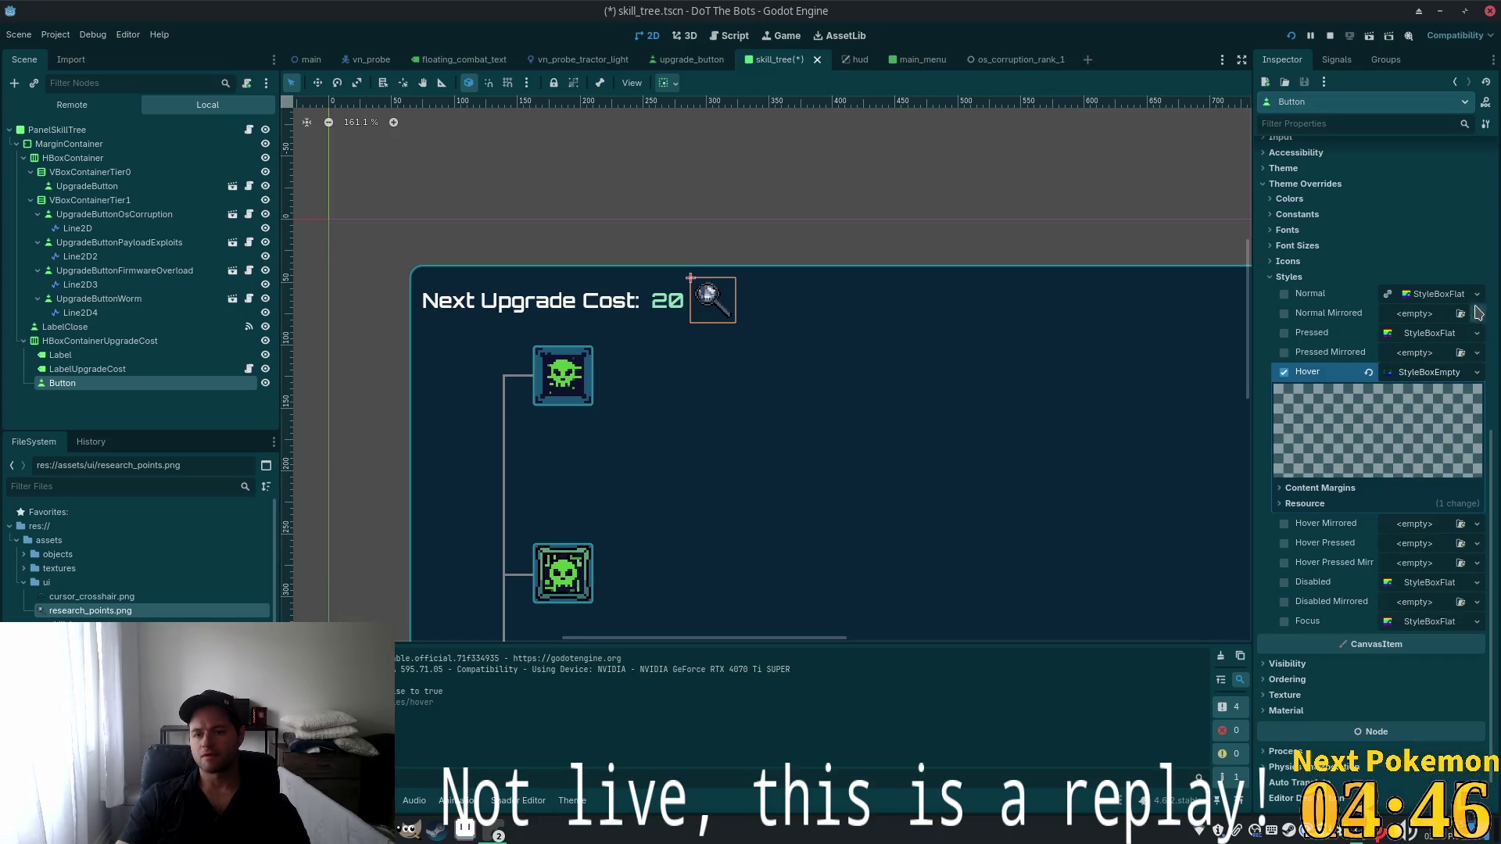
Disable the button and give Disabled, Focus and Disabled Mirrored styles StyleBoxEmpty
scroll(1354, 395, "up", 10)
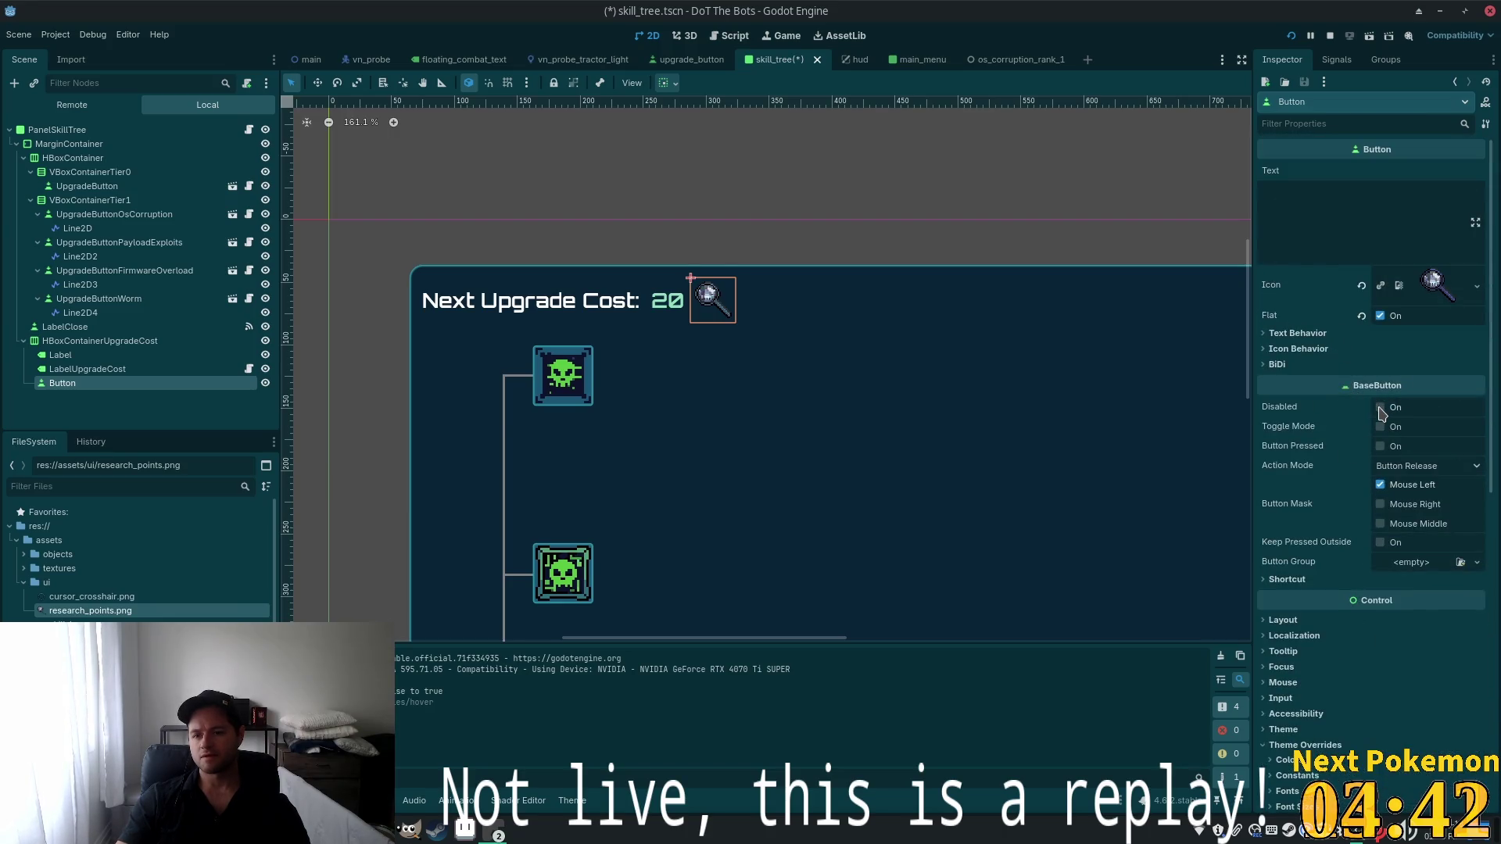
left_click(1380, 408)
scroll(1372, 530, "down", 8)
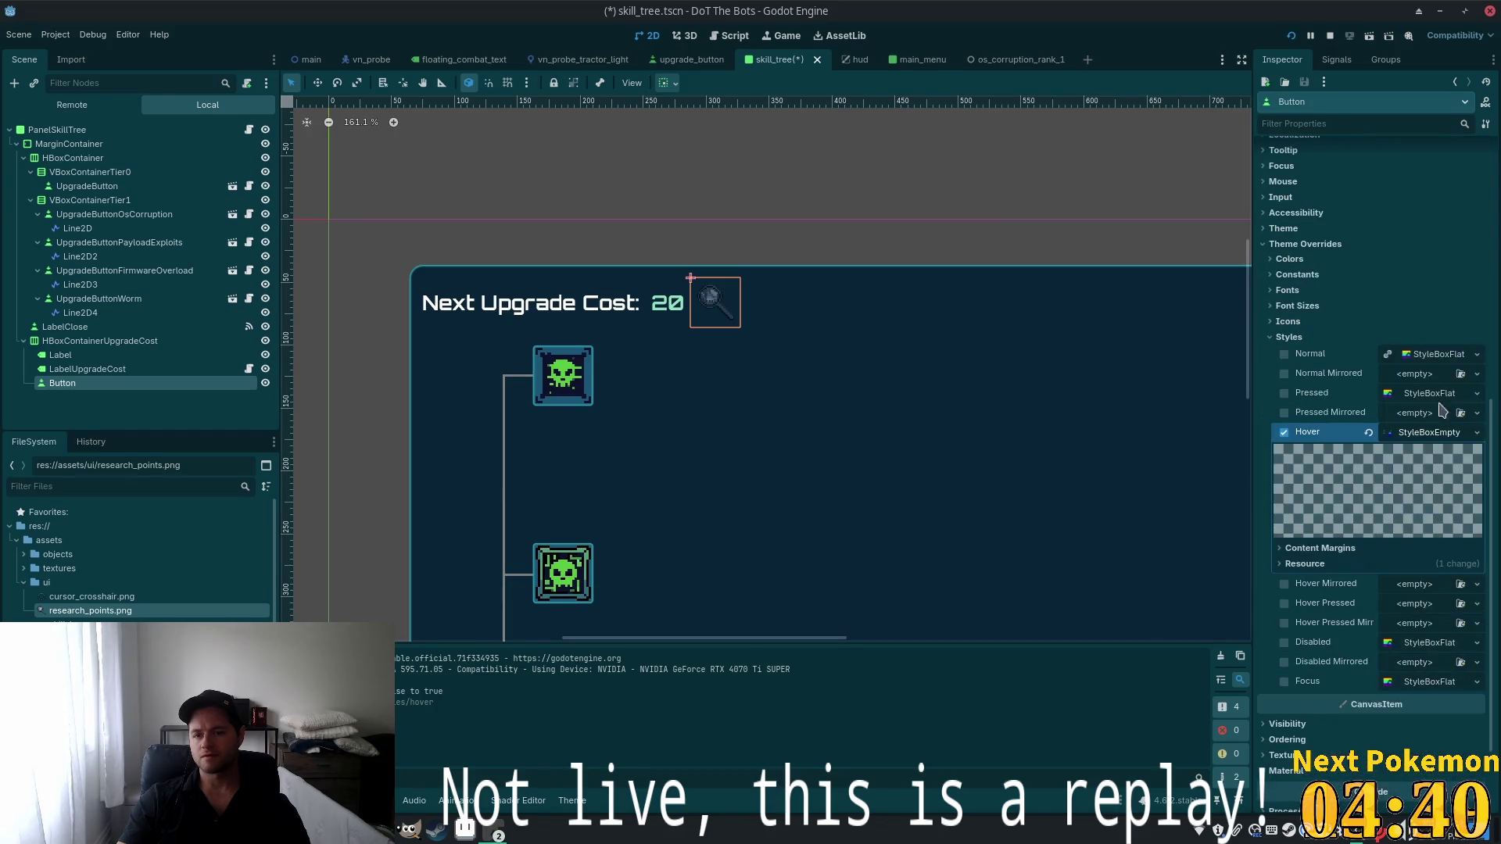
scroll(1427, 545, "down", 2)
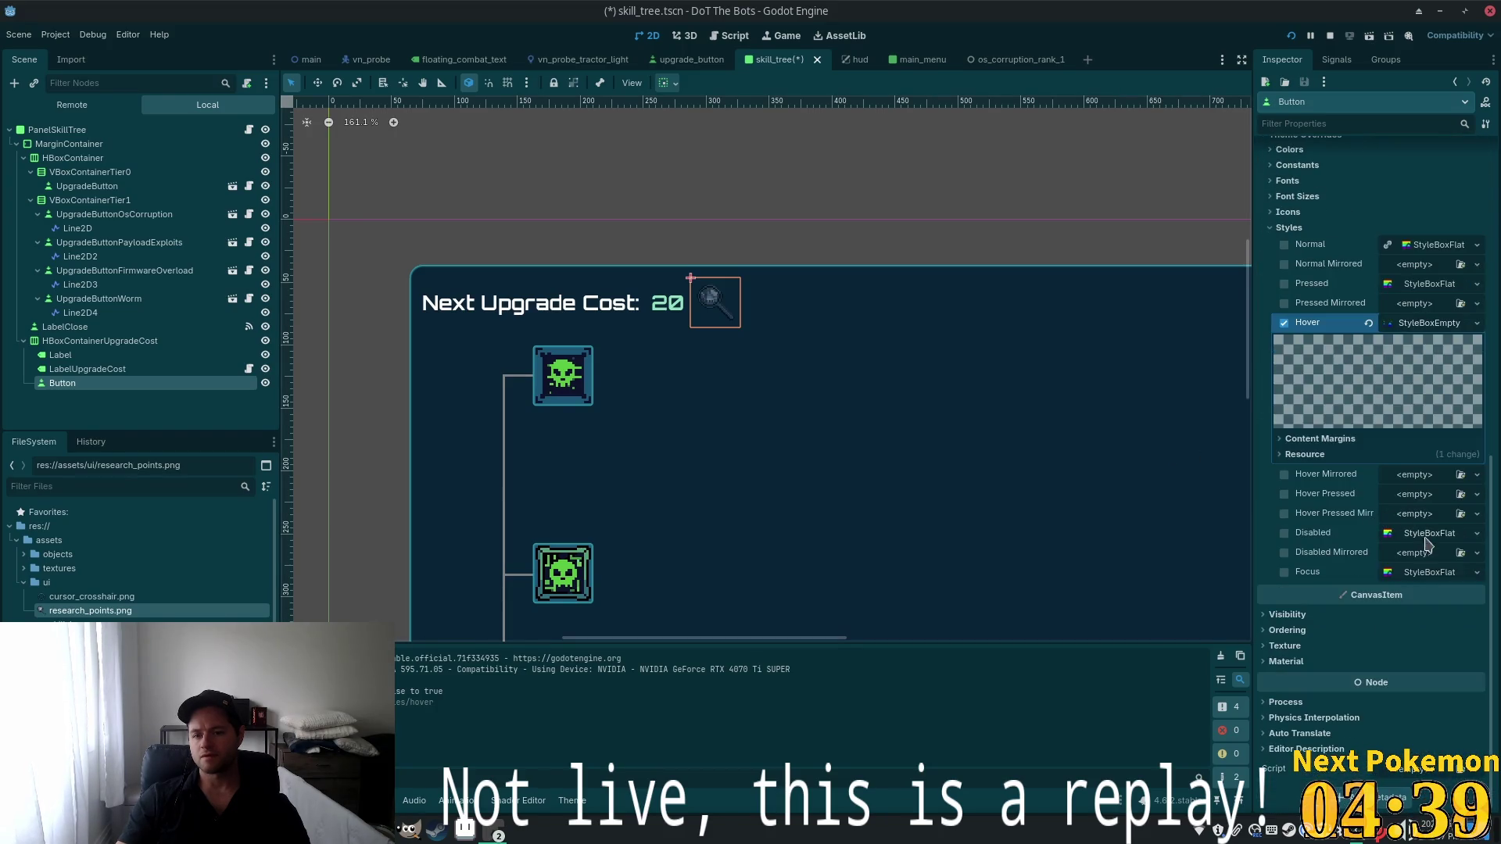
left_click(1475, 534)
left_click(1437, 574)
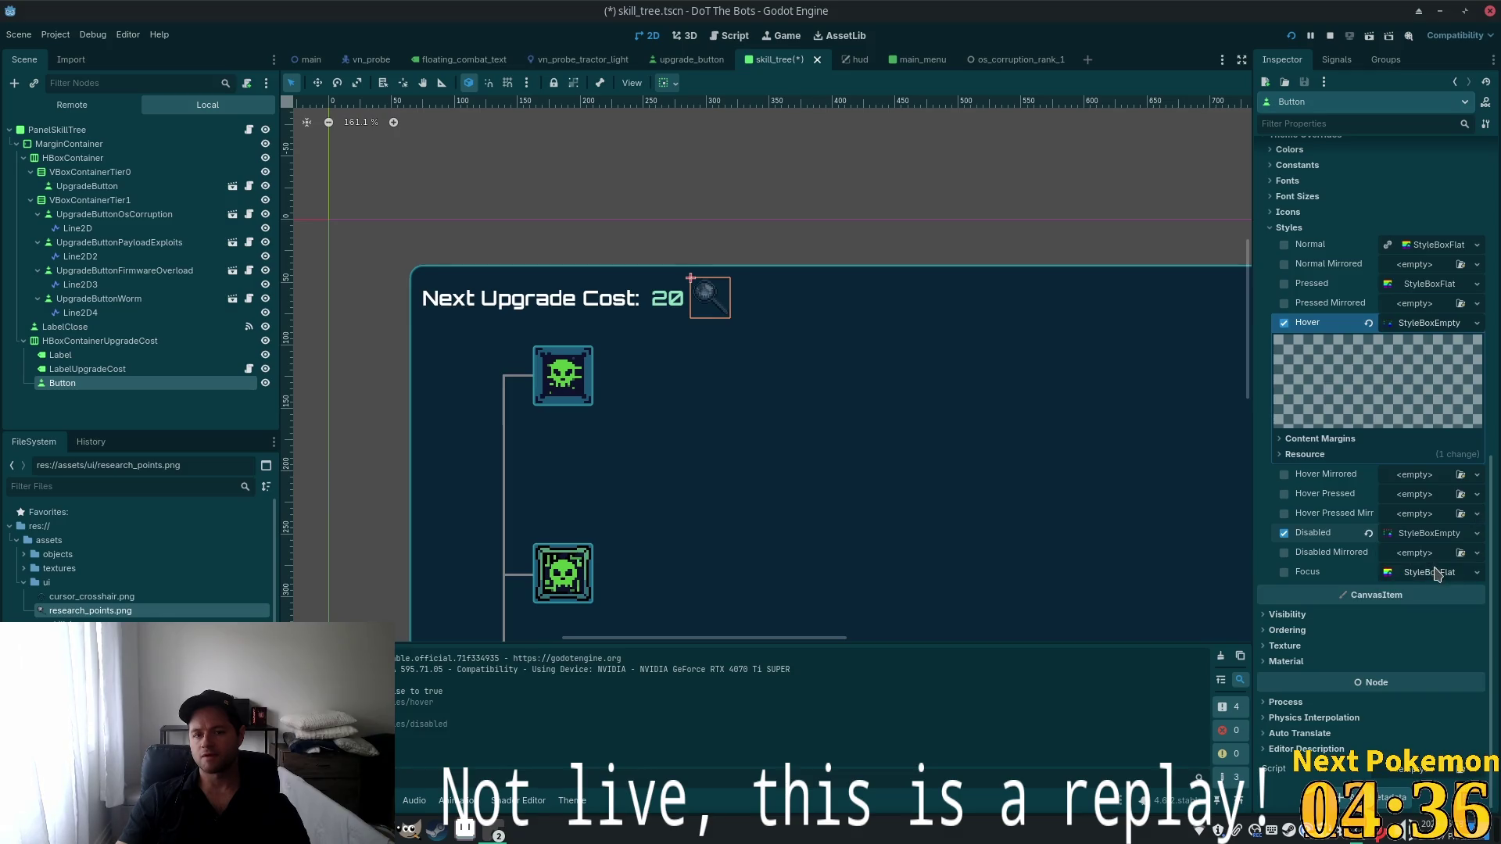
left_click(1476, 573)
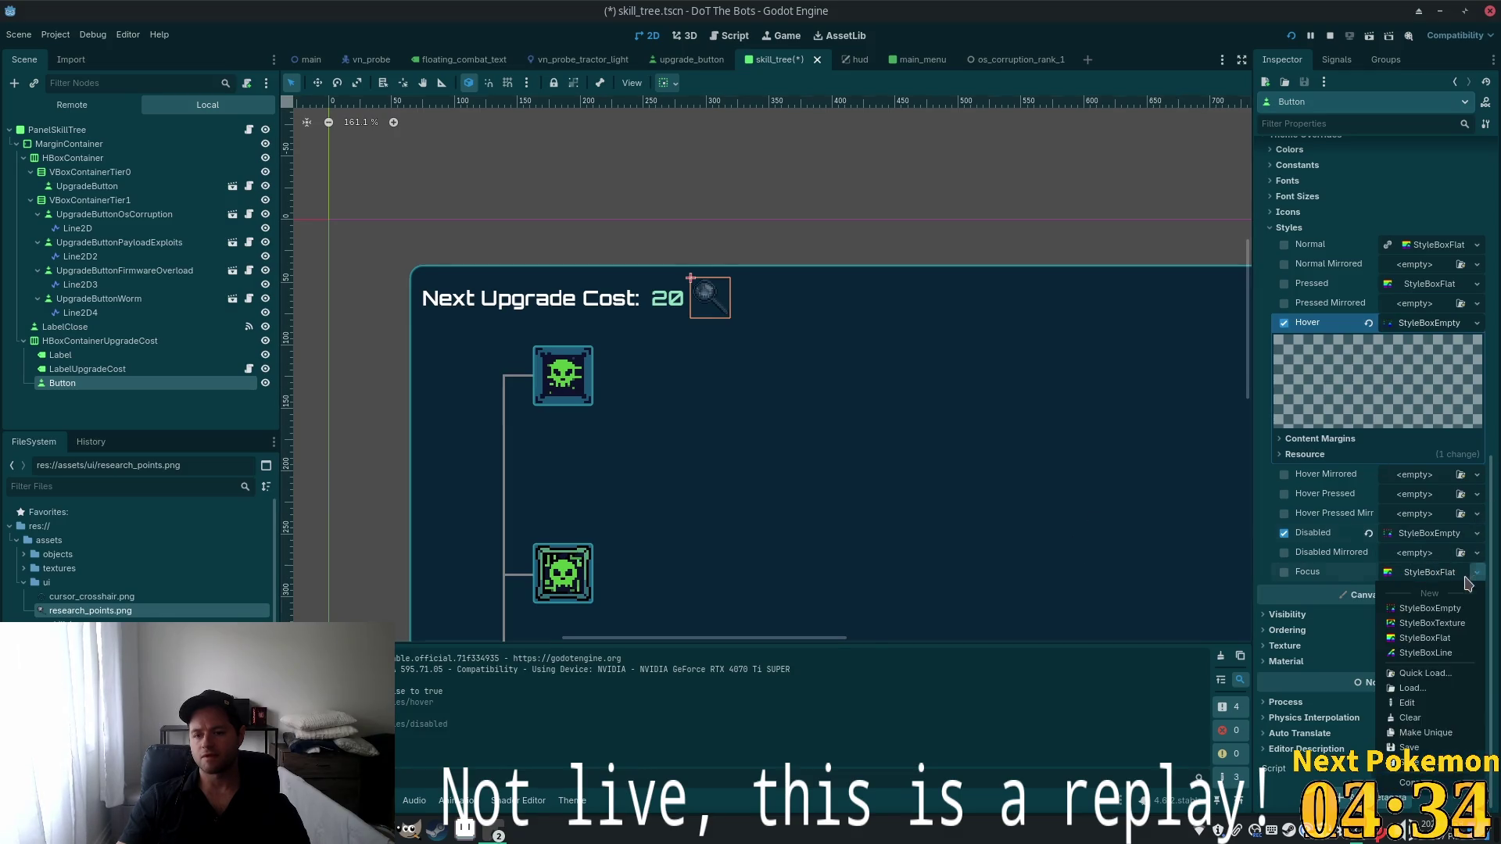
left_click(1436, 608)
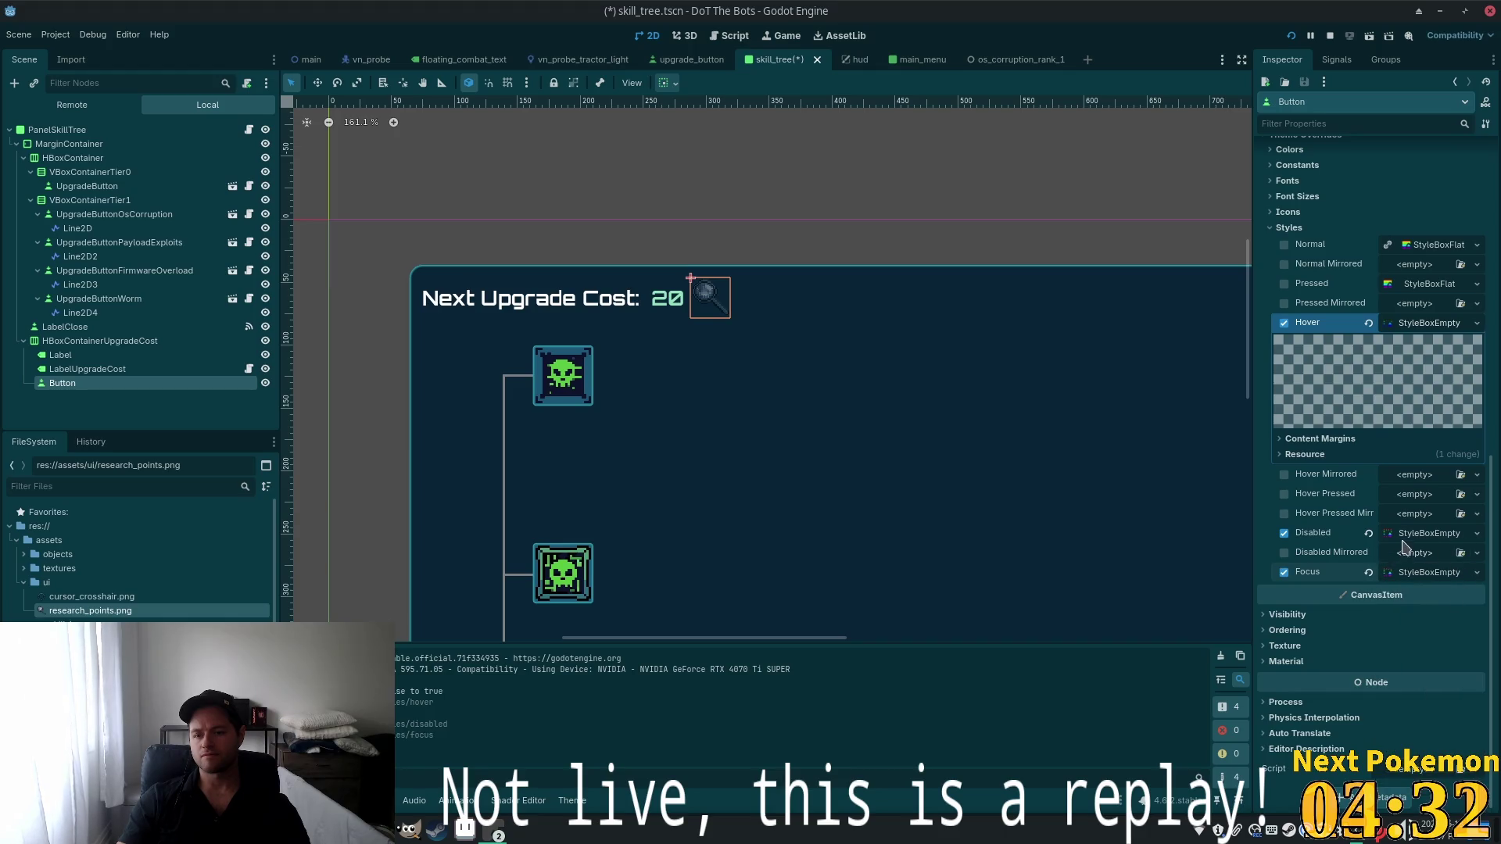
left_click(1476, 554)
left_click(1438, 590)
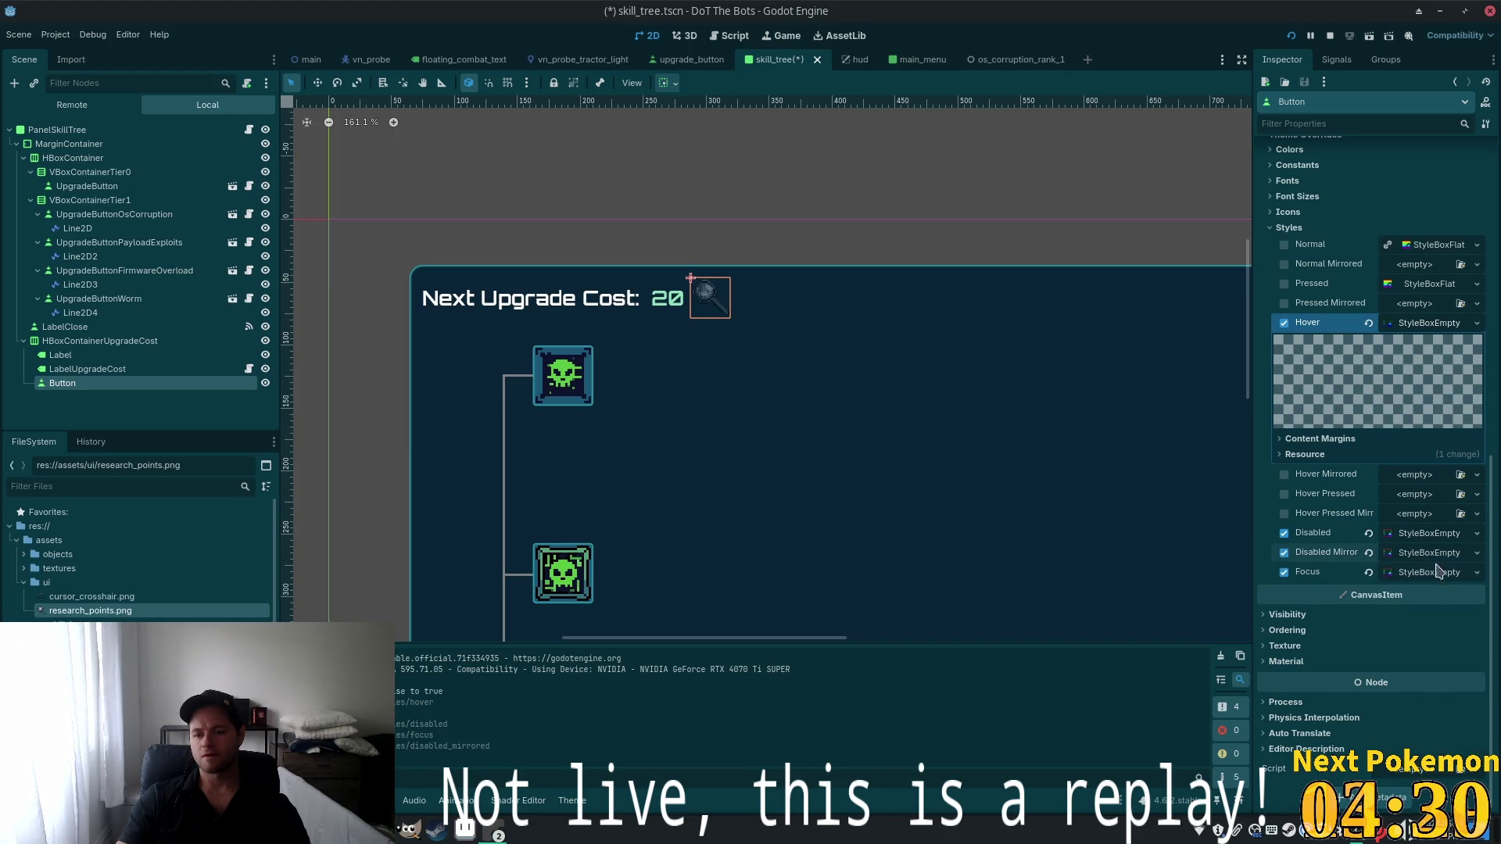
scroll(1398, 498, "up", 2)
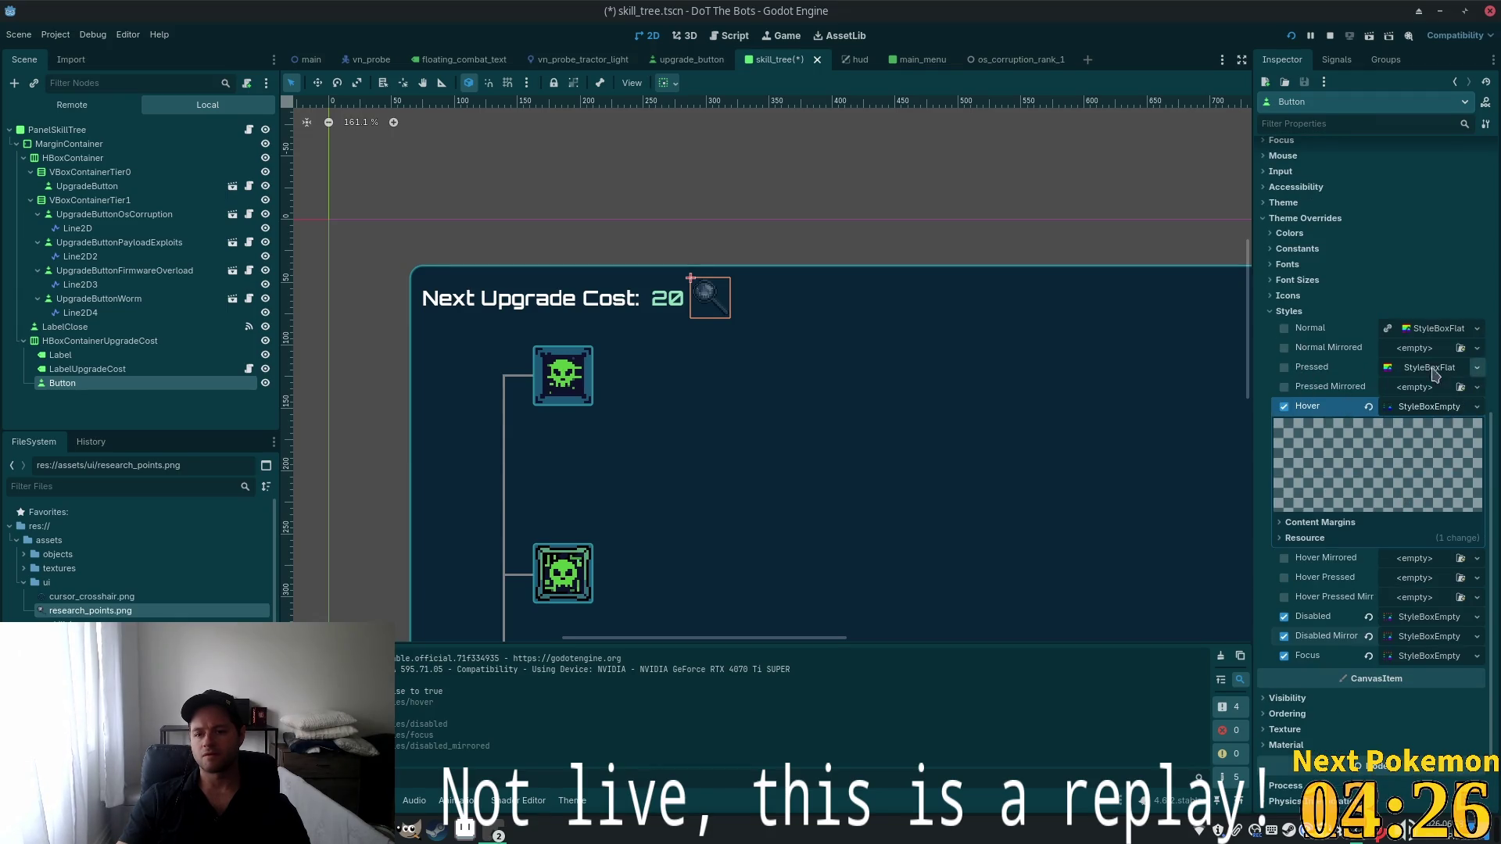
Check the Button's font size and disabled style overrides, then untick Disabled to re-enable it
left_click(1298, 280)
scroll(1334, 321, "up", 2)
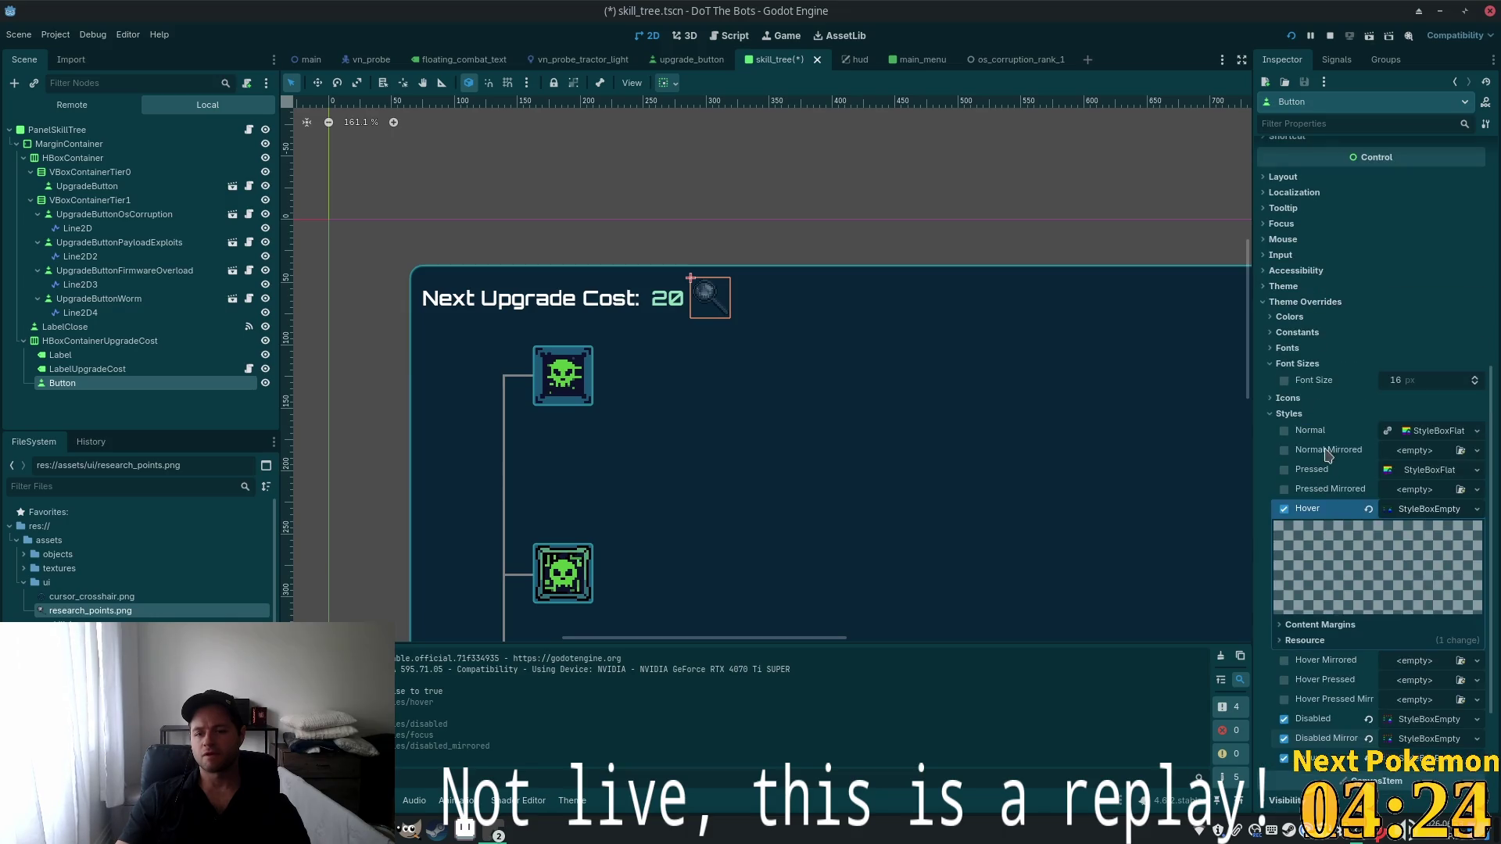
scroll(1431, 539, "down", 4)
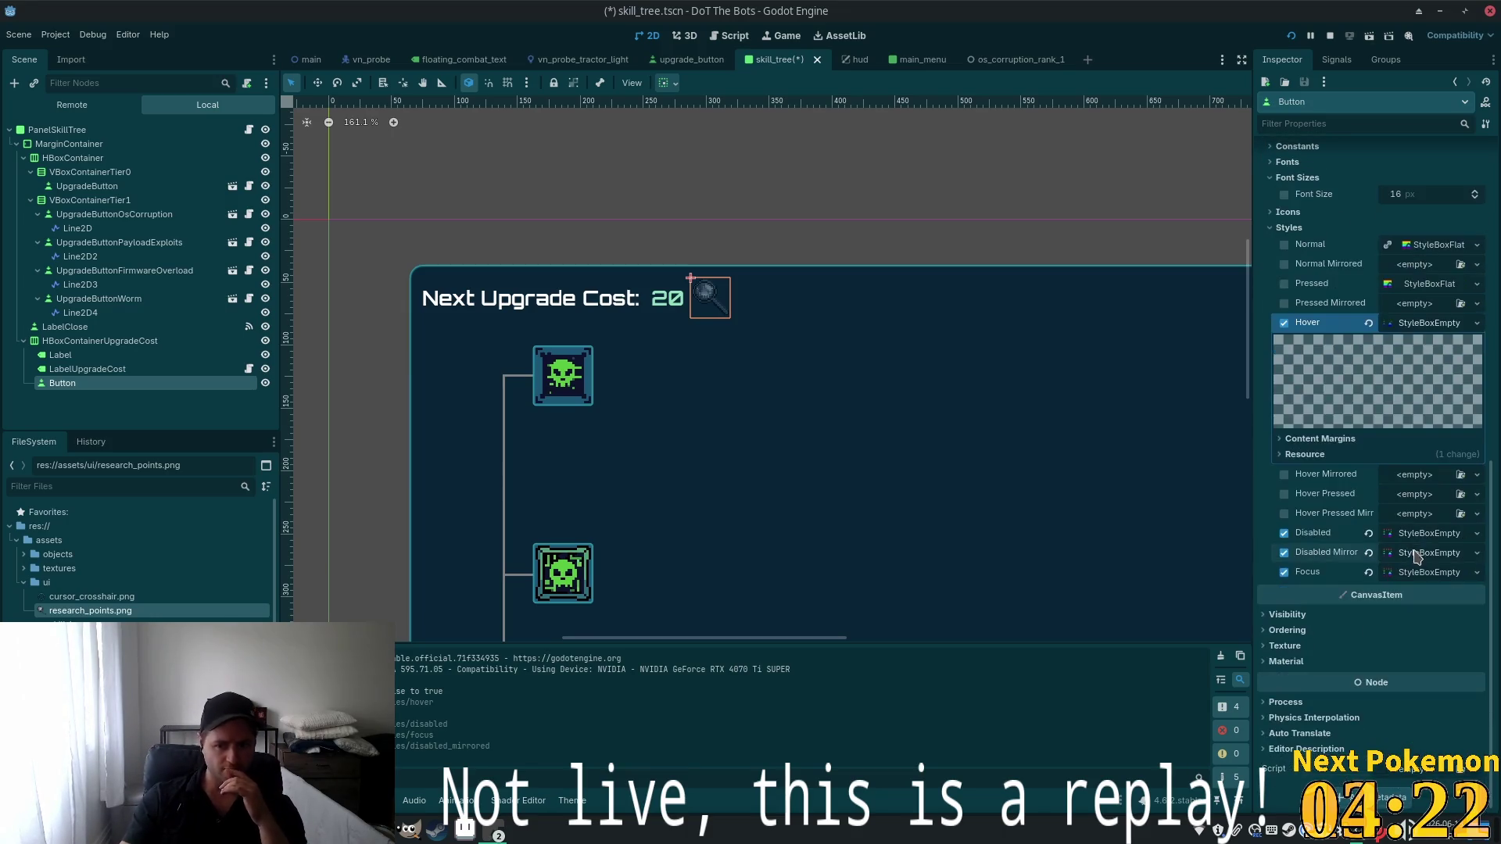
left_click(1427, 534)
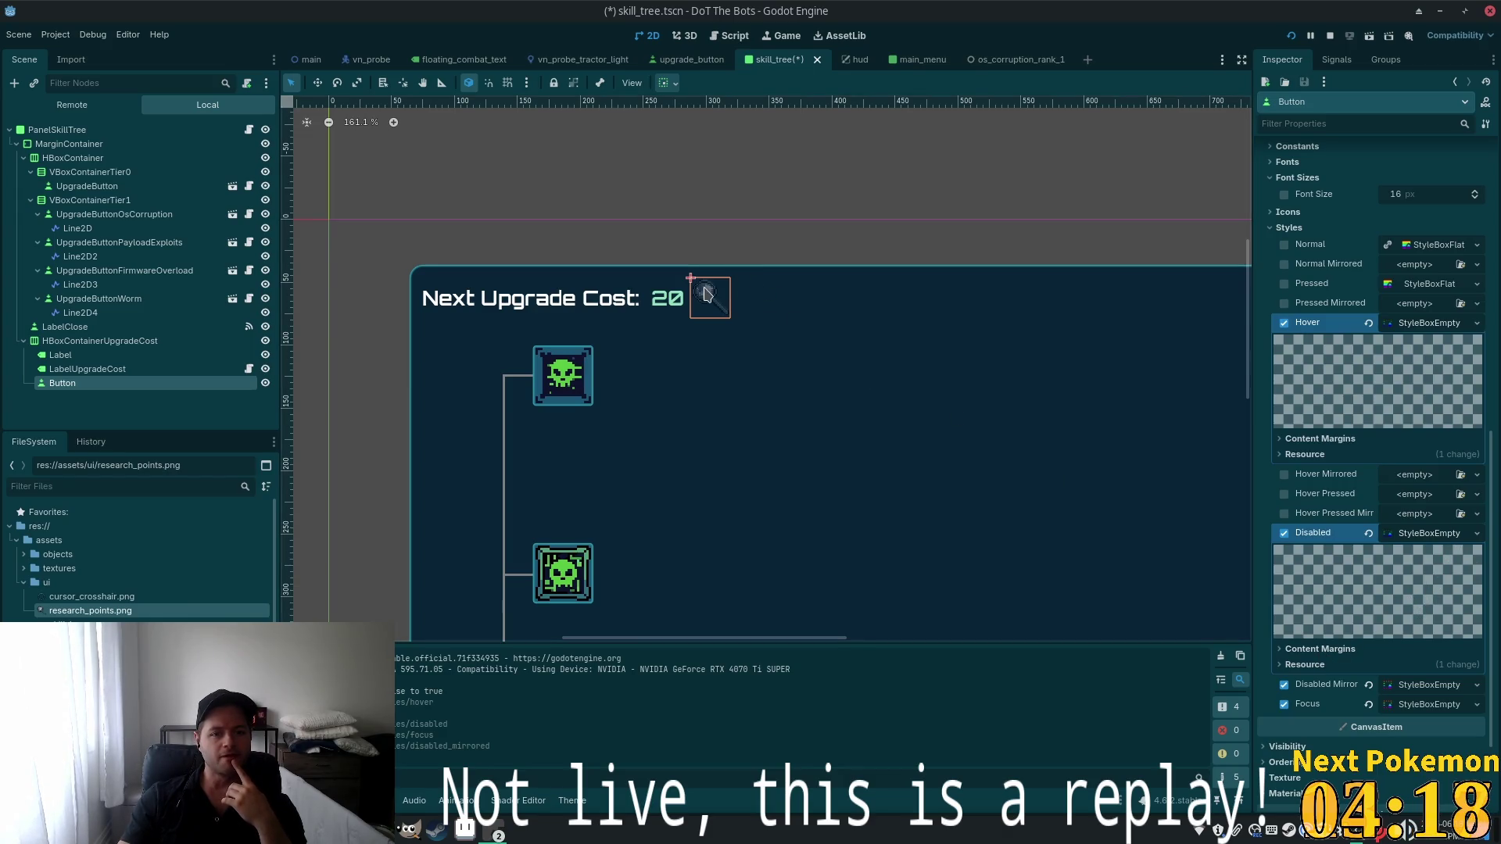
scroll(1436, 424, "up", 13)
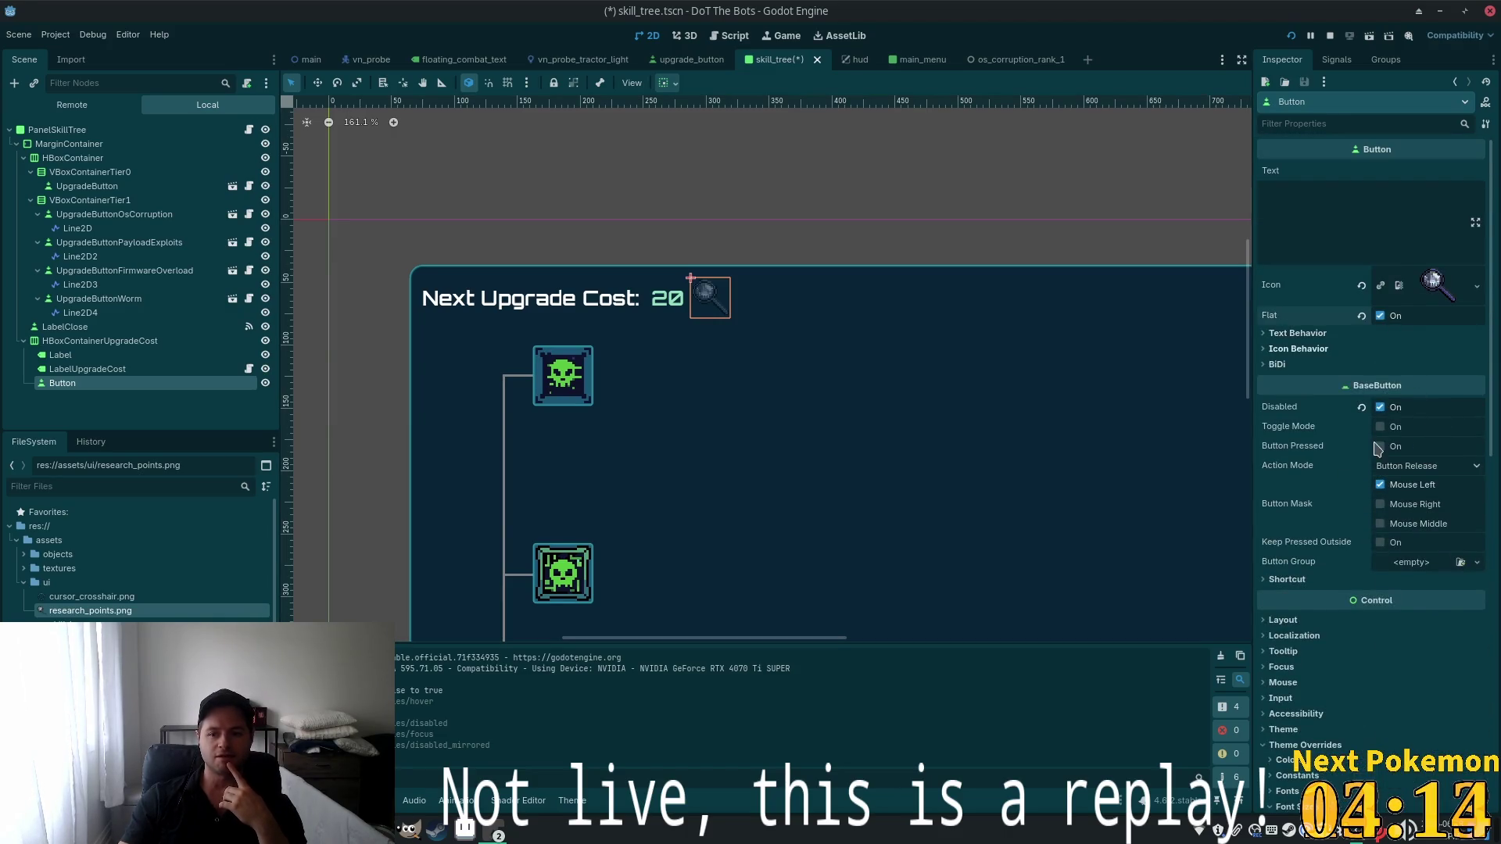
left_click(1380, 408)
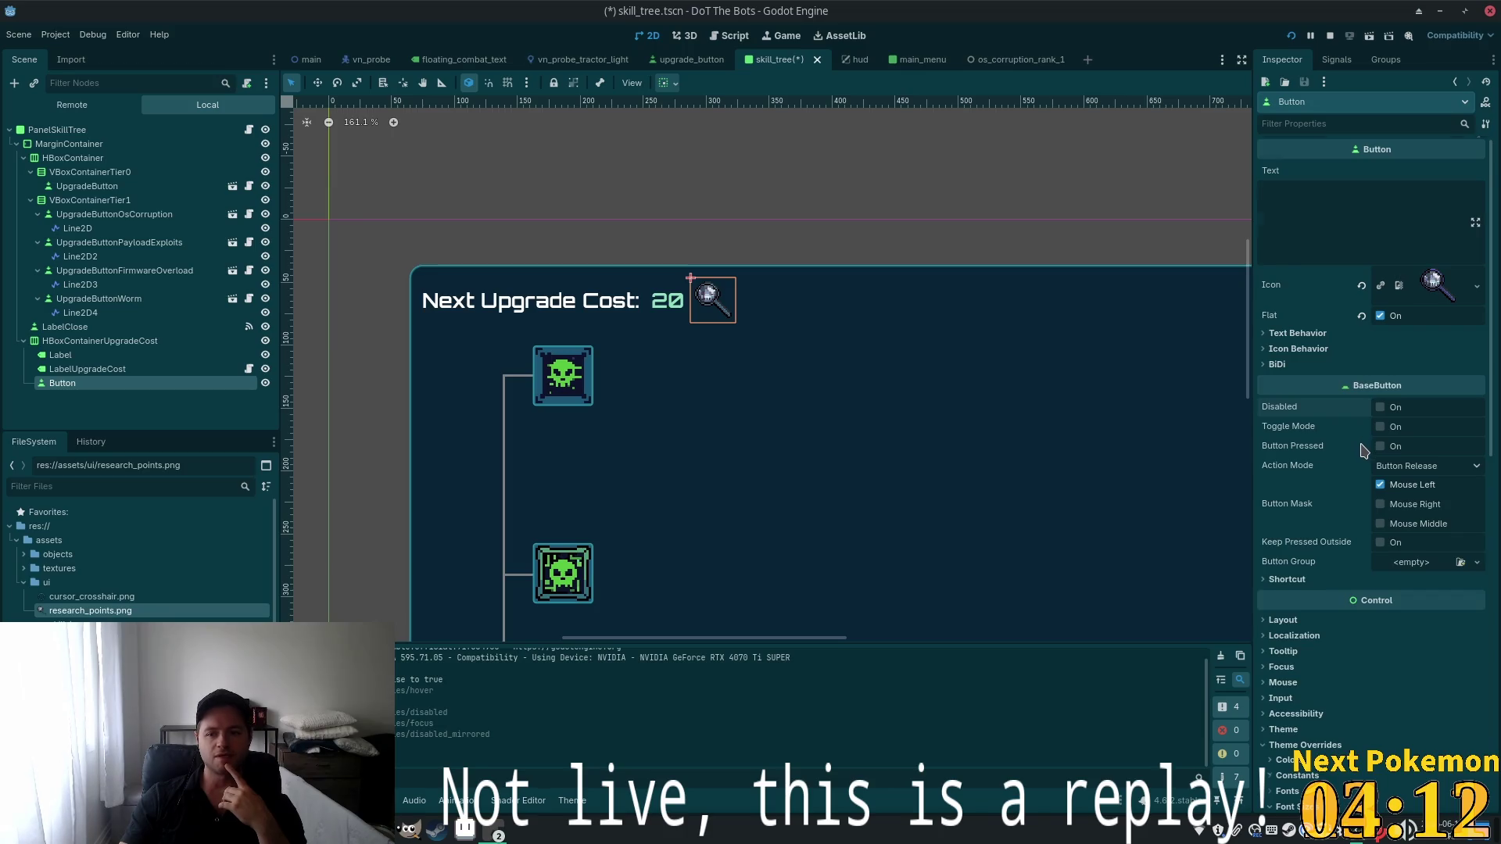
Uncheck Mouse Left in the Button's BaseButton Button Mask
scroll(1361, 451, "down", 2)
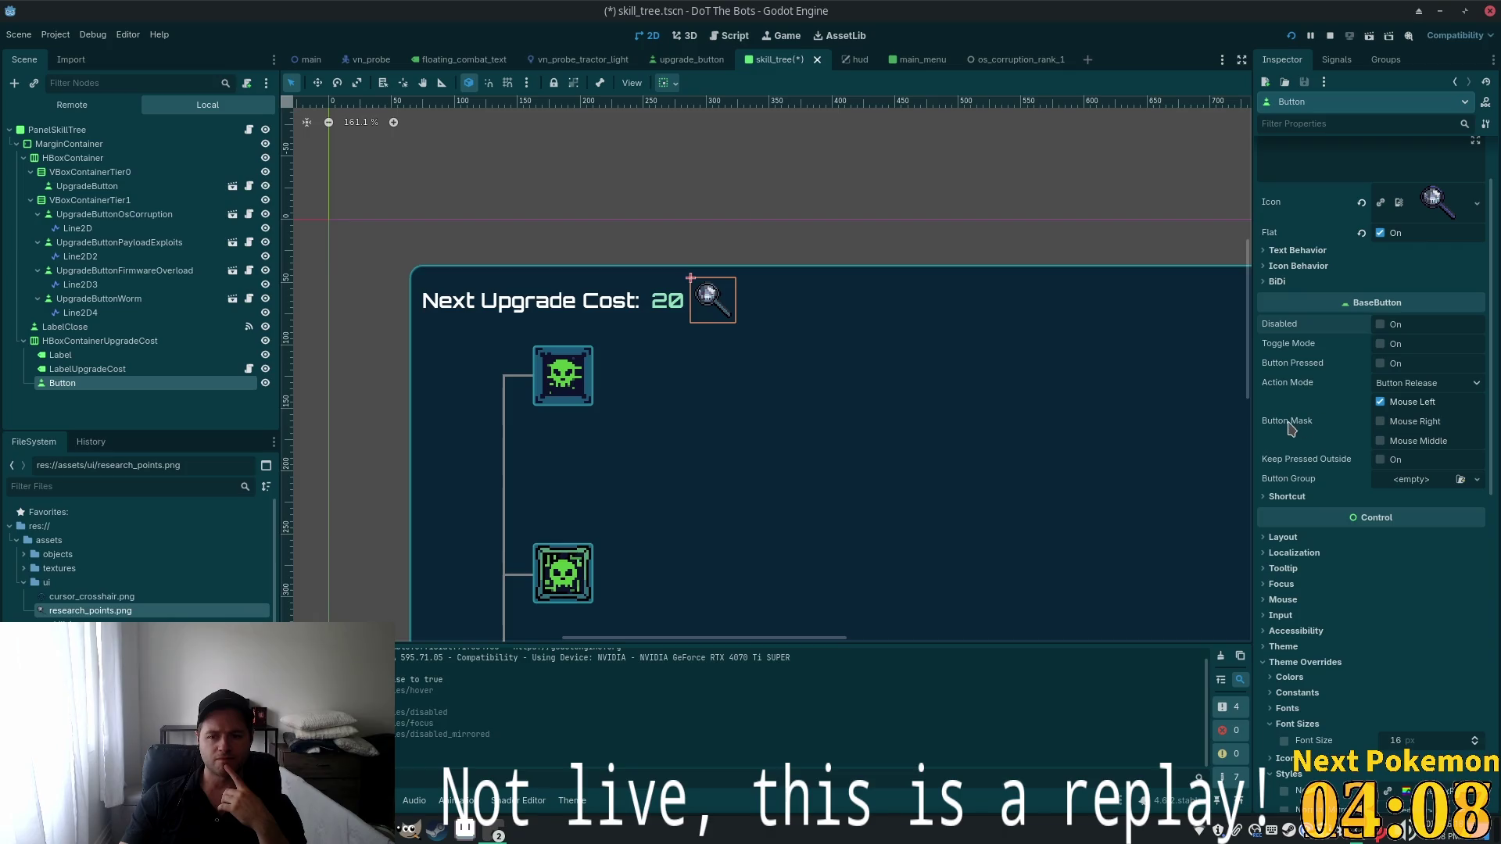
mouse_move(1290, 426)
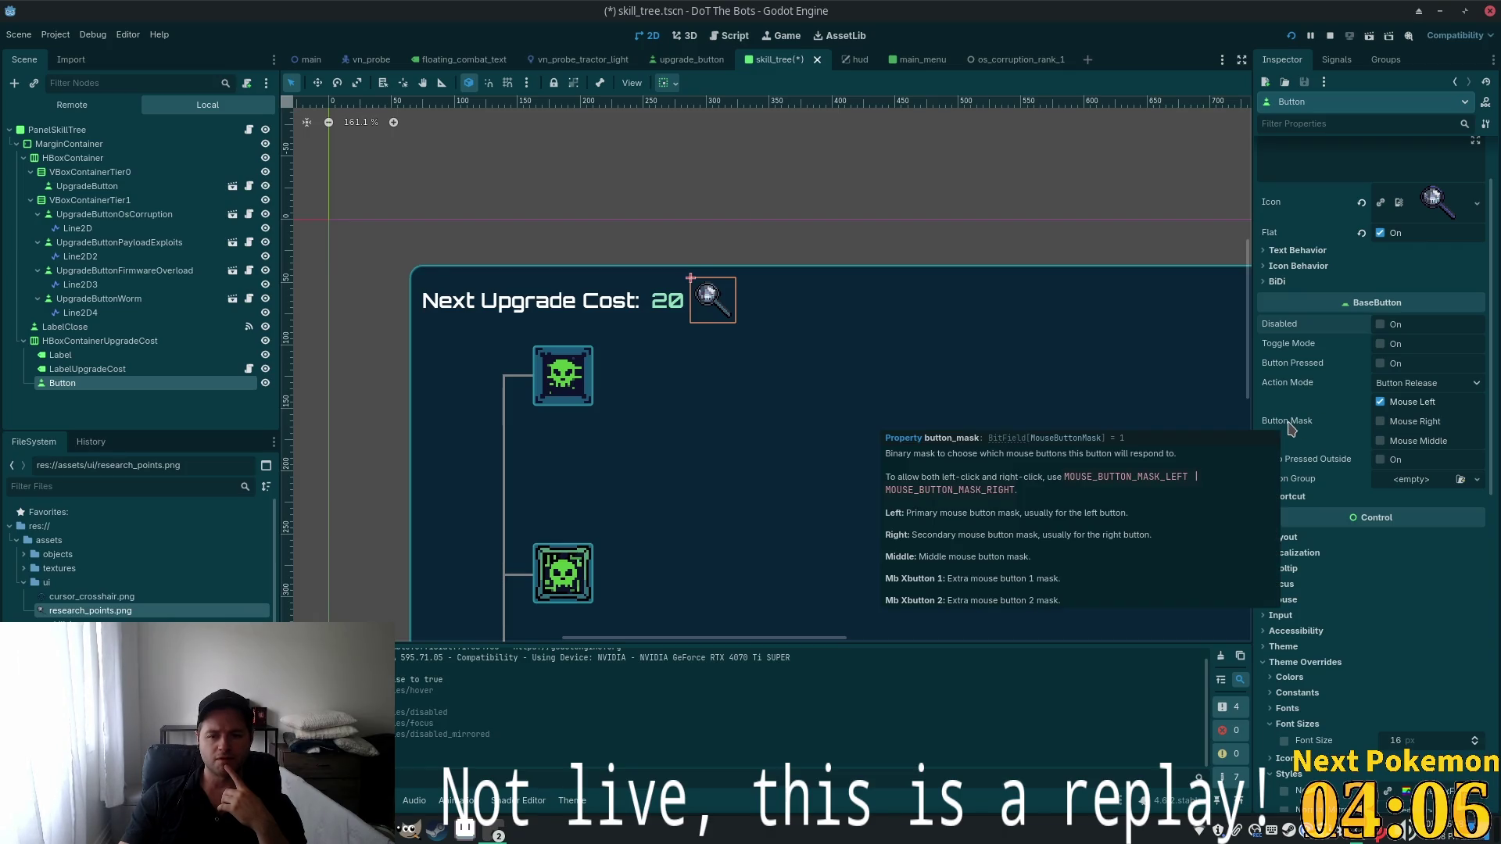
left_click(1395, 402)
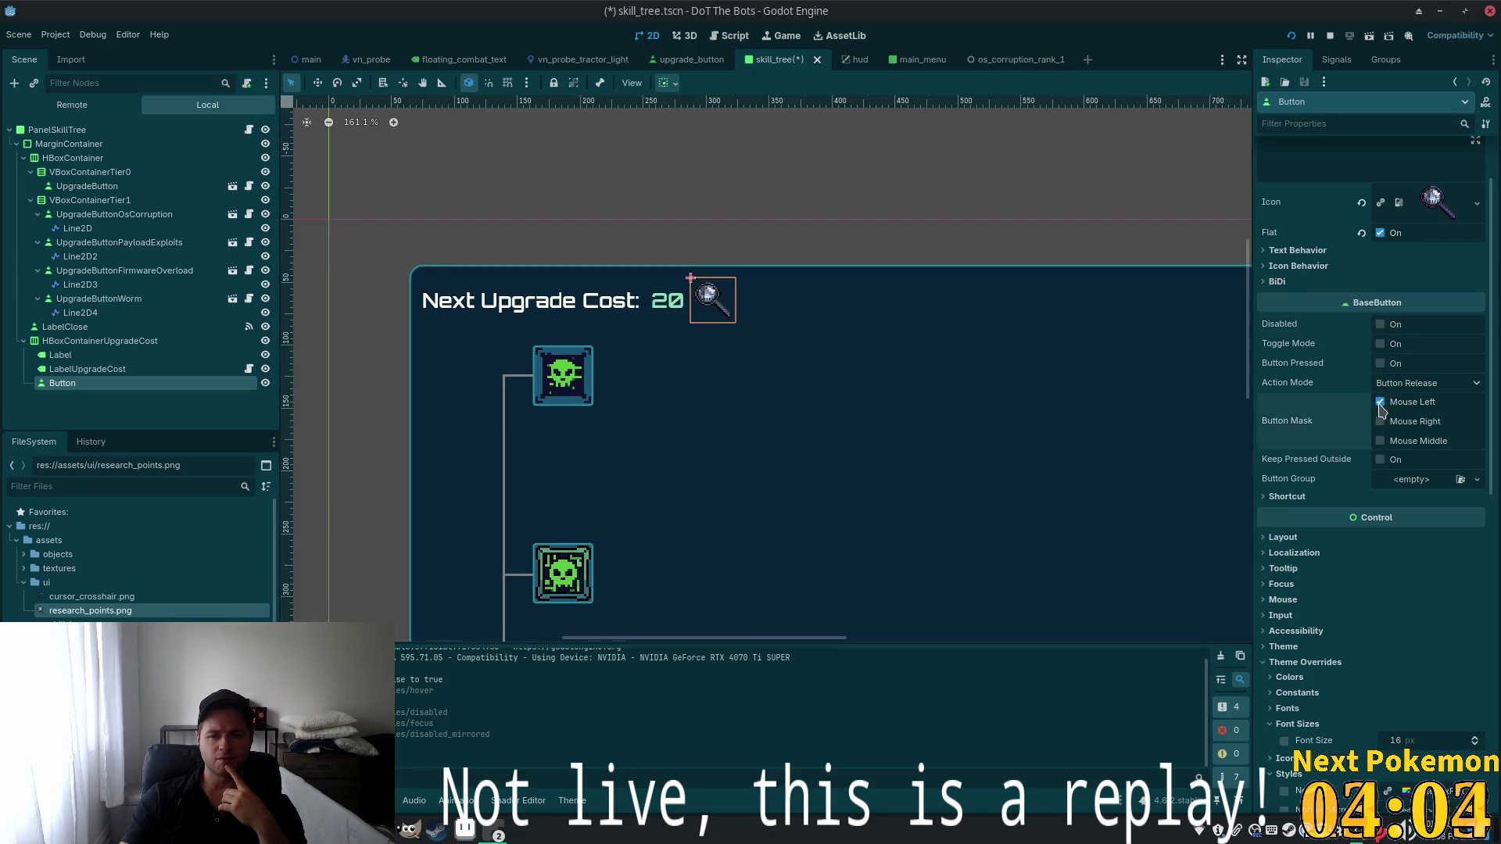
scroll(1360, 426, "down", 2)
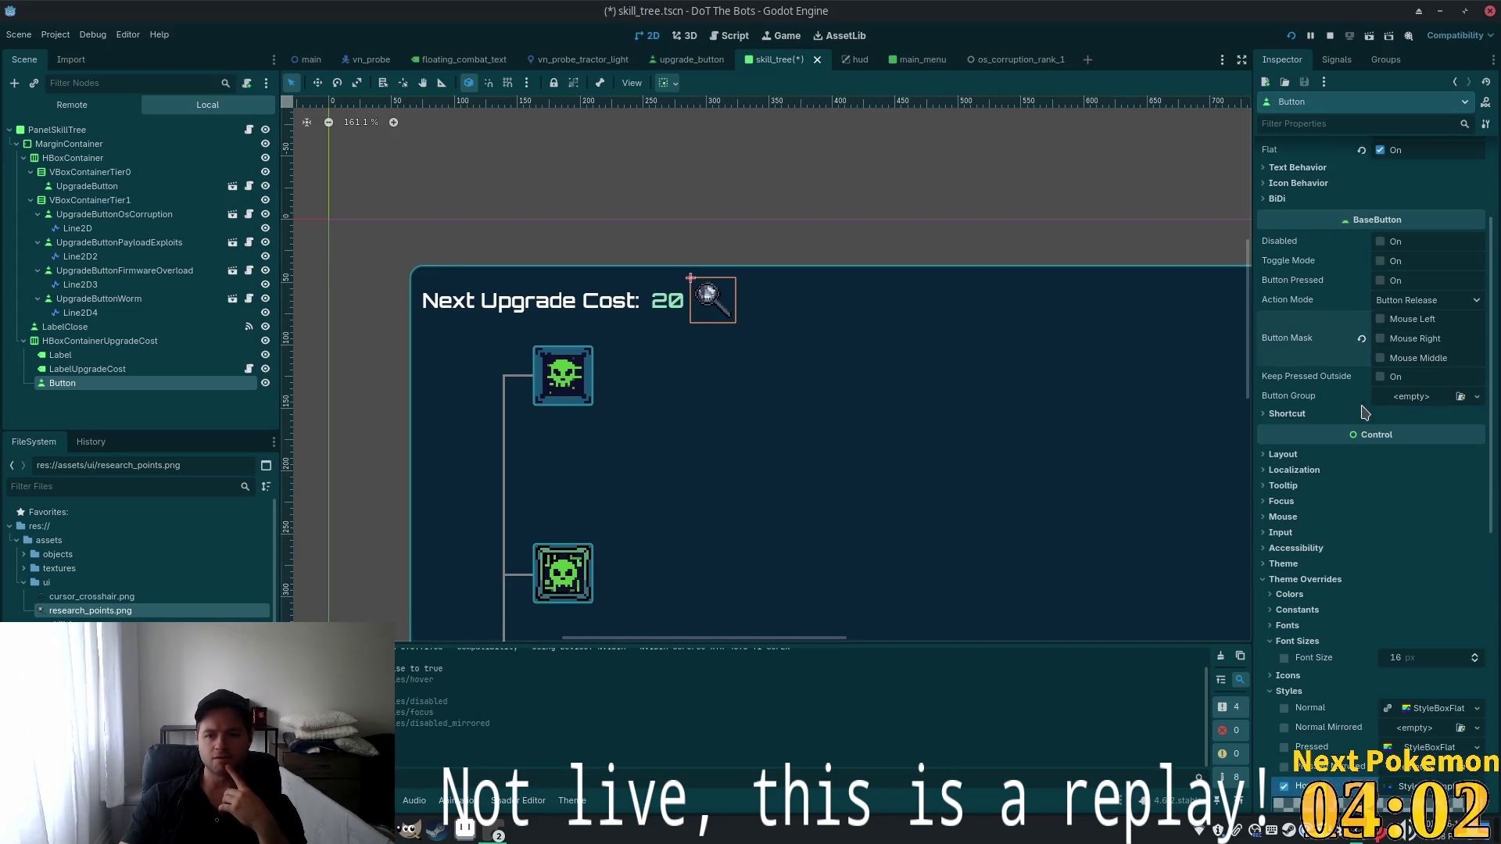
mouse_move(1290, 377)
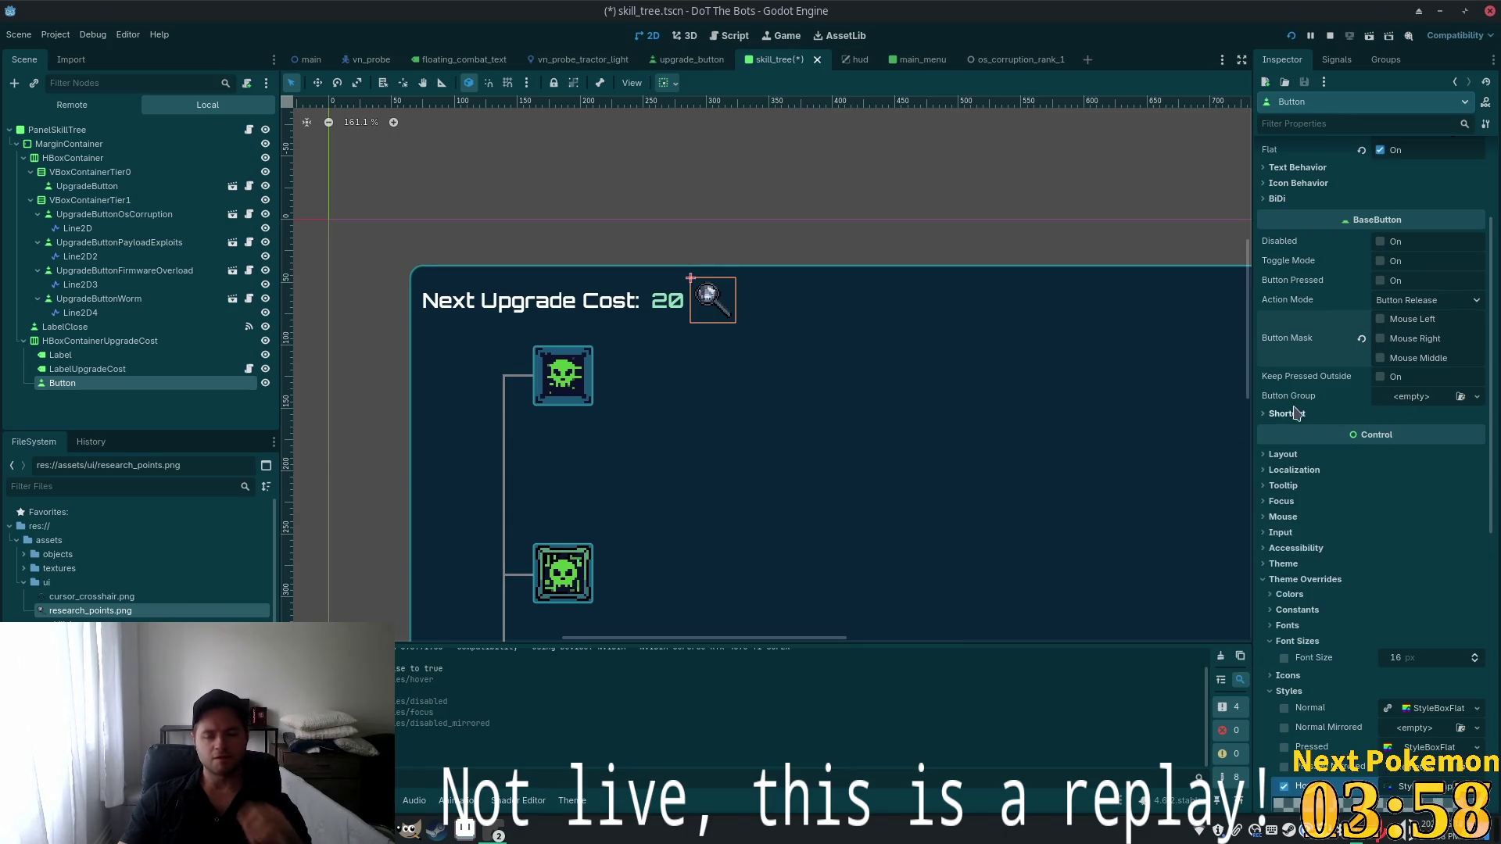
Set the Button's Control > Mouse Filter from Stop to Ignore and run the project
scroll(1291, 415, "down", 6)
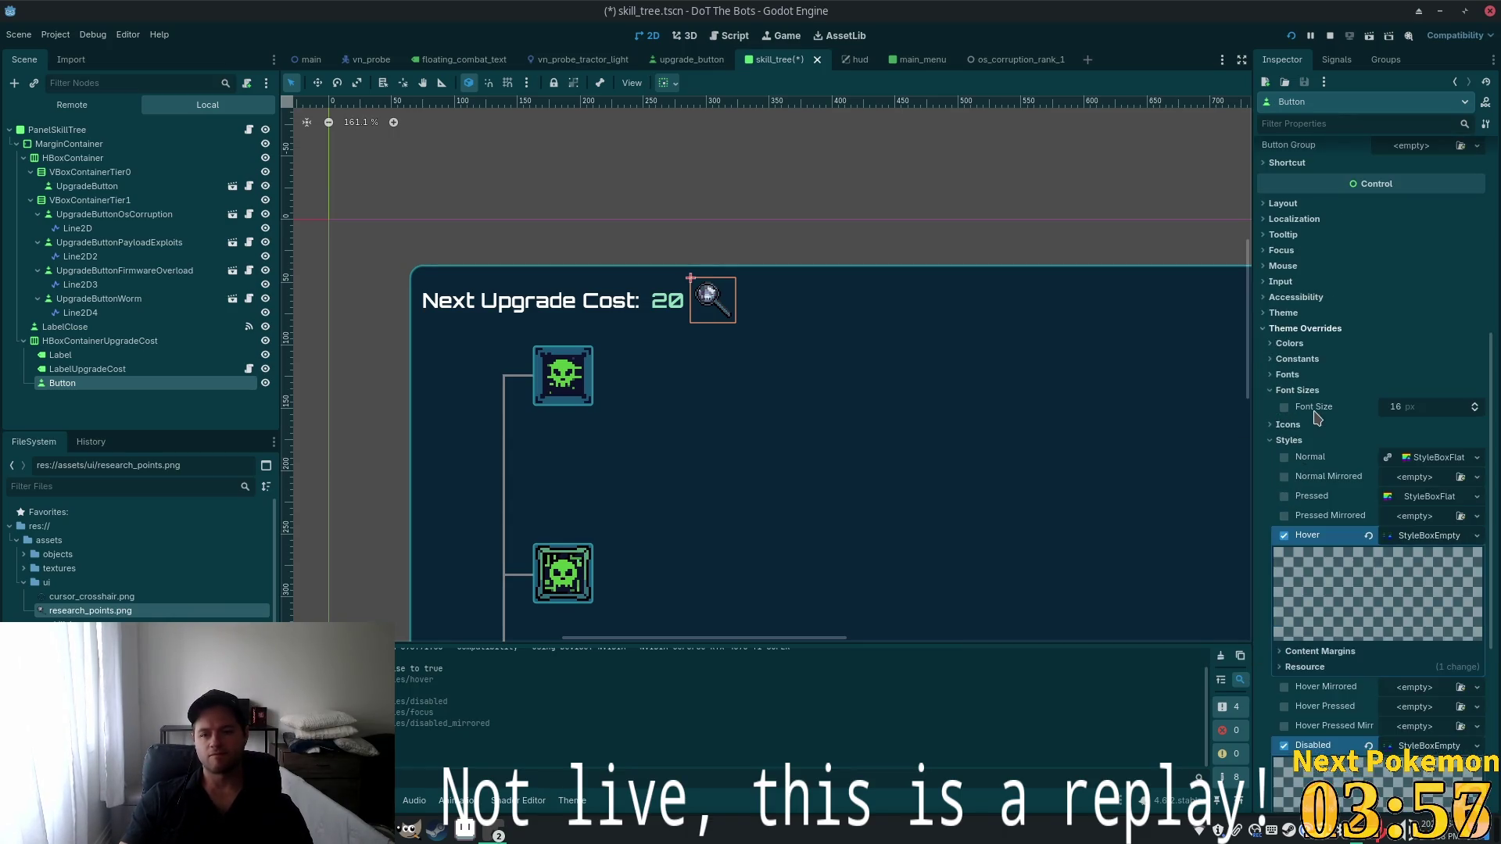
left_click(1274, 267)
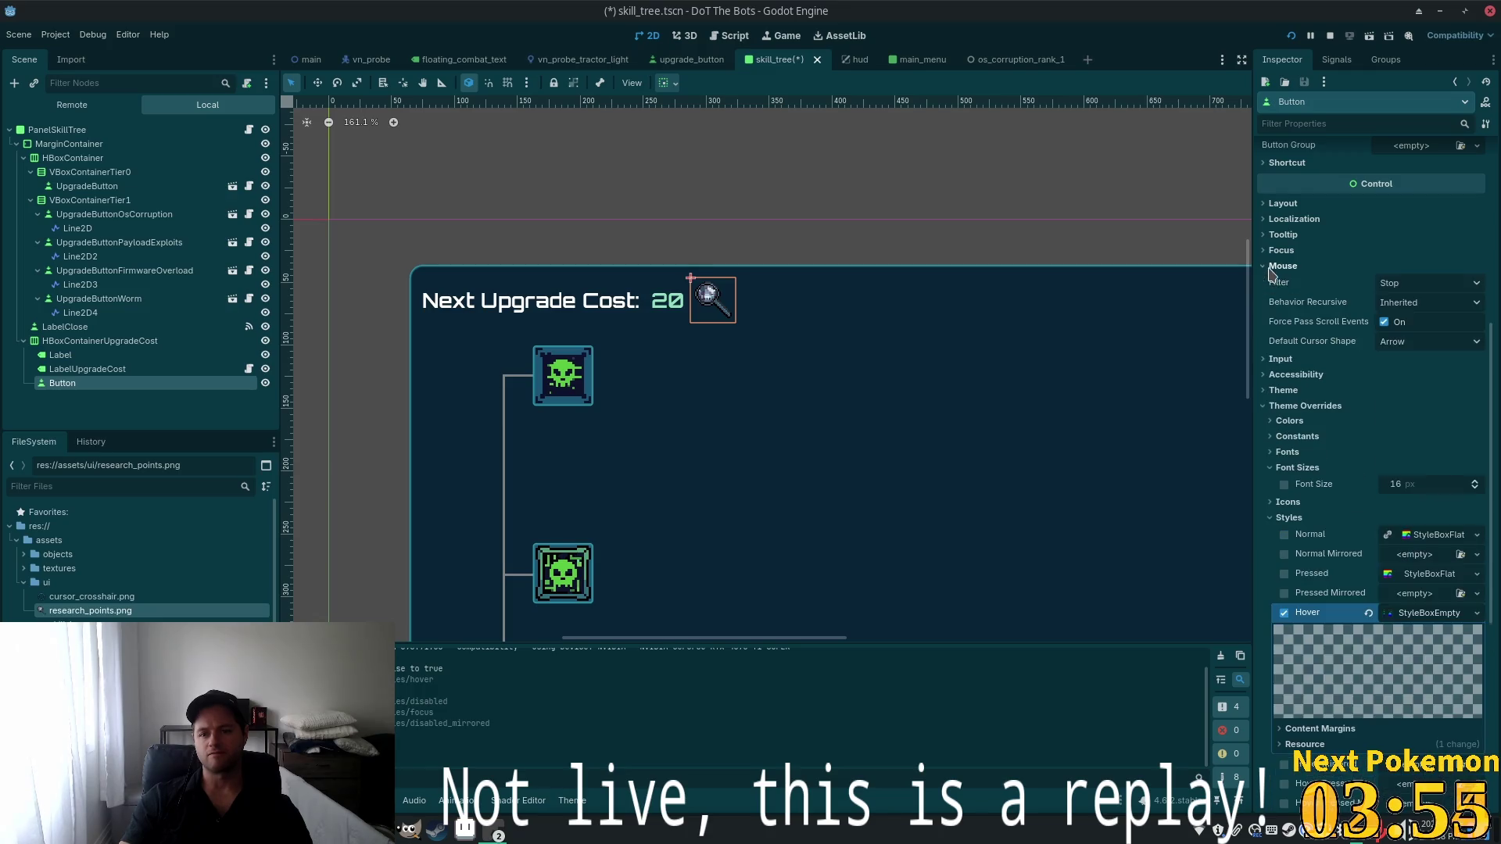
left_click(1445, 291)
left_click(1423, 336)
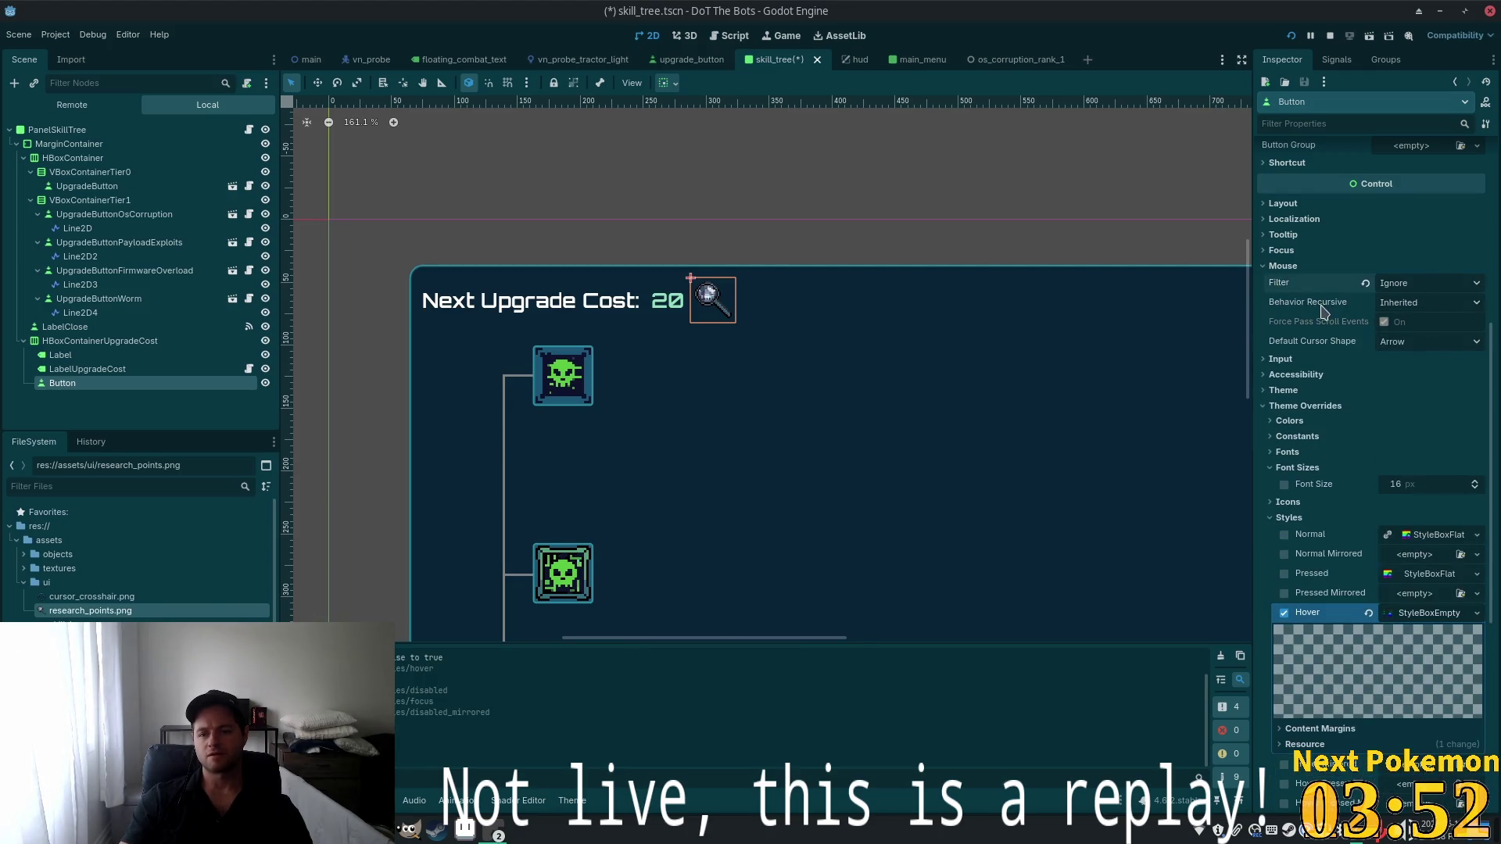
left_click(1281, 361)
left_click(1281, 361)
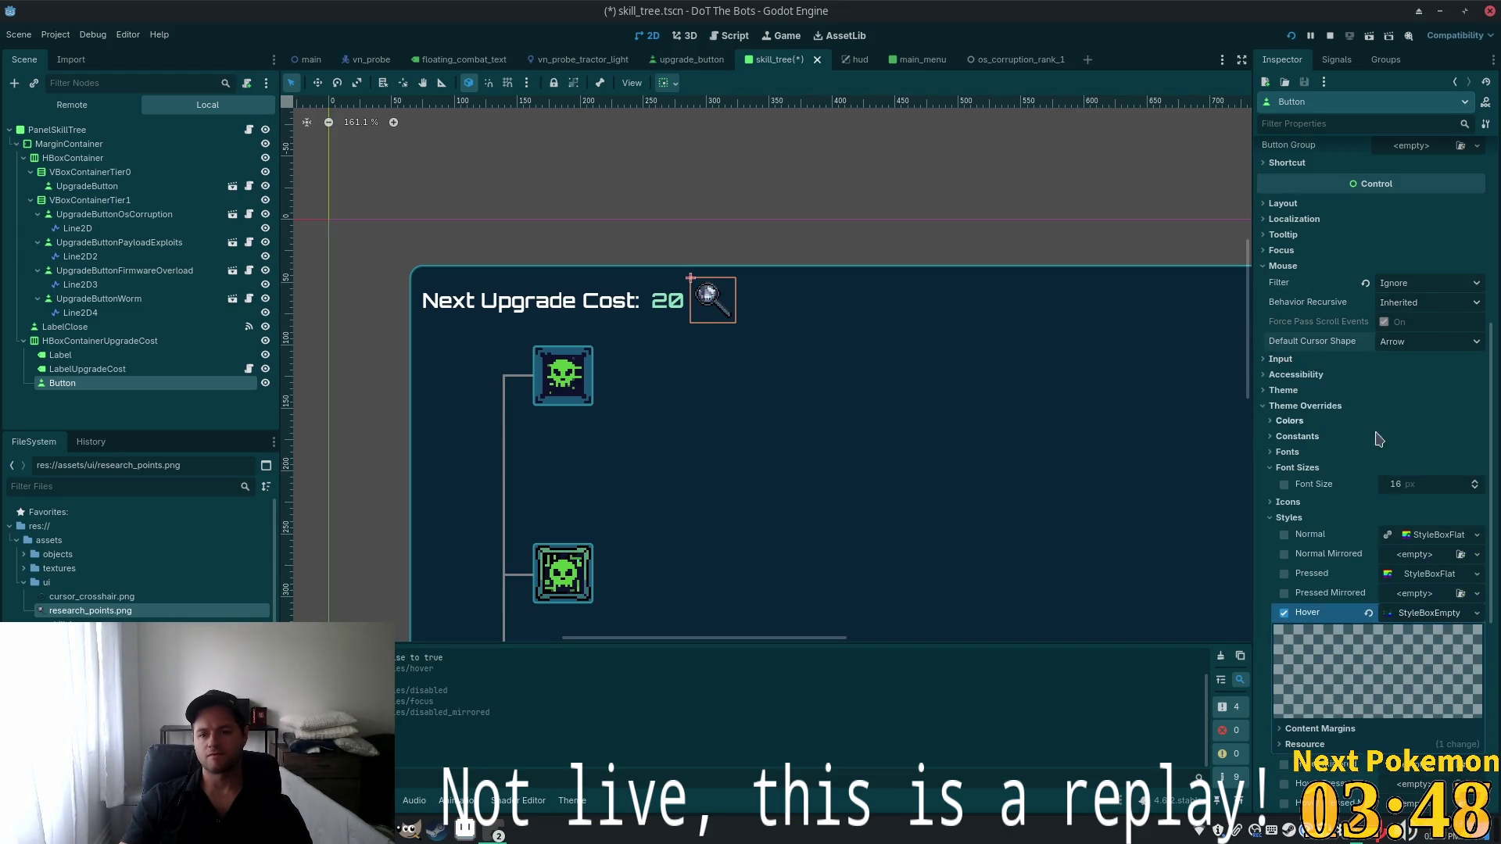
left_click(1290, 35)
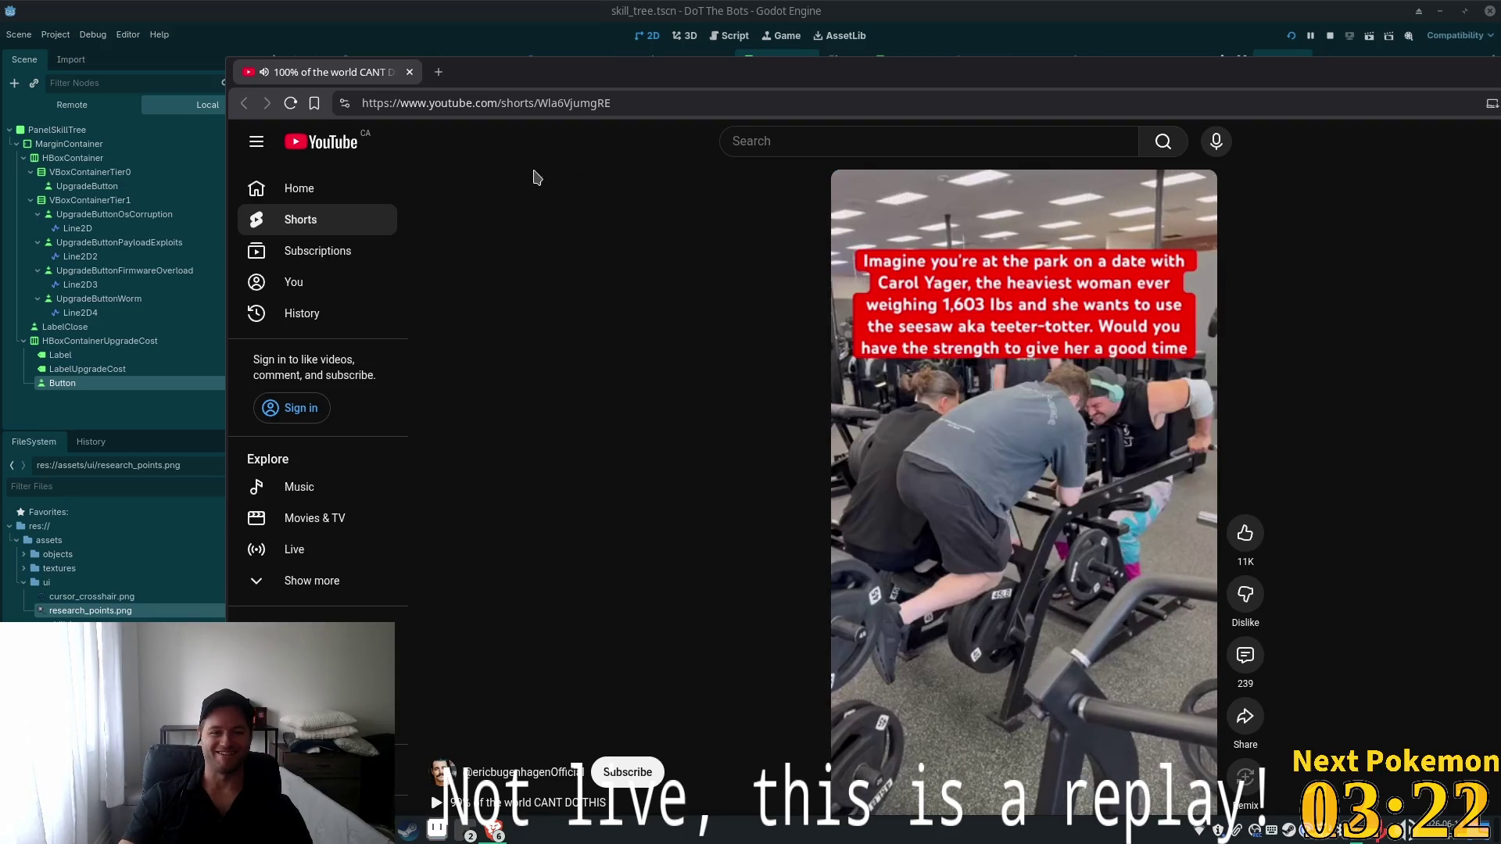
Close the YouTube Short's browser window to return to the running game
left_click(408, 72)
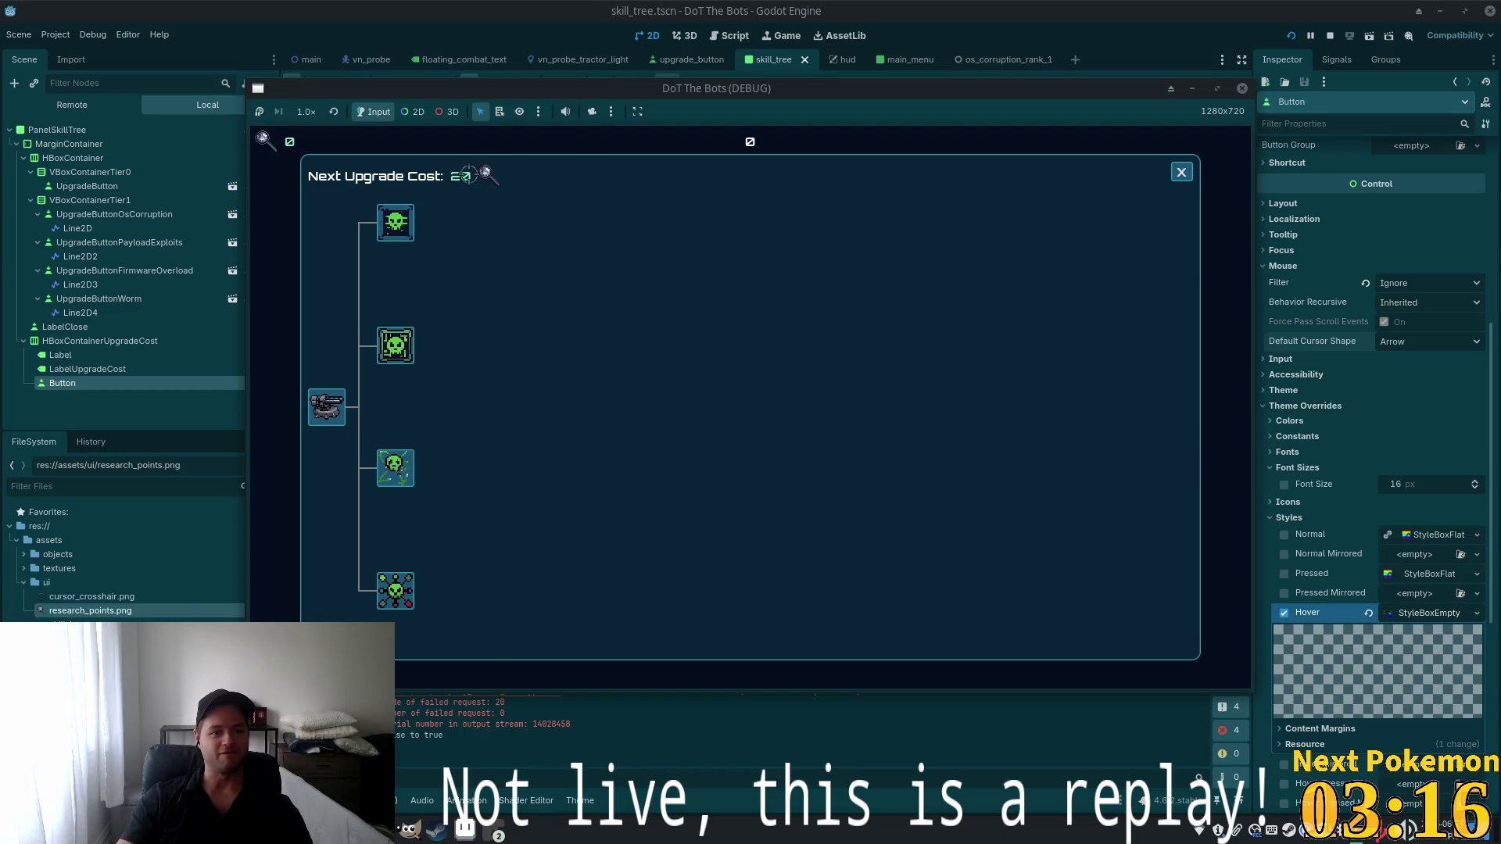
Stop the running game with F8 and expand the Button's Layout > Transform properties
key("F8")
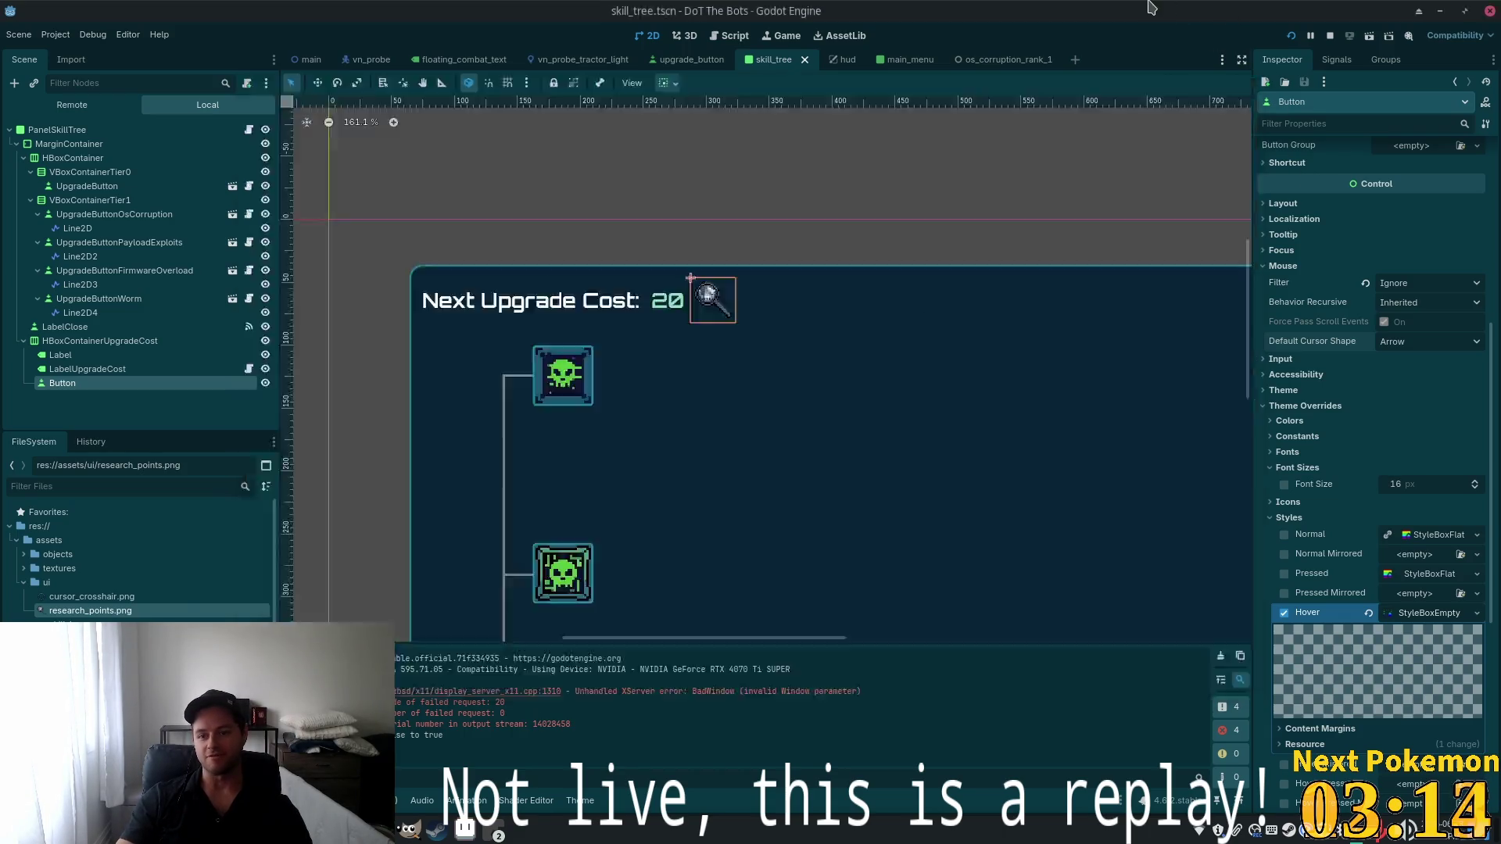
scroll(1285, 238, "up", 1)
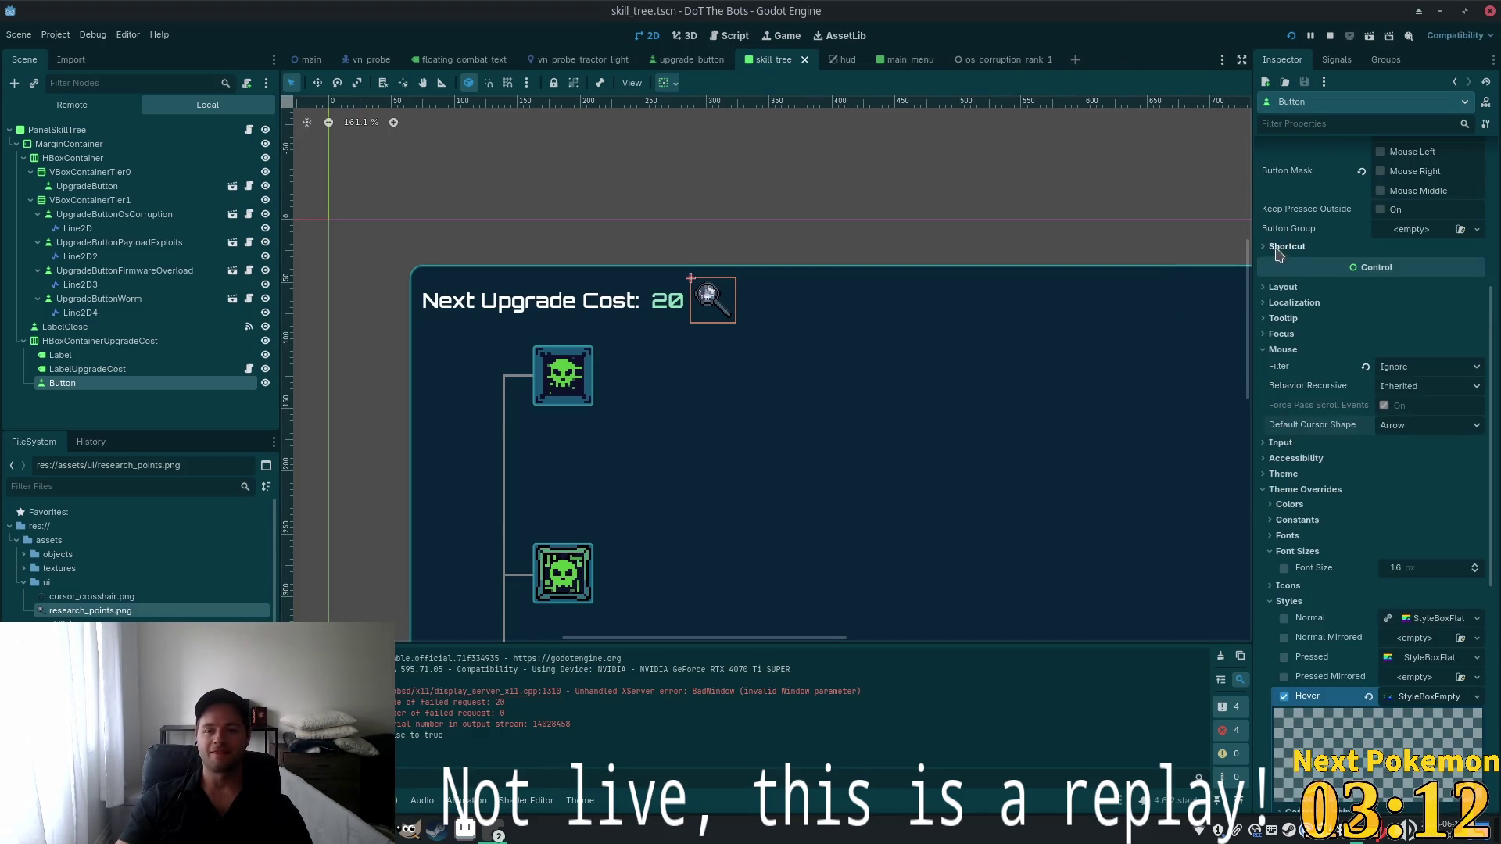
left_click(1263, 289)
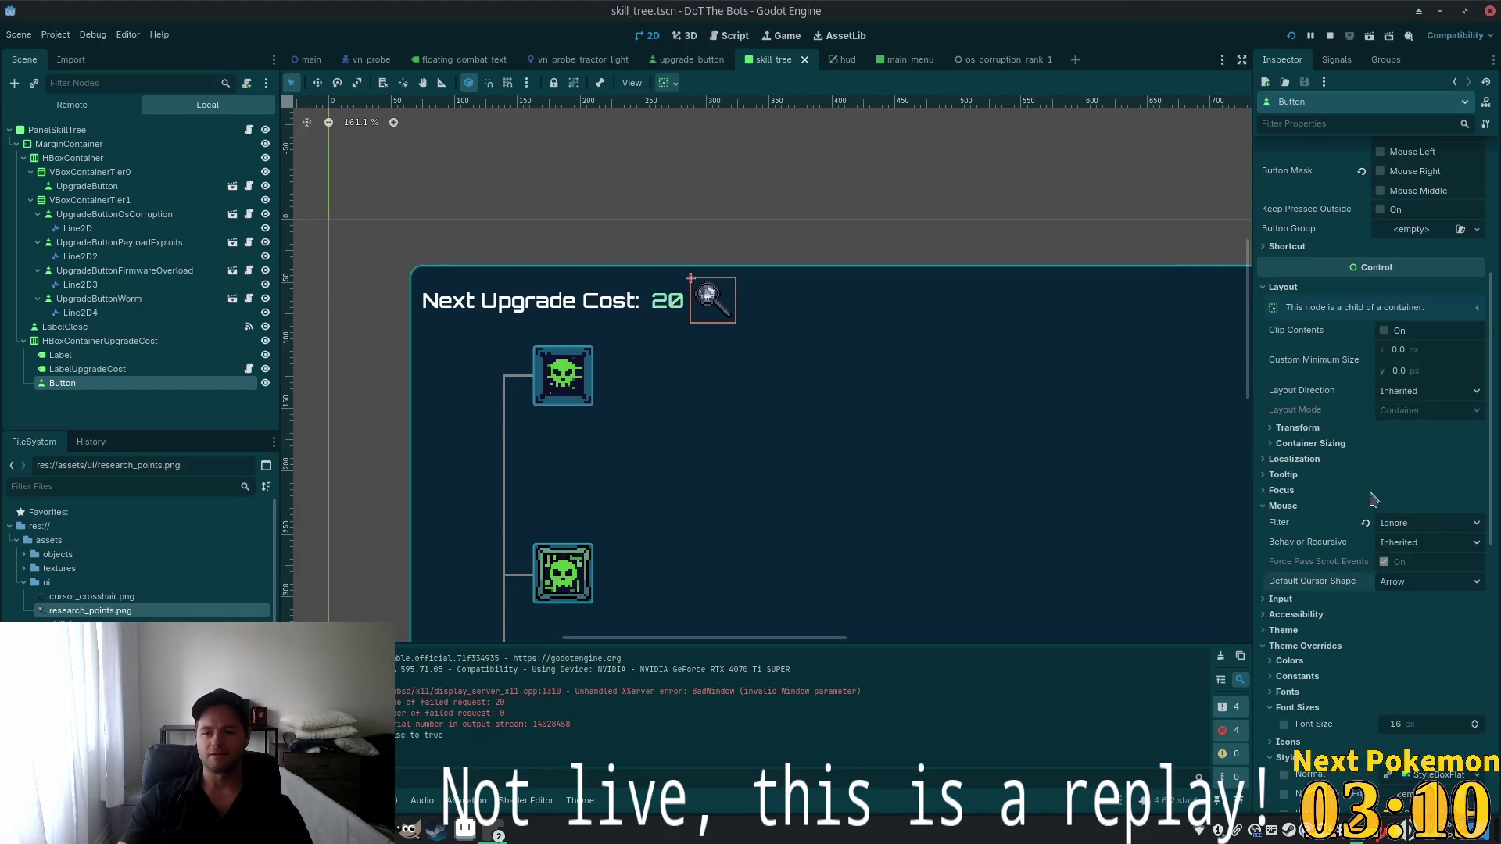
left_click(1293, 429)
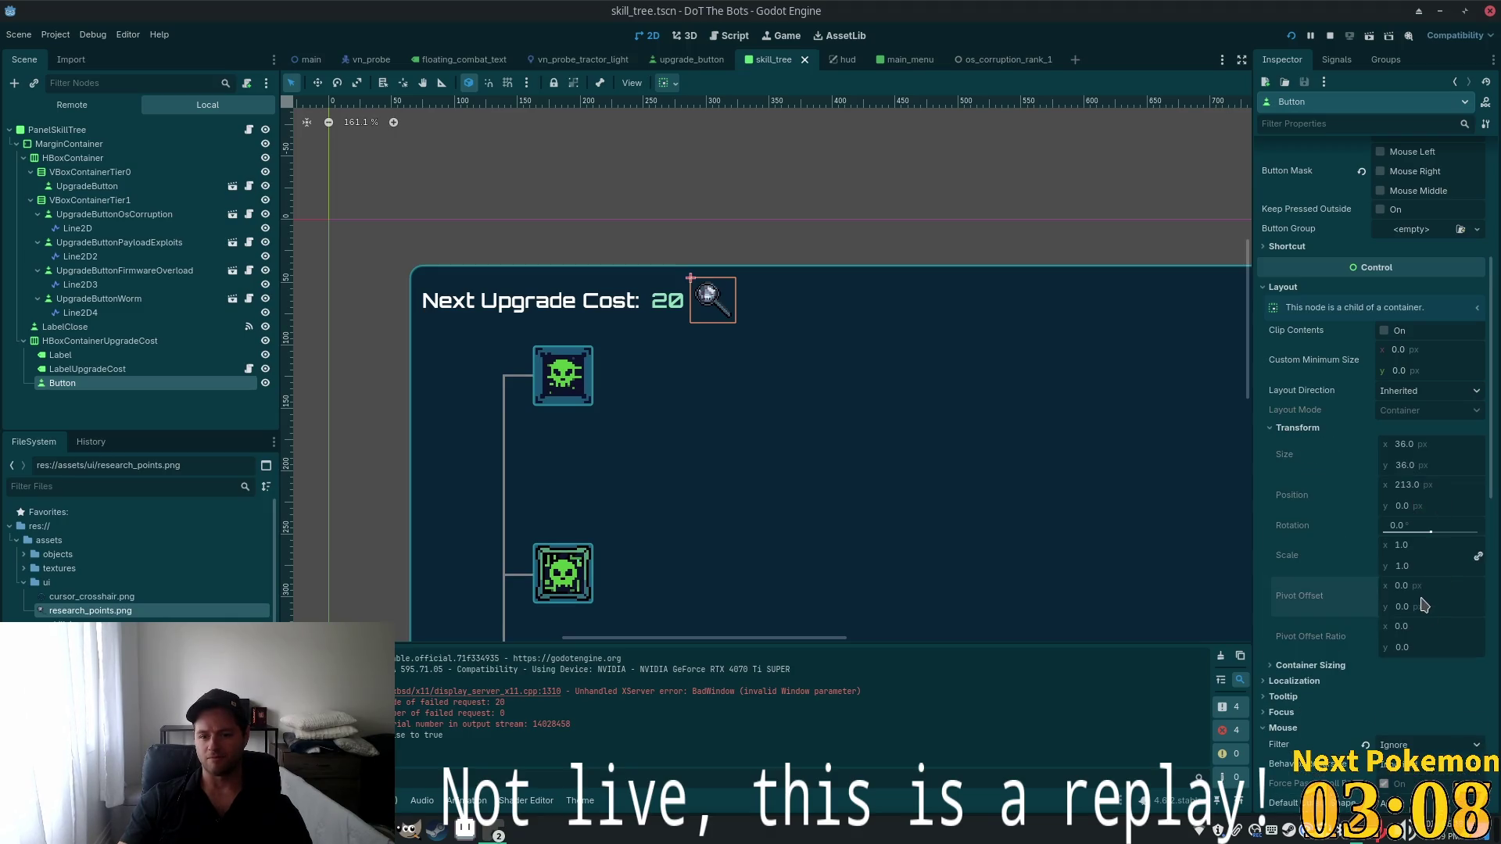
scroll(938, 383, "down", 2)
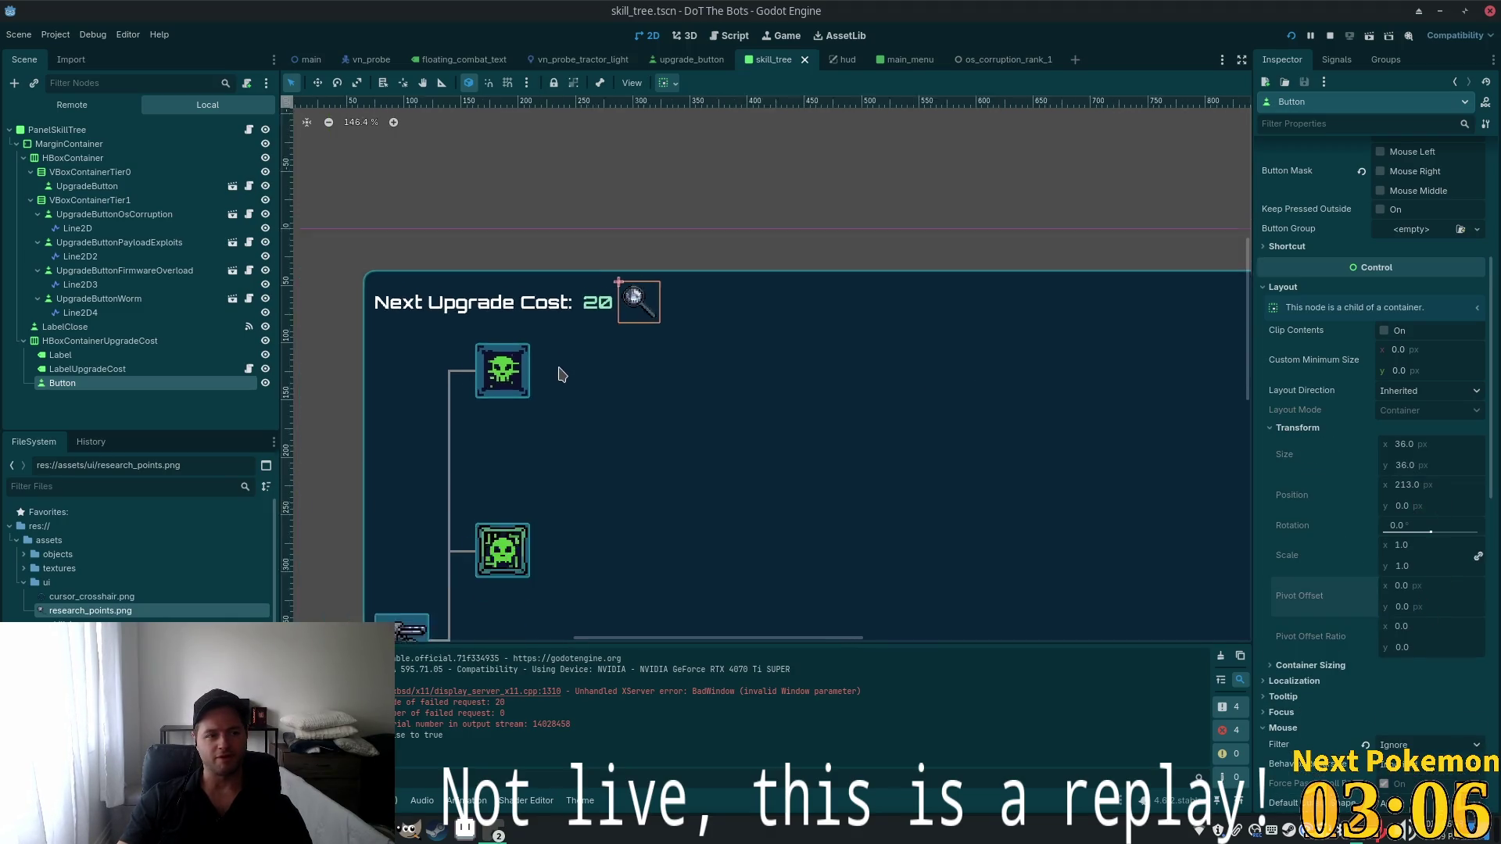
scroll(560, 376, "down", 1)
scroll(1368, 391, "up", 5)
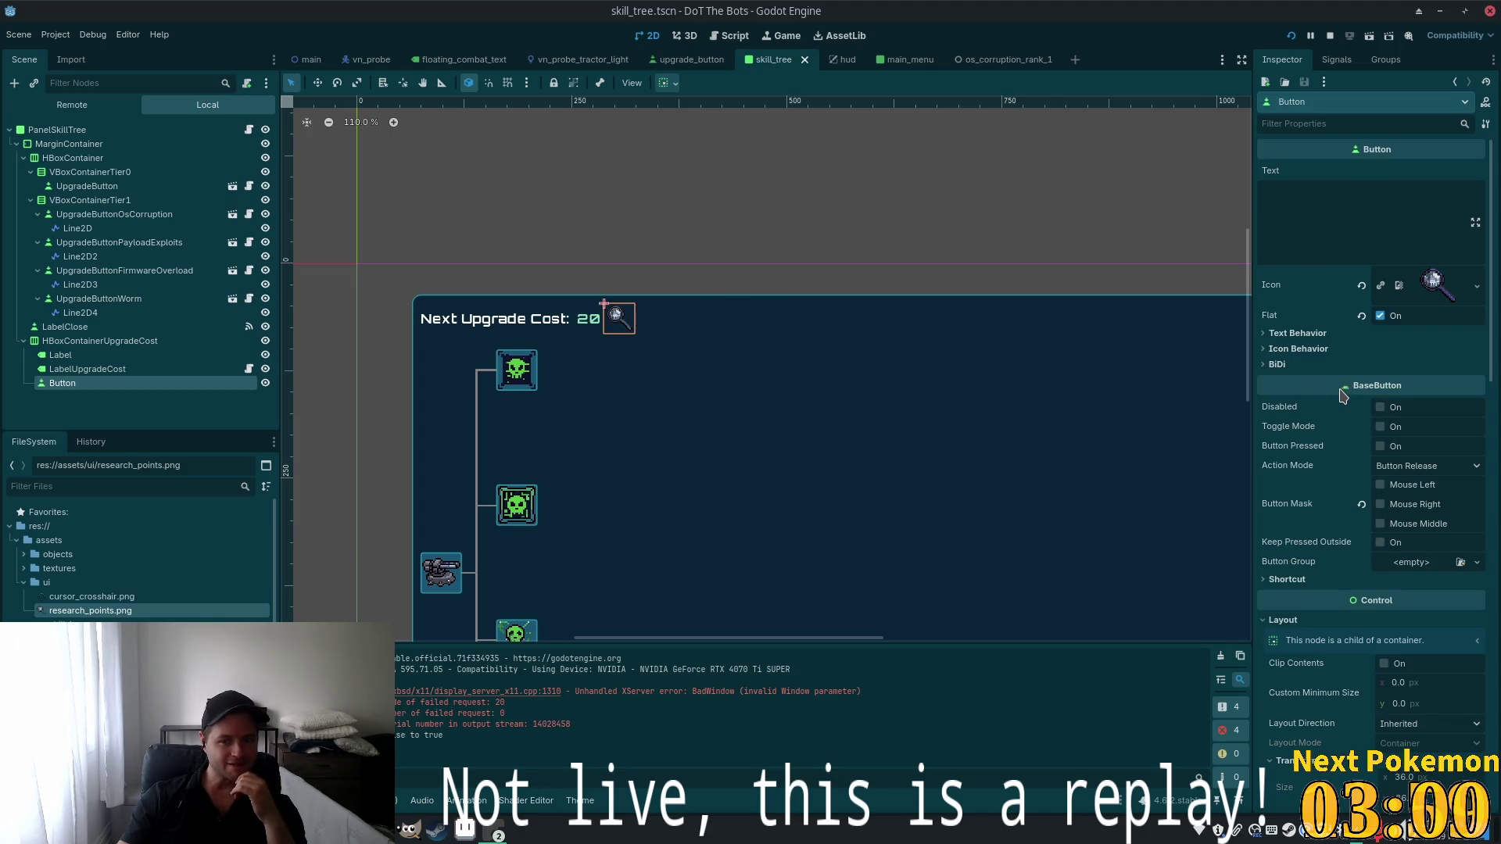
scroll(1341, 395, "down", 5)
scroll(1337, 408, "down", 5)
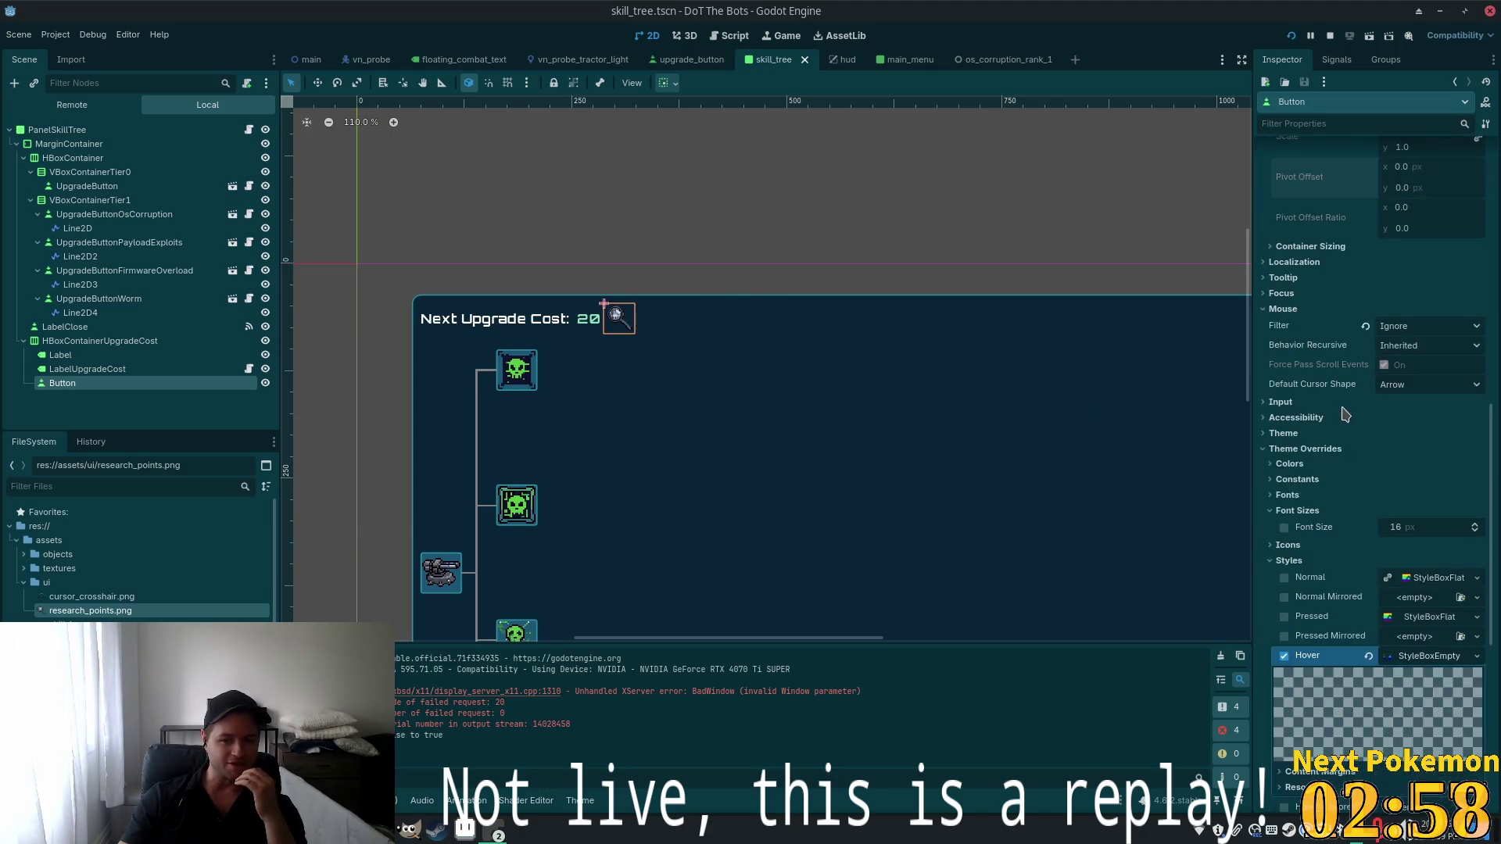
scroll(1296, 274, "up", 3)
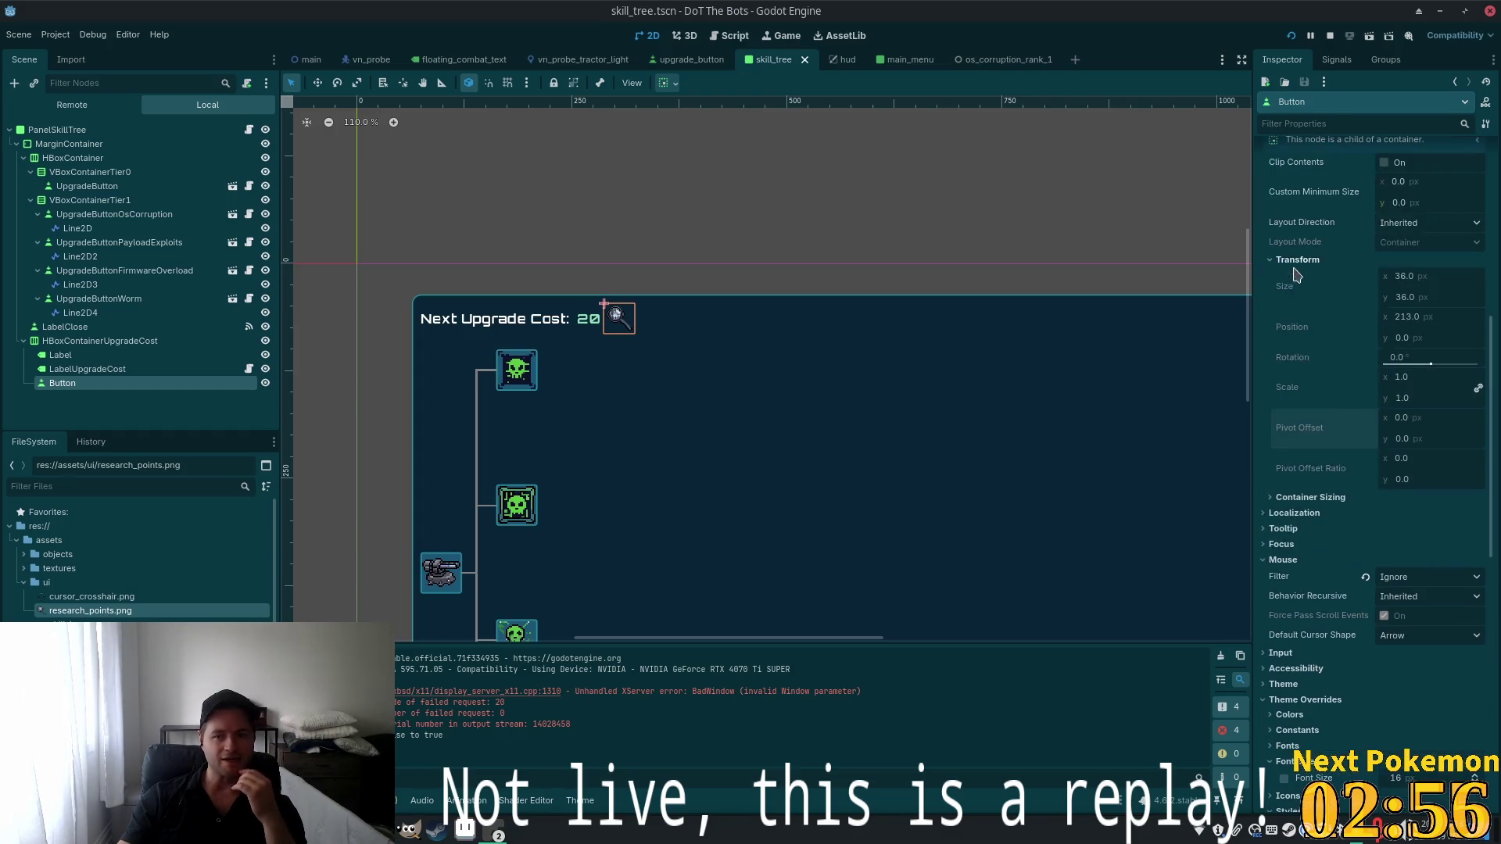
scroll(1324, 310, "up", 1)
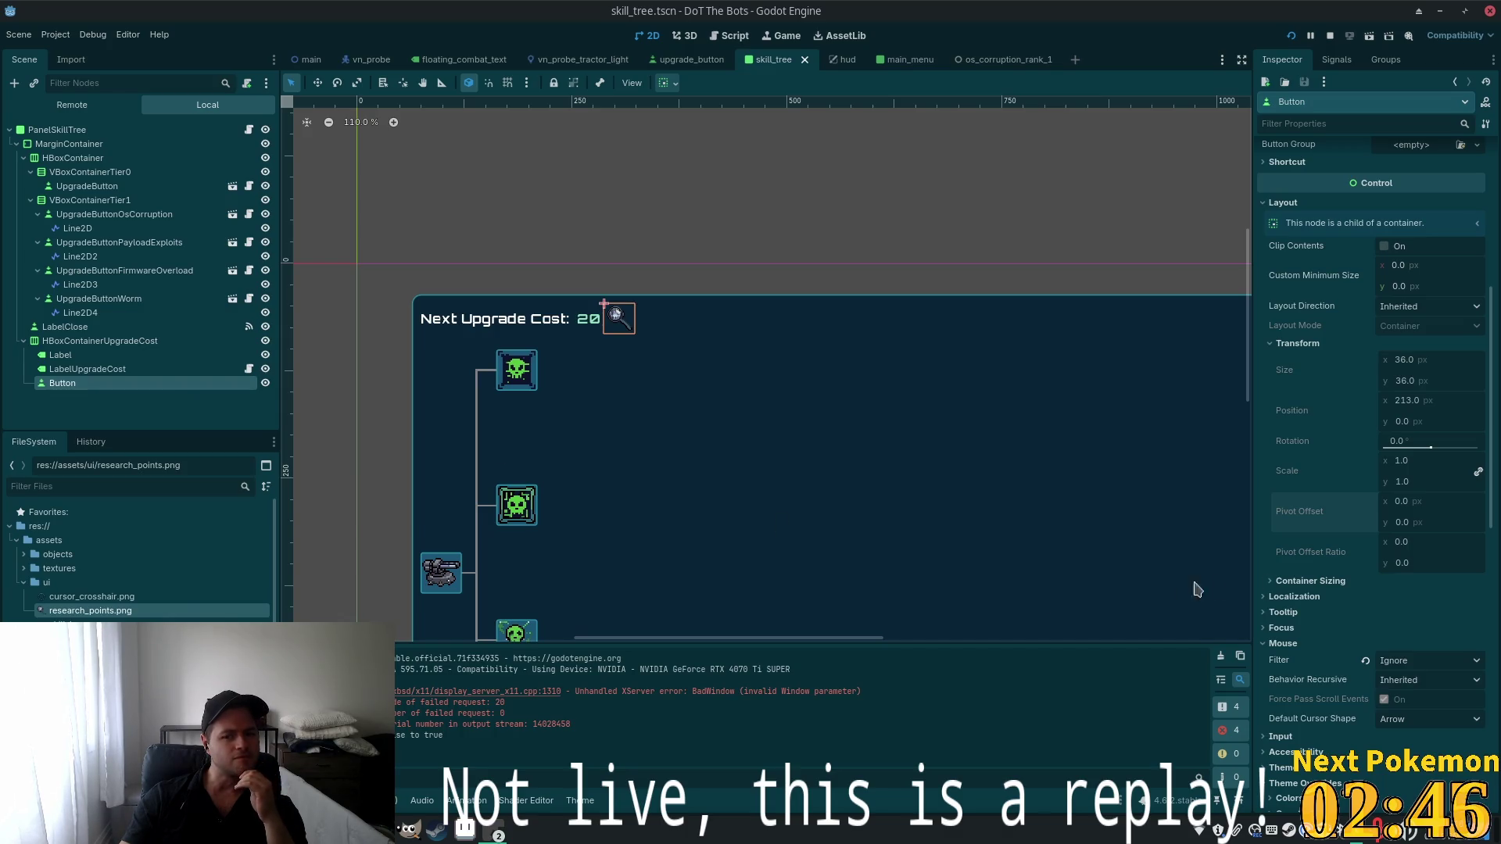
Change the Button's Container Sizing Horizontal and Vertical from Fill to Shrink Center
left_click(1304, 581)
scroll(1382, 570, "down", 4)
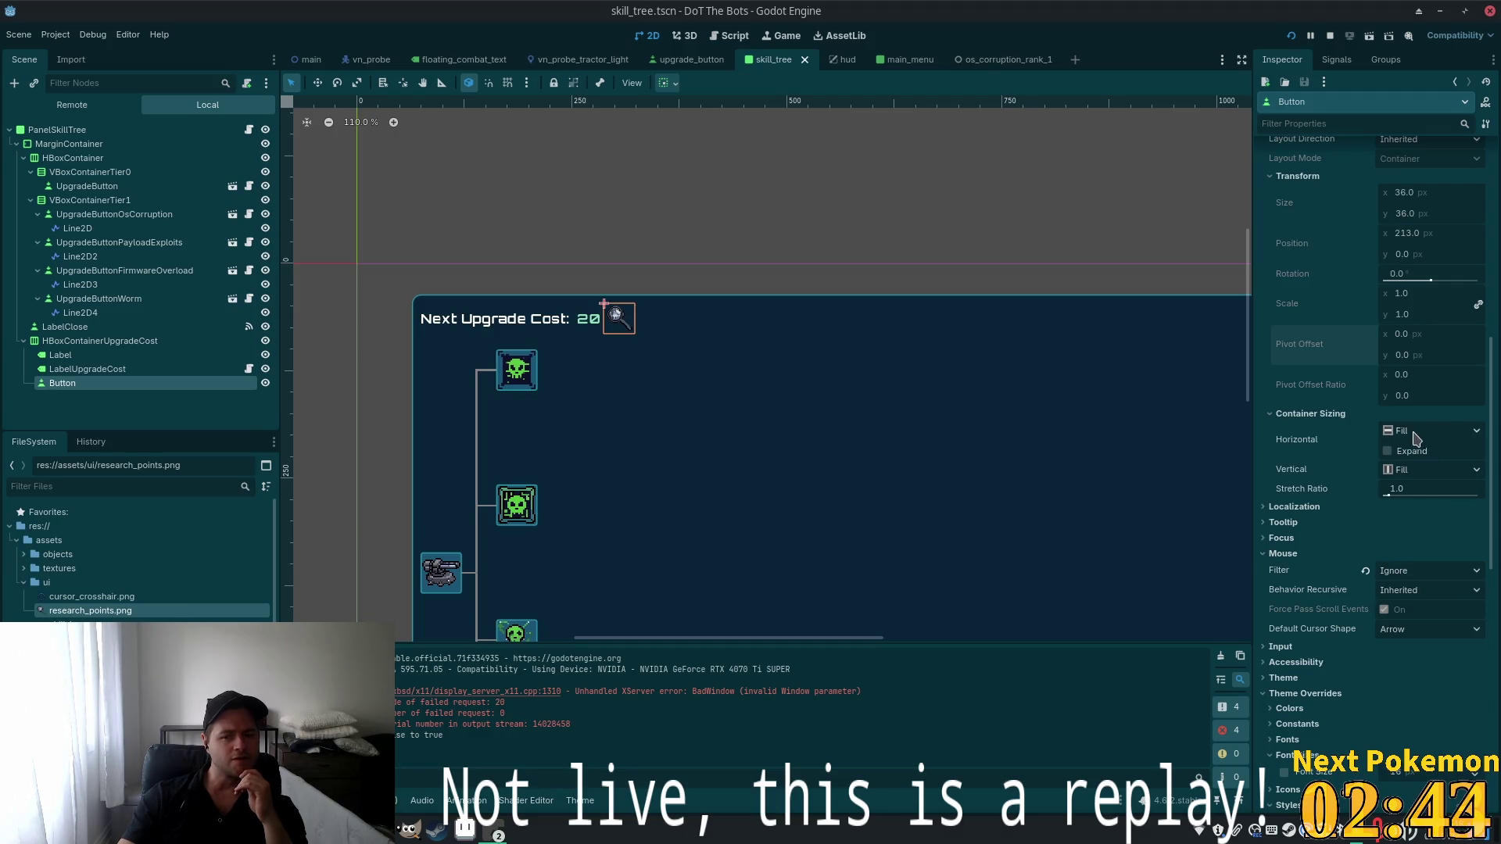
left_click(1415, 432)
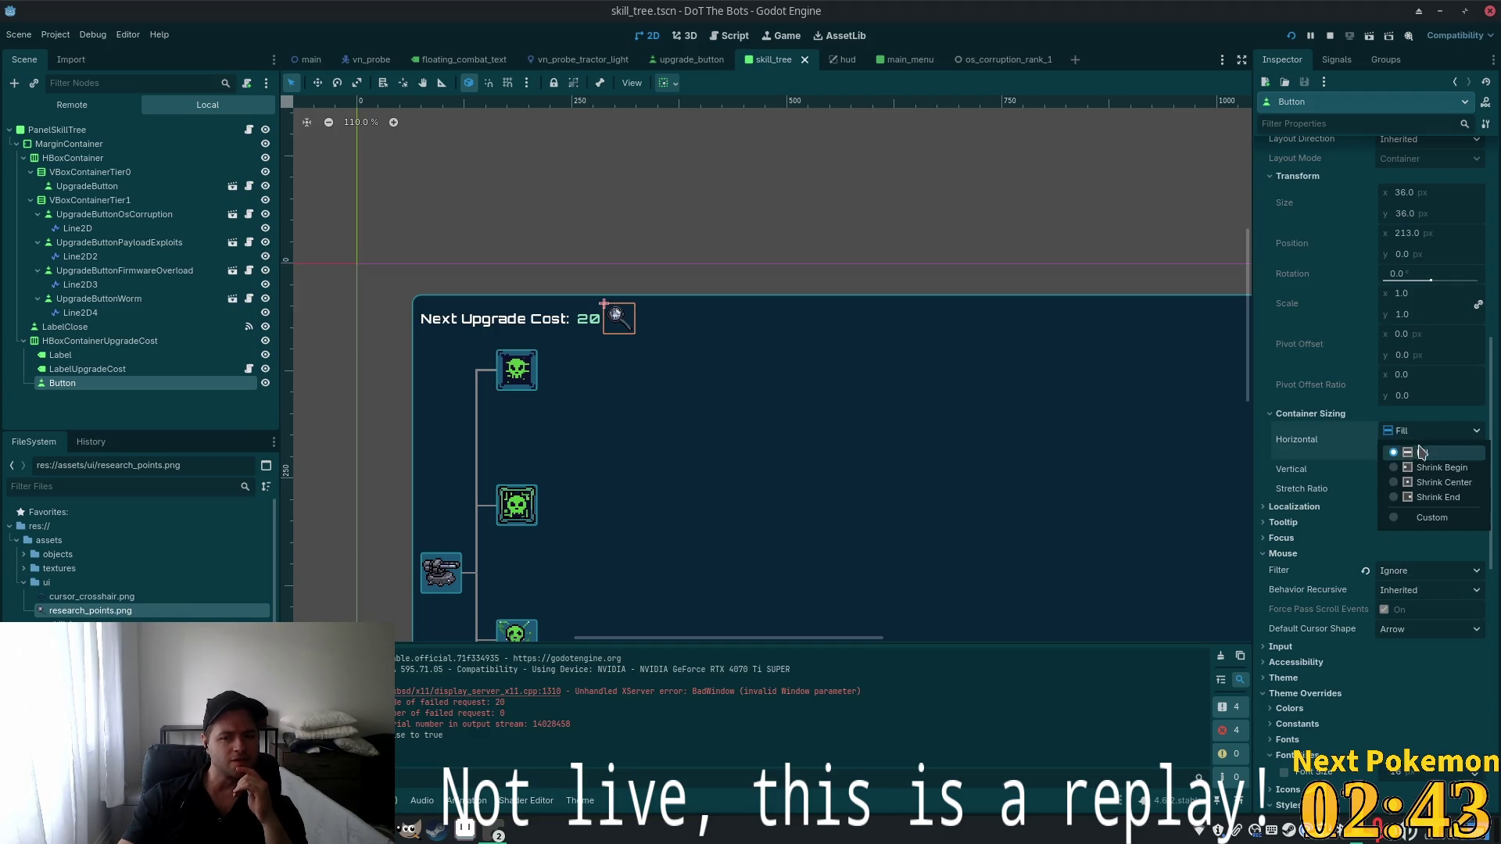
left_click(1437, 482)
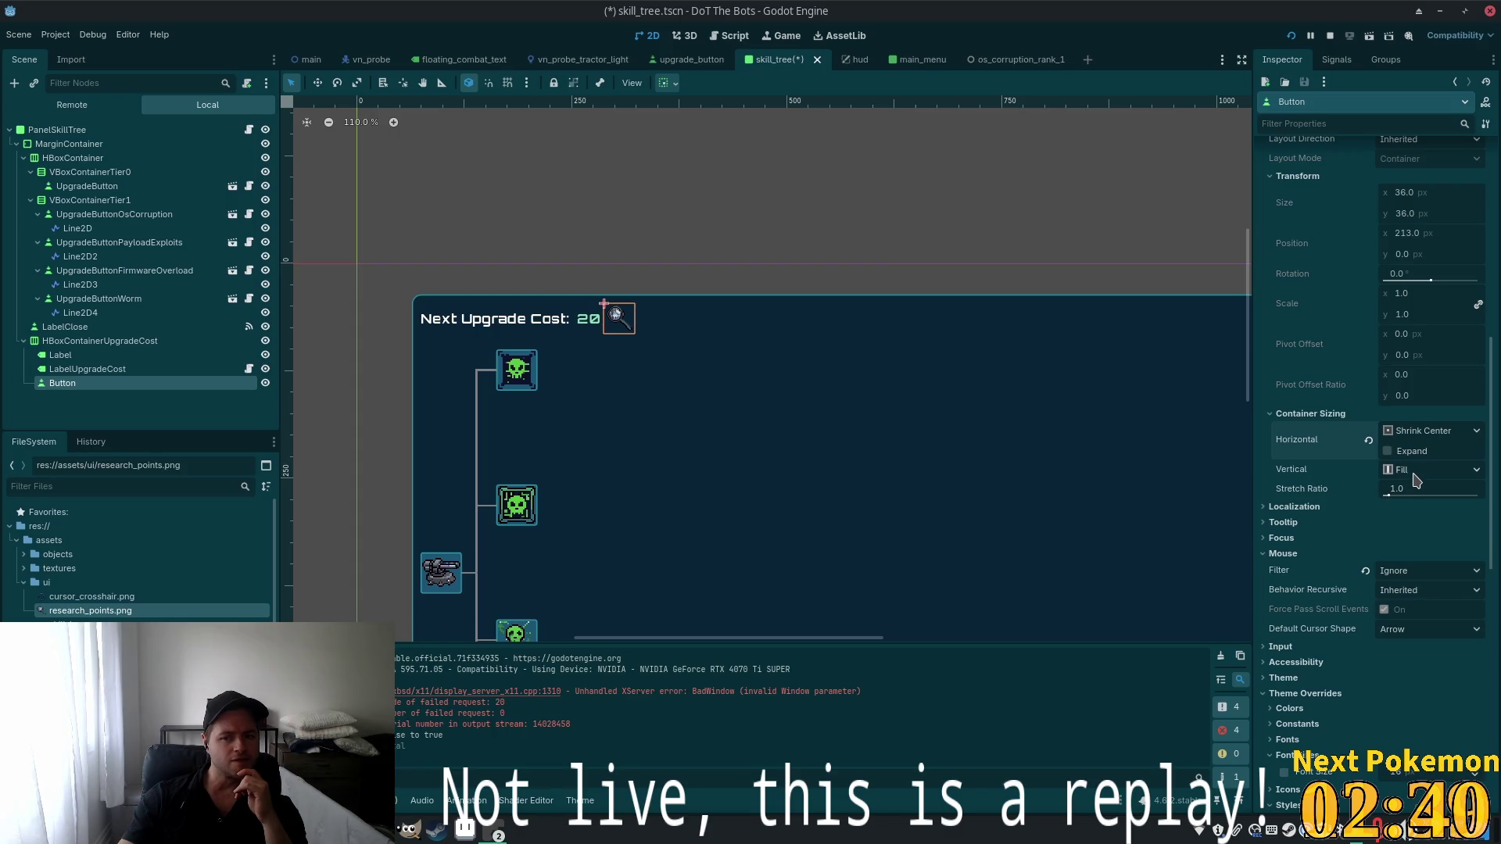
left_click(1417, 473)
left_click(1418, 520)
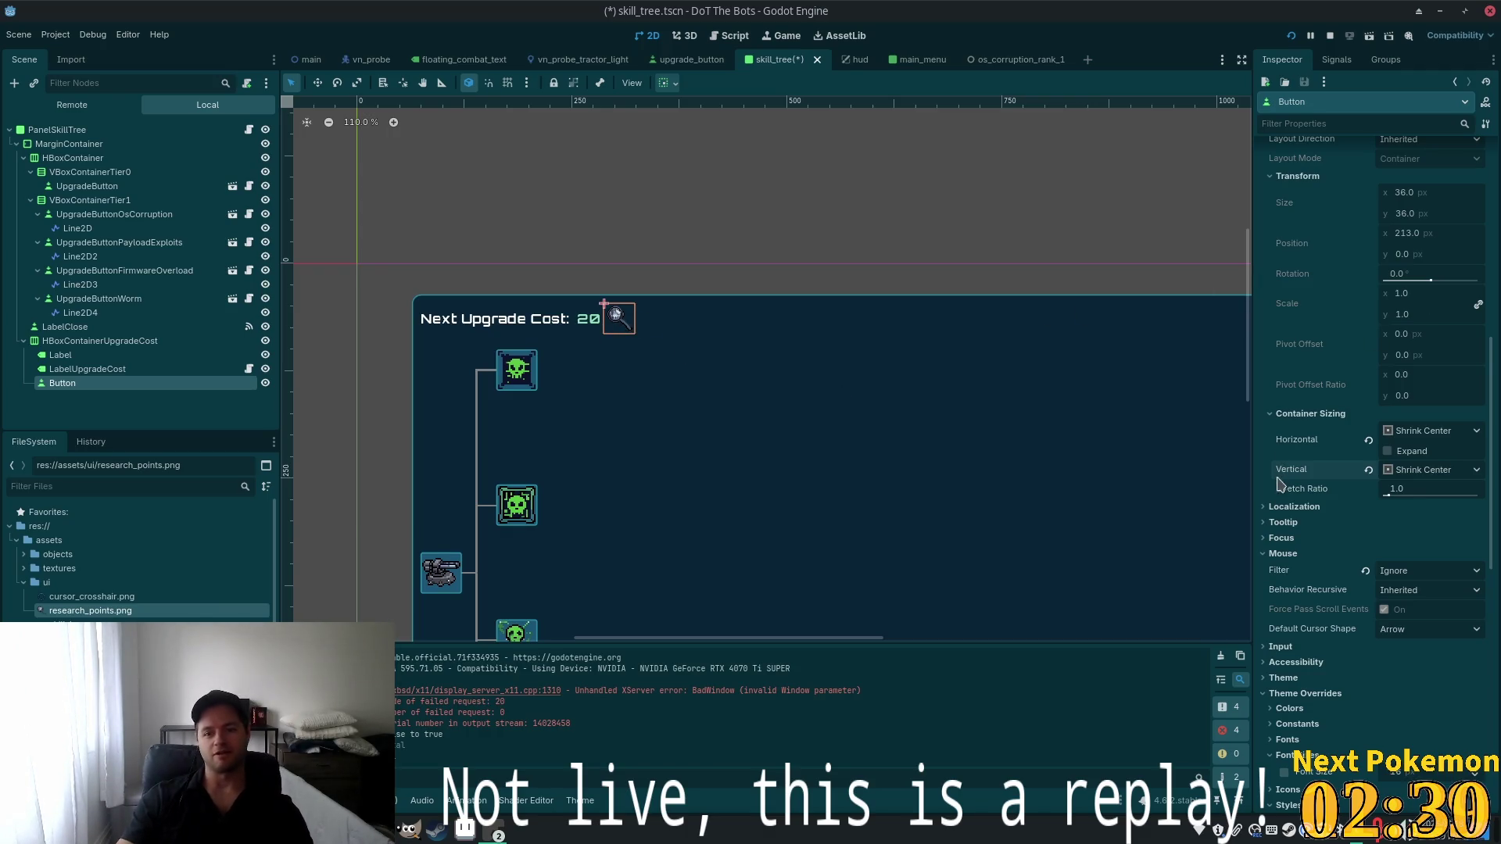
scroll(1442, 304, "up", 5)
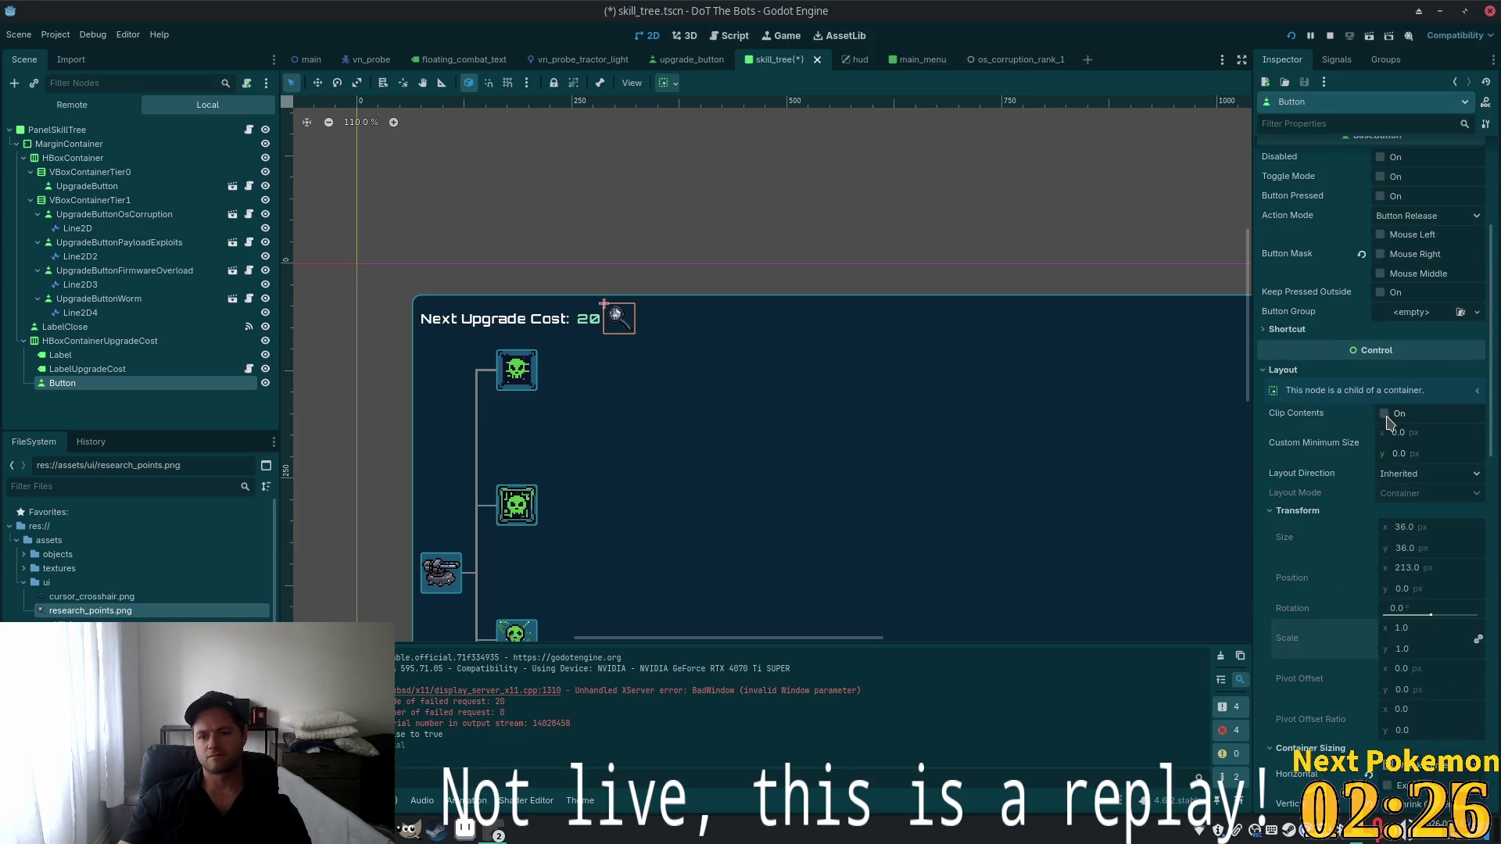
Save skill_tree.tscn with Ctrl+S
scroll(1388, 423, "up", 4)
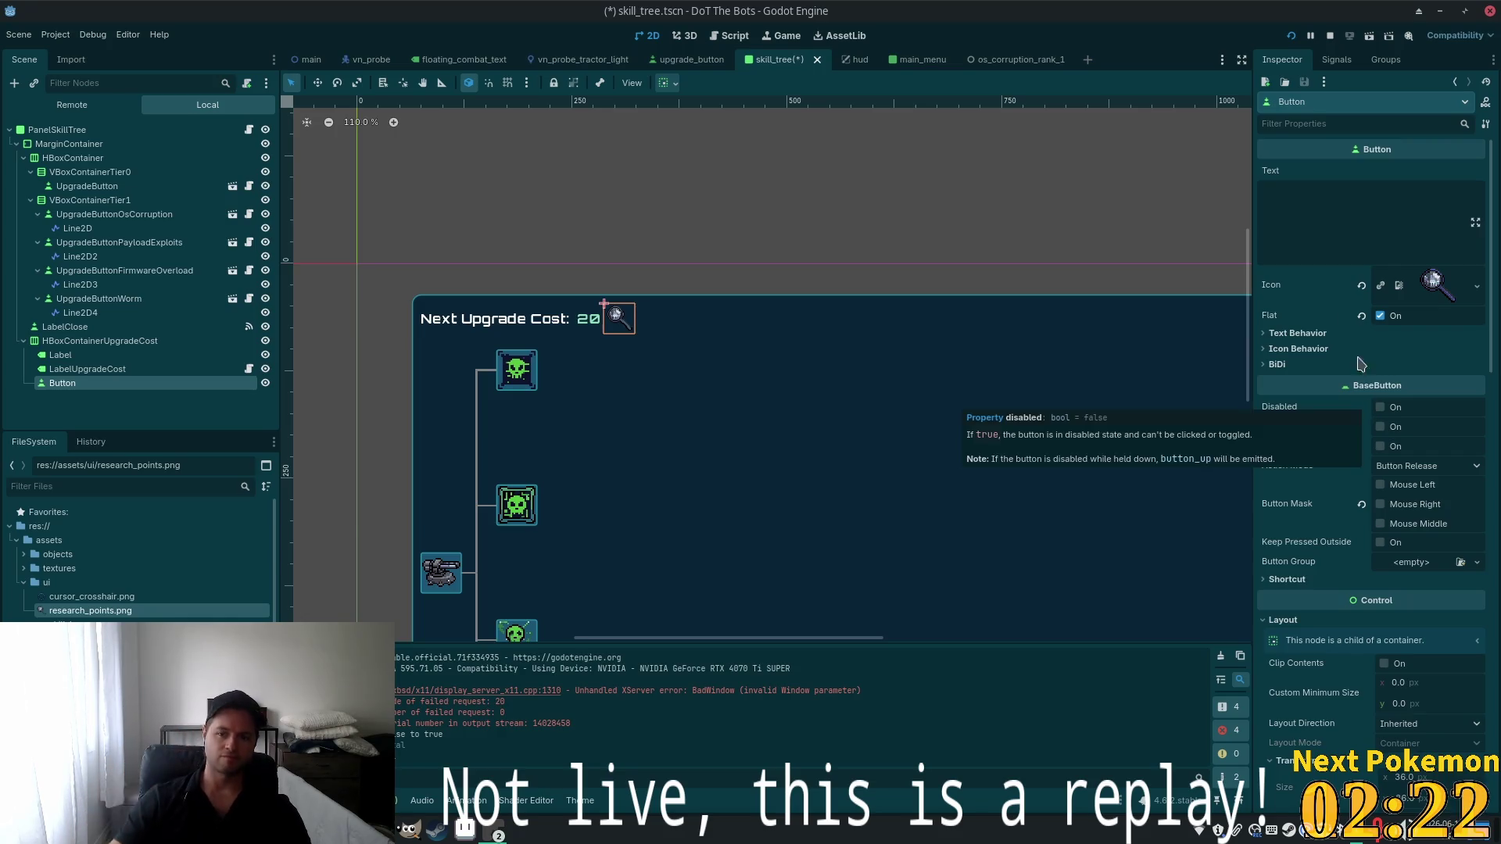
scroll(762, 422, "down", 4)
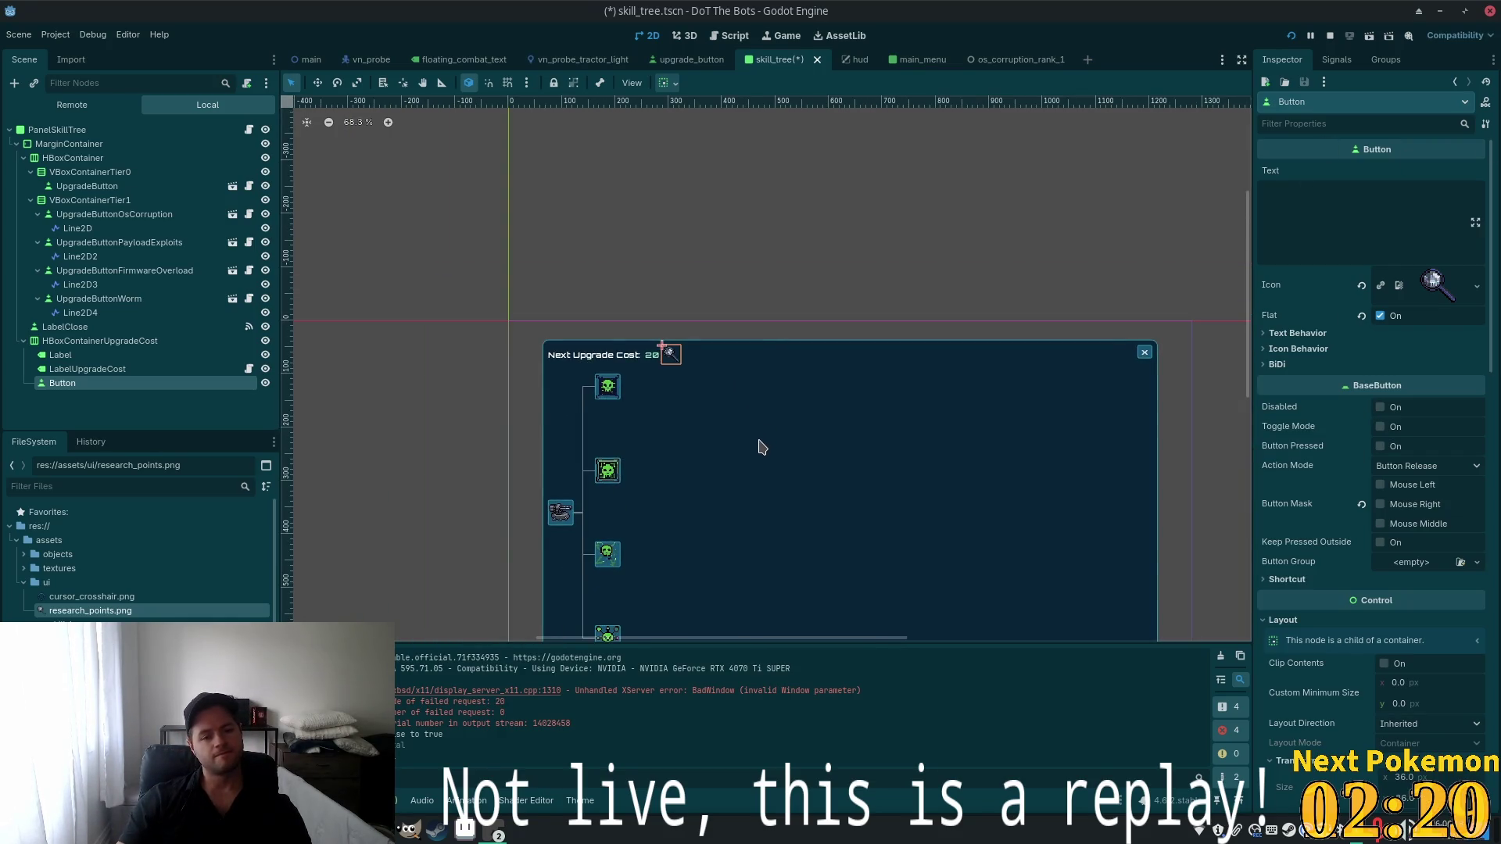
key("ctrl+s")
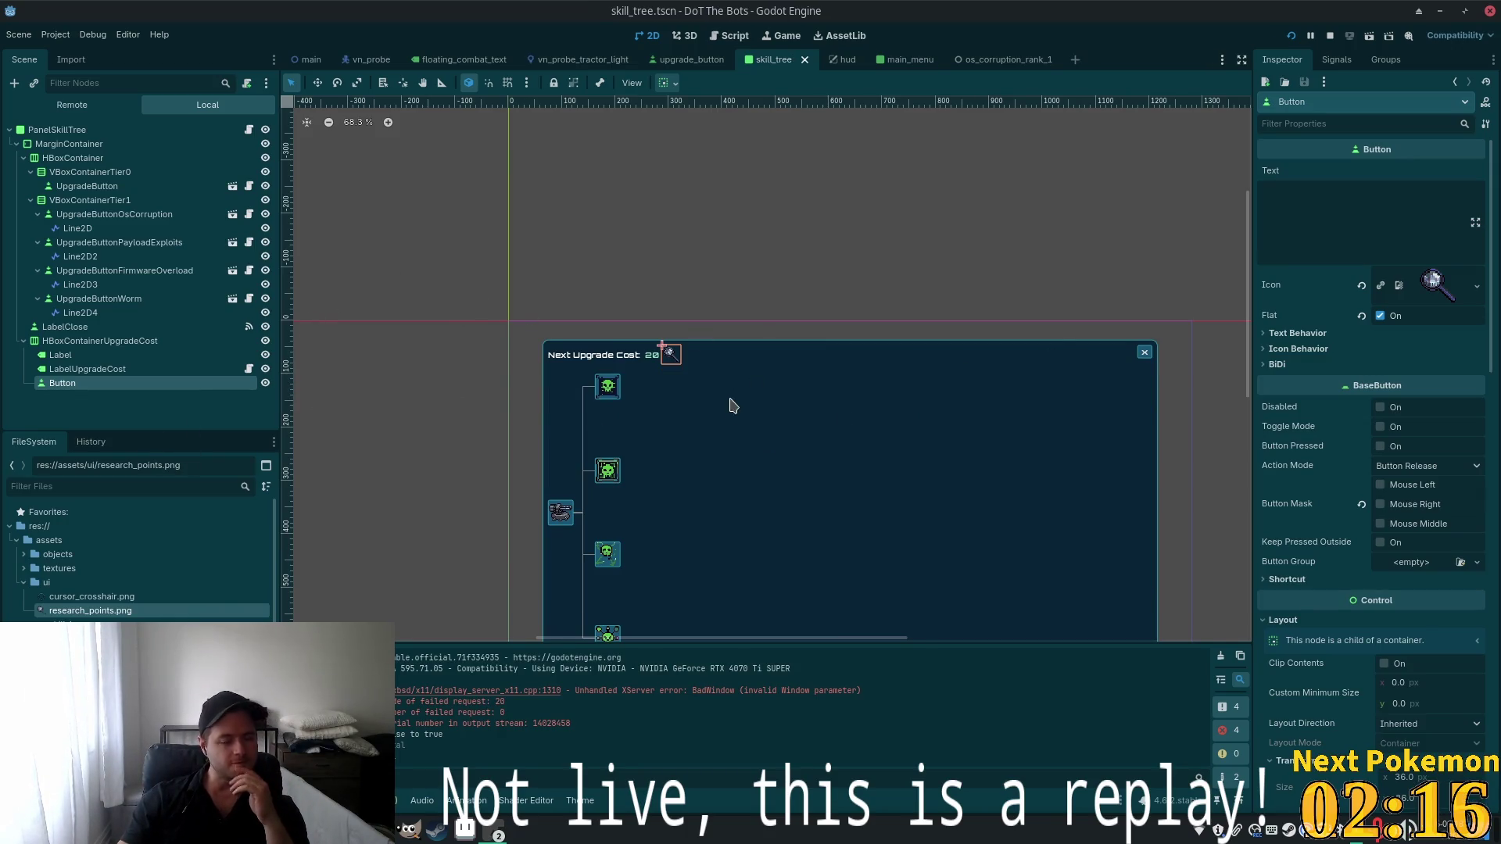
scroll(732, 405, "up", 5)
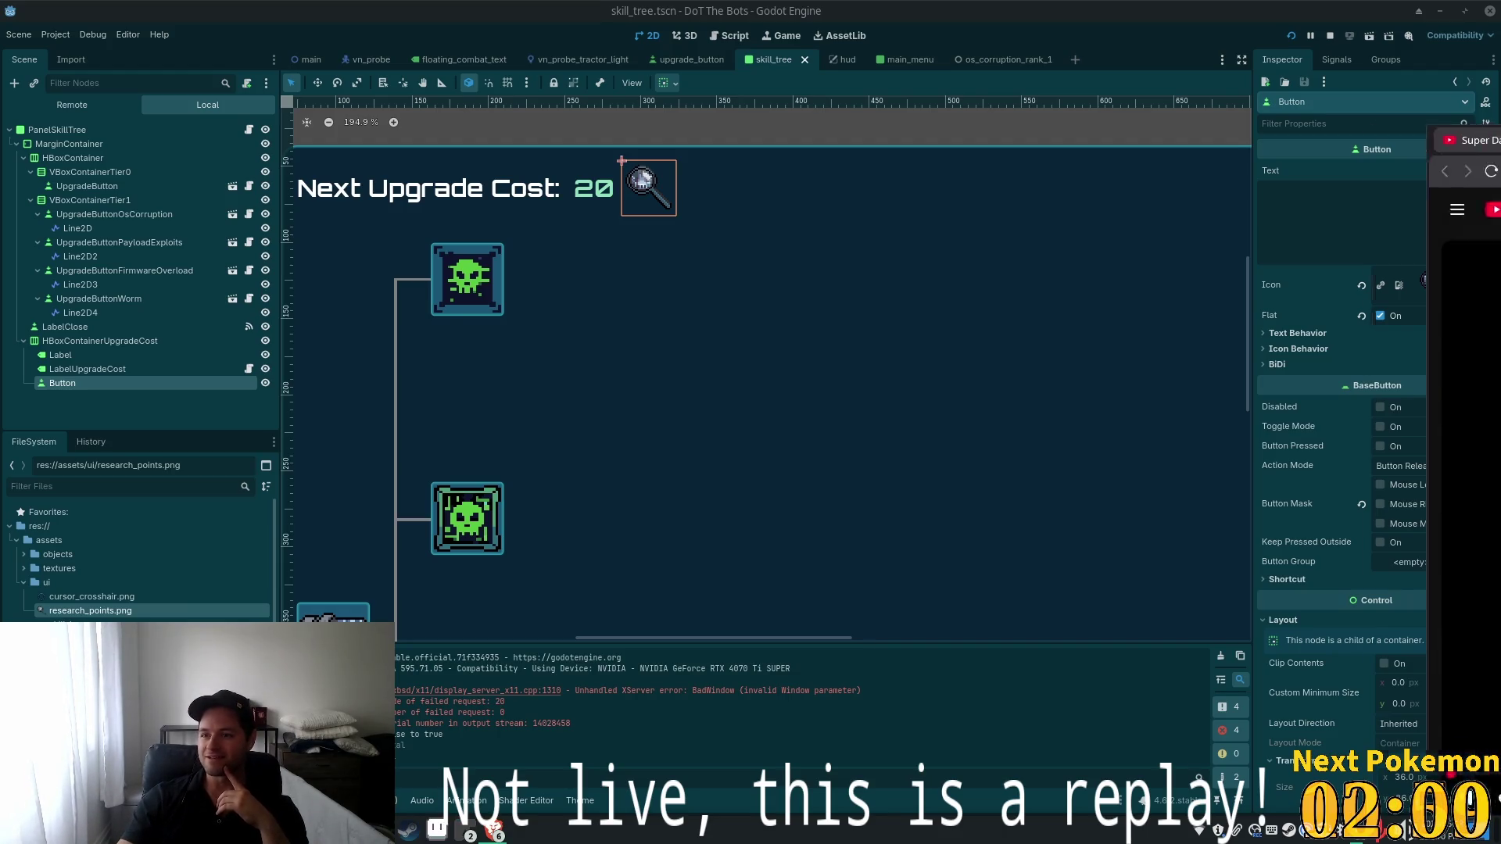
Check the YouTube video in the browser, then close its tab to return to Godot
key("alt+Tab")
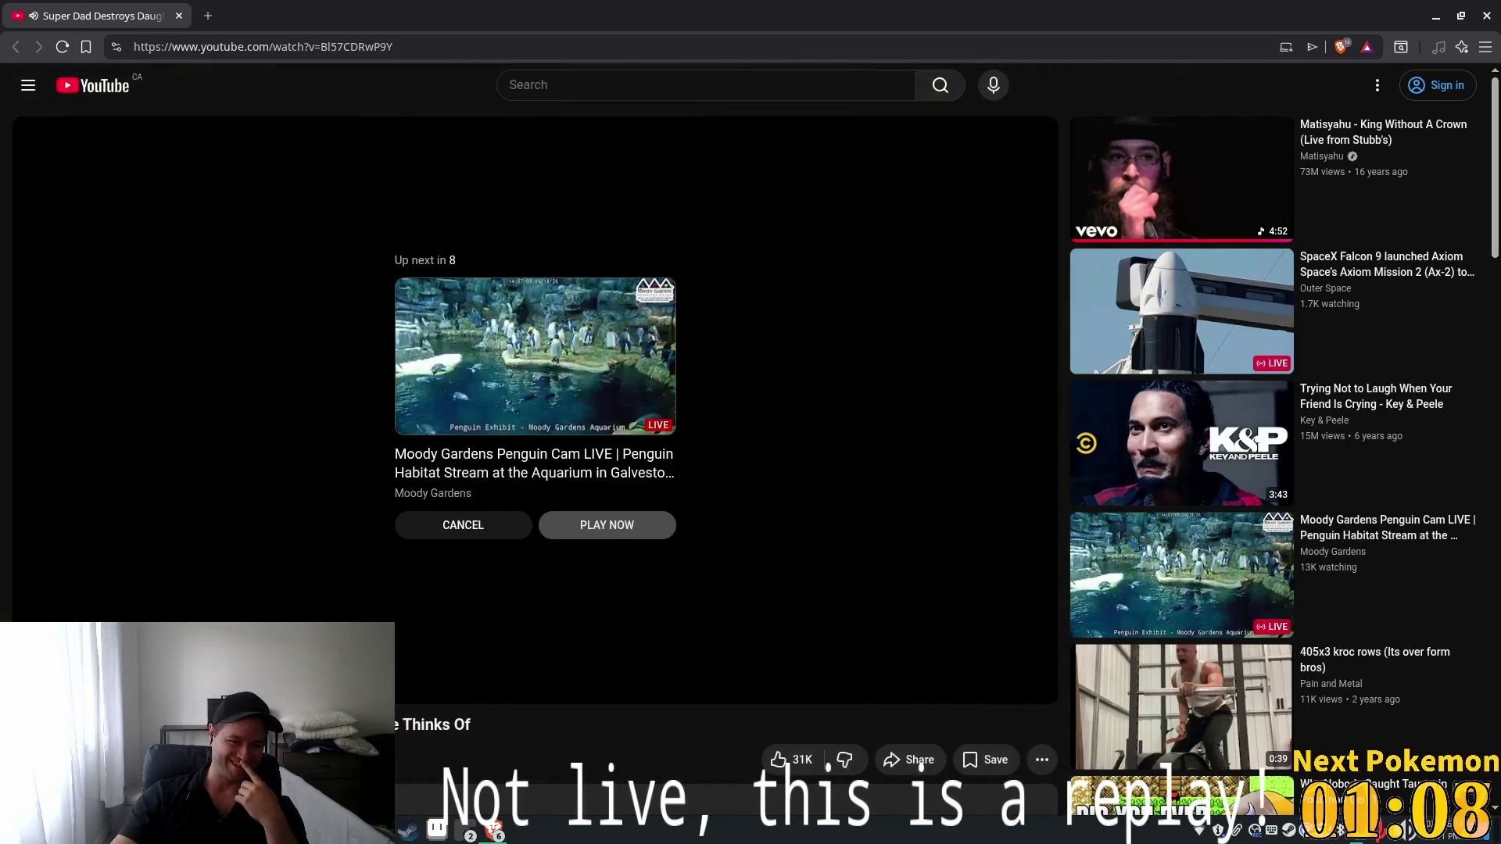
left_click(180, 16)
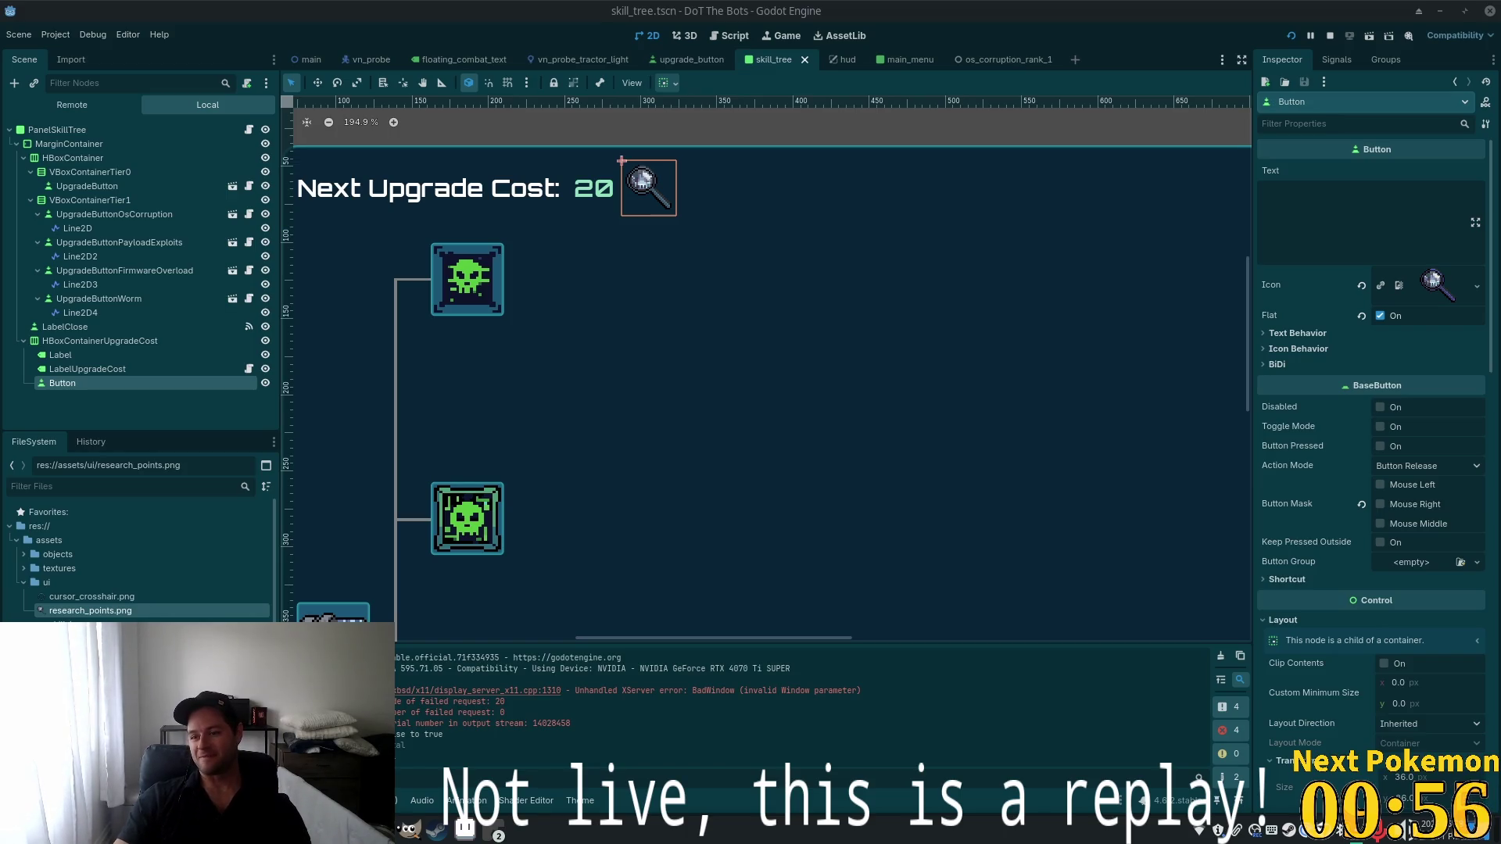
Zoom and pan the canvas around the skill-tree panel, then move over to Cursor
scroll(714, 469, "down", 4)
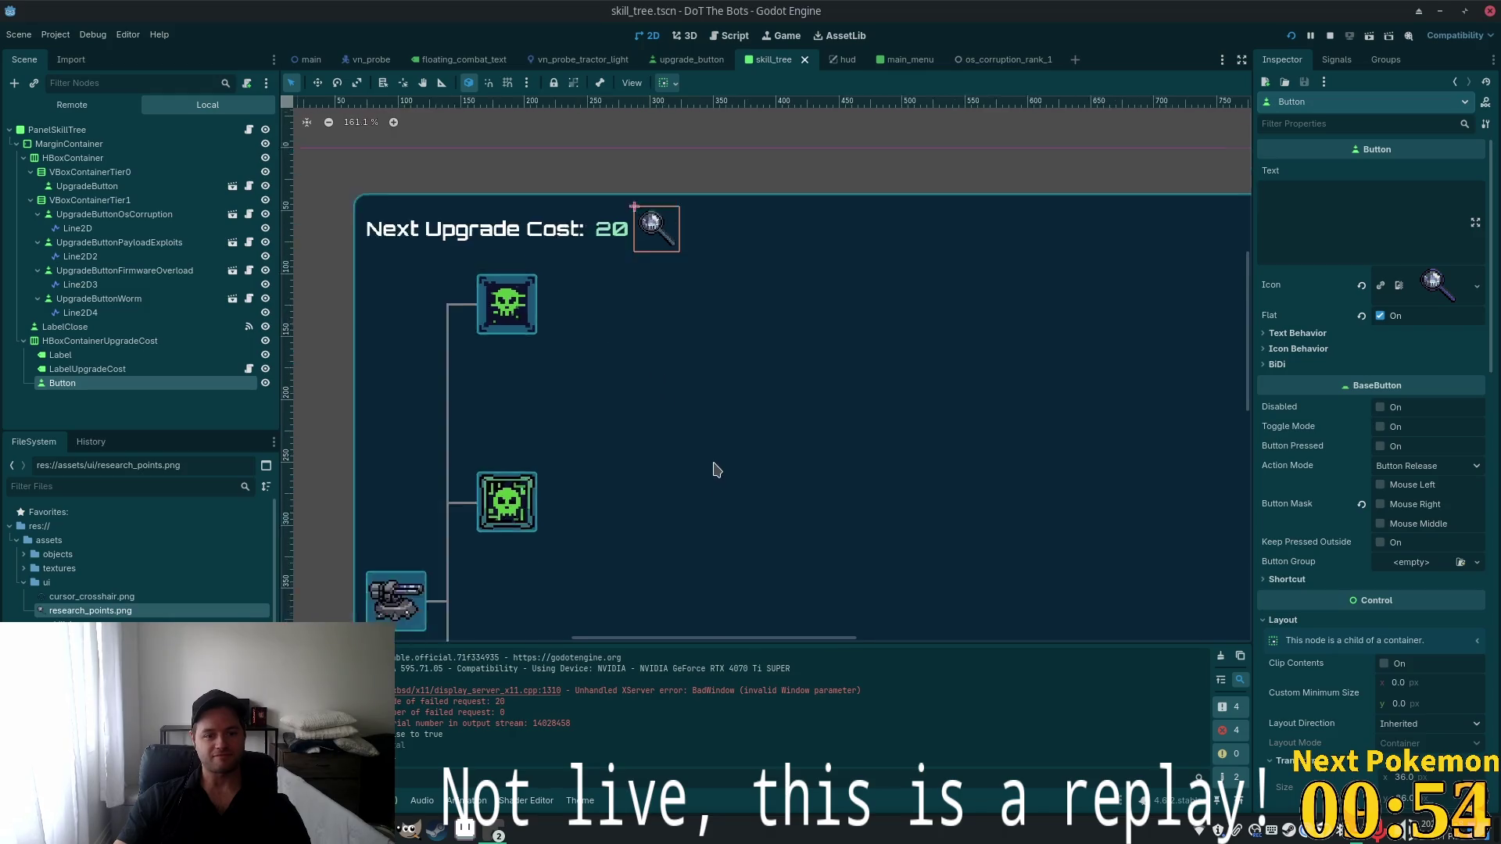
left_click_drag(751, 323, 680, 274)
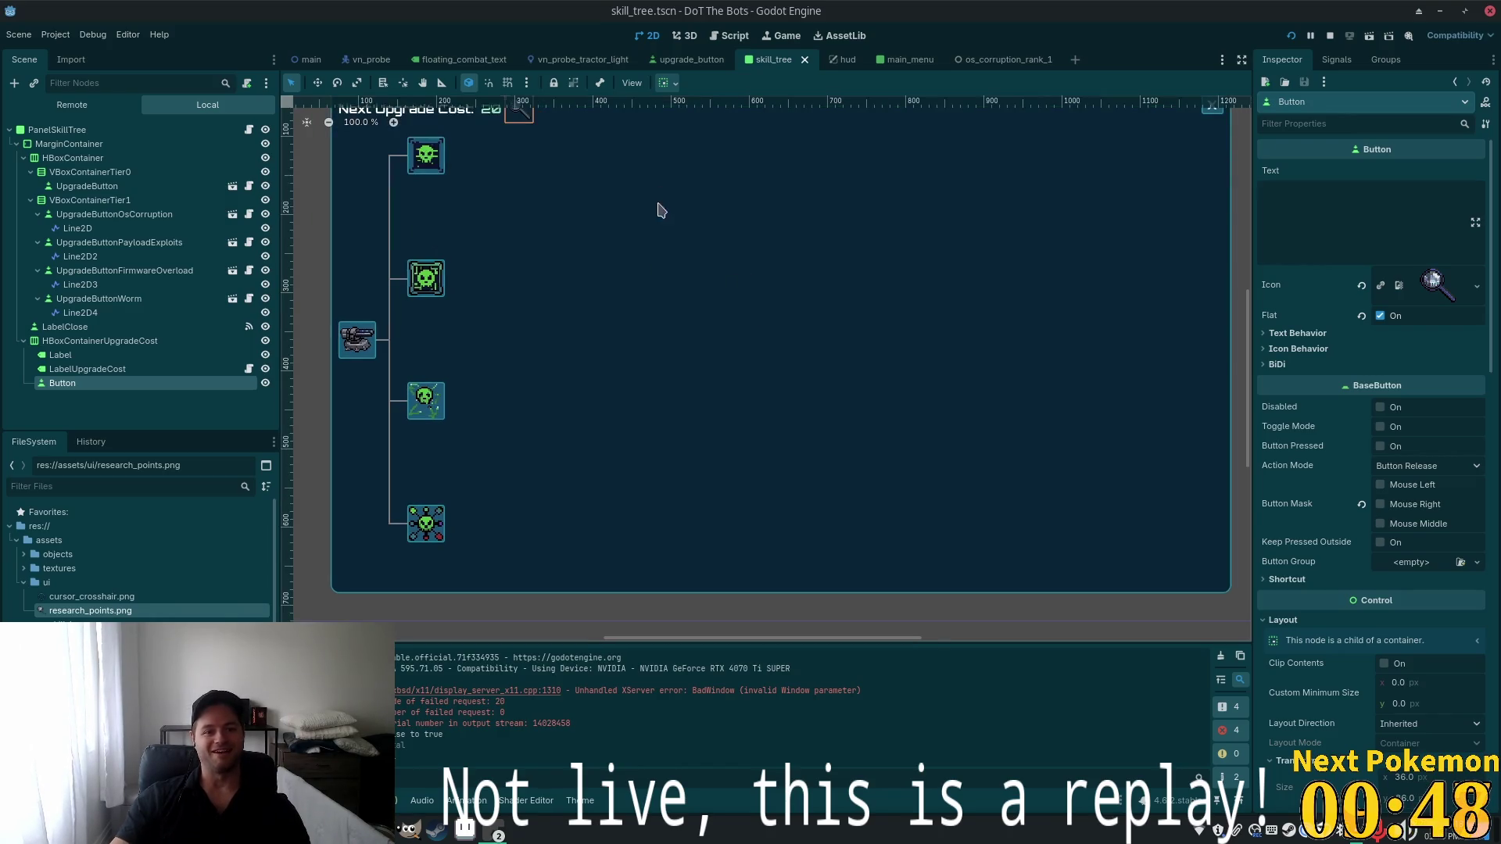
scroll(637, 294, "down", 1)
scroll(576, 211, "up", 4)
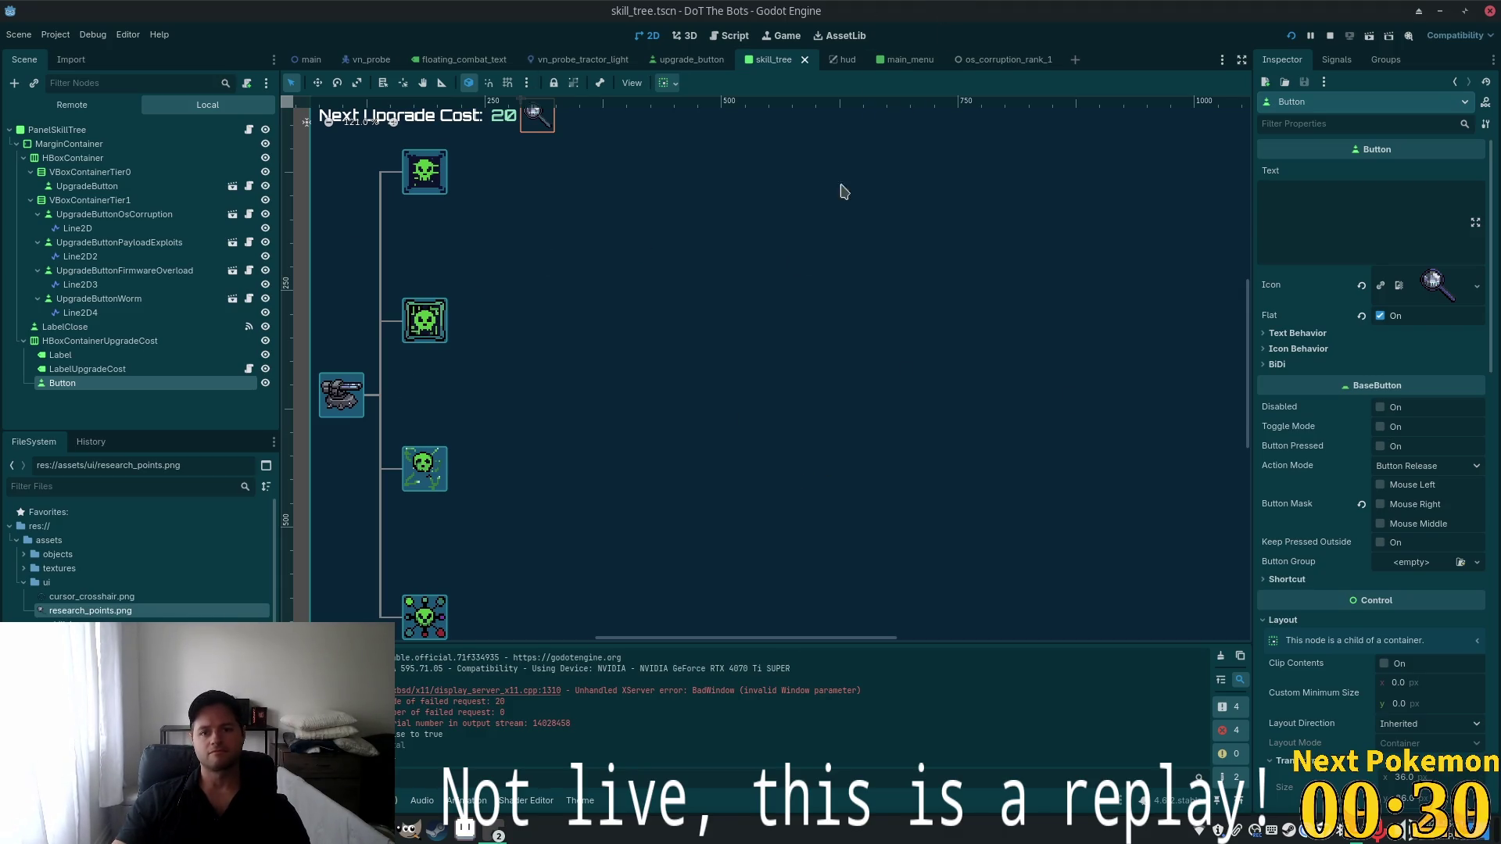
key("alt+Tab")
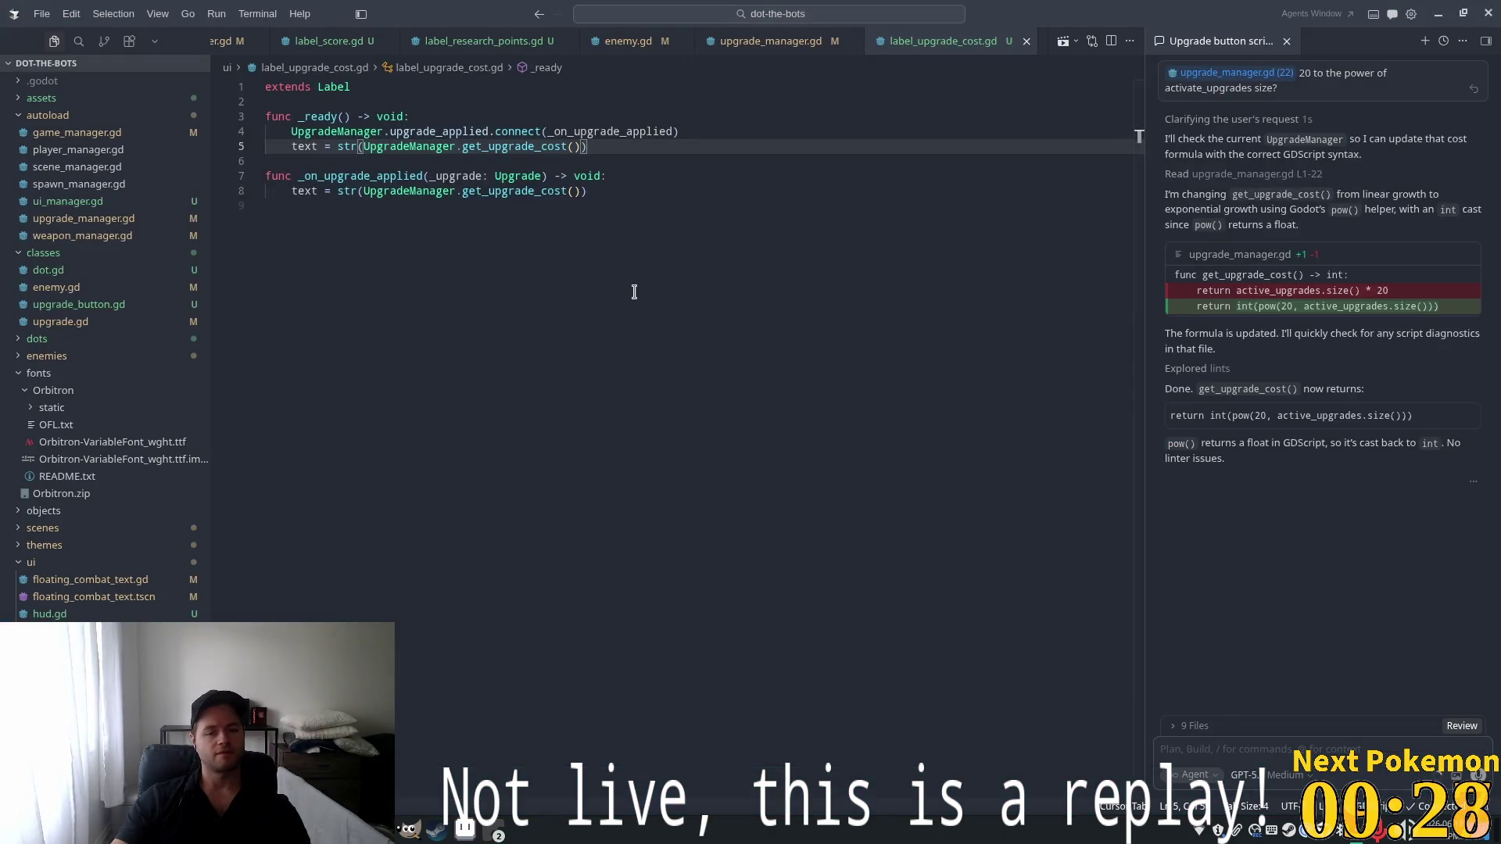
Open upgrade_button.gd via quick search 'upg' and jump to the UpgradeButton class file
left_click(613, 225)
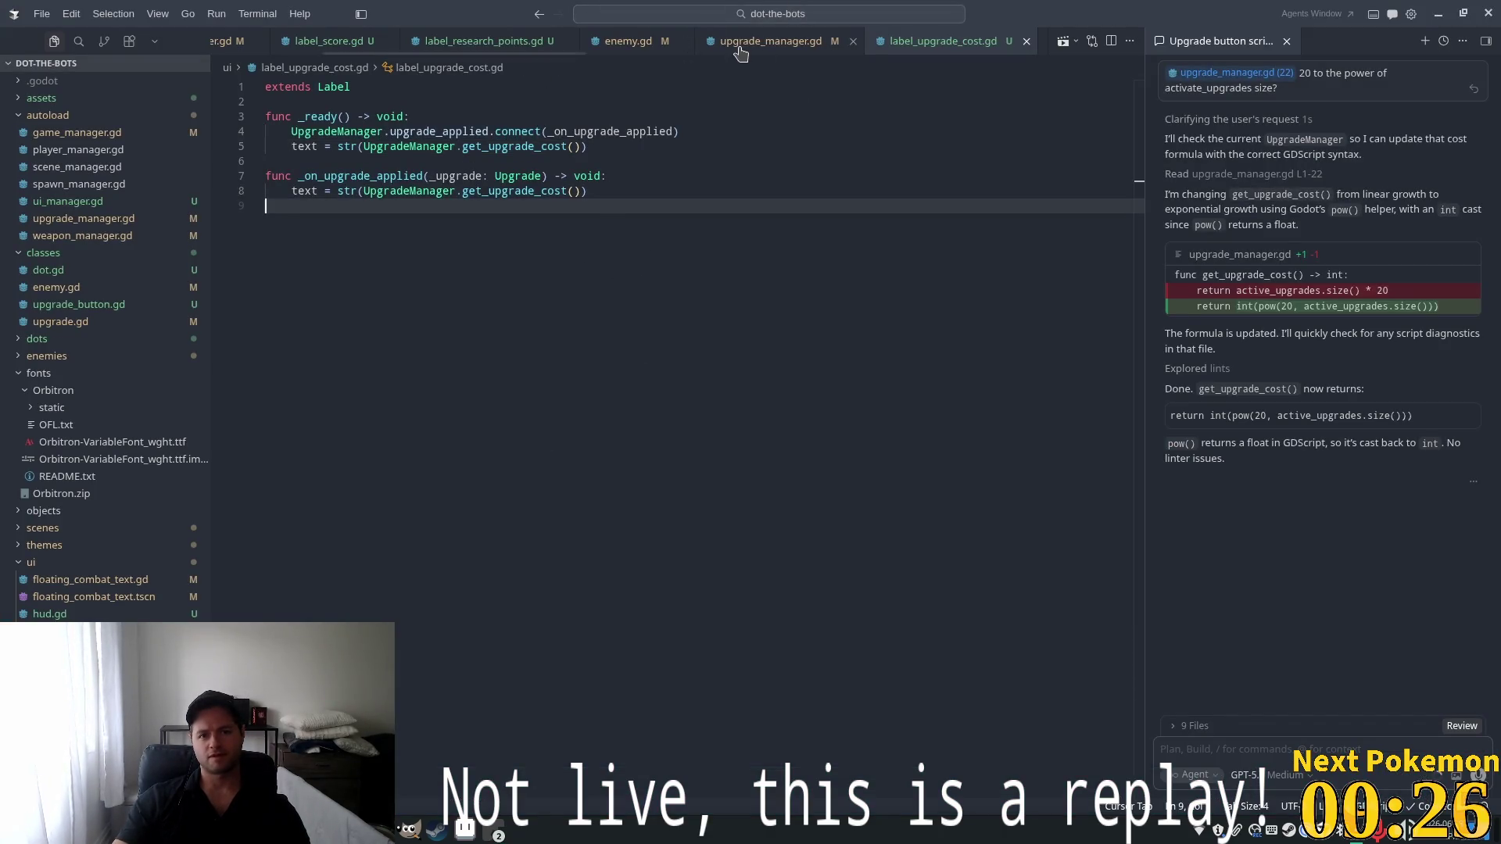
scroll(351, 41, "up", 2)
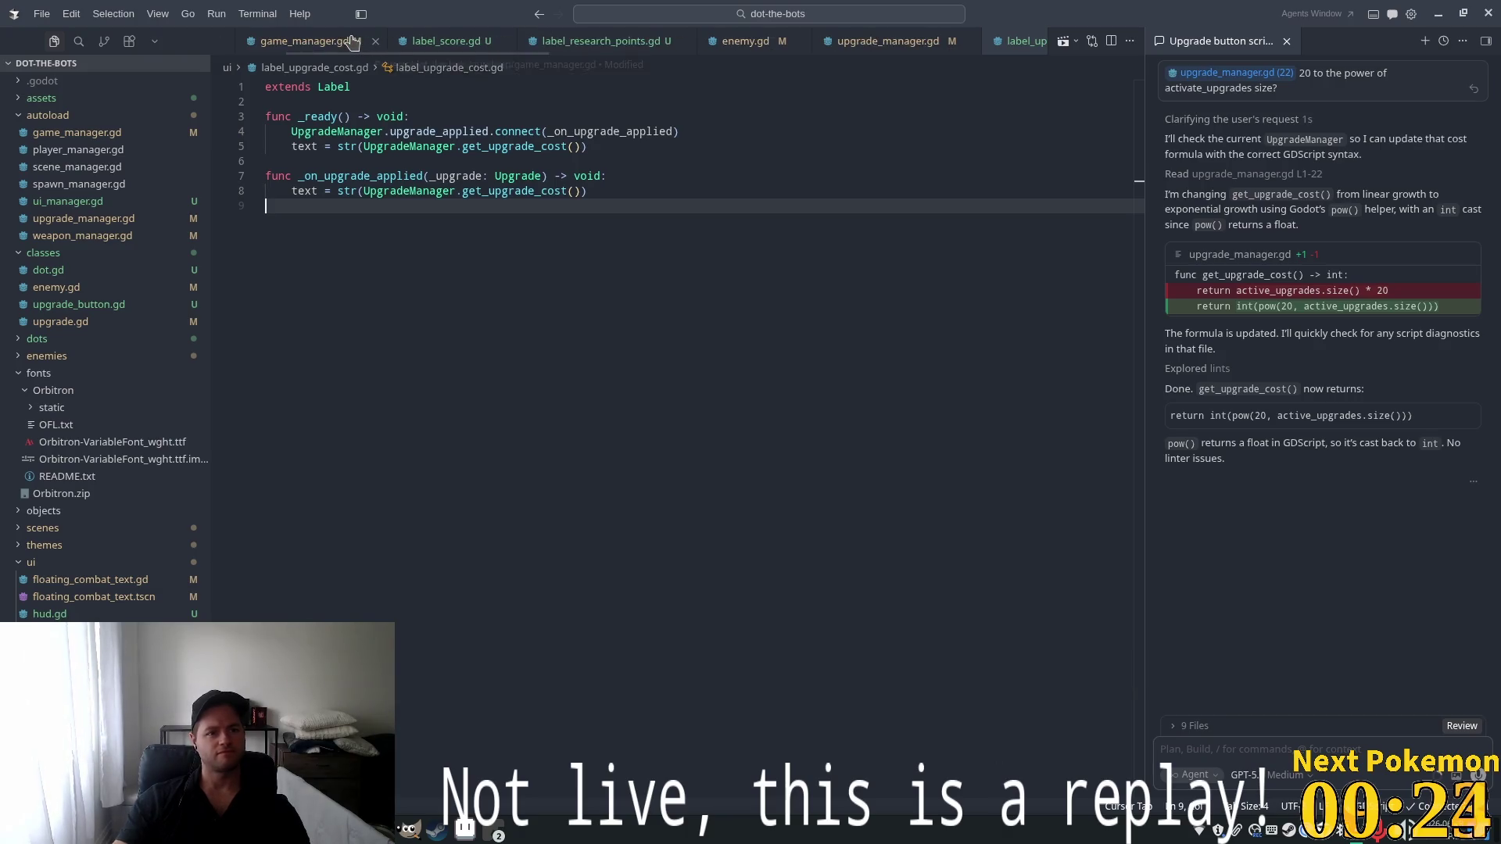
key("ctrl+p")
type("upgfr")
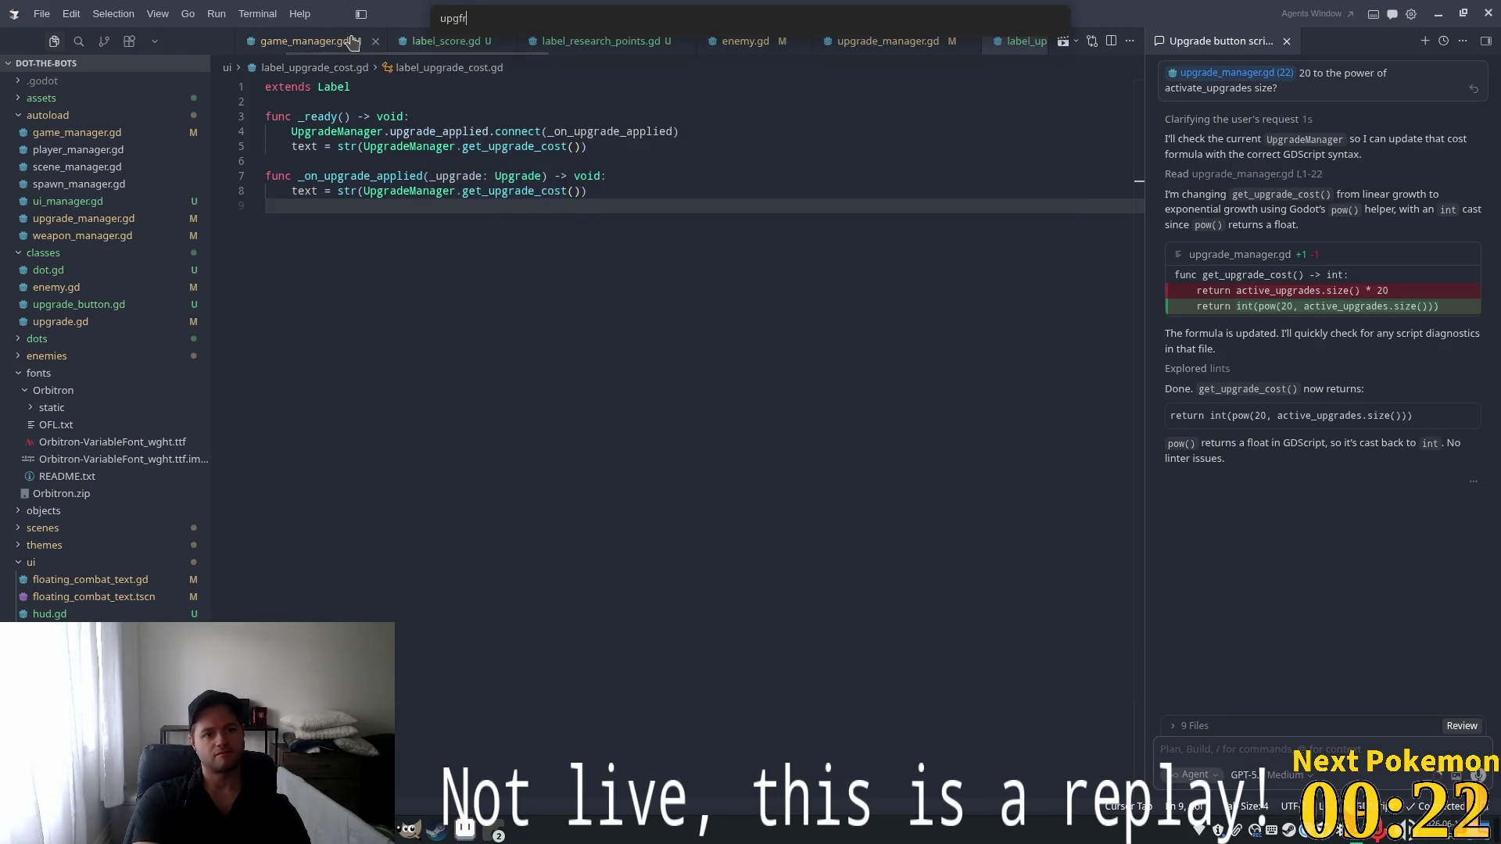
key("Down")
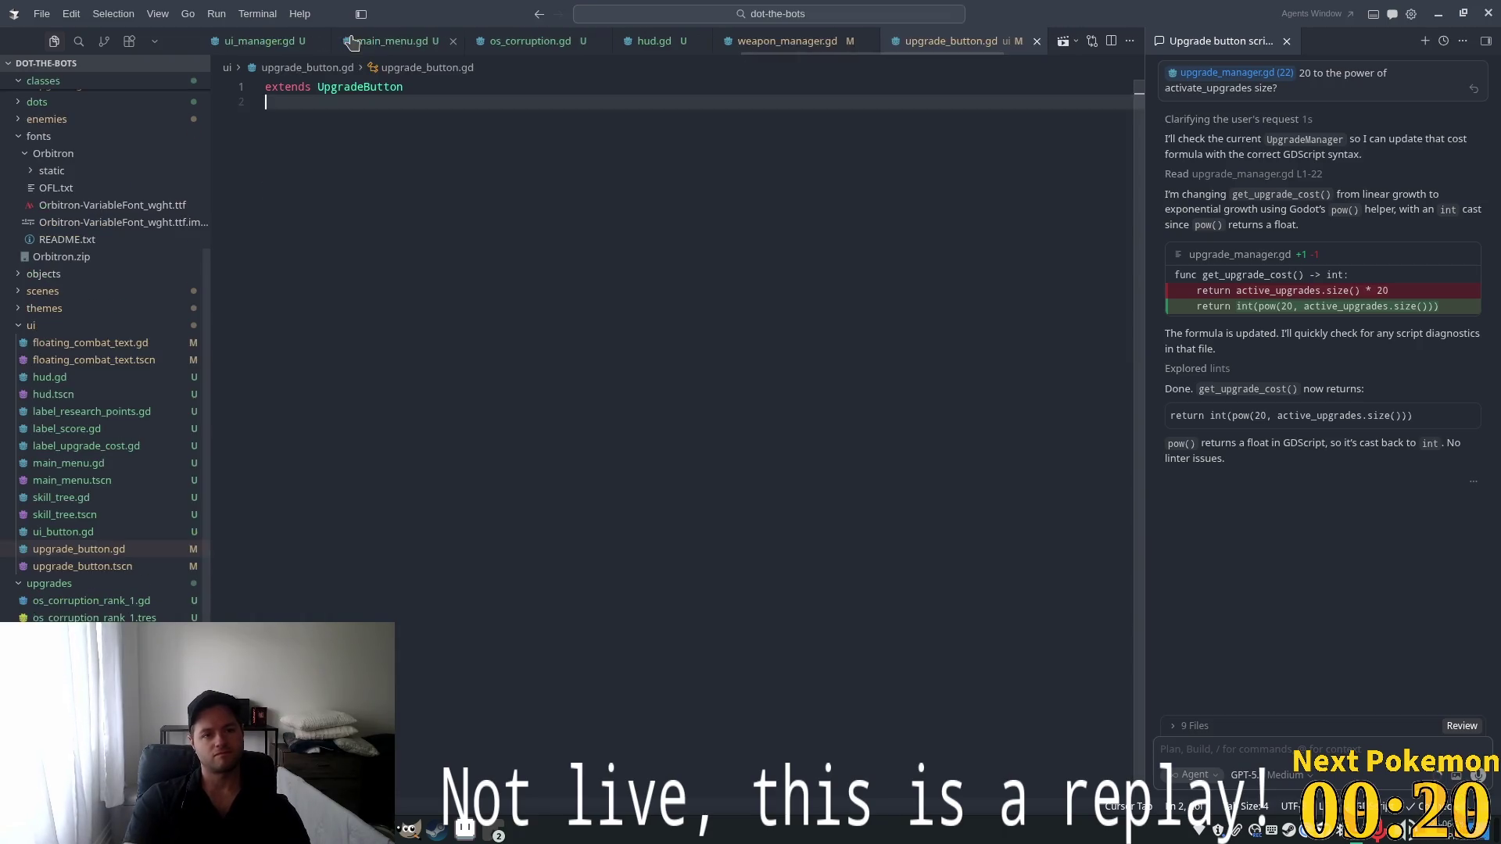
key("Return")
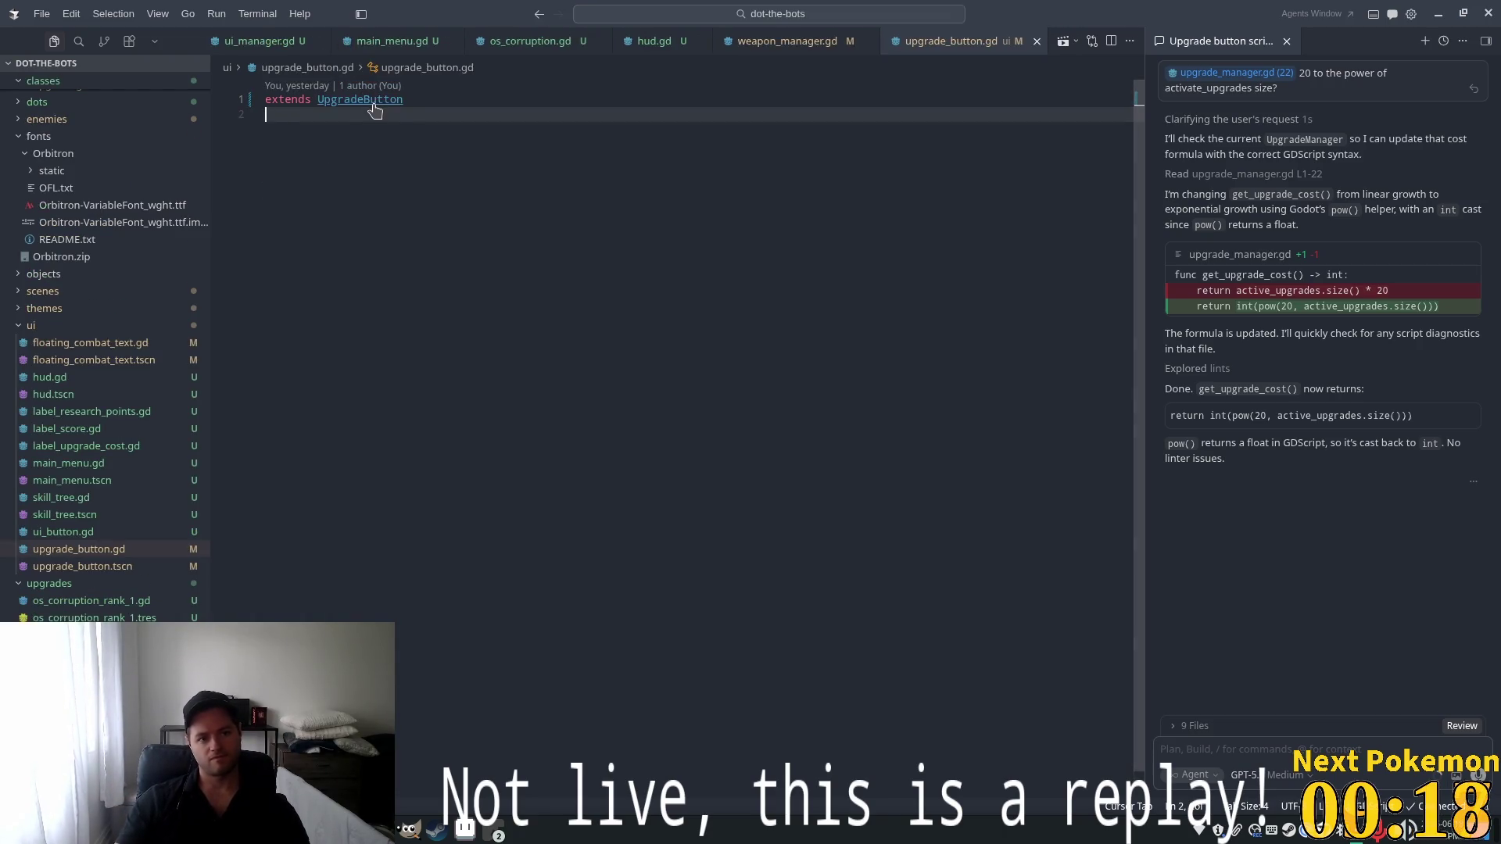
left_click(367, 100, "ctrl")
scroll(617, 379, "down", 4)
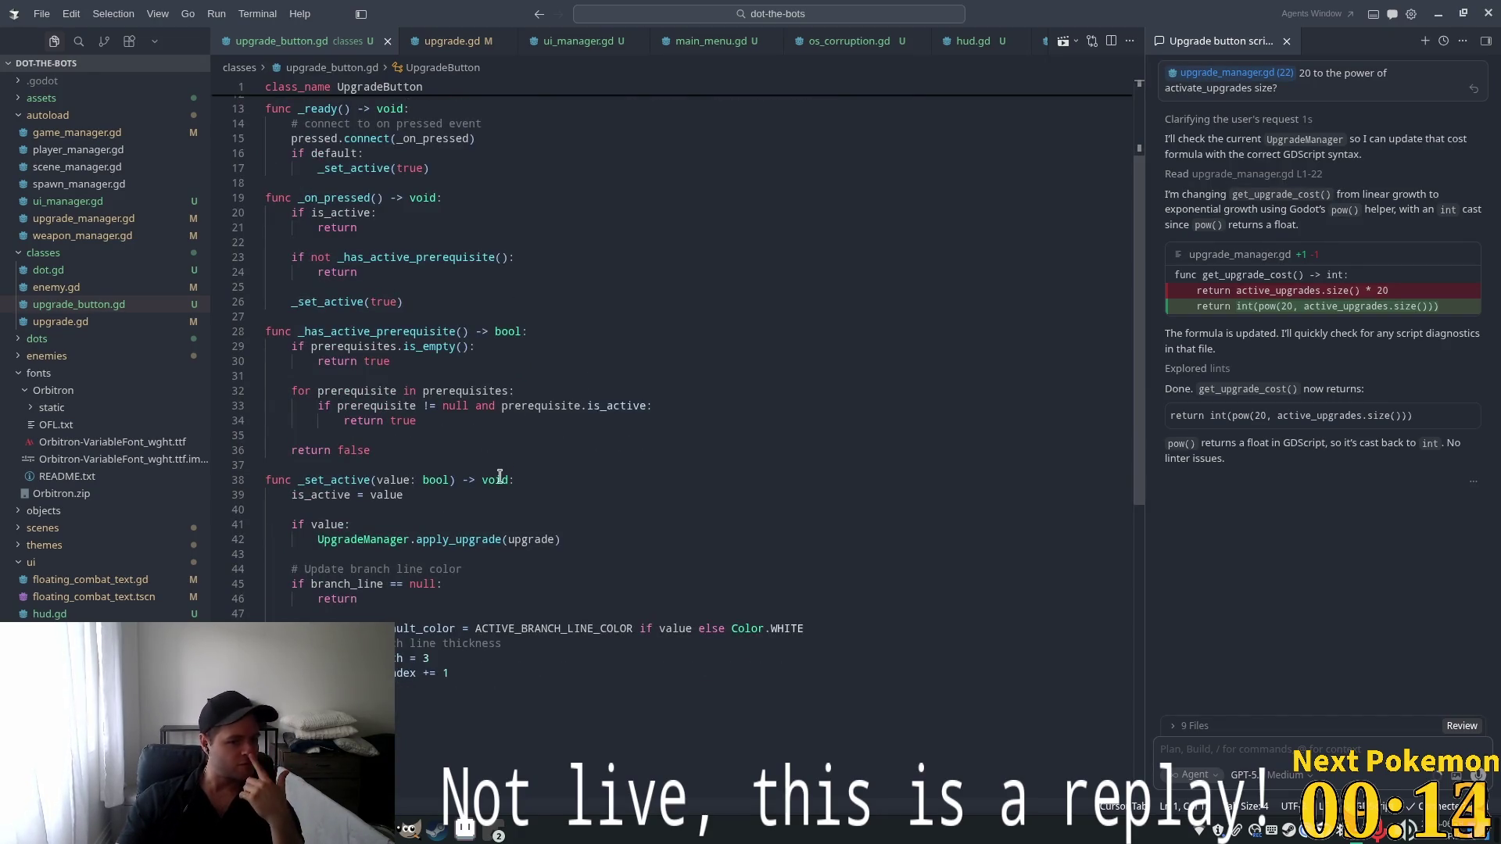
Review is_active in _set_active and the uses of _has_active_prerequisite in upgrade_button.gd
left_click(391, 495)
key("Down")
key("Down")
key("Down")
key("Up")
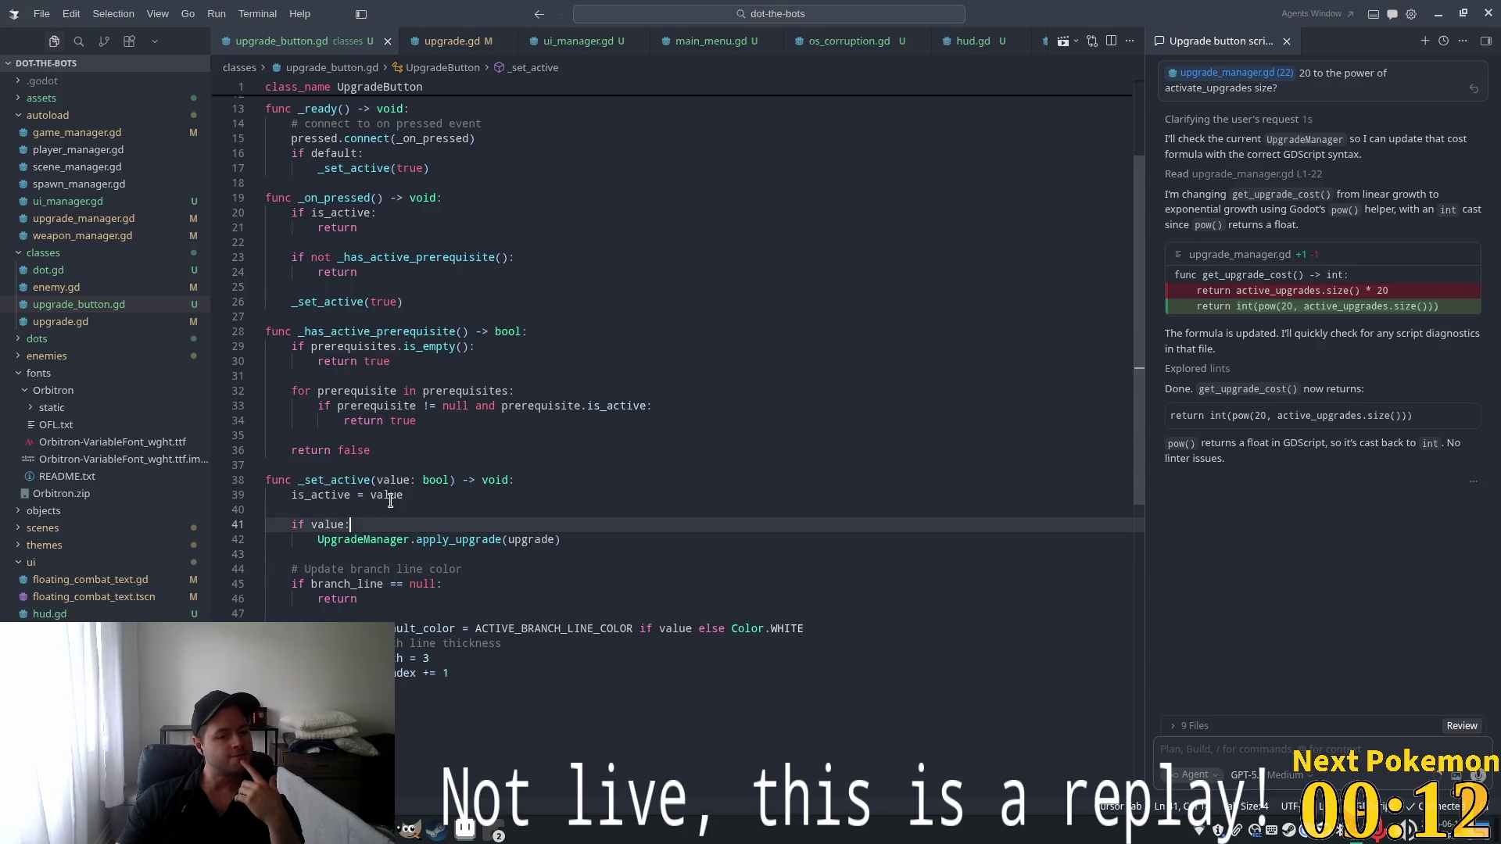
scroll(484, 508, "down", 2)
double_click(301, 416)
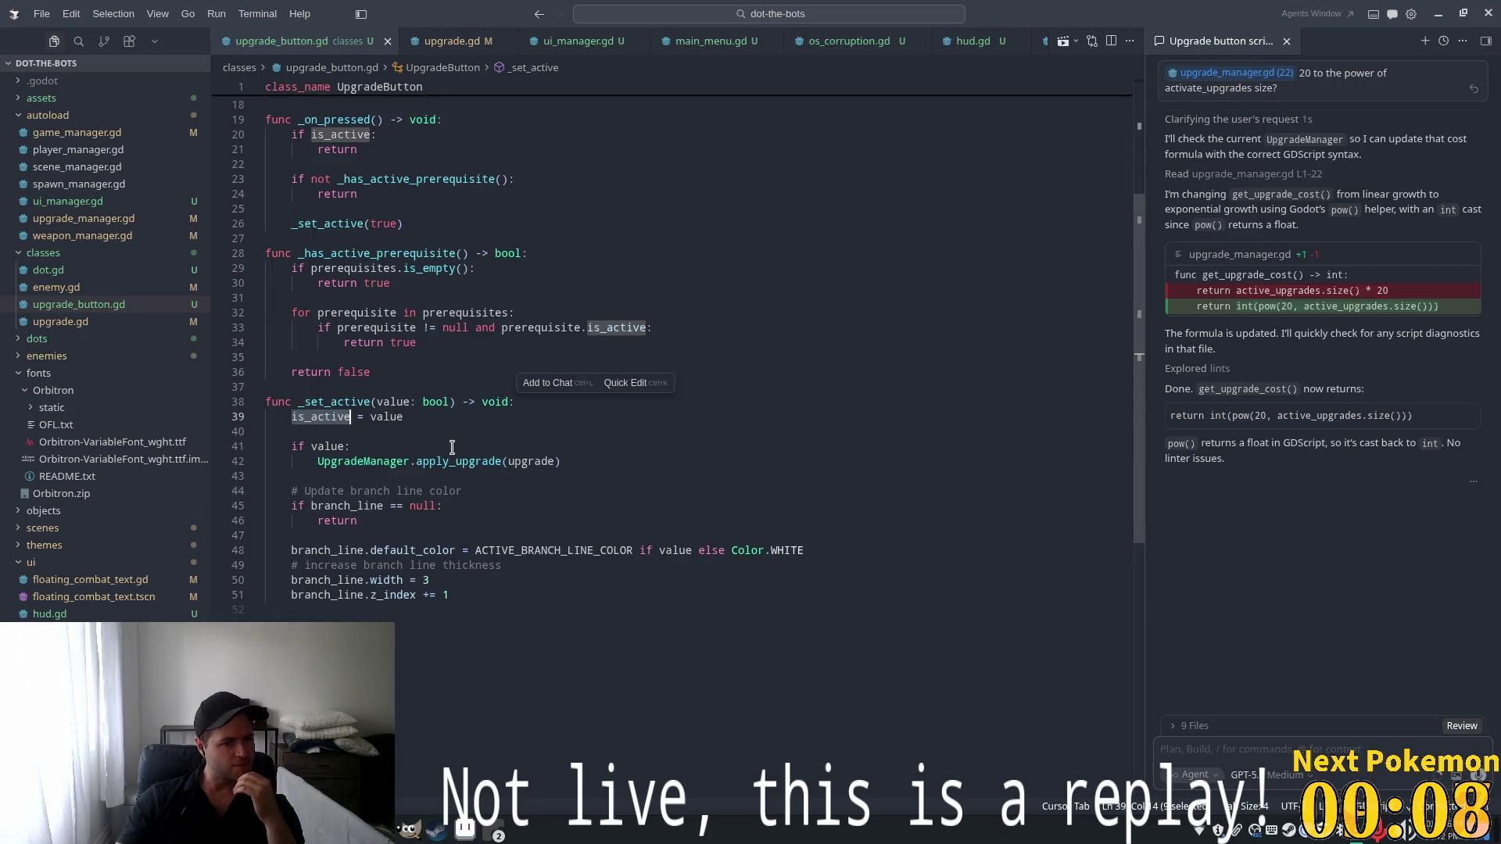
scroll(452, 447, "down", 2)
scroll(480, 399, "up", 3)
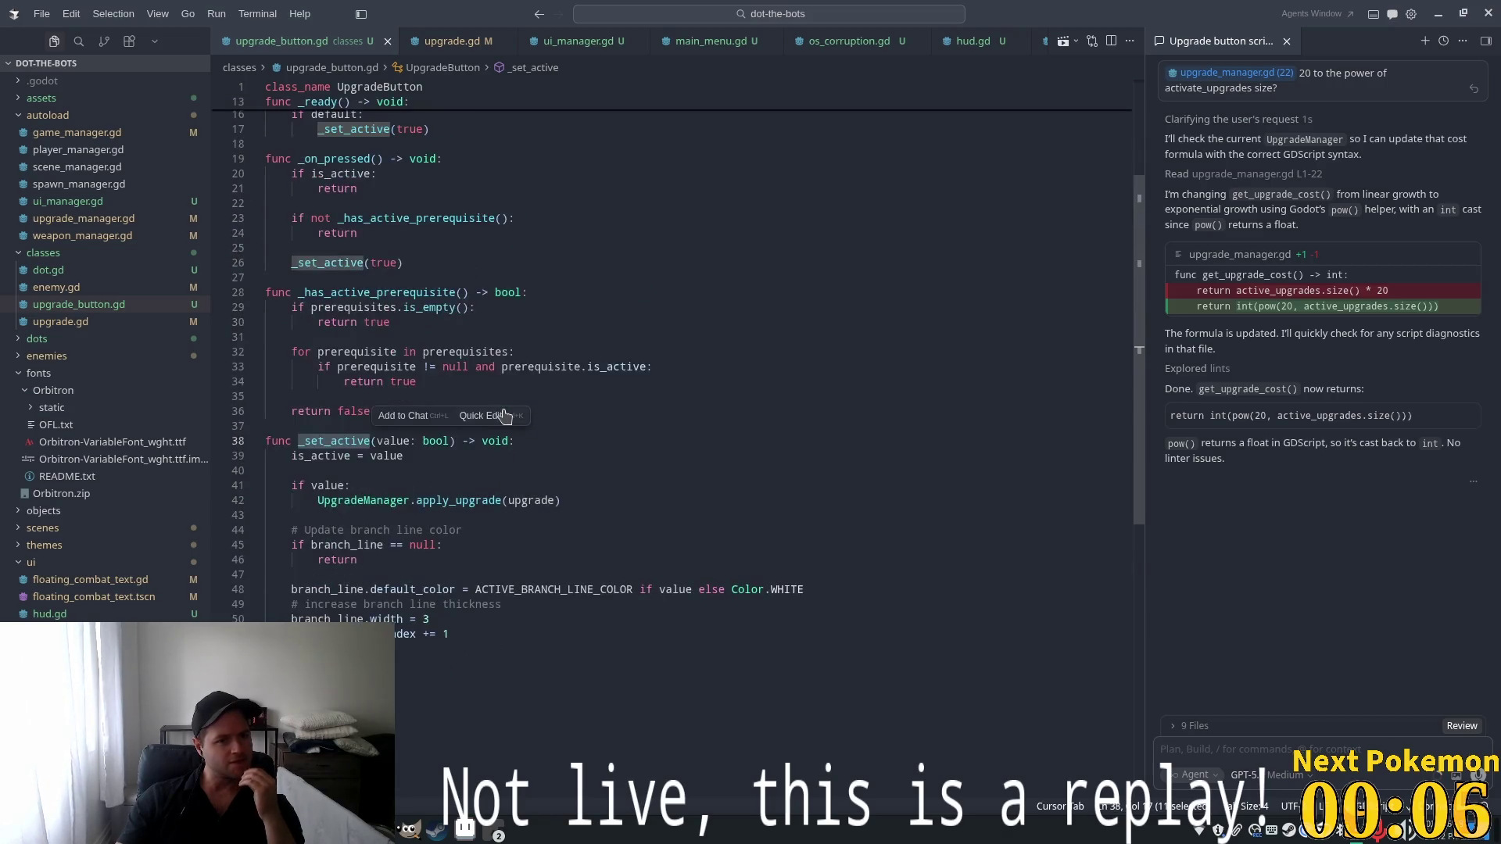
scroll(500, 422, "up", 1)
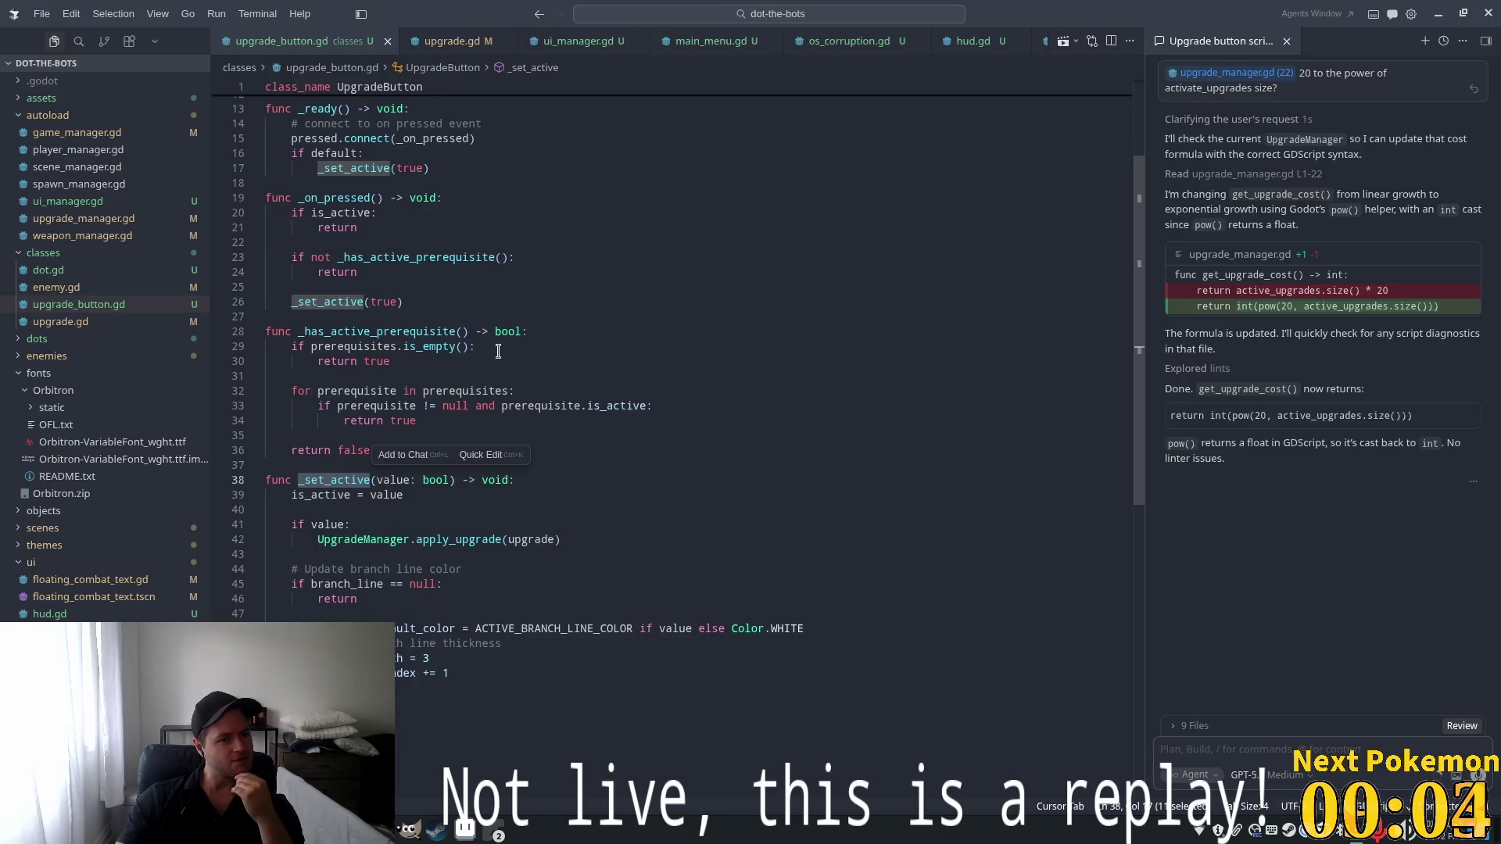
left_click(378, 249)
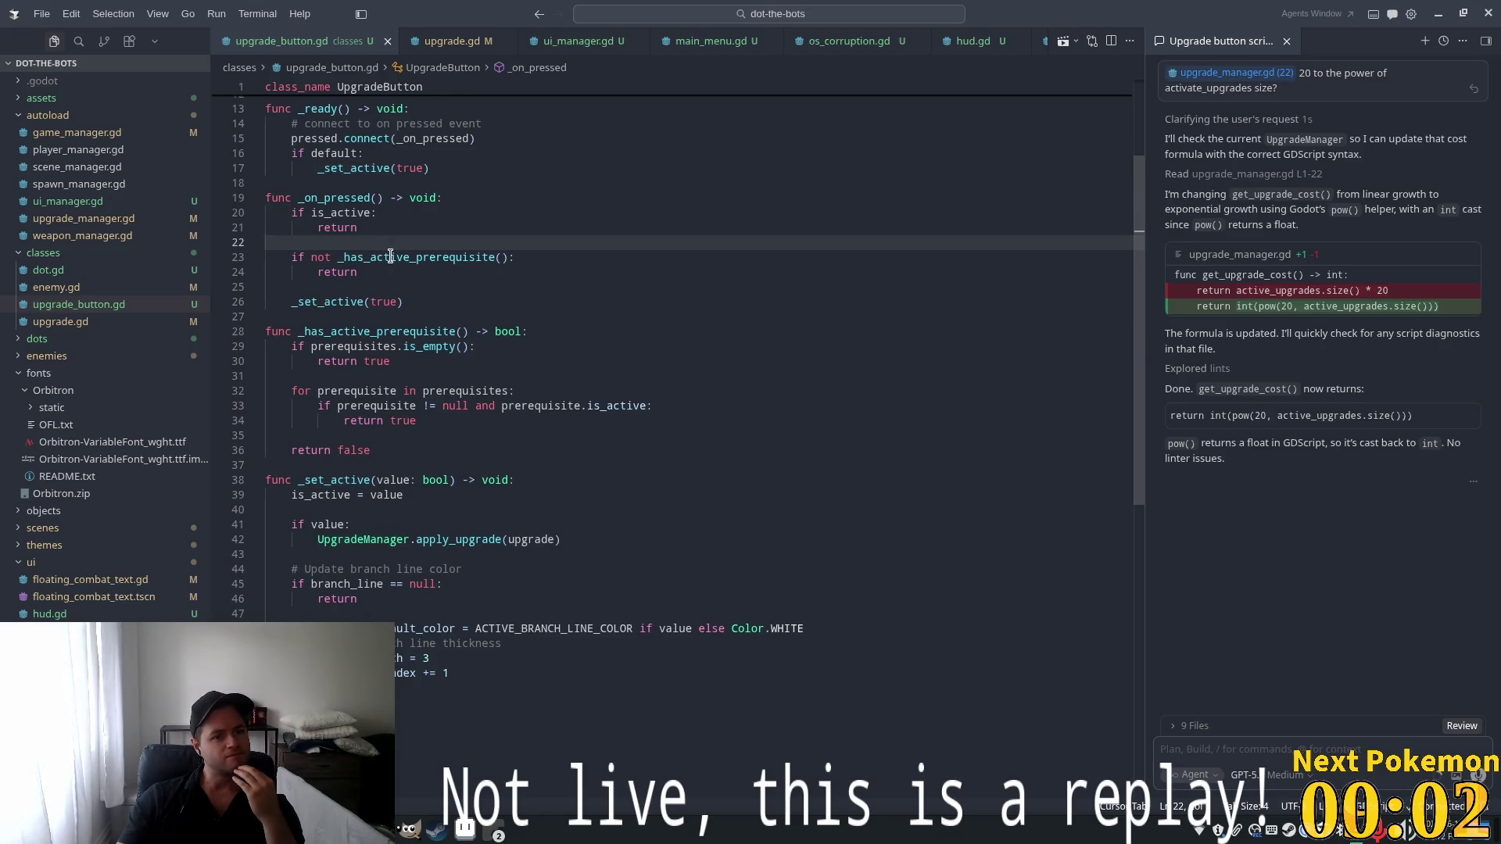
double_click(390, 257)
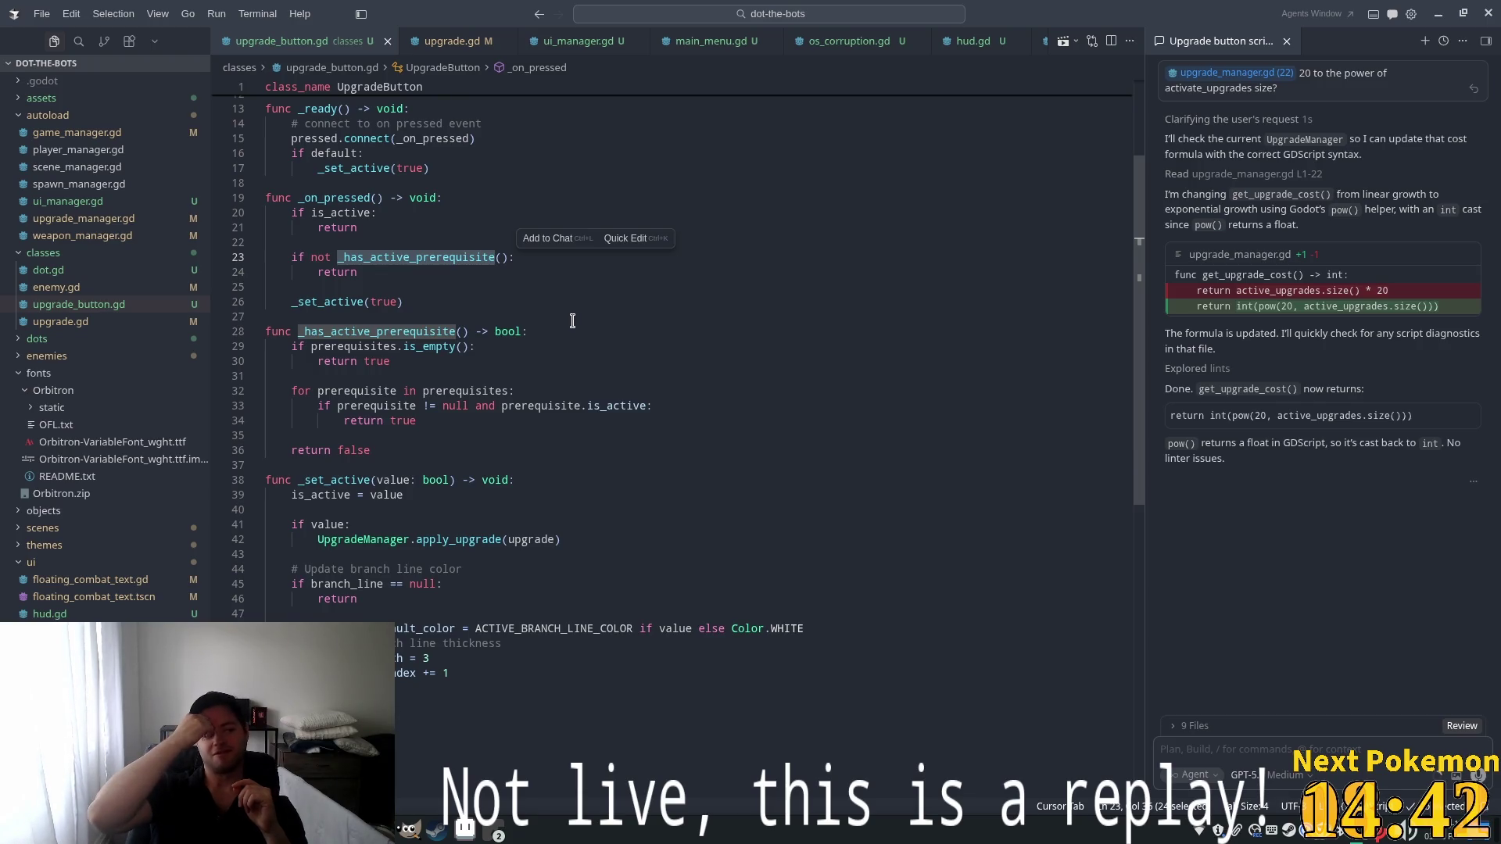
Add 'if GameManager.get_research_points() < UpgradeManager.get_upgrade_cost(): return' to _on_pressed via Tab completion
left_click(370, 273)
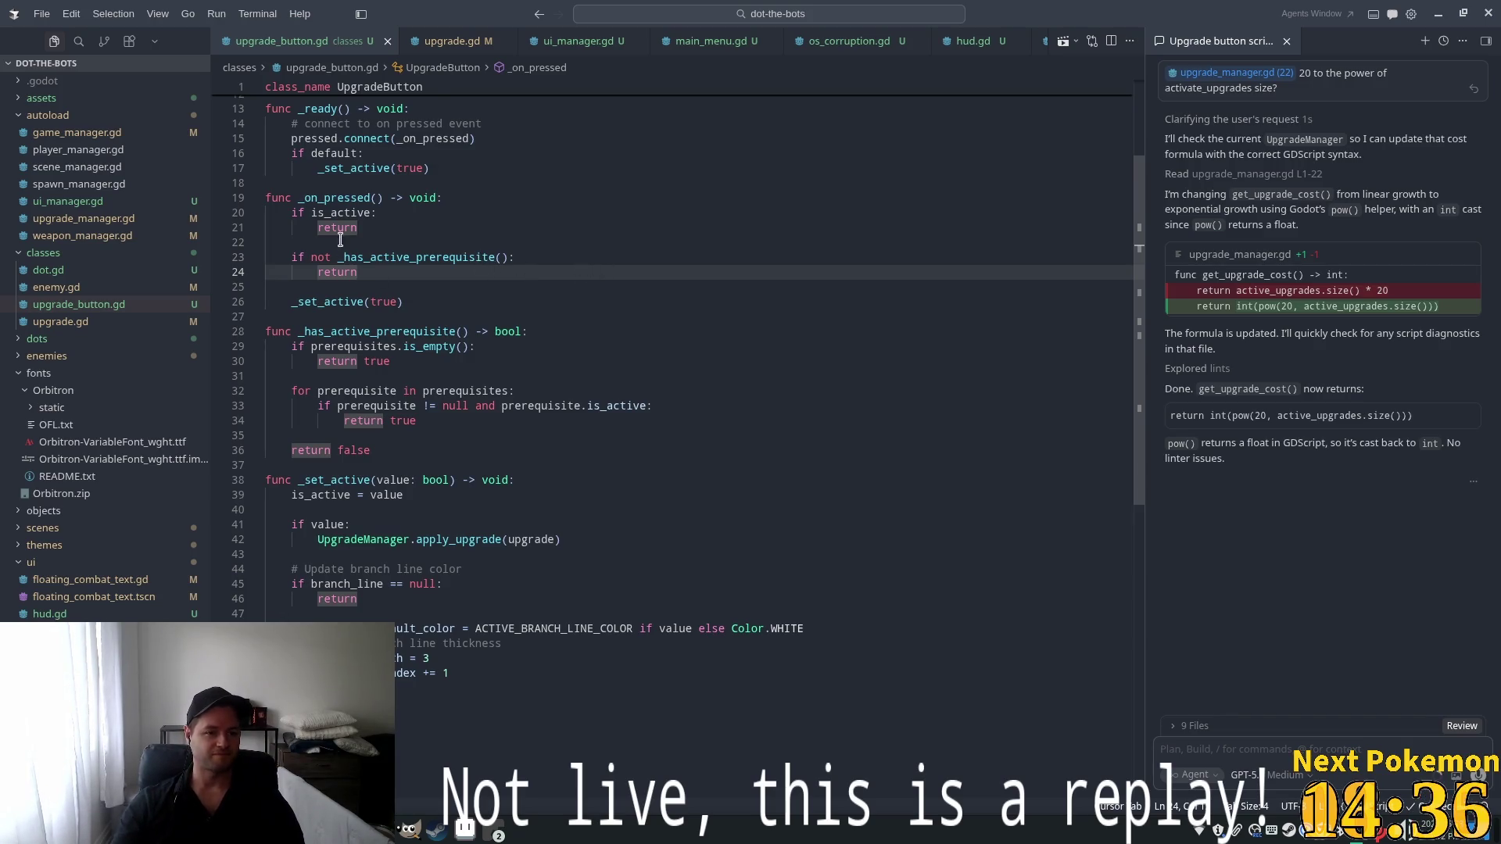
scroll(485, 273, "down", 2)
scroll(459, 309, "up", 3)
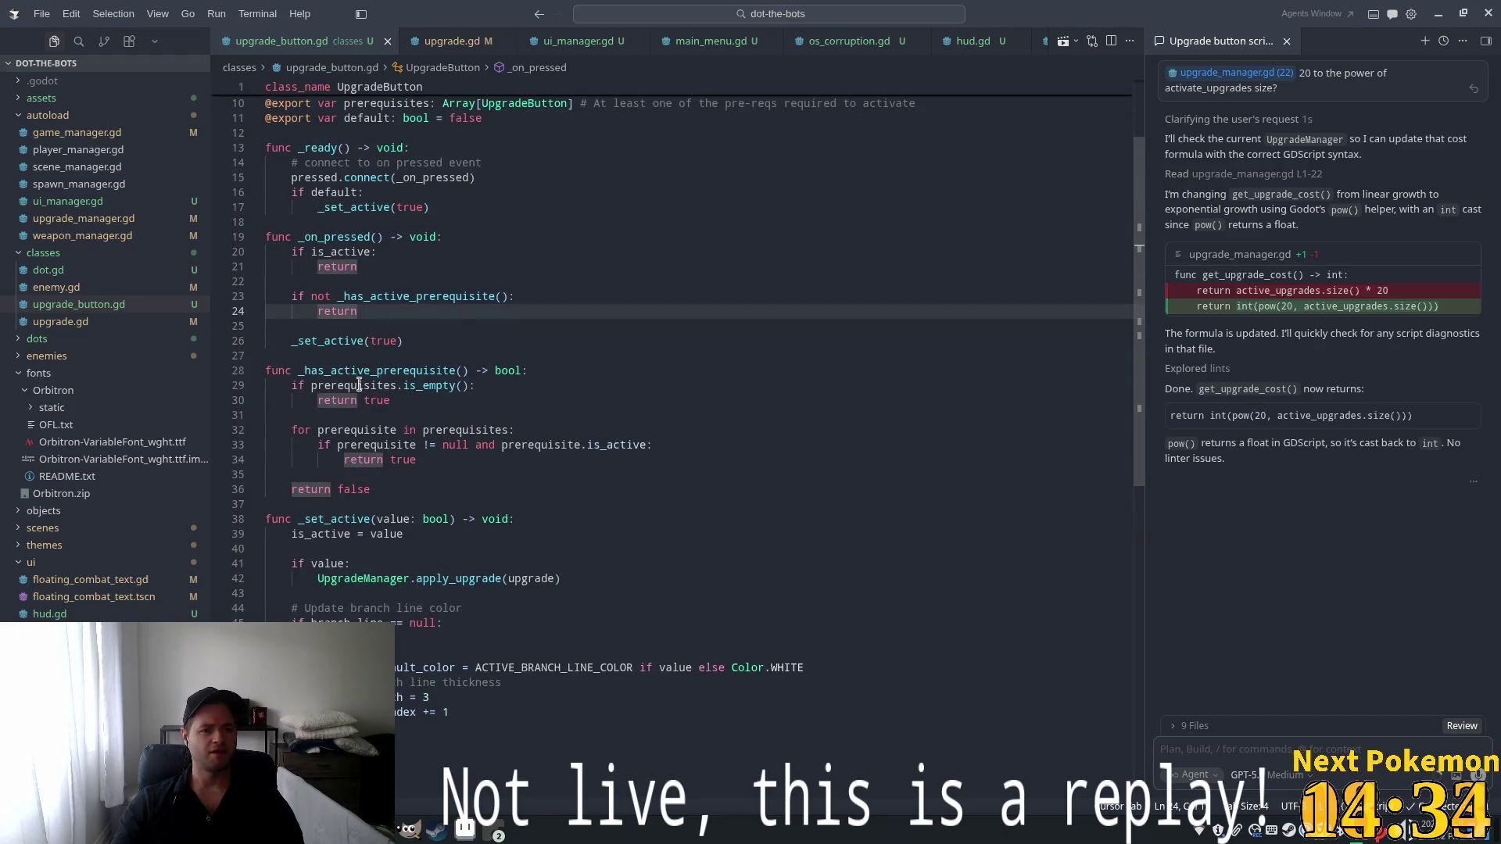
left_click(603, 345)
key("Up")
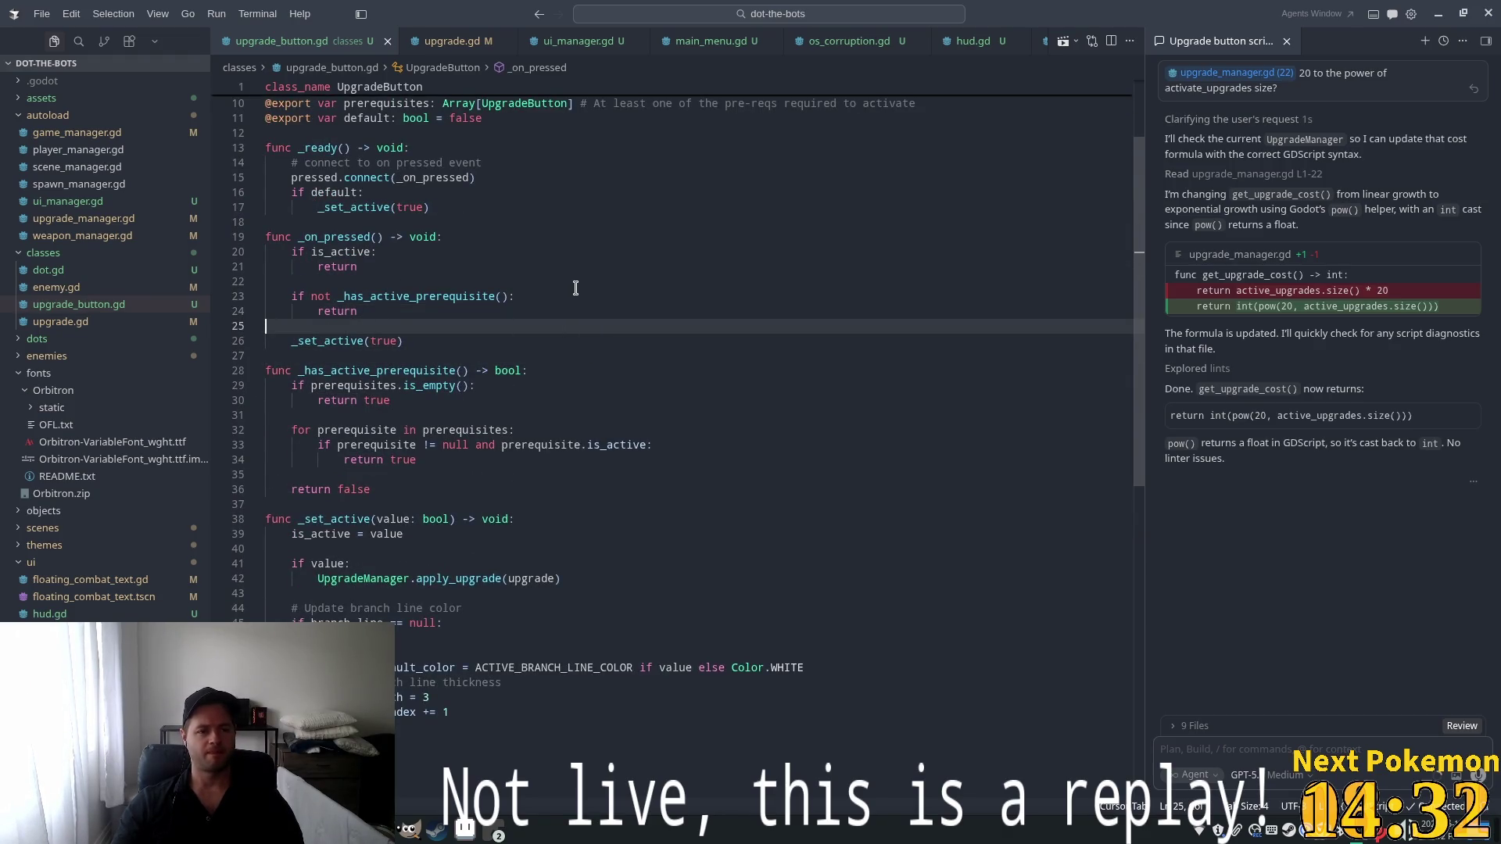
left_click(409, 313)
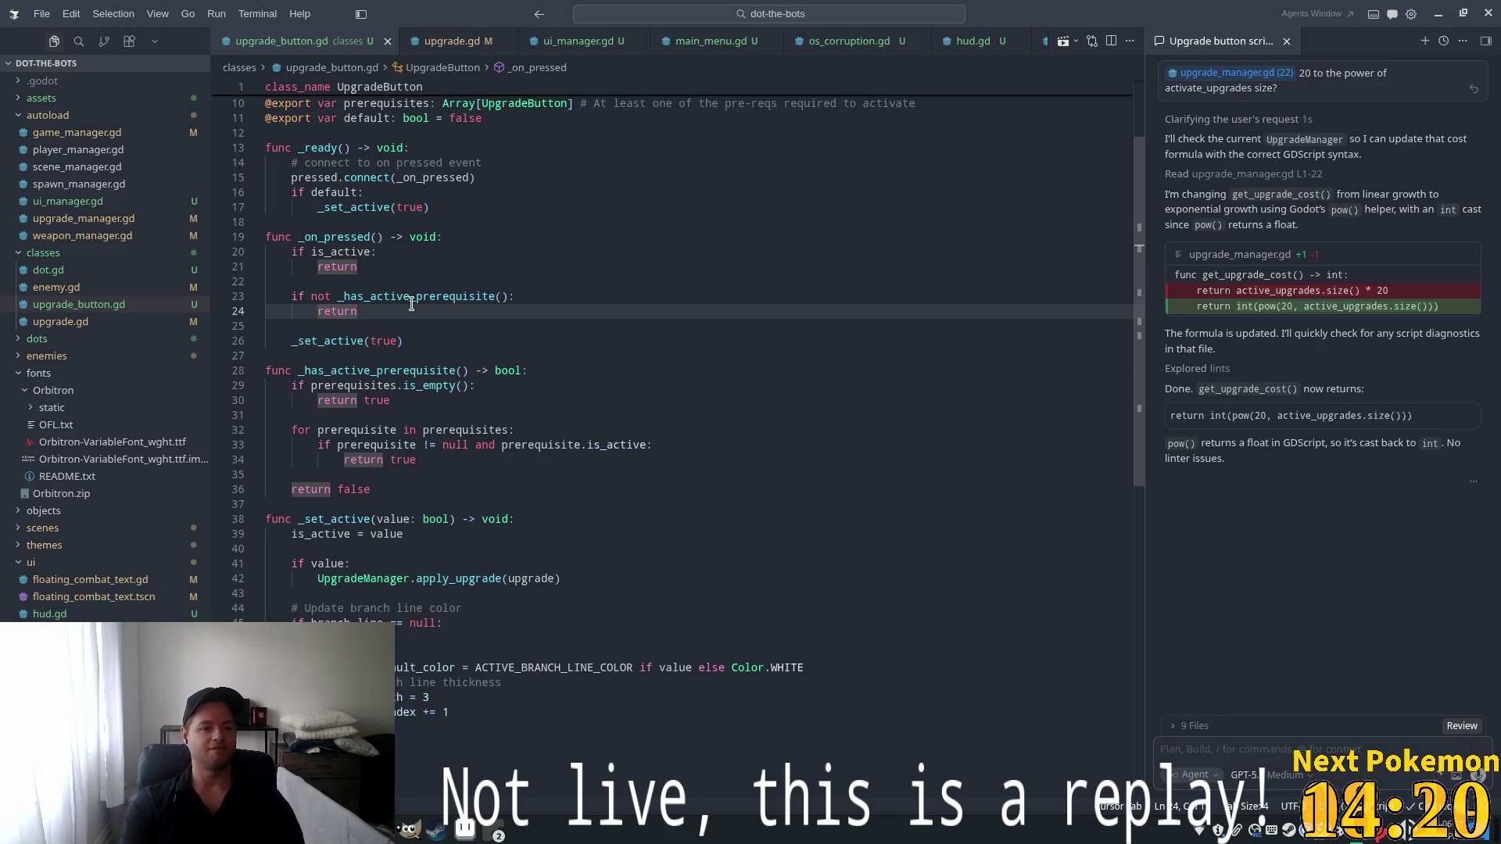
key("Return")
key("BackSpace")
key("Return")
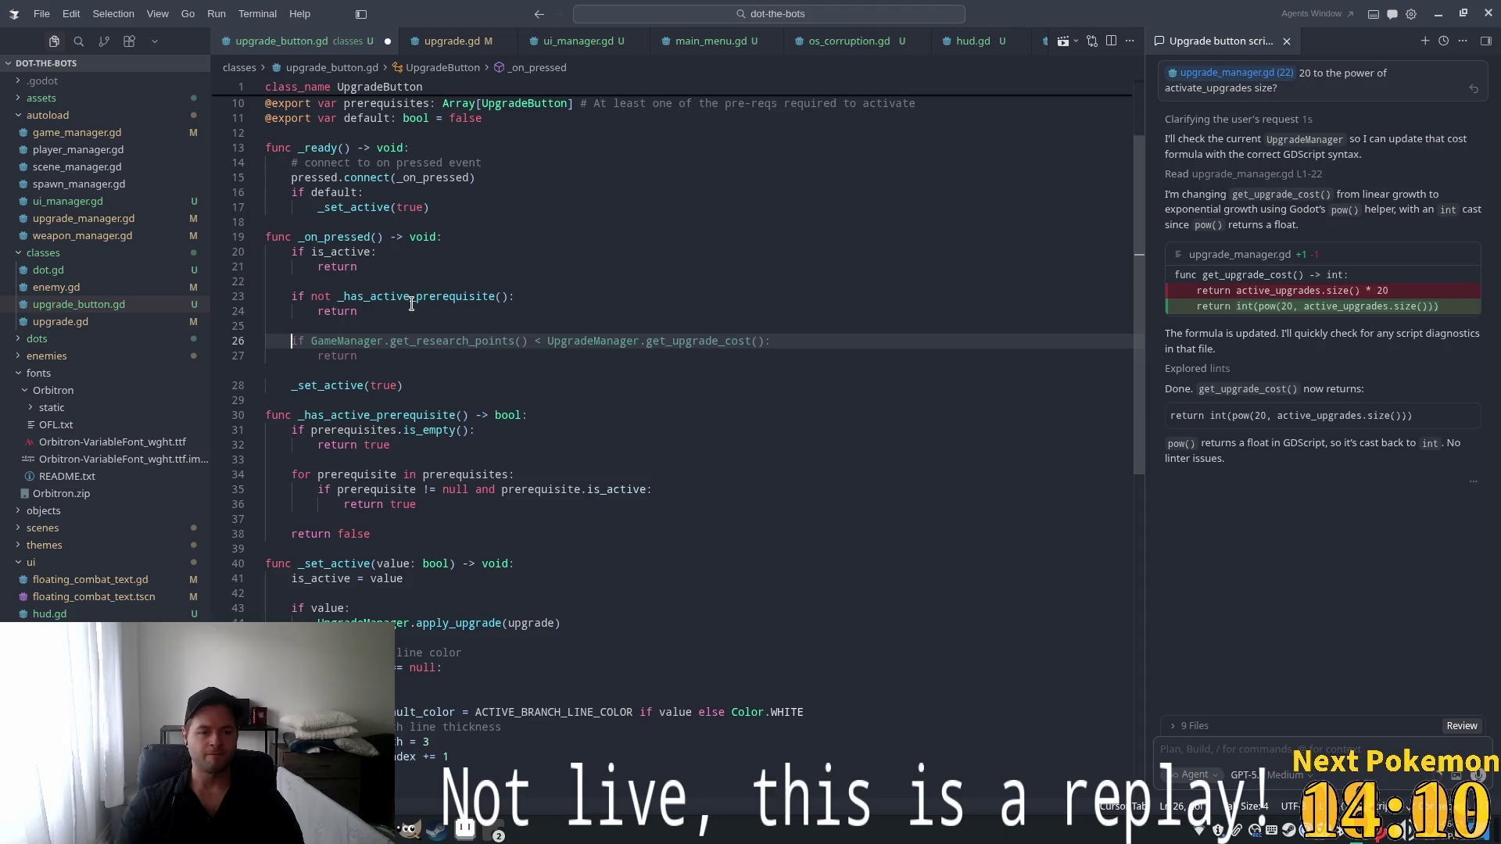
key("Tab")
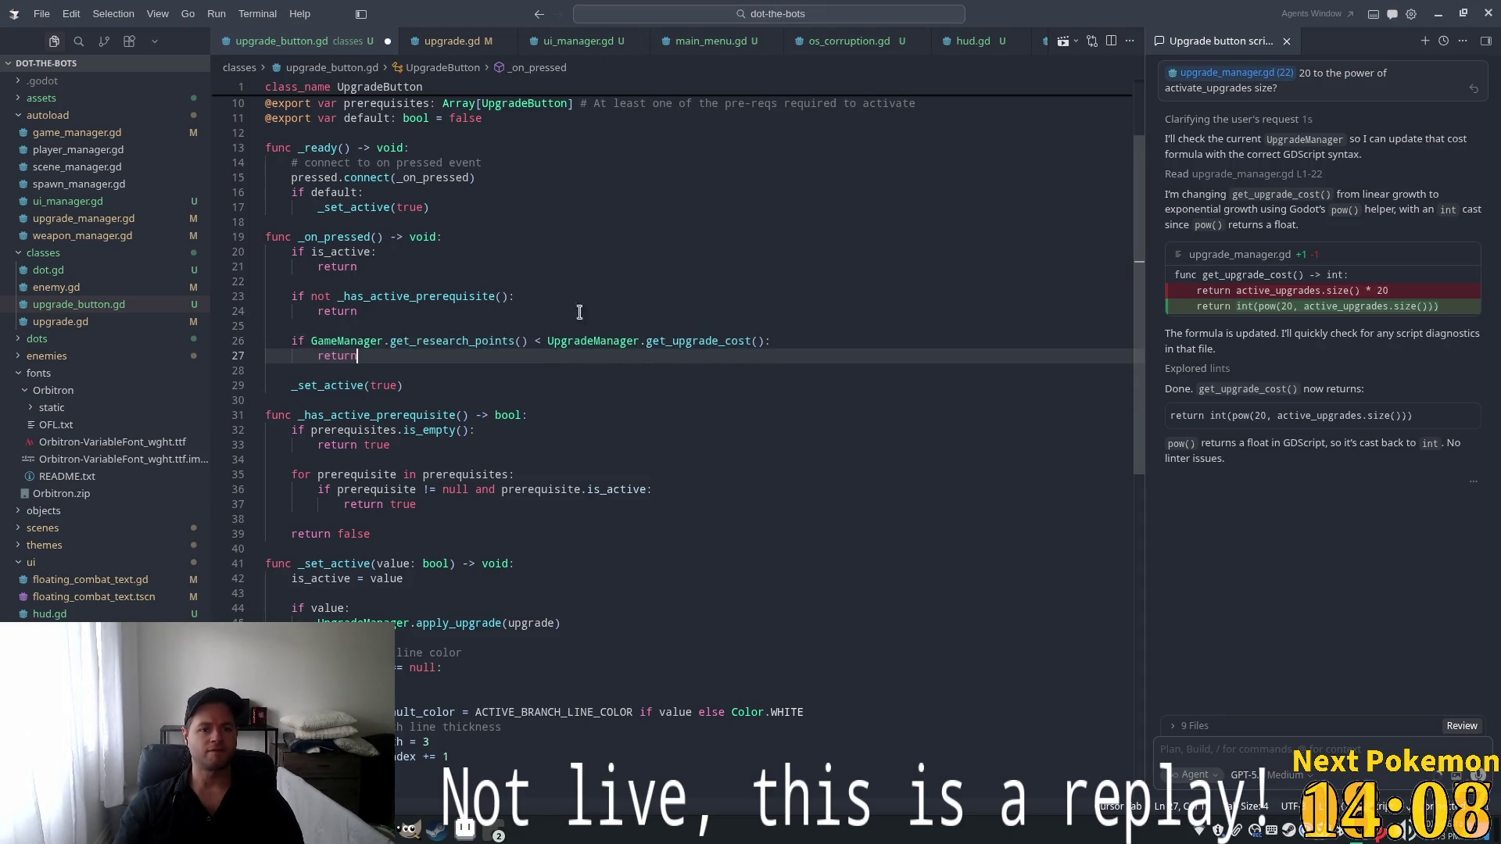
Inspect the new check's calls and open get_upgrade_cost's definition in upgrade_manager.gd
left_click(579, 312)
double_click(688, 341)
double_click(471, 341)
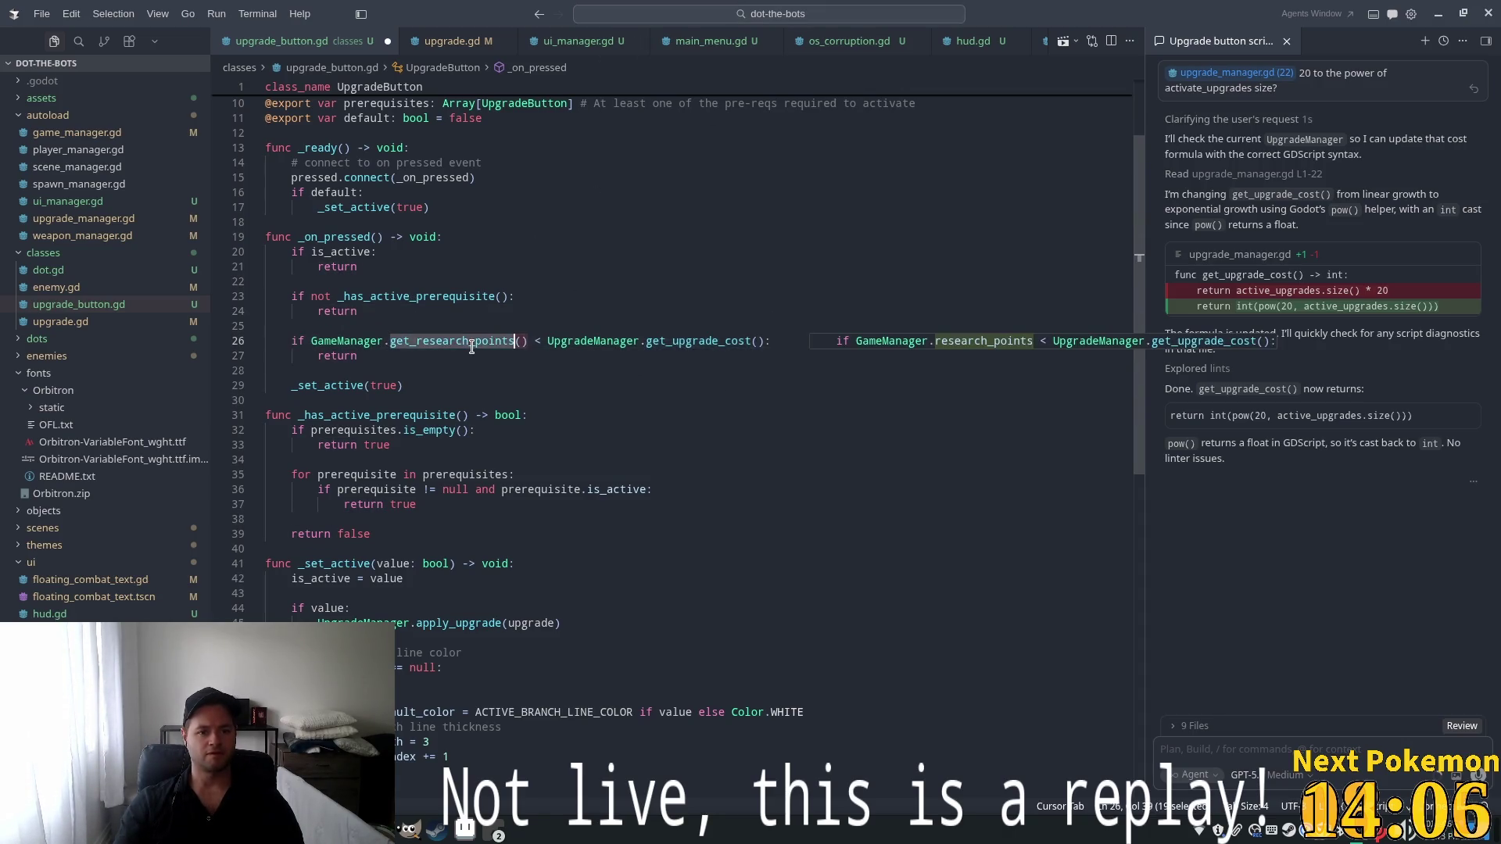
double_click(686, 341)
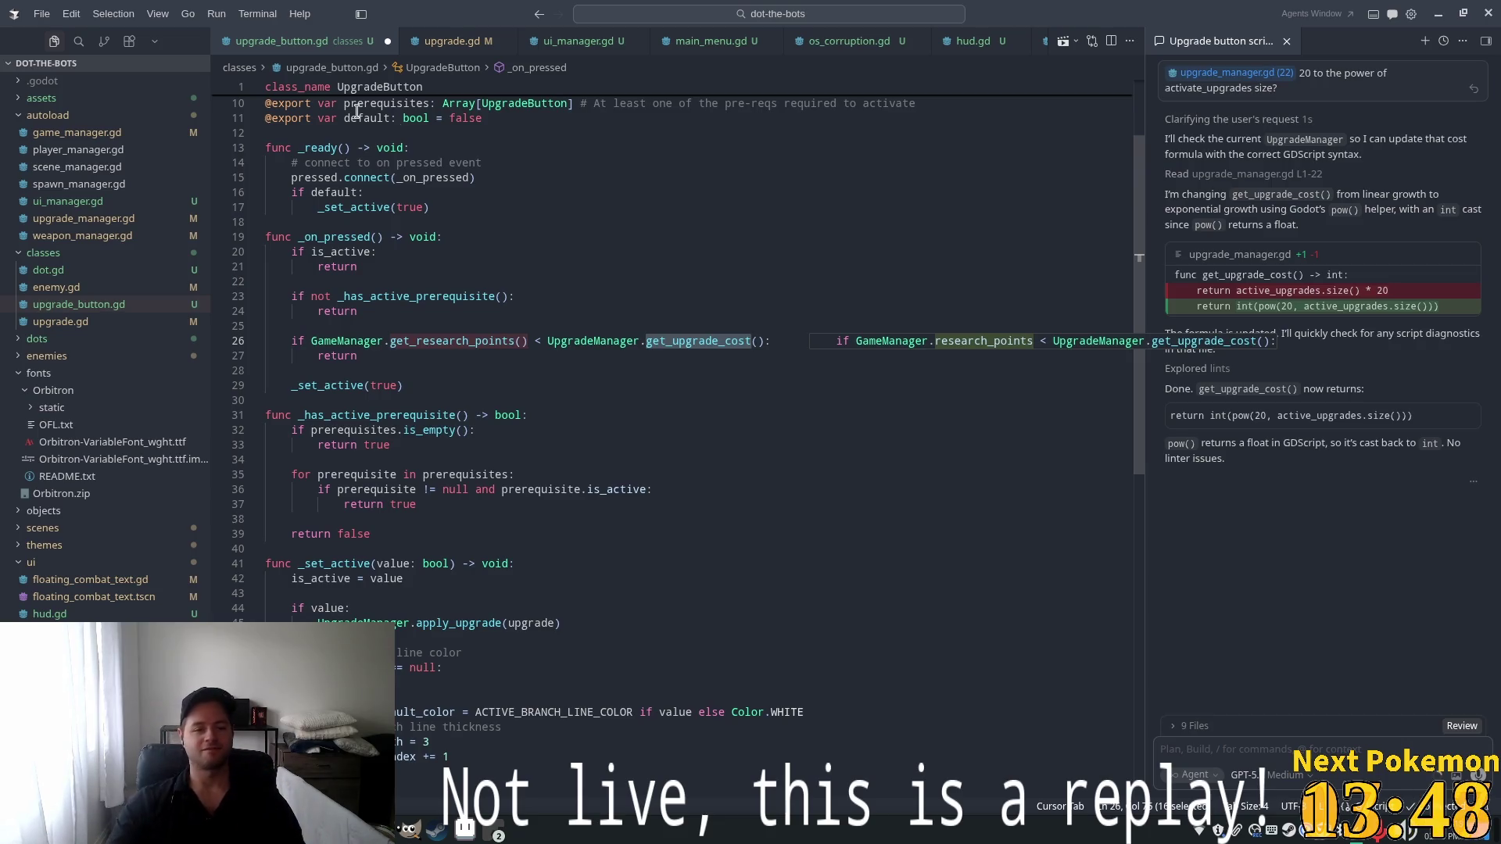
left_click(536, 386)
left_click(821, 341)
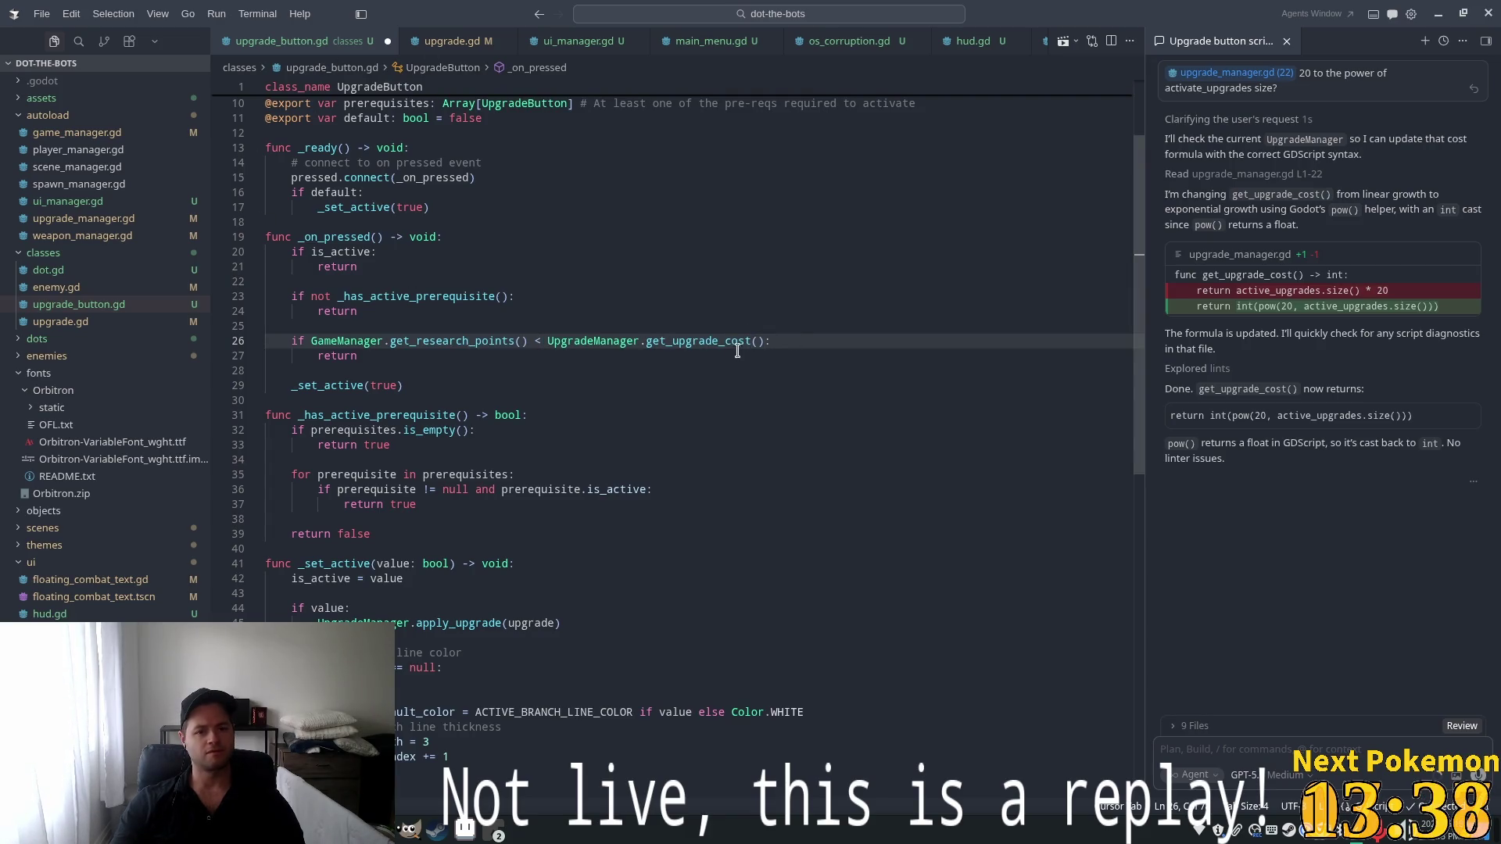
left_click(727, 341, "ctrl")
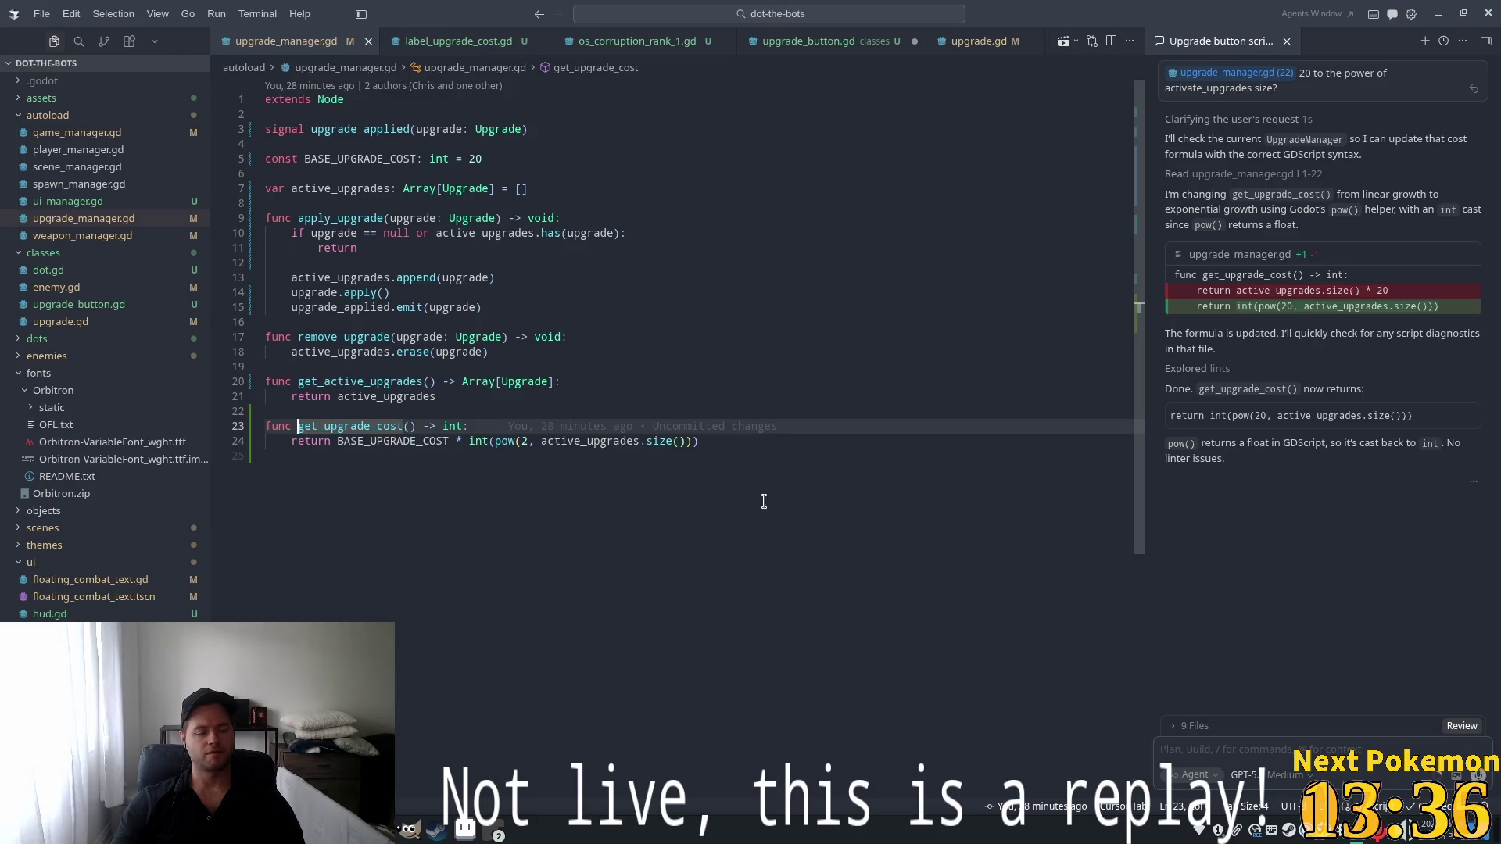
After get_upgrade_cost, add a notify_insufficient_funds function, its emit line and an insufficient_funds signal
left_click(836, 490)
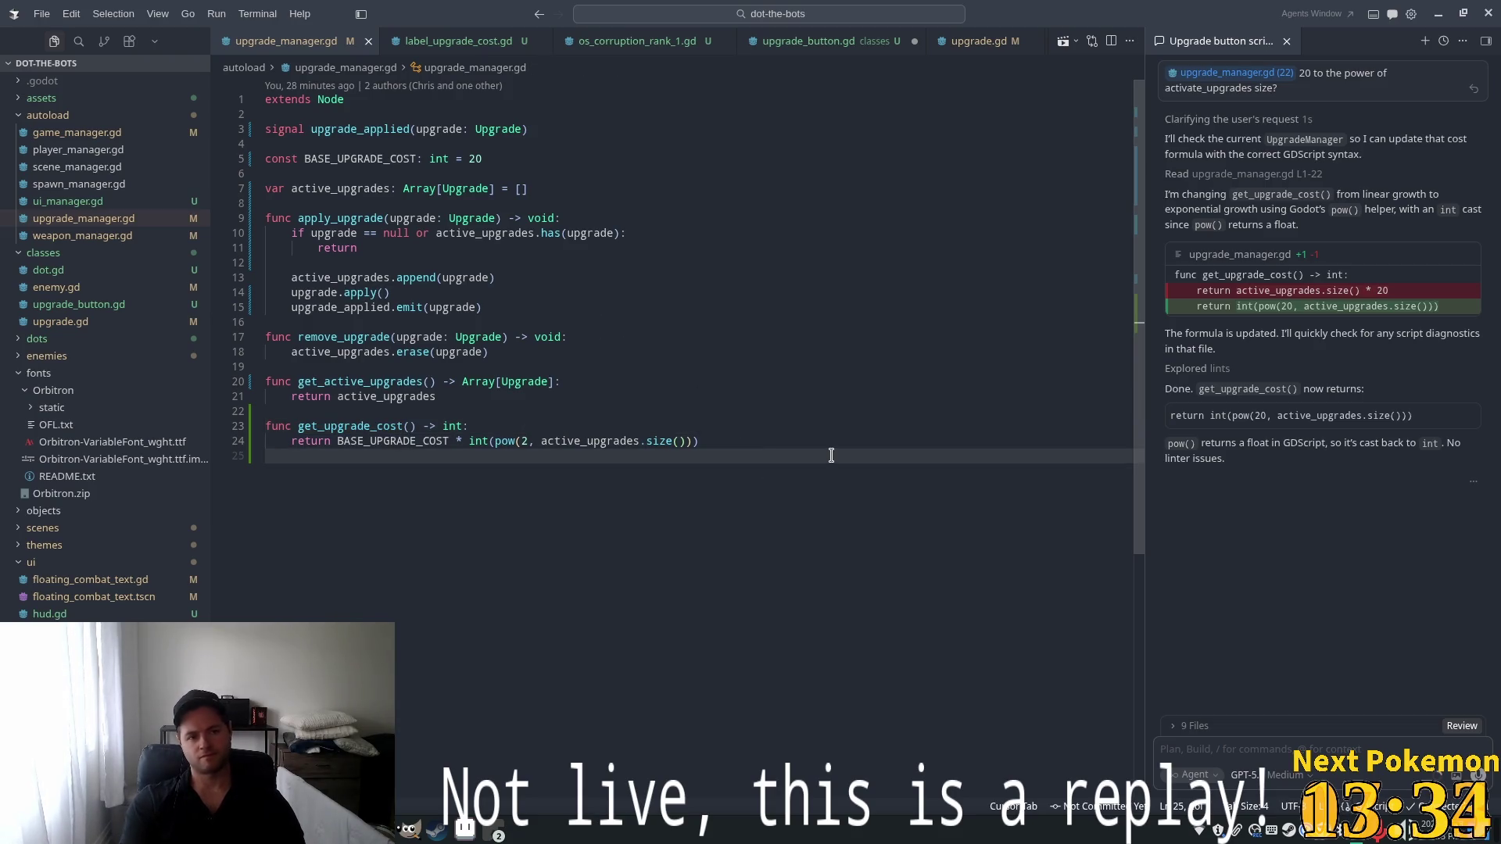
key("Return")
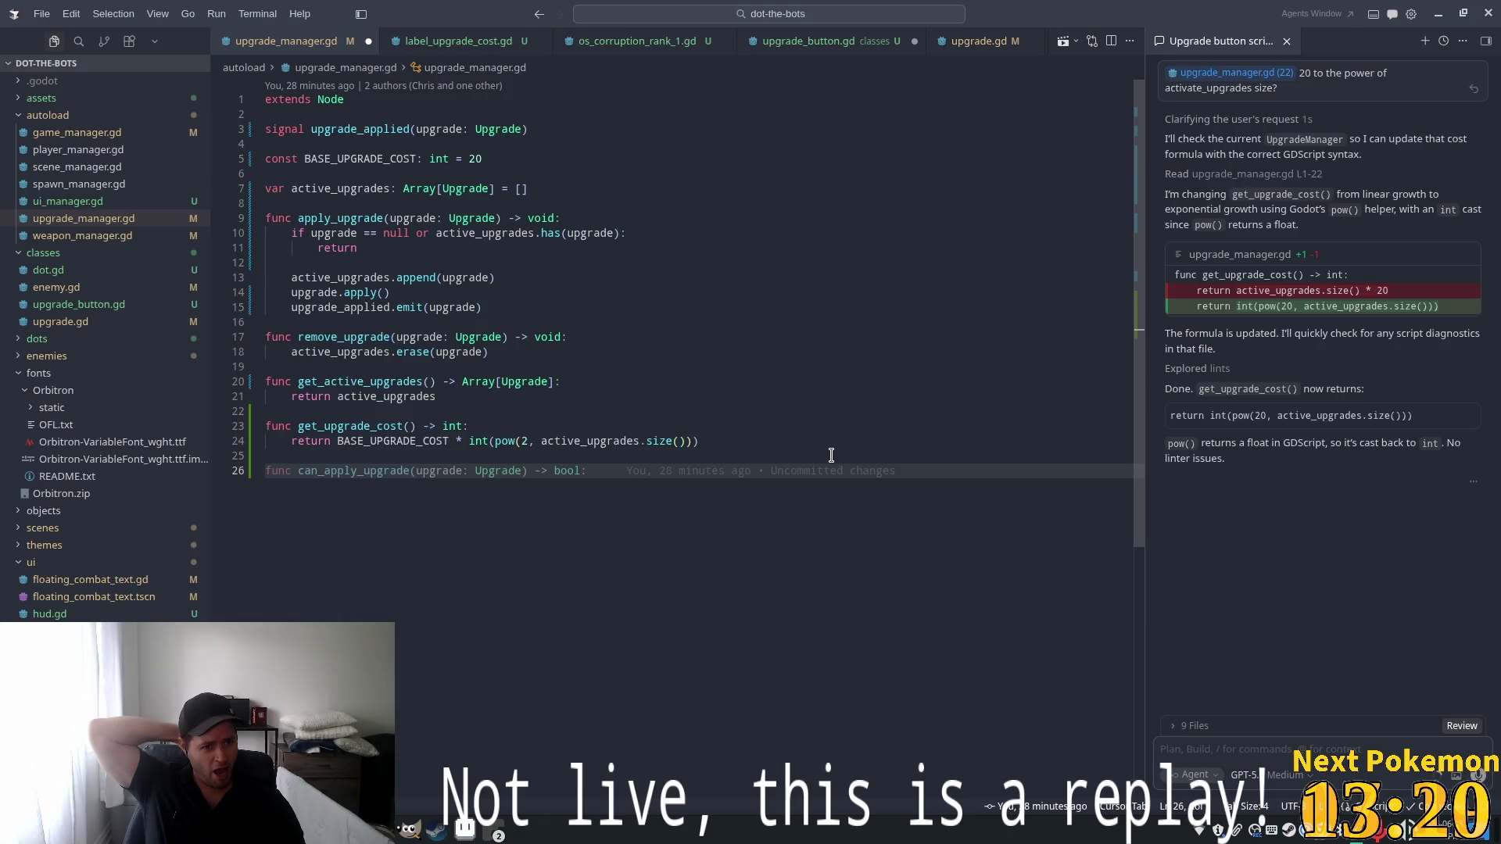
type("func")
key("Escape")
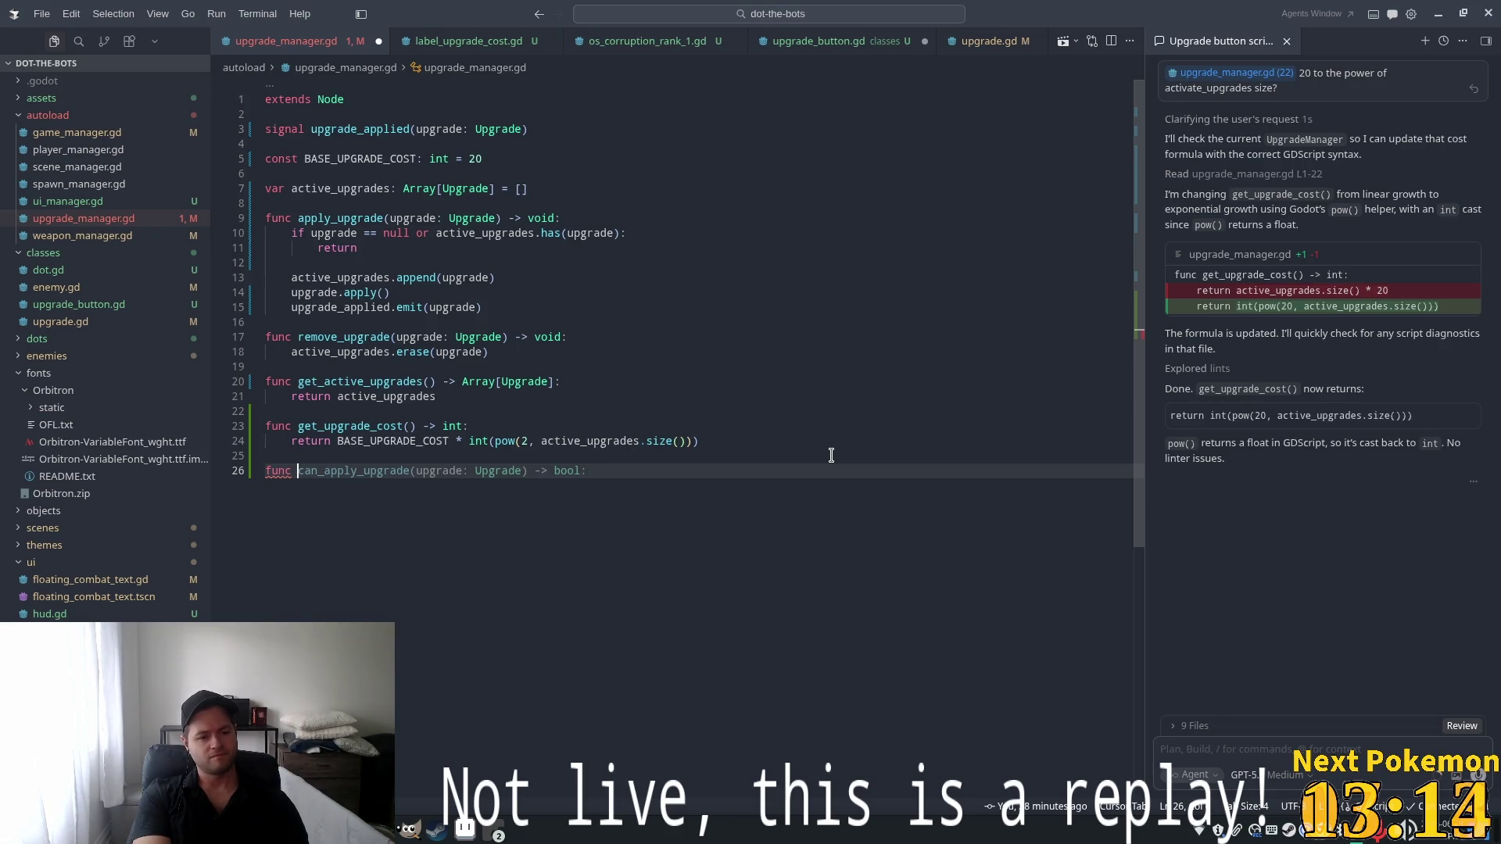
type("notify_")
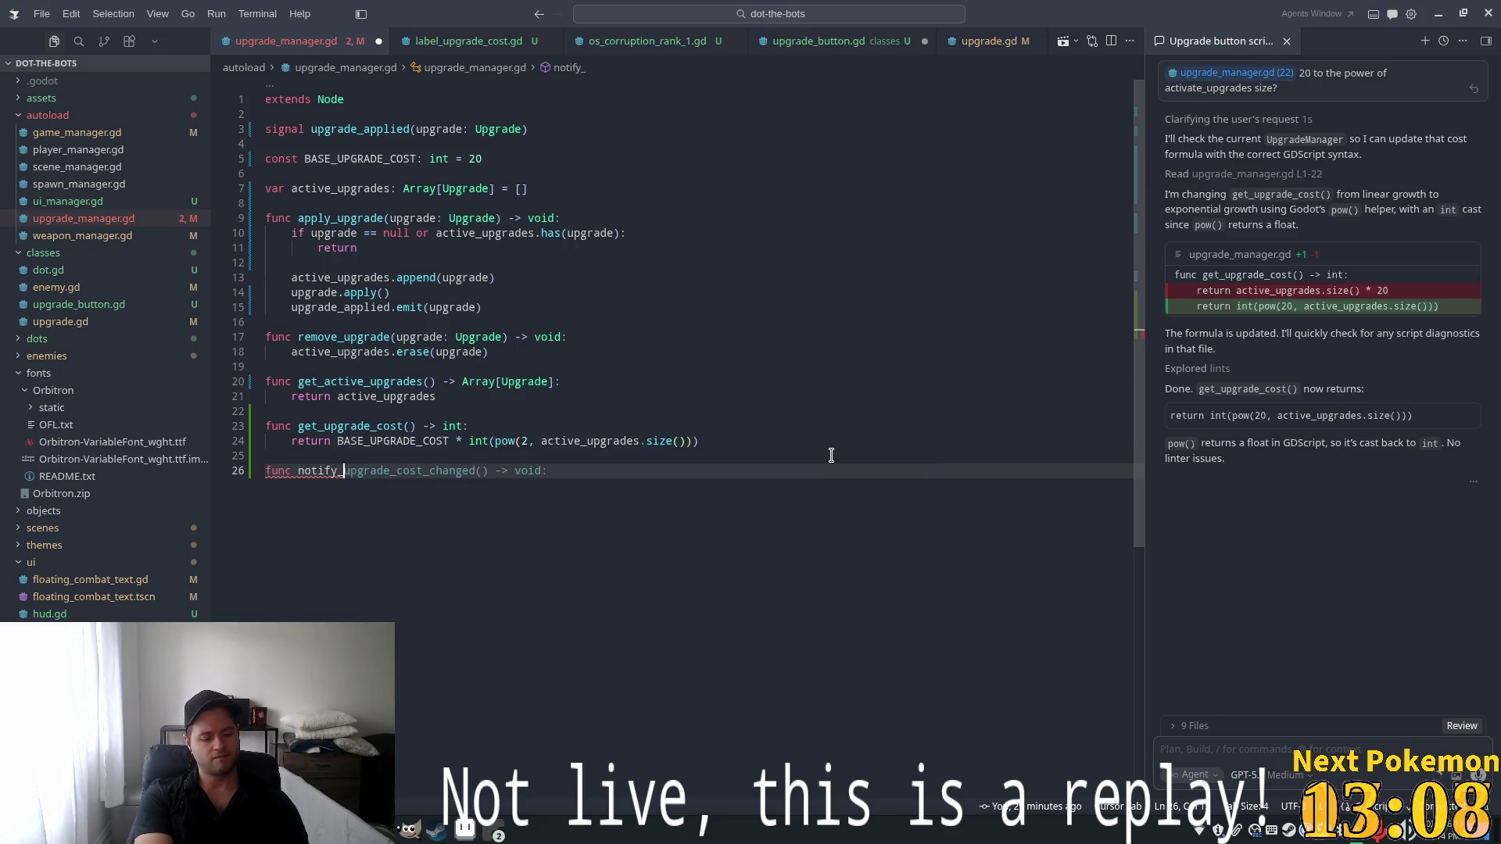
type("insufficient_funds() -> void:")
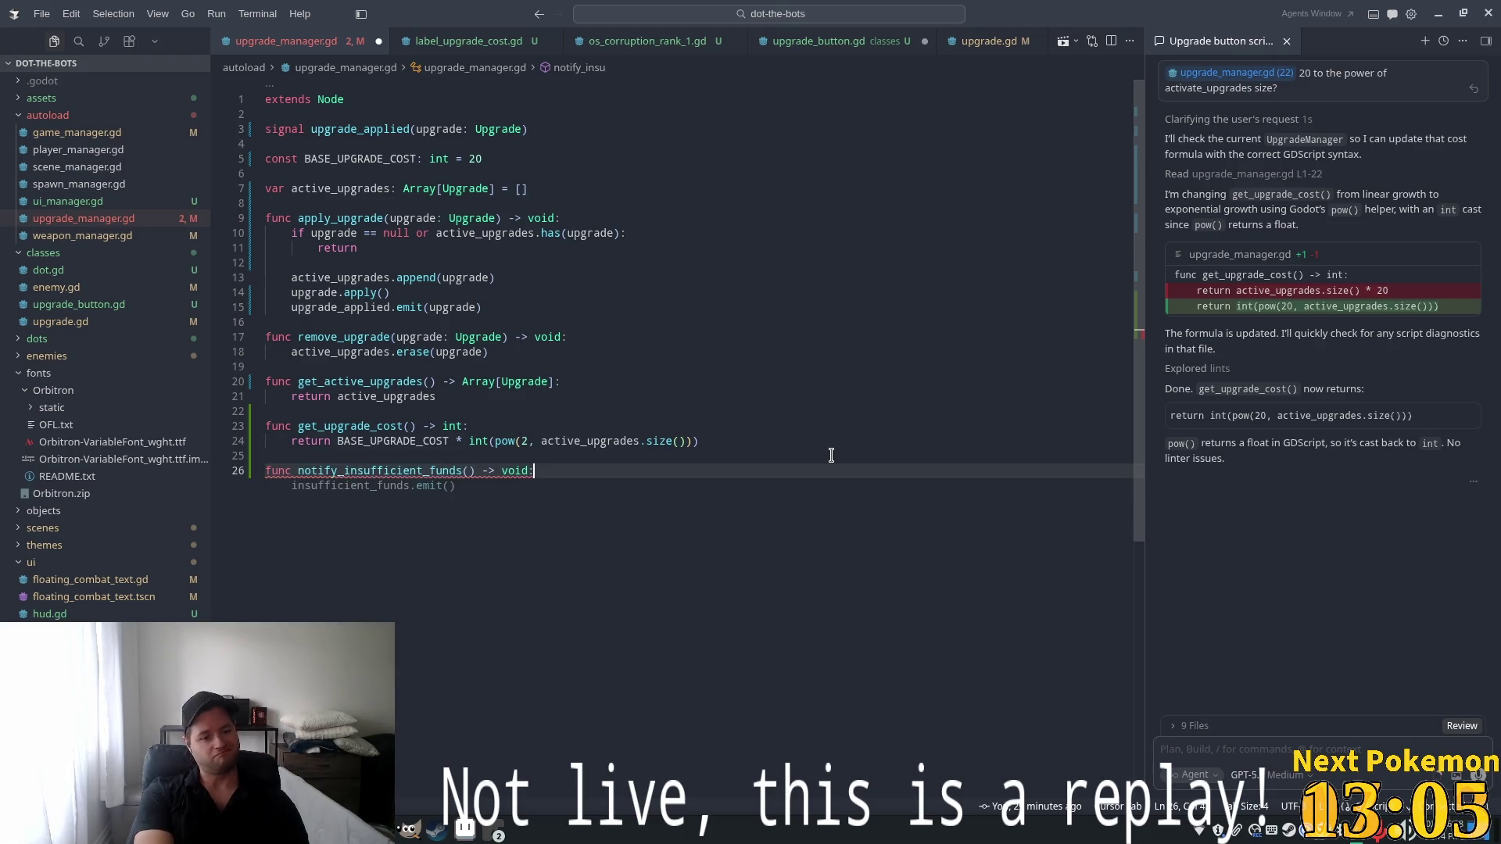
key("Tab")
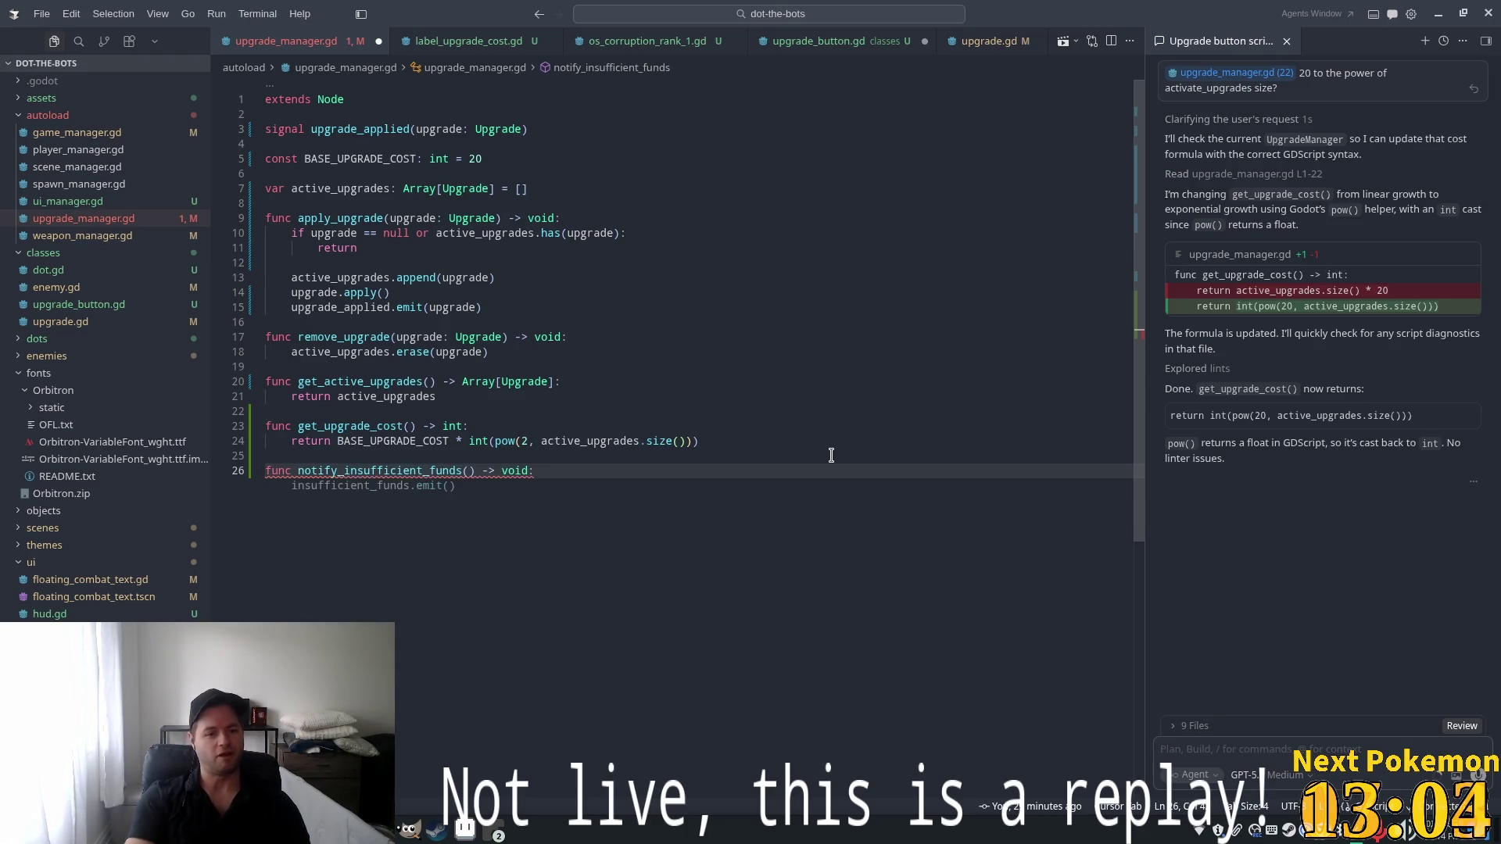
key("Tab")
key("Tab")
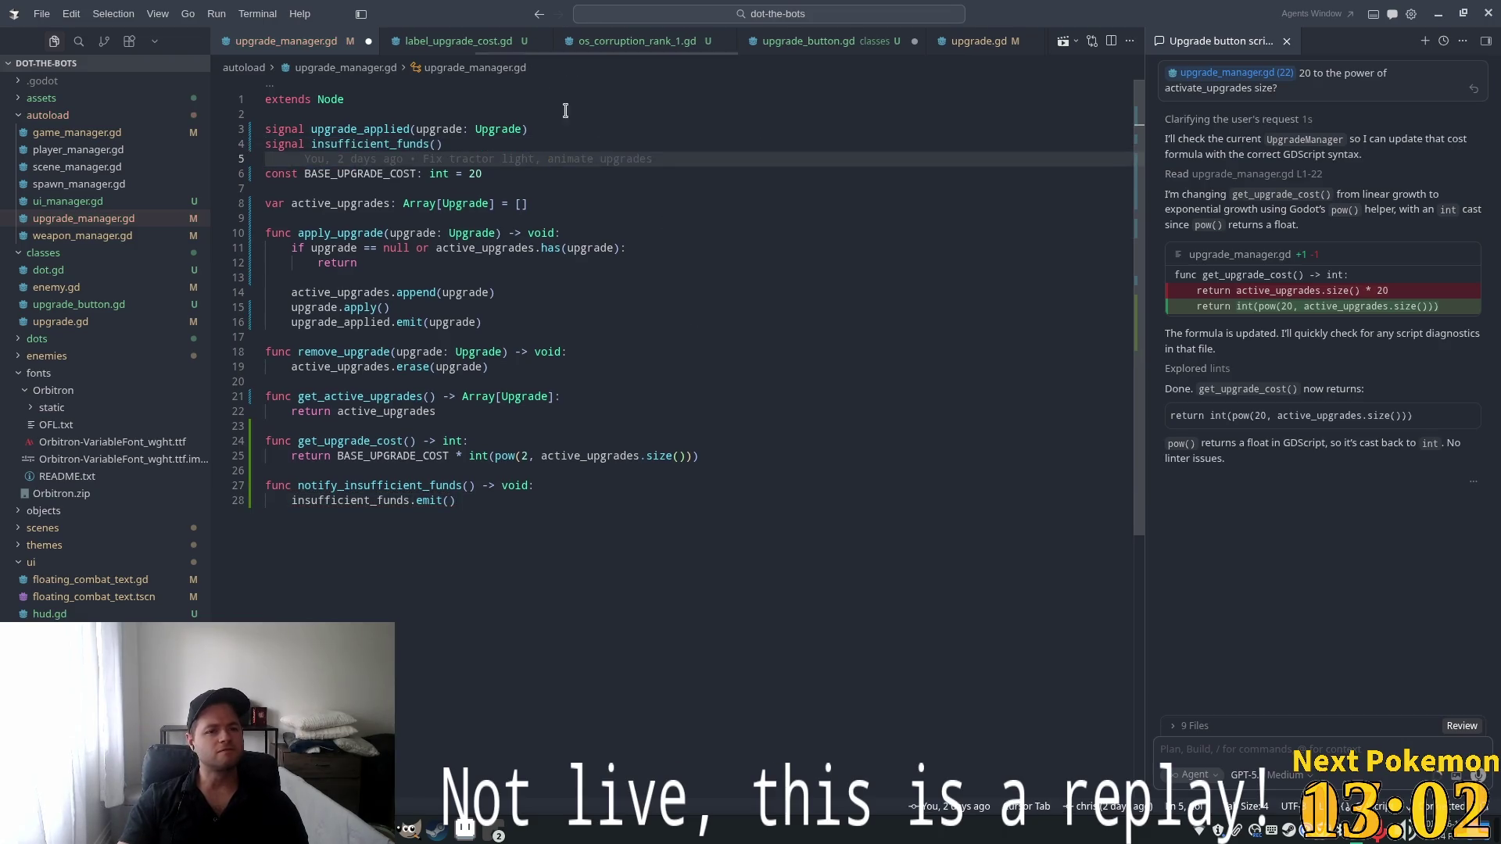
key("Tab")
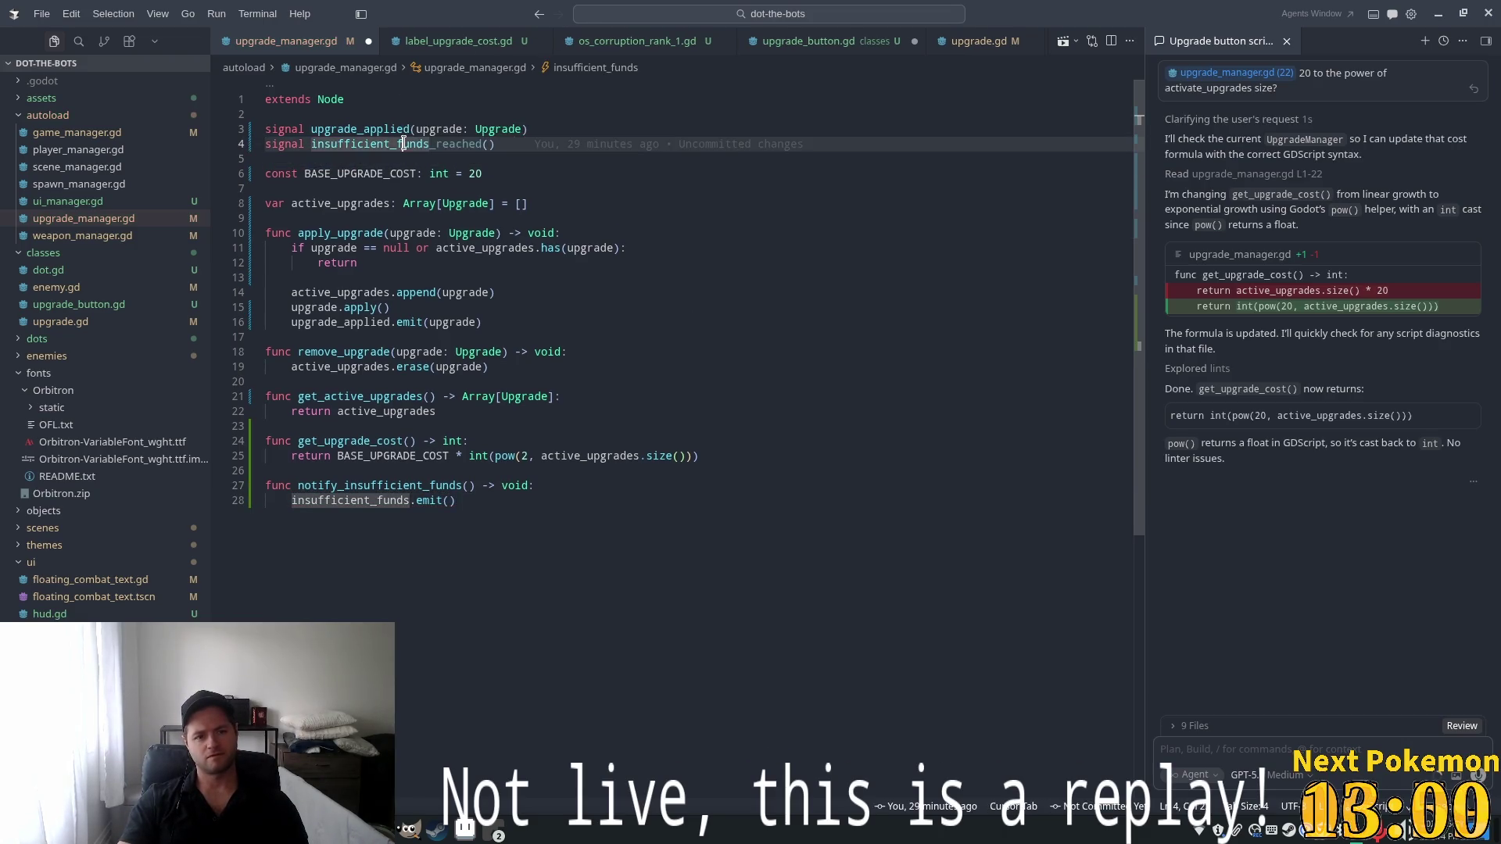
Rename all three insufficient_funds occurrences to insufficient_research_points
double_click(397, 145)
key("ctrl+d")
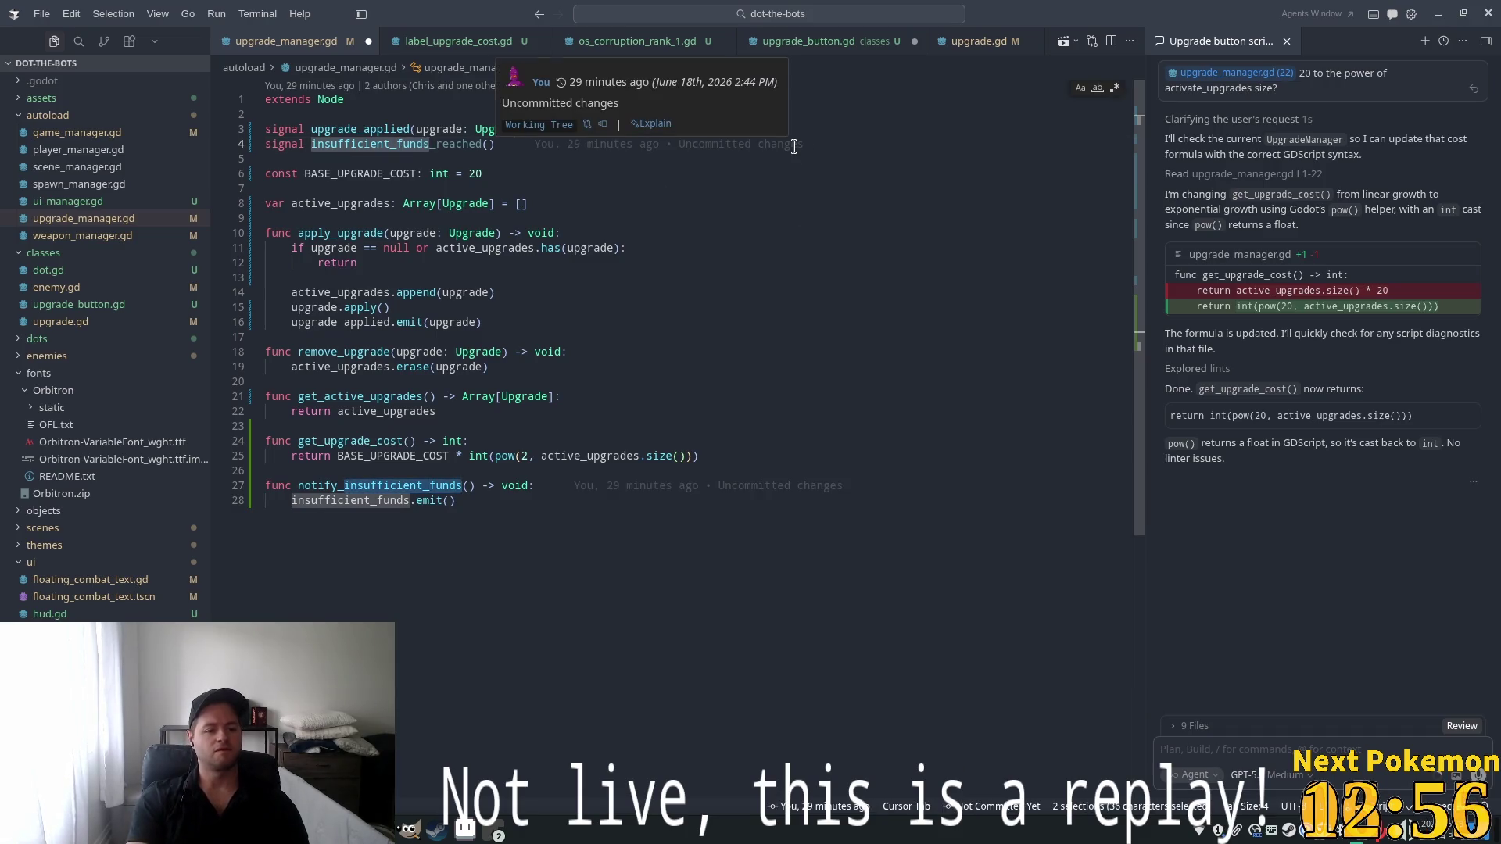
key("ctrl+d")
key("Right")
key("BackSpace")
key("BackSpace")
key("BackSpace")
key("BackSpace")
key("BackSpace")
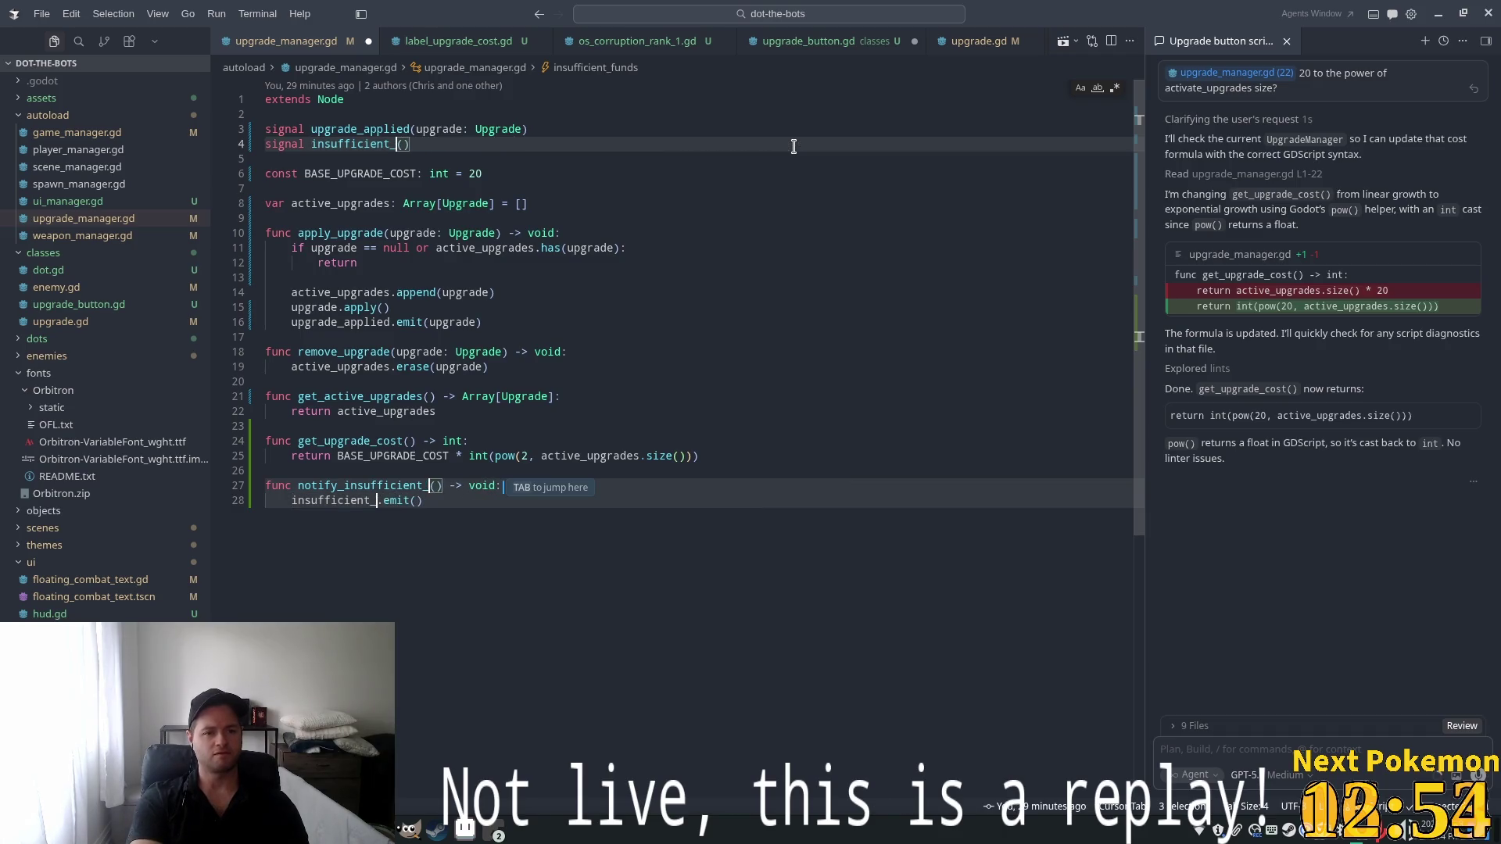
type("rese")
type("arch")
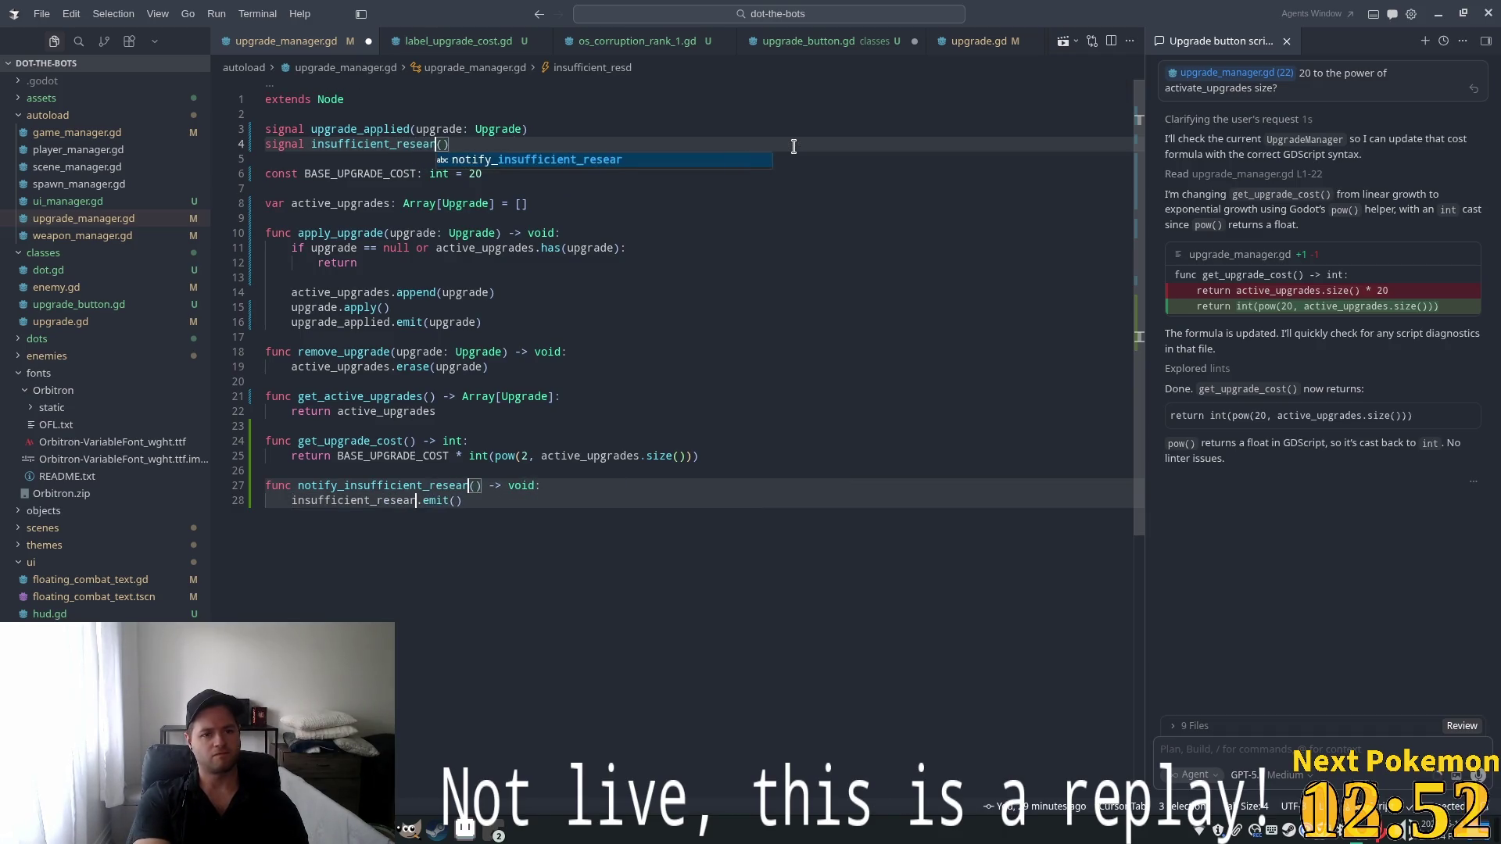
type("_points")
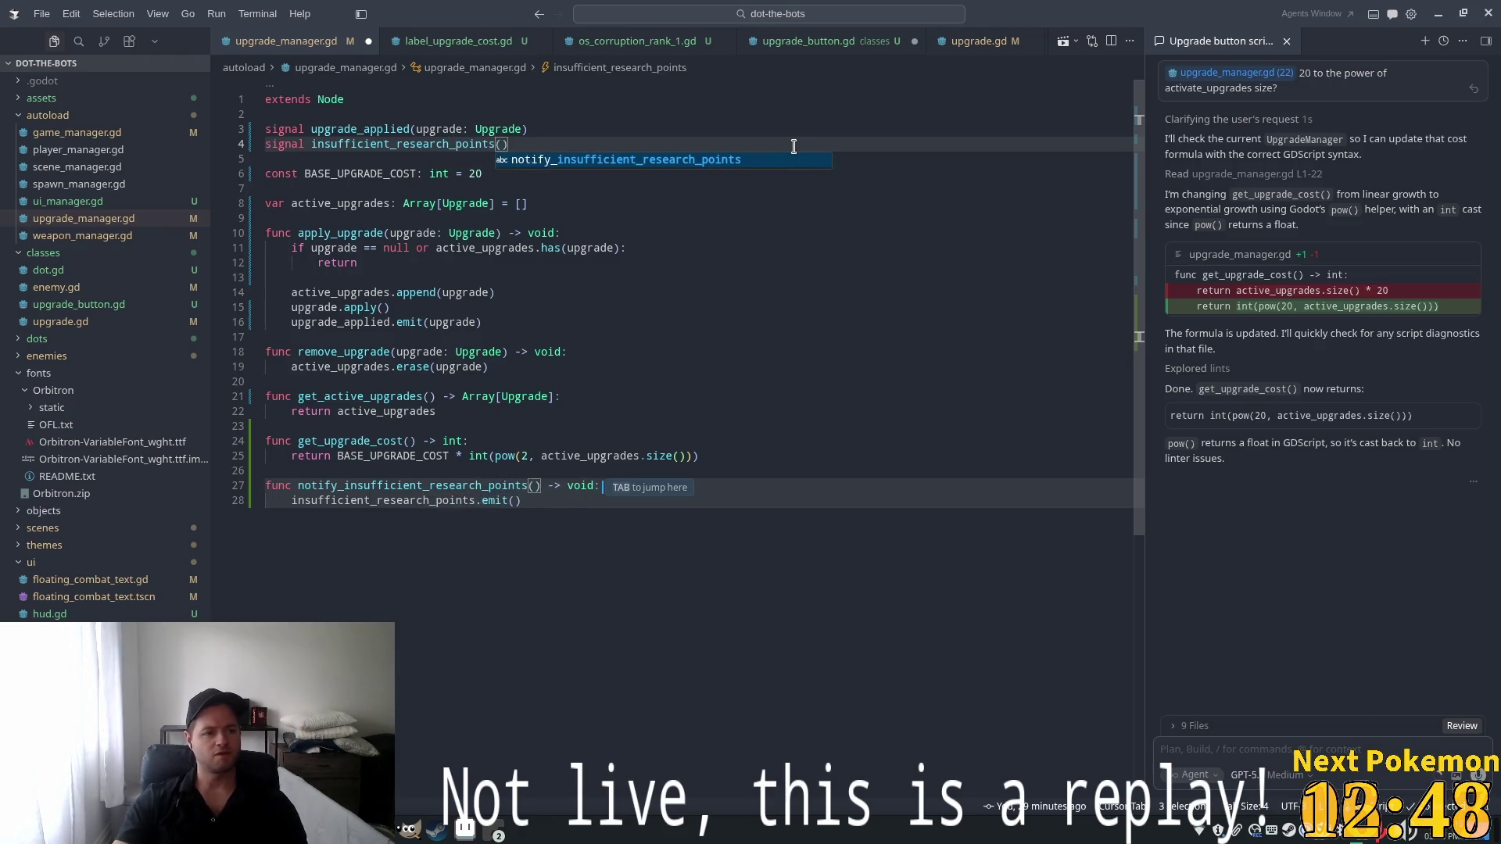
left_click(764, 384)
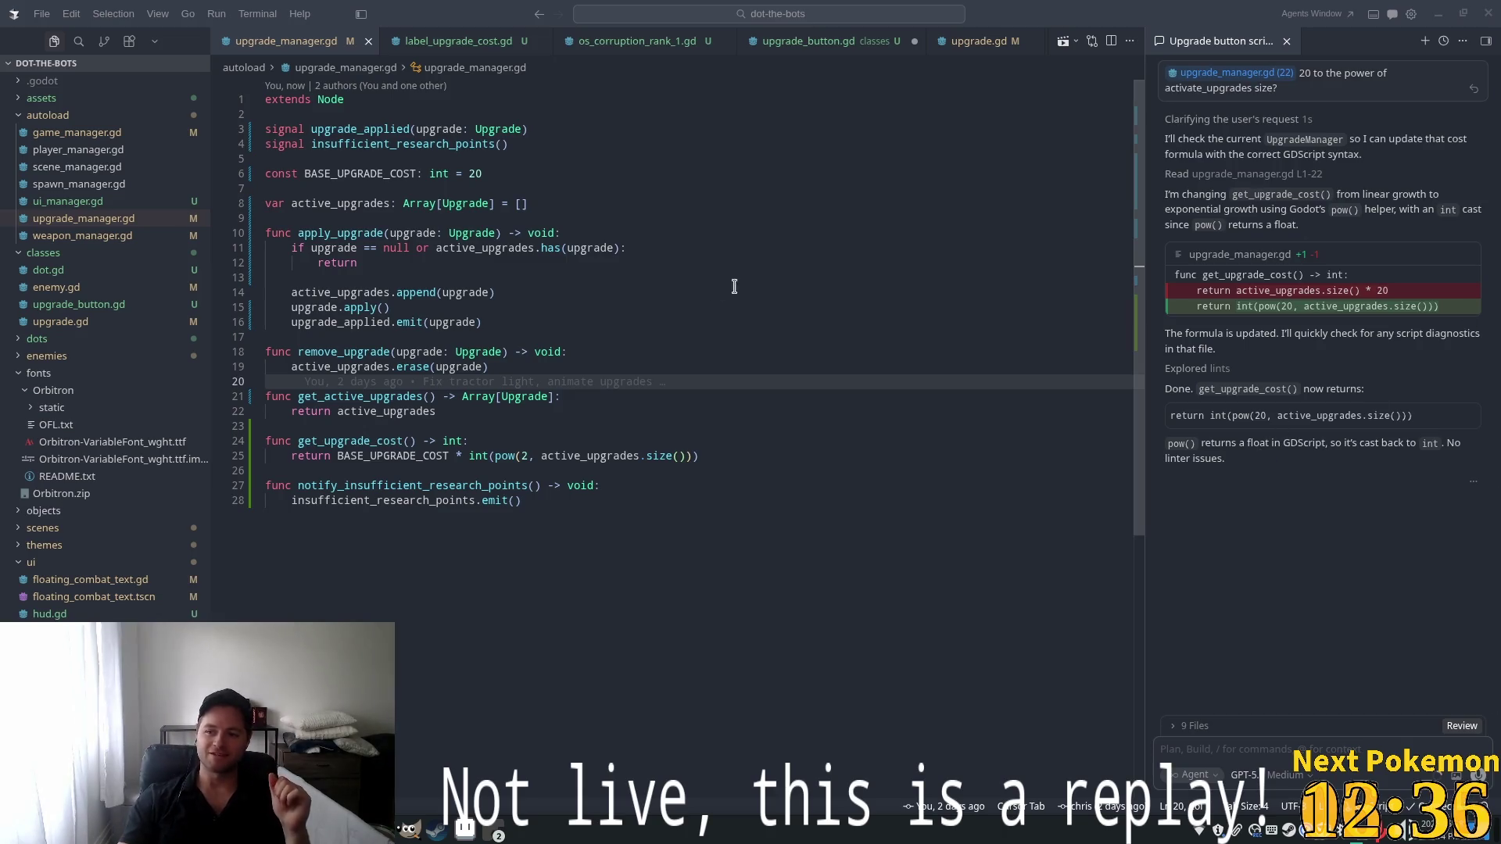
left_click(469, 442)
left_click(531, 502)
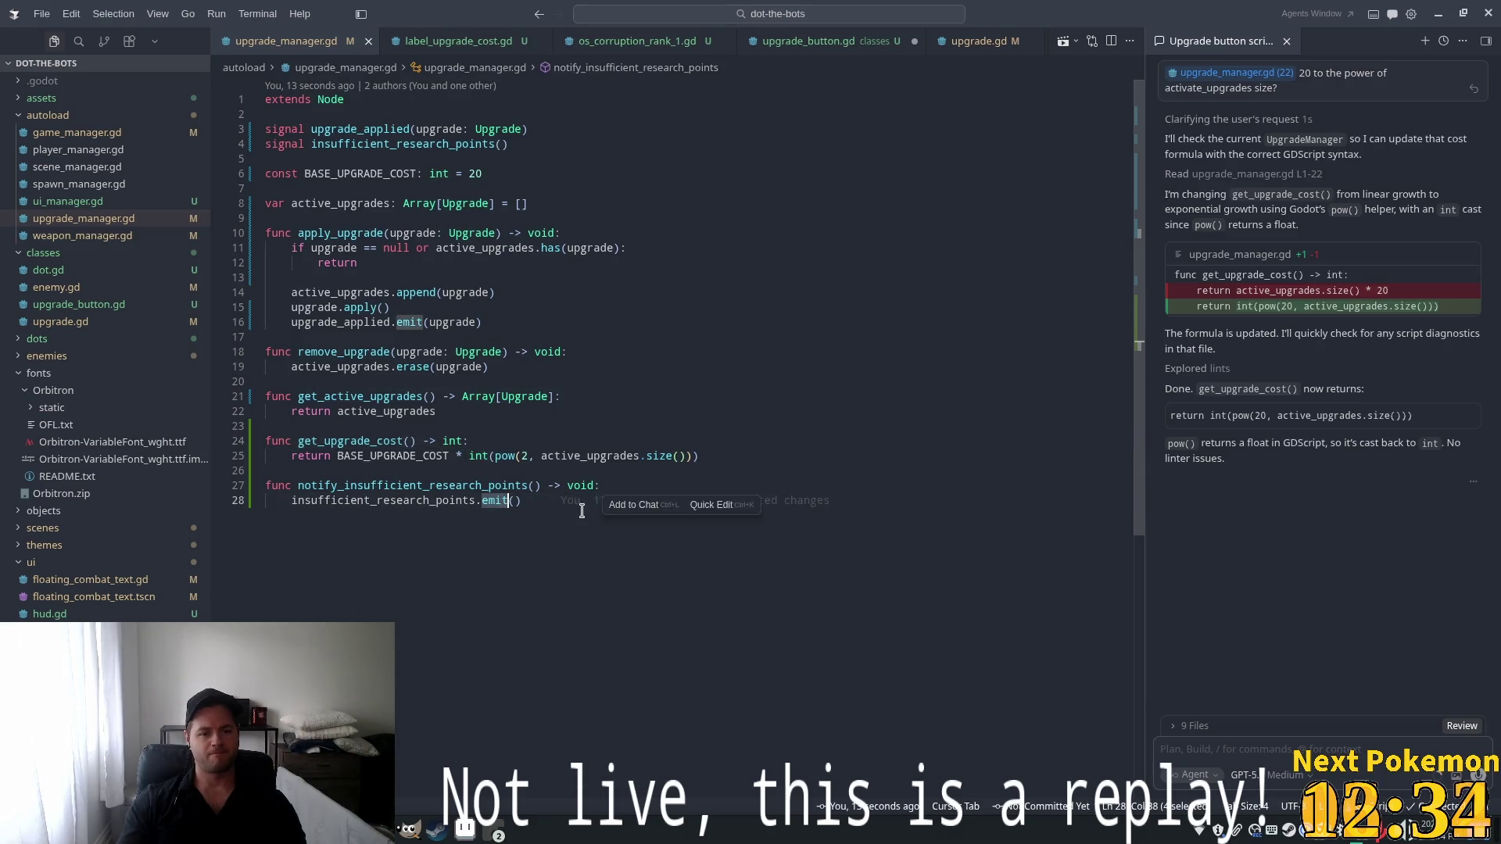
double_click(367, 498)
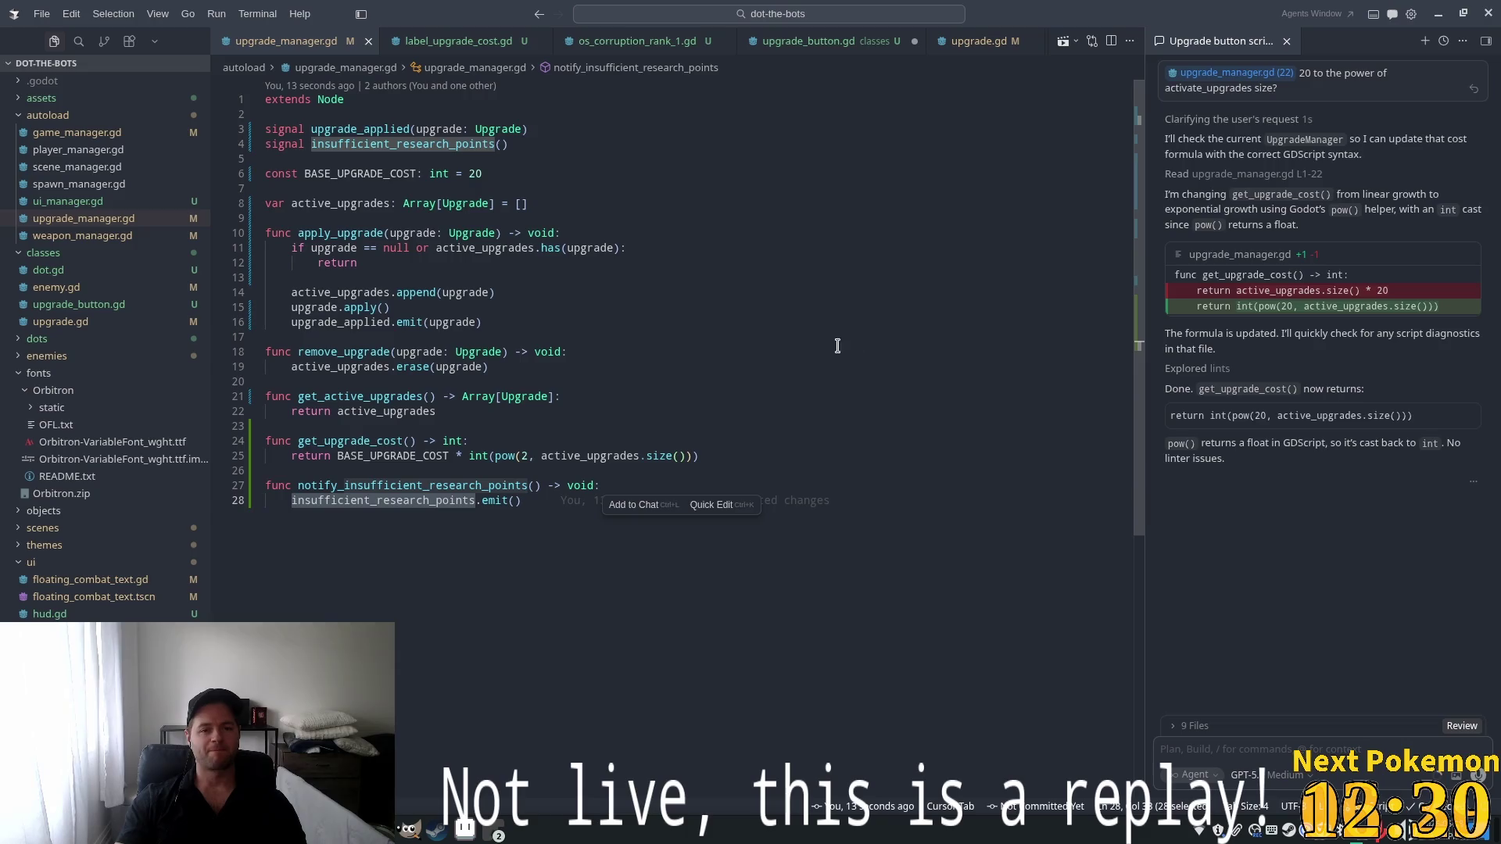
left_click(925, 47)
In upgrade_button.gd, add an else: branch with an apply_upgrade call after the early return
left_click(570, 296)
left_click(659, 341)
key("ctrl+s")
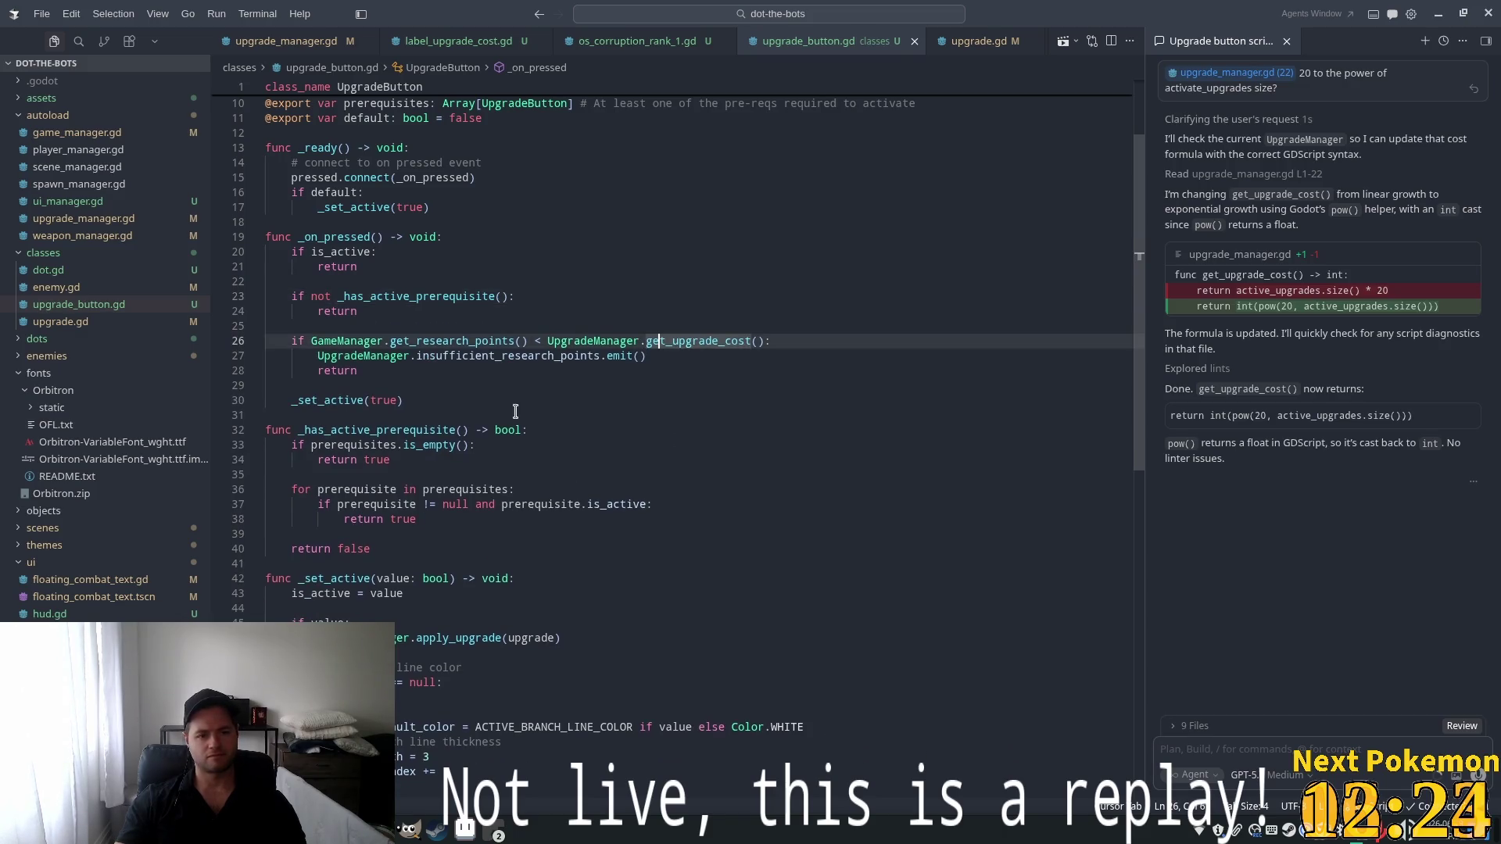
left_click(385, 370)
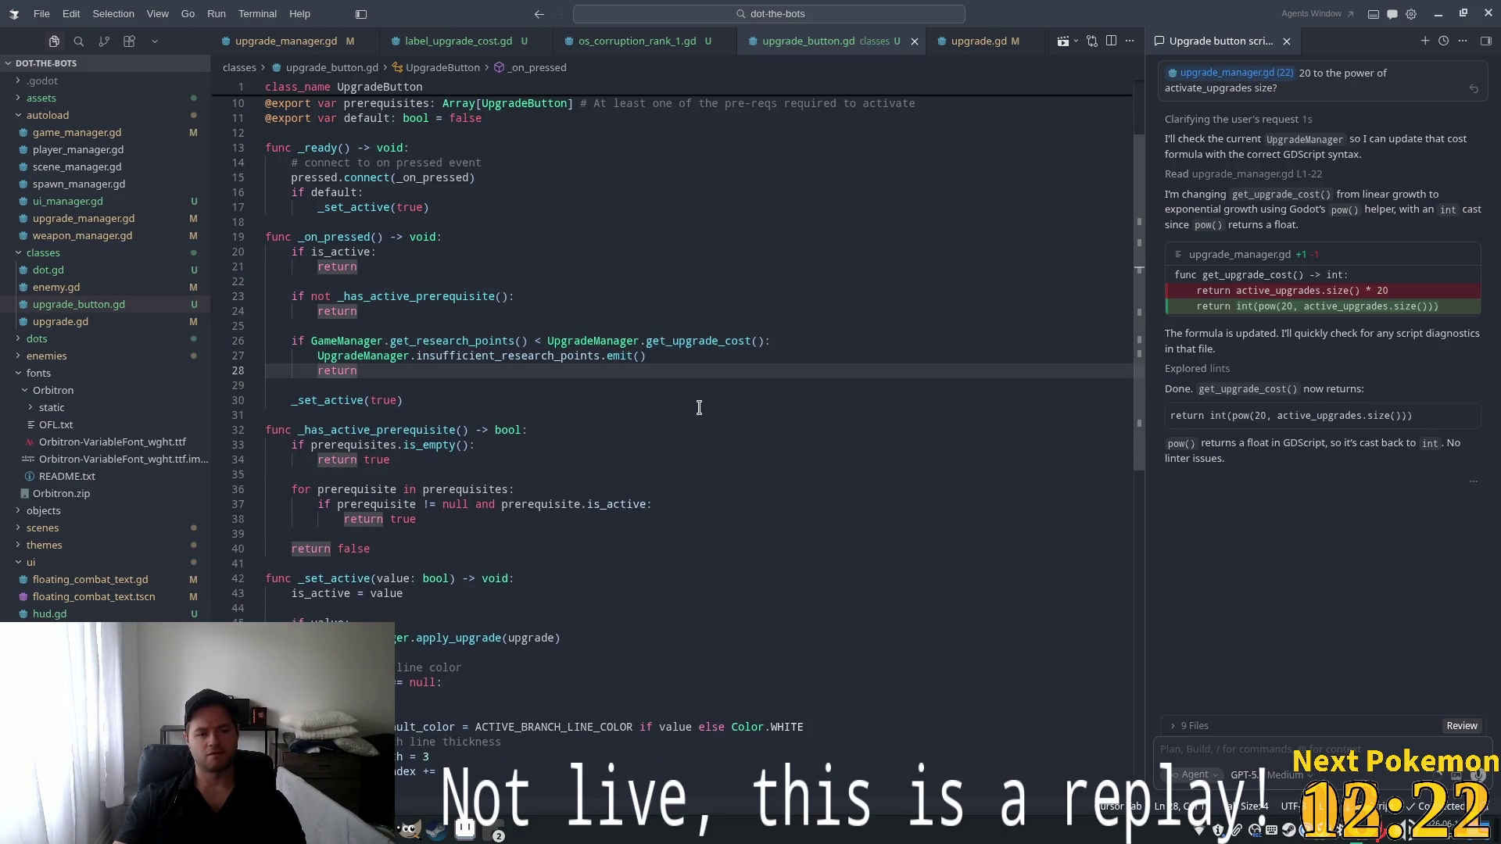
key("Return")
key("BackSpace")
type("else:")
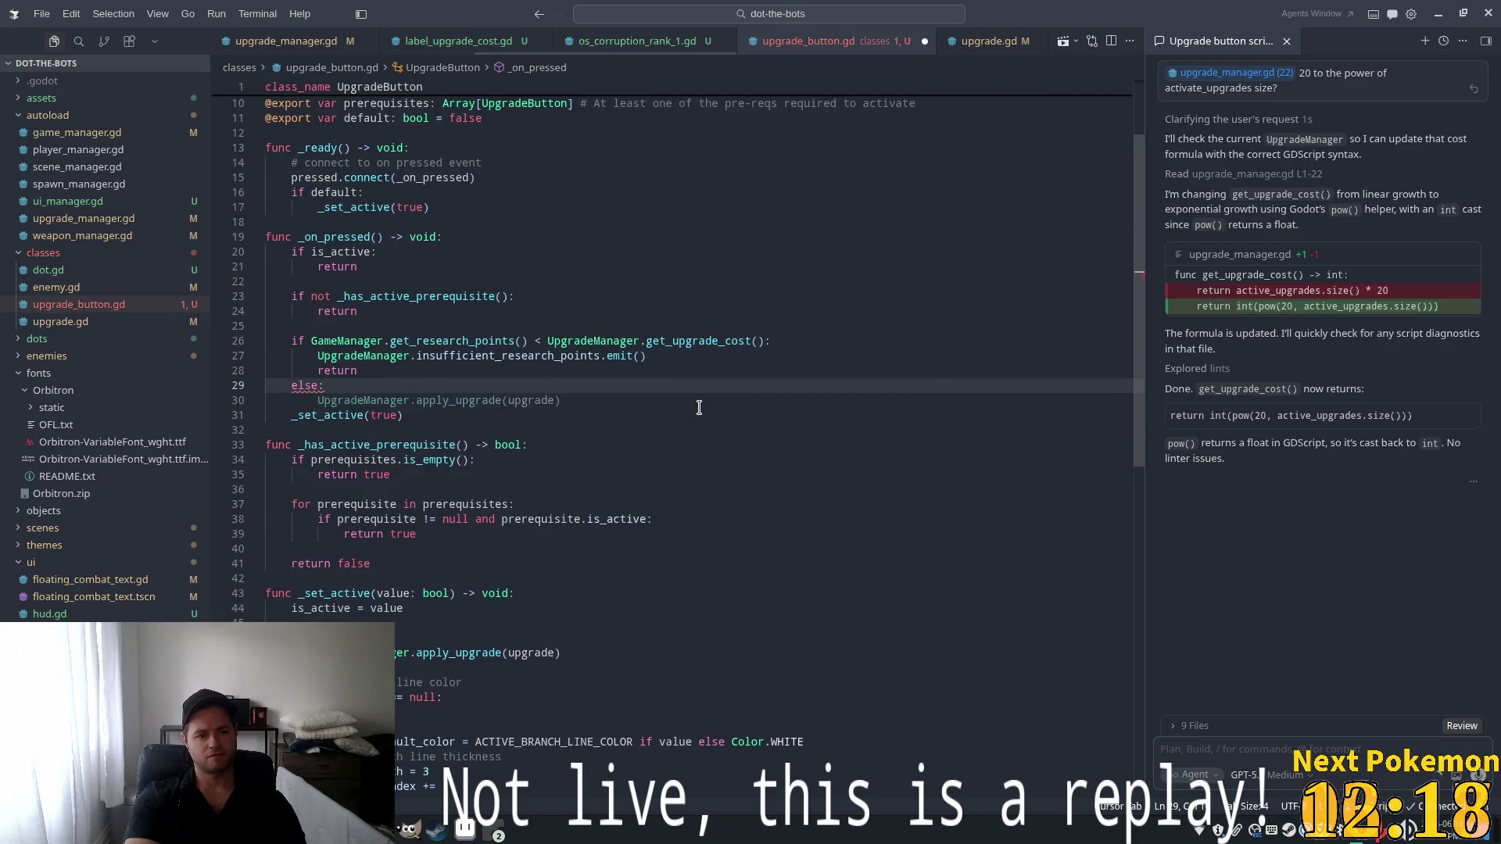
key("Tab")
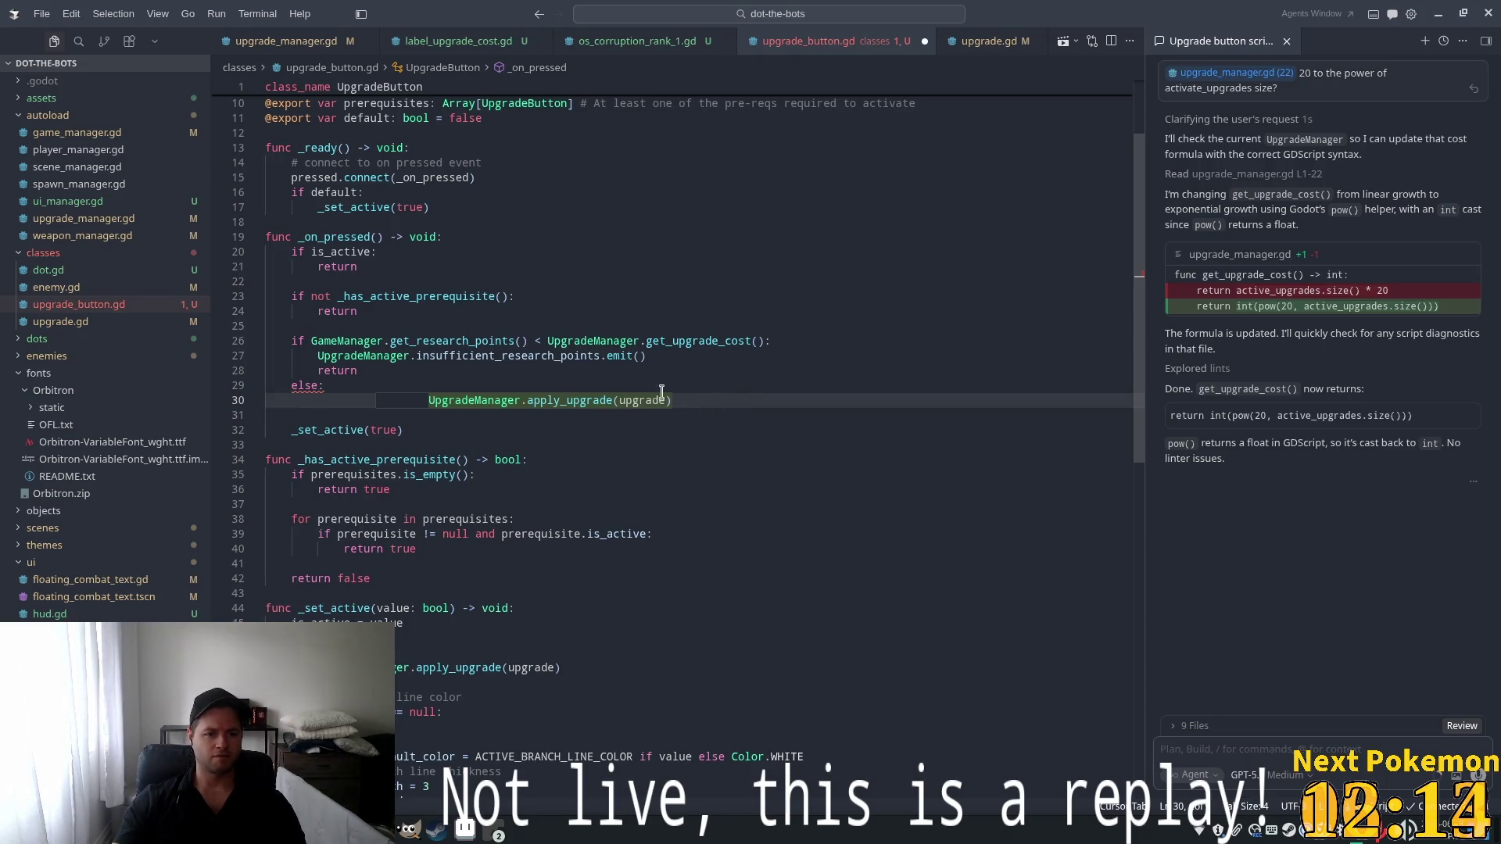
Remove the else branch and its apply_upgrade line again
key("Down")
key("Down")
key("ctrl+shift+Right")
scroll(568, 395, "down", 3)
left_click(449, 552)
left_click_drag(341, 268, 249, 269)
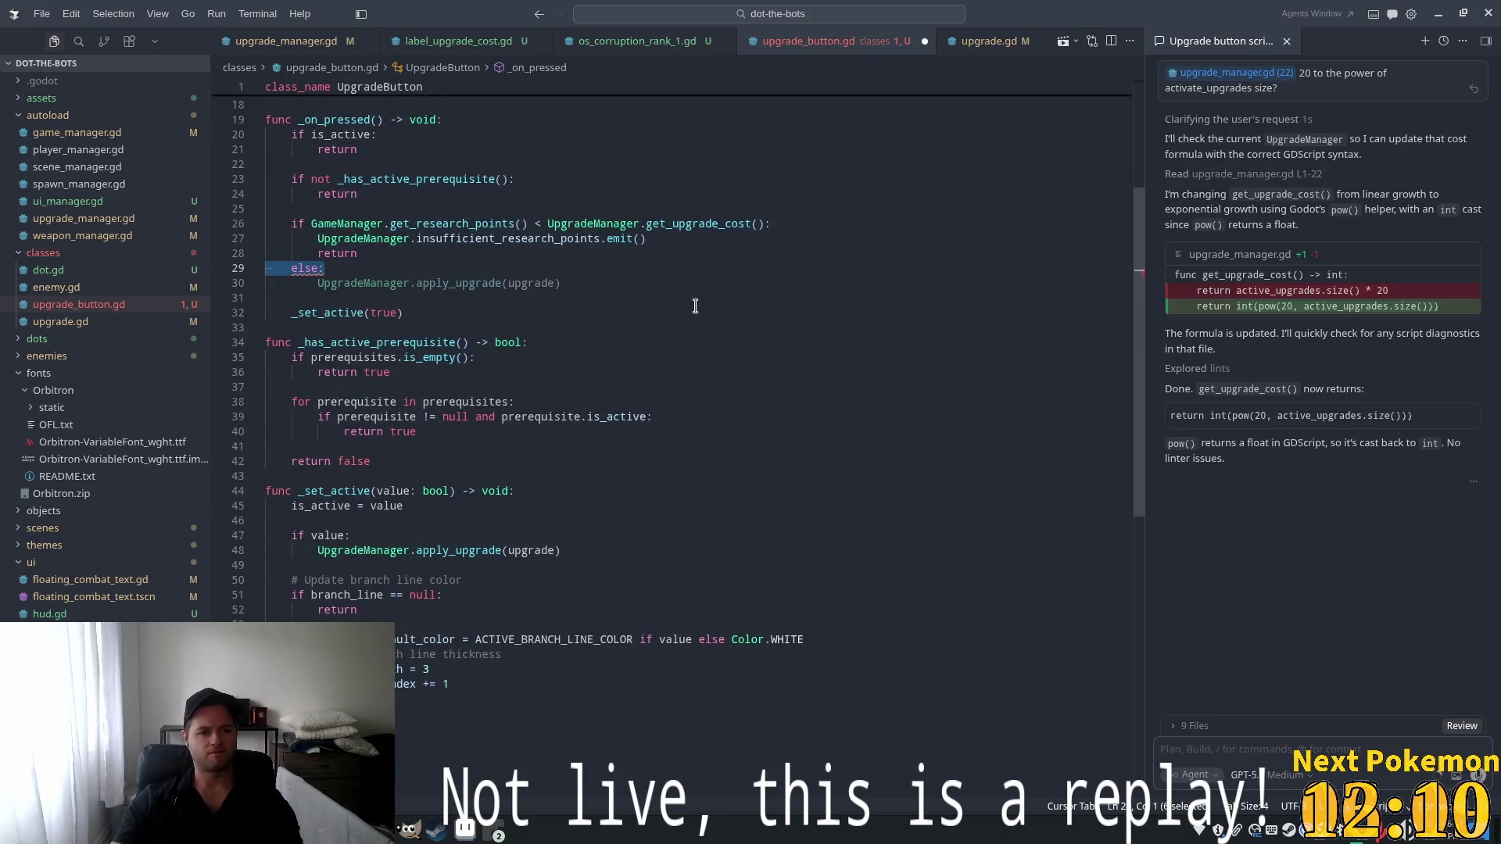
key("BackSpace")
Jump from the apply_upgrade call to its definition in upgrade_manager.gd
left_click(547, 476)
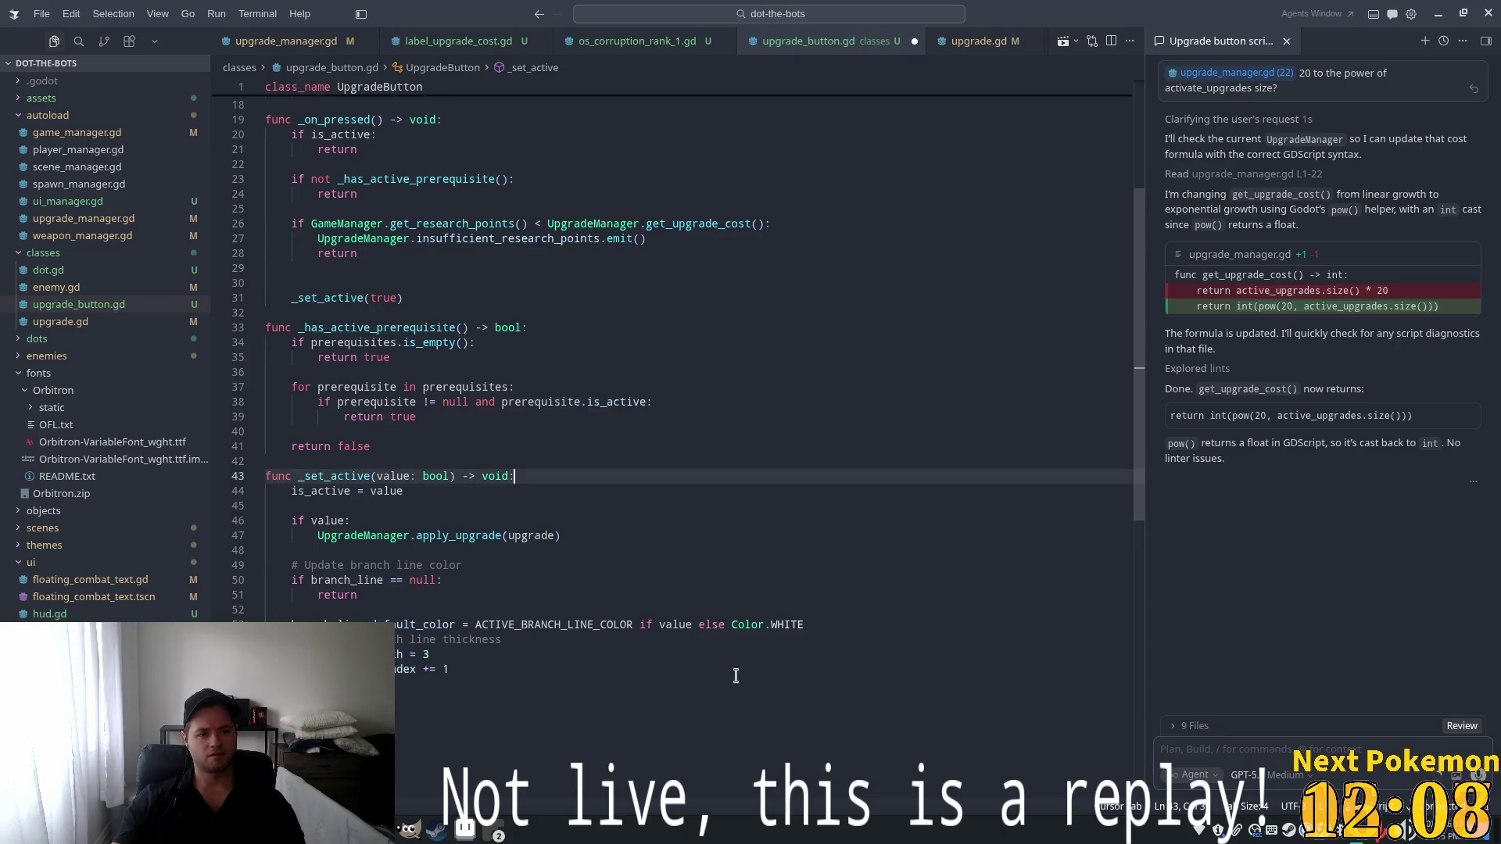
left_click(369, 277)
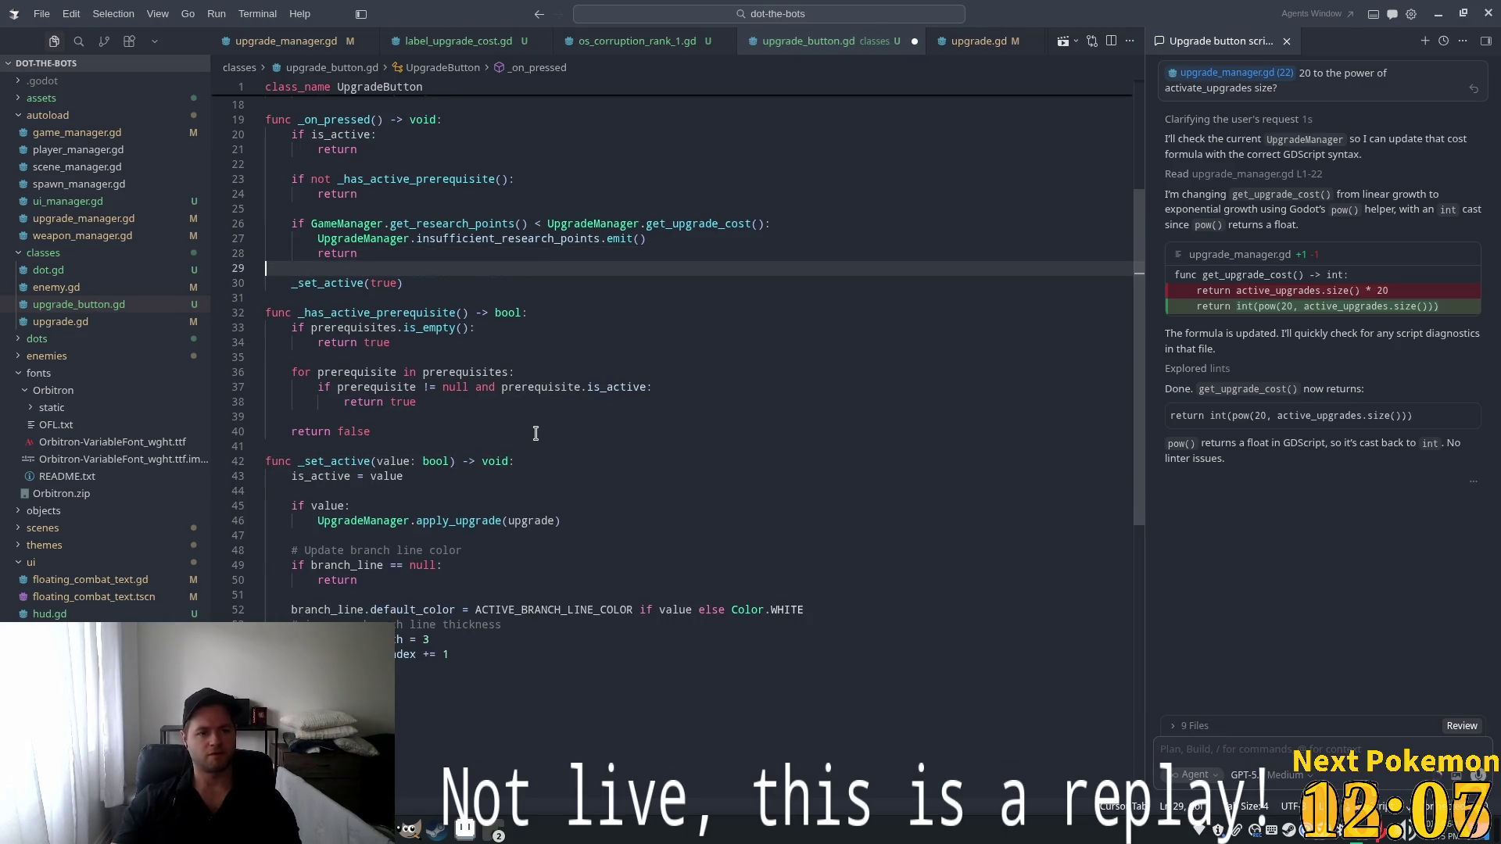
left_click(461, 536, "ctrl")
left_click(313, 307)
left_click(352, 173)
left_click(324, 247)
left_click(461, 215)
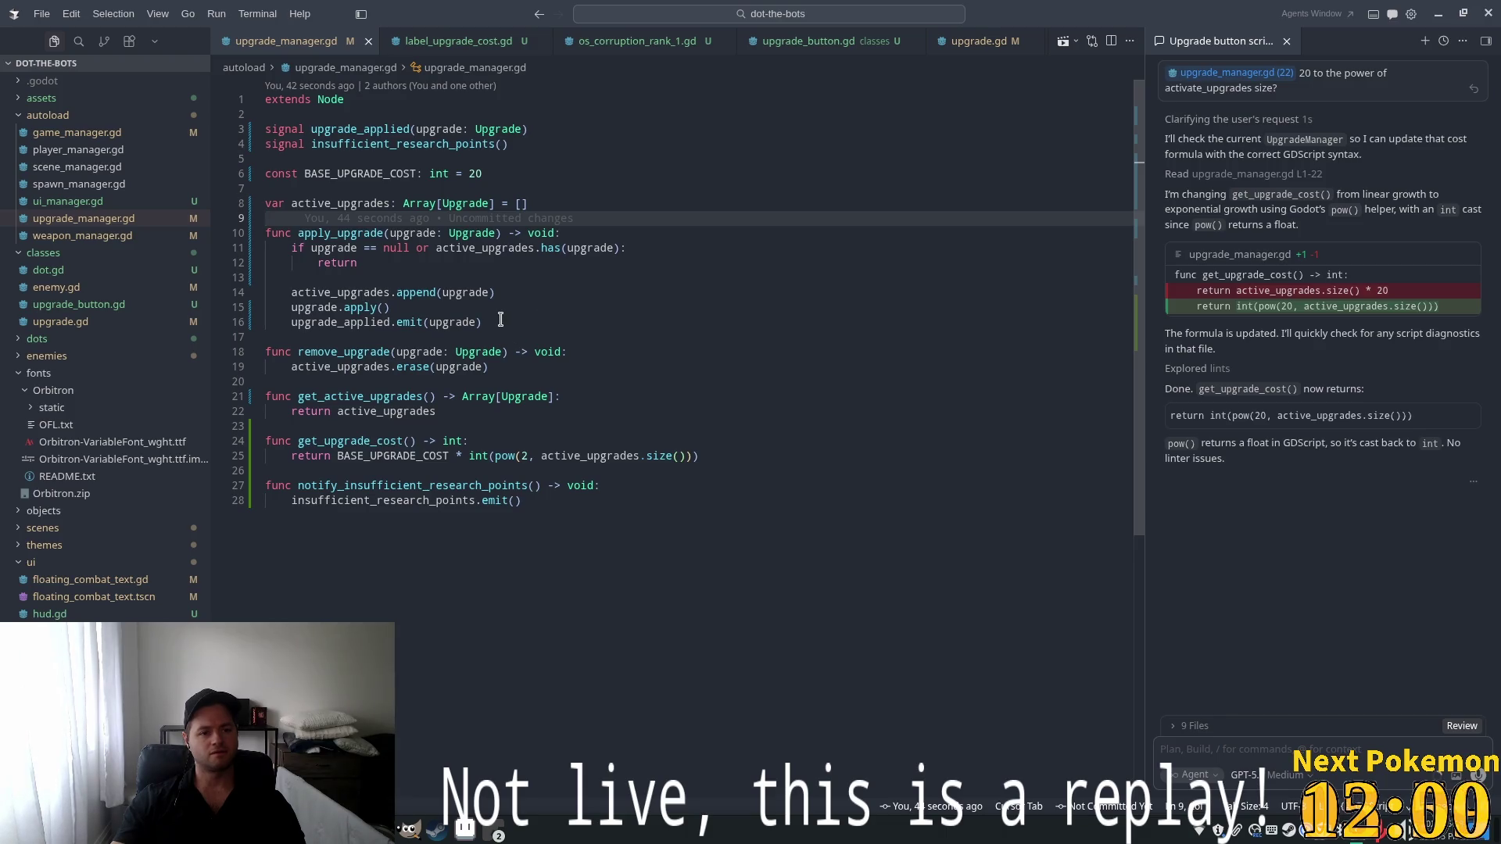
left_click(493, 323)
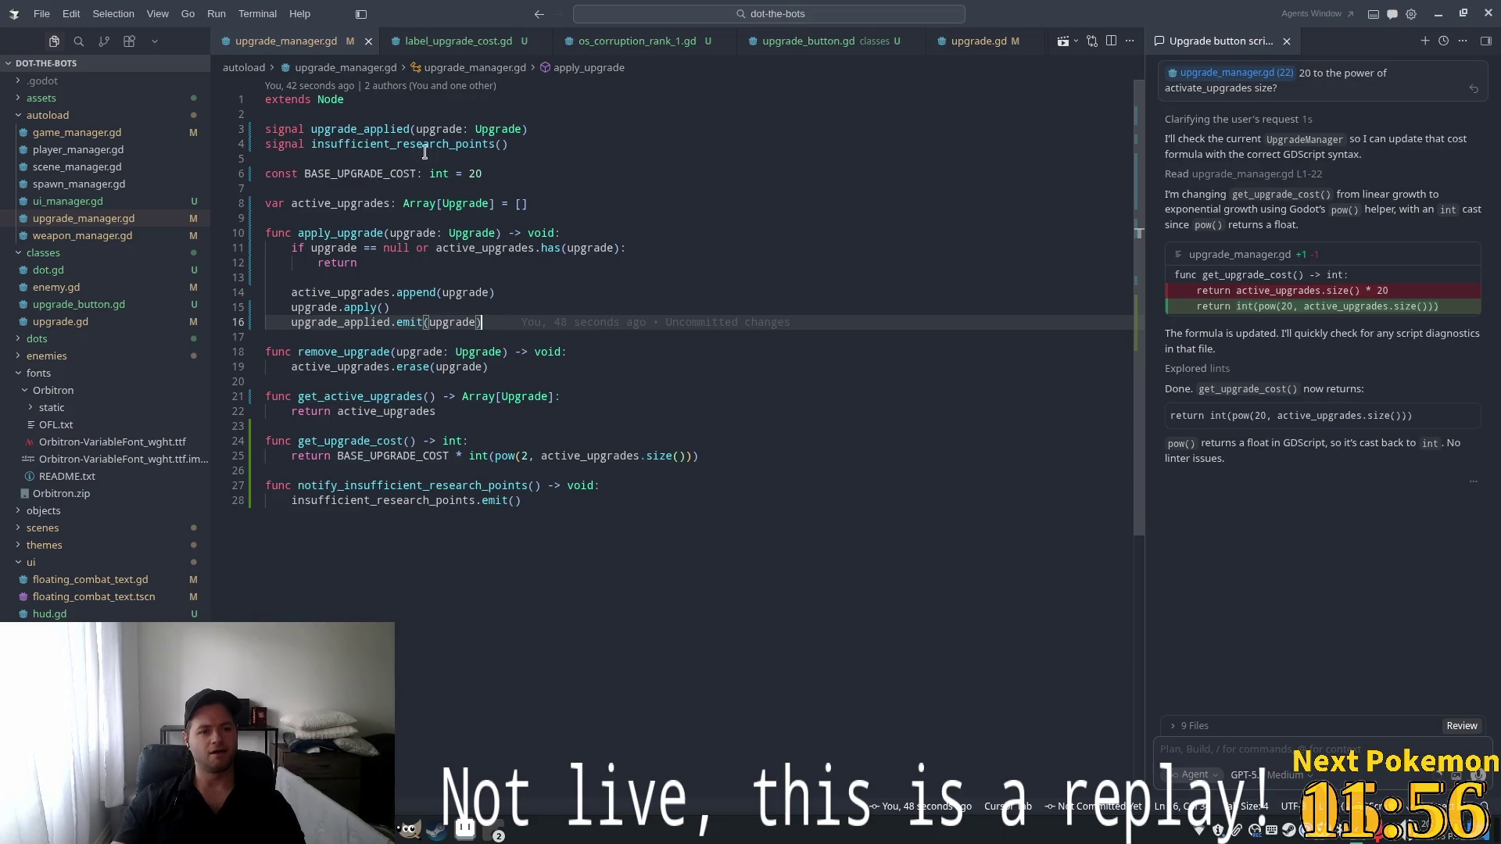
left_click(520, 212)
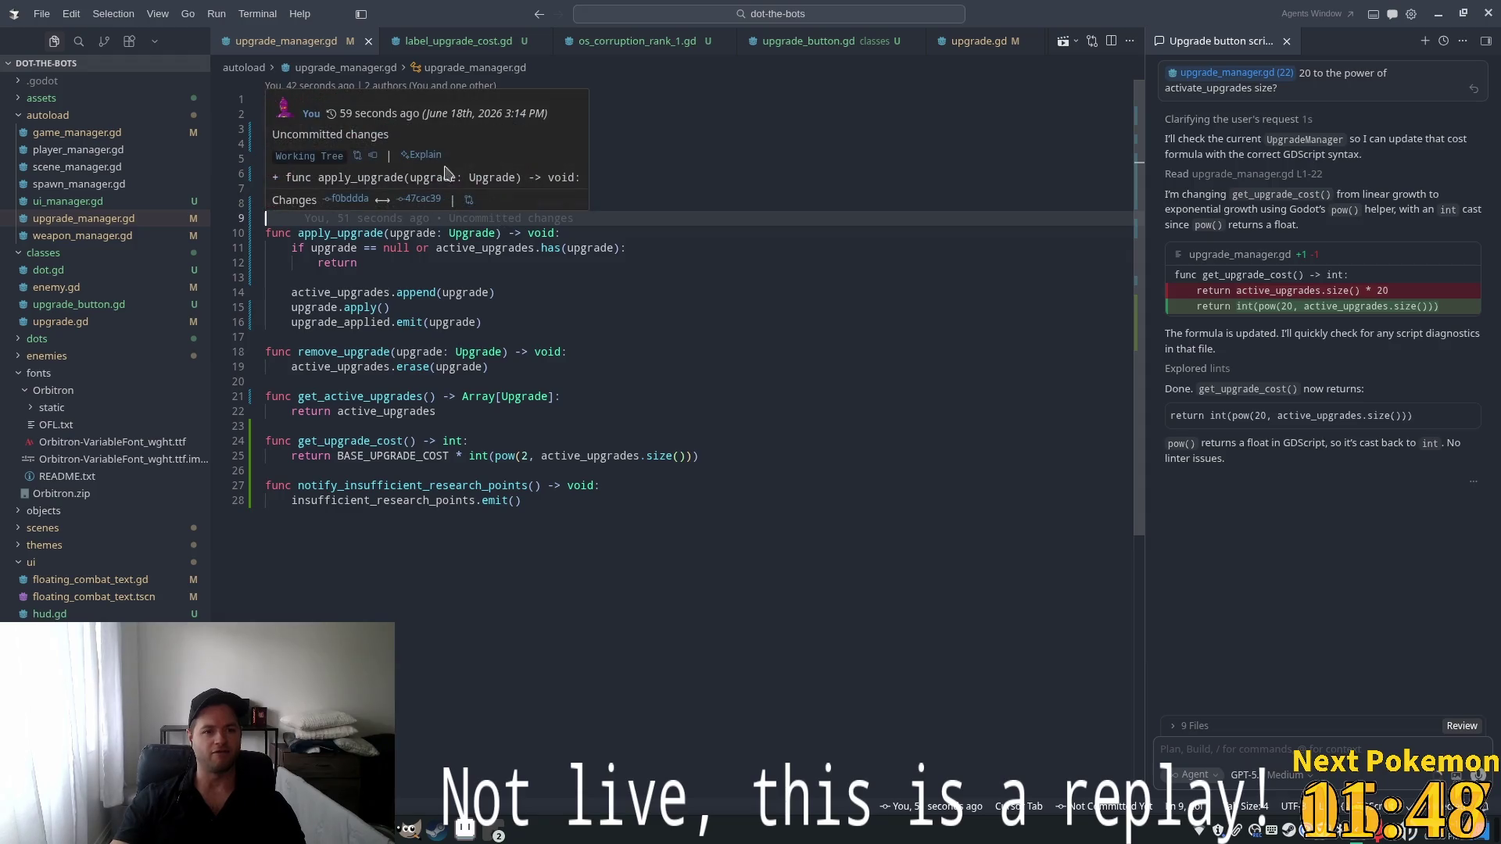
scroll(480, 34, "up", 5)
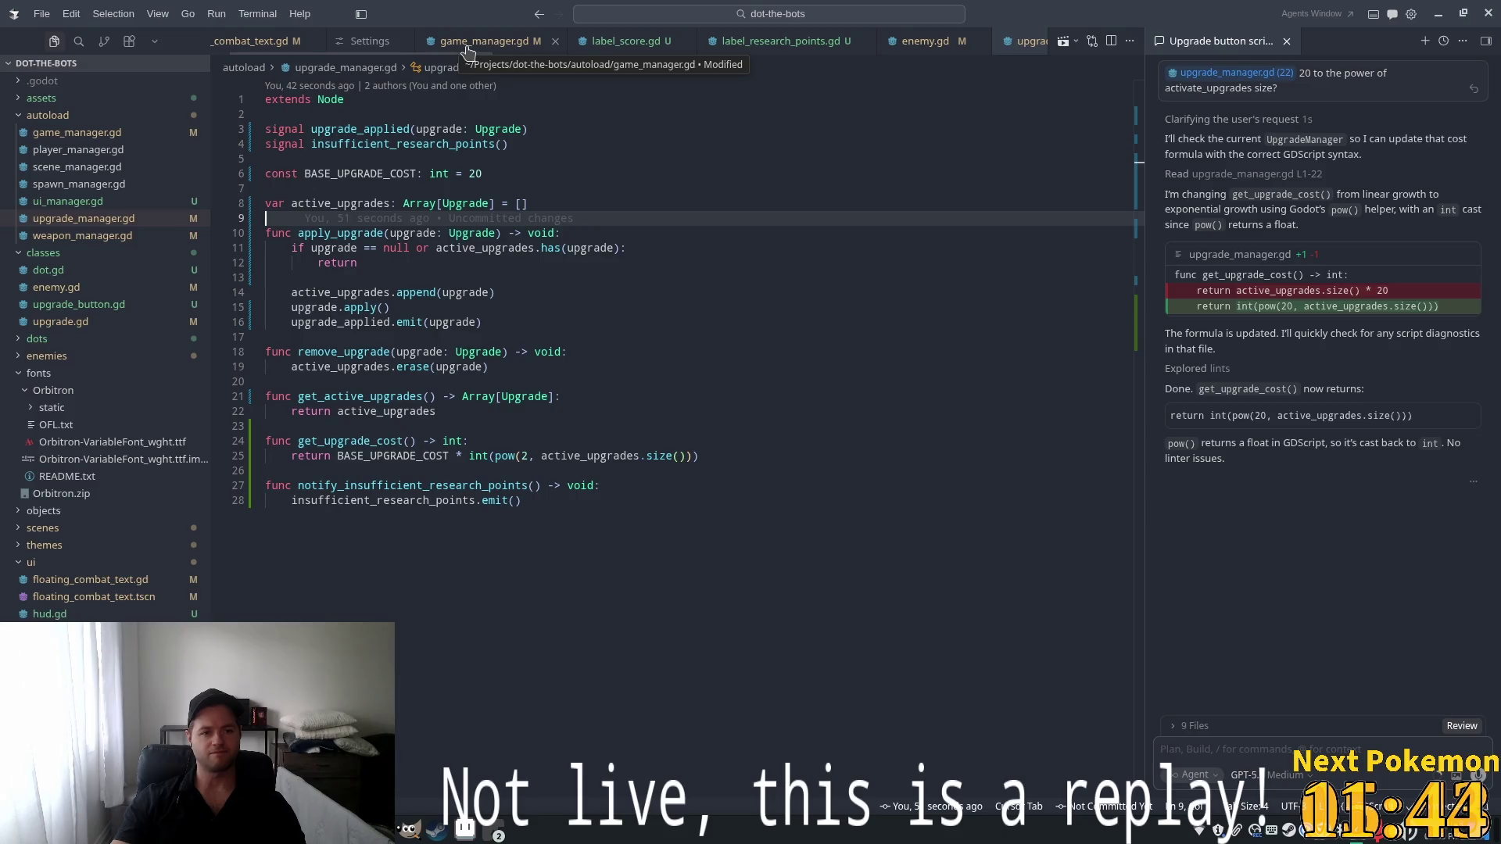
In game_manager.gd, add on_upgrade_applied that subtracts the upgrade cost and emits research_points_changed
left_click(469, 43)
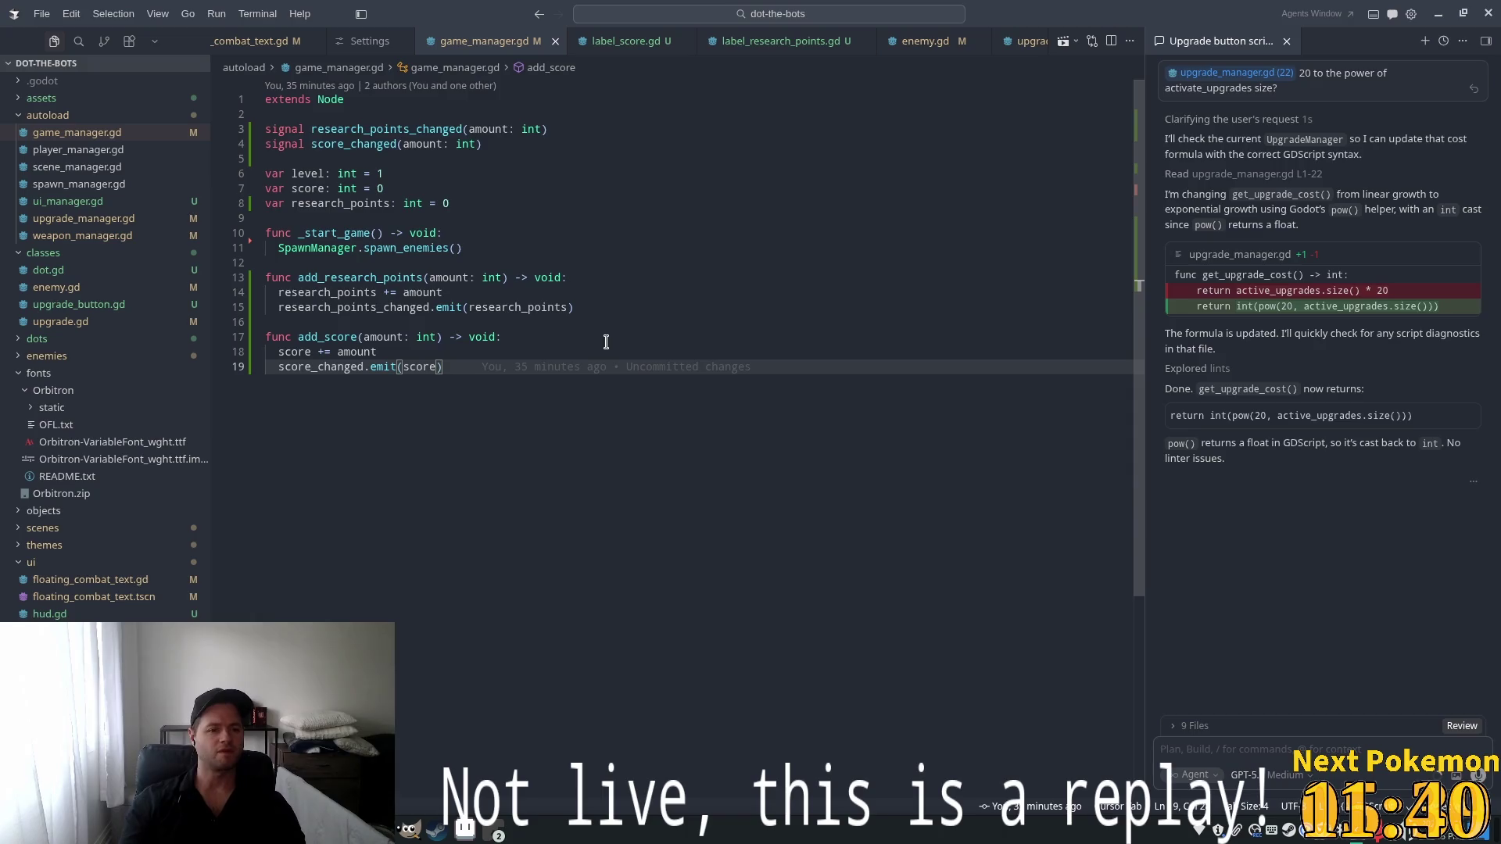
key("Return")
key("Return")
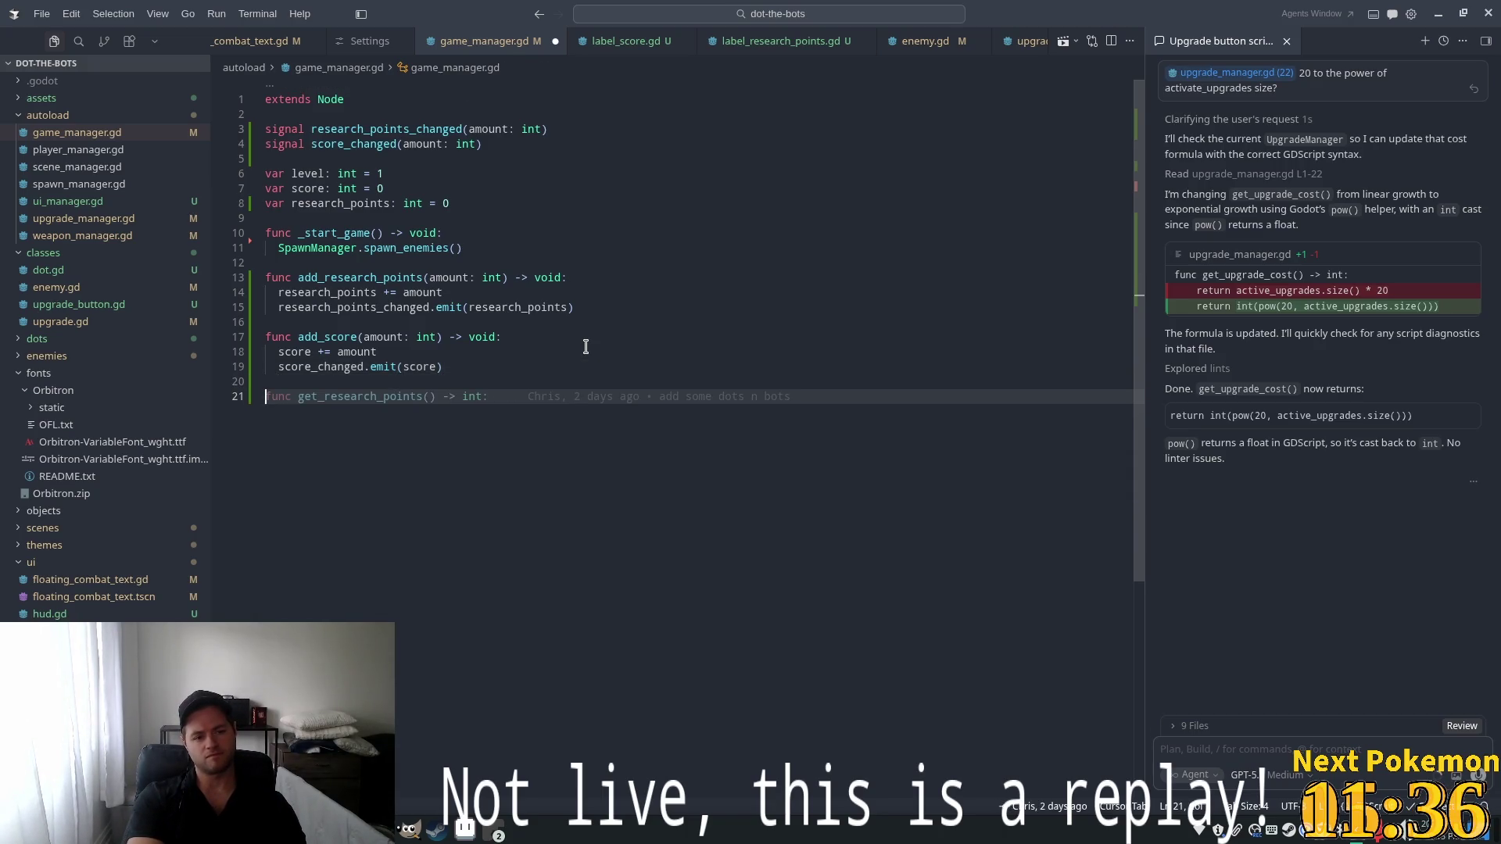
key("ctrl+space")
key("Escape")
type("func ")
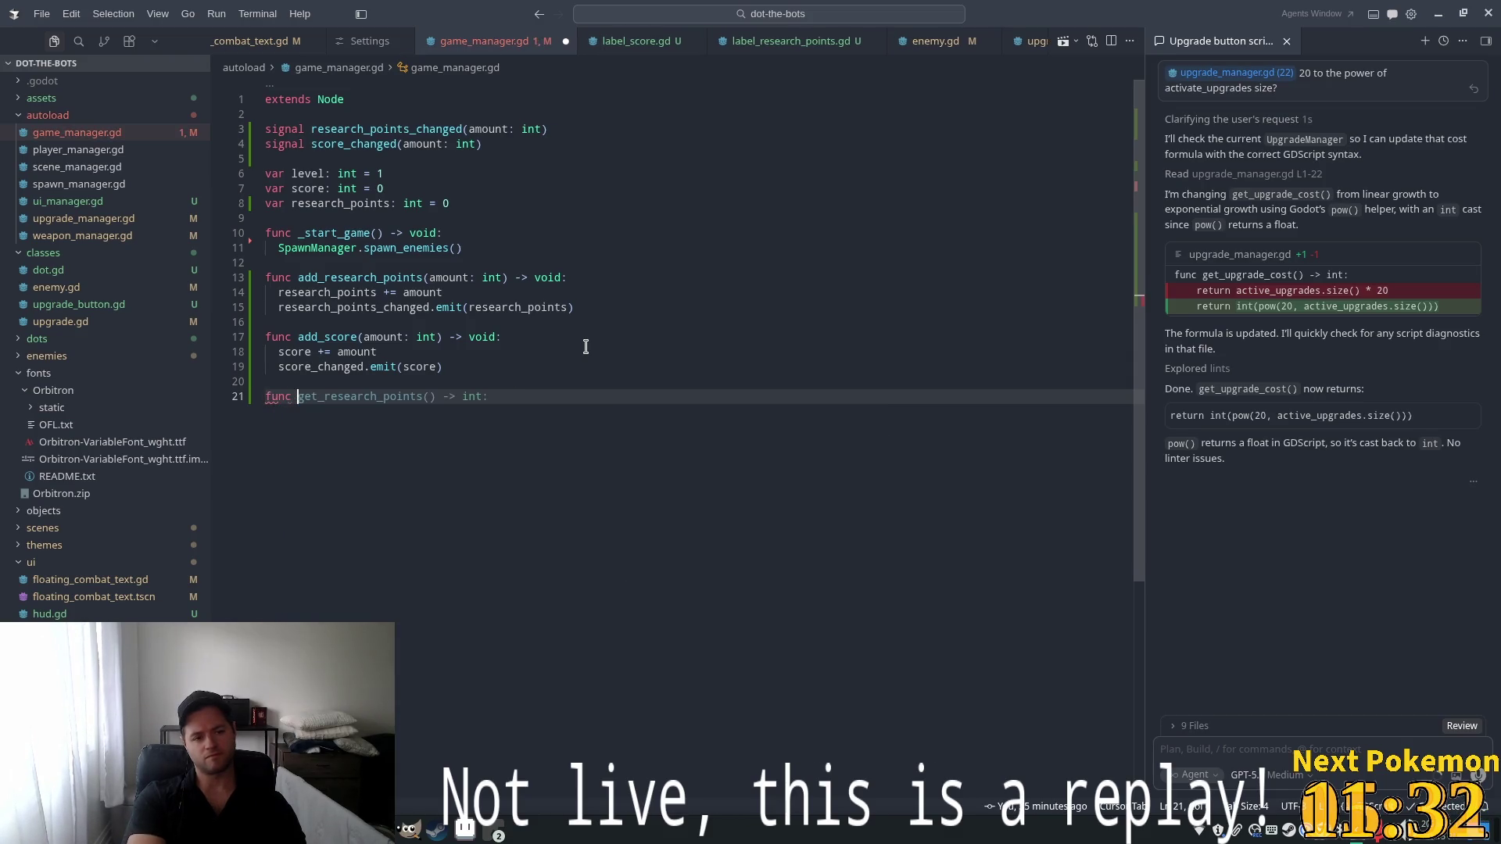
type("on")
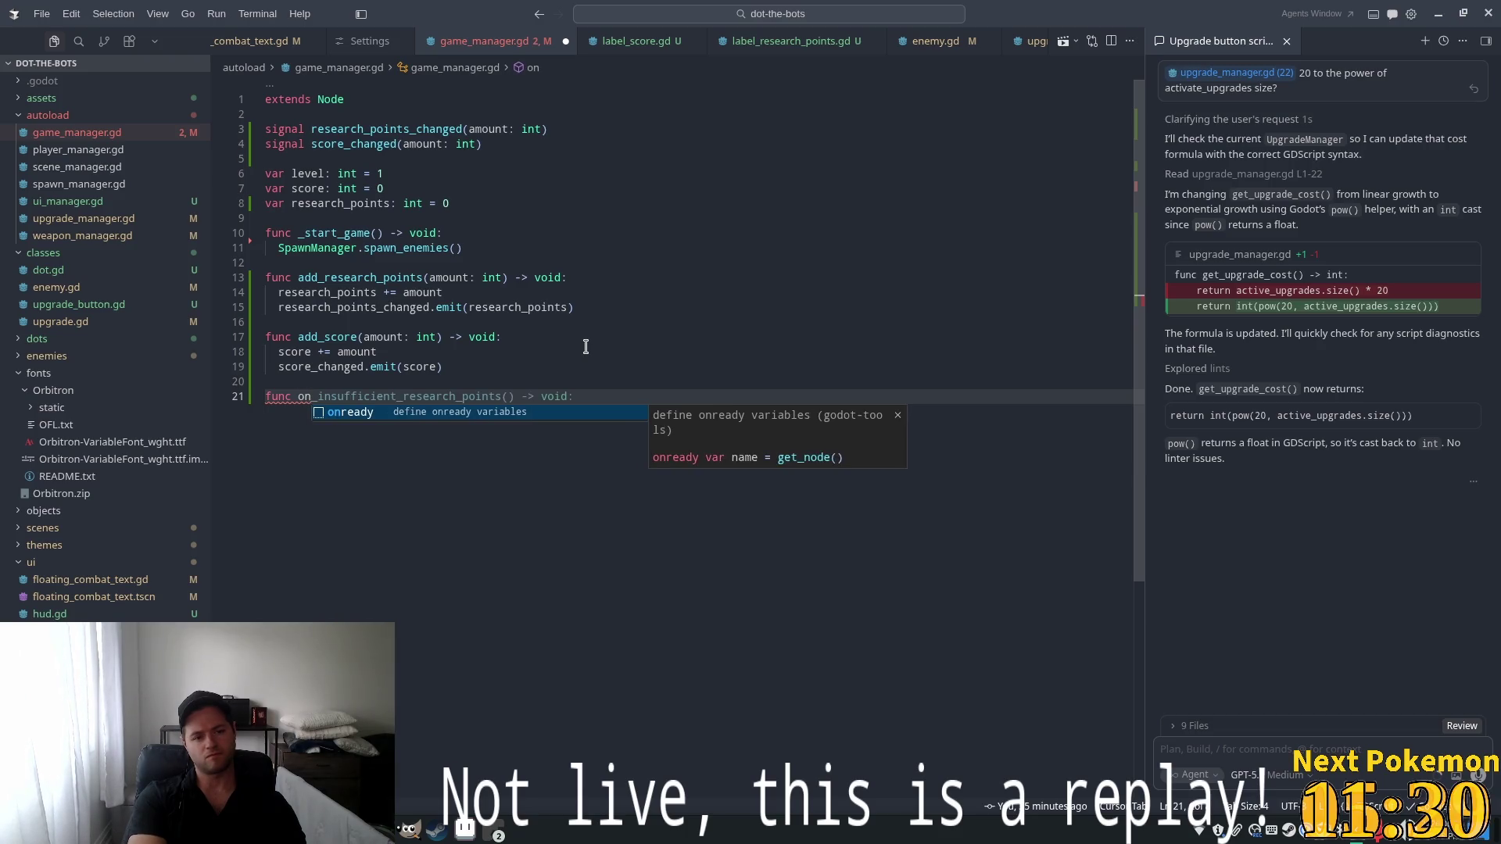
type("_upgra")
key("Tab")
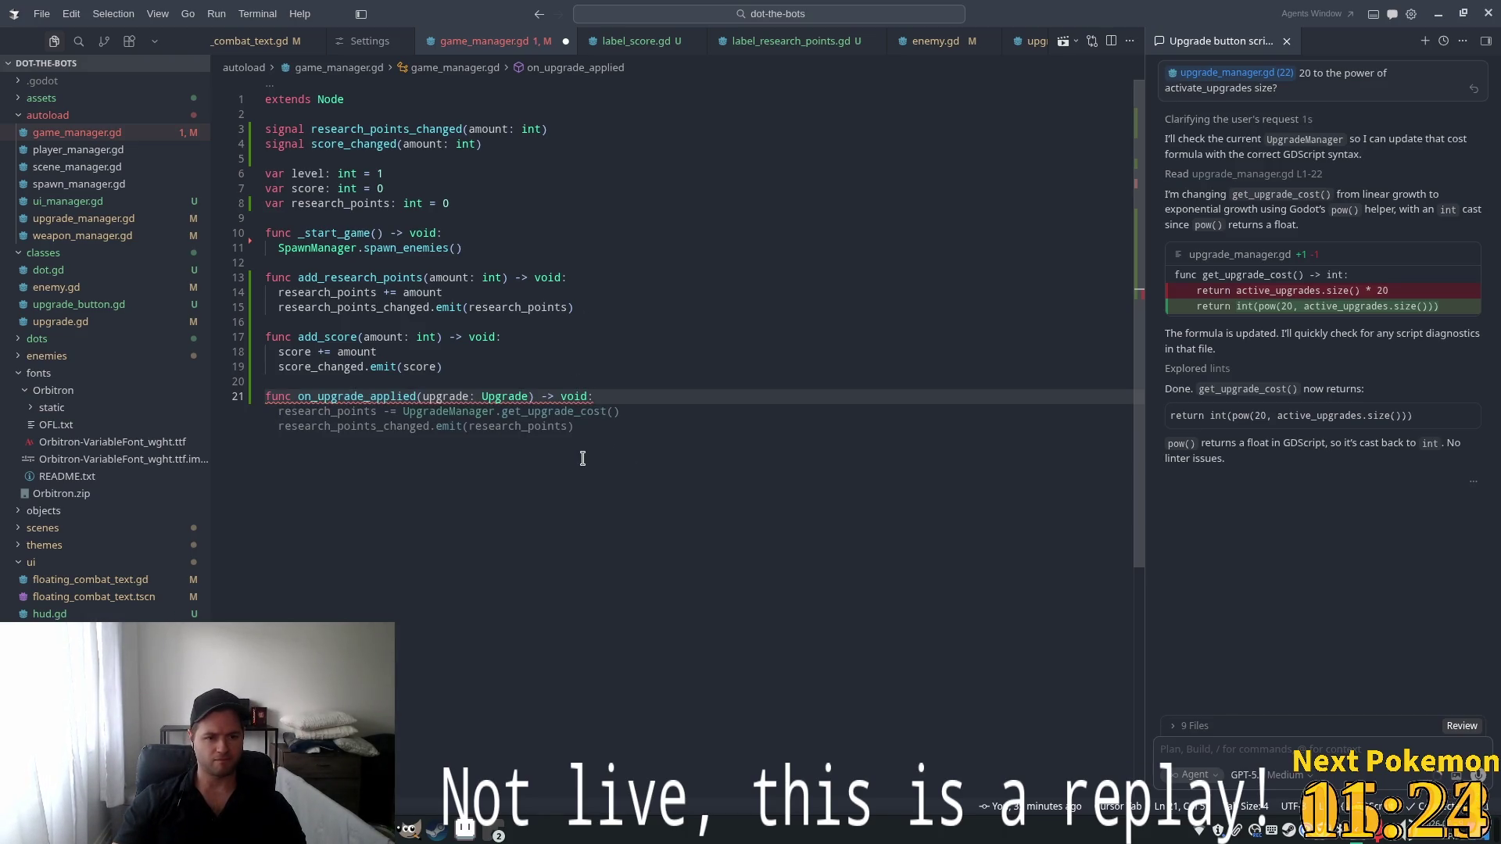
key("Tab")
Rename the parameter to _upgrade and save game_manager.gd
left_click(620, 342)
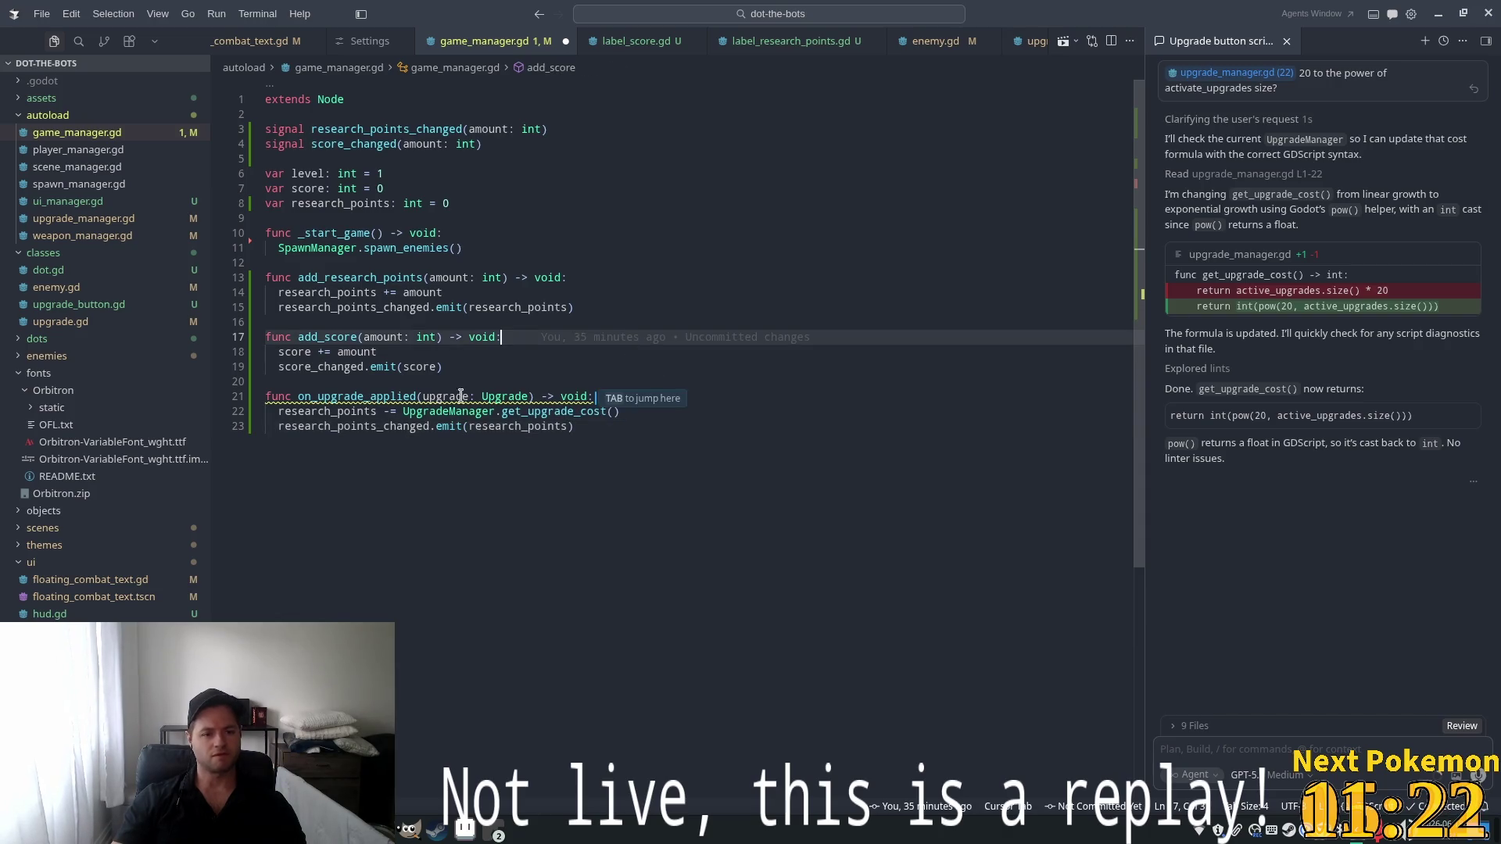
left_click(430, 396)
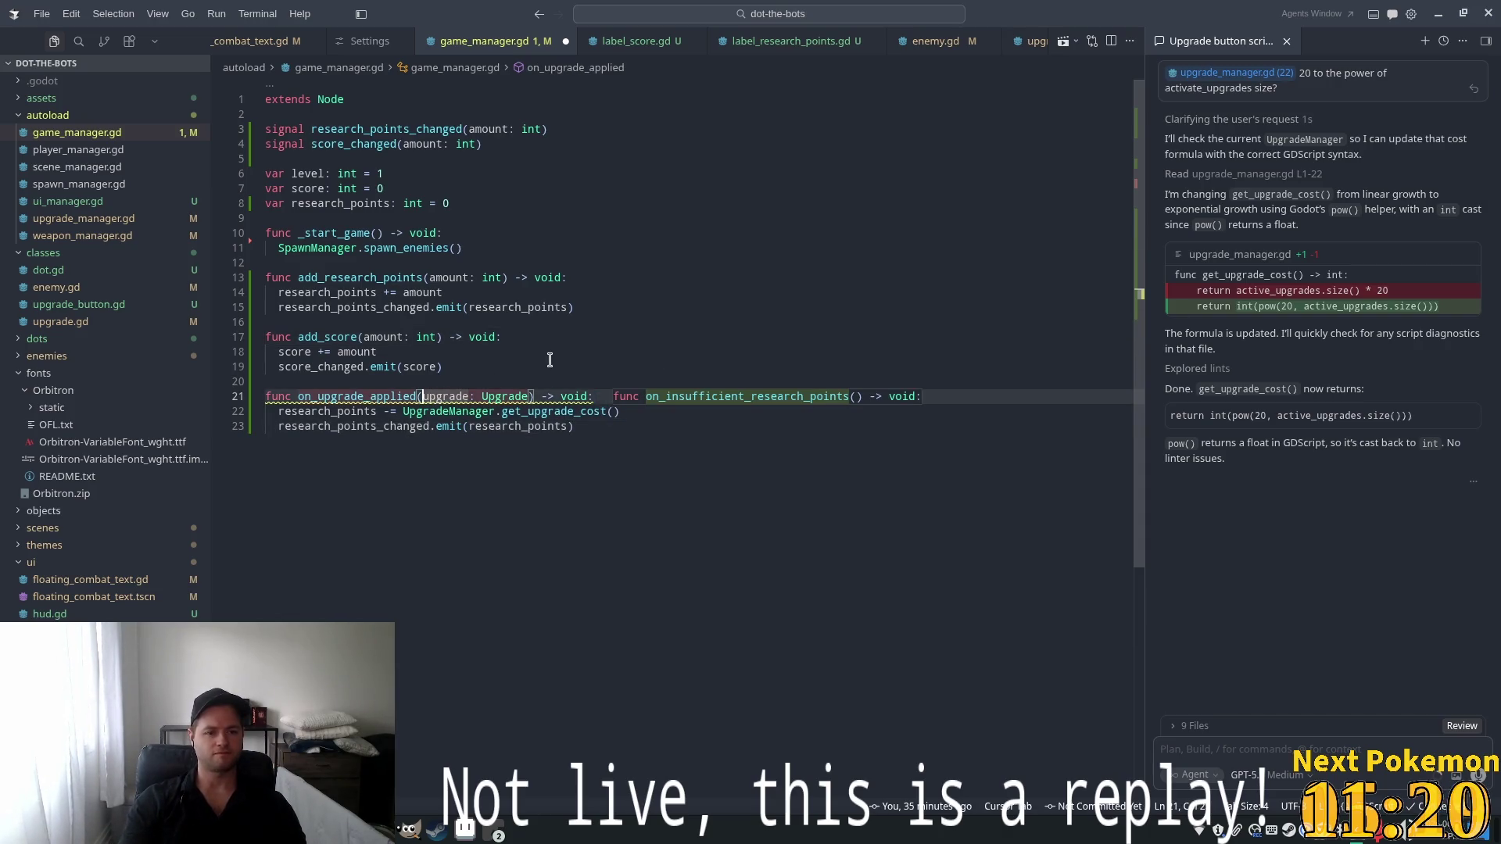
type("_")
key("ctrl+s")
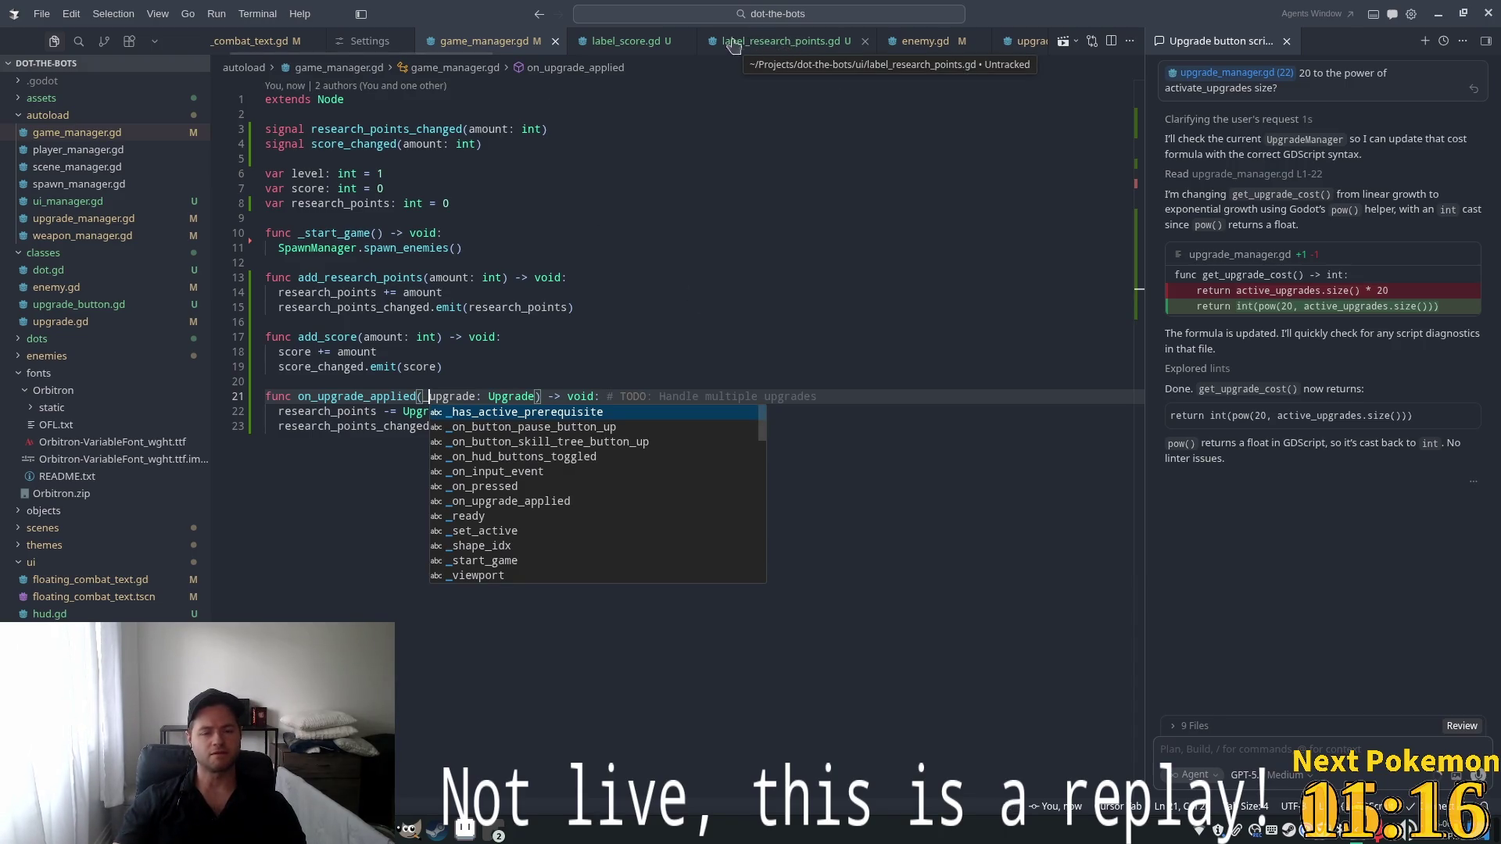
left_click(811, 175)
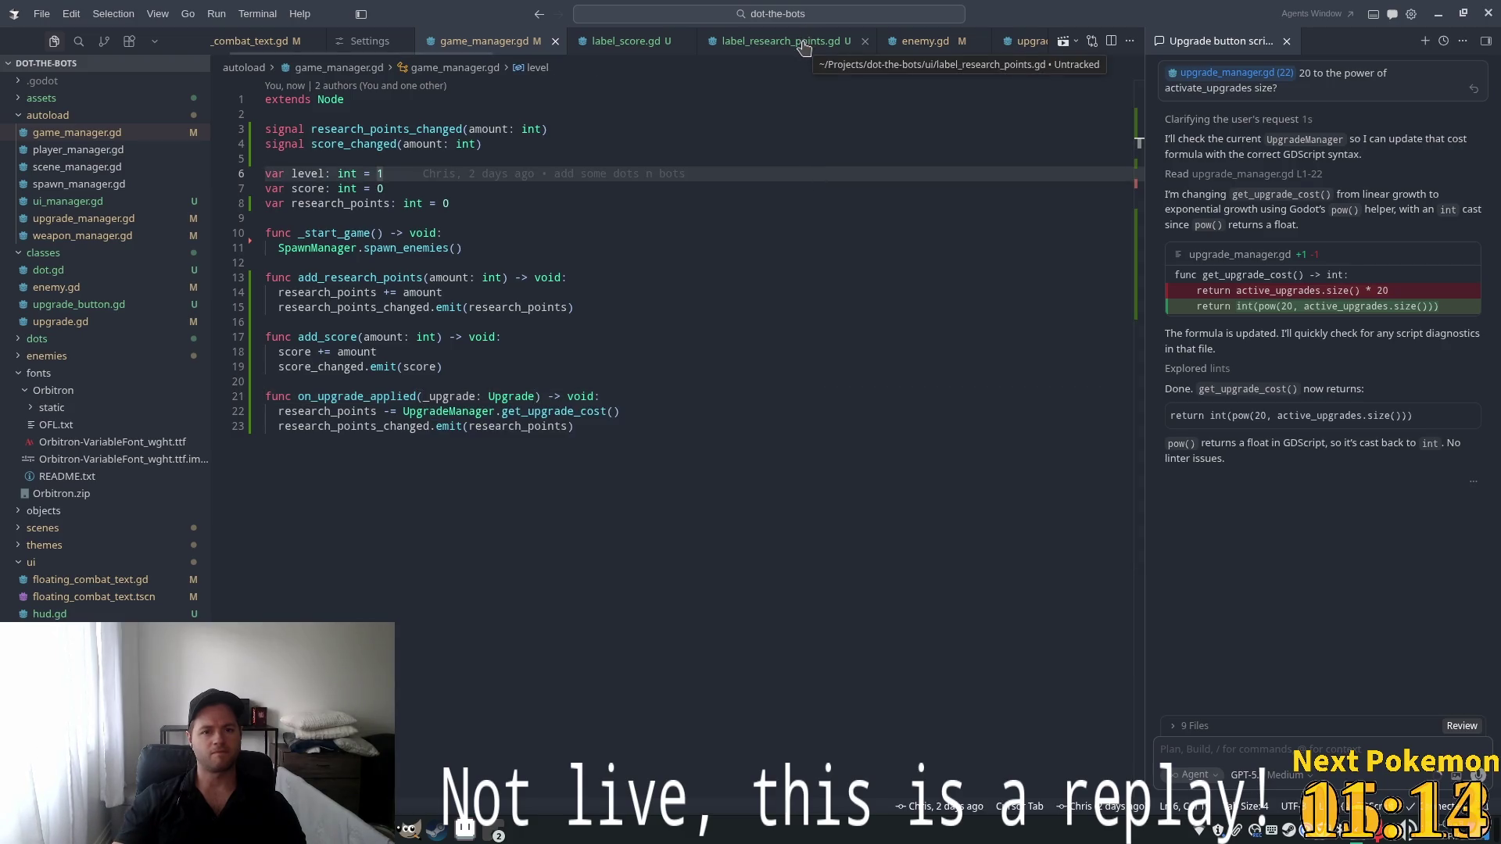
scroll(803, 46, "down", 2)
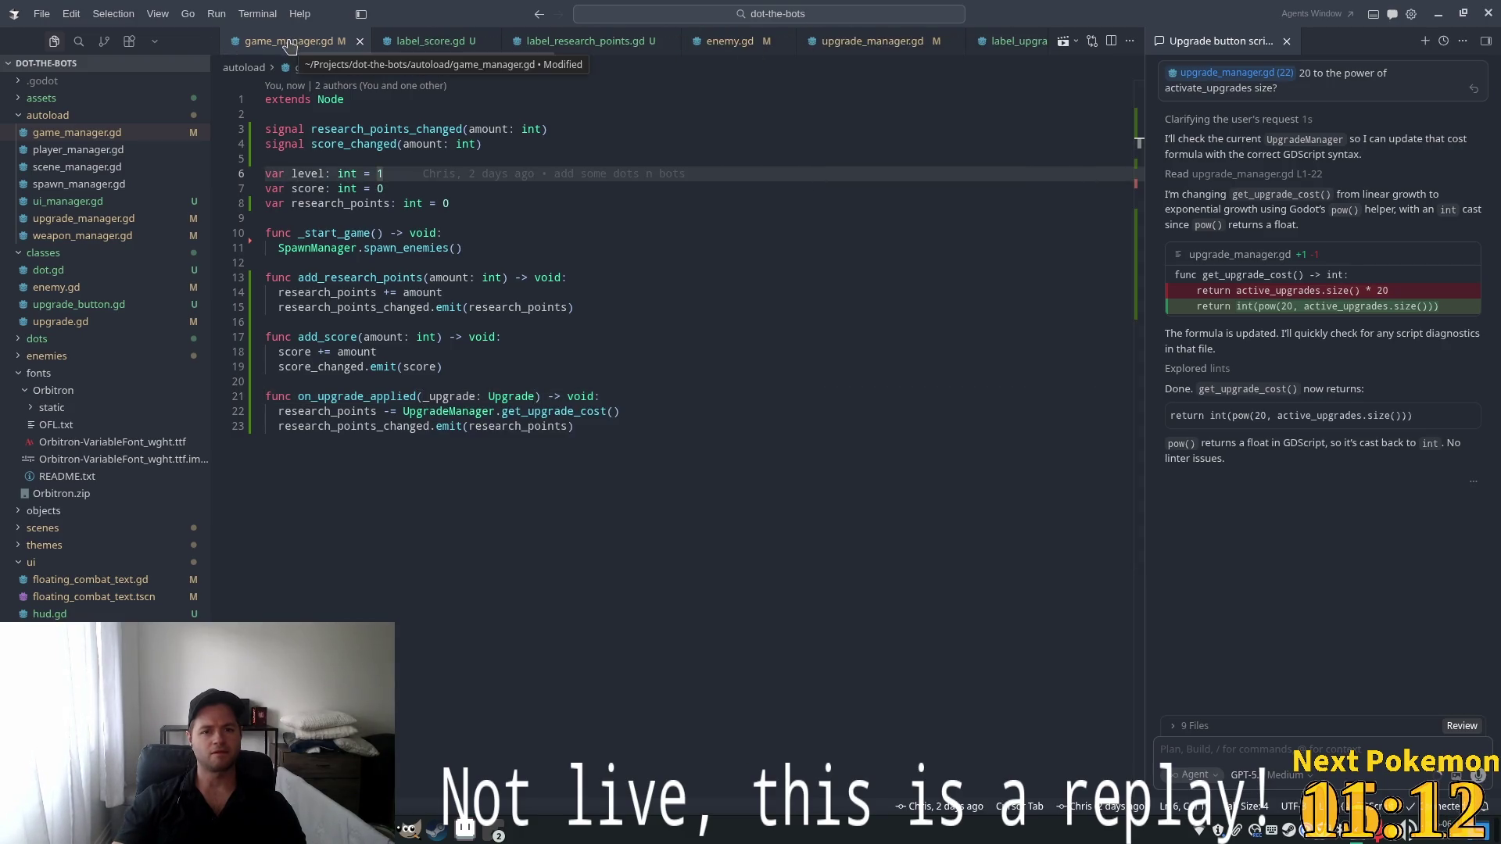
left_click(871, 41)
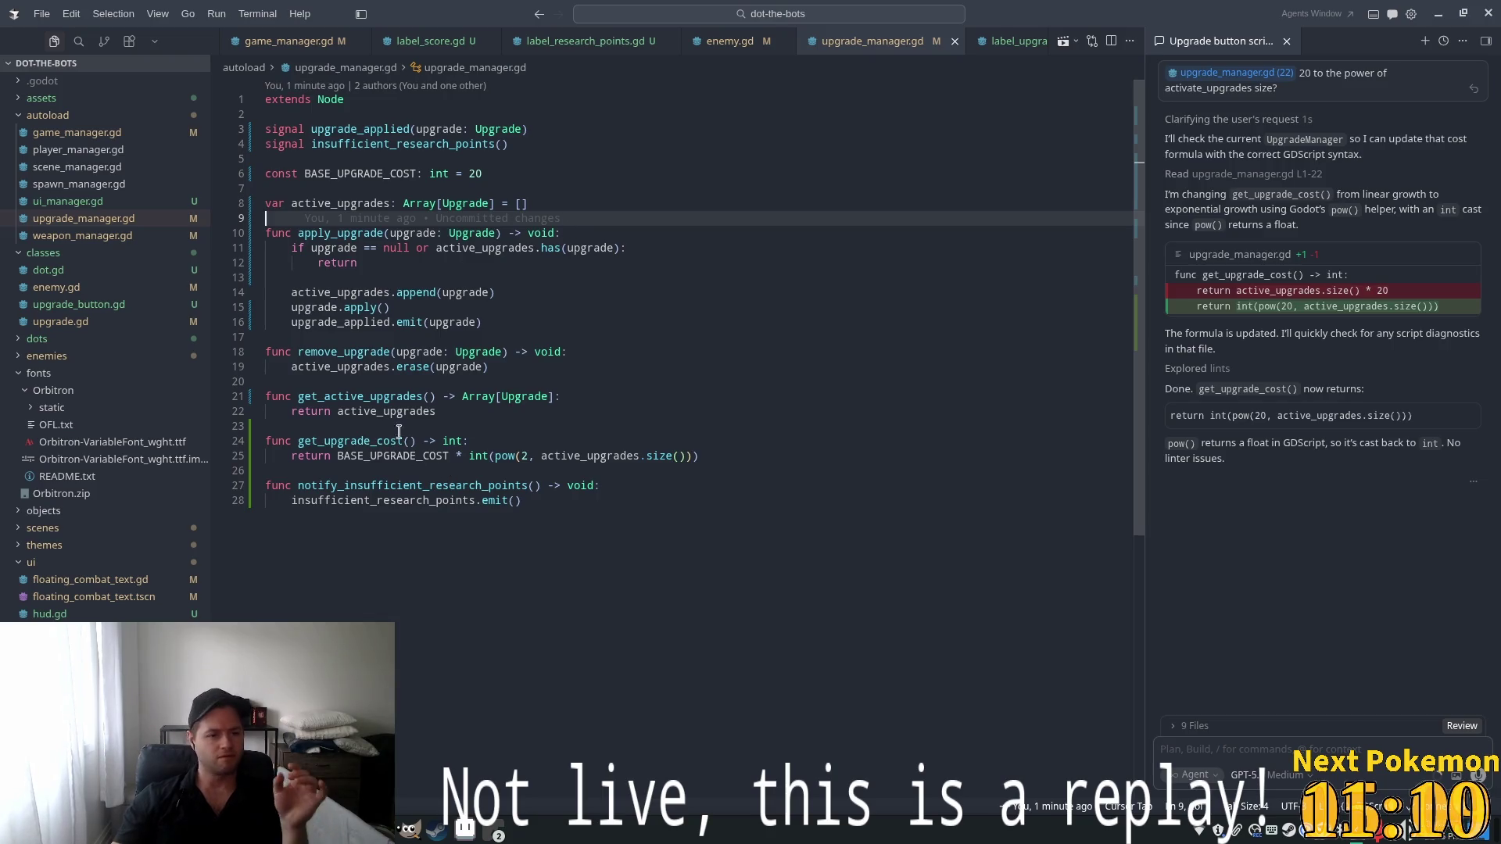
Move the upgrade_applied.emit line to the top of apply_upgrade, above append and apply()
left_click(365, 322)
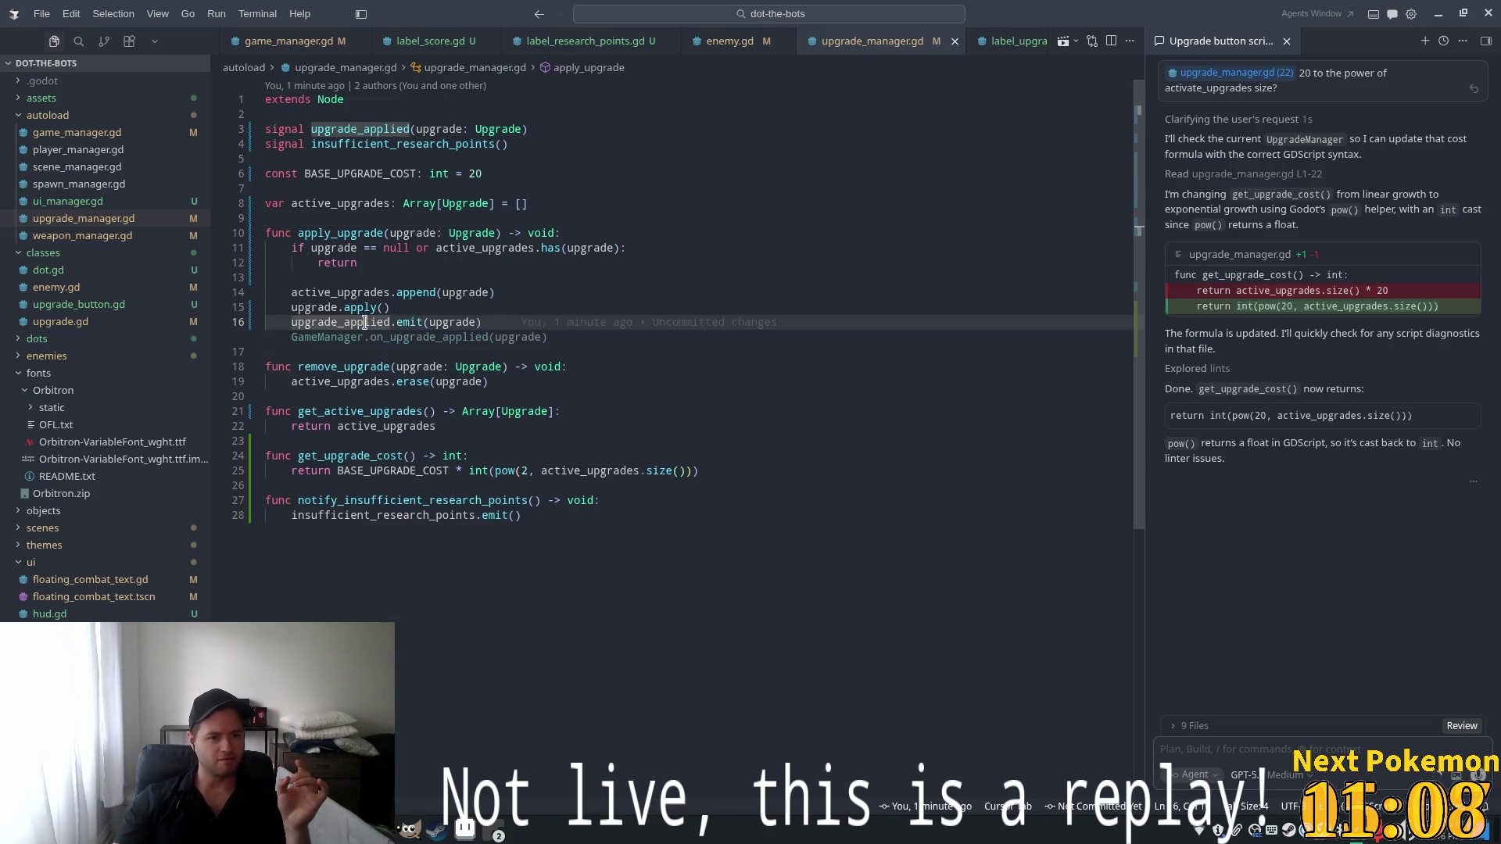
key("Up")
key("Up")
key("Up")
key("Down")
key("Down")
key("Down")
key("alt+Up")
key("alt+Up")
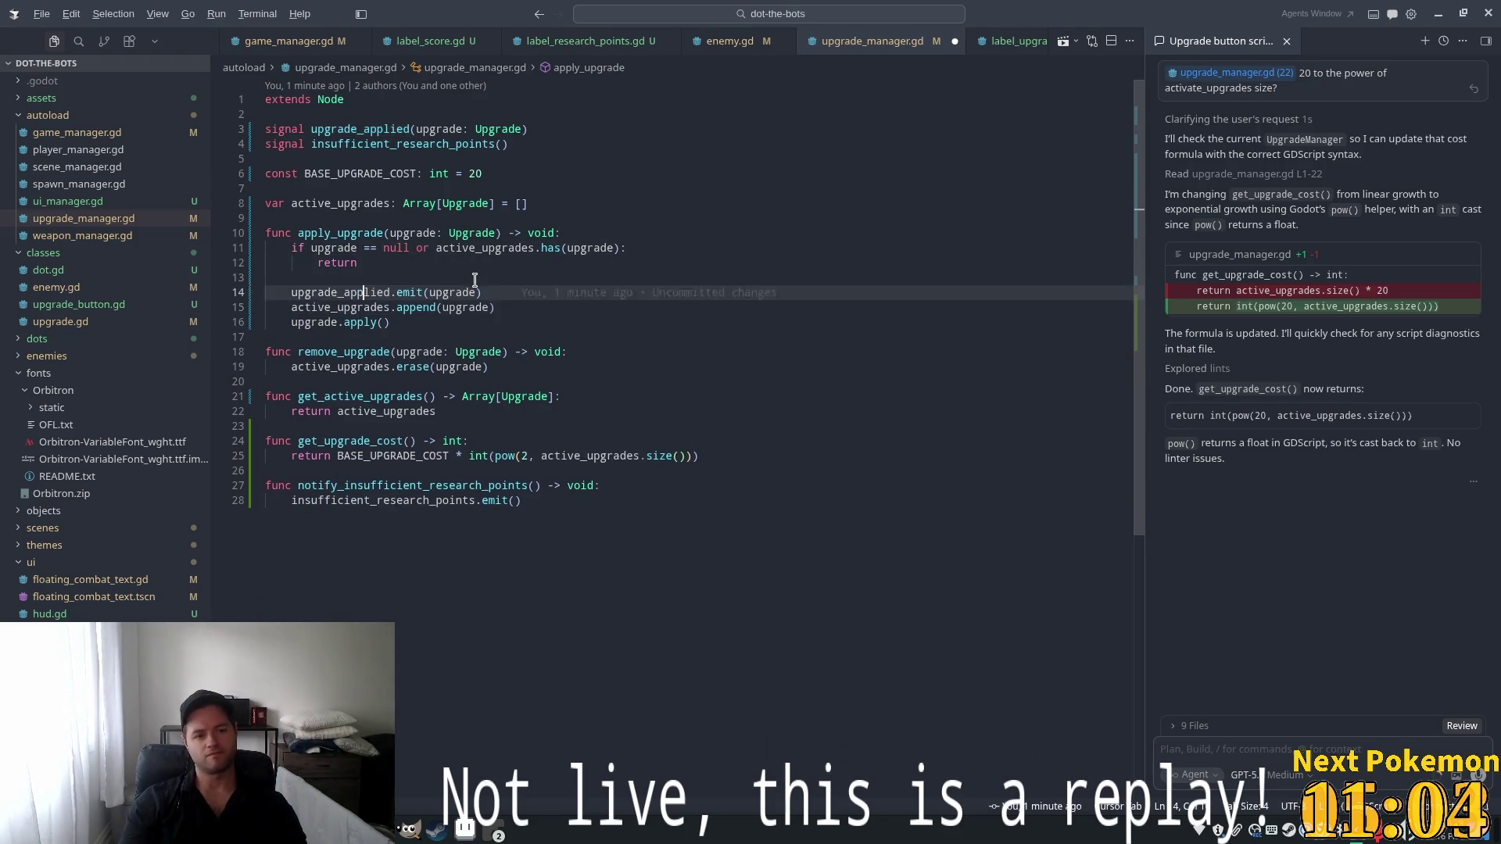
key("Tab")
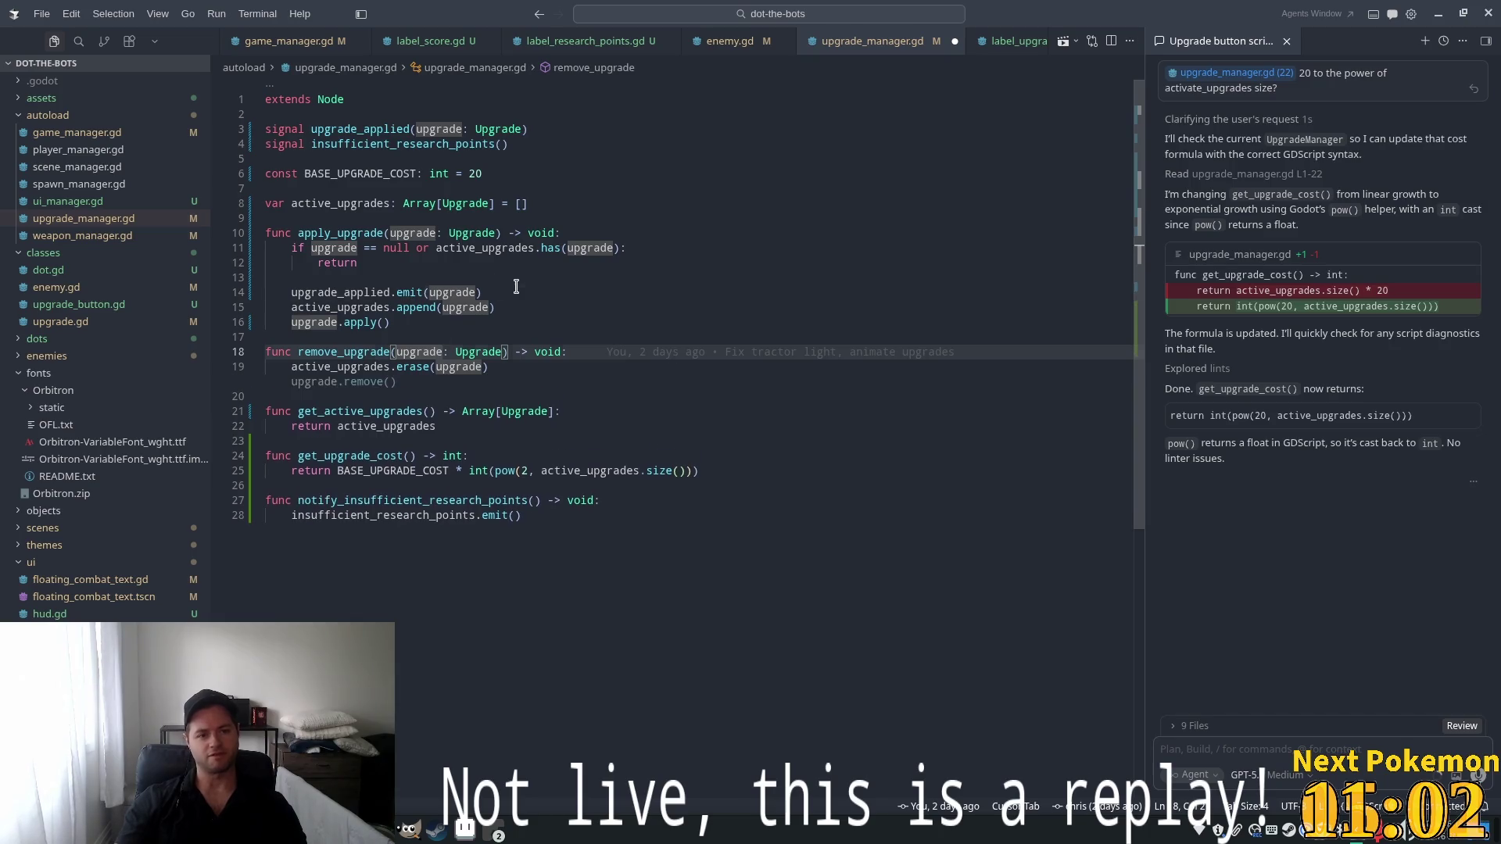
double_click(345, 306)
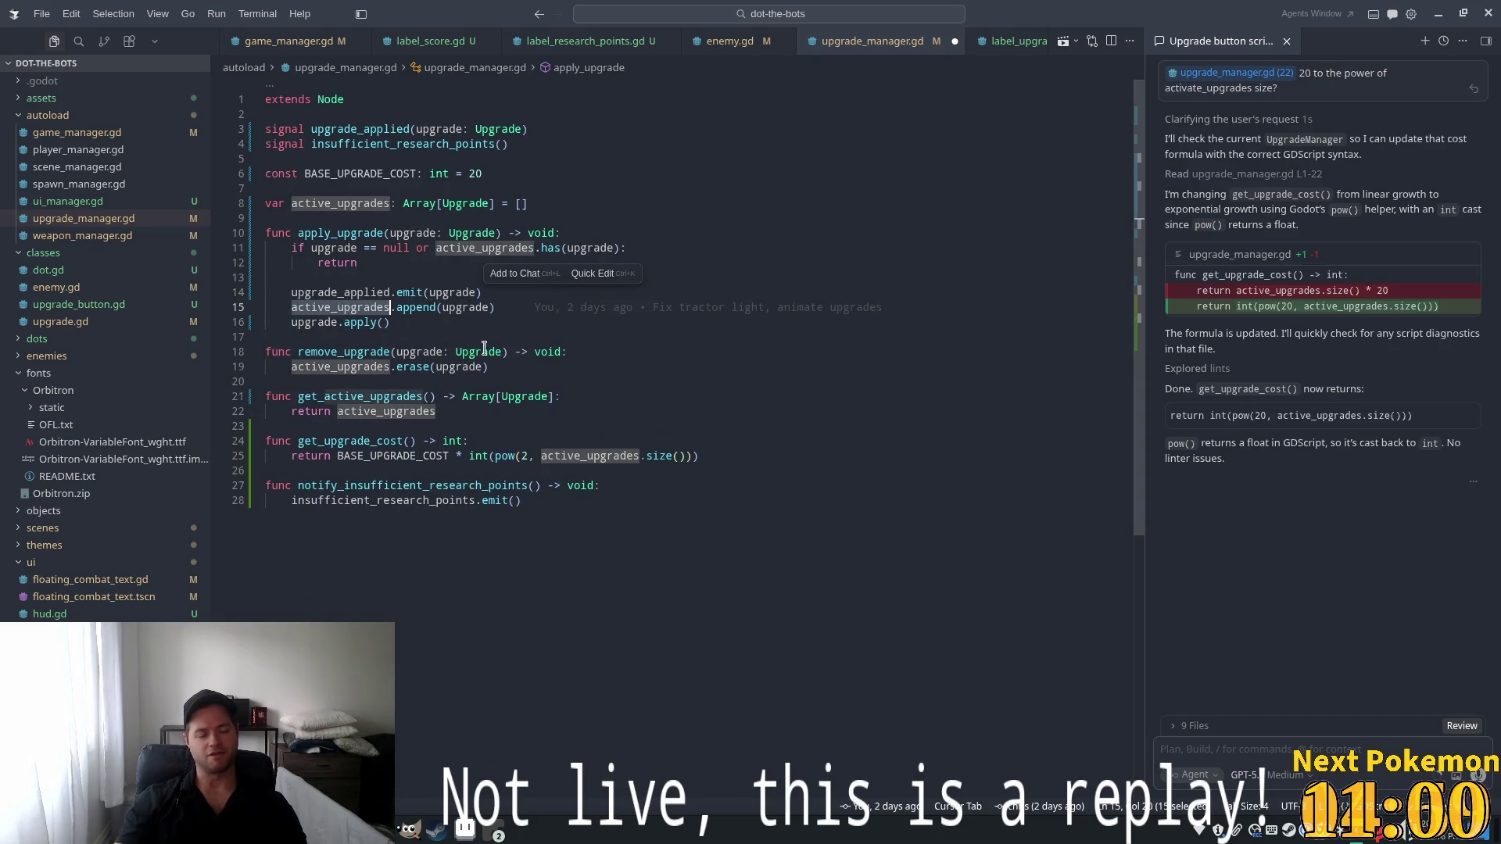
double_click(471, 173)
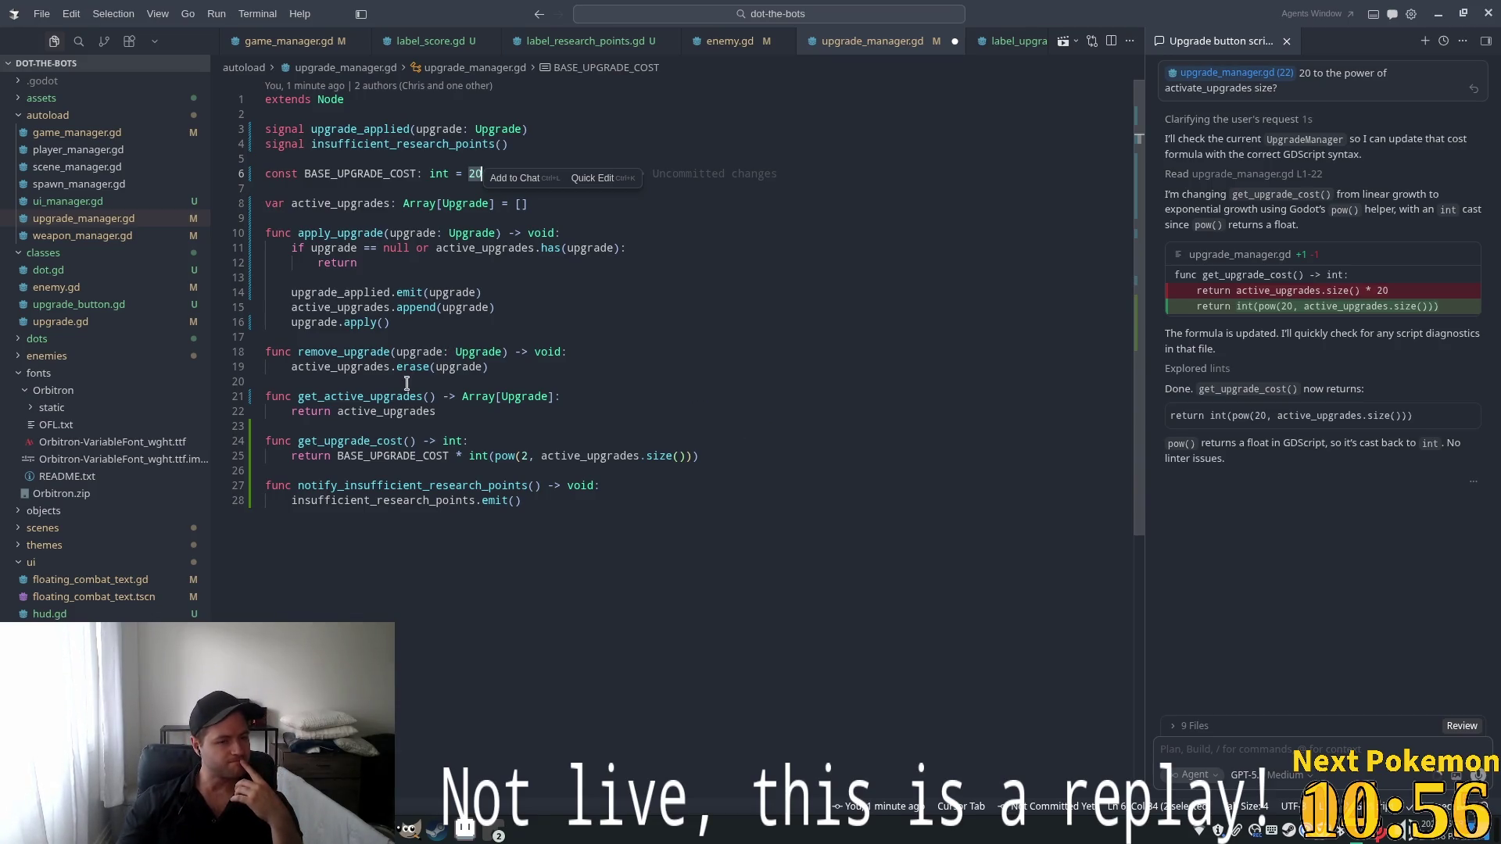
left_click(391, 293)
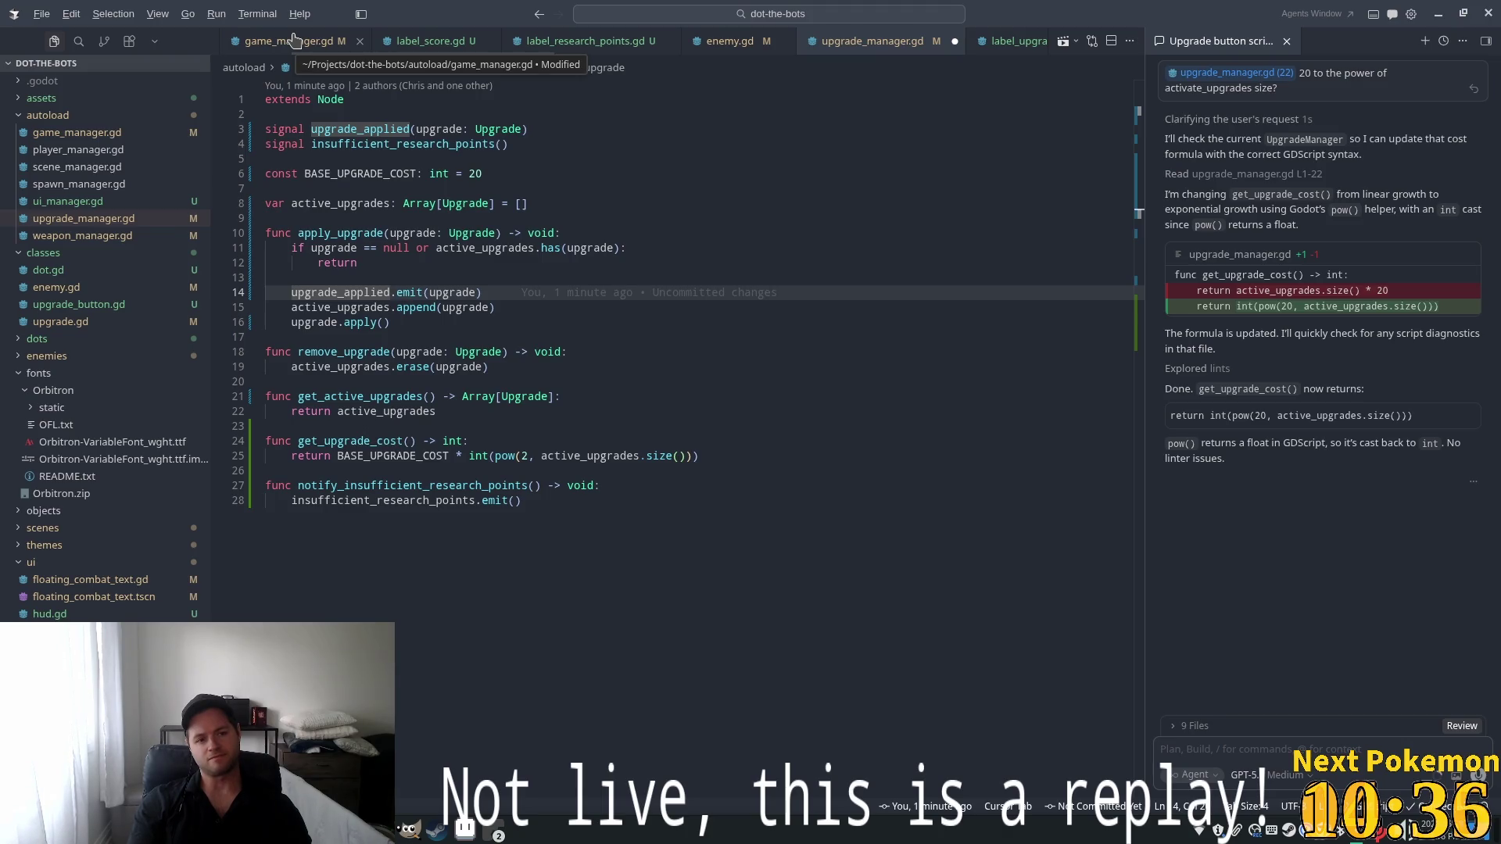
Delete the on_upgrade_applied function from game_manager.gd
left_click(293, 41)
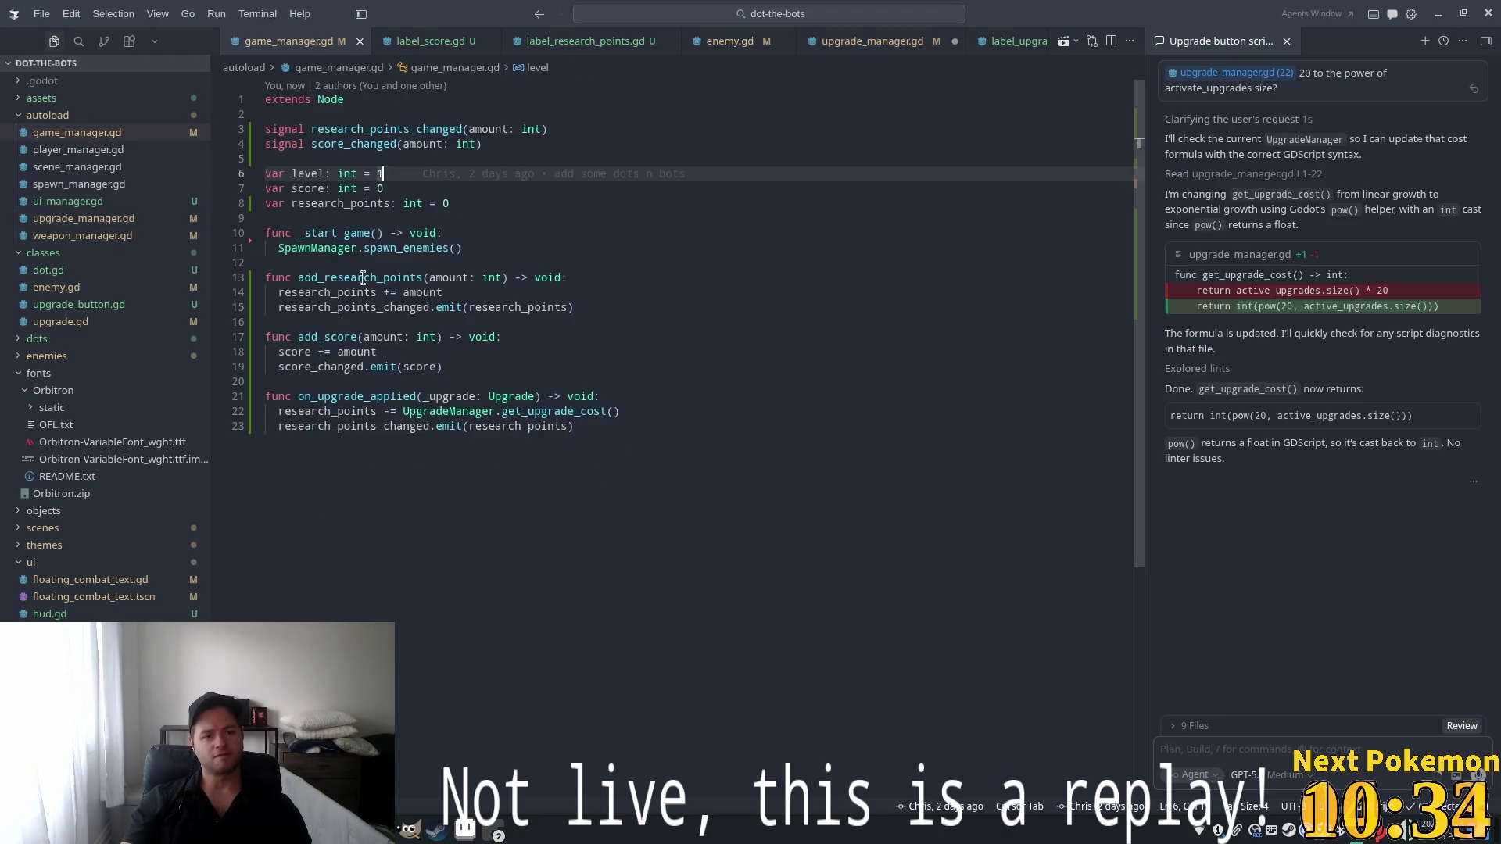
left_click(483, 414)
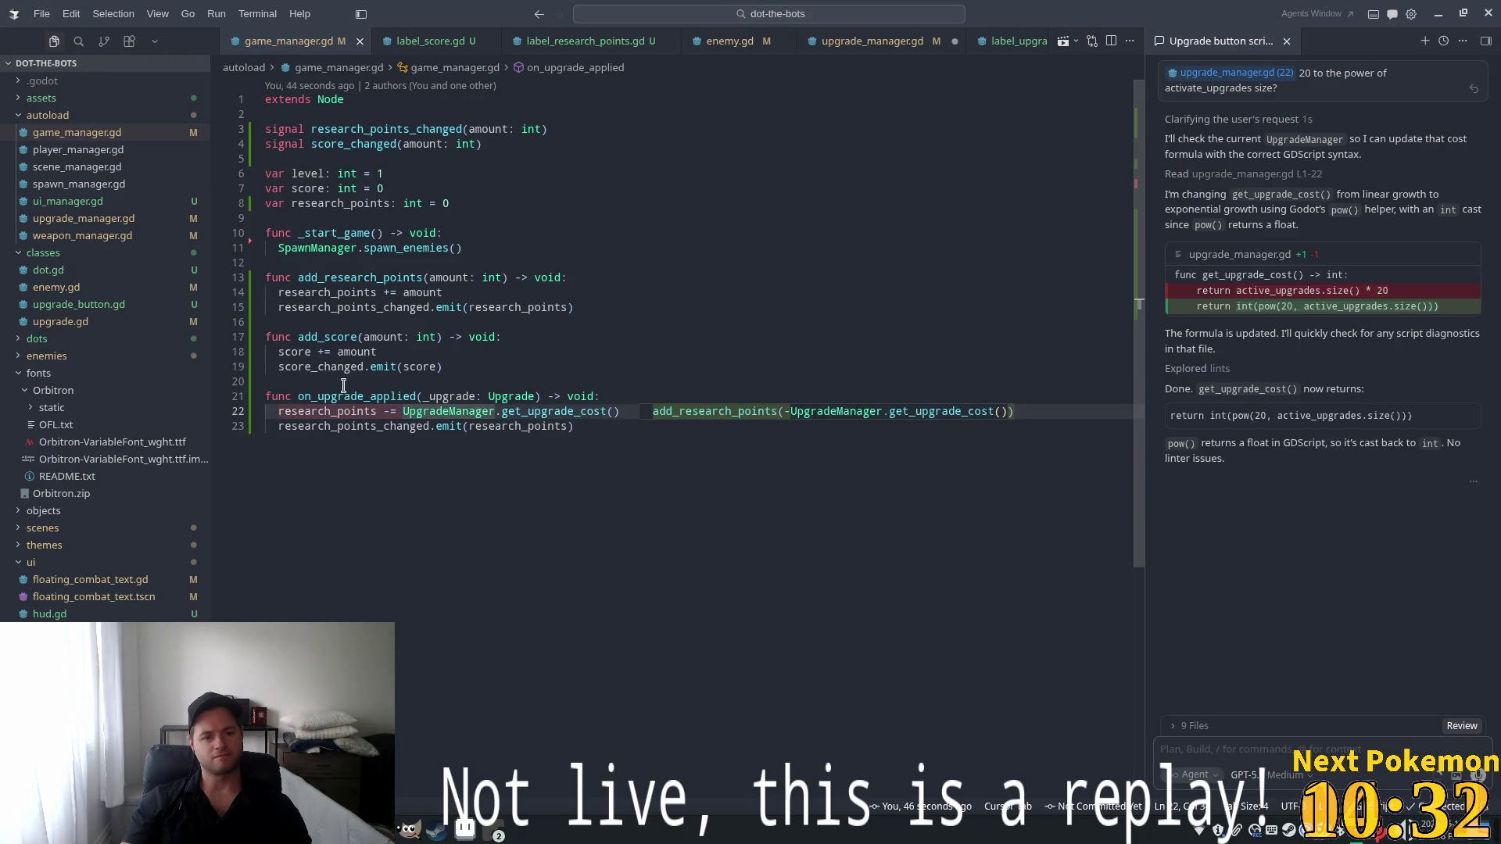
mouse_move(596, 426)
left_mouse_down()
mouse_move(258, 414)
mouse_move(253, 400)
left_mouse_up()
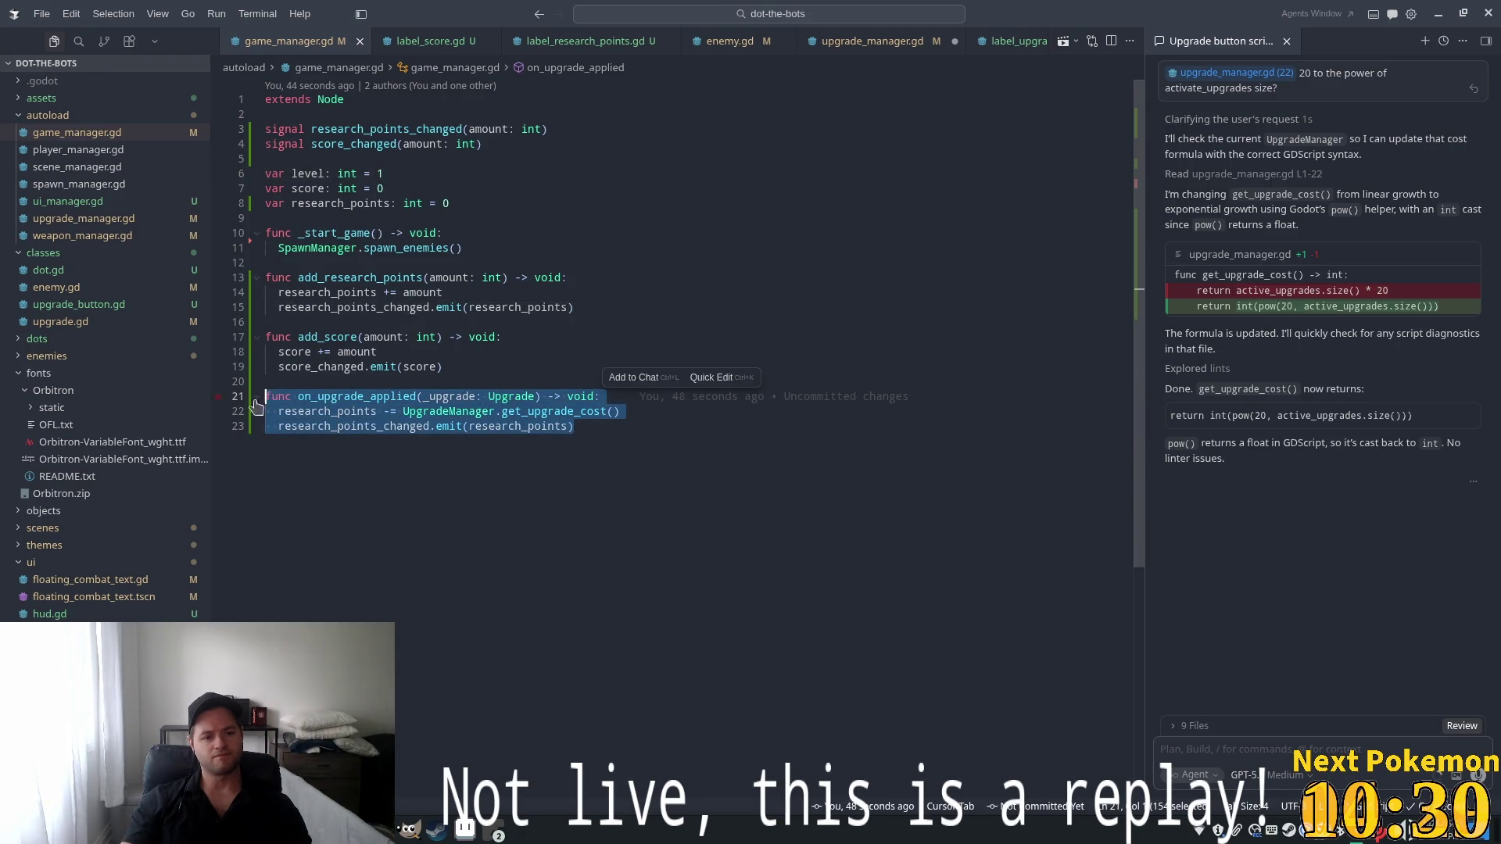
key("BackSpace")
key("BackSpace")
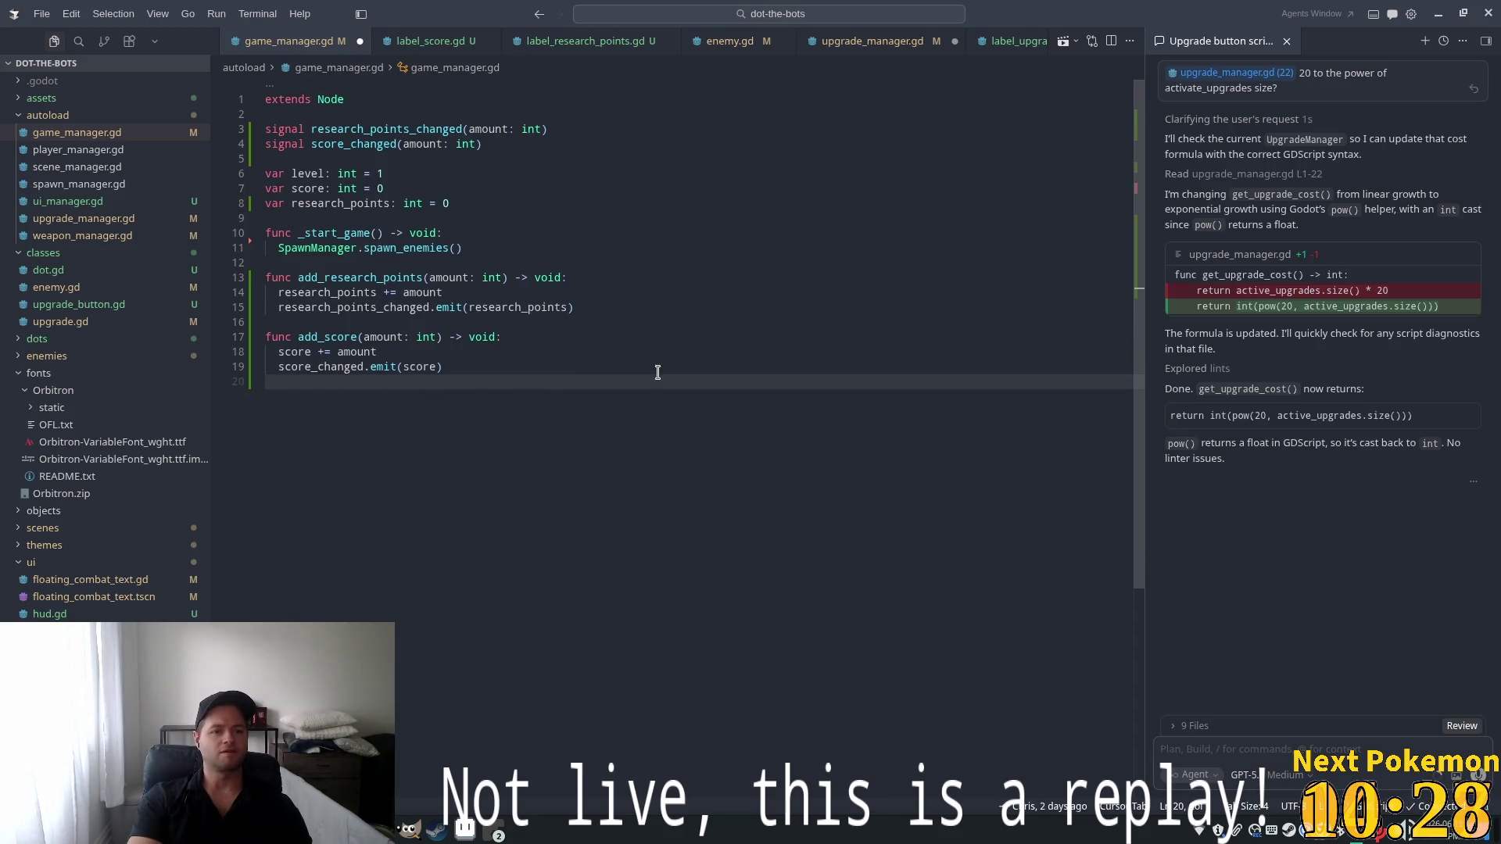
key("BackSpace")
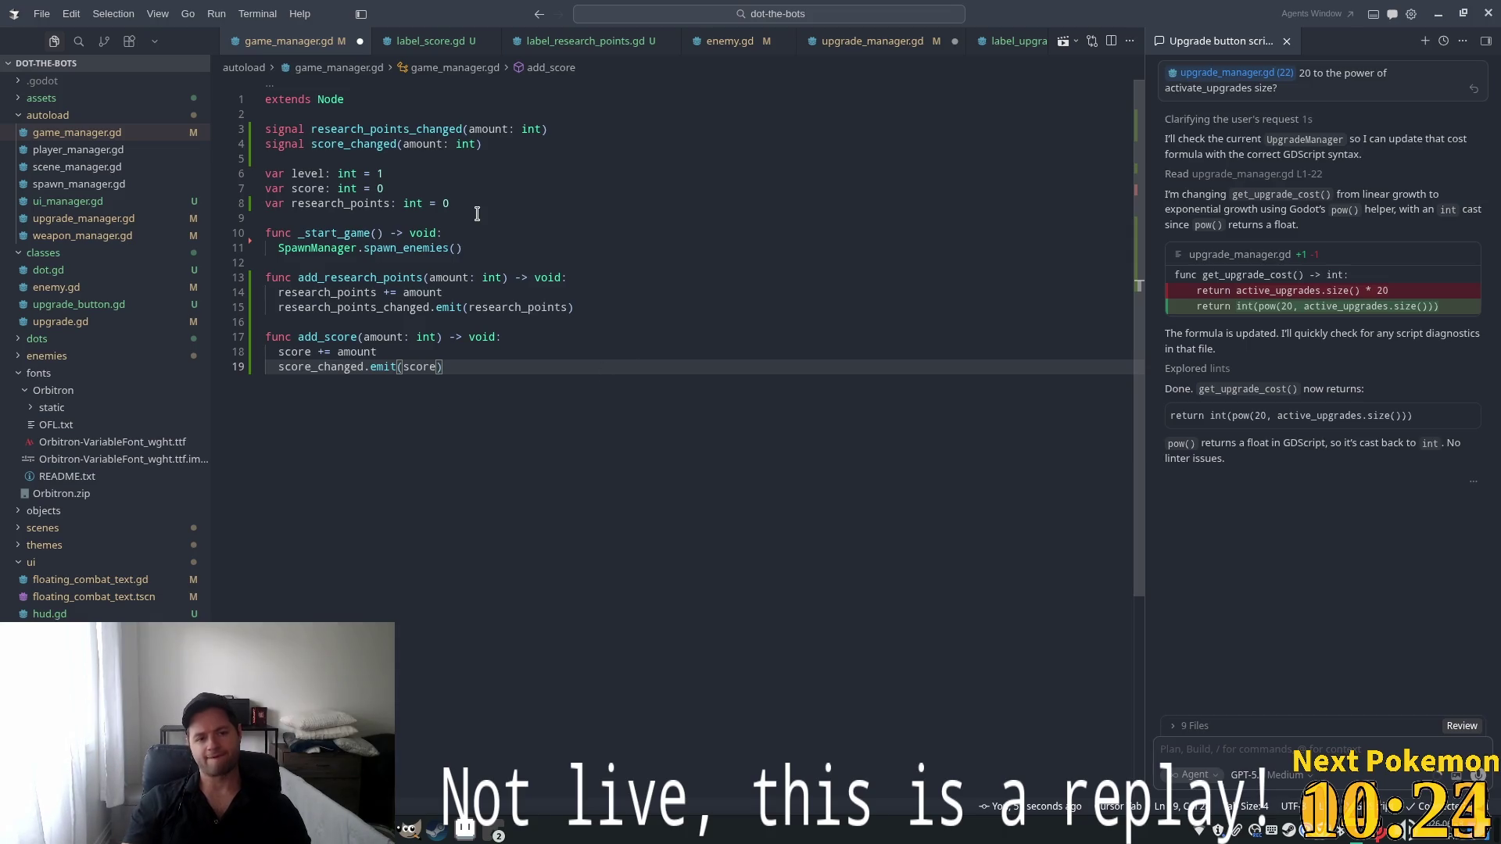
Add and save debit_research_points(amount: int), subtracting amount and emitting research_points_changed
key("Return")
key("Return")
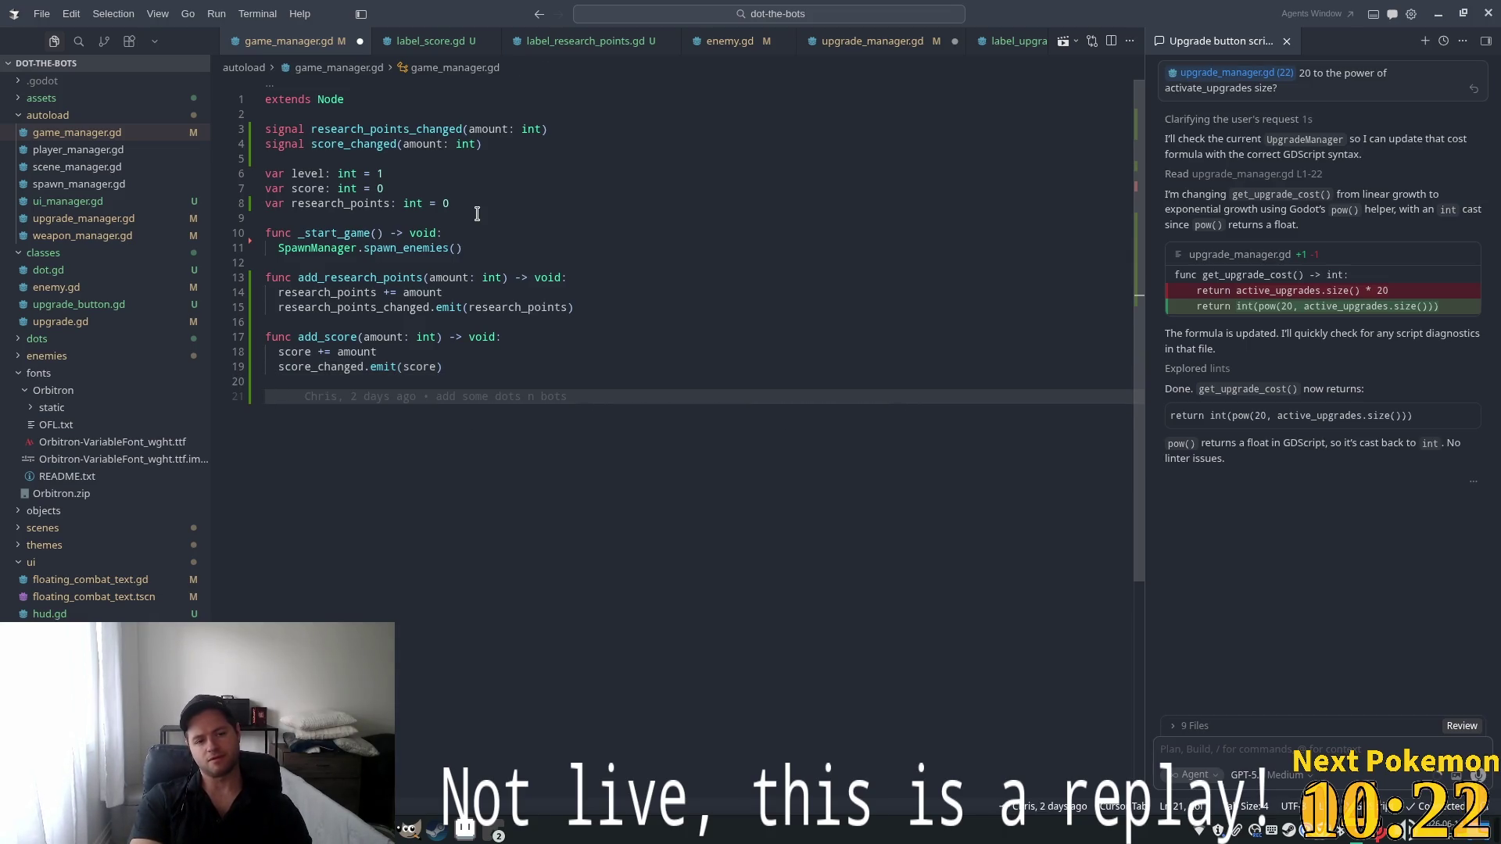
type("func ")
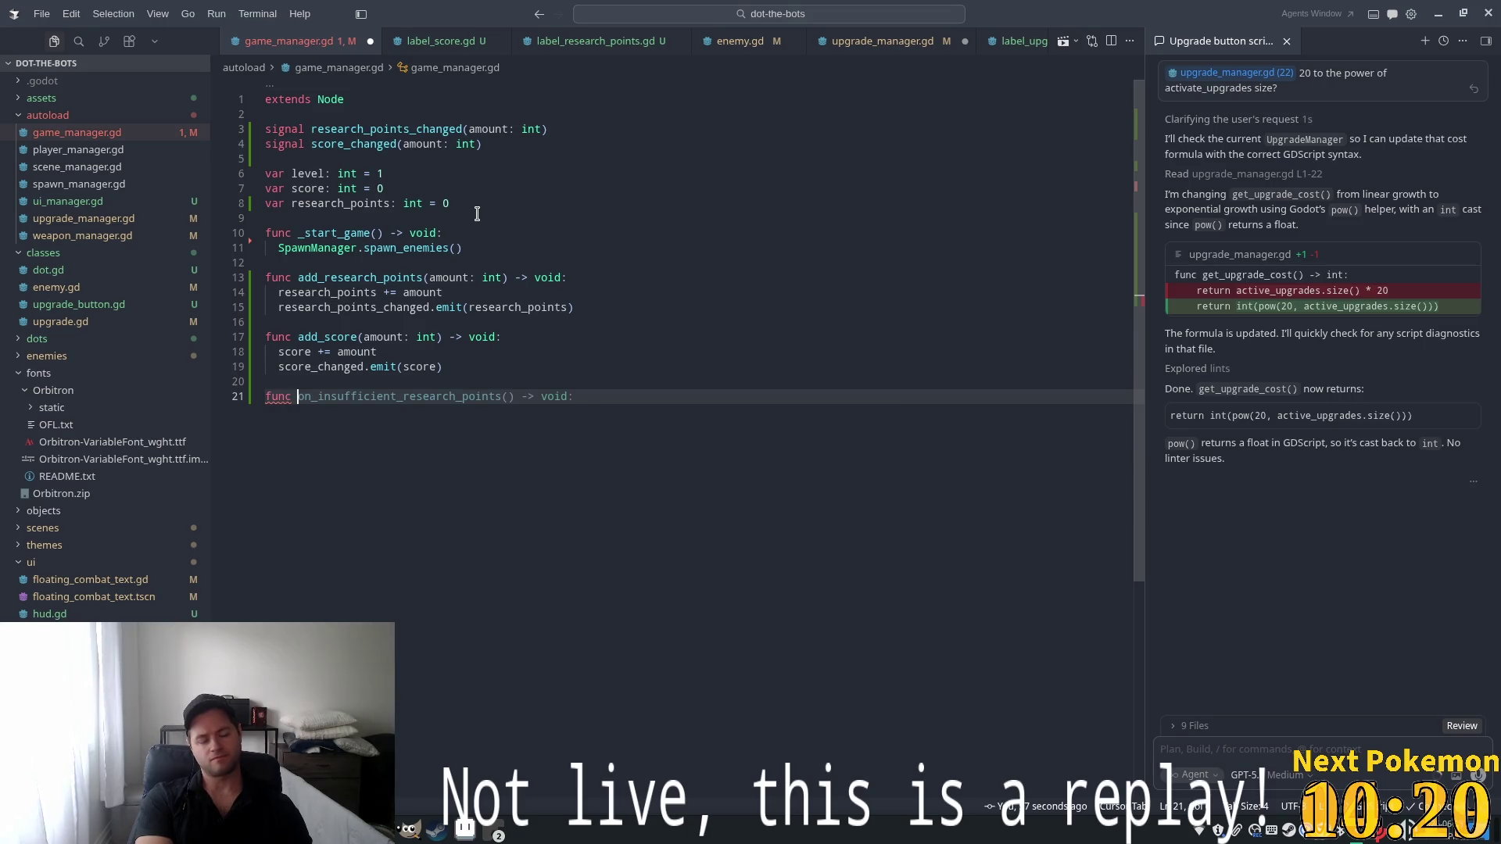
type("debit_res")
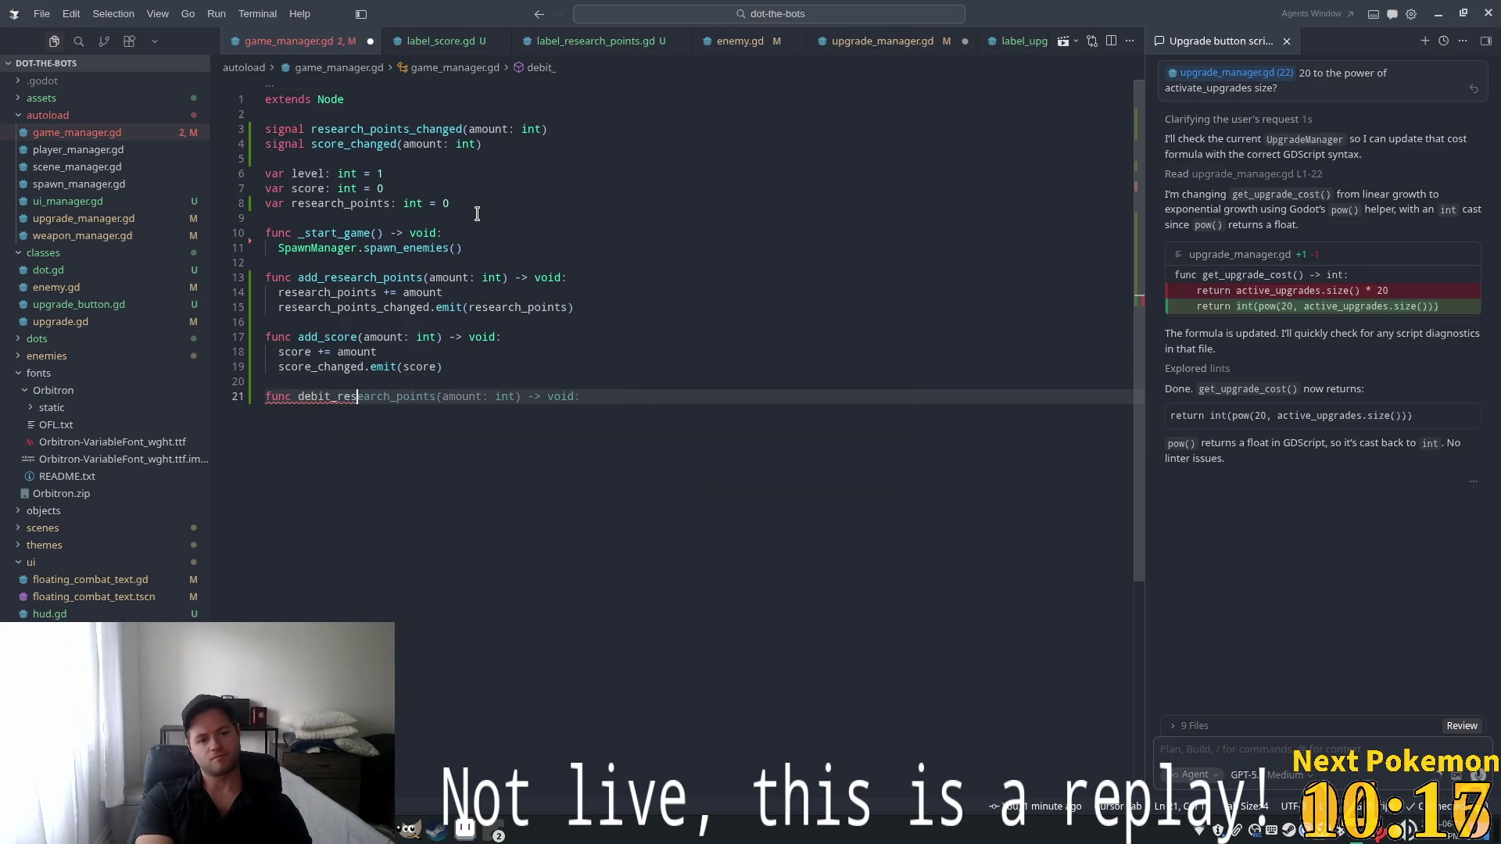
key("Tab")
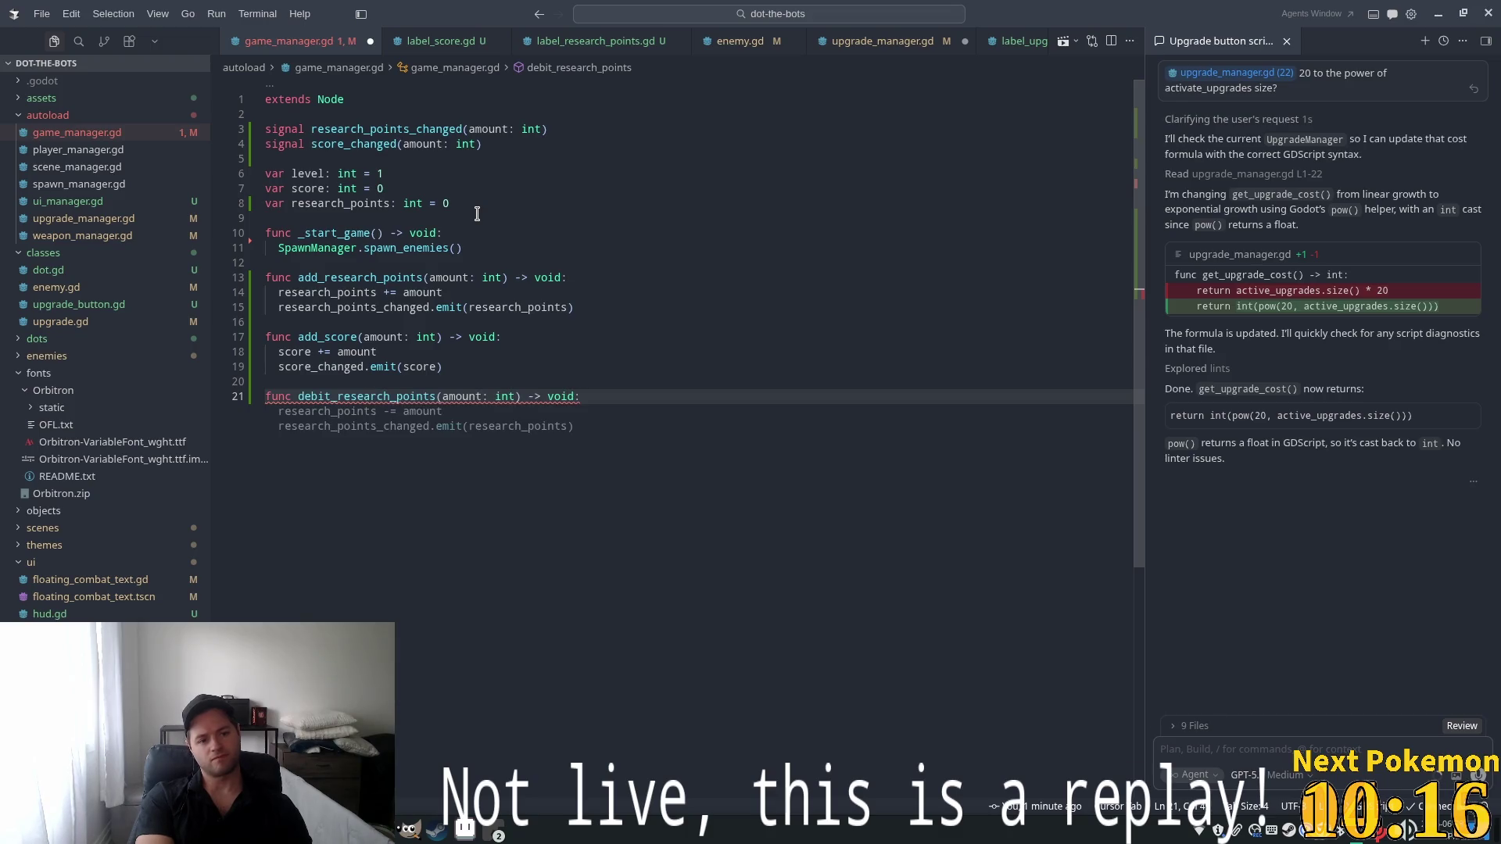
key("Tab")
key("ctrl+s")
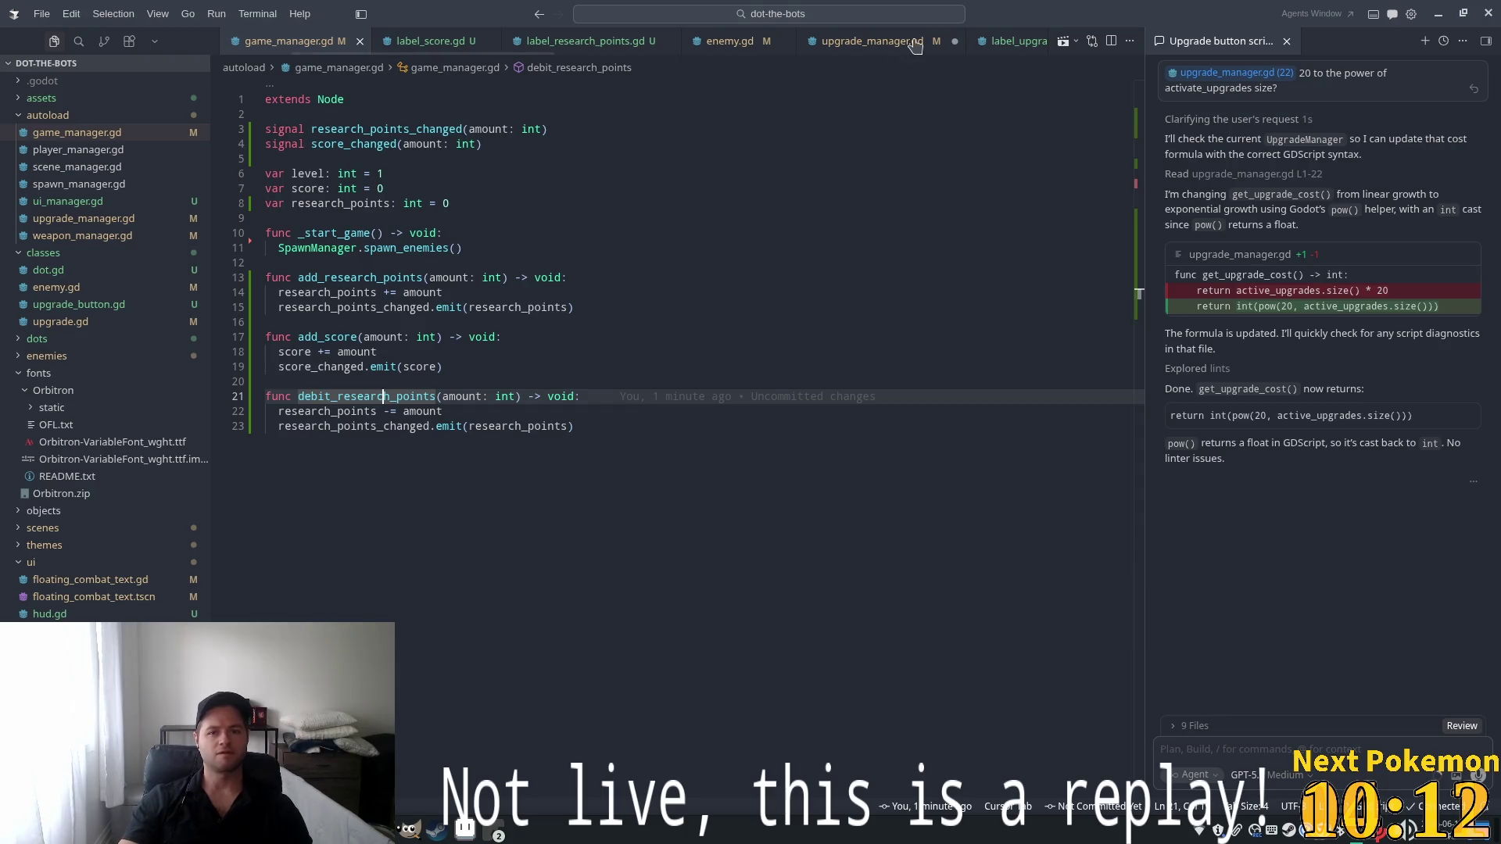
key("ctrl+Tab")
Insert GameManager.debit_research_points(get_upgrade_cost()) at the start of apply_upgrade and save
left_click(425, 246)
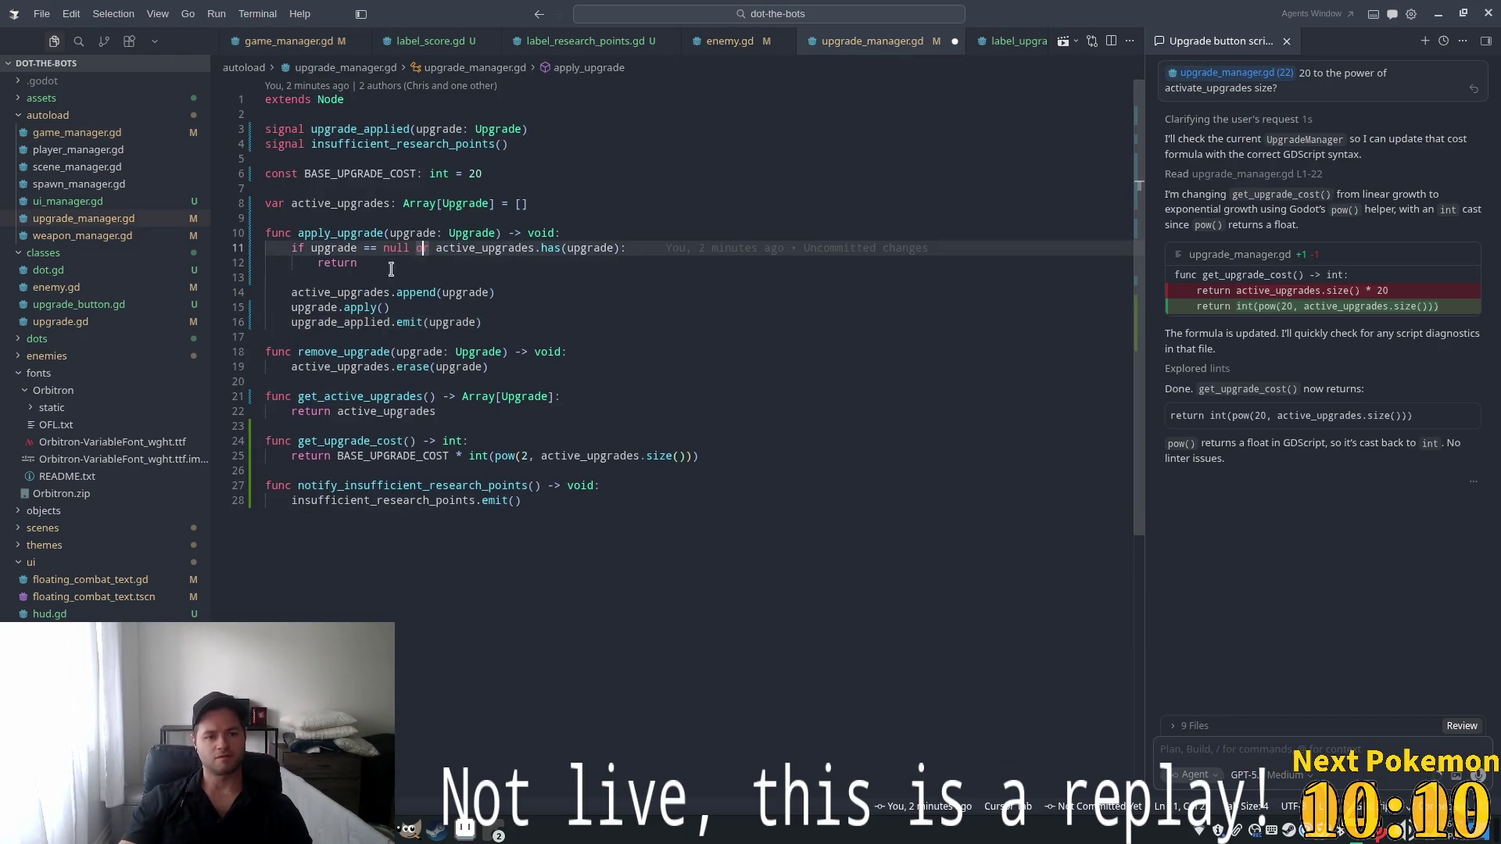
left_click(391, 277)
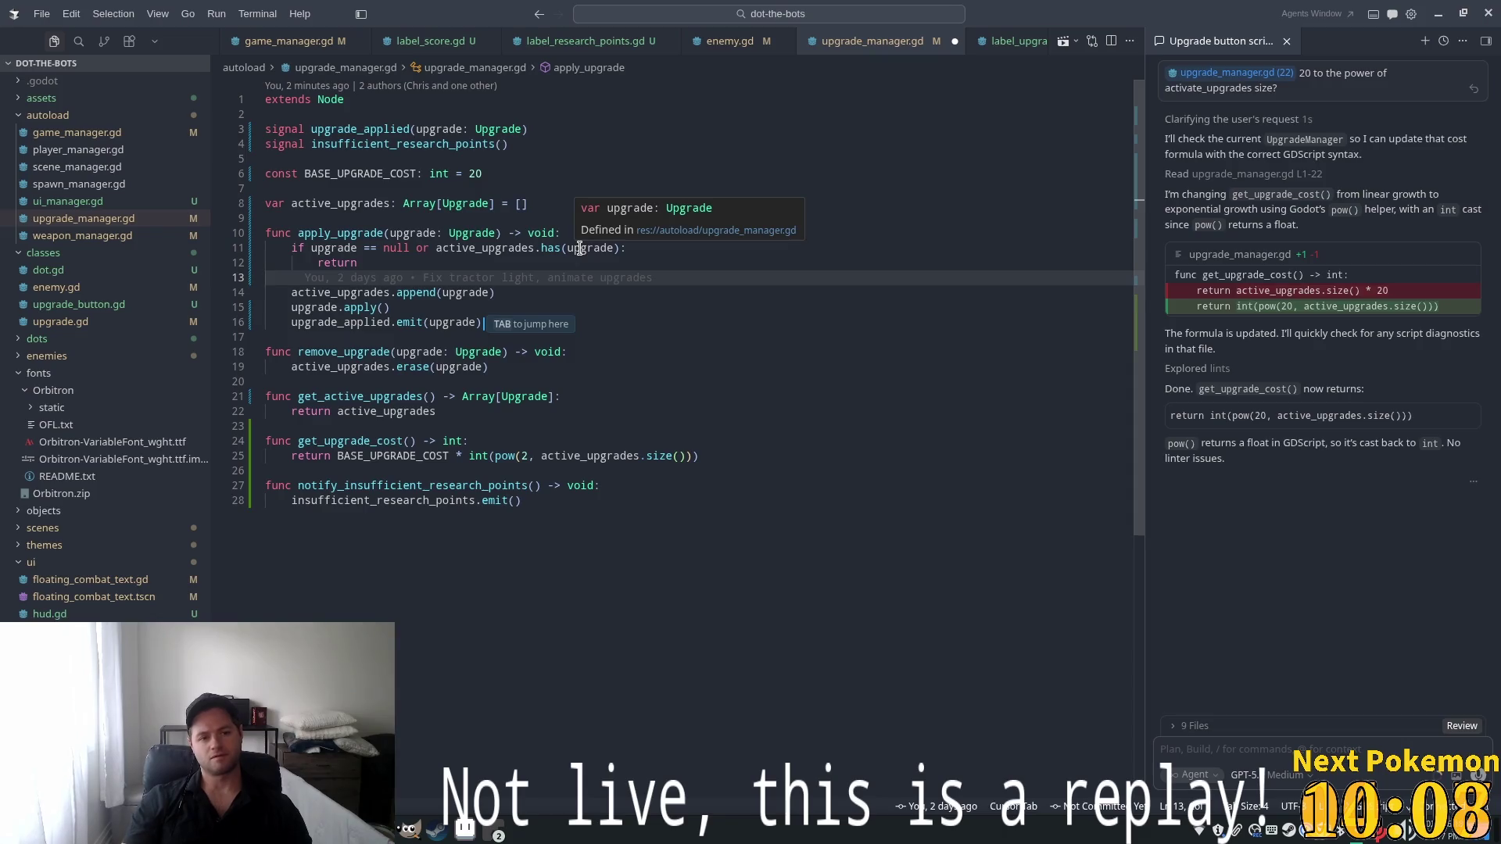
key("Tab")
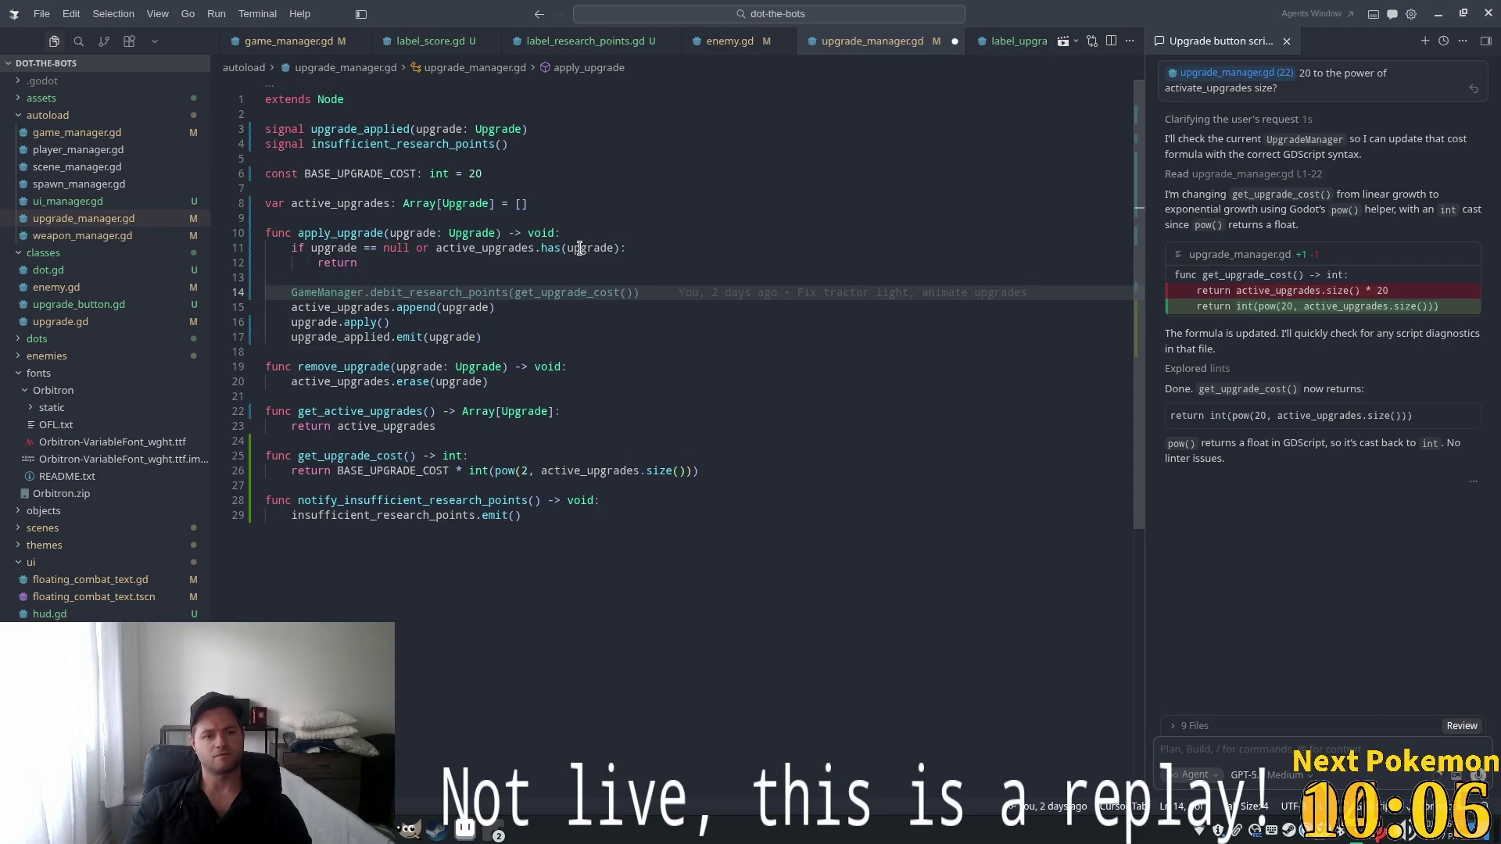
key("Tab")
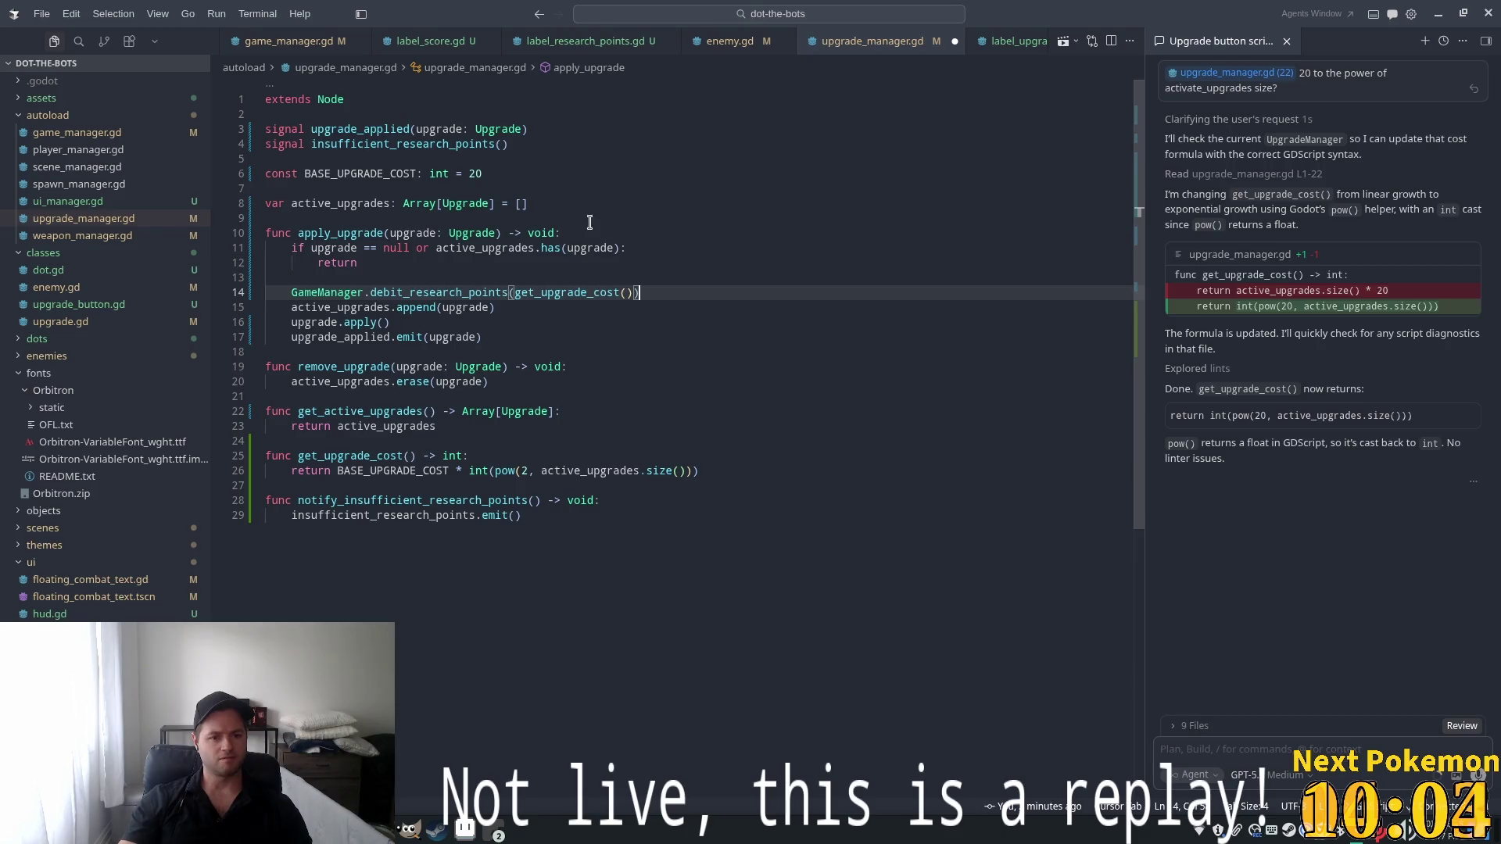
key("ctrl+s")
left_click(645, 322)
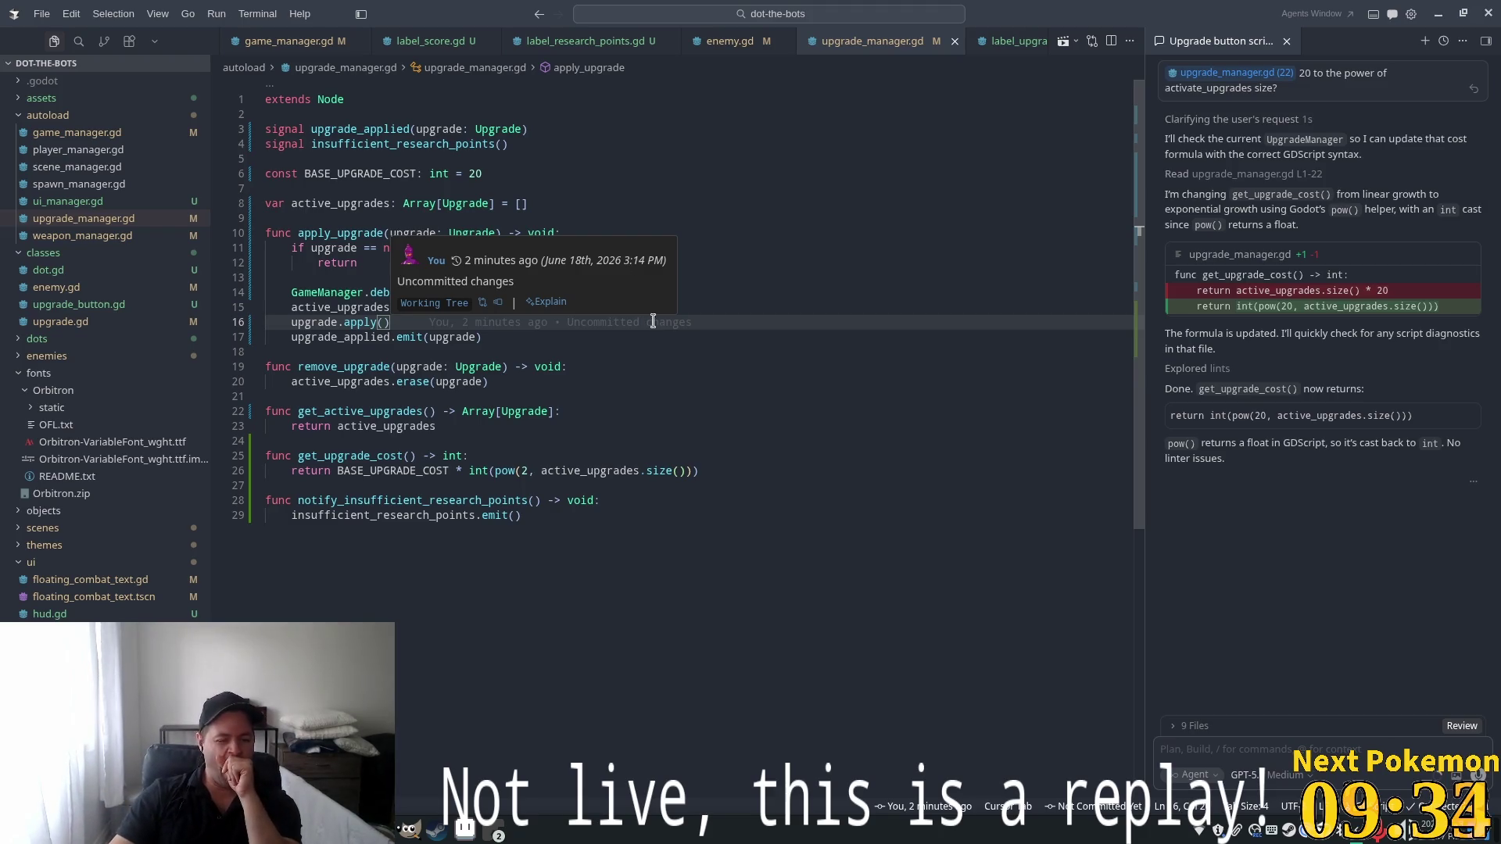
Insert a blank line after the debit_research_points call on line 14 of apply_upgrade
left_click(559, 366)
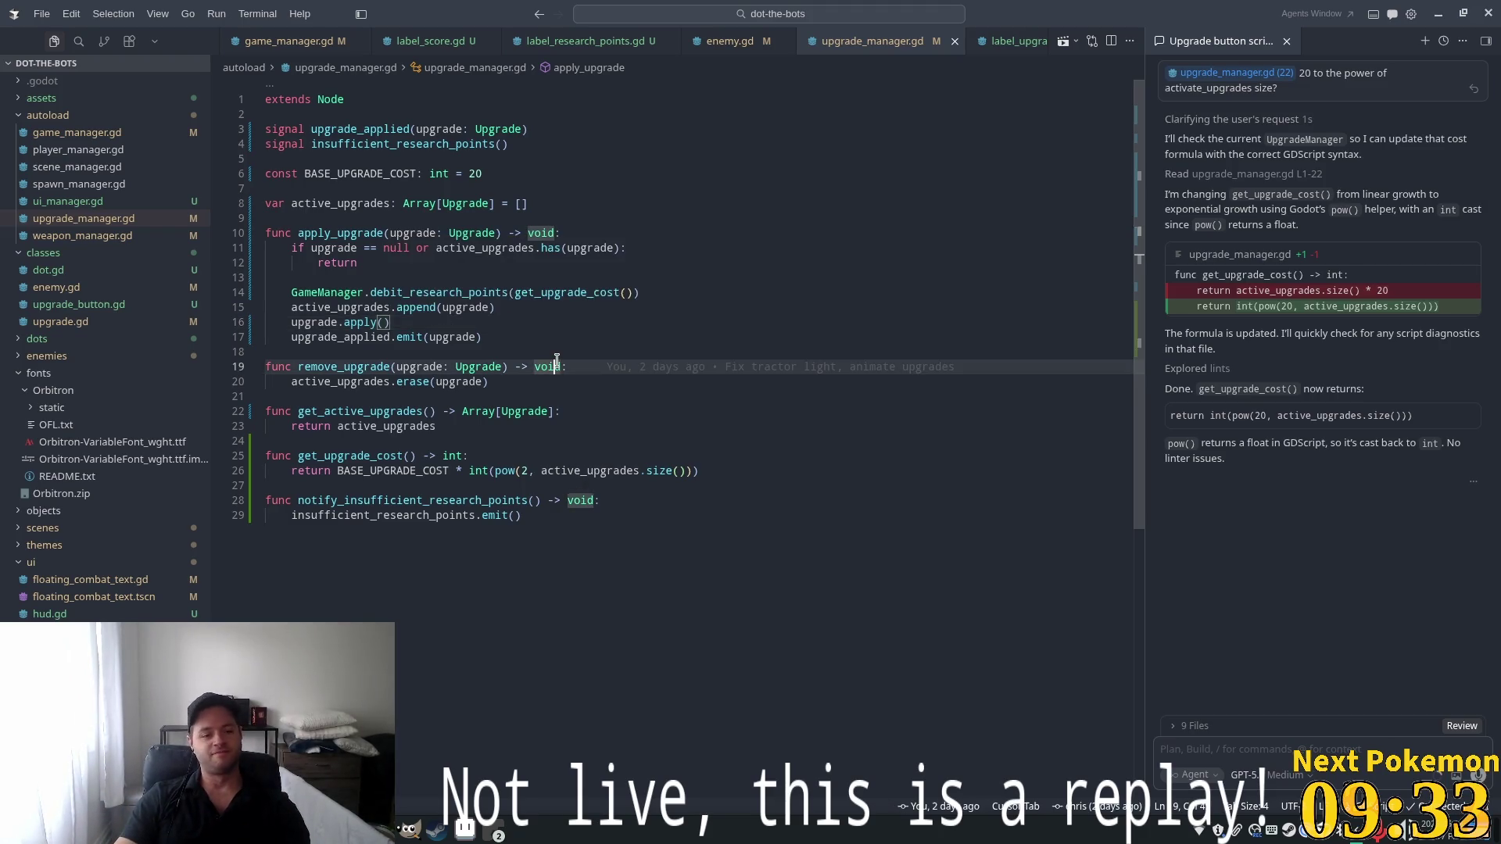
left_click(676, 292)
key("Return")
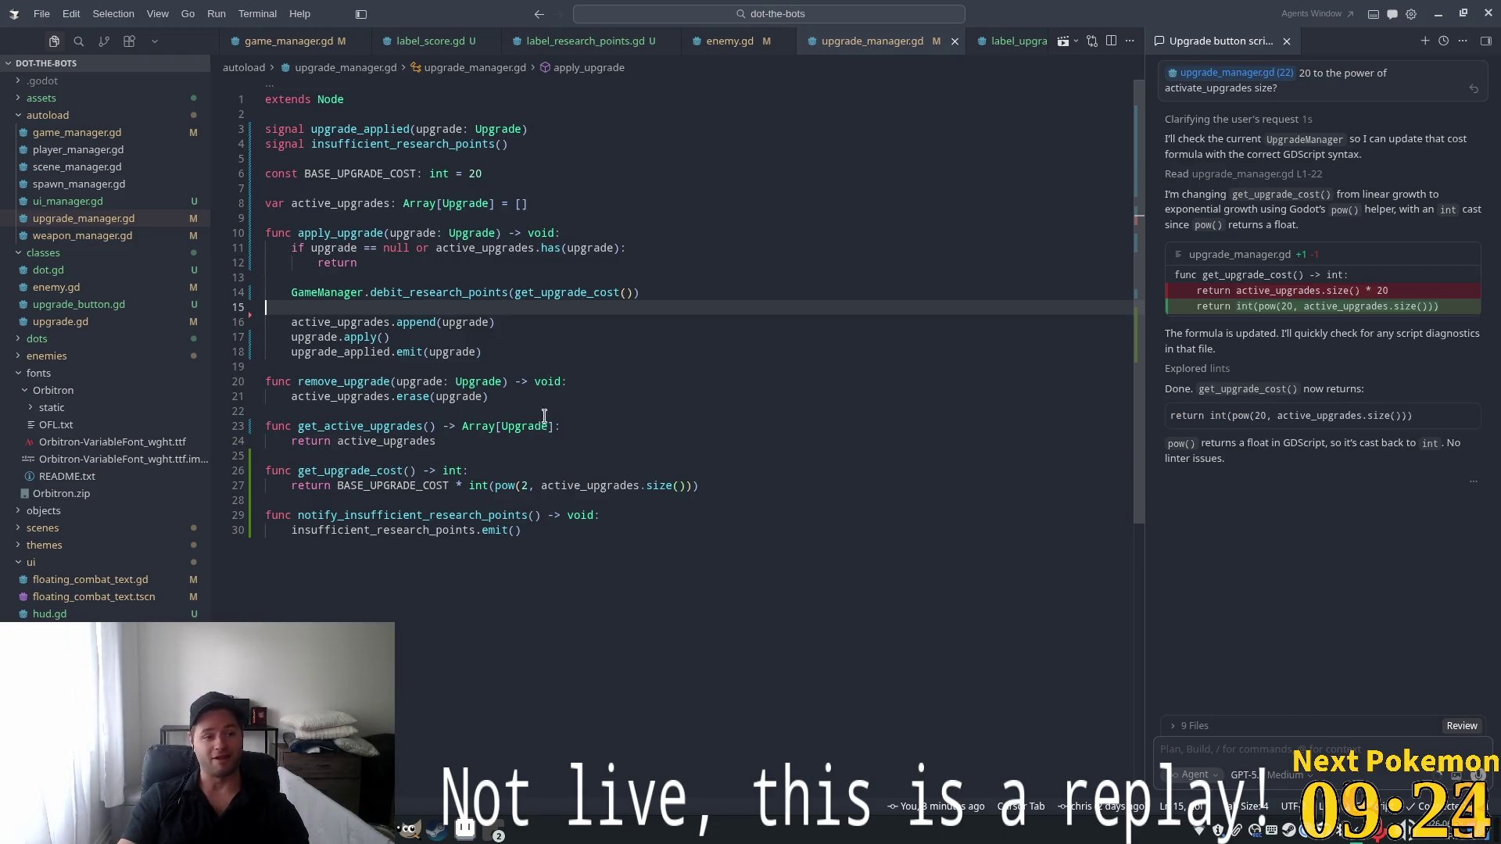
left_click(610, 352)
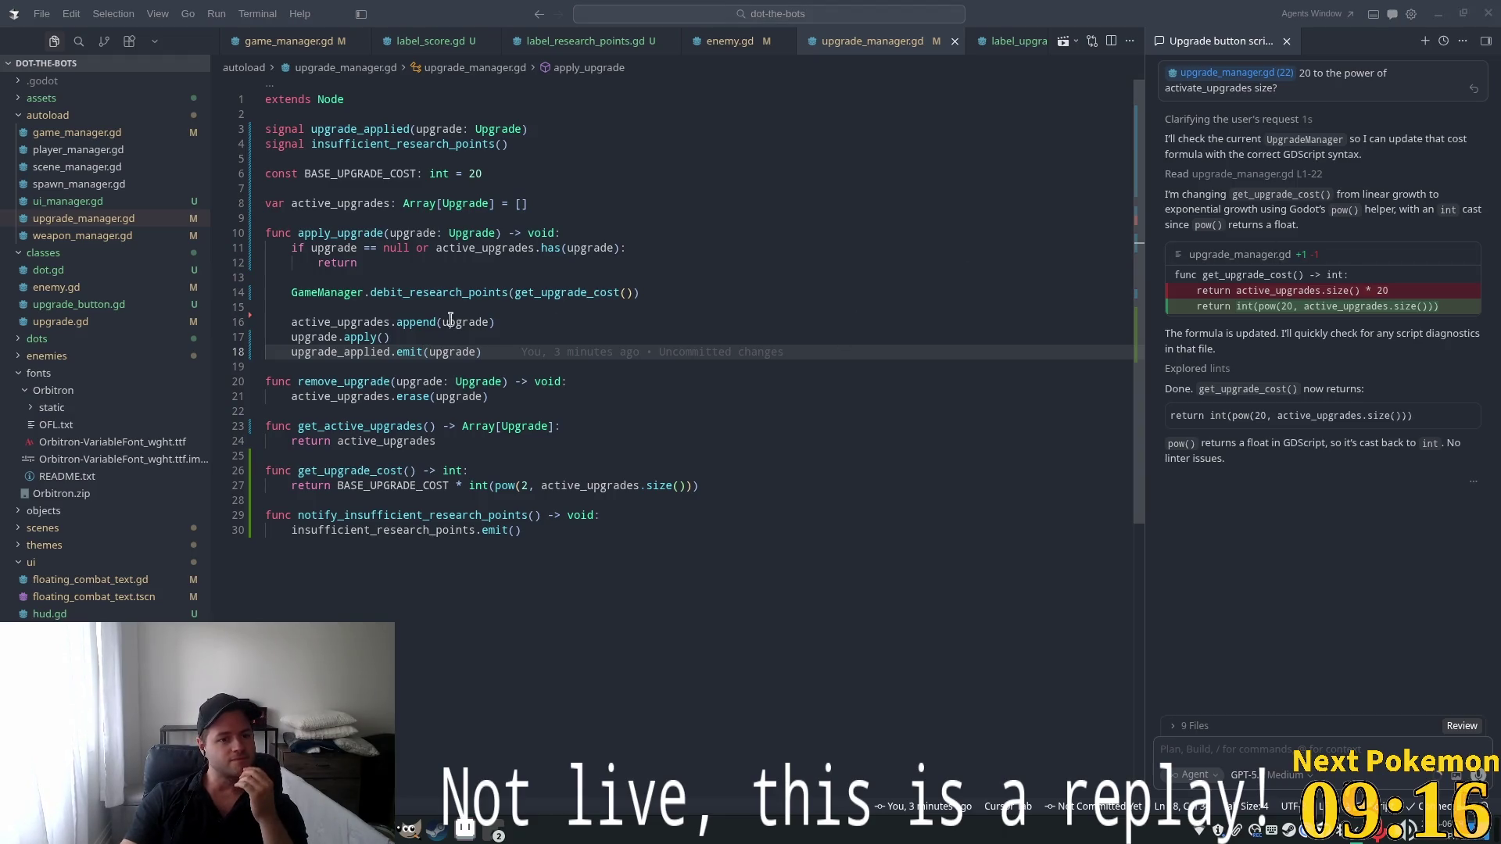
double_click(428, 294)
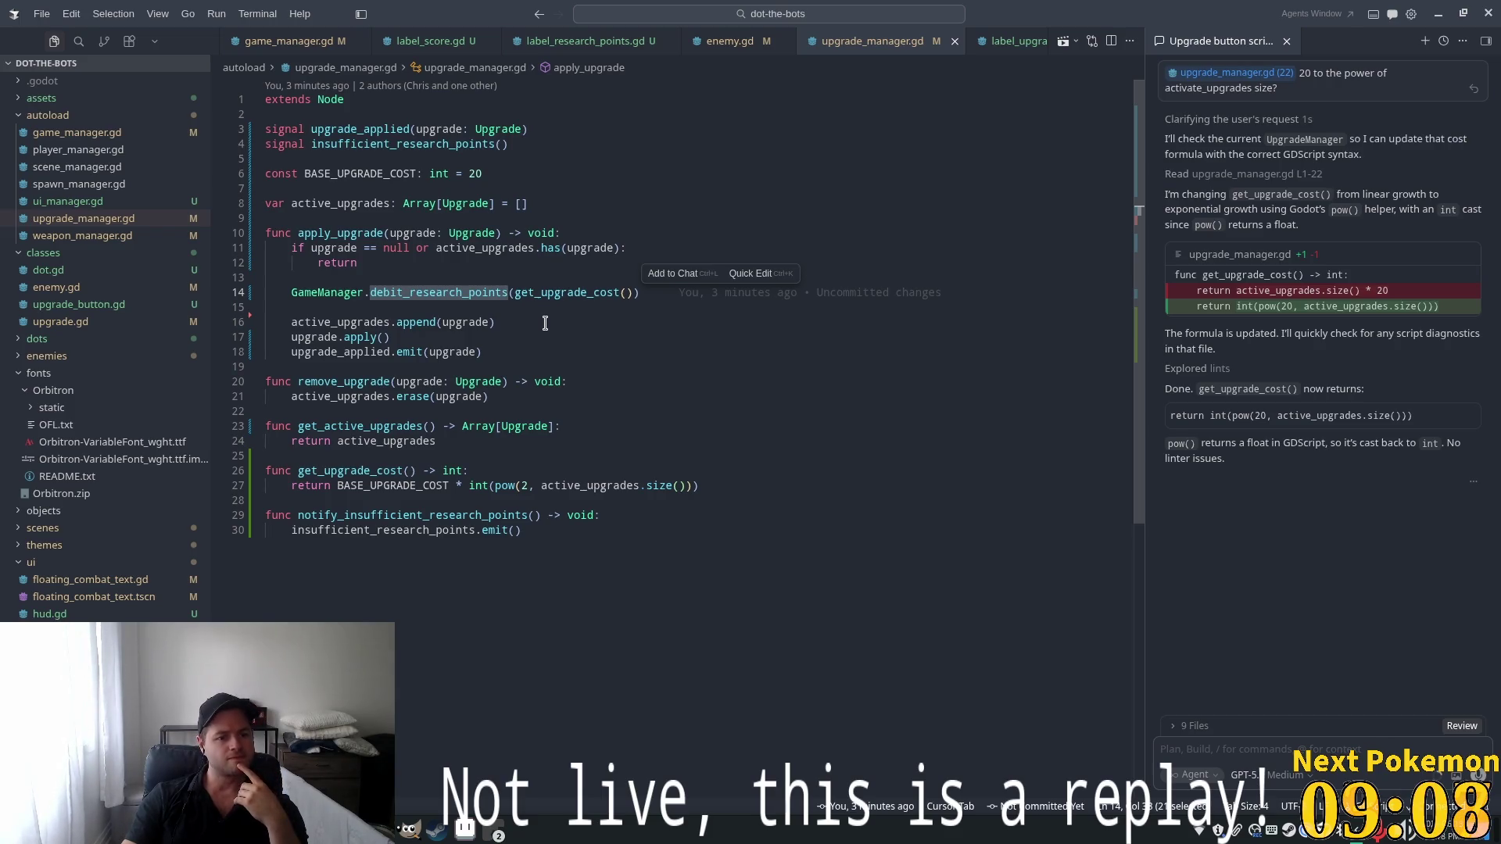
double_click(438, 531)
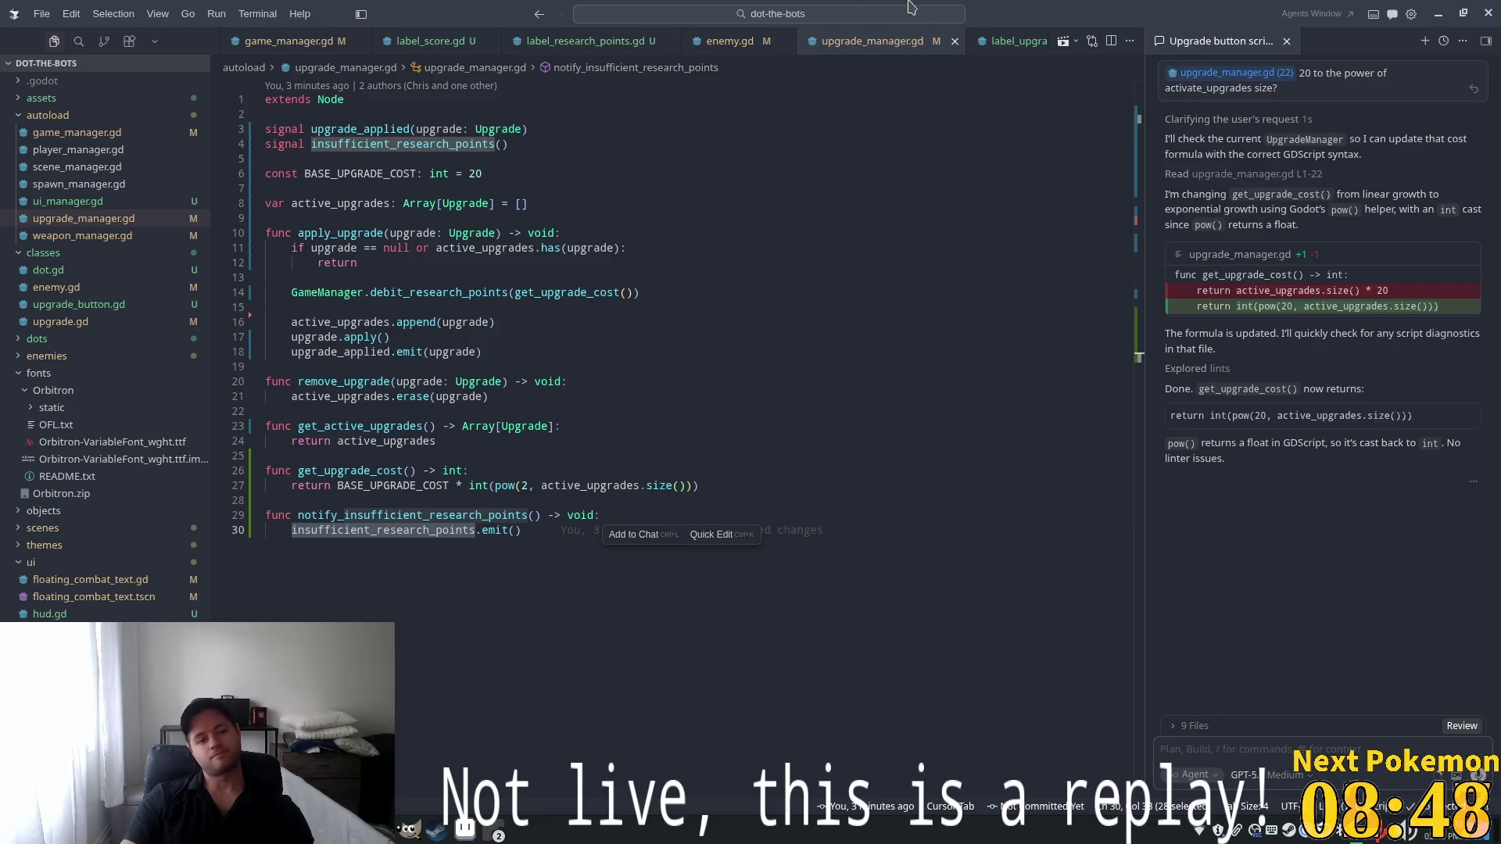
left_click(835, 292)
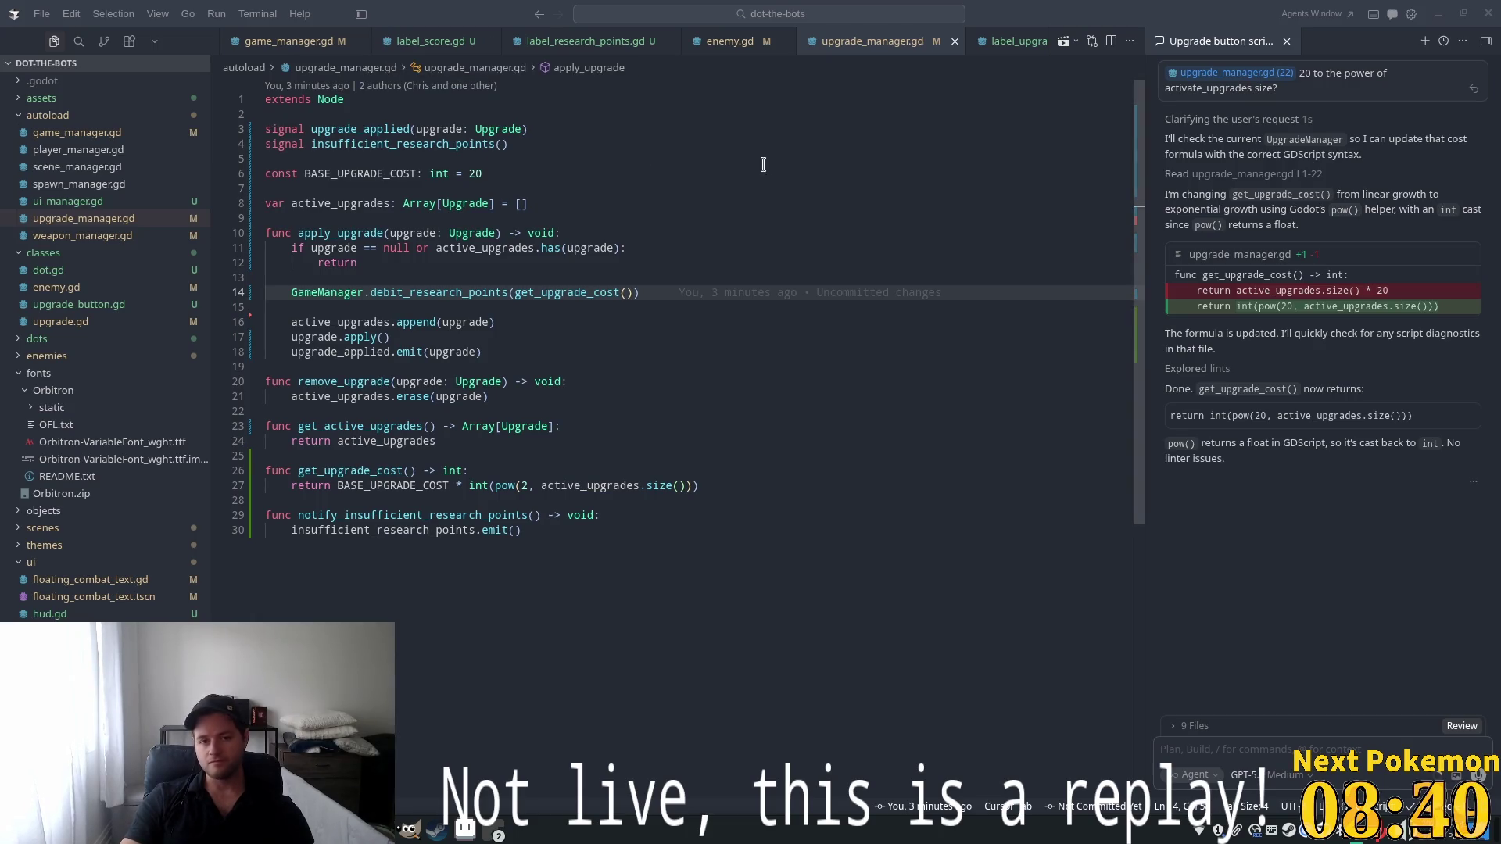
left_click(571, 44)
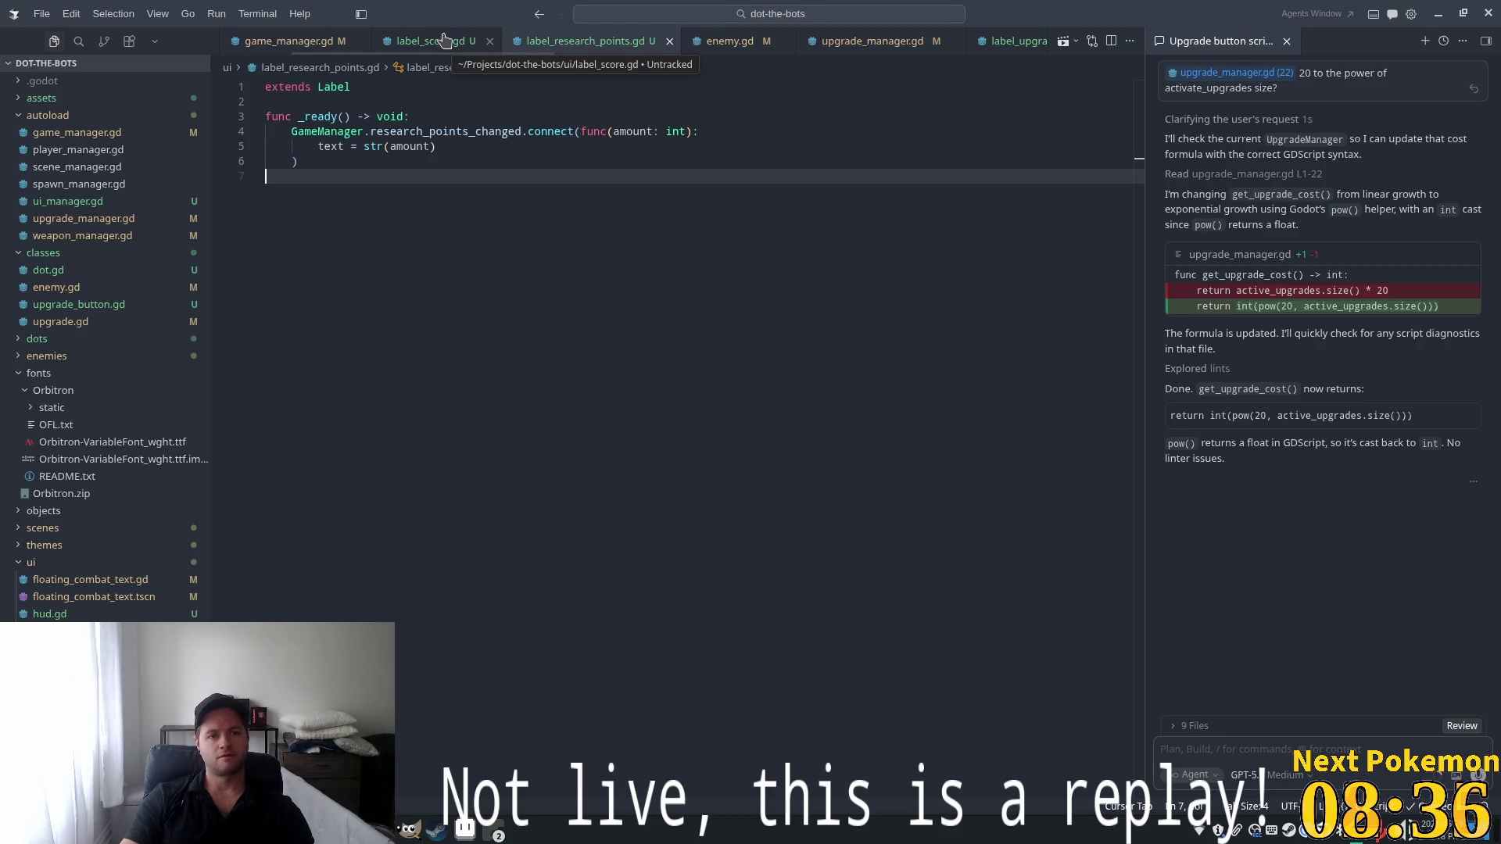
In label_upgrade_cost.gd's _ready, connect insufficient_research_points to a new handler
scroll(469, 41, "down", 2)
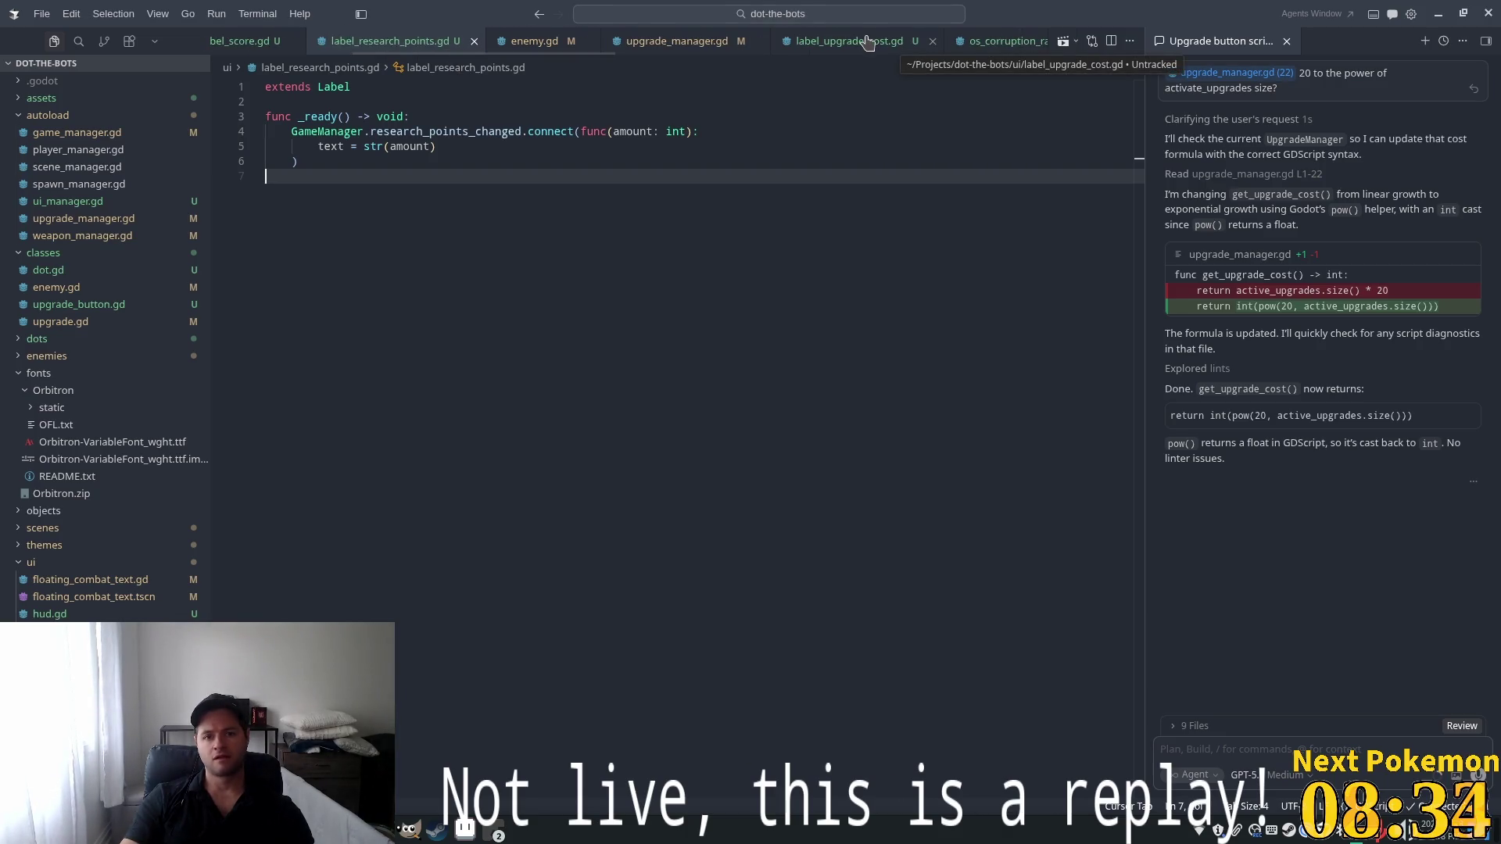
left_click(893, 44)
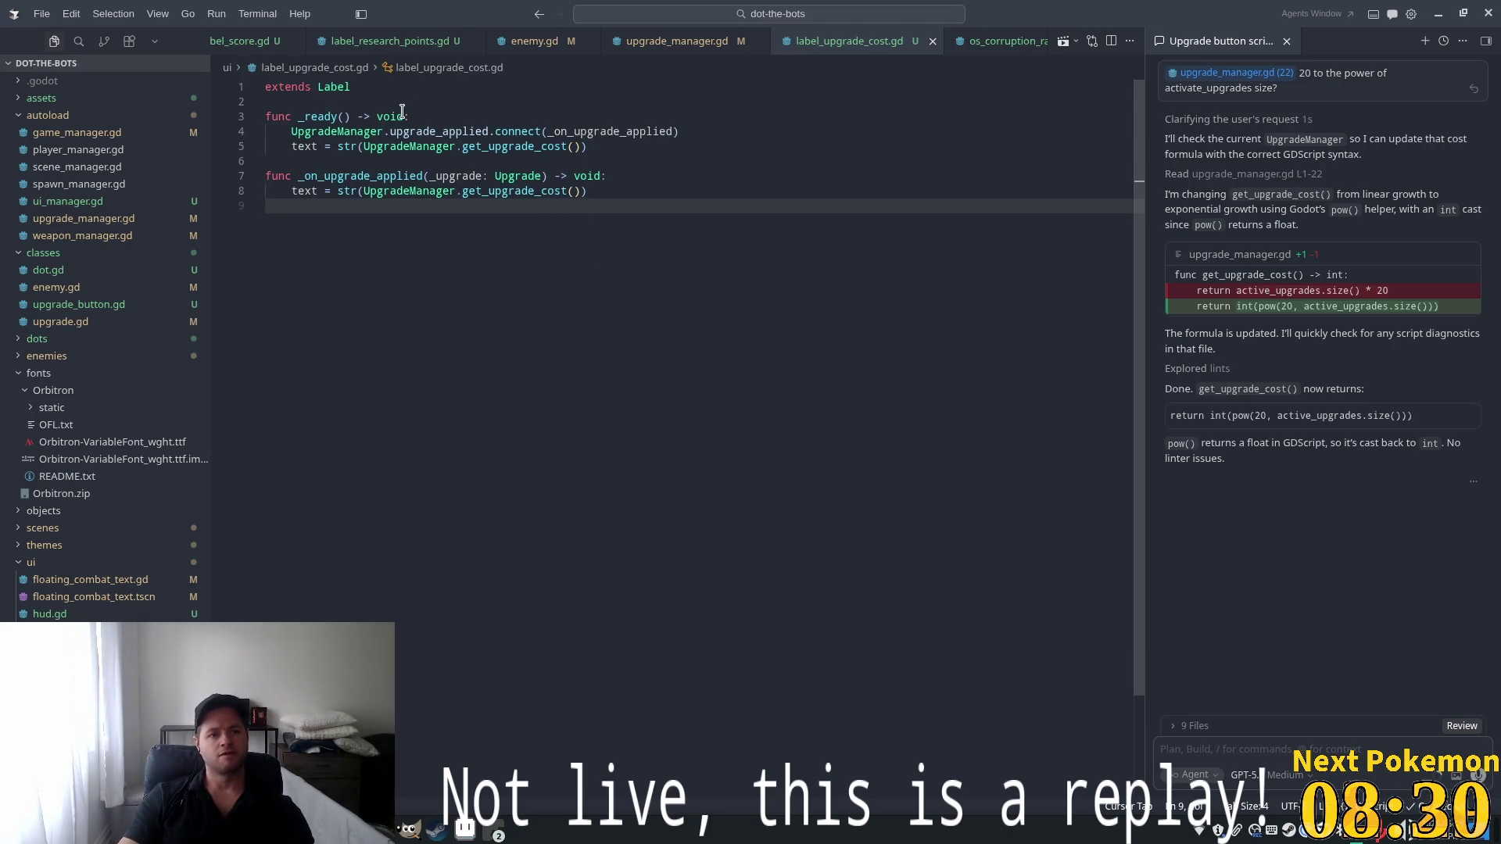
left_click(778, 135)
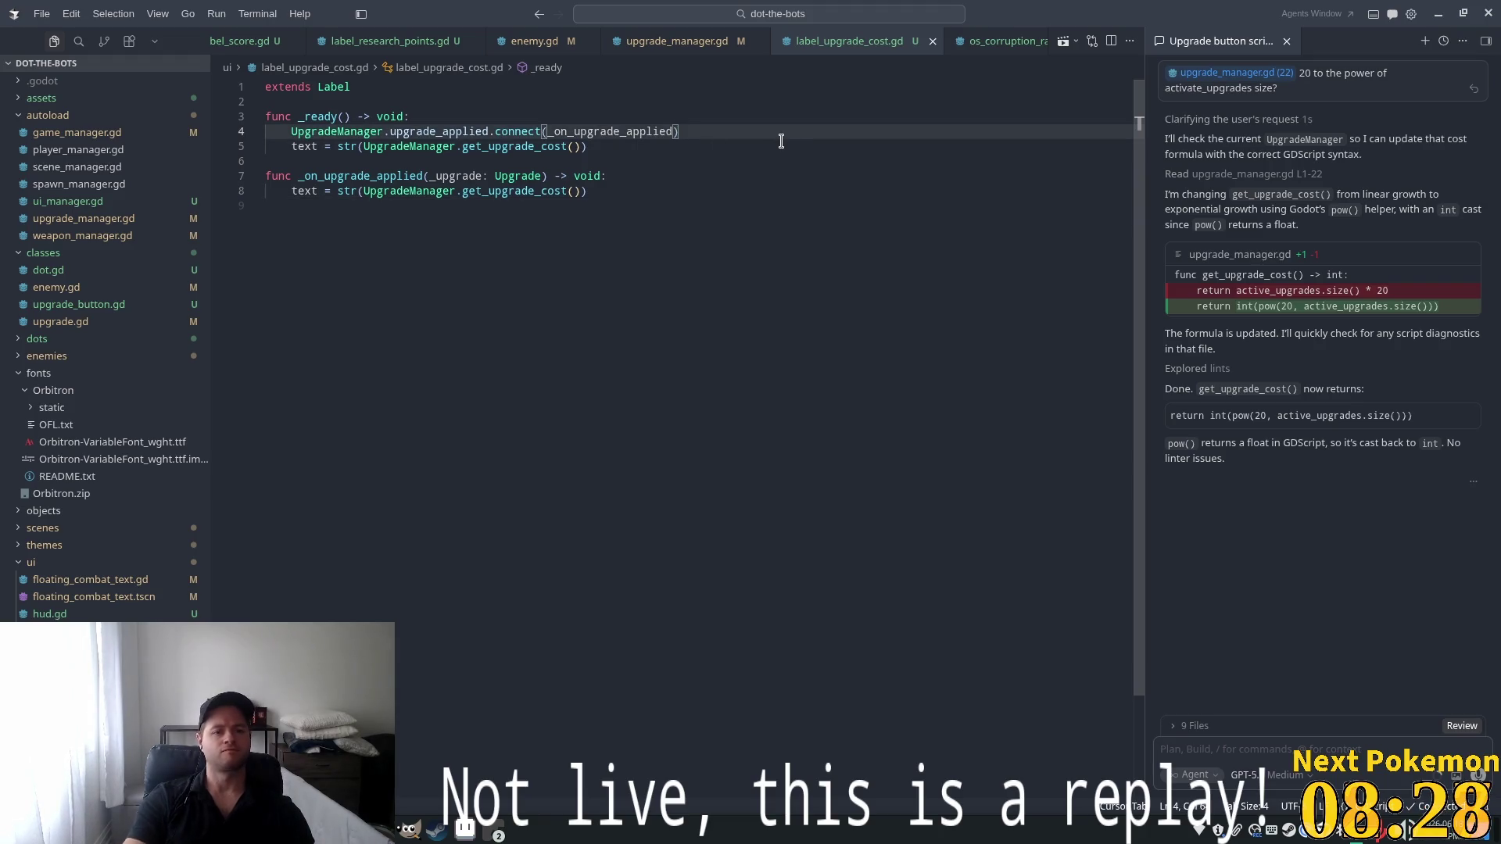
key("Return")
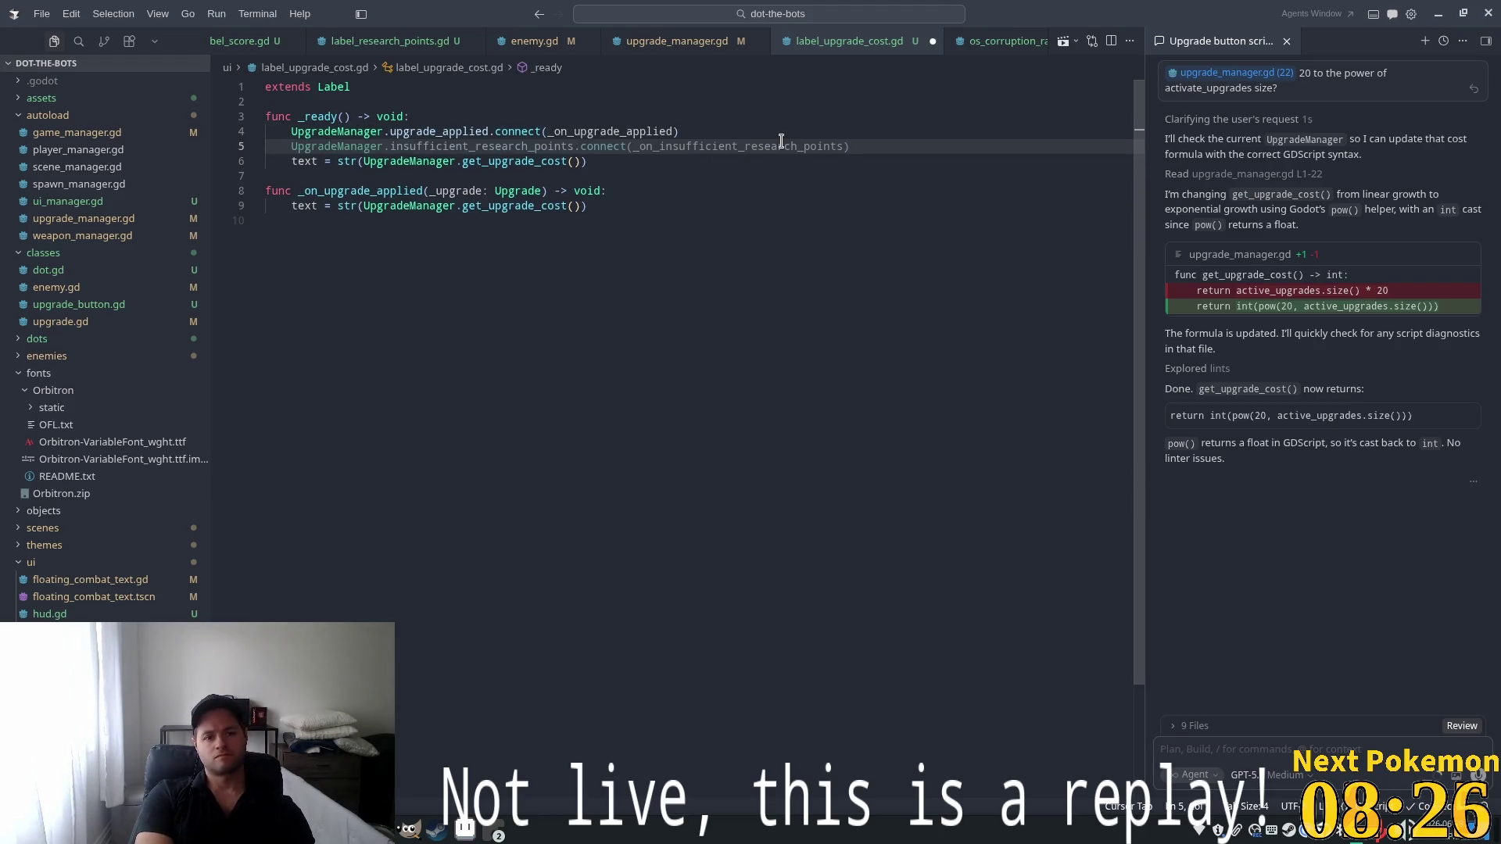
key("Tab")
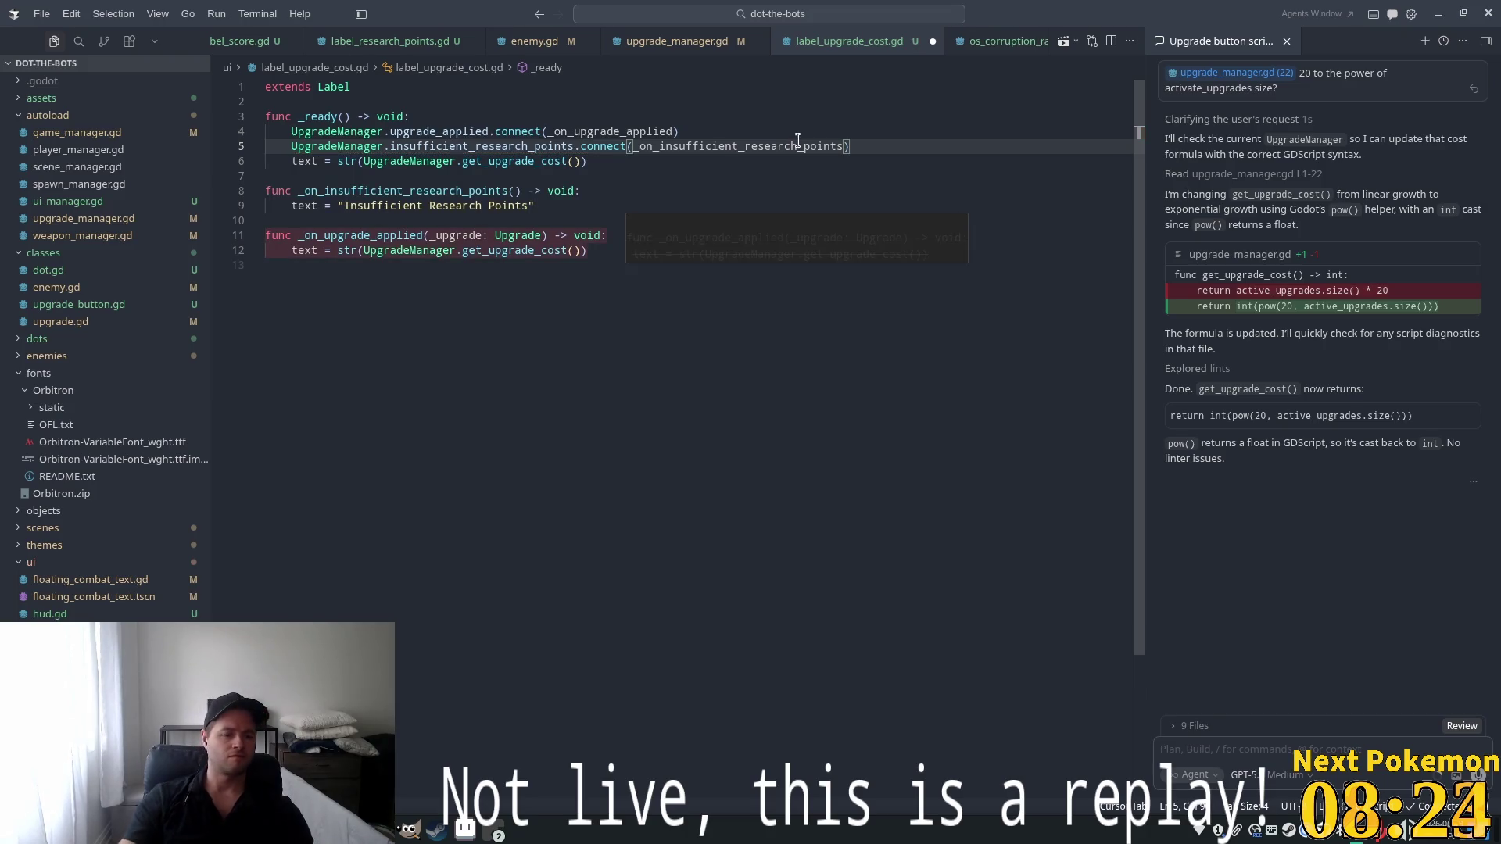
Replace the handler's text assignment with '# flash red' and red, 0.1 s wait, white modulate code
left_click(402, 205)
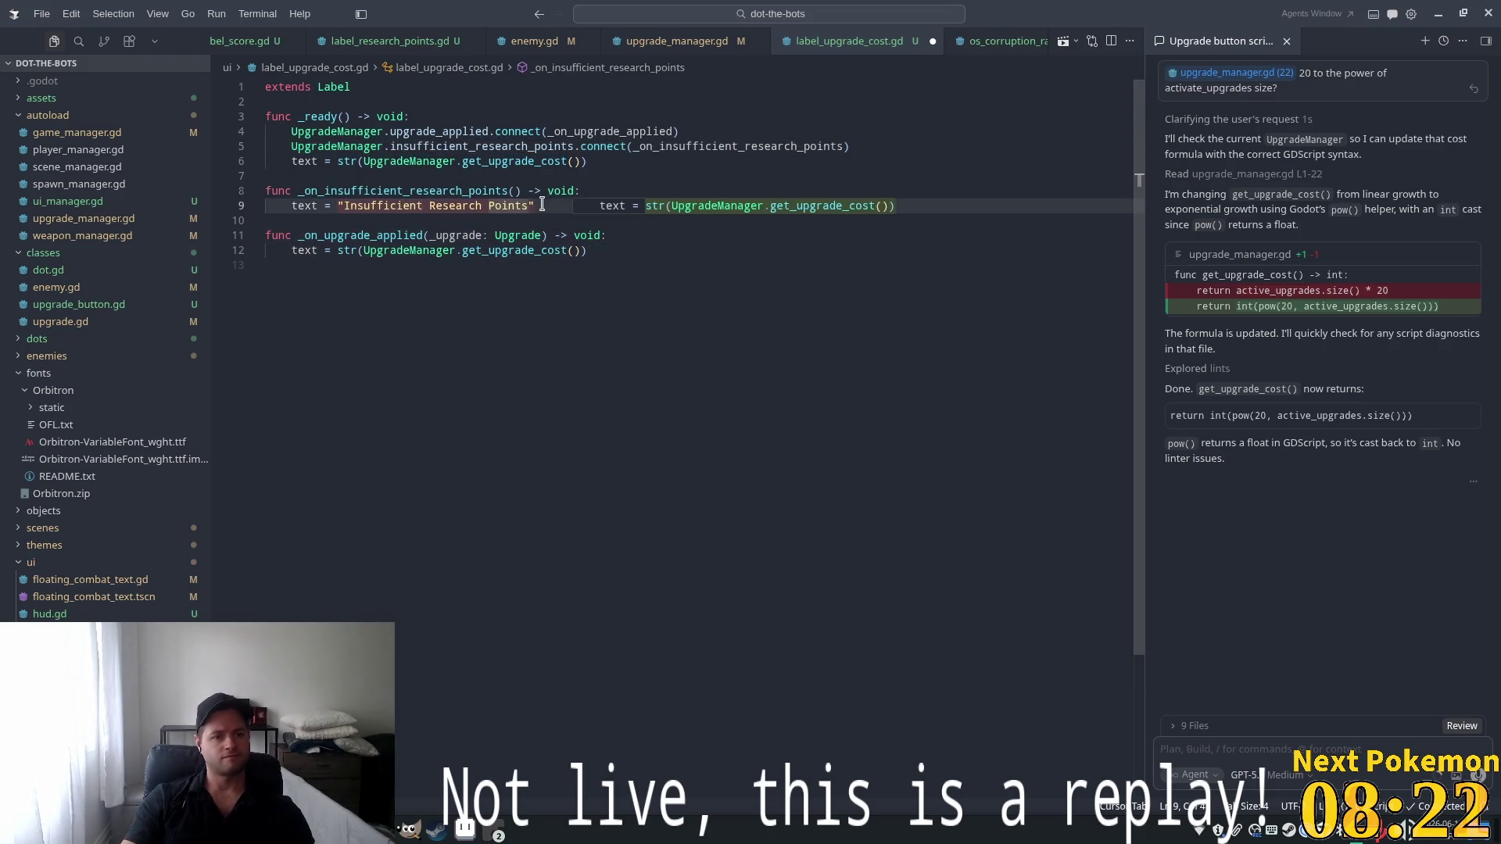
left_click_drag(535, 206, 329, 206)
key("shift+Home")
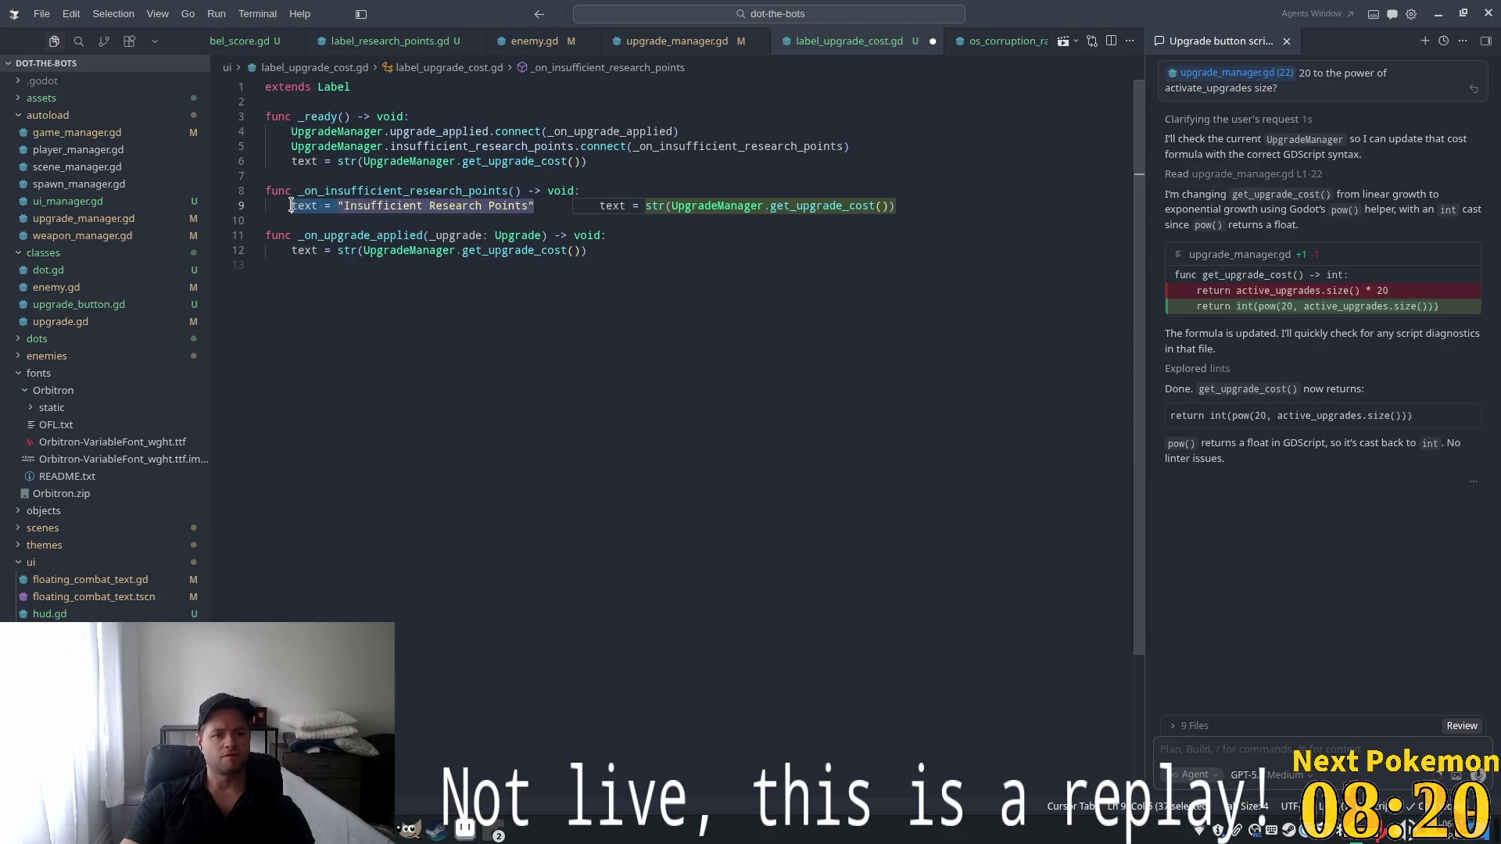
key("BackSpace")
type("# flash red")
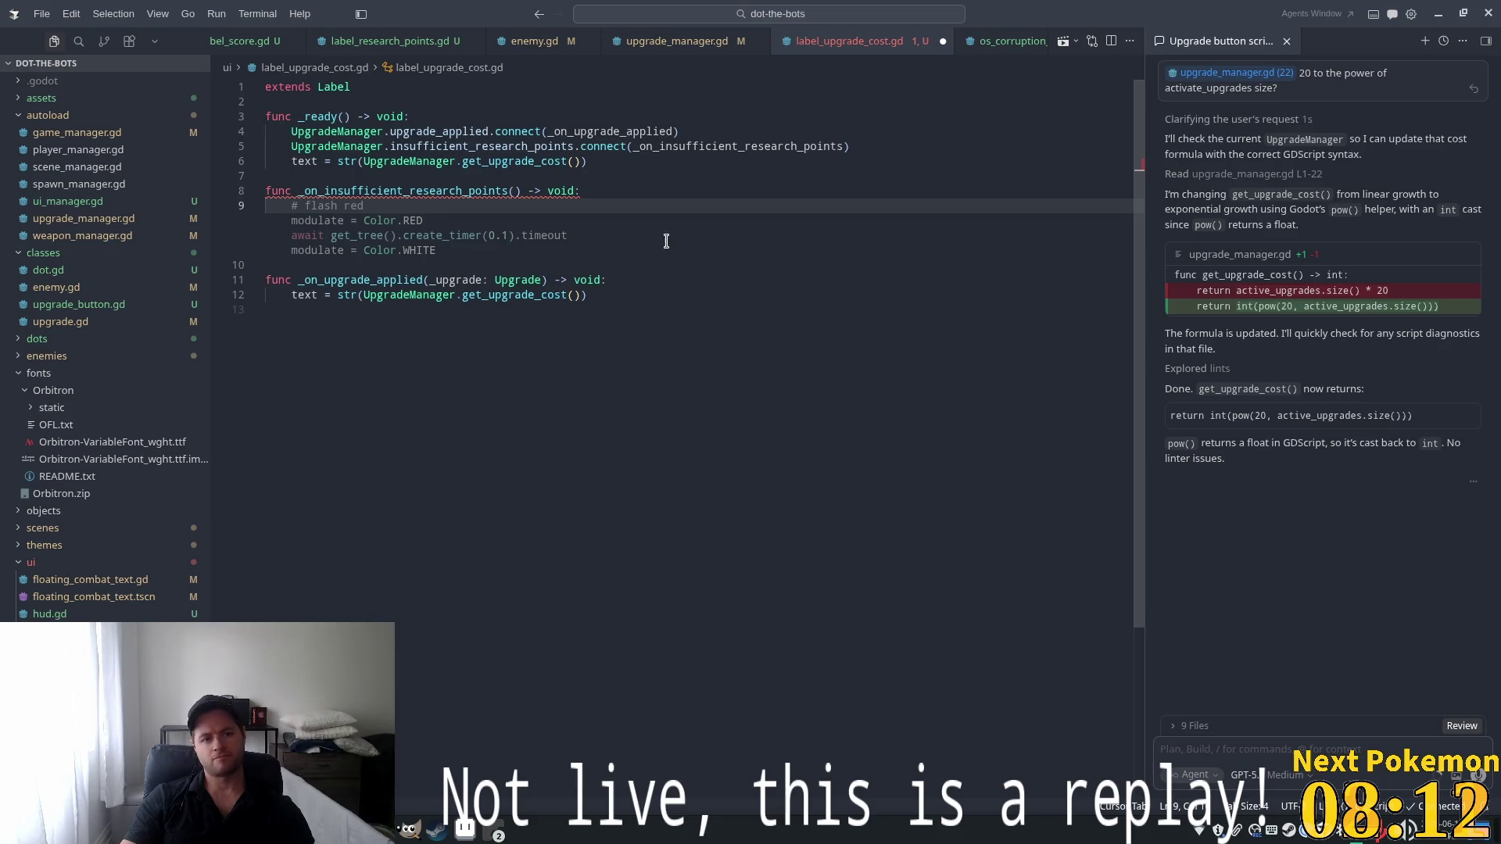
key("Tab")
left_click_drag(435, 250, 291, 220)
Ask the AI agent, with lines 10-12 attached, to flash red/white 3 times over 2 seconds via LabelSettings
key("ctrl+l")
type("here we w")
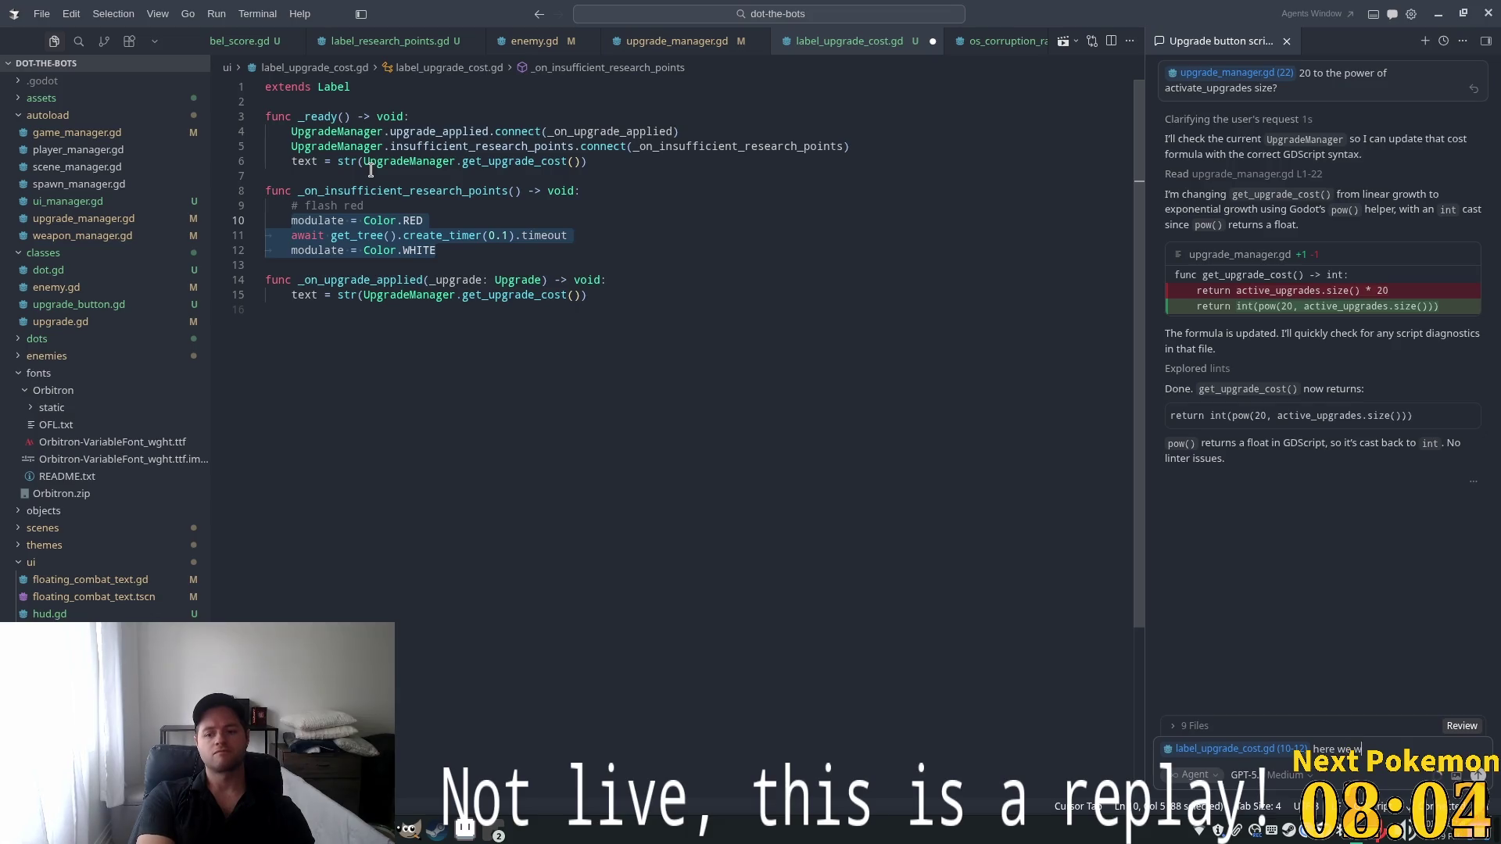
type("ant to flash")
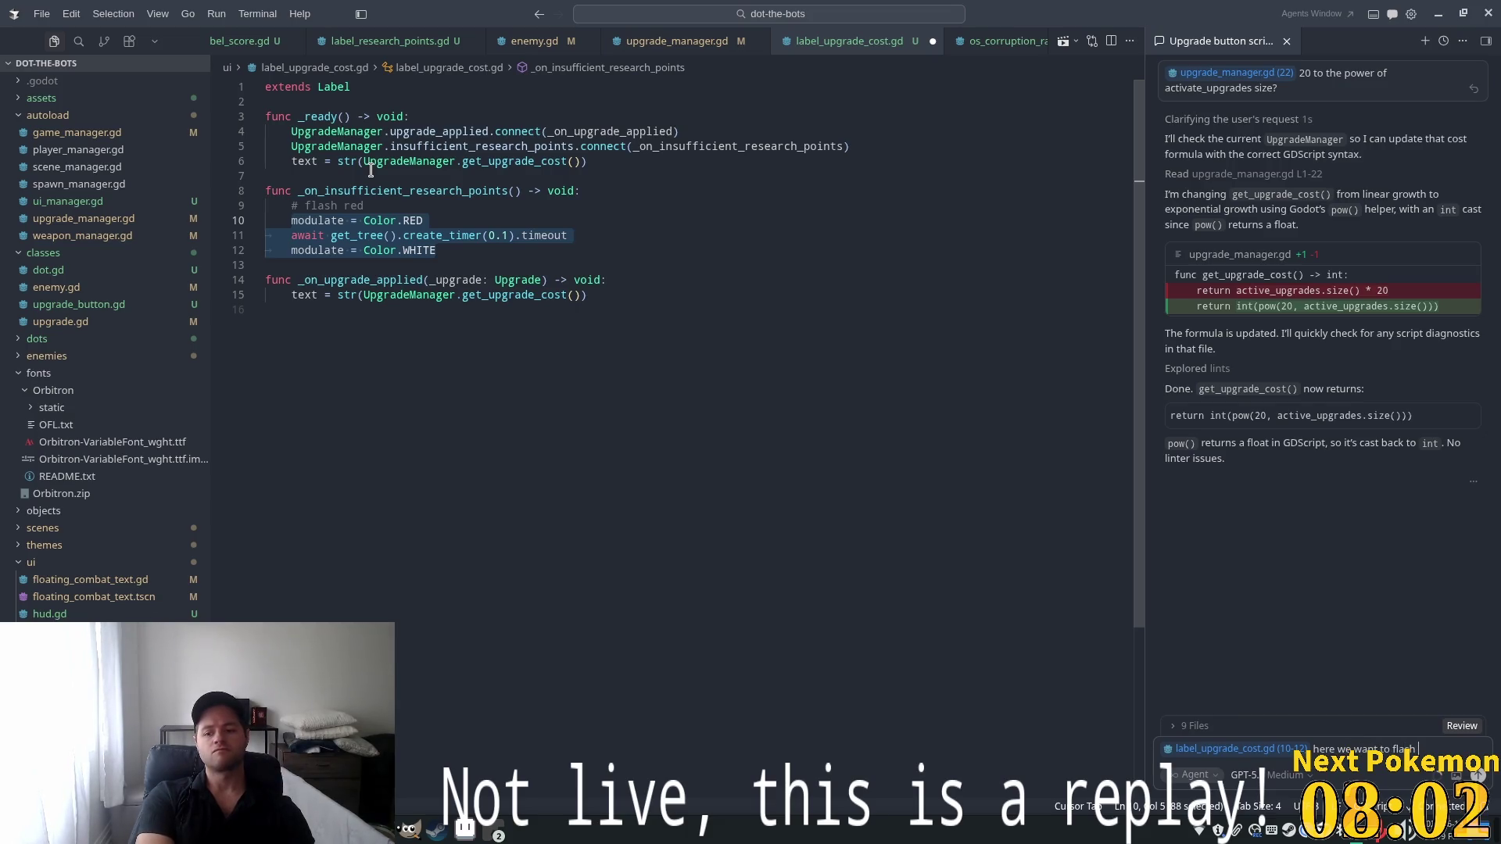
type("d and")
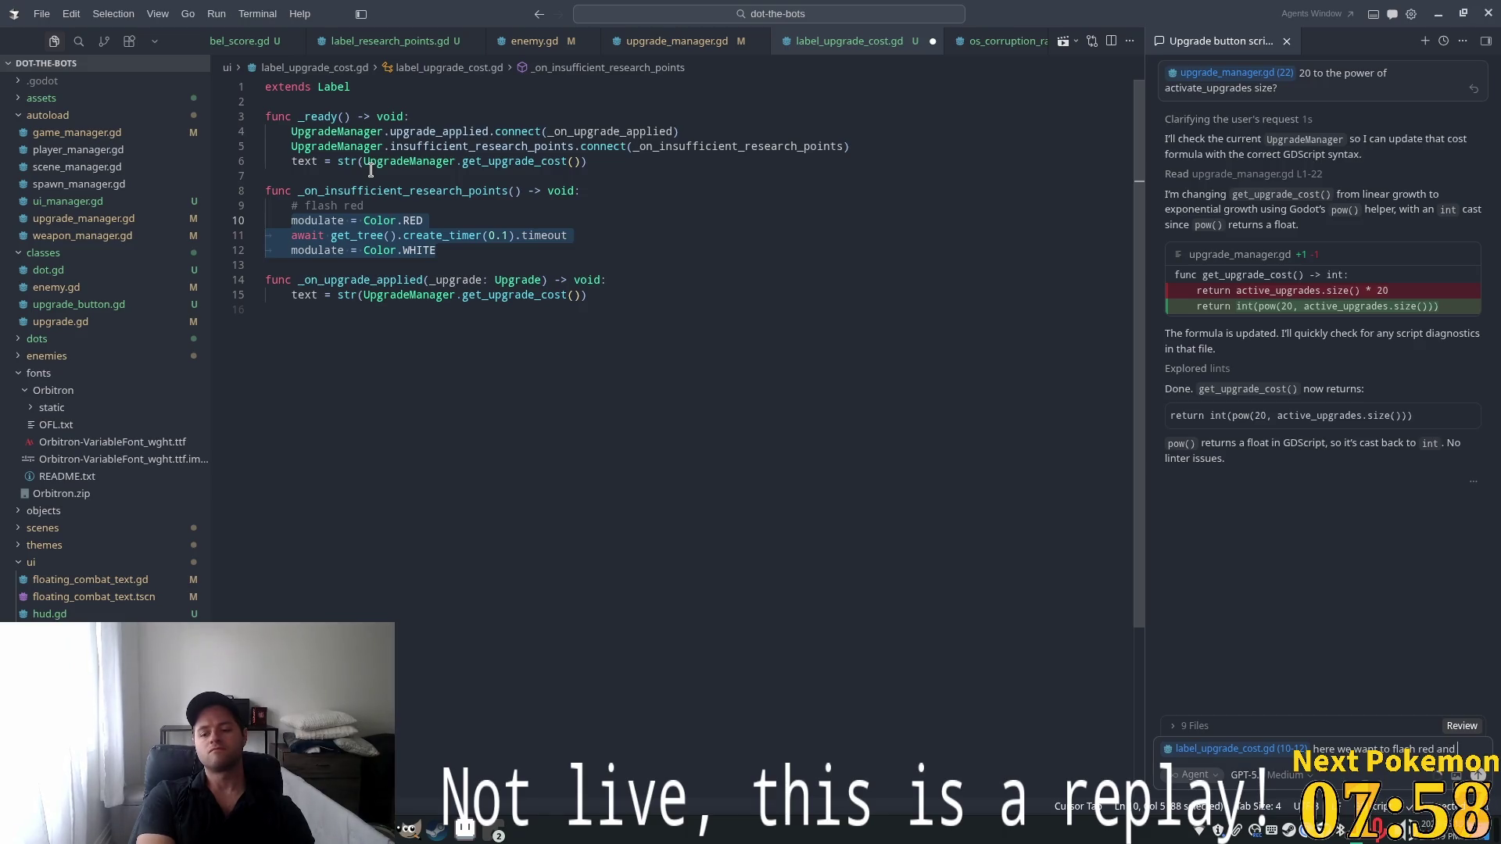
type(" white")
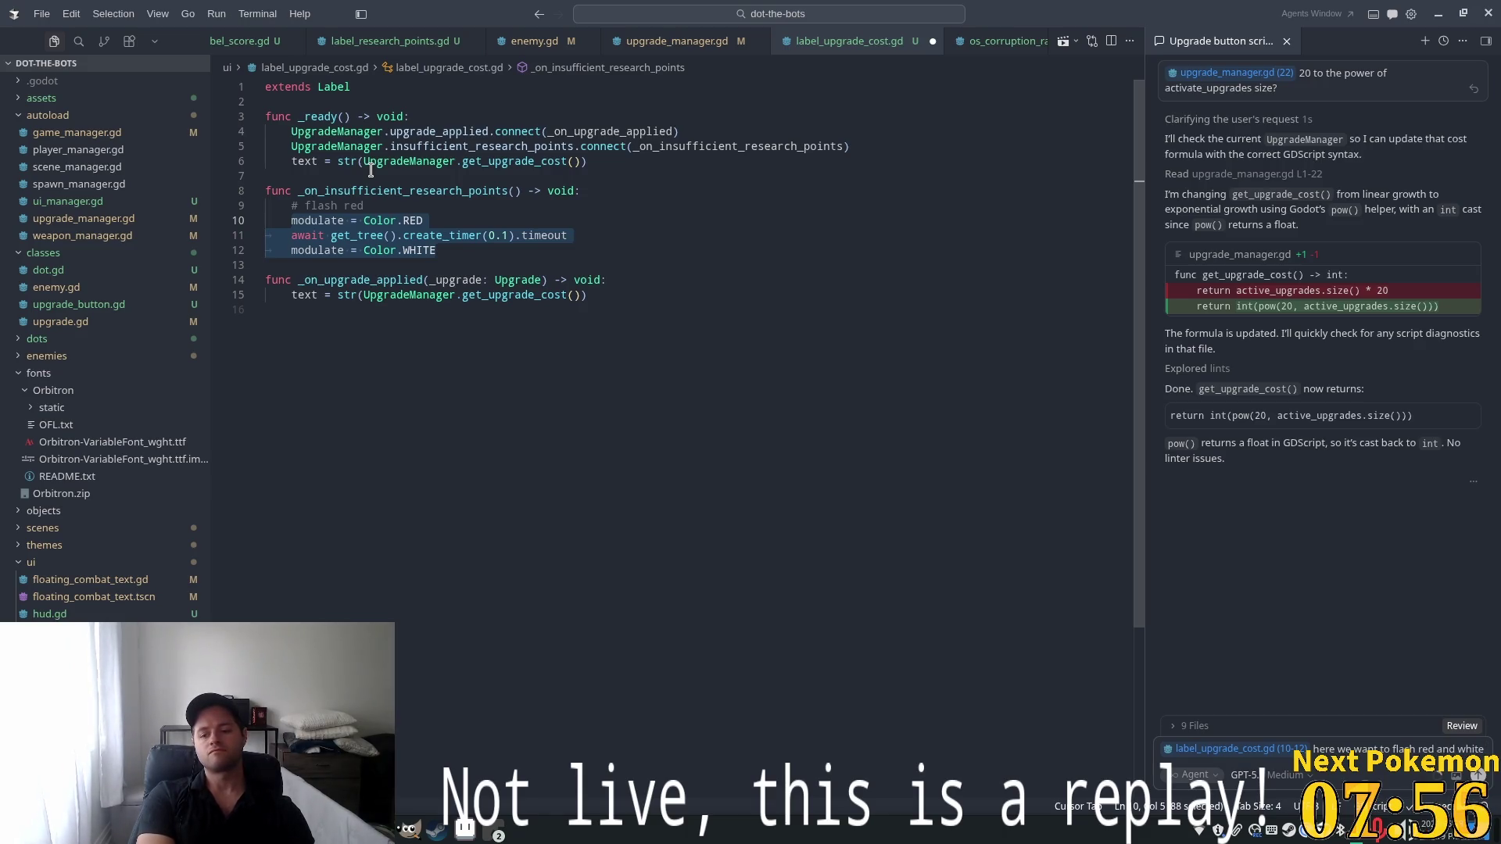
type(" 3 times over 2")
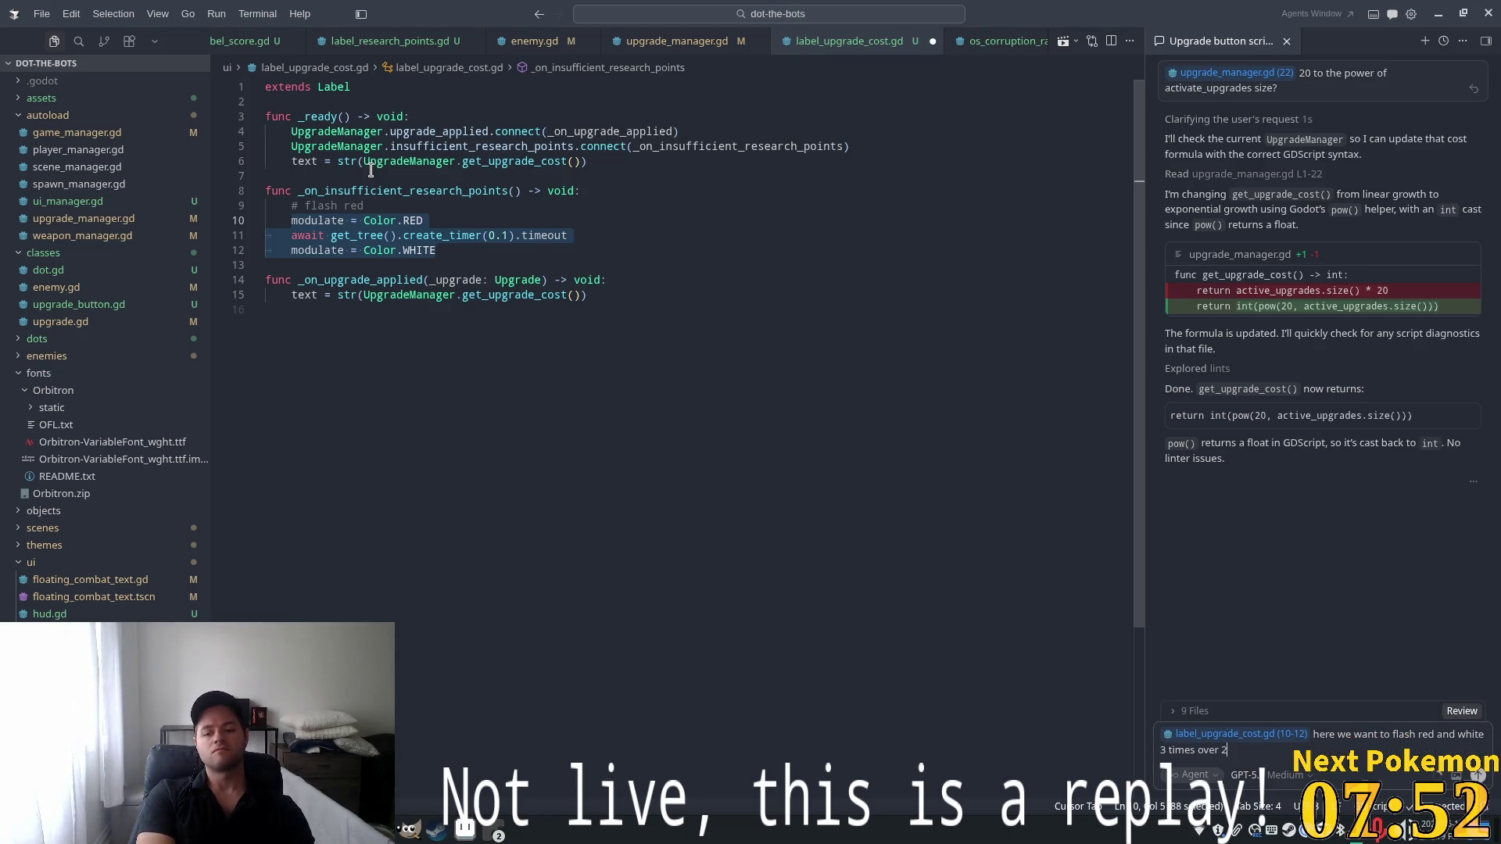
type(" seconds")
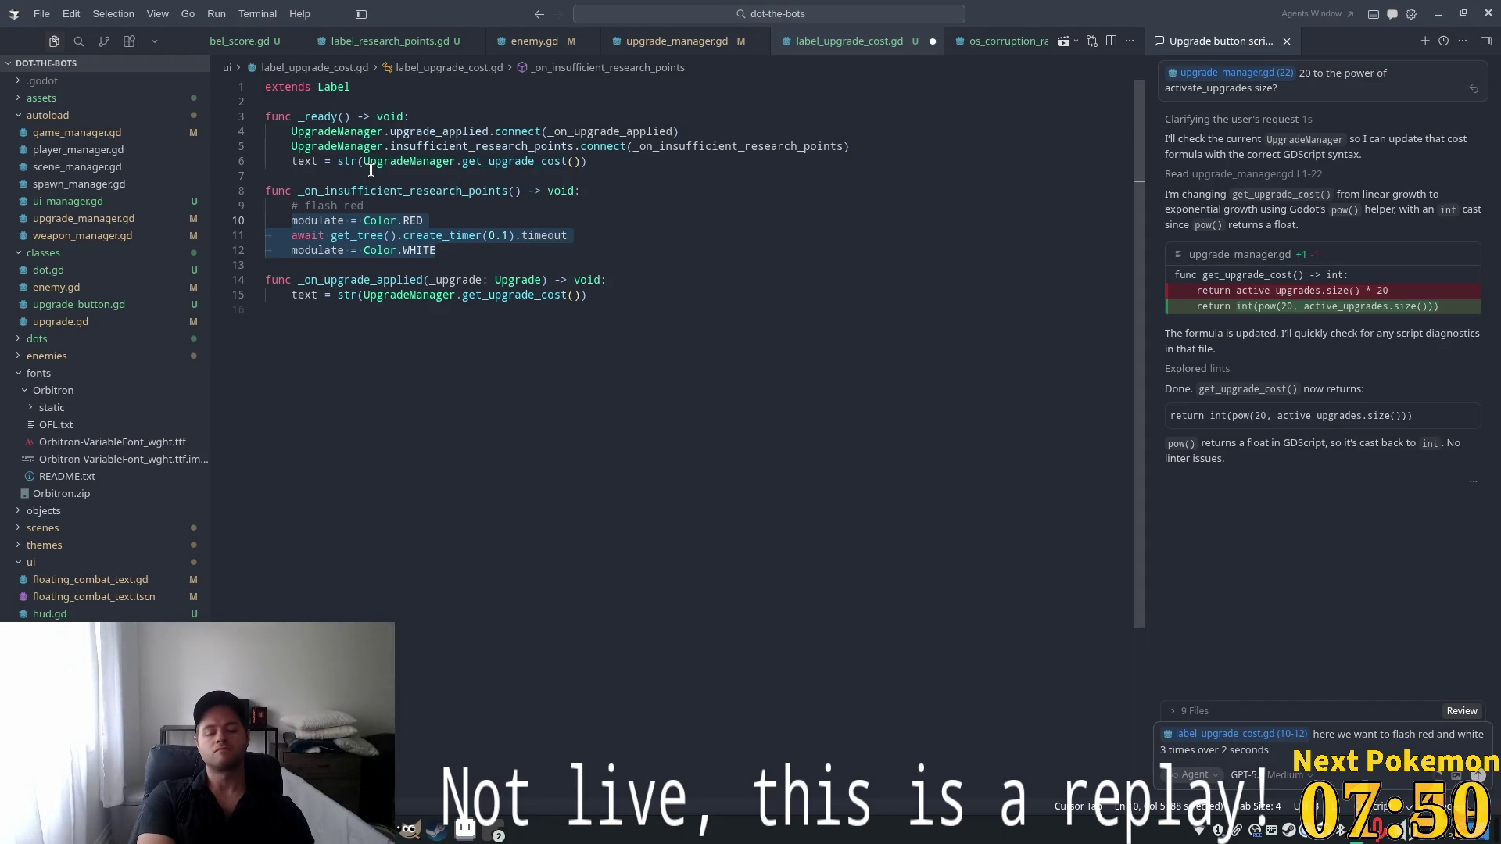
type(" but")
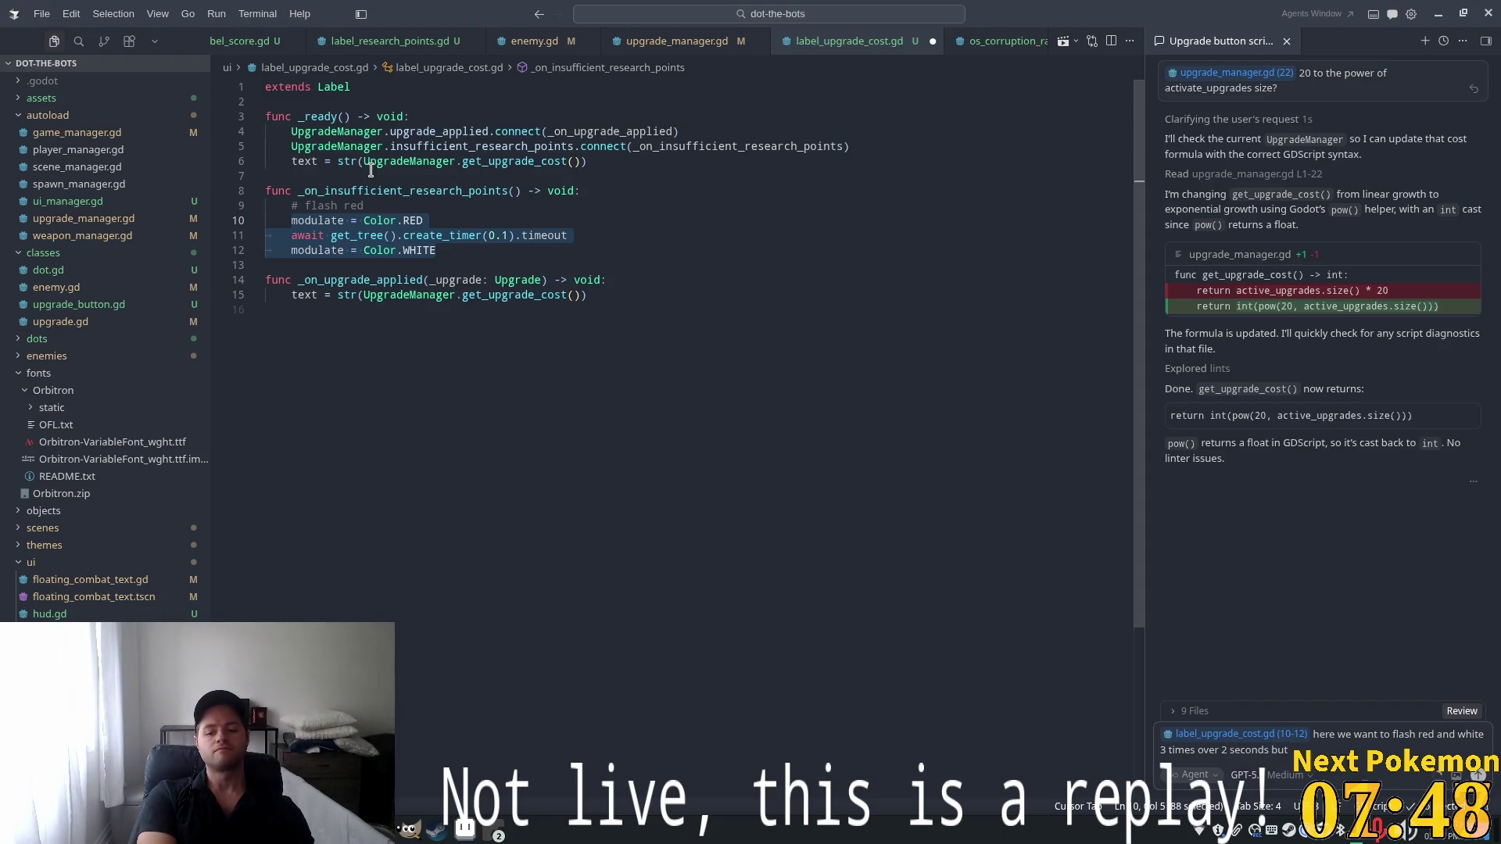
type(" updating the")
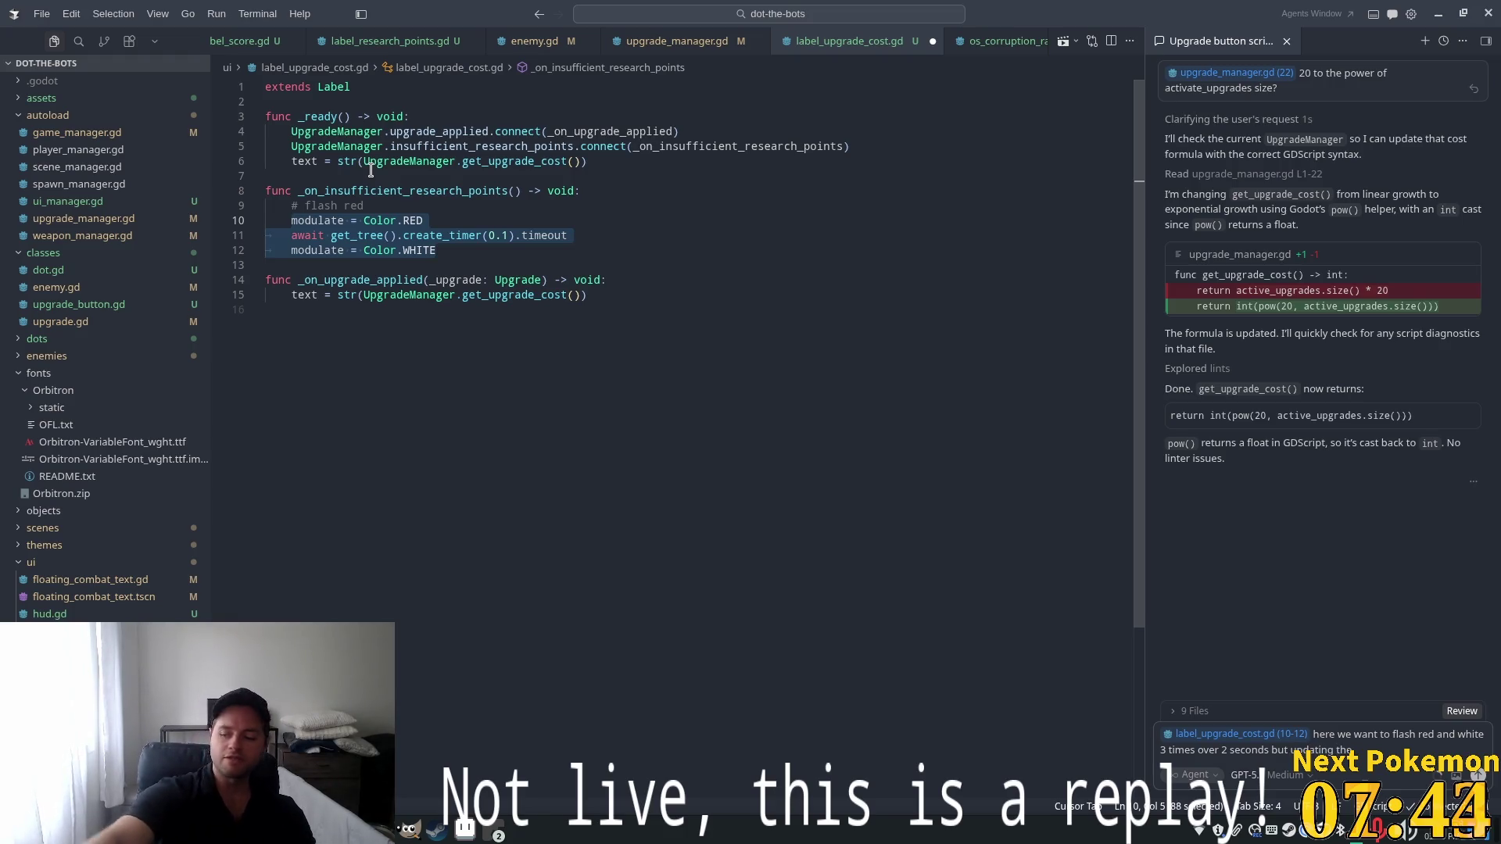
type(" label upgrade_cost")
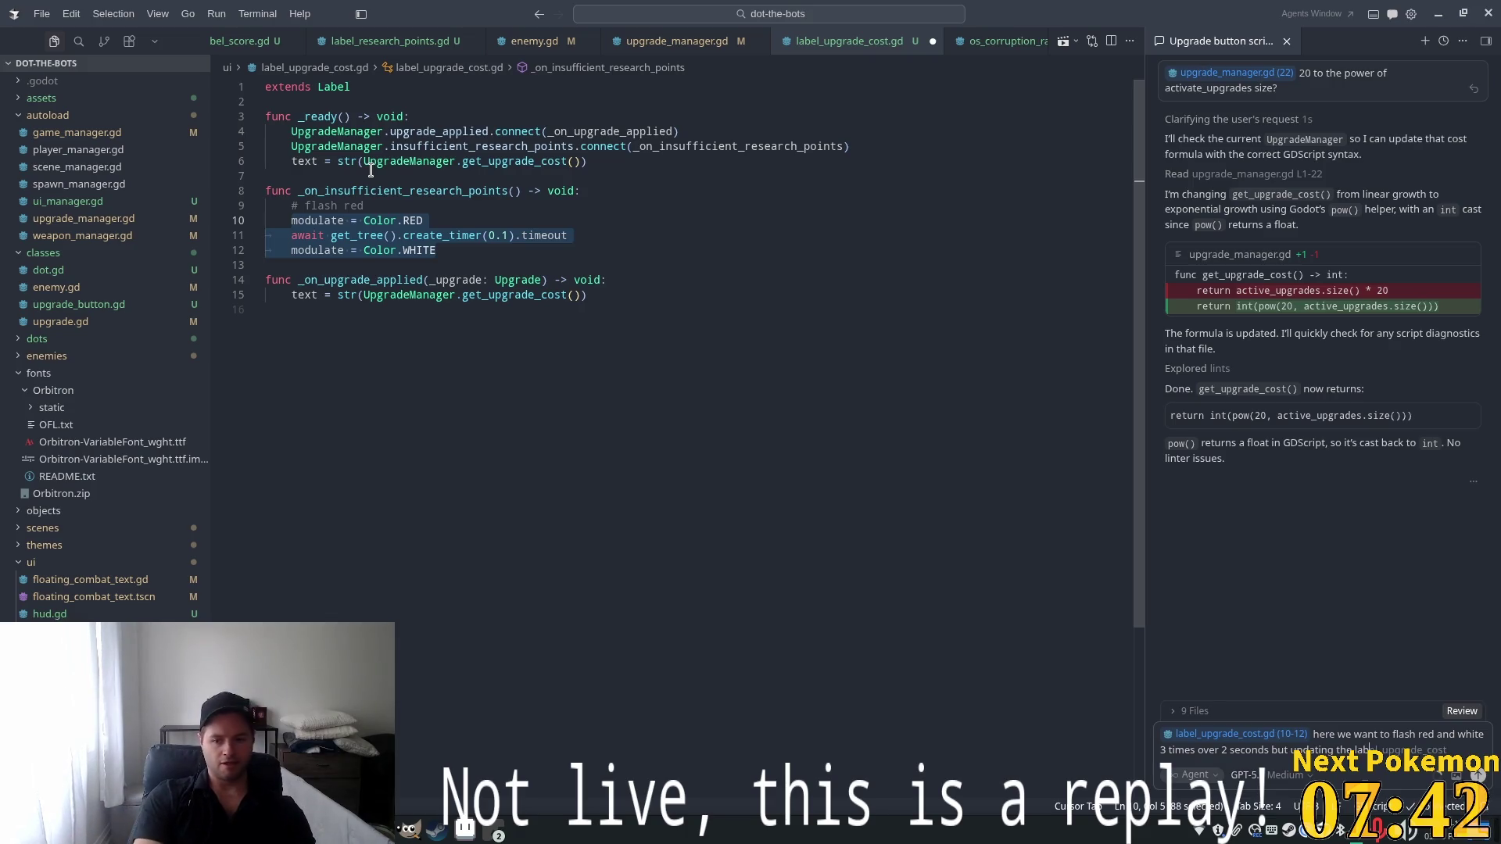
type("se")
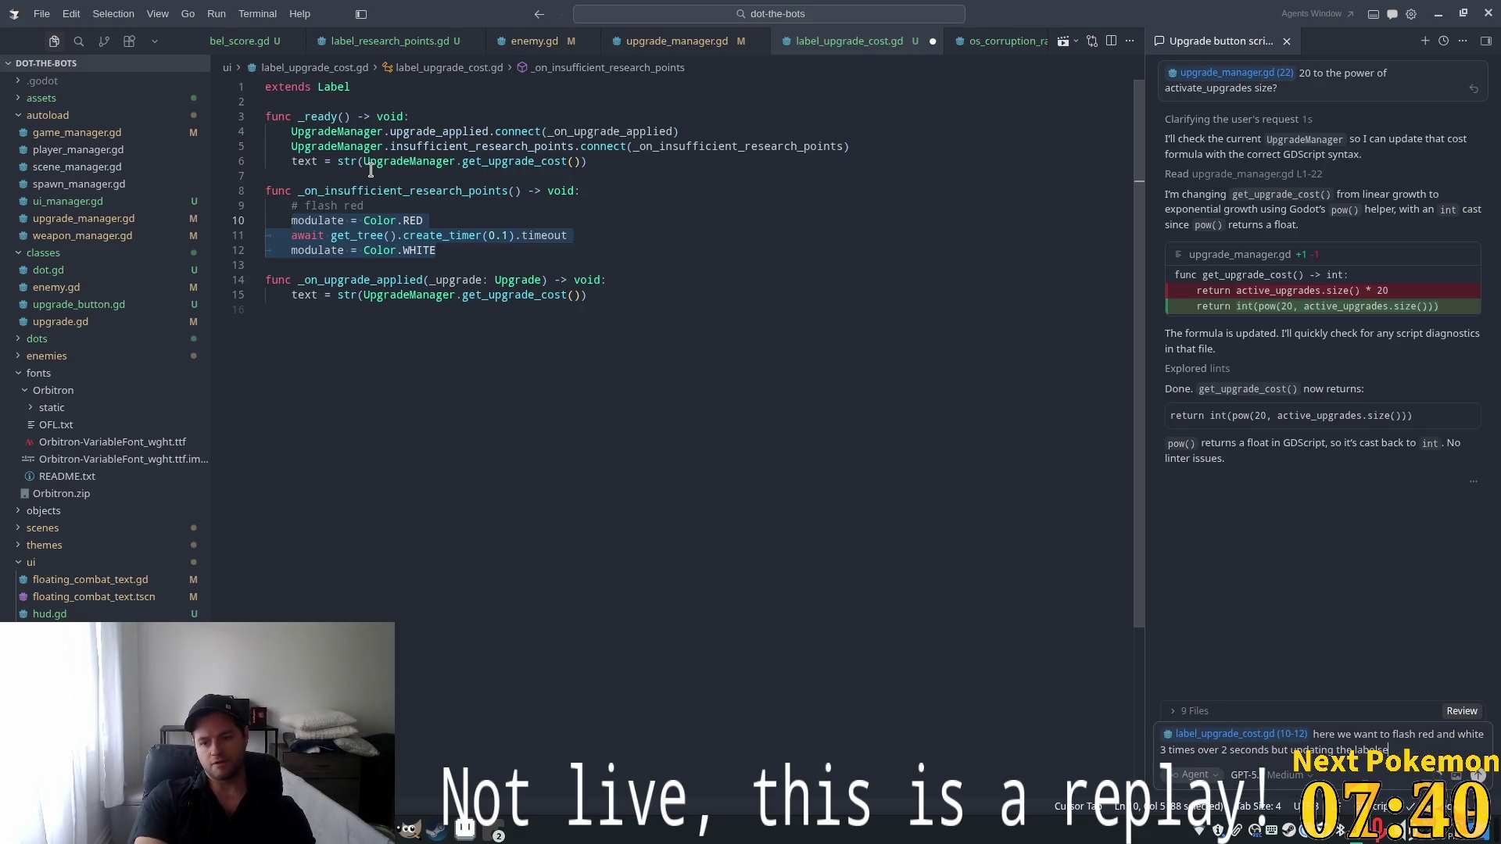
type("ttings font color")
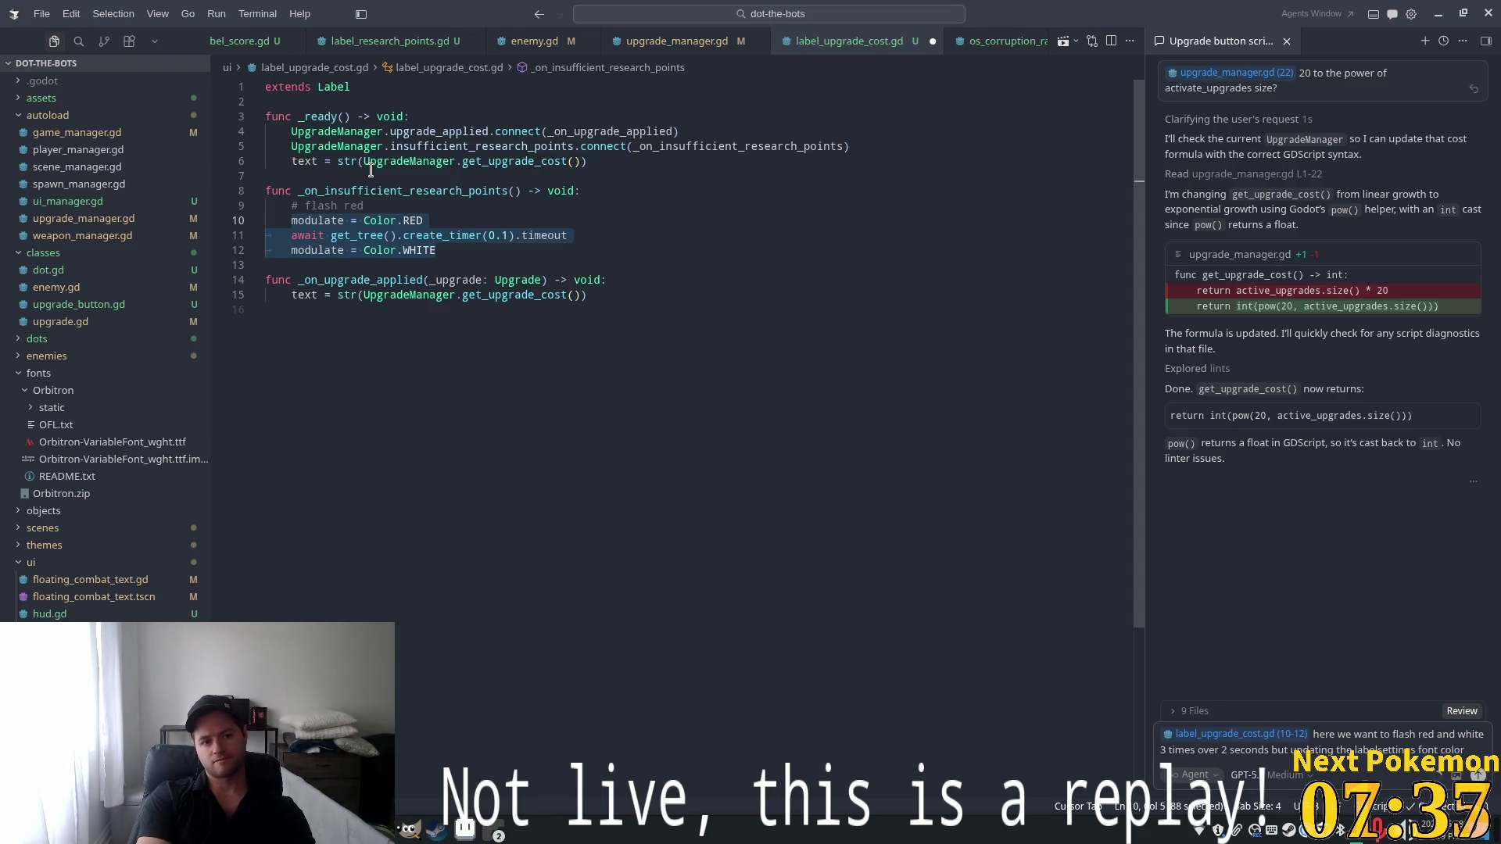
key("Return")
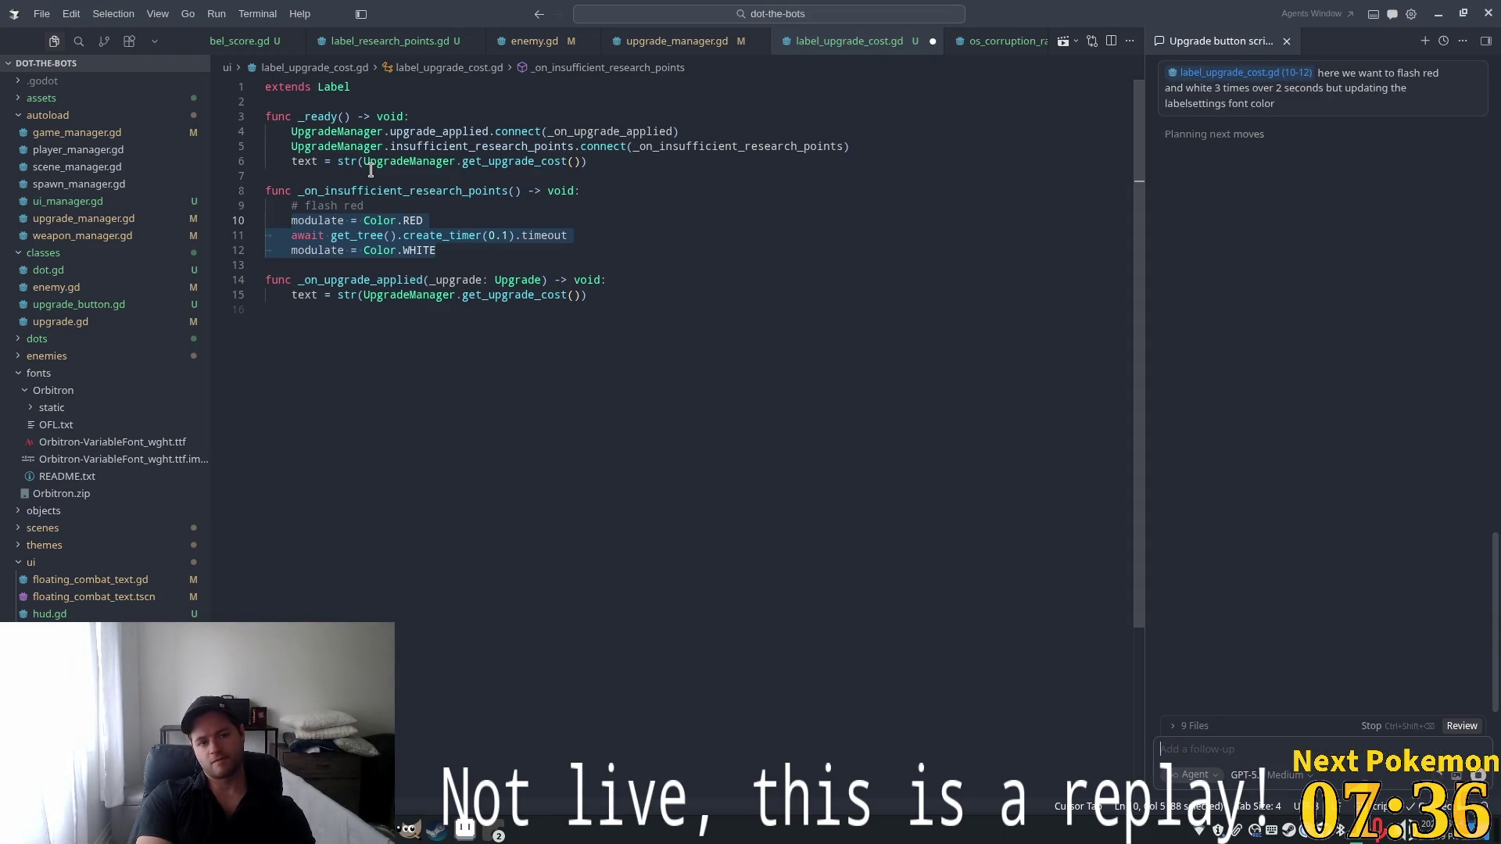
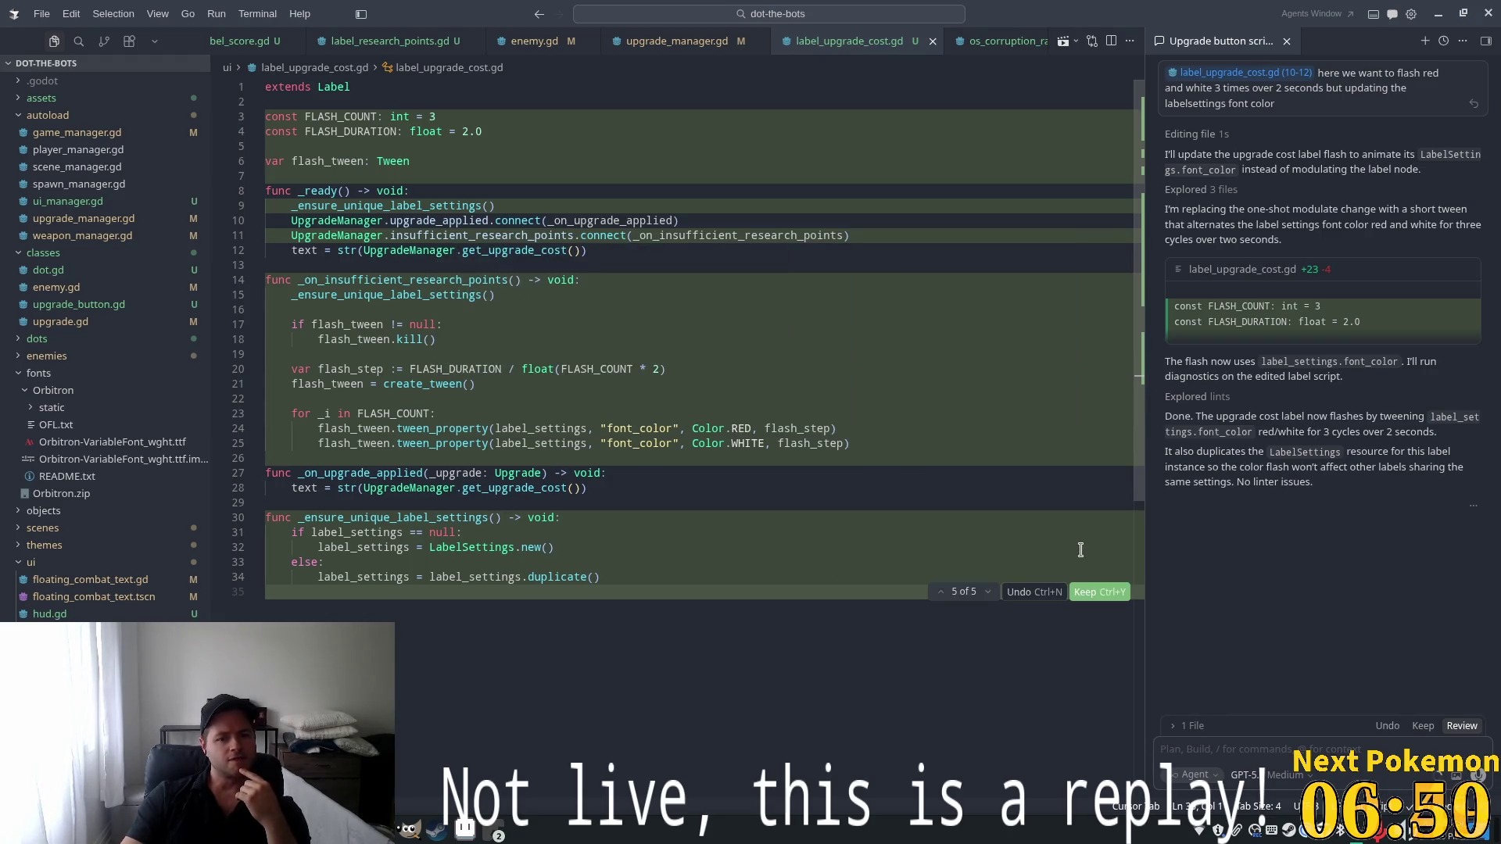
Accept the agent's red/white flash-tween edits to label_upgrade_cost.gd, then run the project in Godot
left_click(1423, 725)
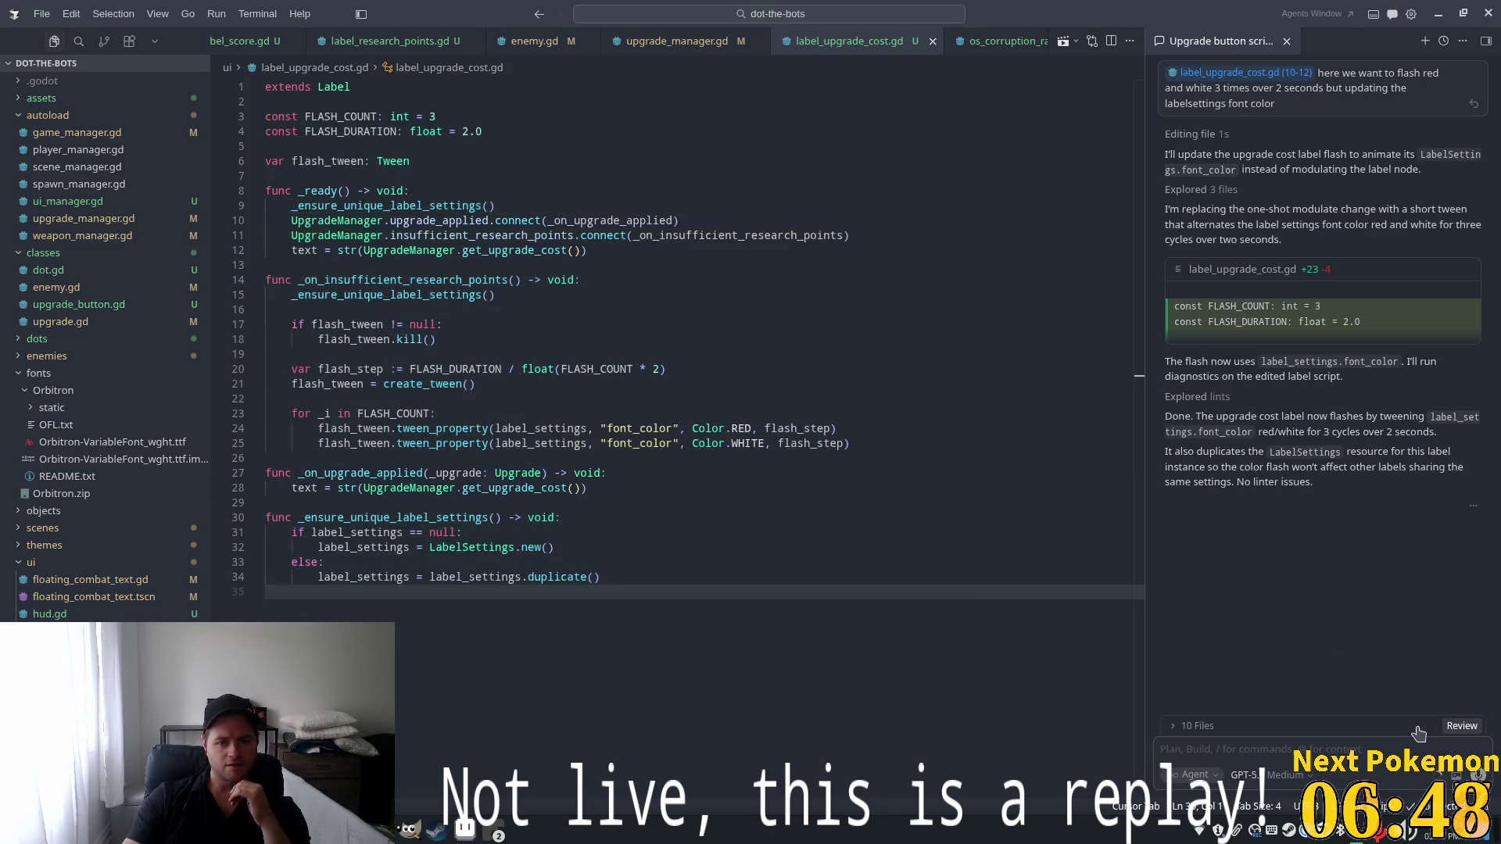
left_click(808, 373)
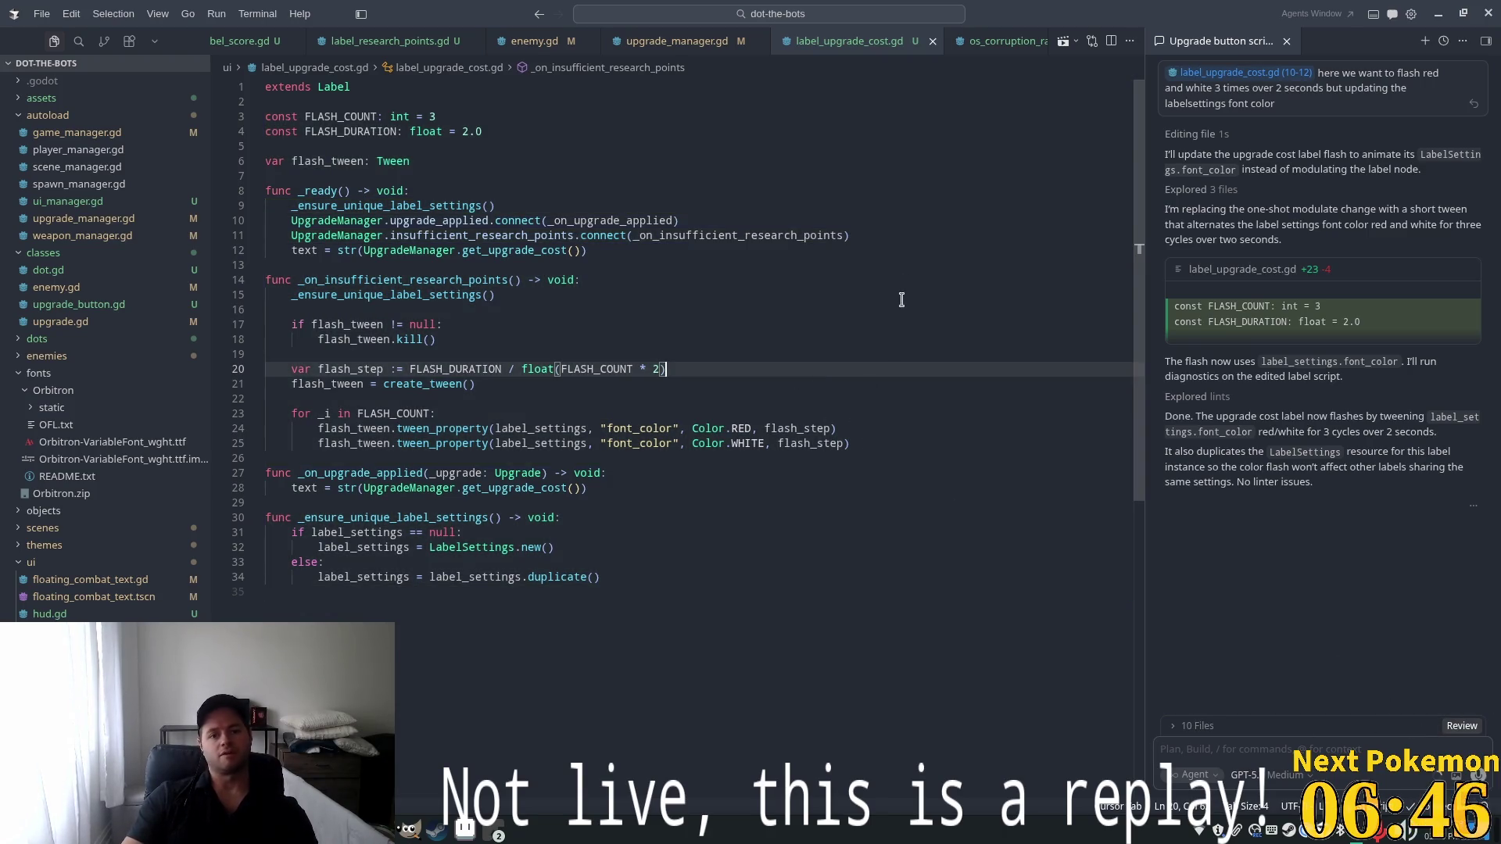
key("alt+Tab")
left_click(1290, 35)
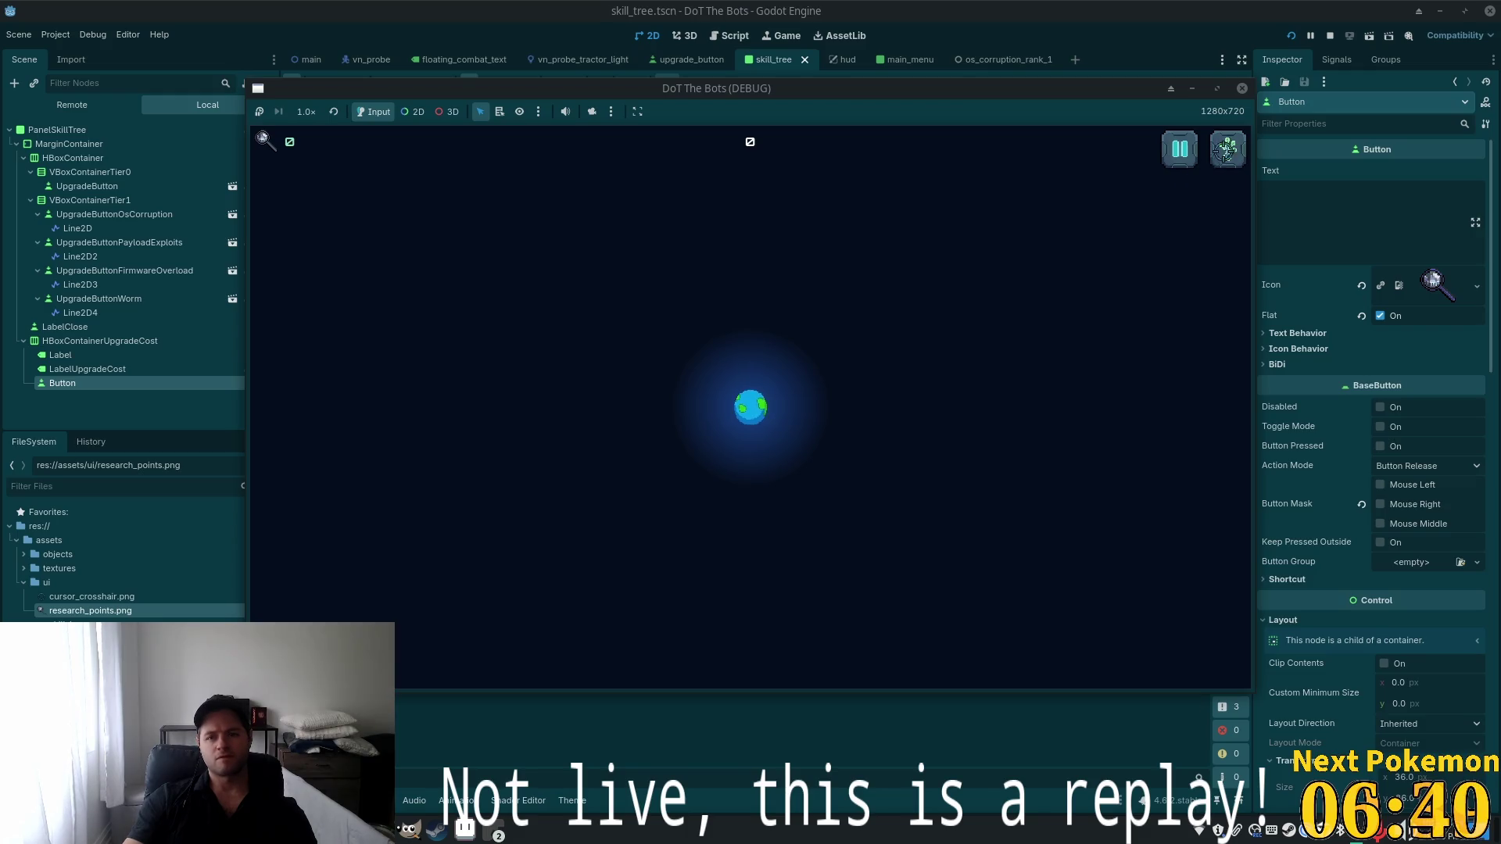
Trigger a skill tree upgrade in-game and inspect the get_research_points error on line 26
left_click(1227, 149)
left_click(398, 226)
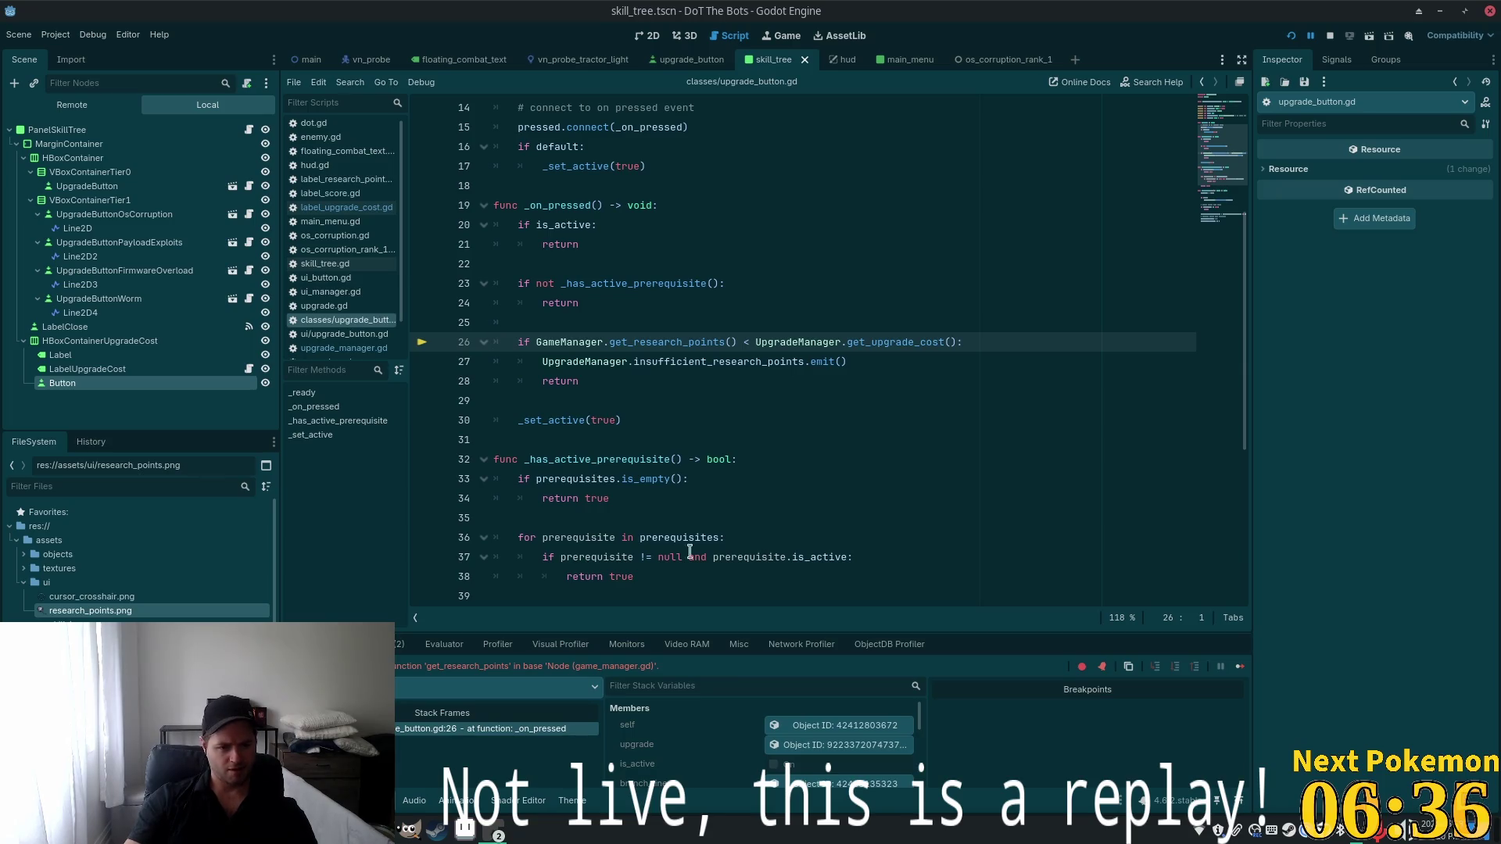
double_click(656, 342)
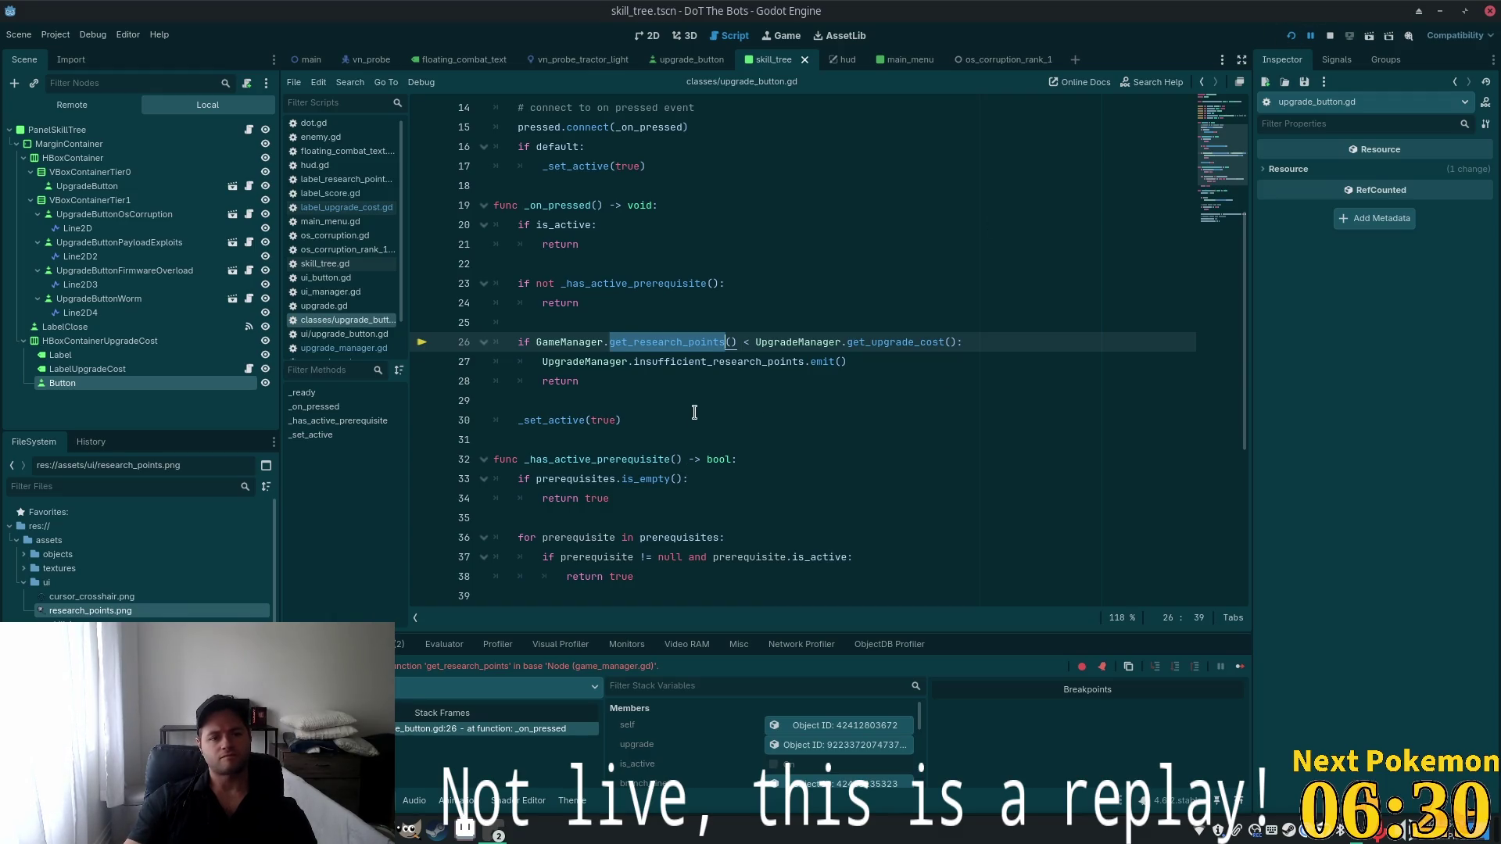
key("alt+Tab")
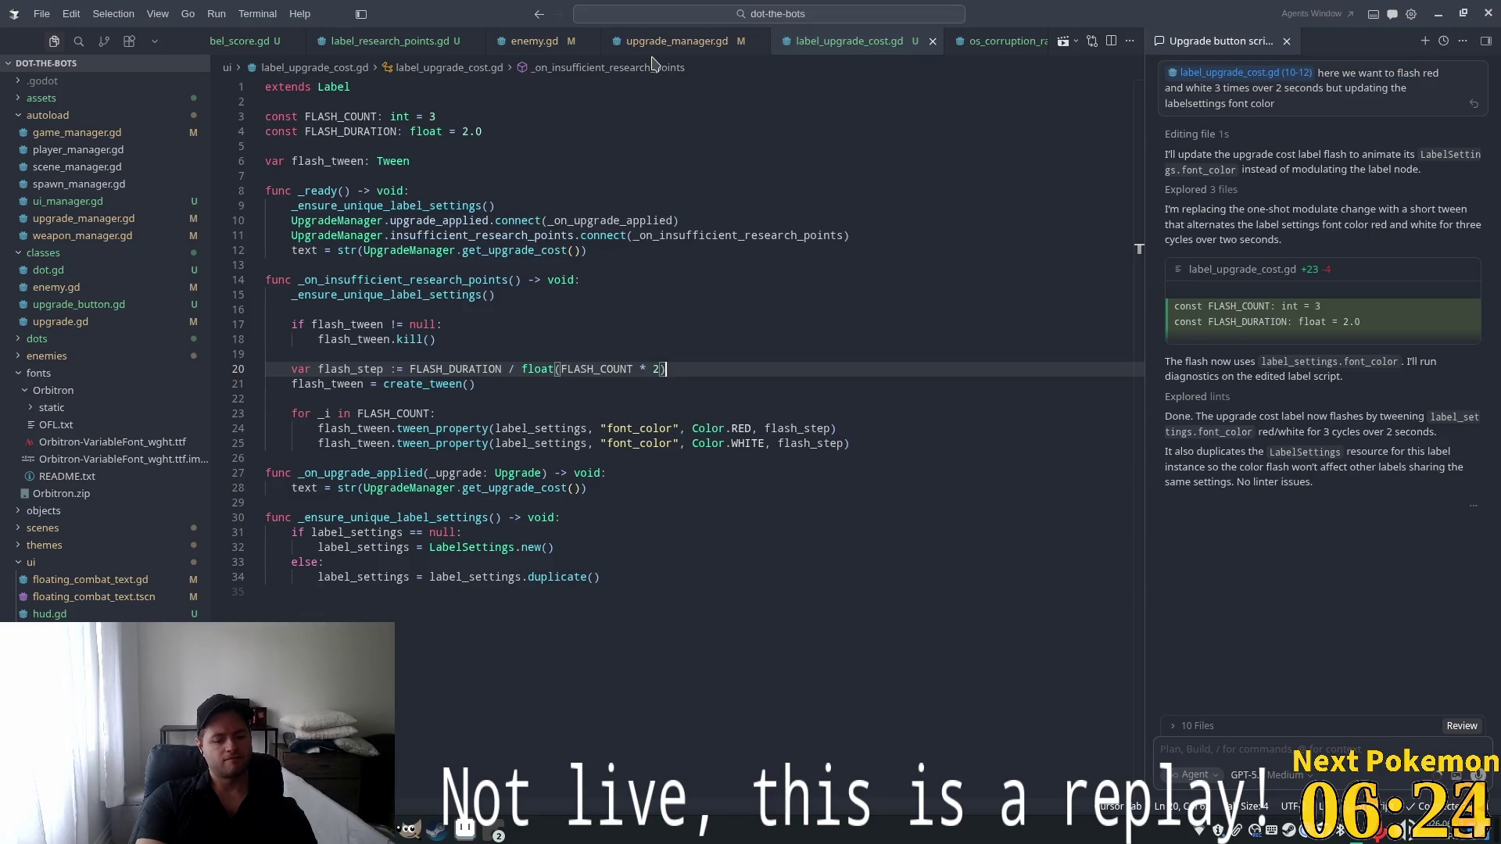
Bring up Cursor's Quick Open file palette with Ctrl+P
key("ctrl+p")
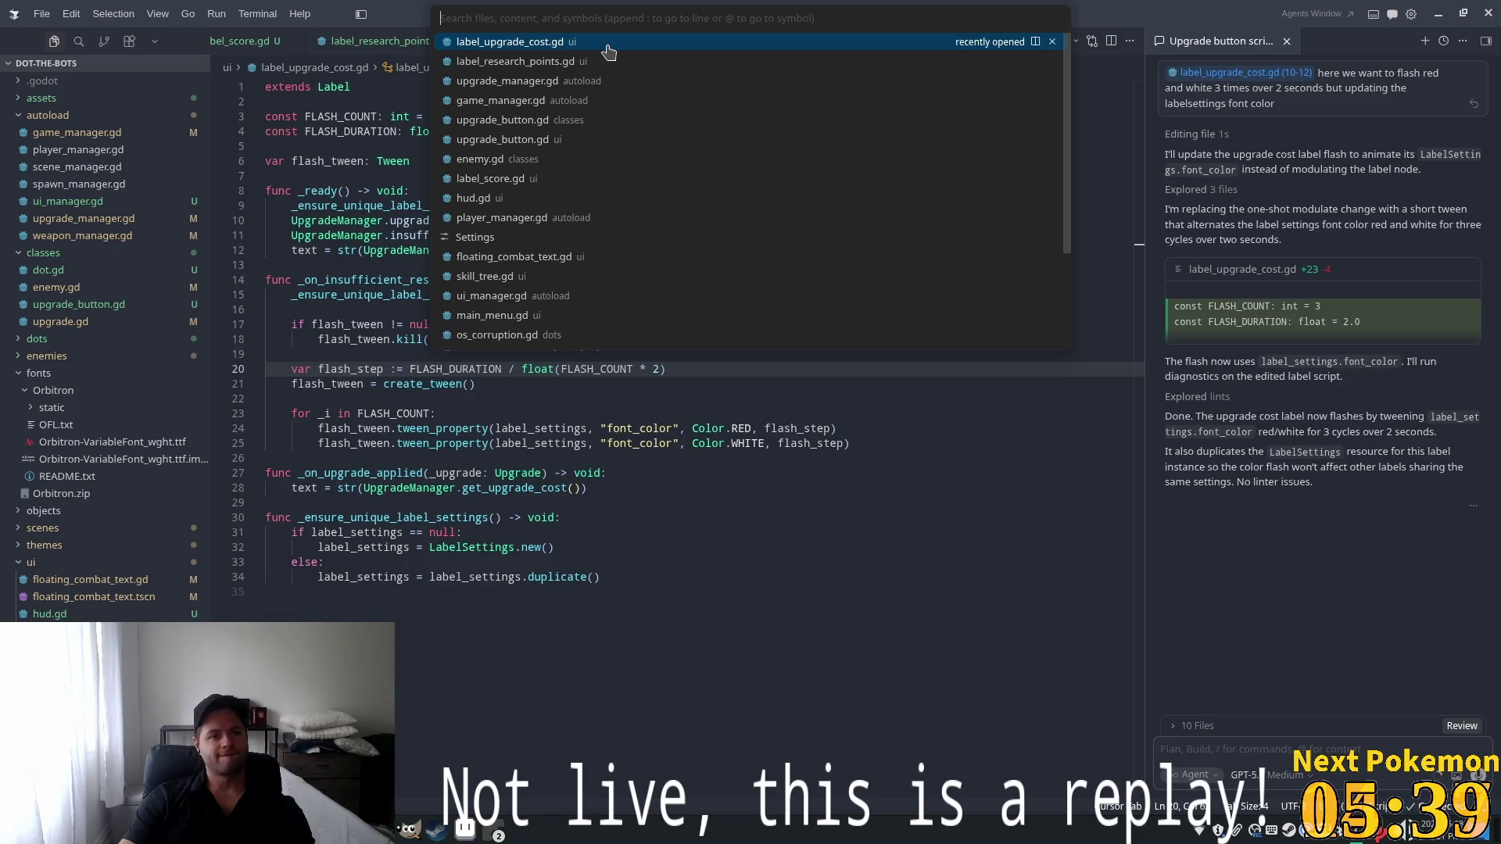
Open upgrade_button.gd and trace get_research_points to game_manager.gd's research_points variable on line 8
left_click(350, 161)
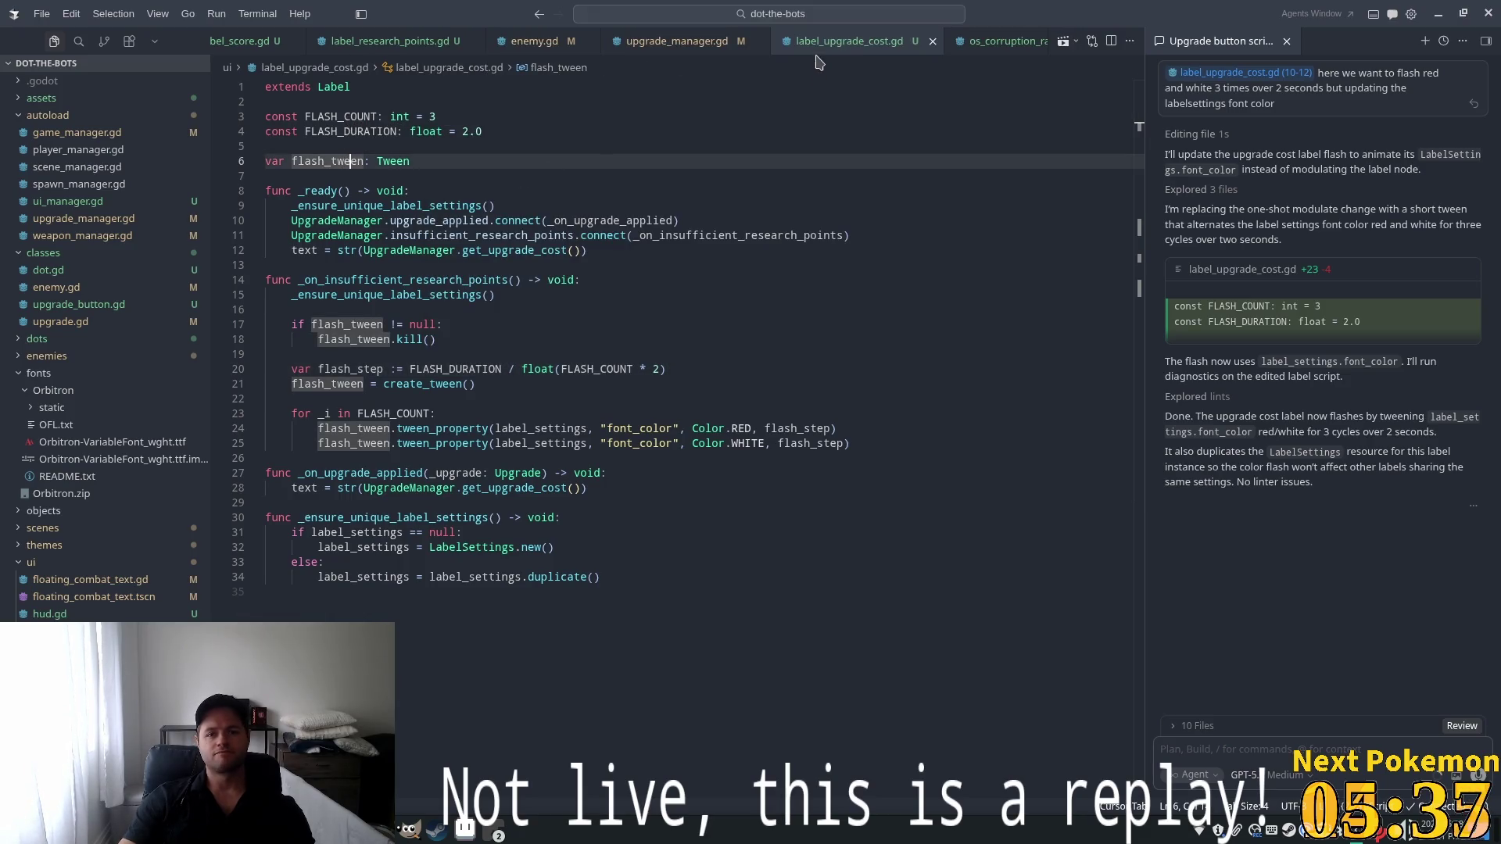
scroll(399, 40, "up", 4)
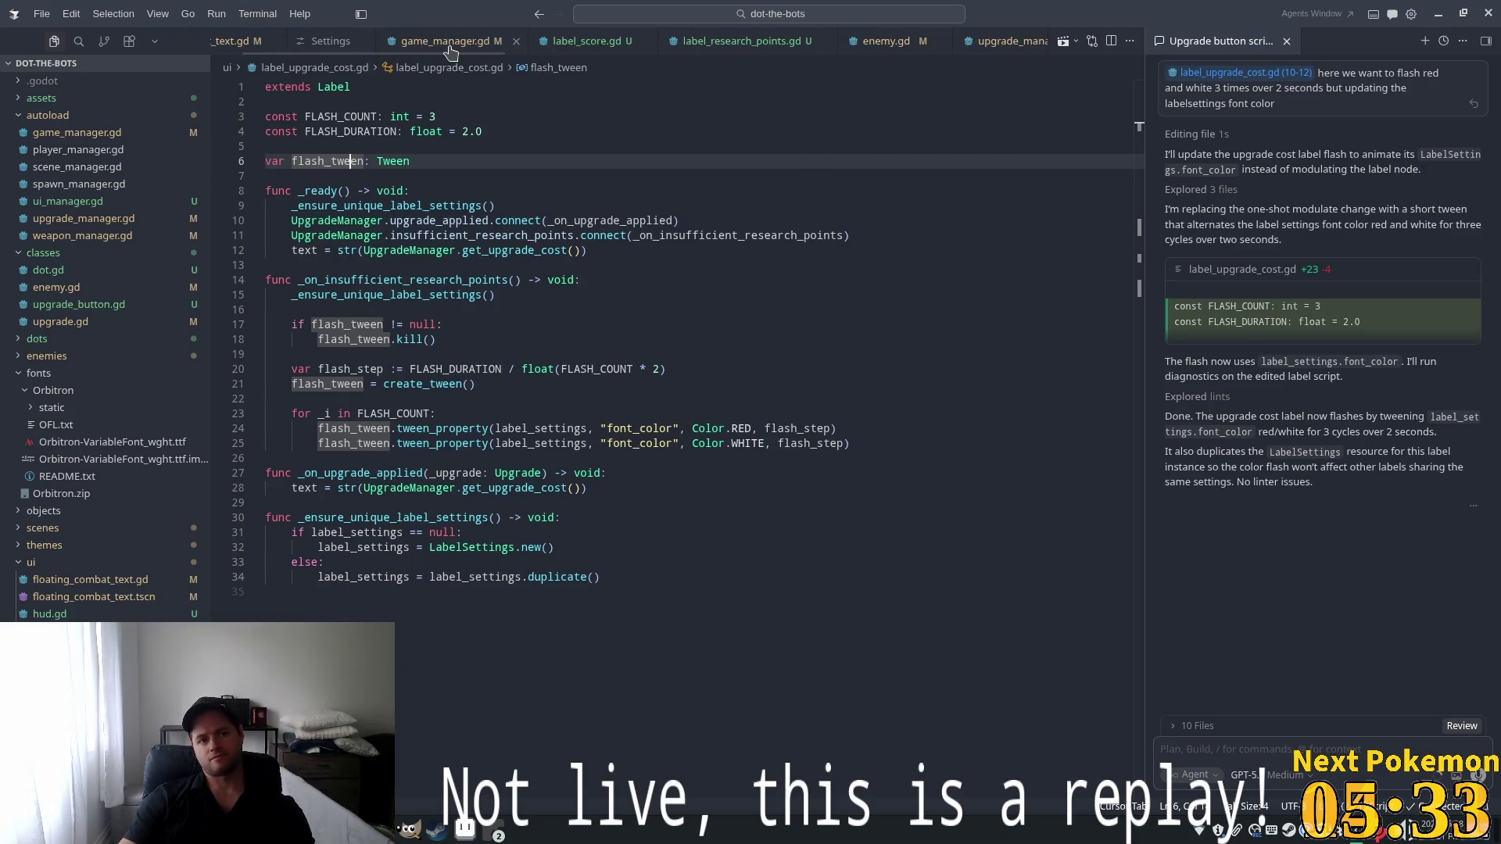
key("ctrl+p")
type("upgr")
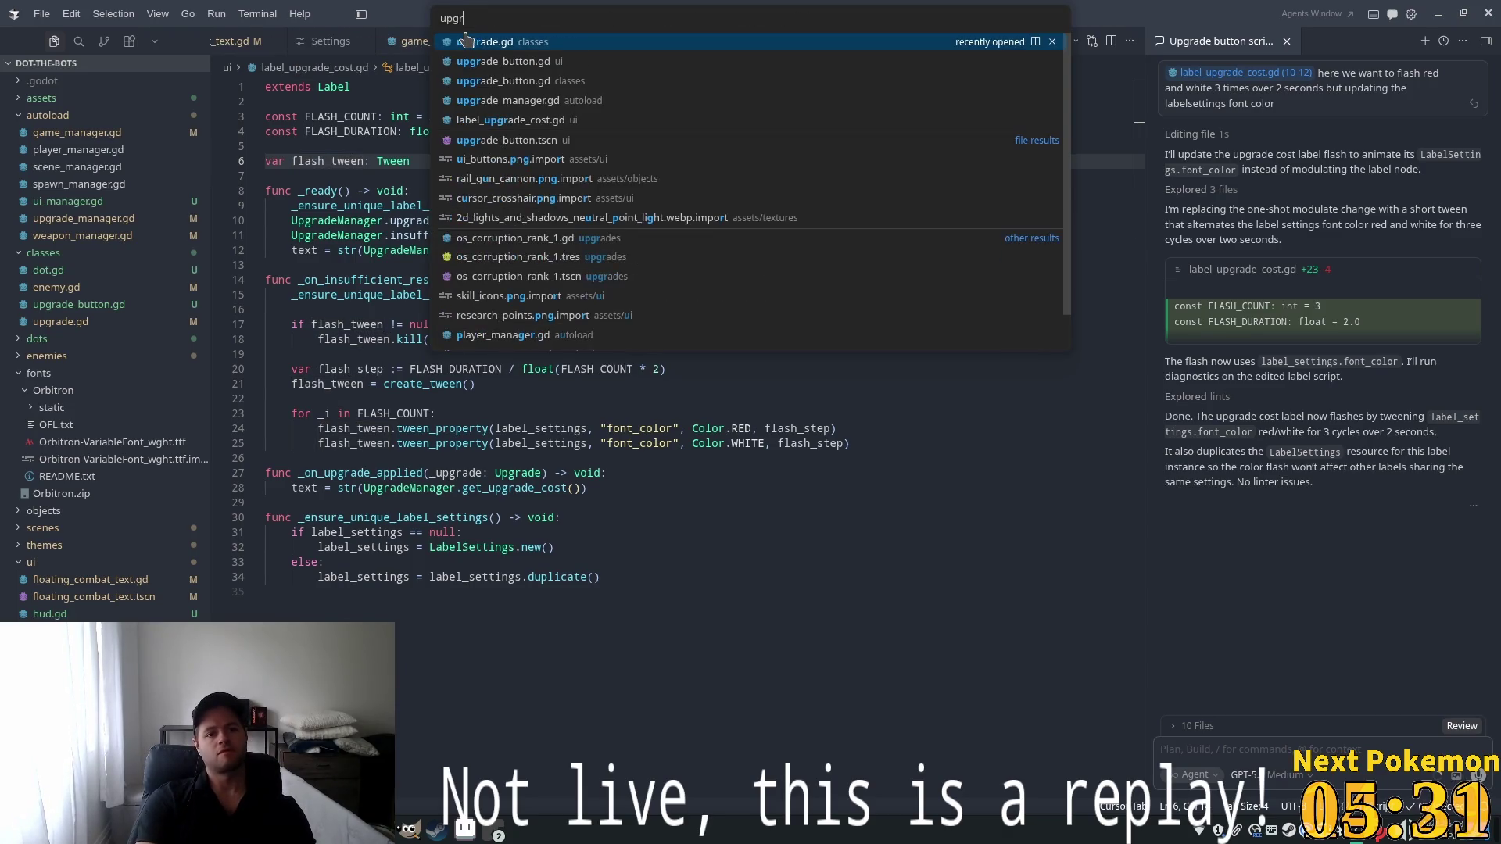
left_click(500, 61)
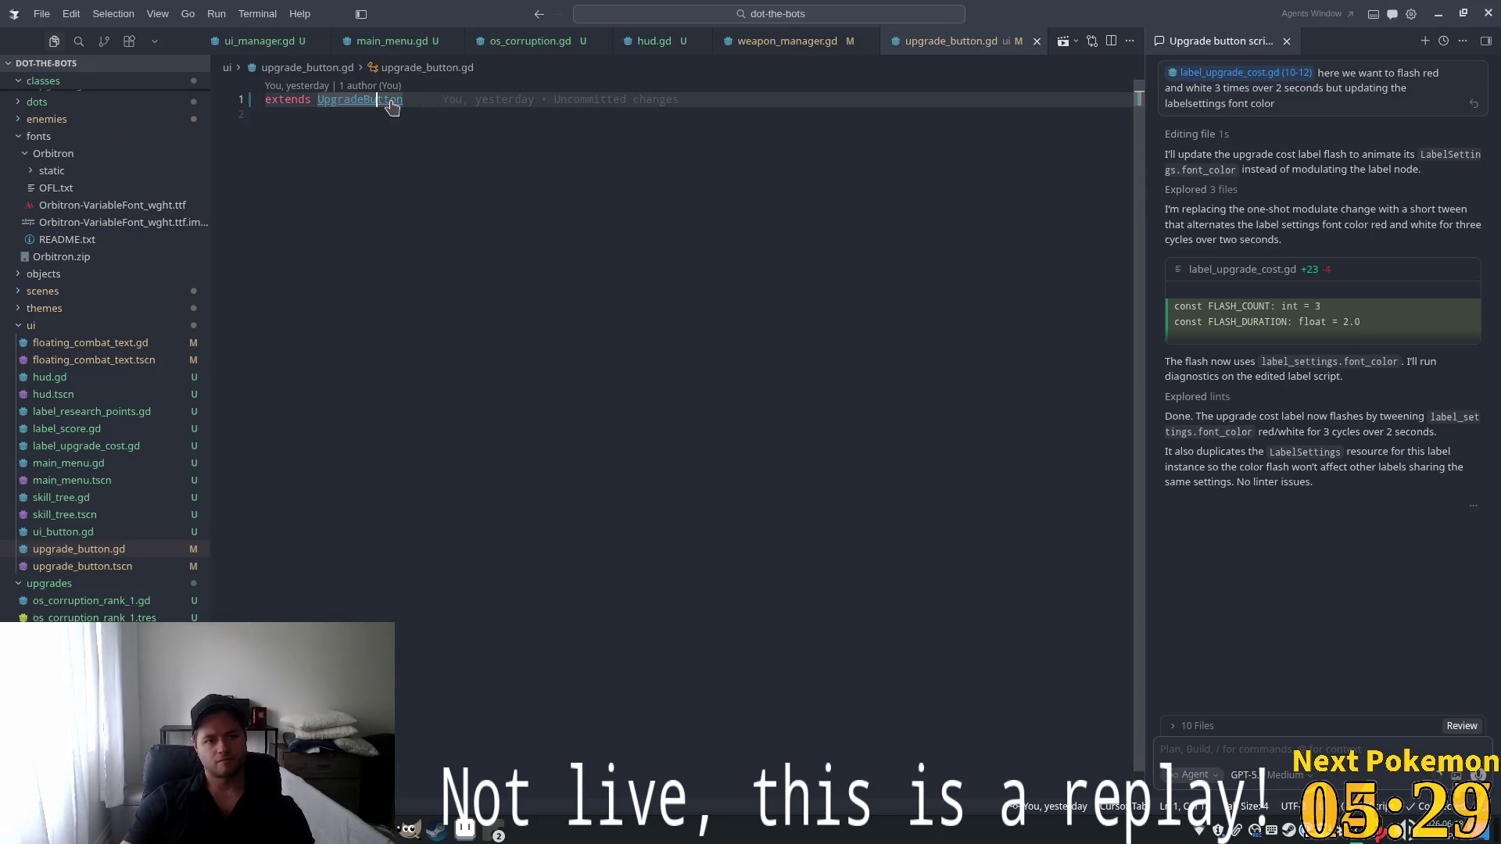
left_click(391, 105, "ctrl")
scroll(475, 391, "down", 5)
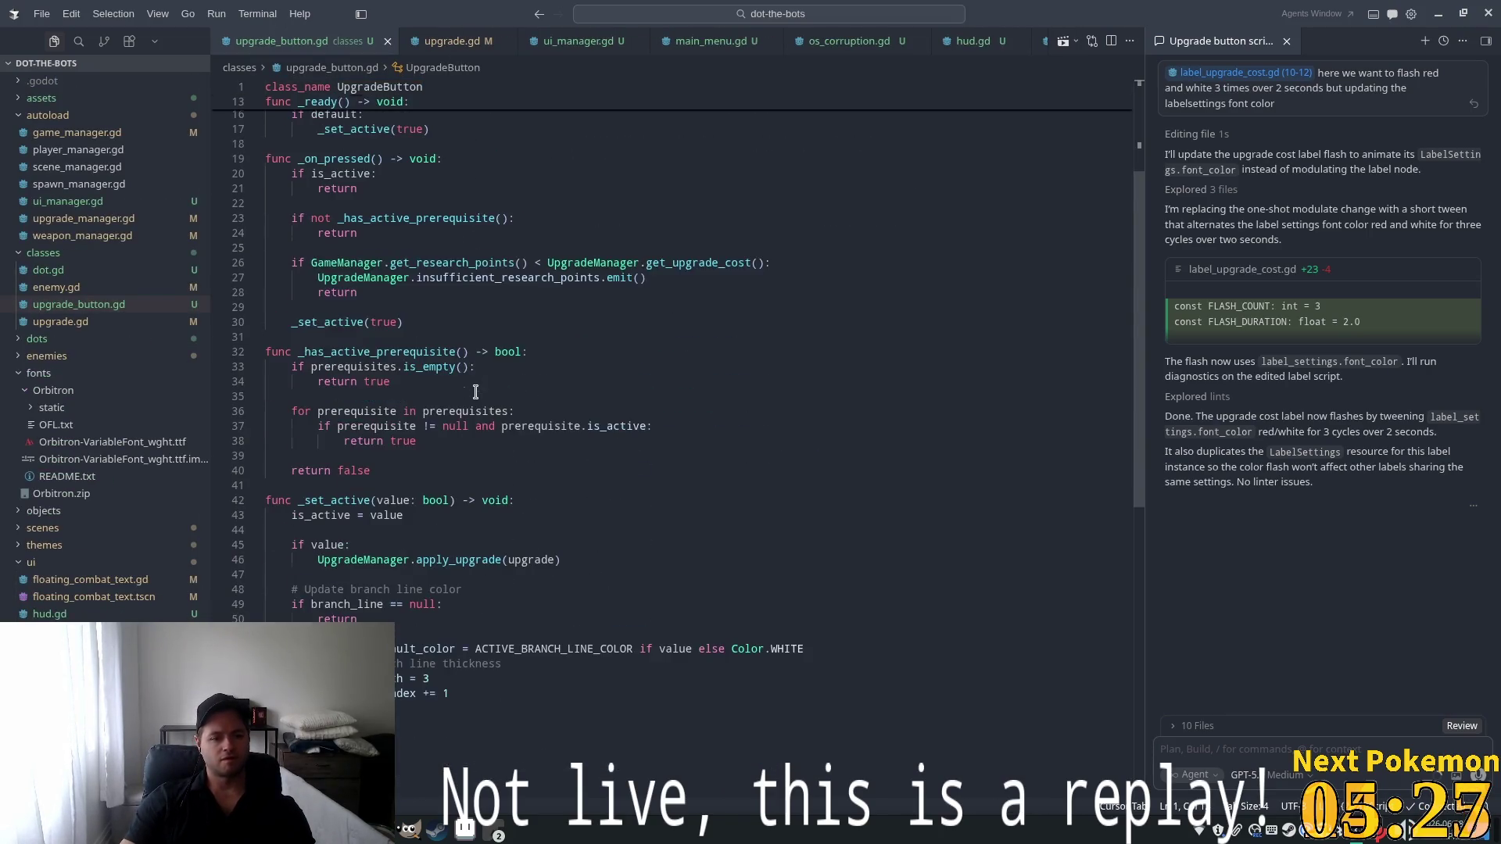
double_click(448, 263)
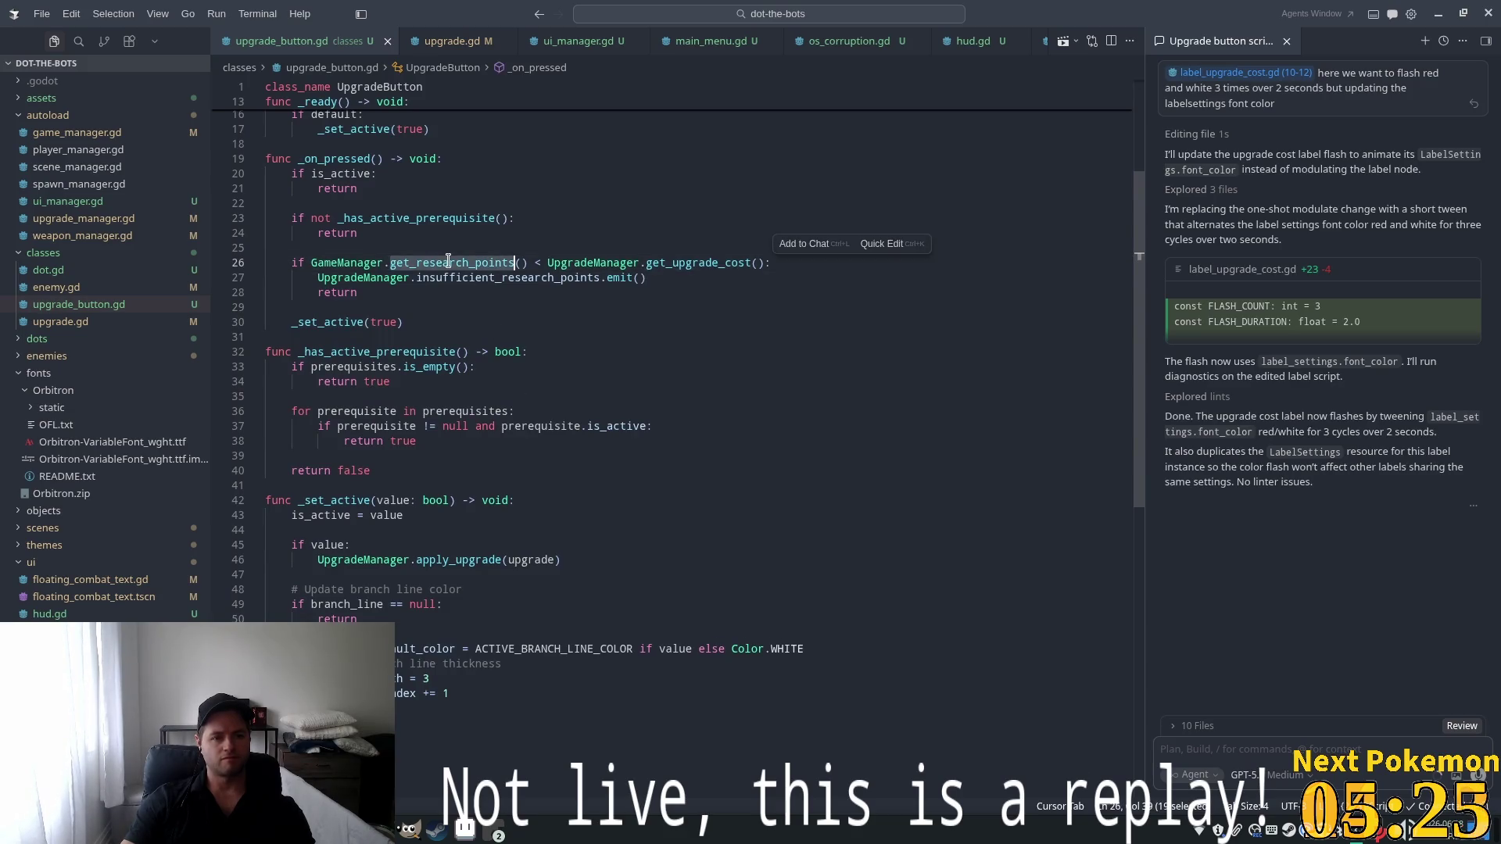
left_click(348, 263, "ctrl")
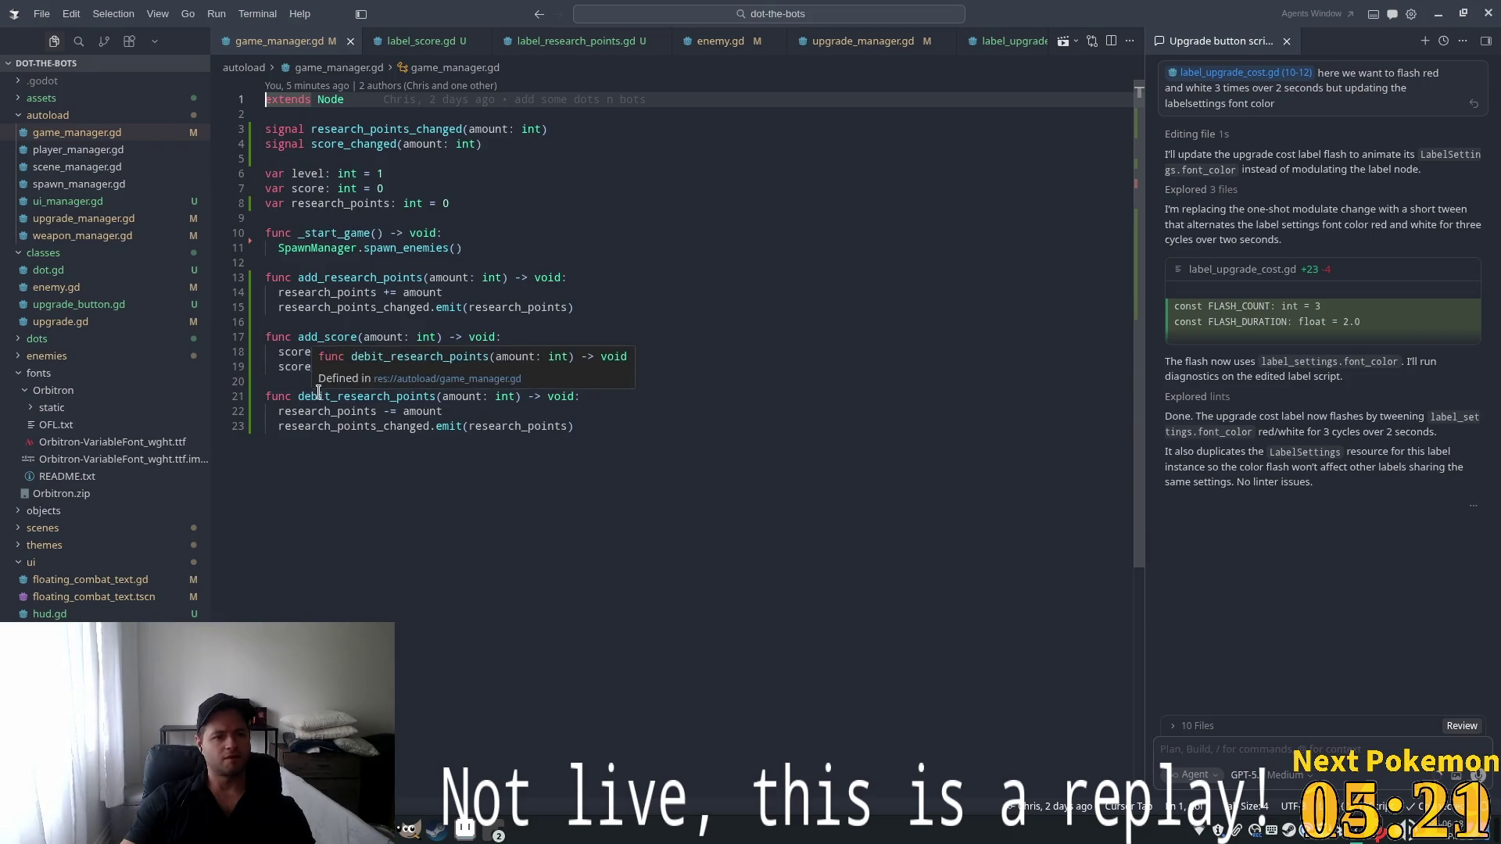
double_click(340, 203)
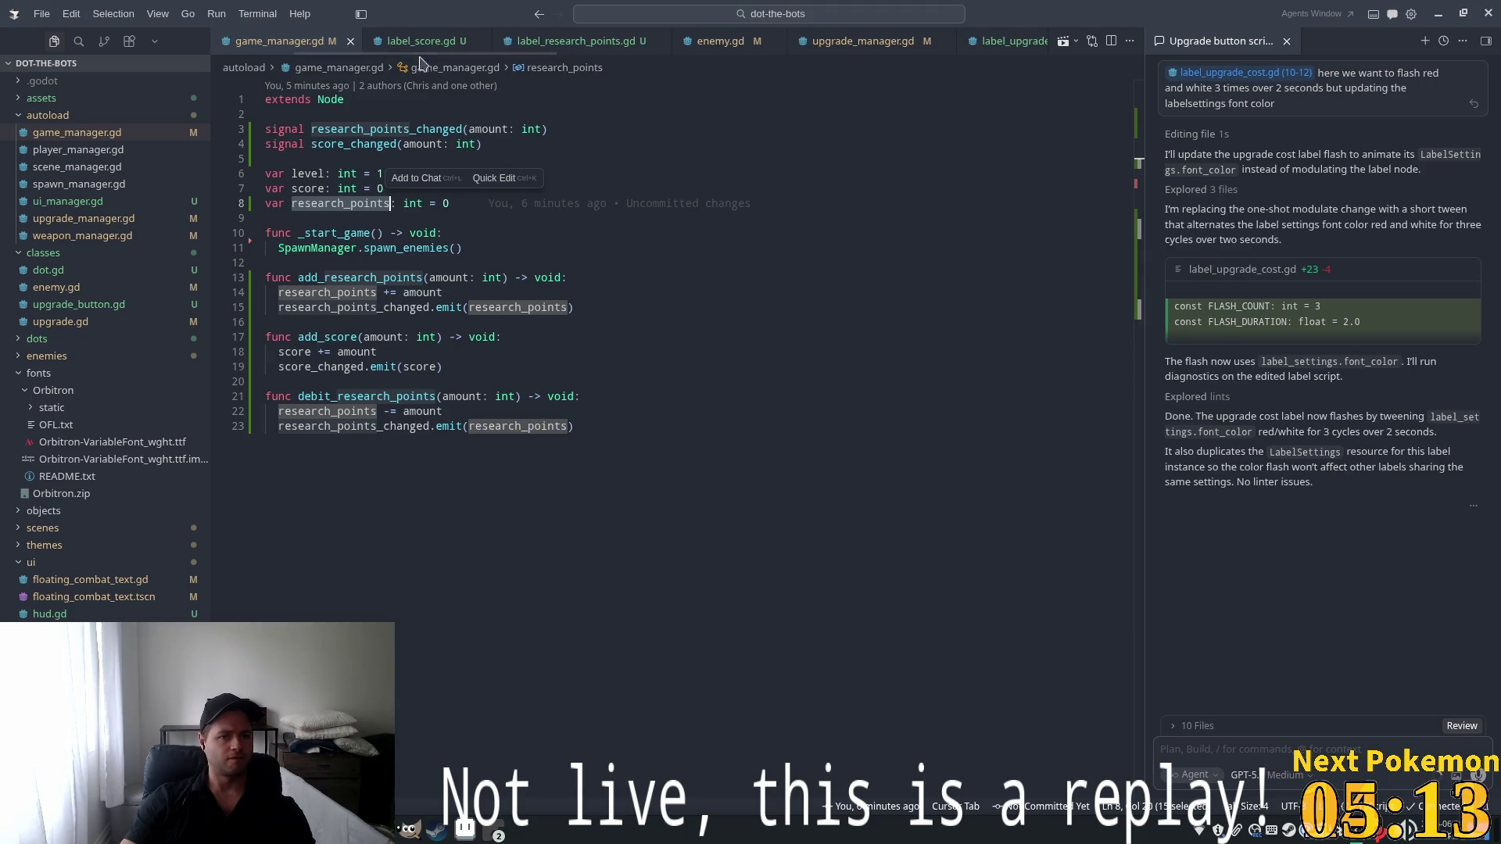
Replace get_research_points() on line 26 of upgrade_button.gd with research_points, then rerun the game
key("ctrl+p")
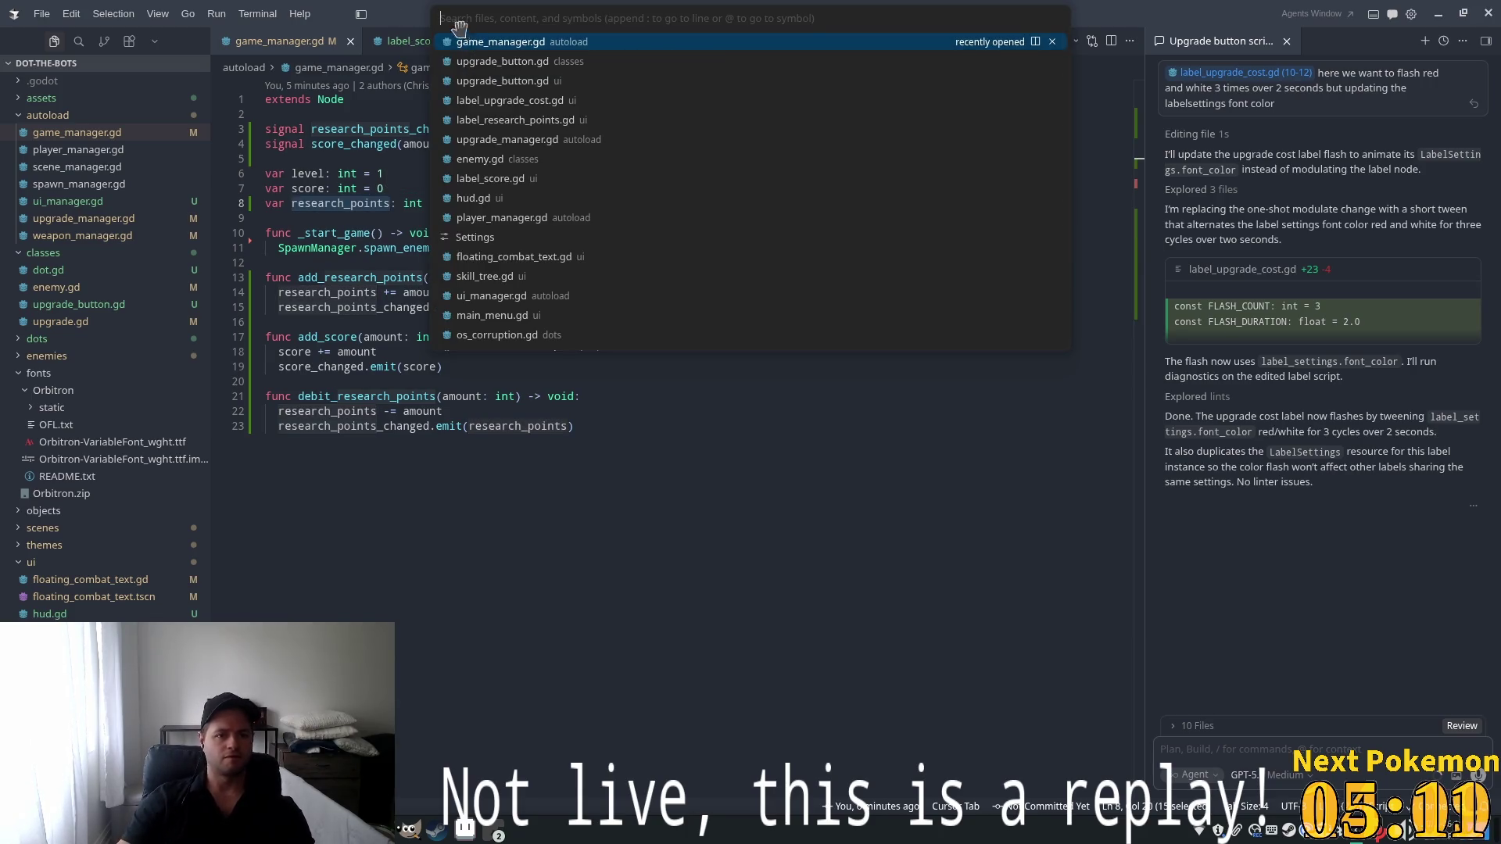
left_click(463, 61)
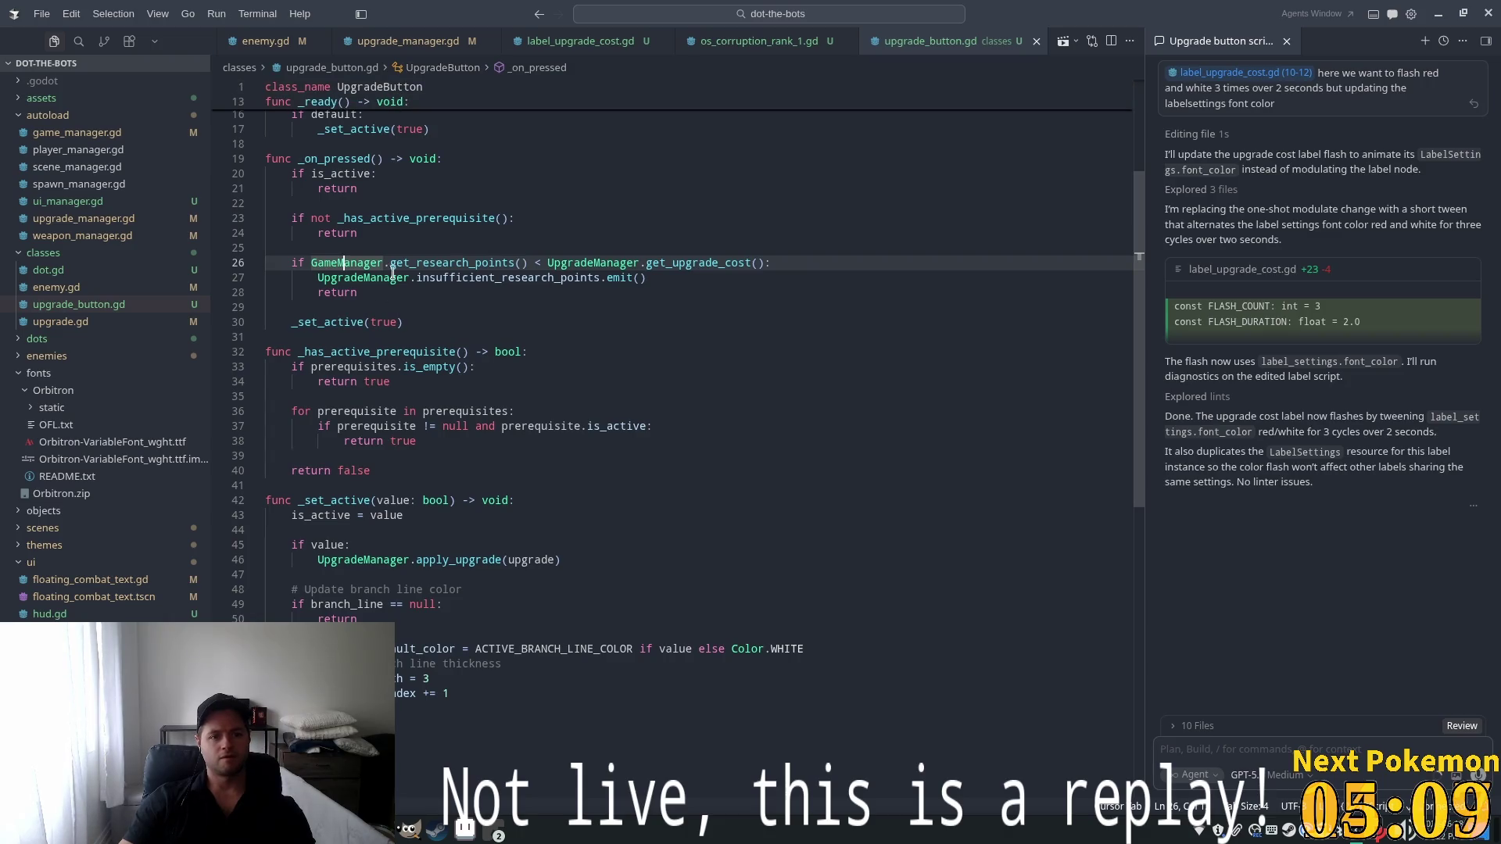
left_click_drag(391, 266, 527, 266)
key("BackSpace")
type("re")
key("Return")
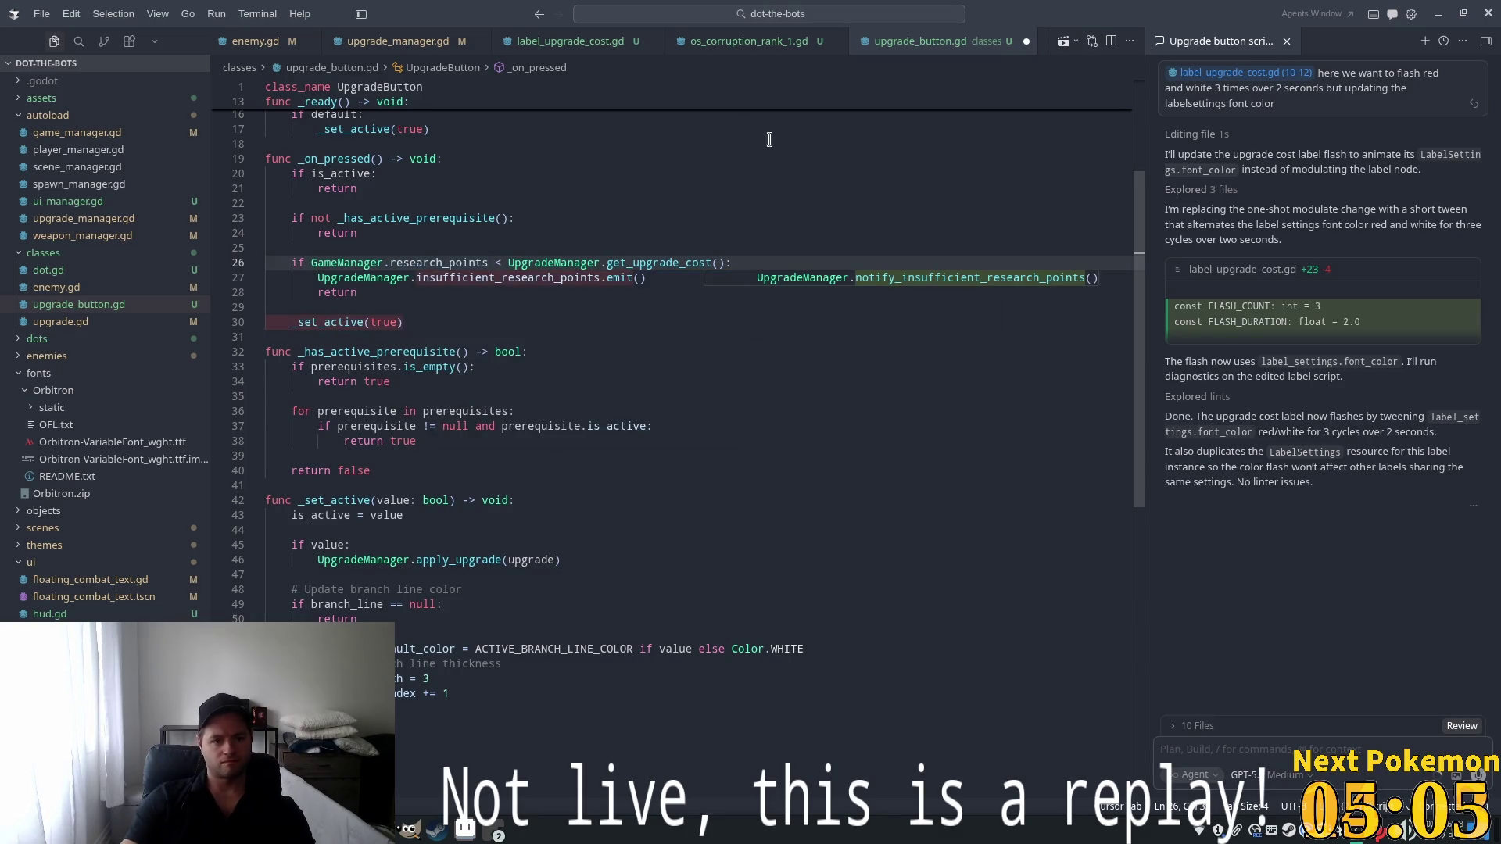
left_click(731, 218)
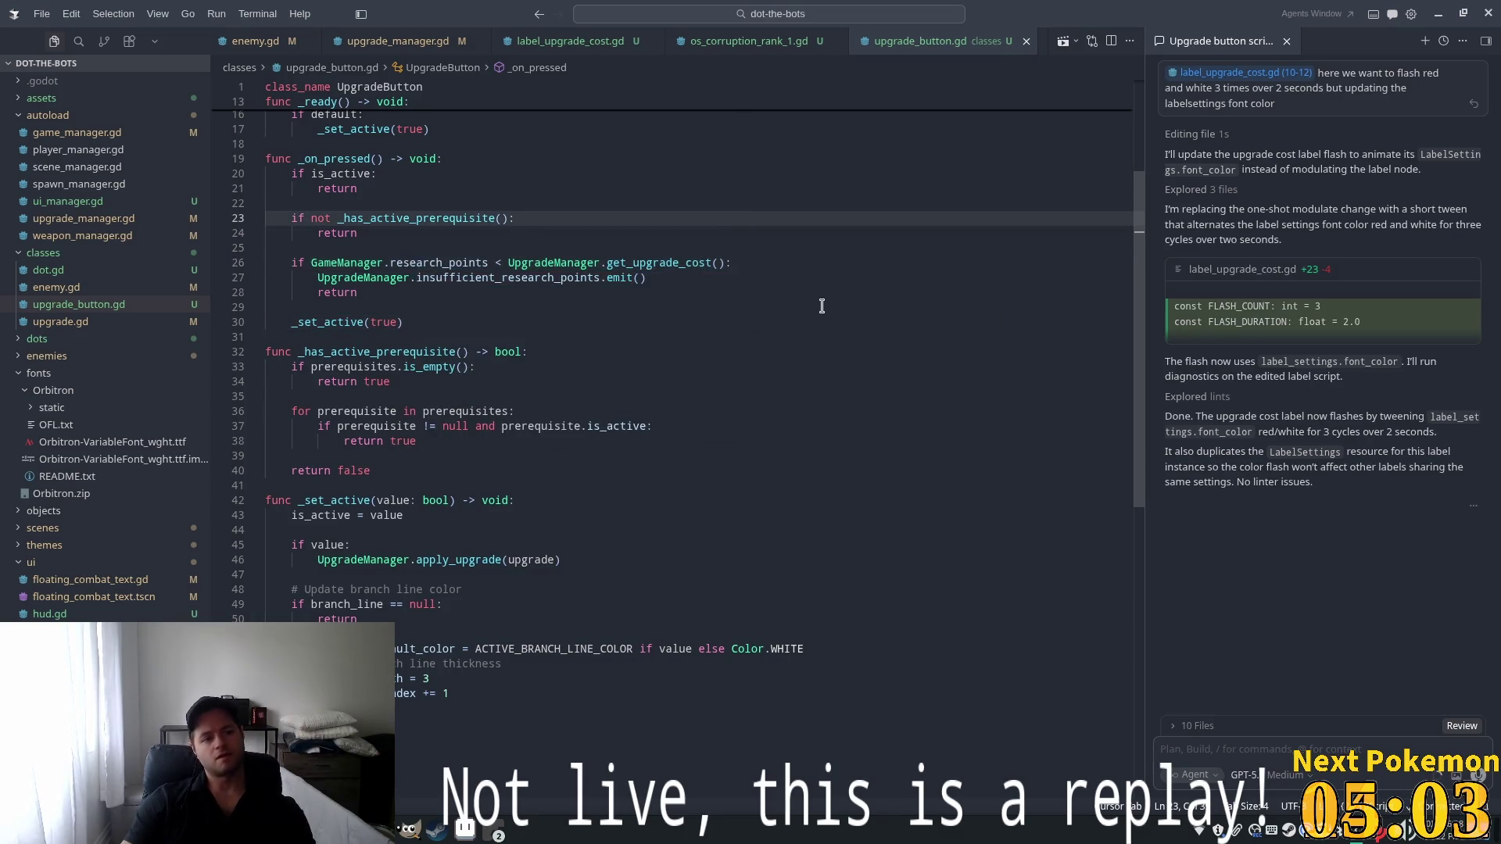
key("alt+Tab")
left_click(1290, 35)
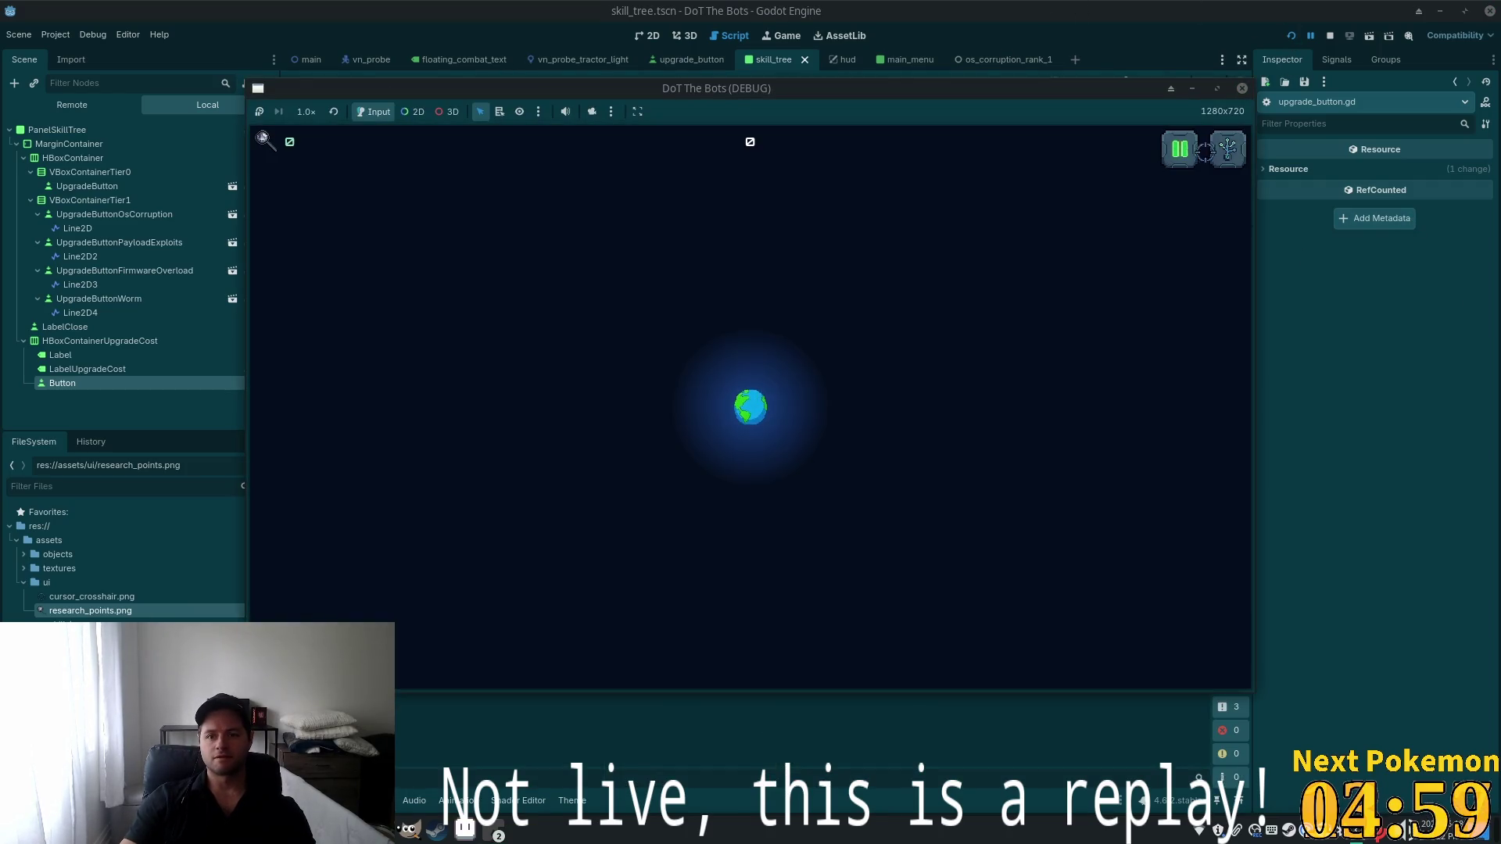
Test unlocking the top skill tree upgrade (next cost 20) without errors, then stop and return to Cursor
key("k")
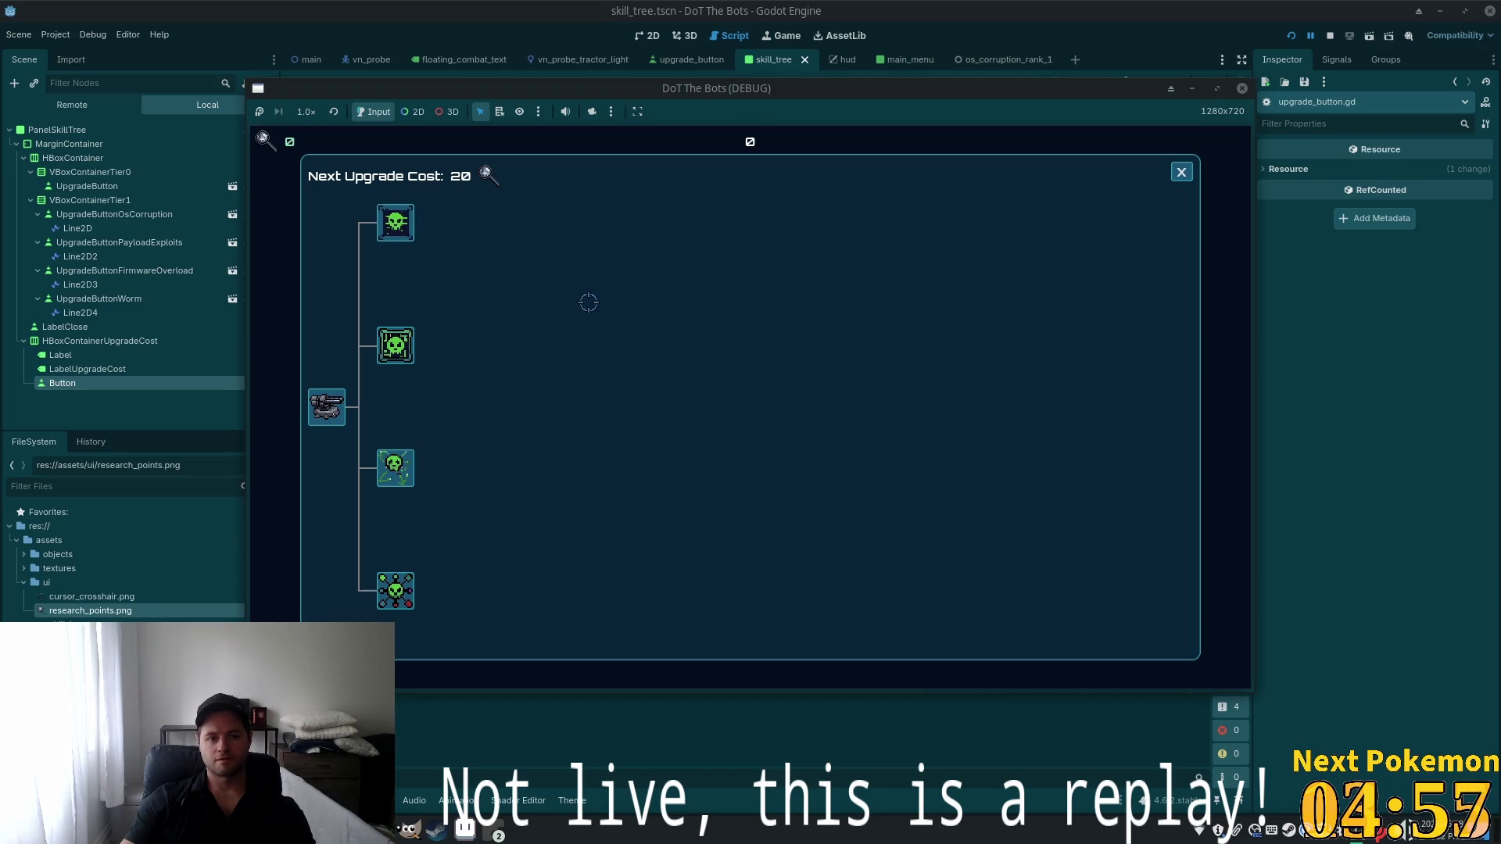
left_click(387, 226)
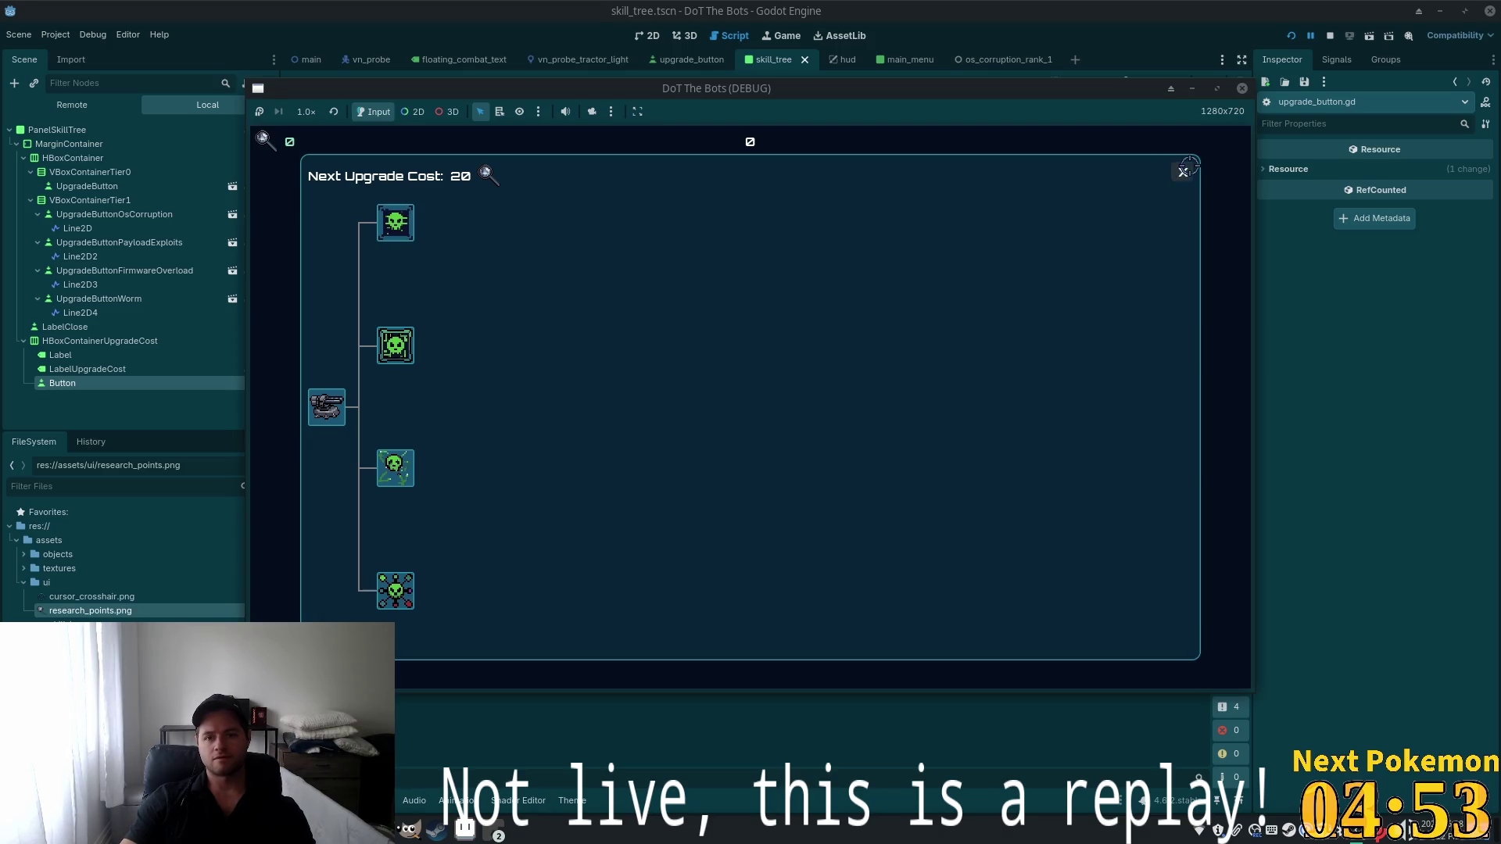
left_click(1181, 171)
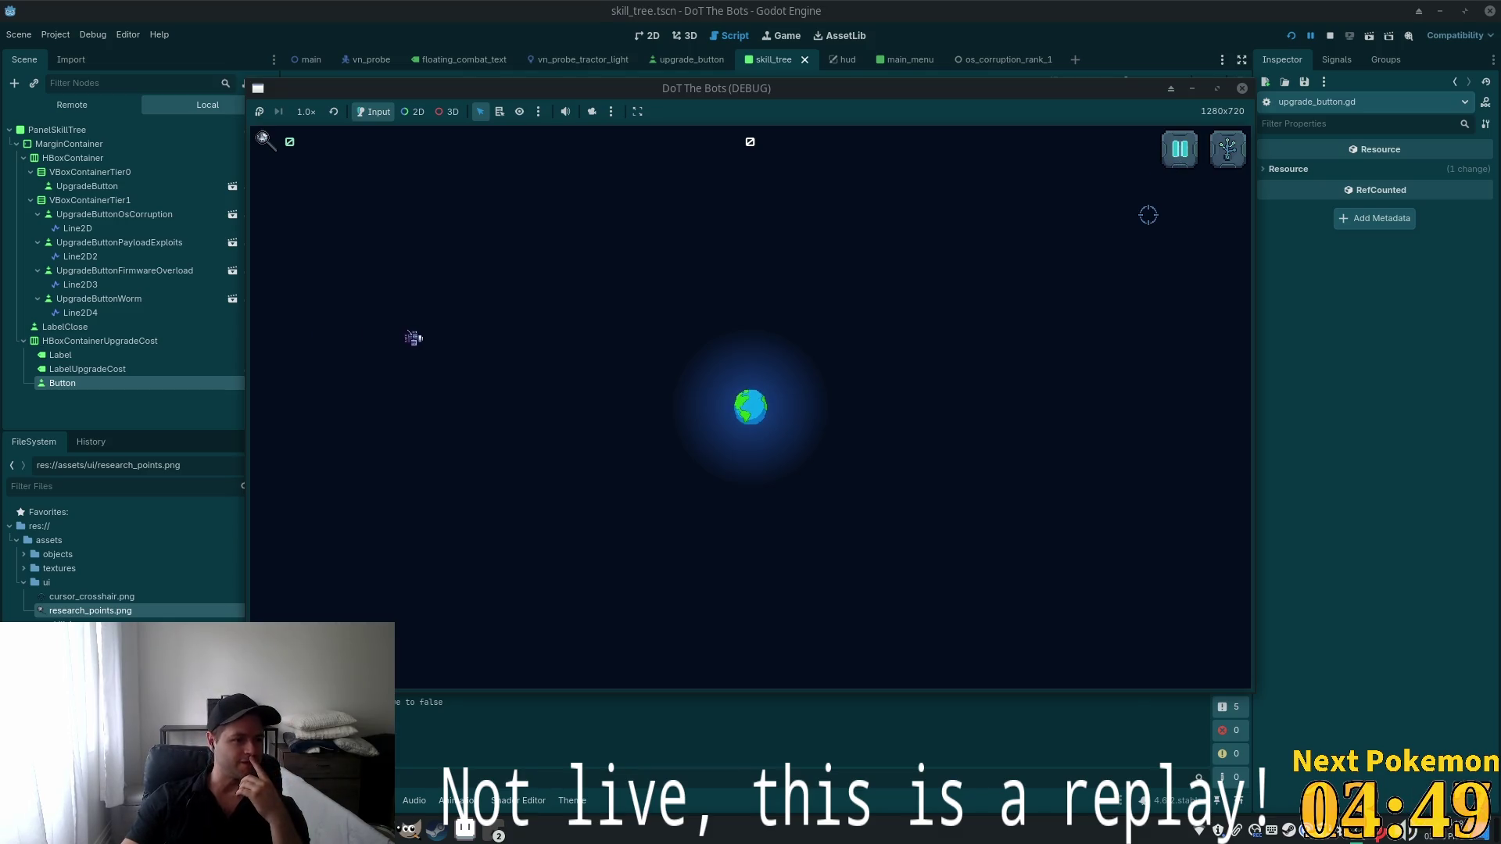
key("k")
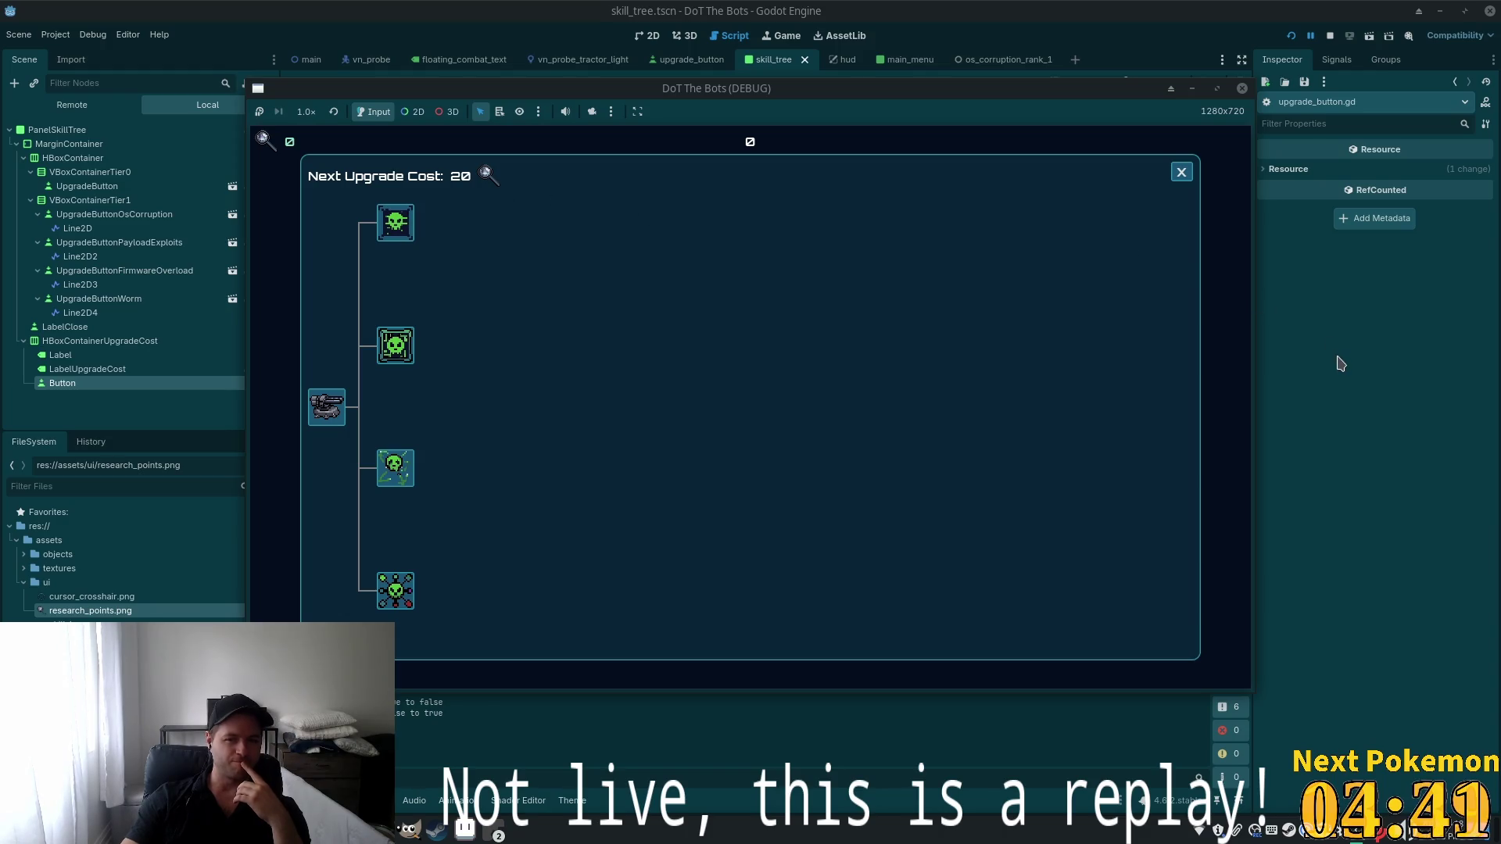
left_click(729, 35)
key("alt+Tab")
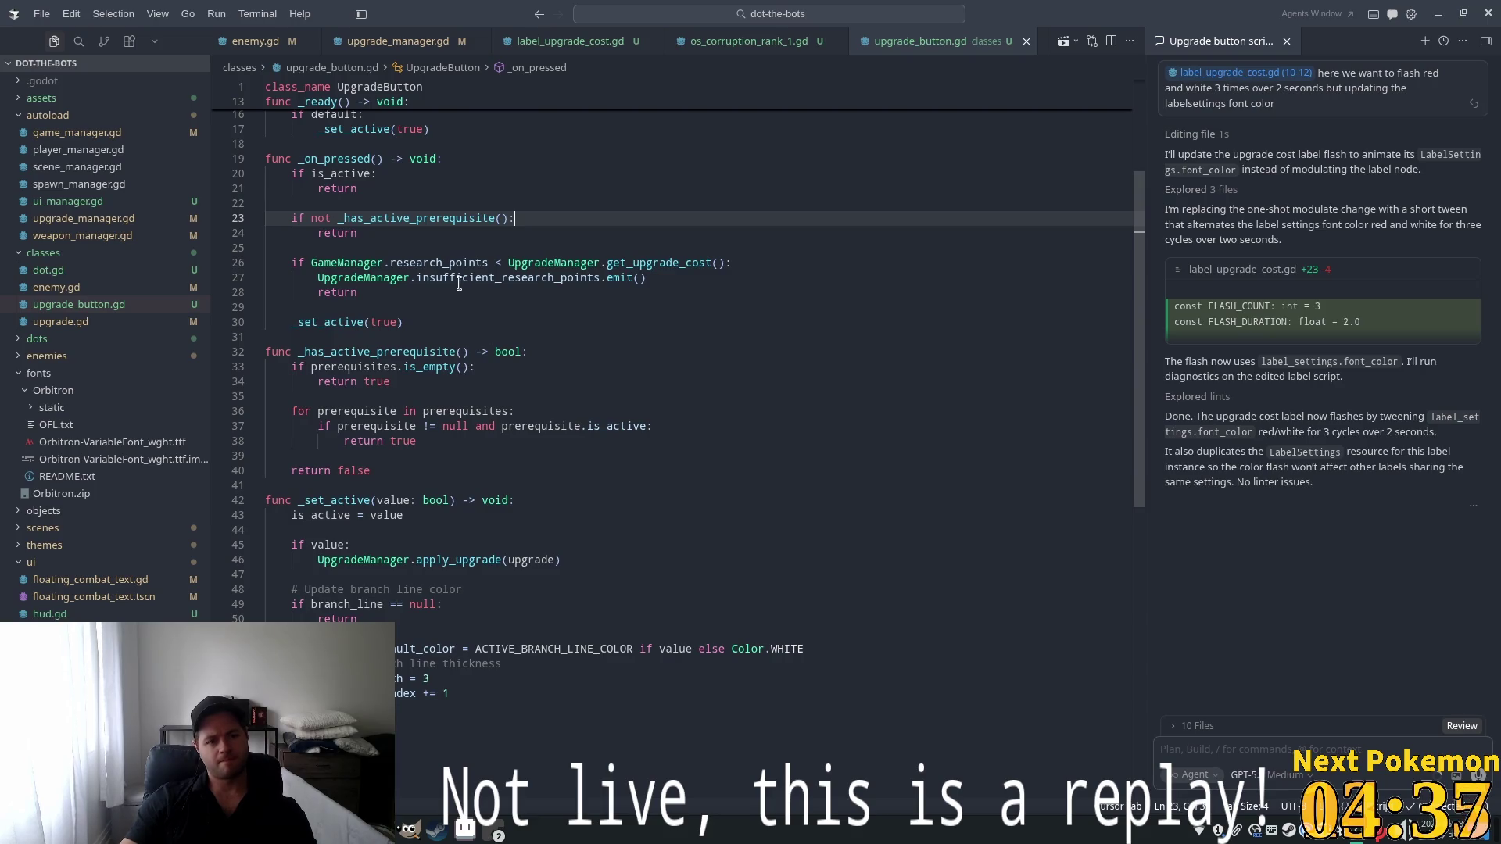
Change line 27 of upgrade_button.gd to call notify_insufficient_research_points from upgrade_manager.gd
left_click(430, 428)
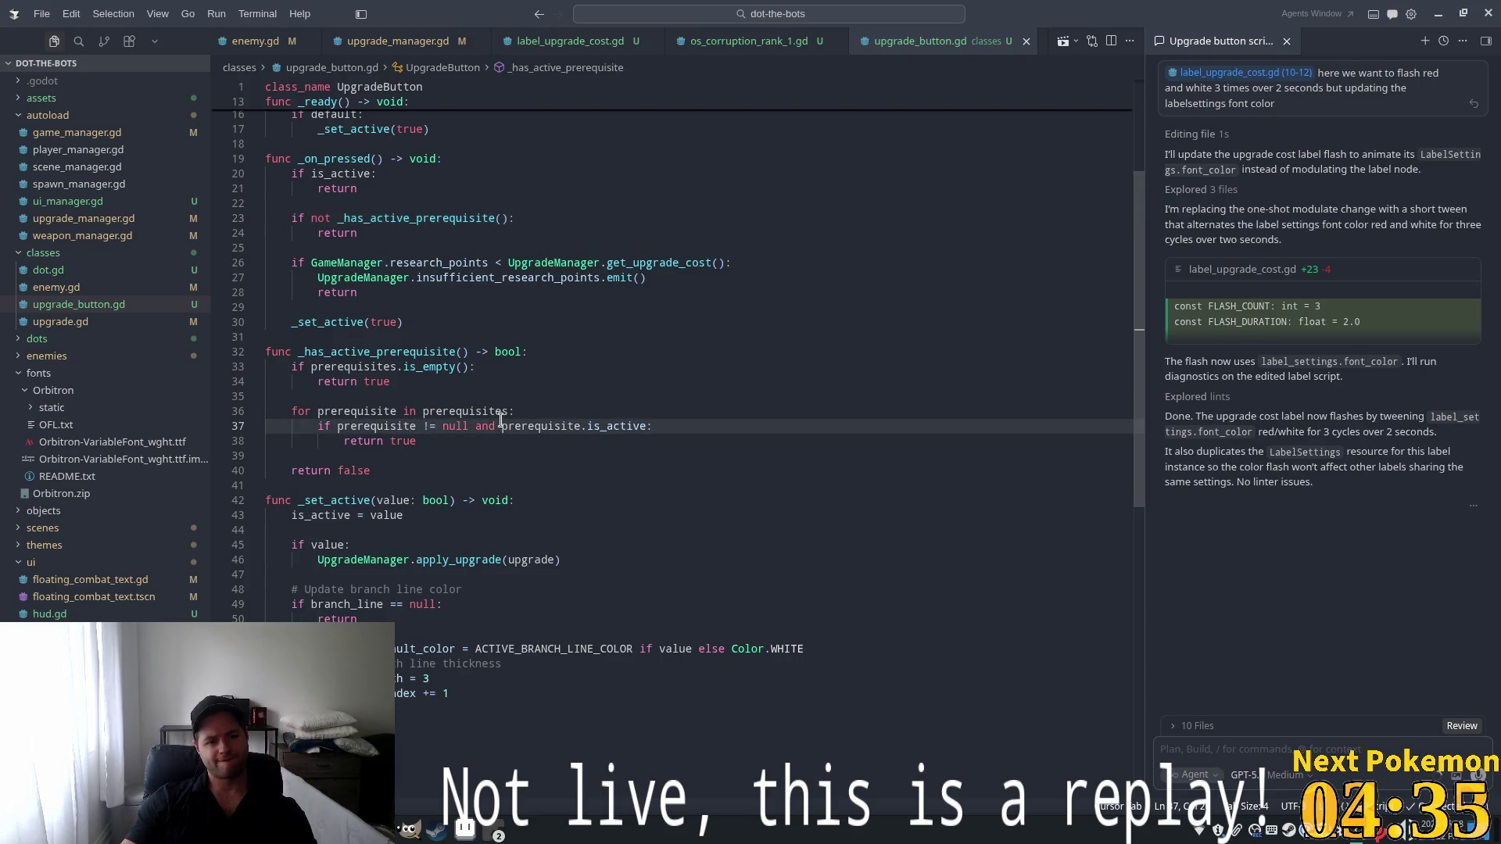
double_click(503, 279)
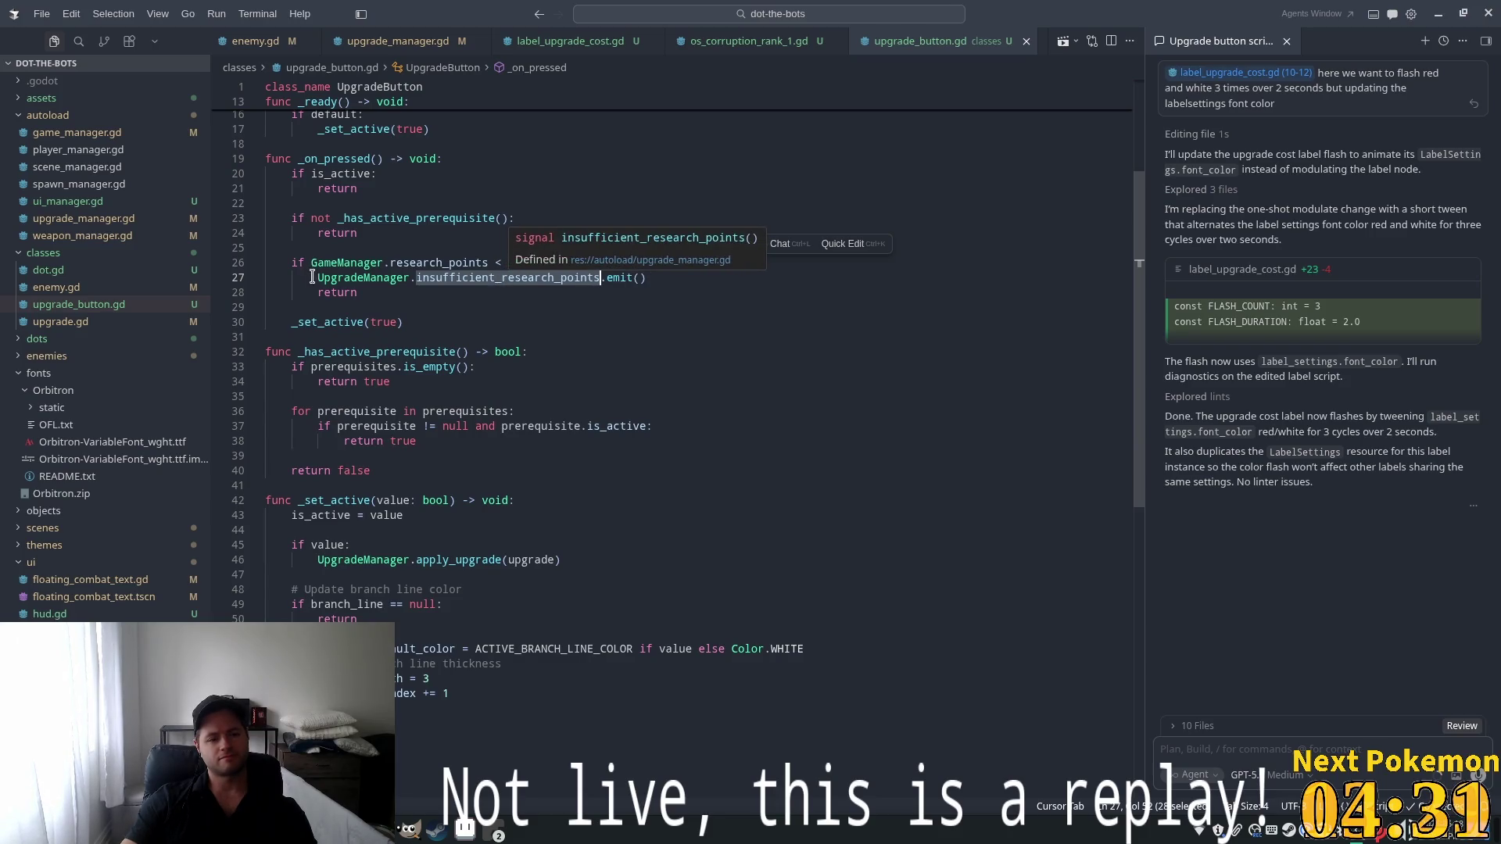
left_click(364, 278, "ctrl")
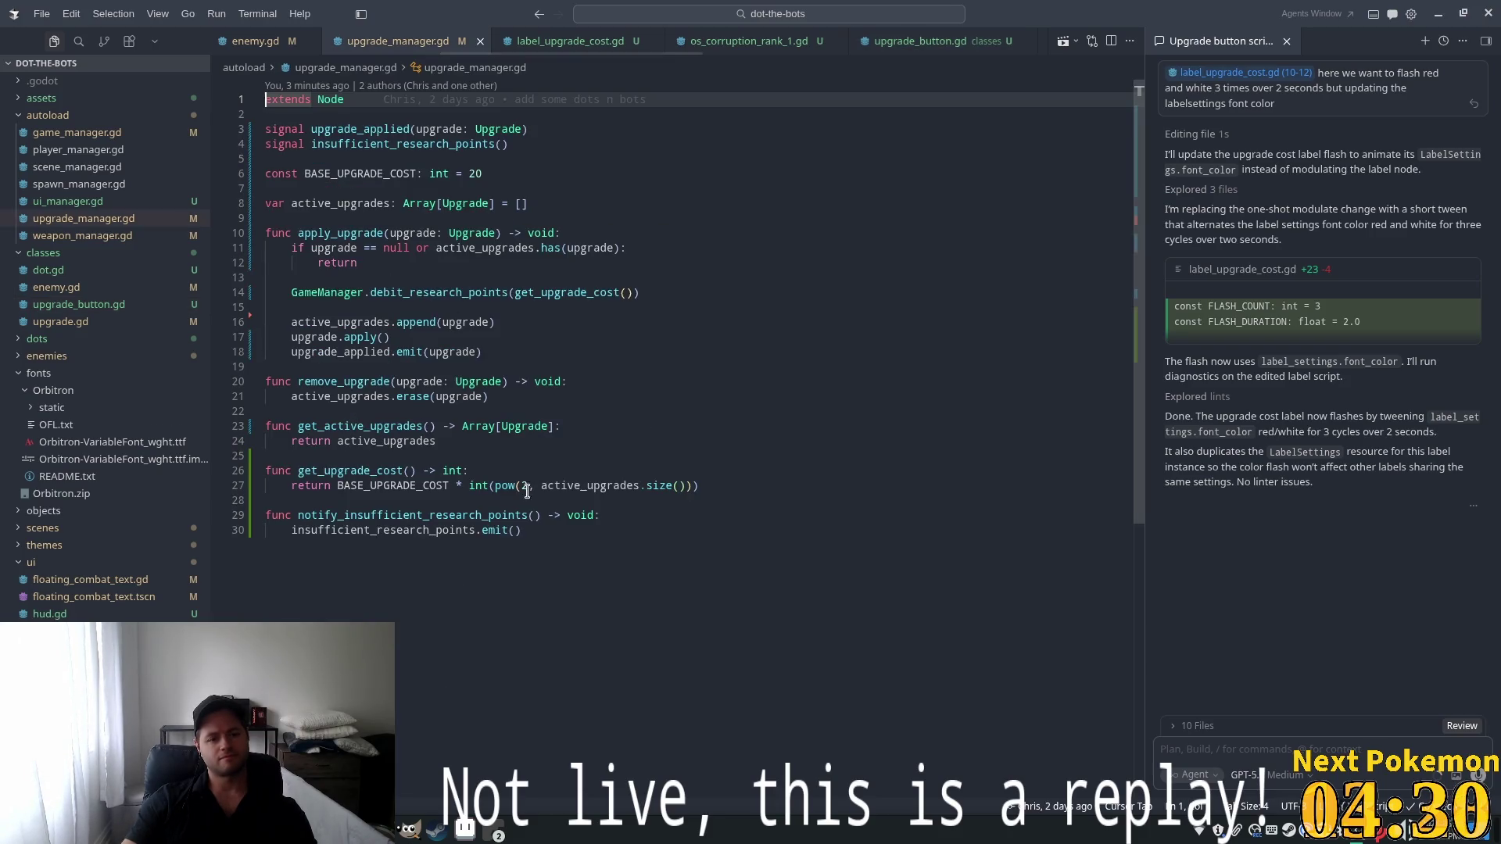
double_click(431, 513)
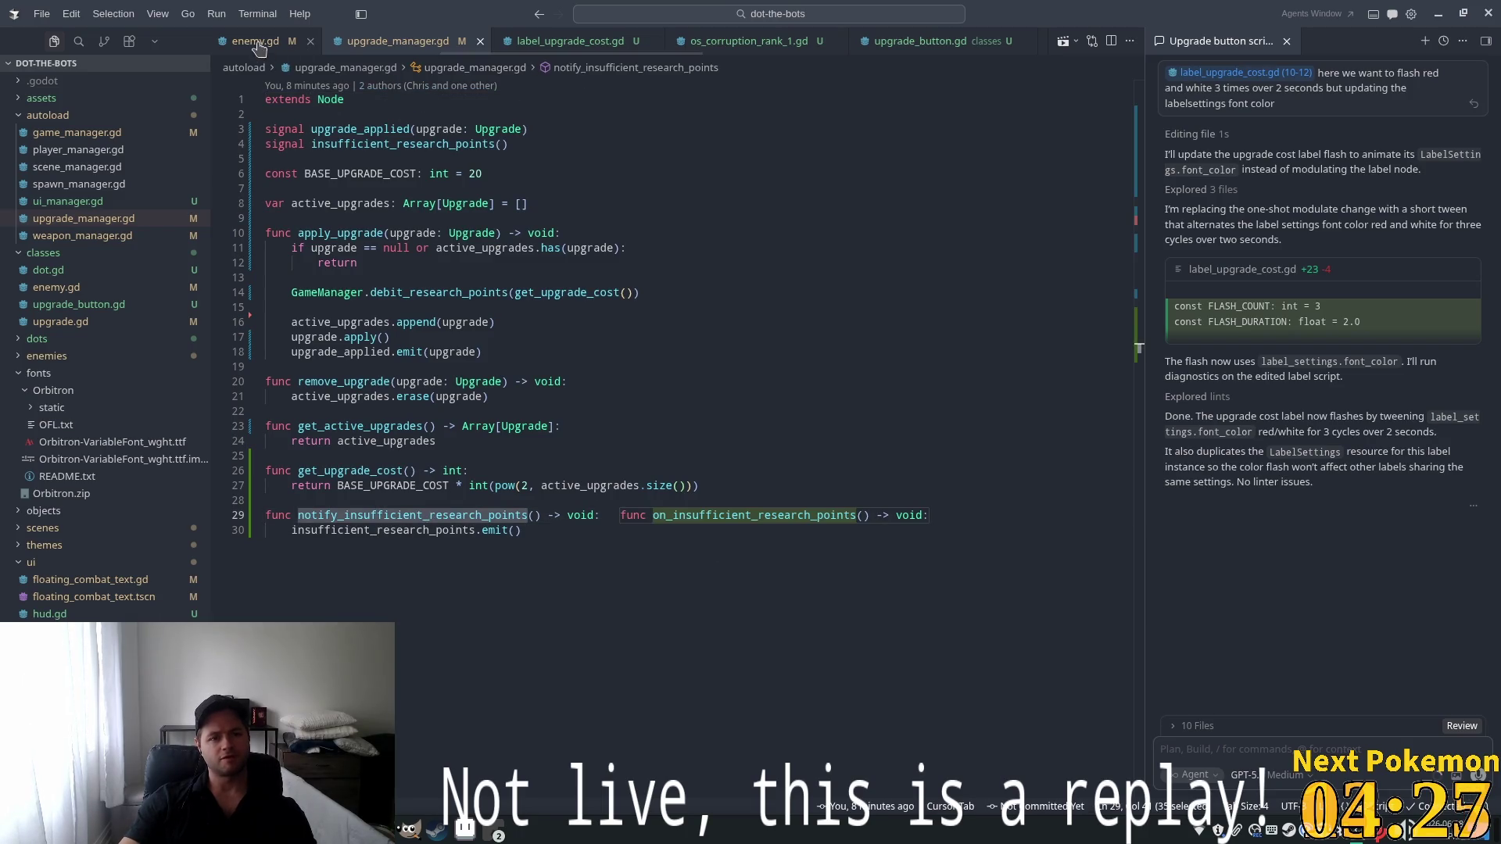
key("ctrl+p")
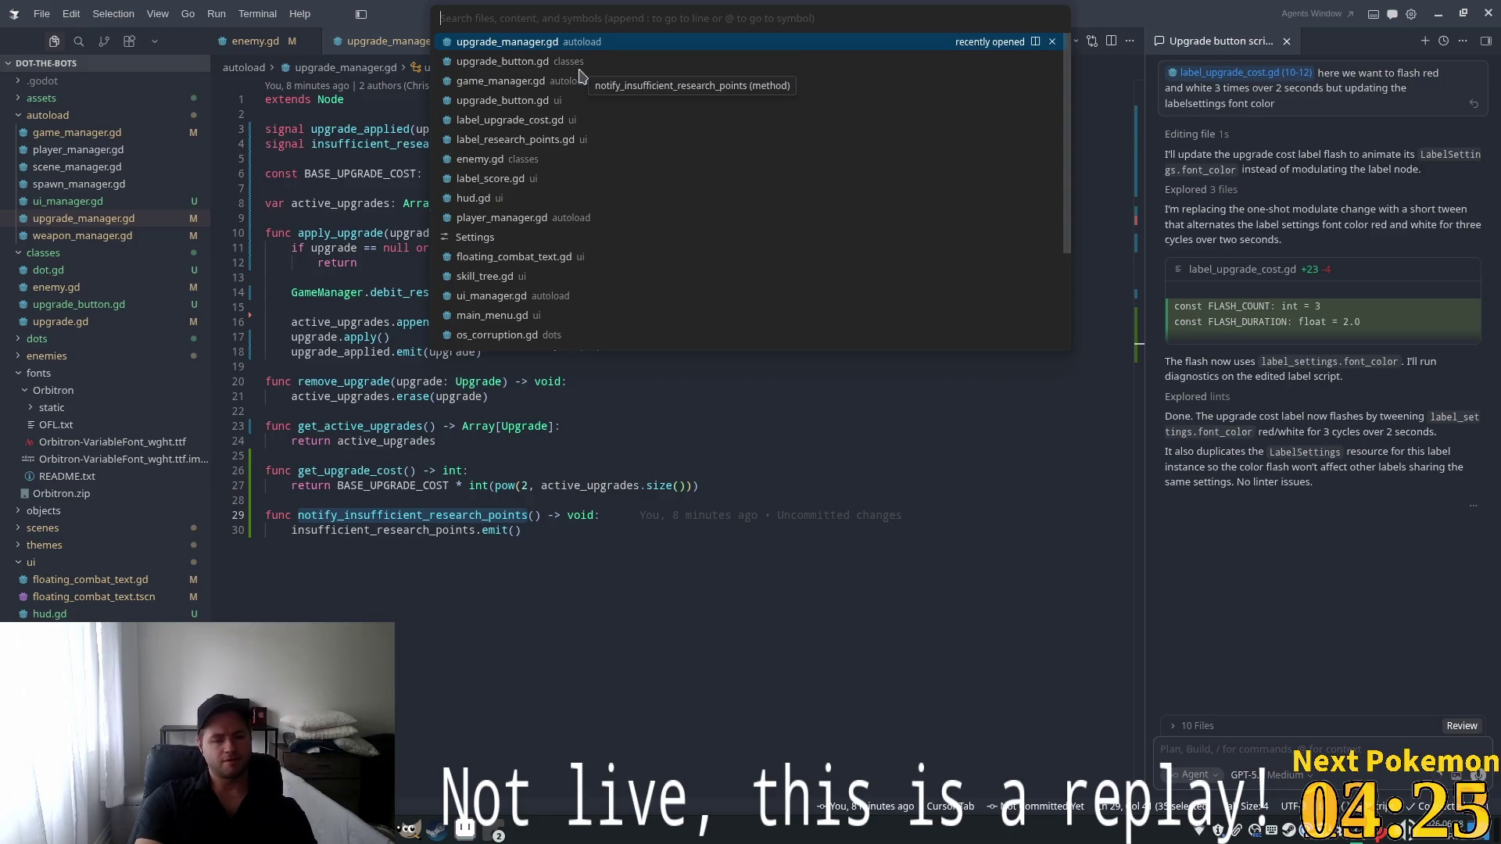
left_click(580, 69)
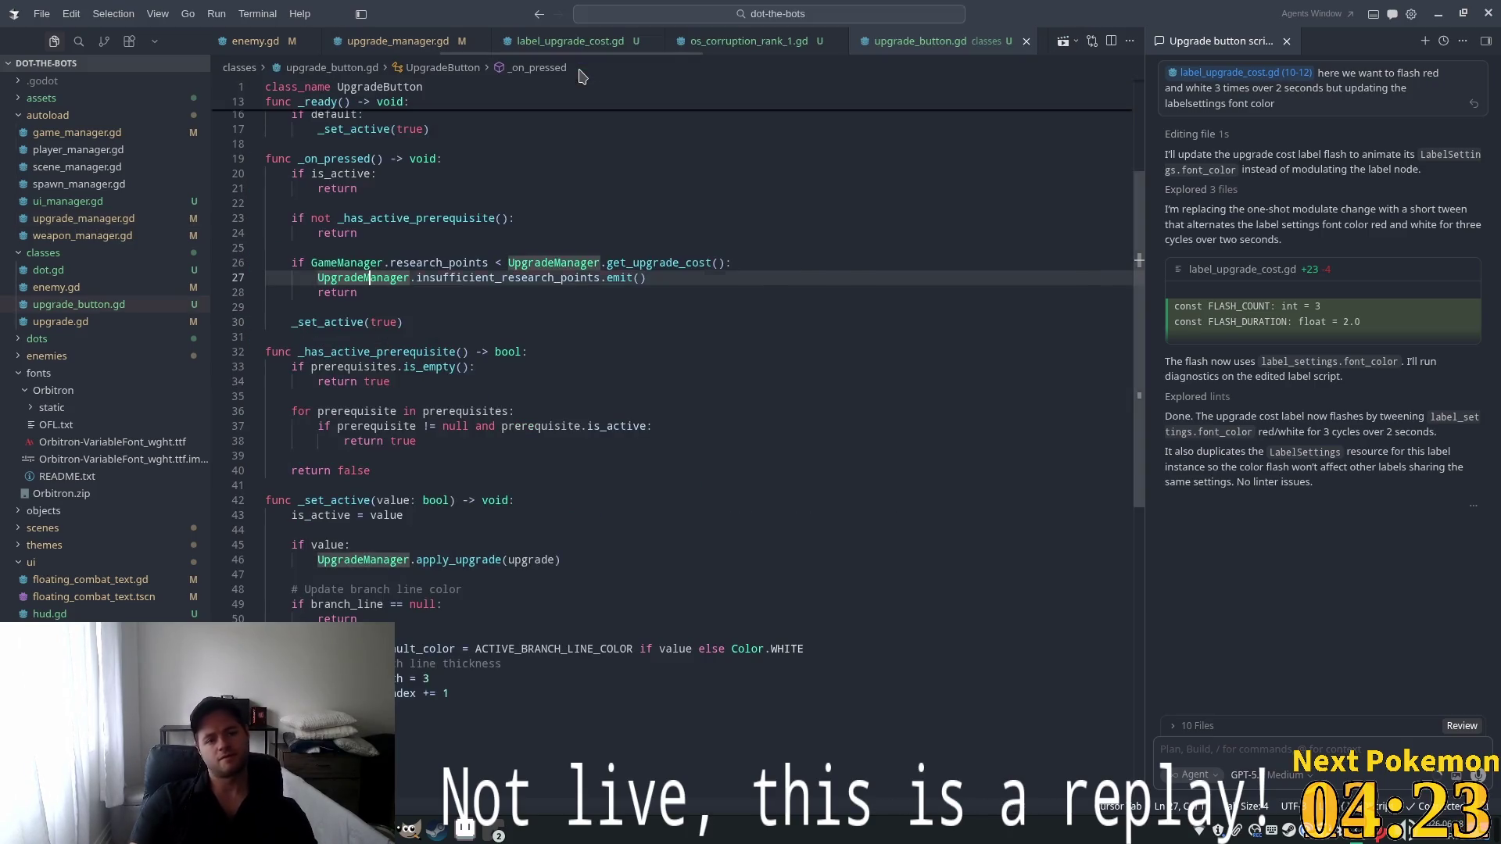
left_click(592, 263)
key("Tab")
Add a print line inside notify_insufficient_research_points in upgrade_manager.gd and save it
left_click(531, 277, "ctrl")
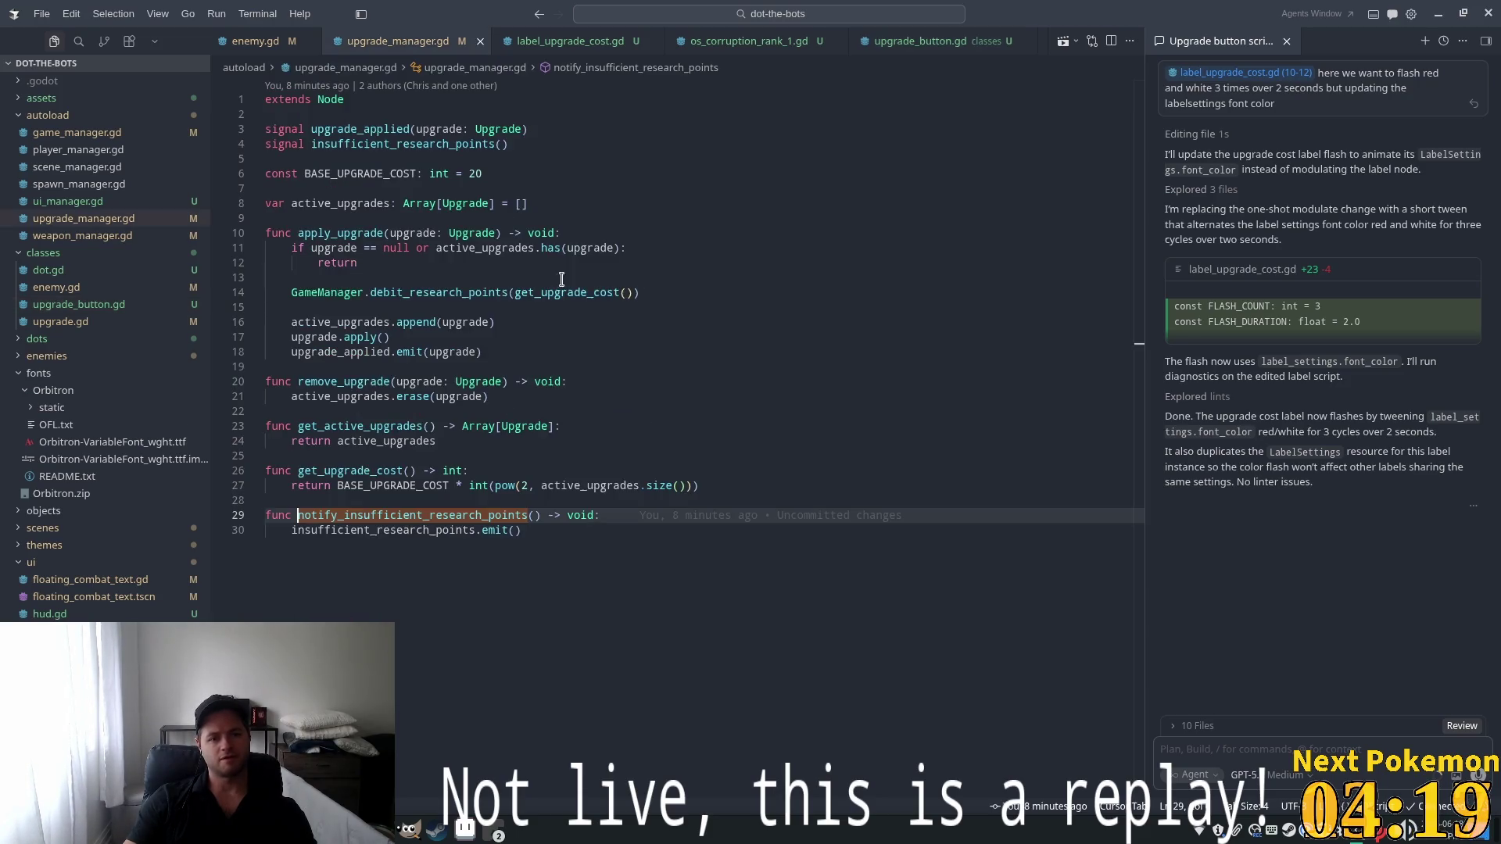
left_click(516, 541)
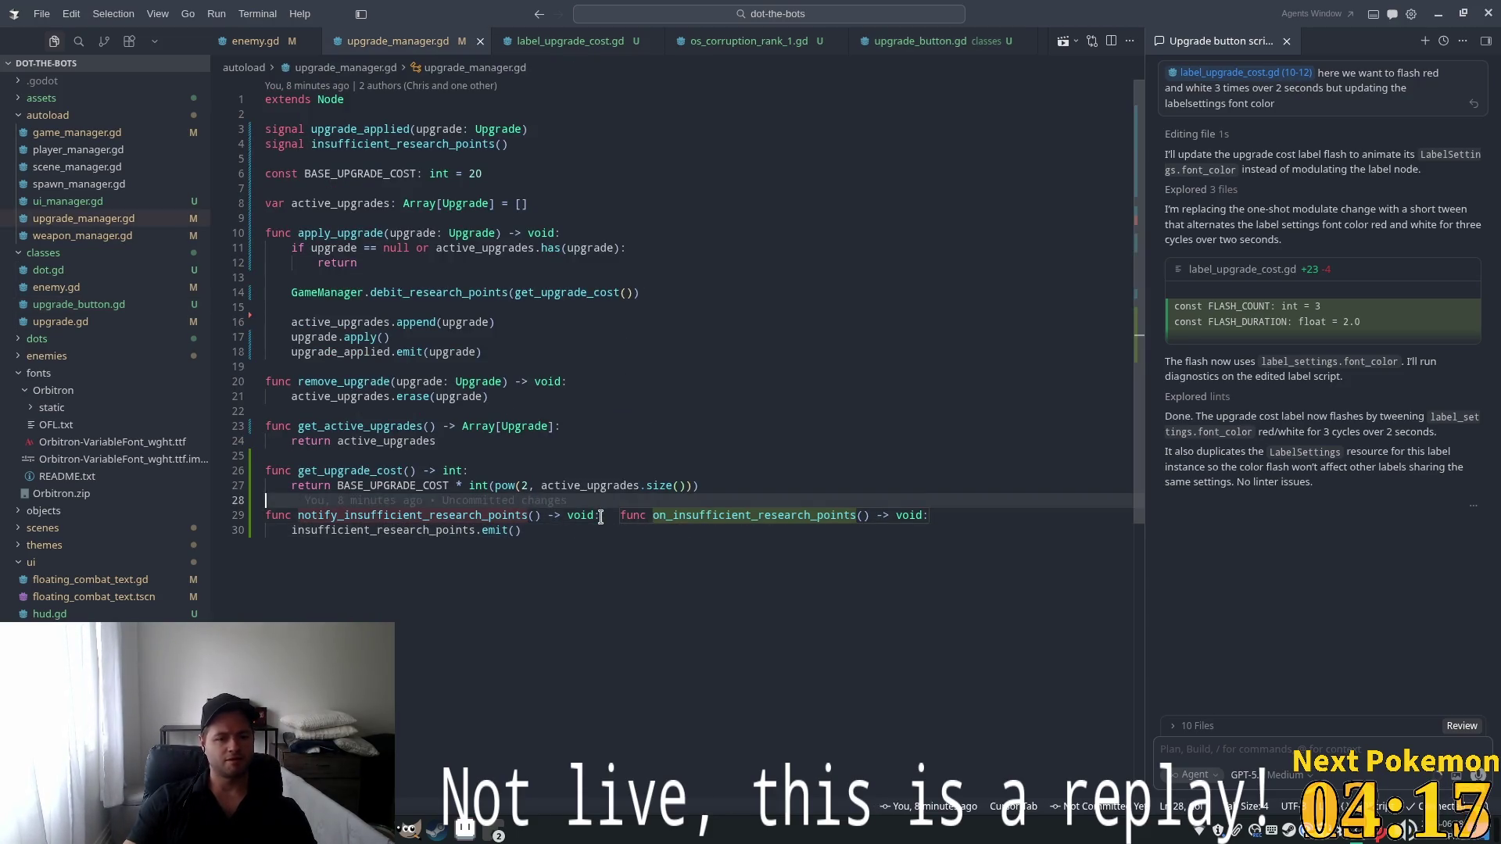
key("ctrl+shift+Return")
type("print")
key("Tab")
key("ctrl+s")
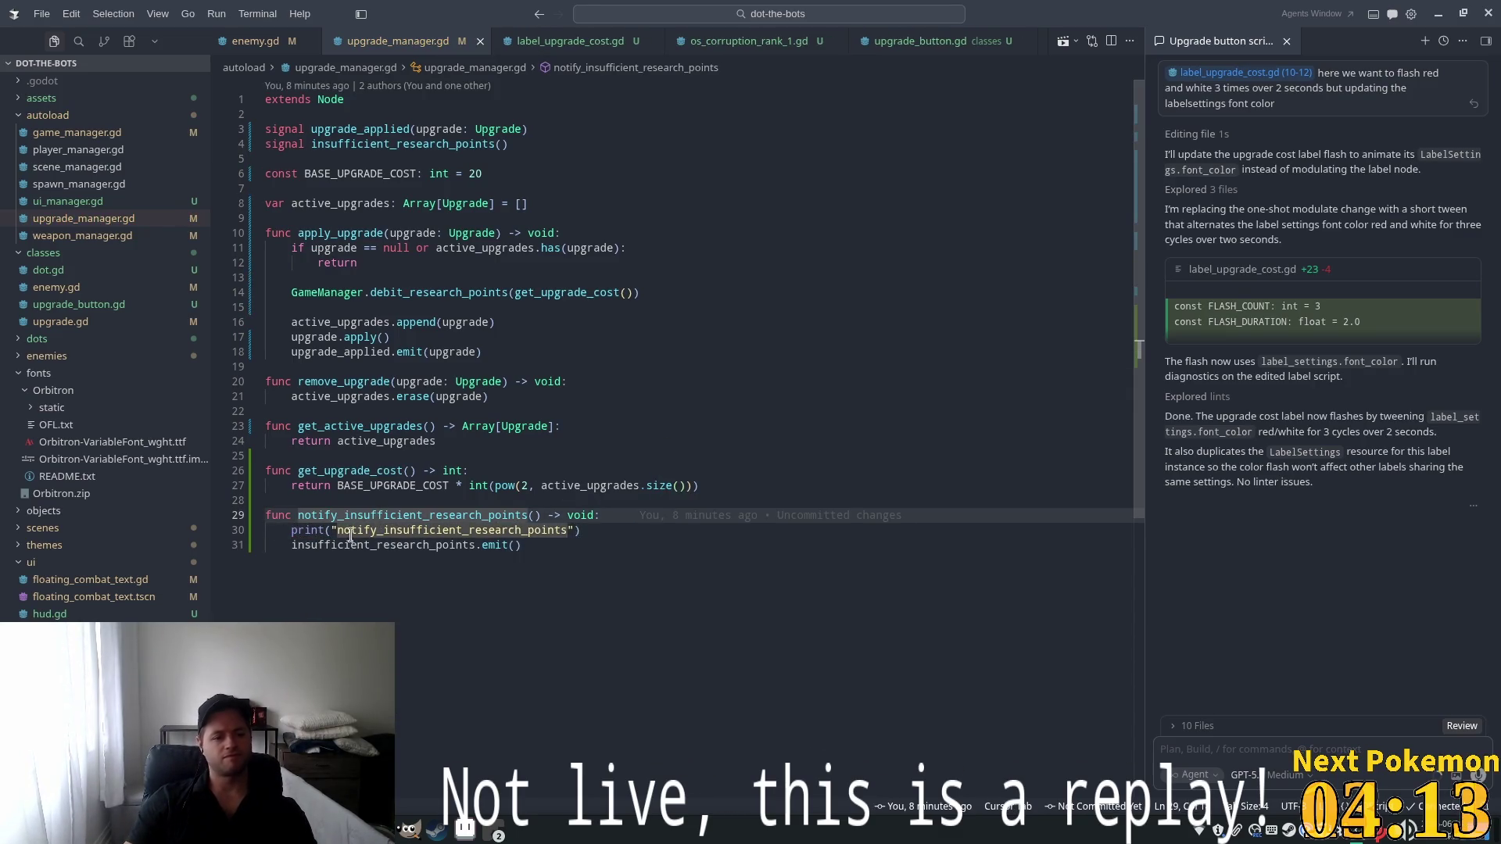
Add an "on_insufficient_research_points" print to label_upgrade_cost.gd's handler and run the game
left_click(369, 546)
double_click(369, 545)
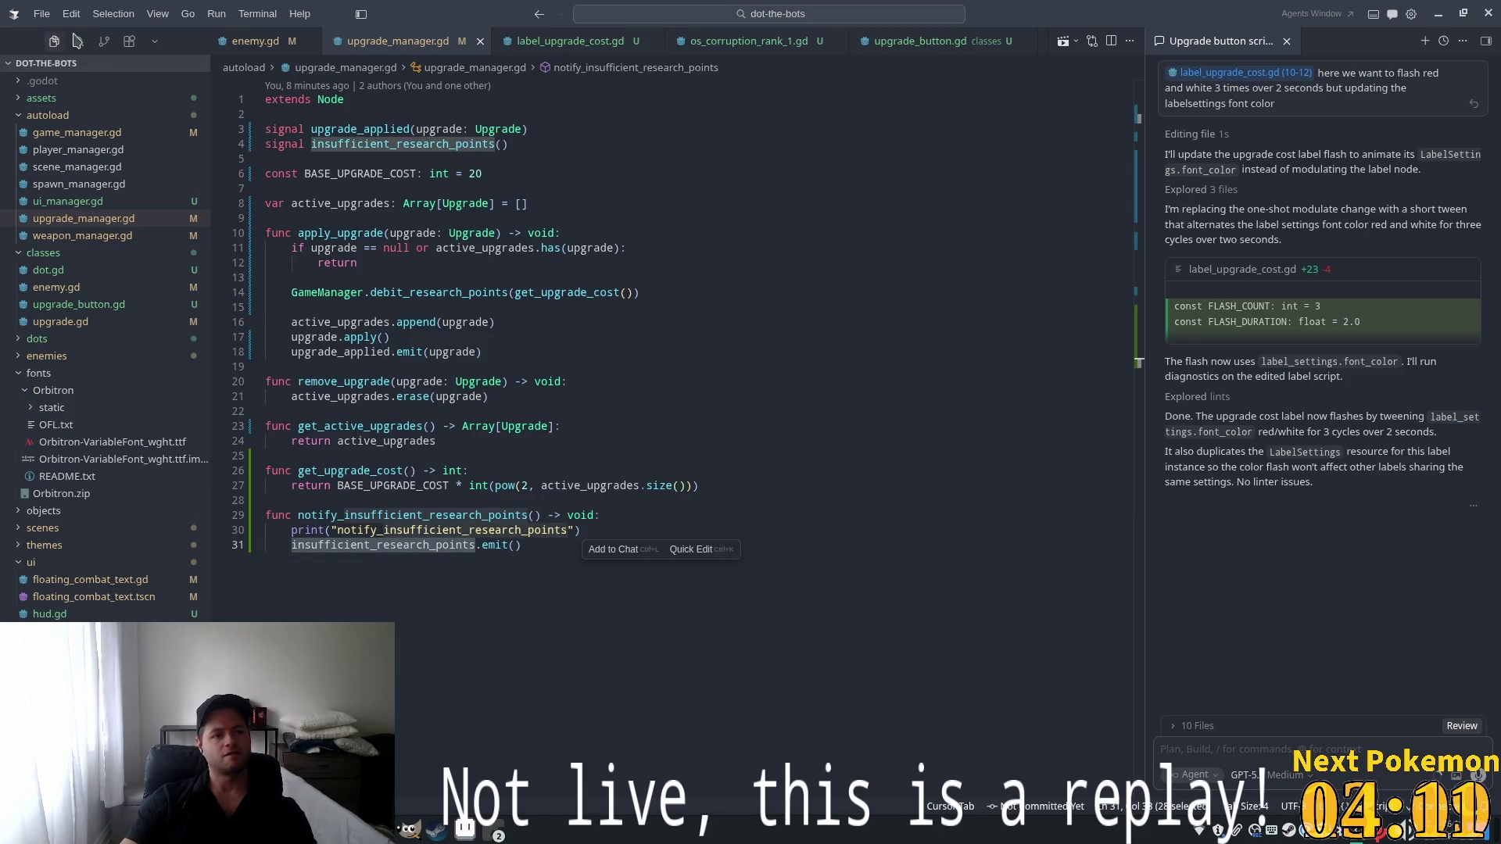
key("ctrl+shift+f")
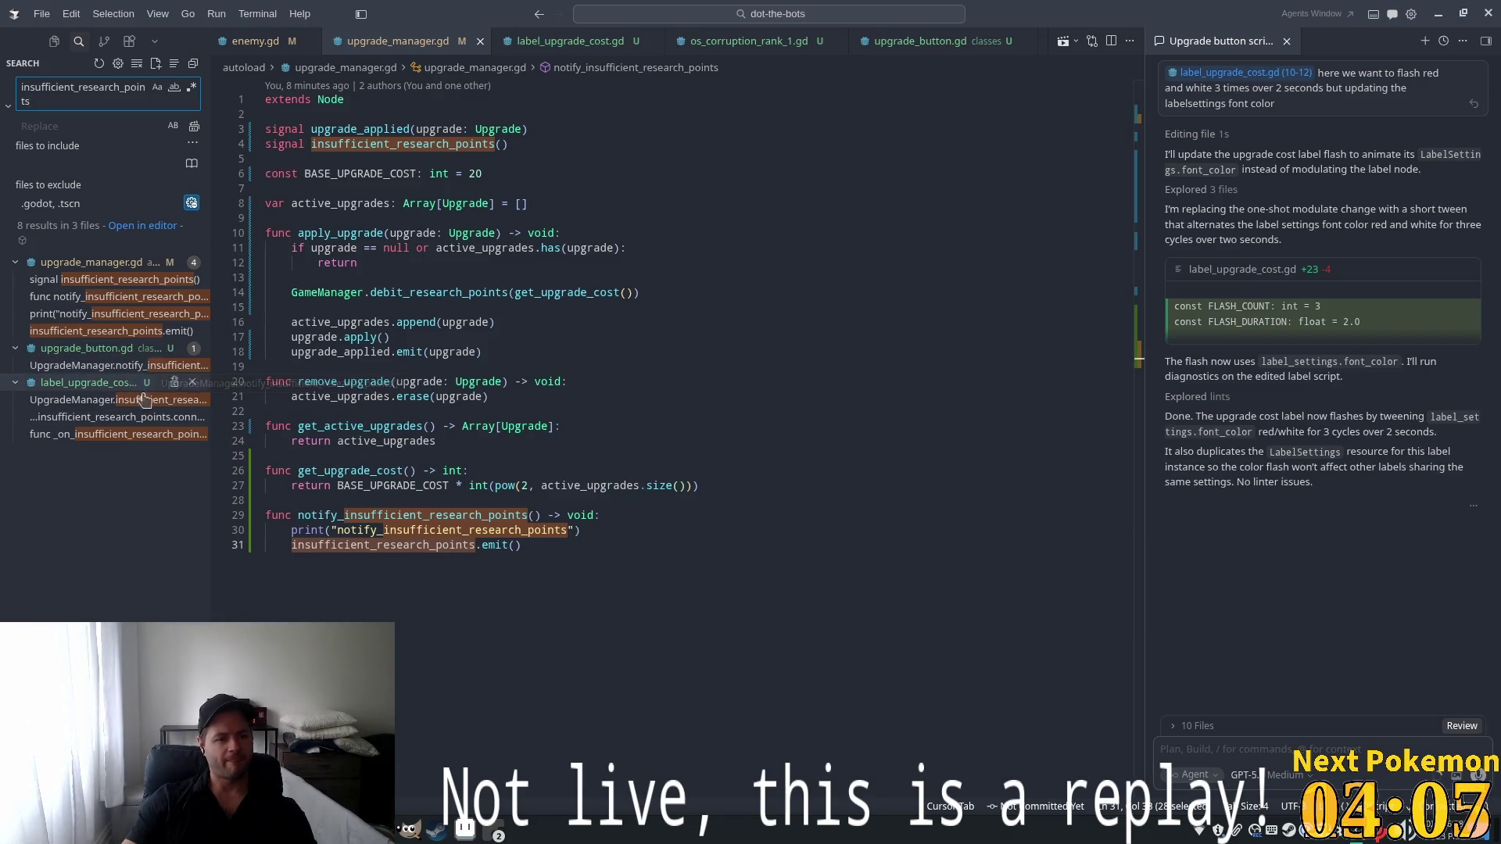
left_click(100, 416)
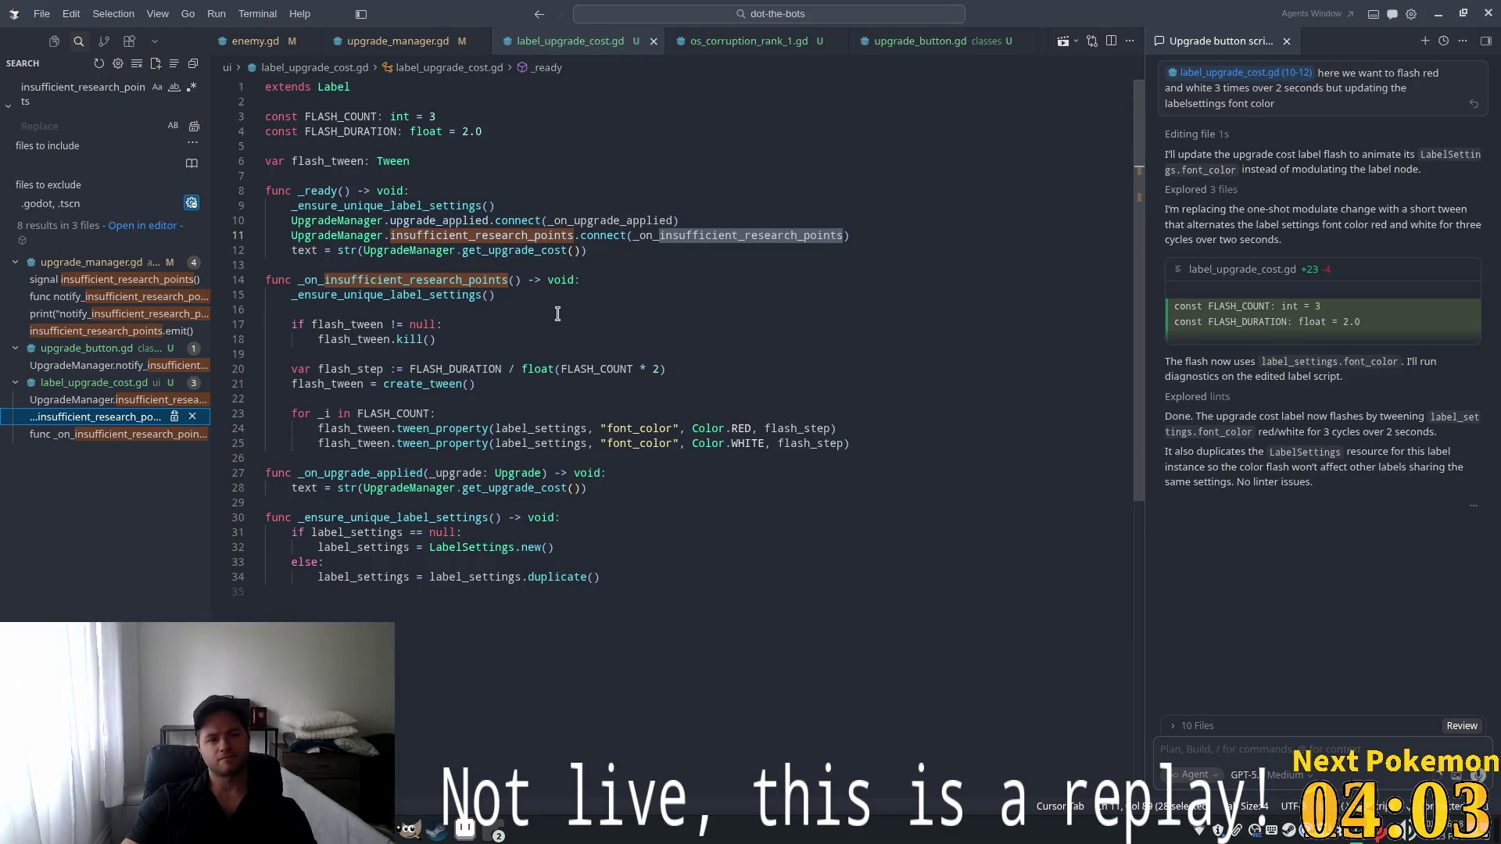
left_click(607, 279)
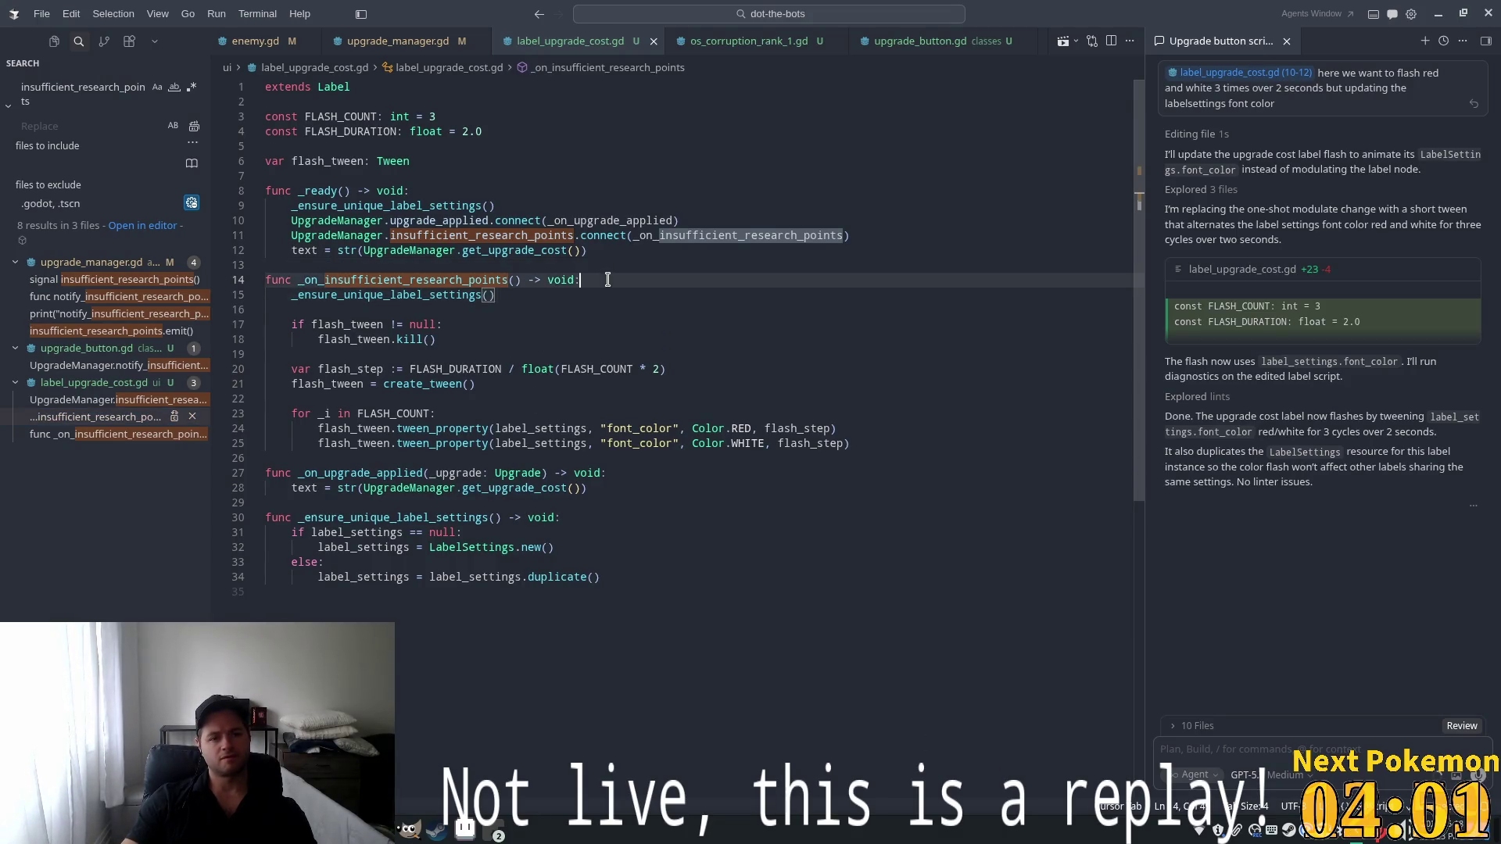
key("Tab")
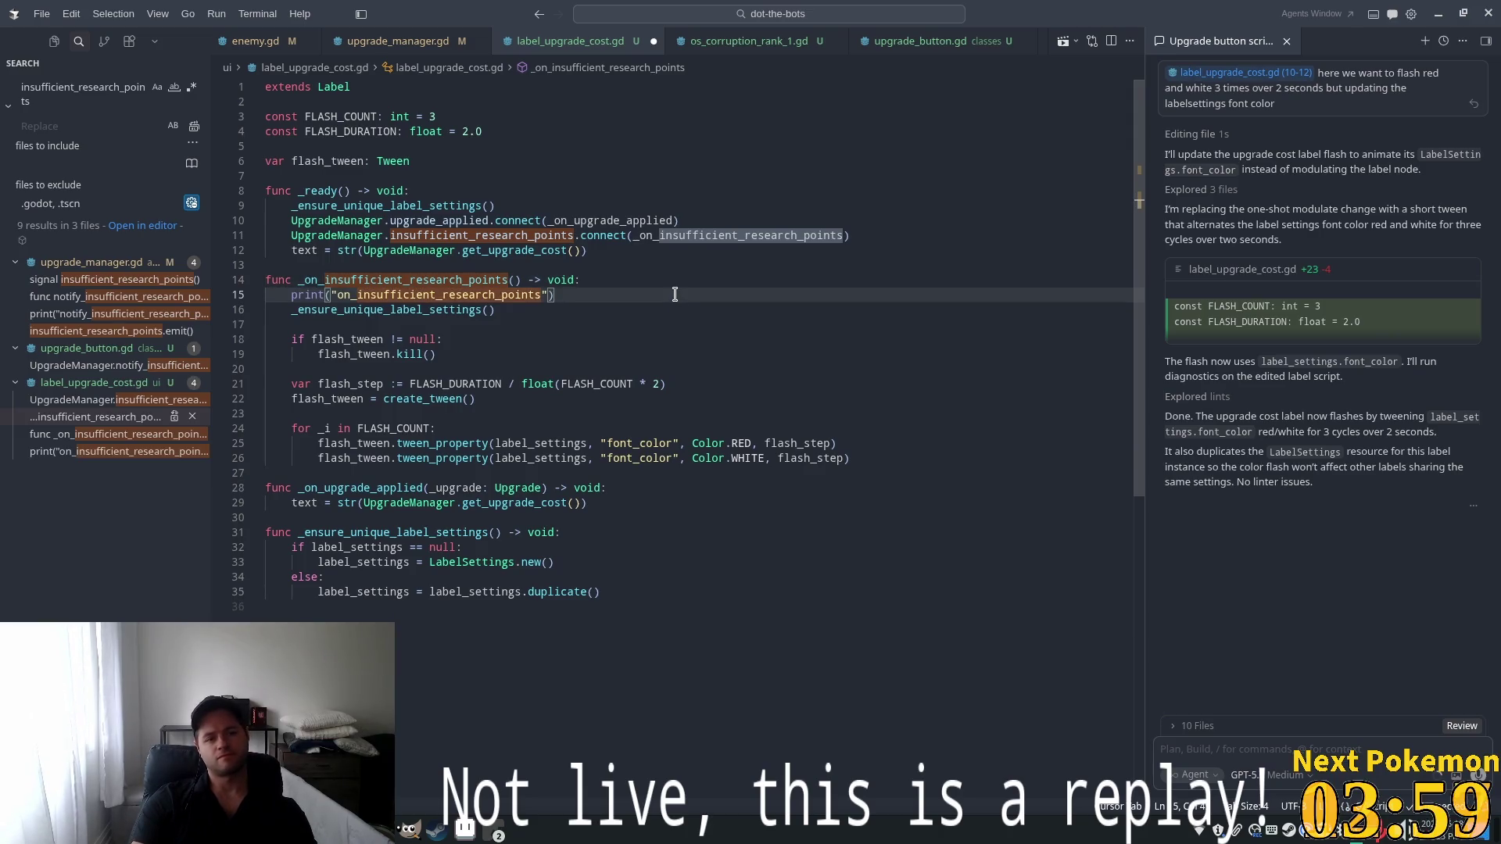
key("alt+Tab")
key("F5")
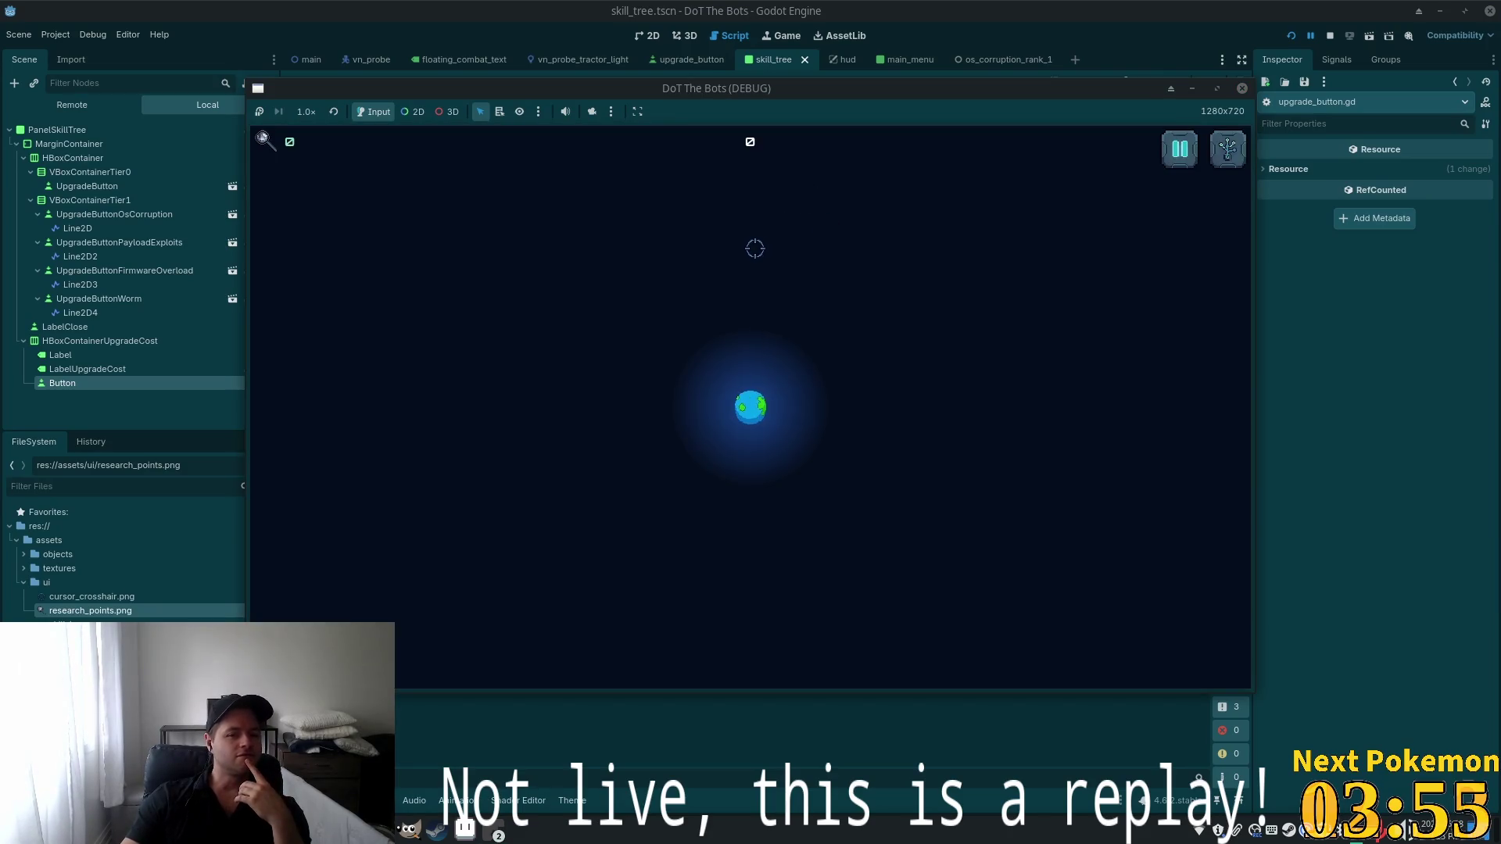
Try buying the top upgrade without enough points, confirm both debug prints in Output, then stop the game
left_click(1225, 153)
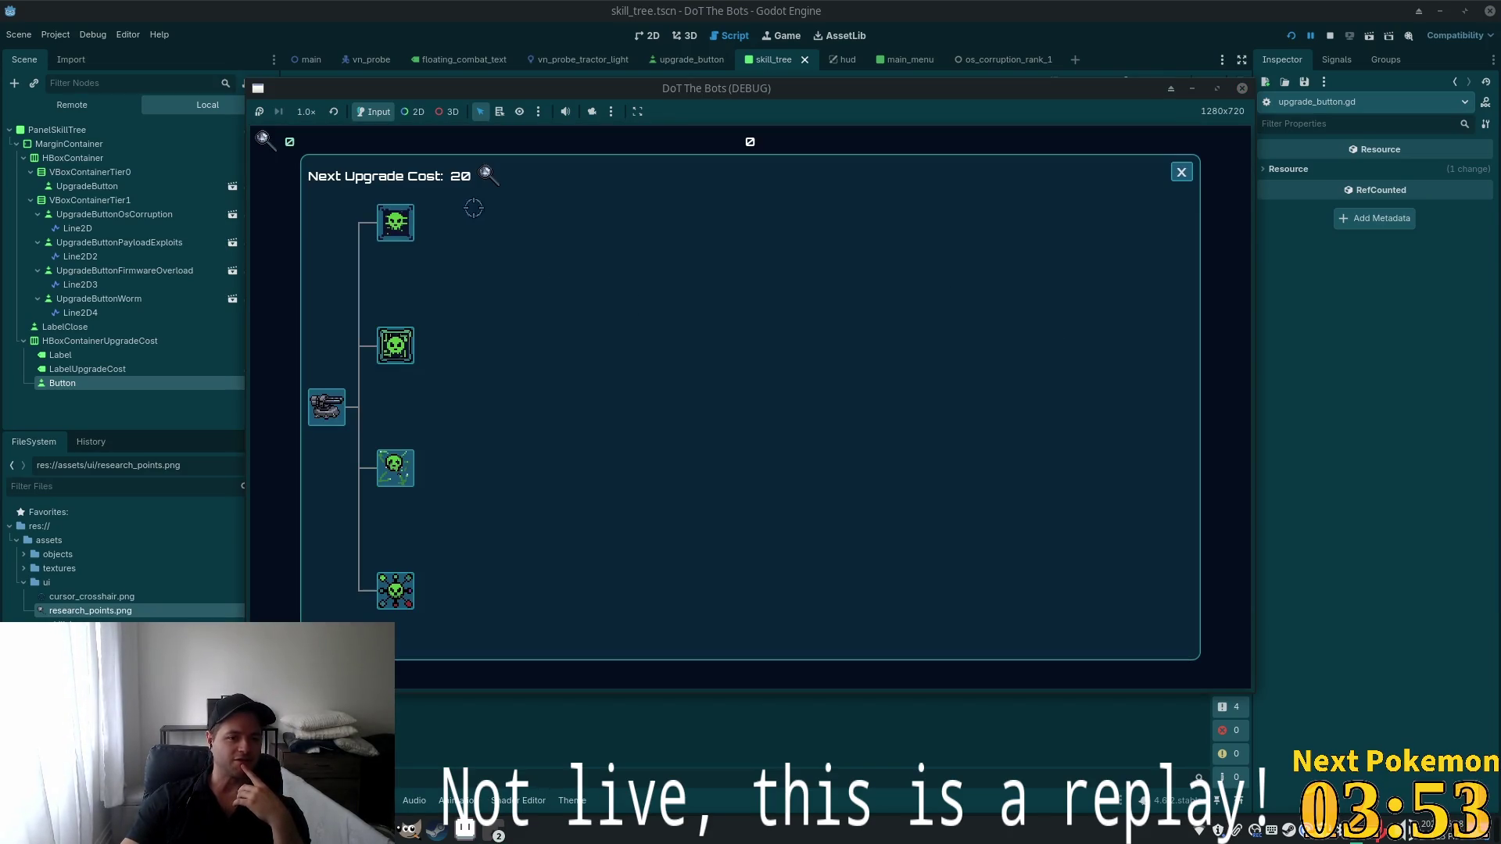
left_click(396, 223)
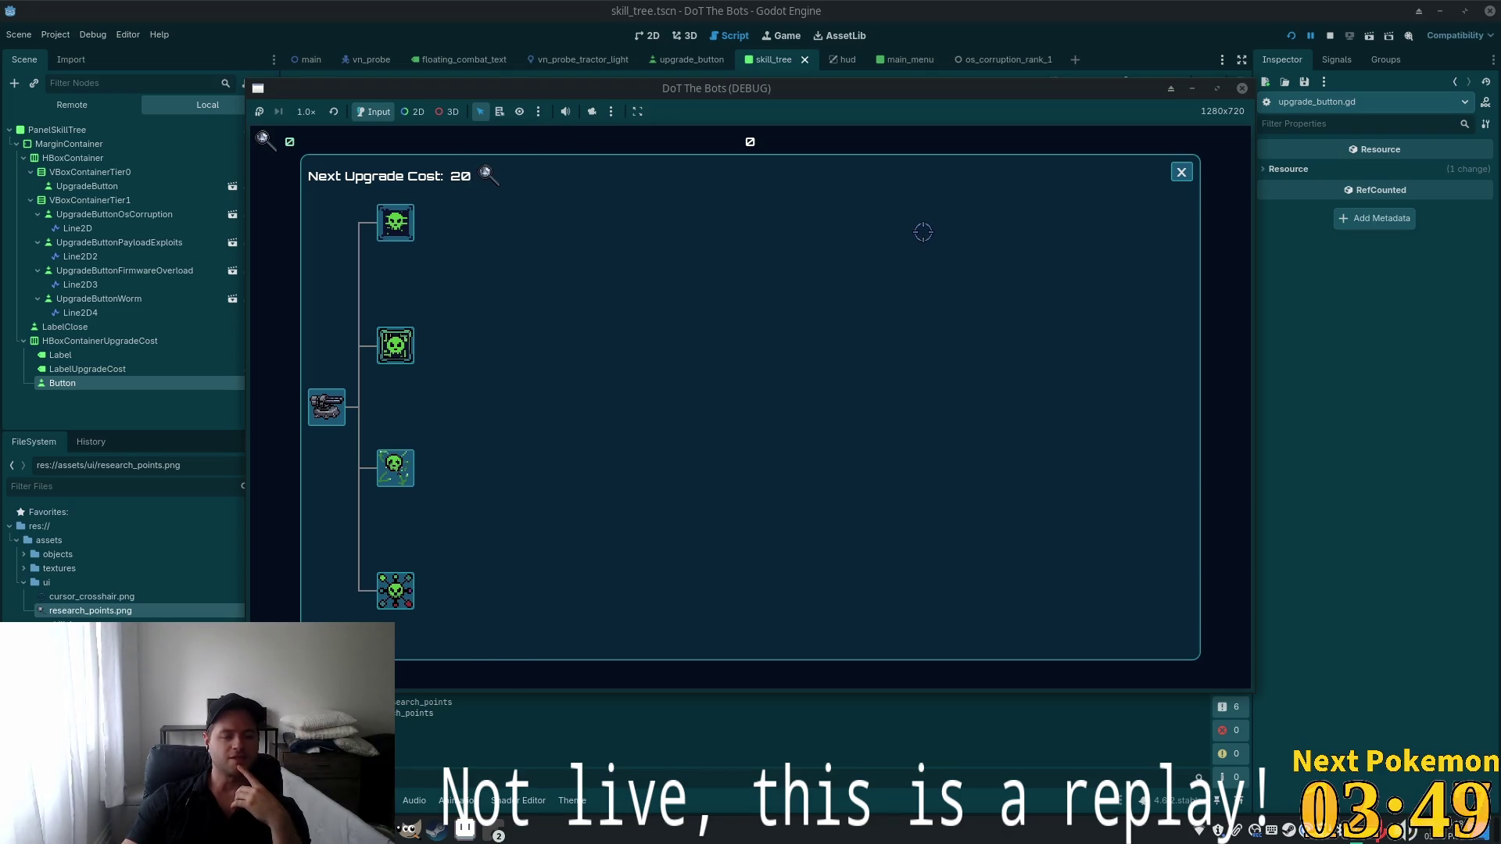
key("F8")
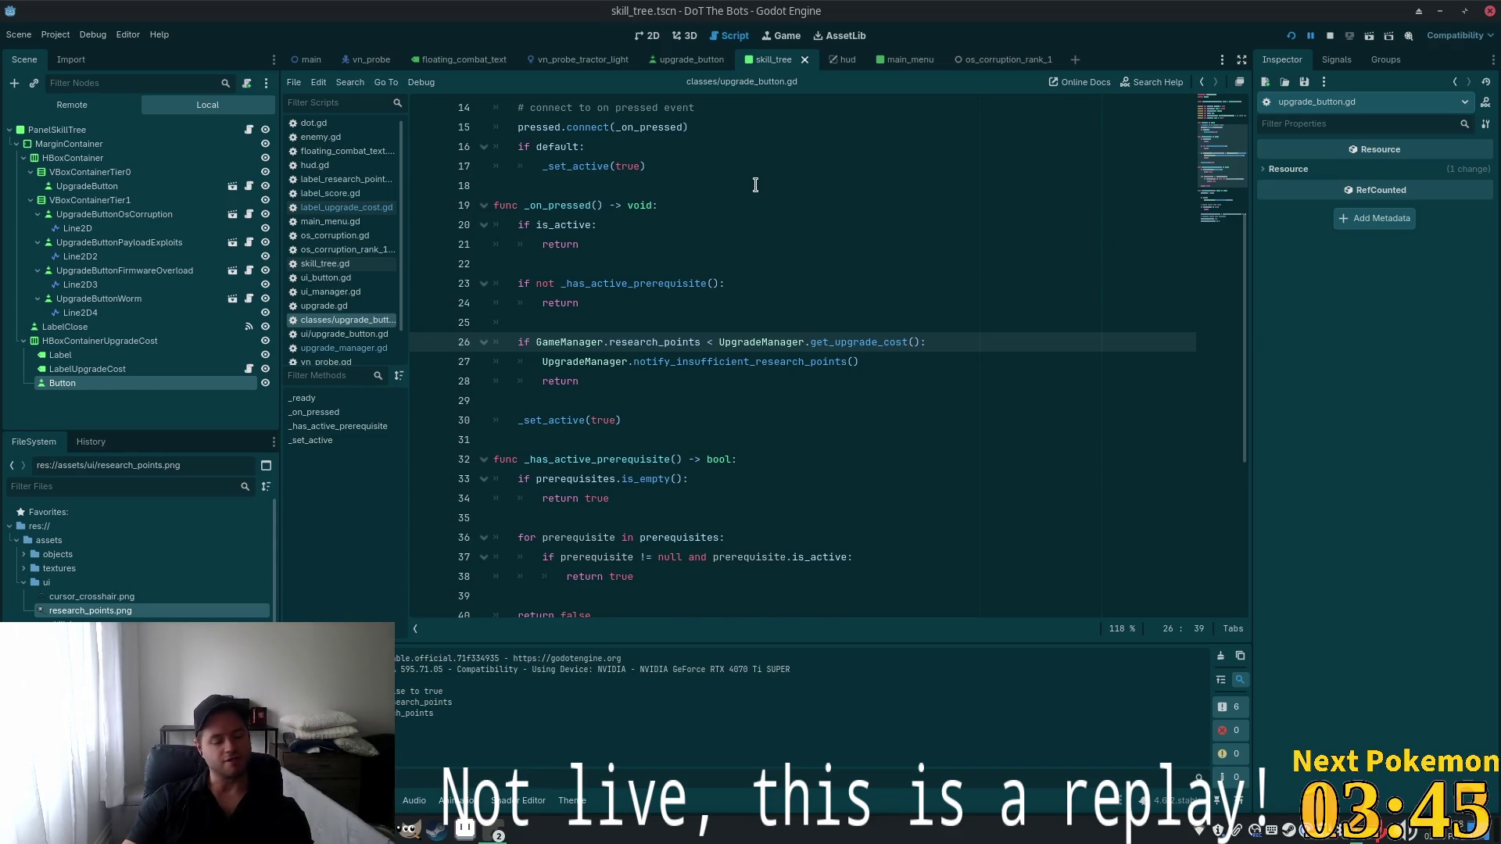
key("alt+Tab")
double_click(410, 309)
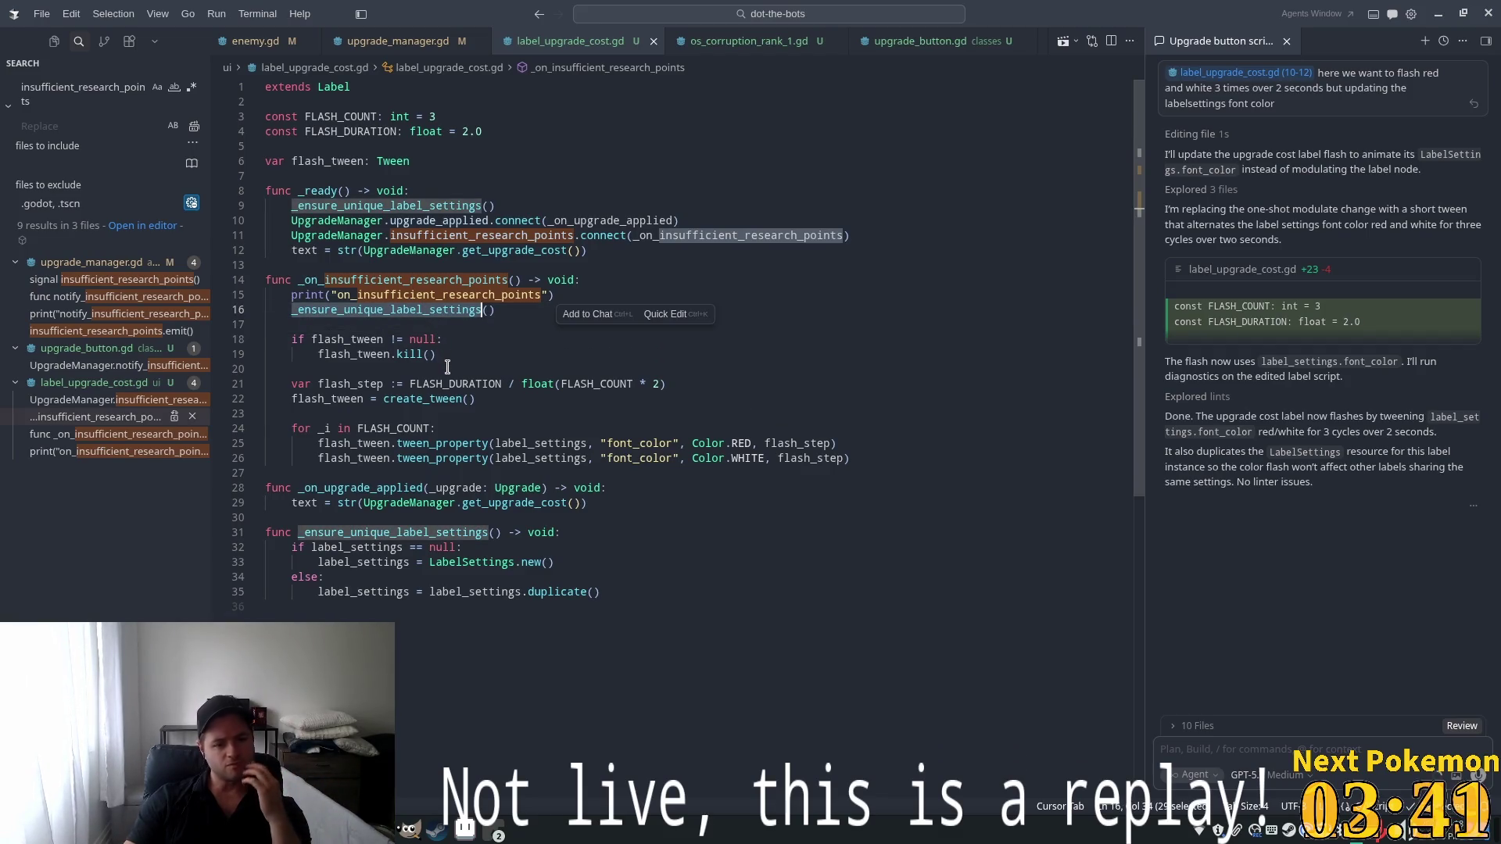
mouse_move(452, 384)
double_click(328, 339)
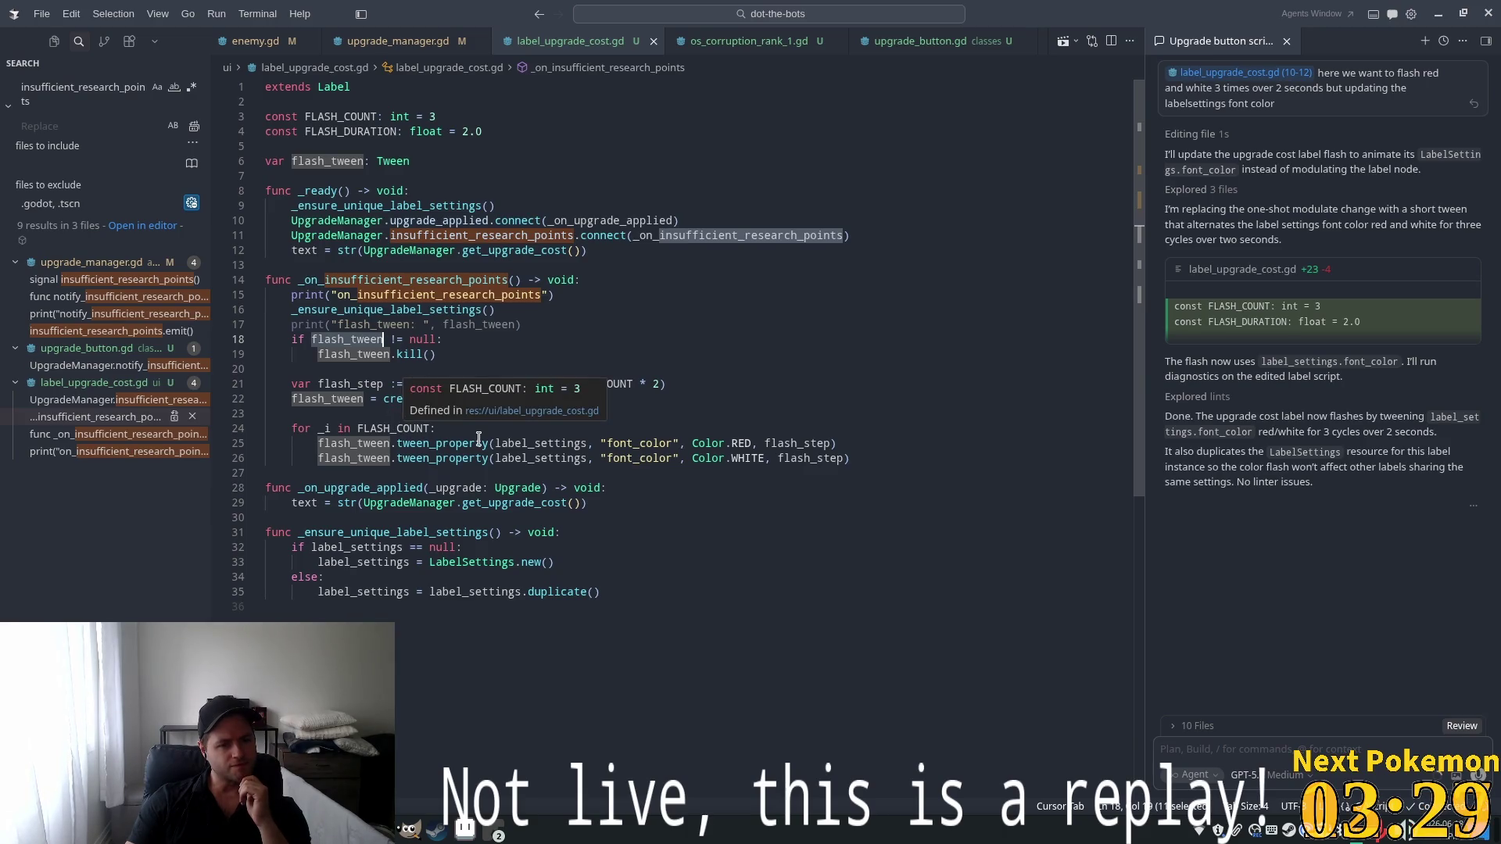
key("alt+Tab")
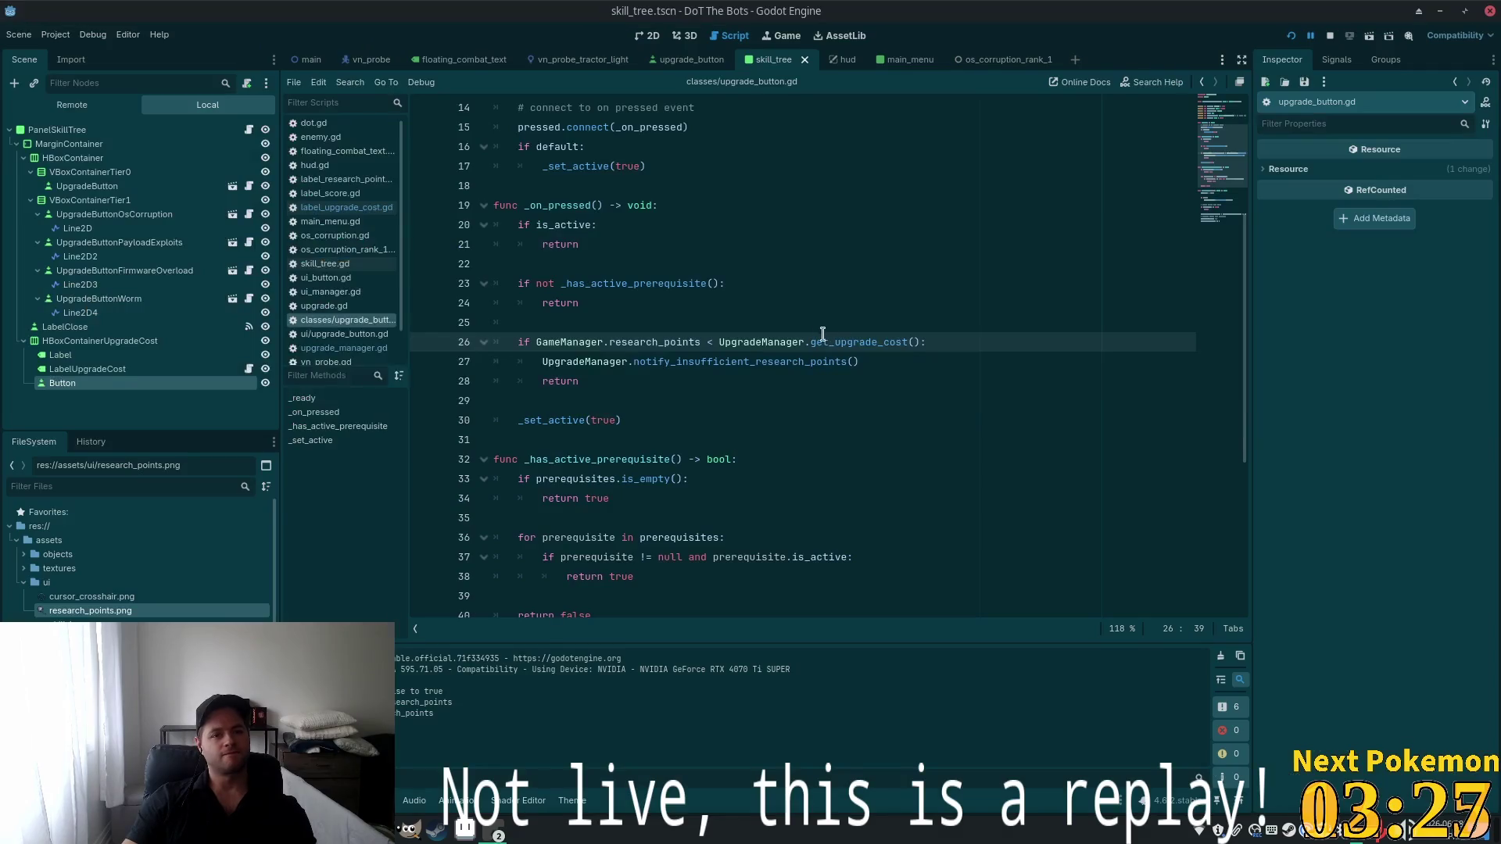
Switch to the hud scene to view HUD and its LabelResearchPoints properties
left_click(844, 59)
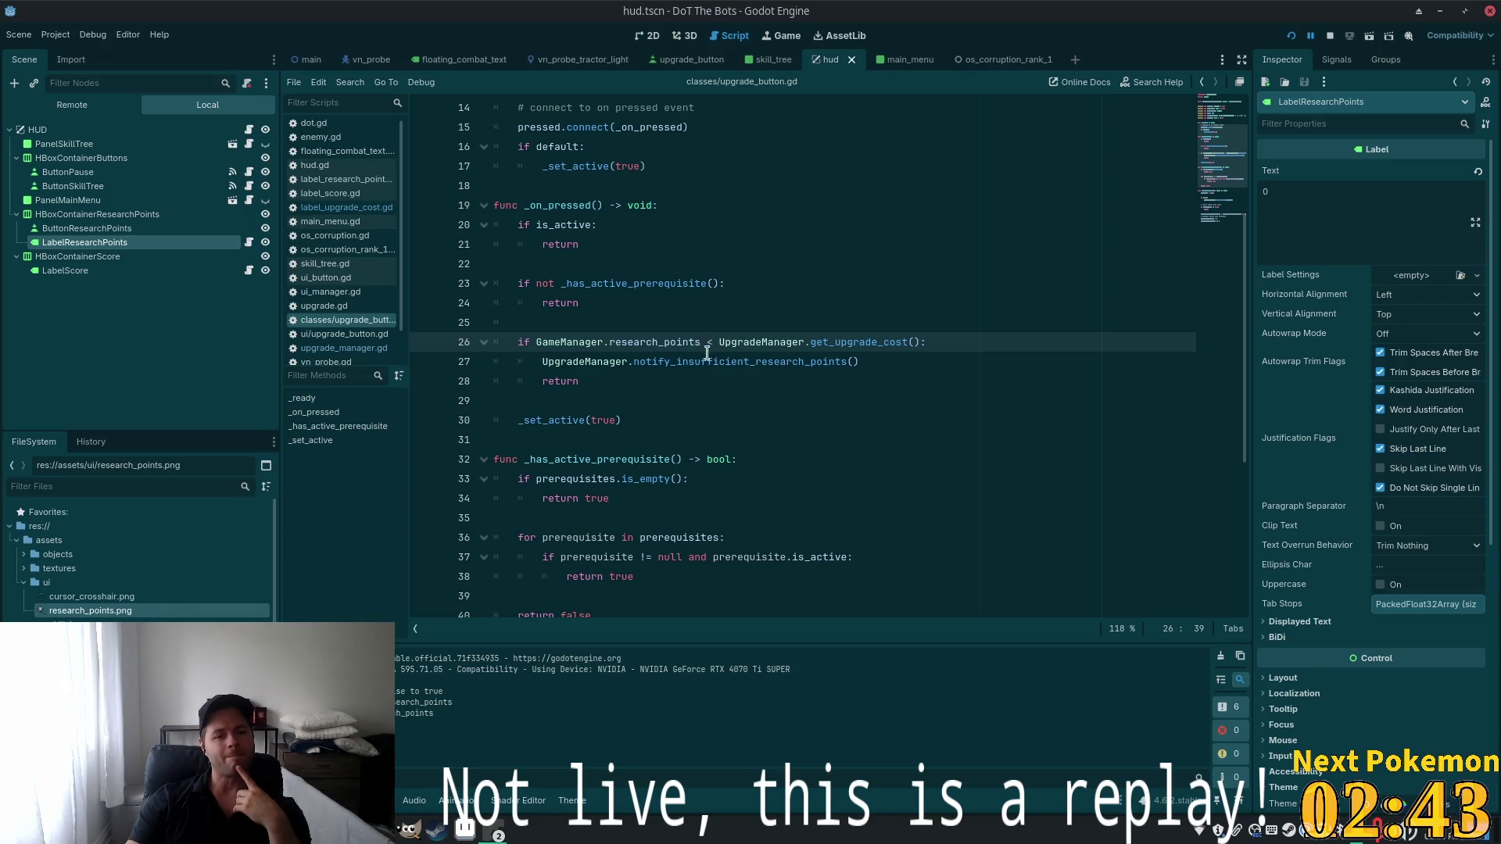
Set LabelUpgradeCost's Process Mode to Always in the skill_tree scene, save, and run the game
left_click(646, 36)
left_click(86, 144)
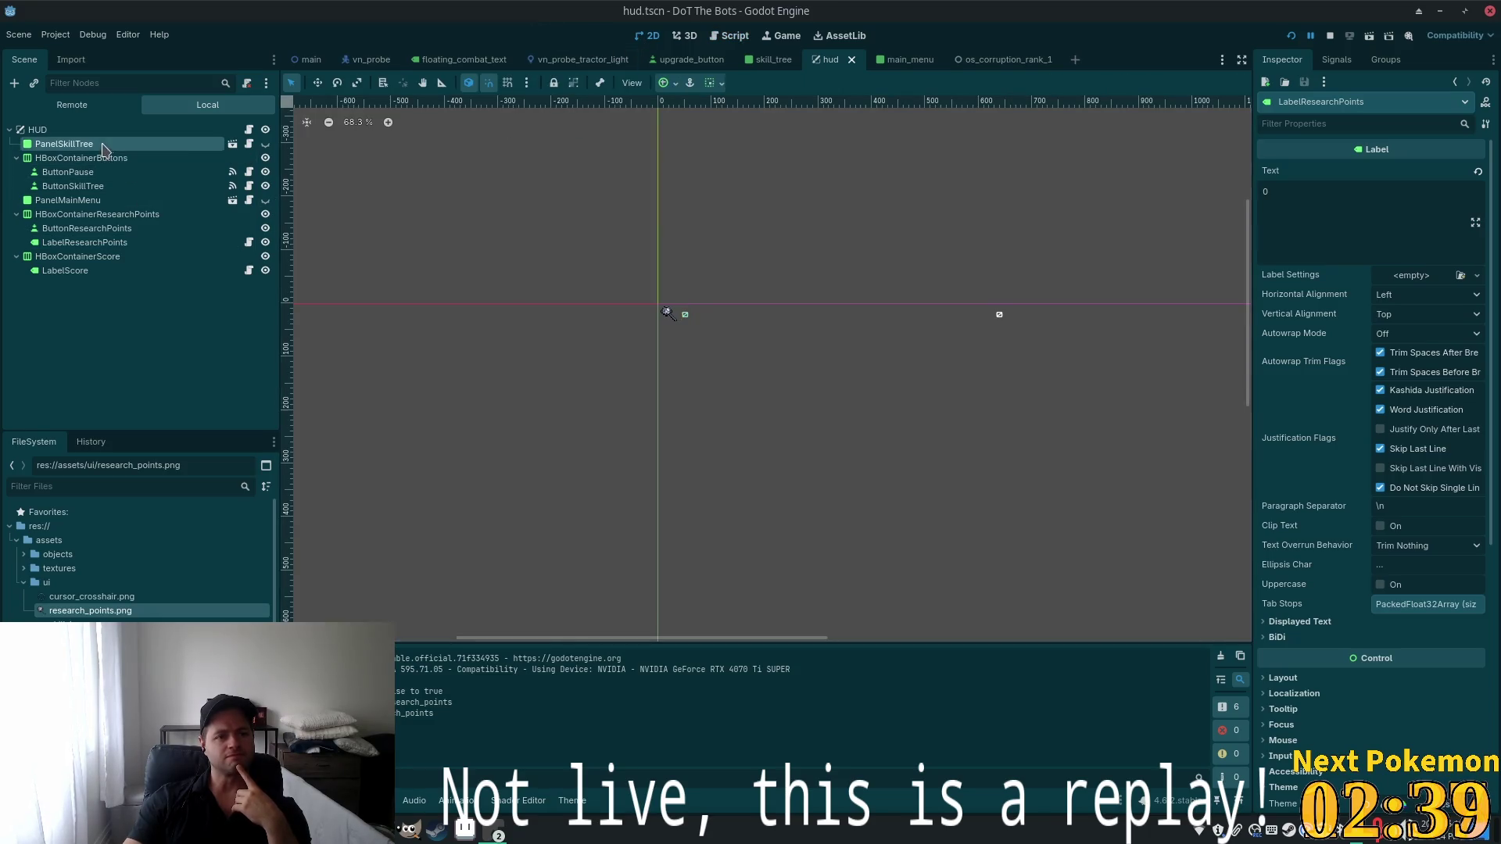
left_click(233, 144)
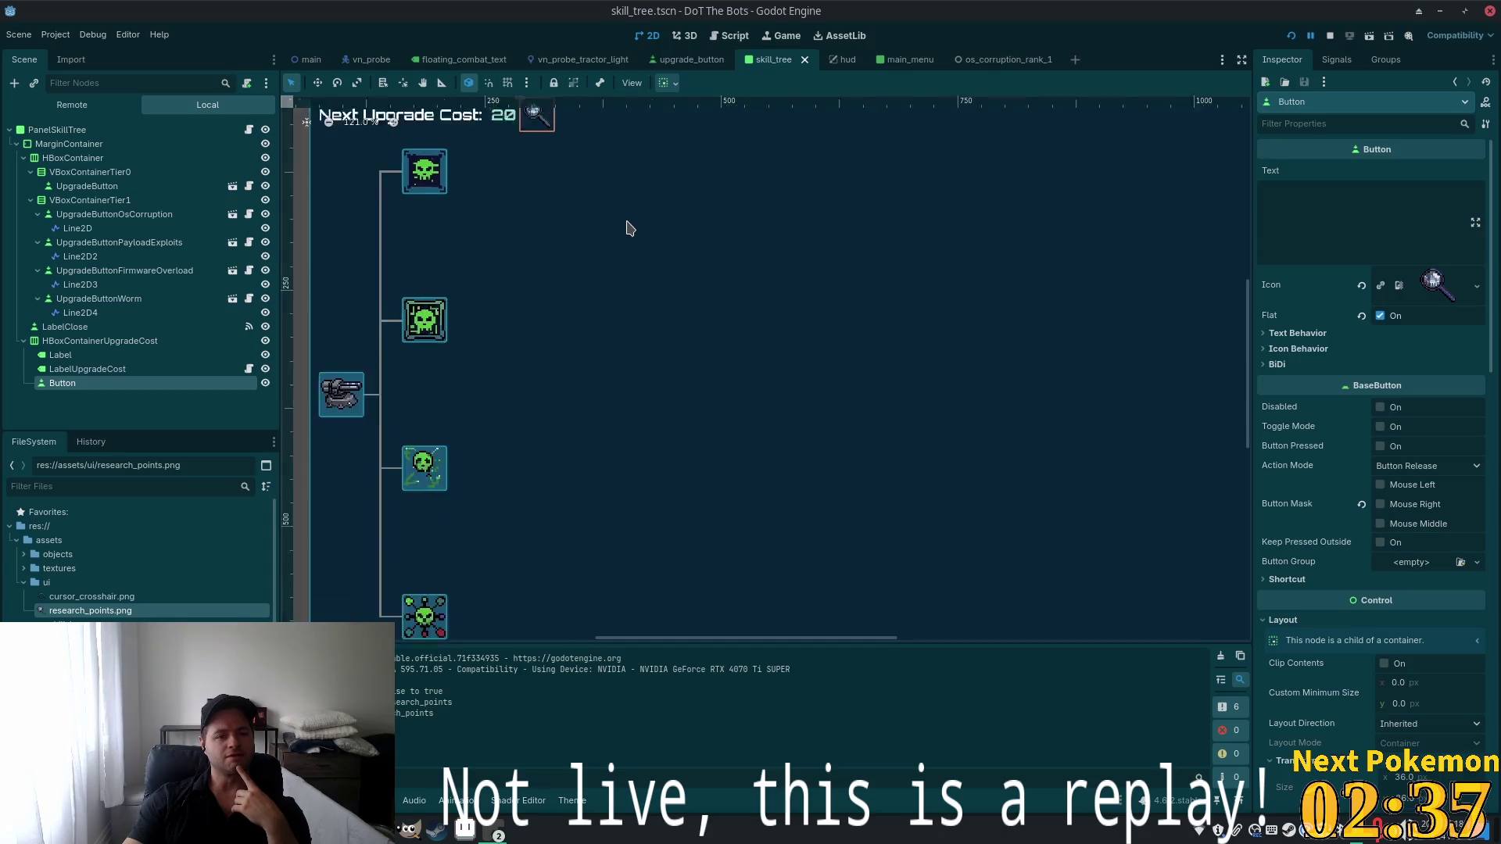
scroll(627, 246, "down", 2)
left_click_drag(627, 251, 678, 341)
left_click(68, 368)
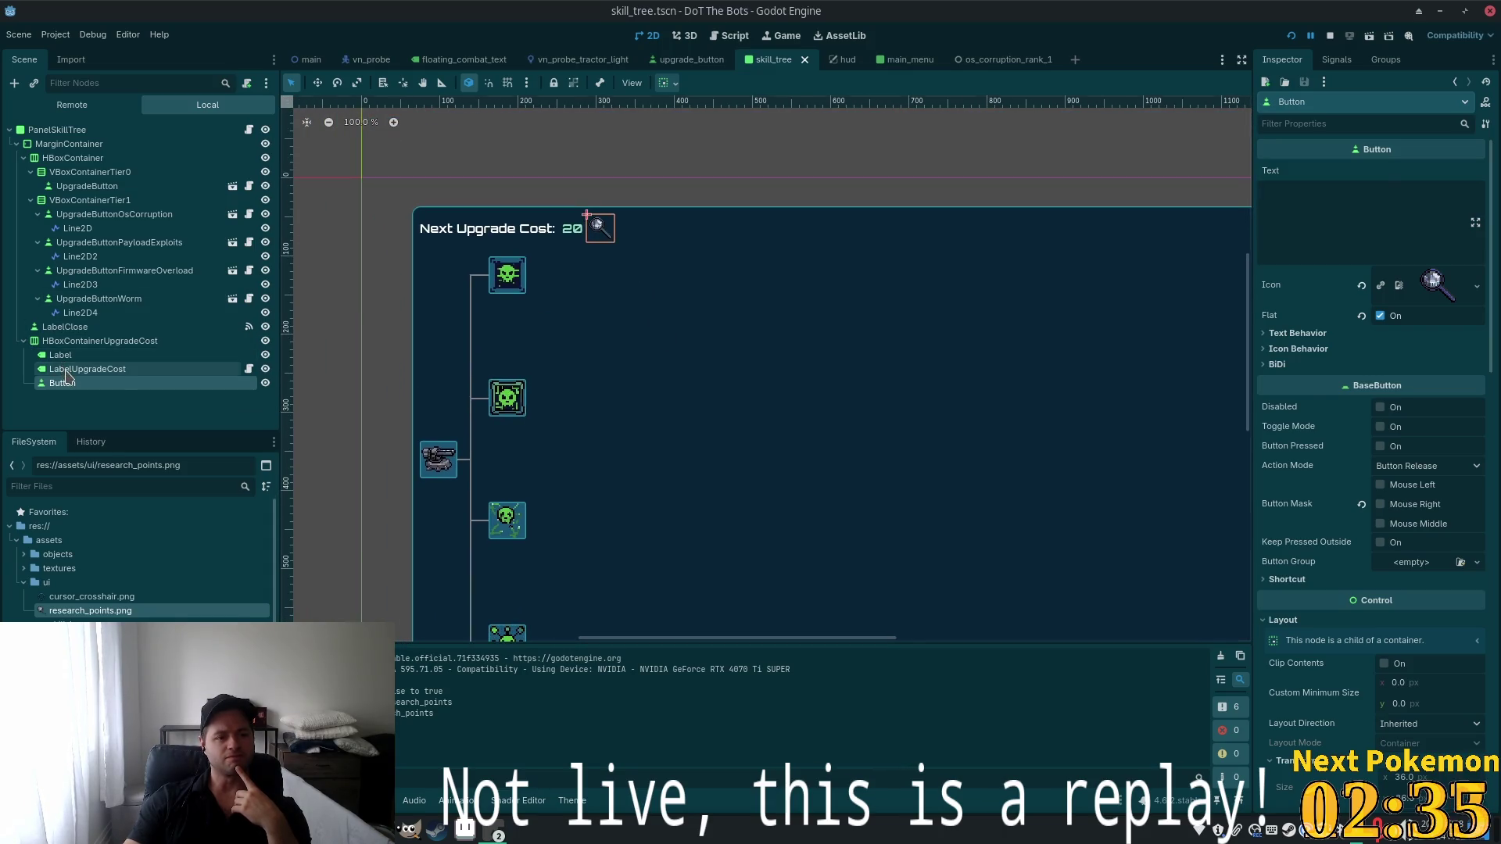
scroll(1346, 614, "down", 3)
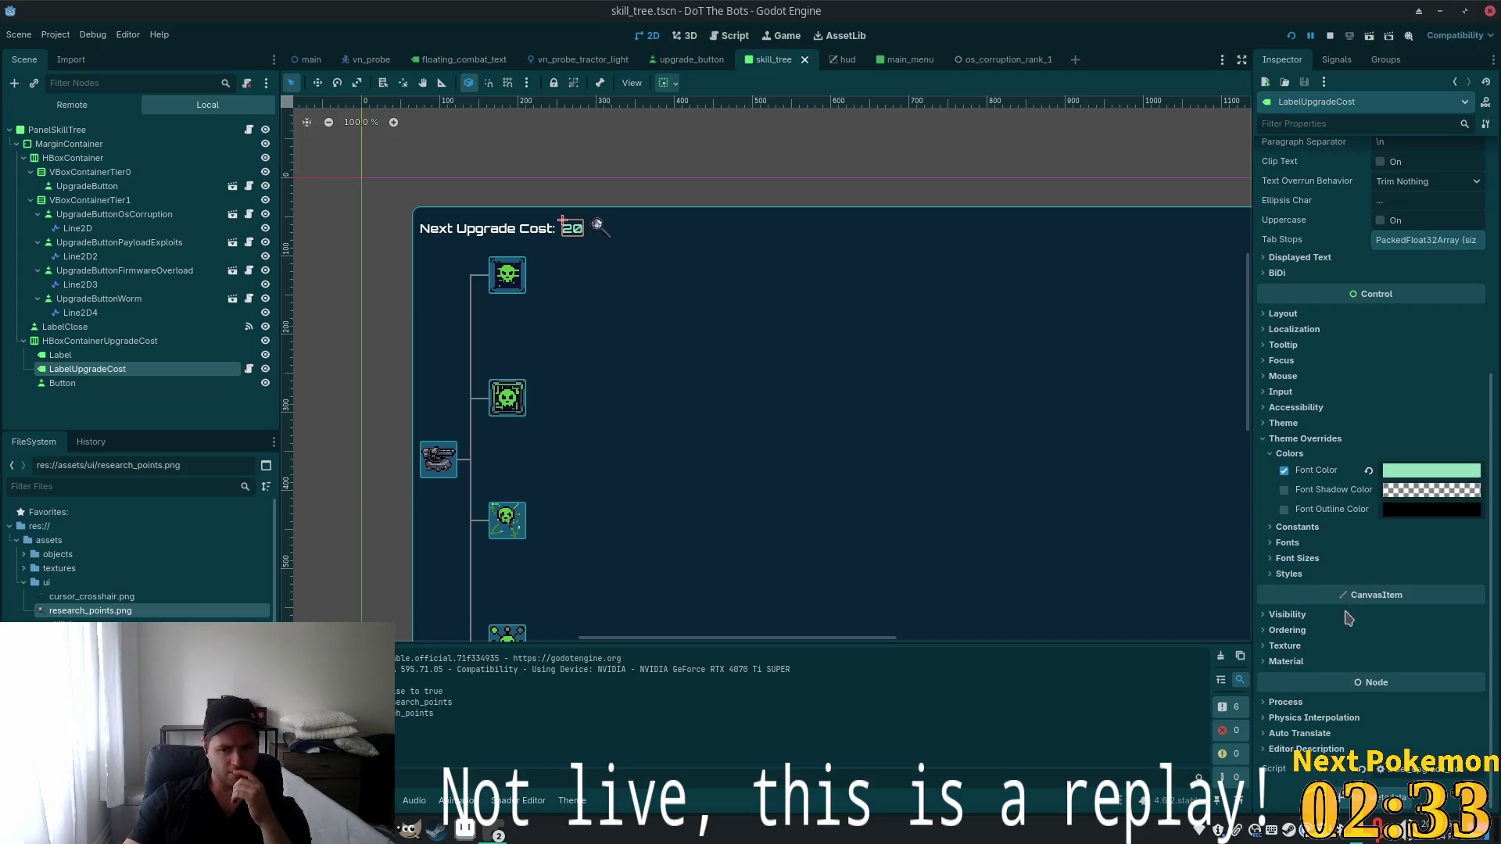
left_click(1411, 719)
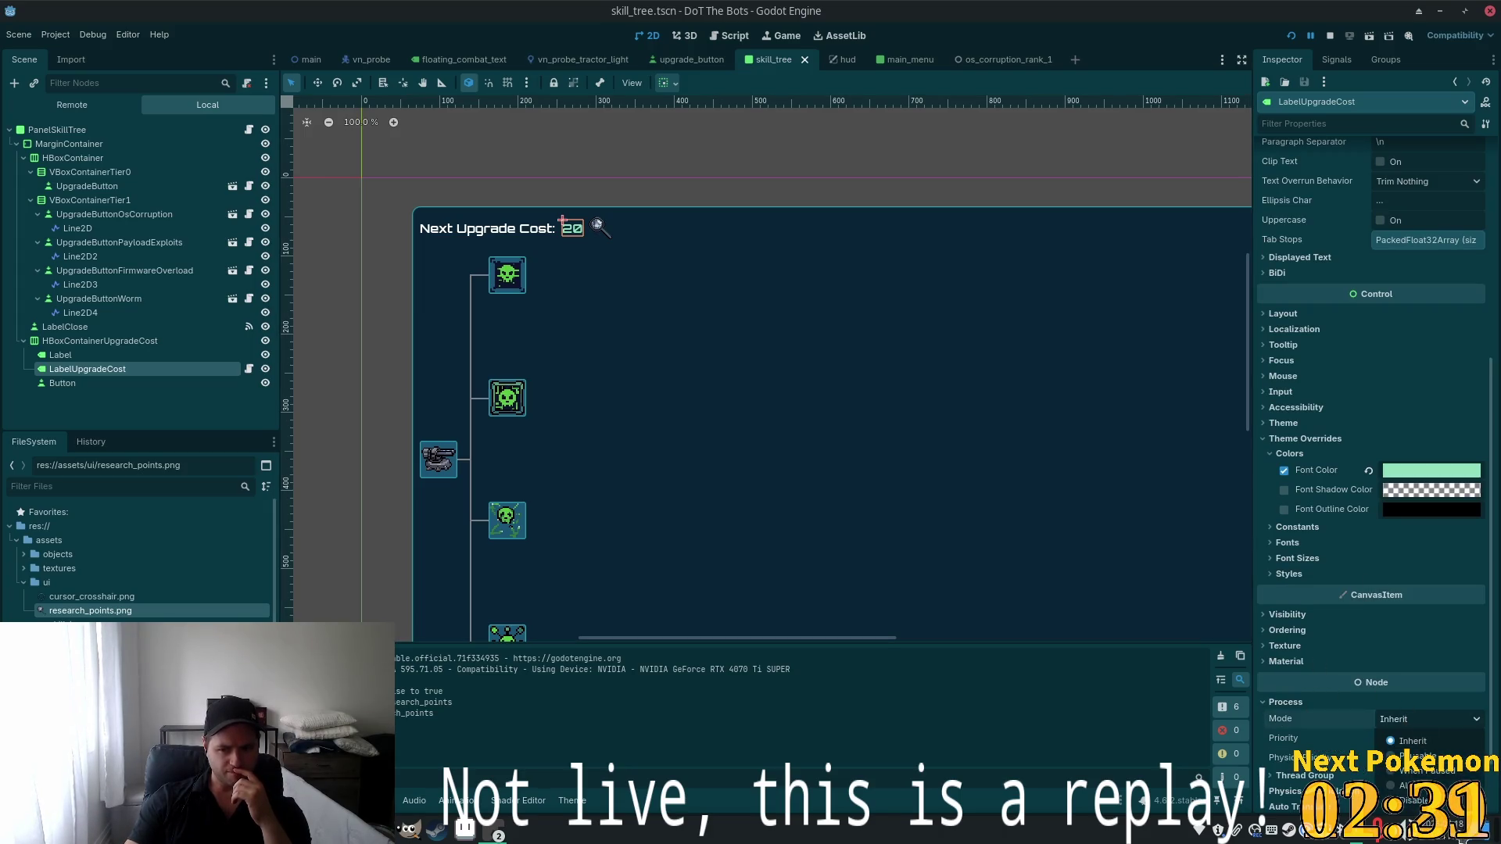
left_click(1407, 791)
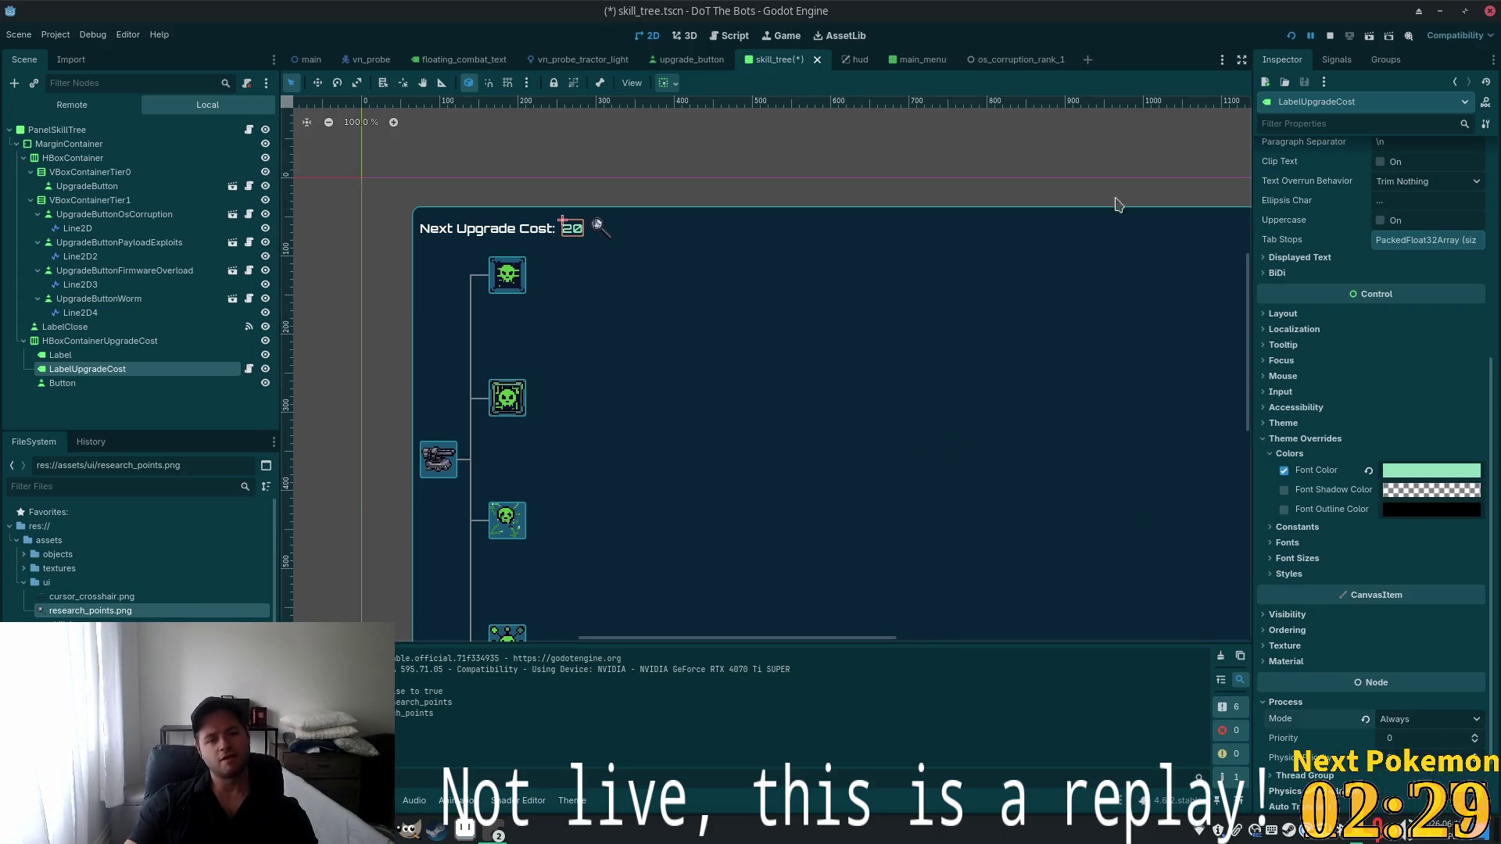
key("ctrl+s")
left_click(1290, 35)
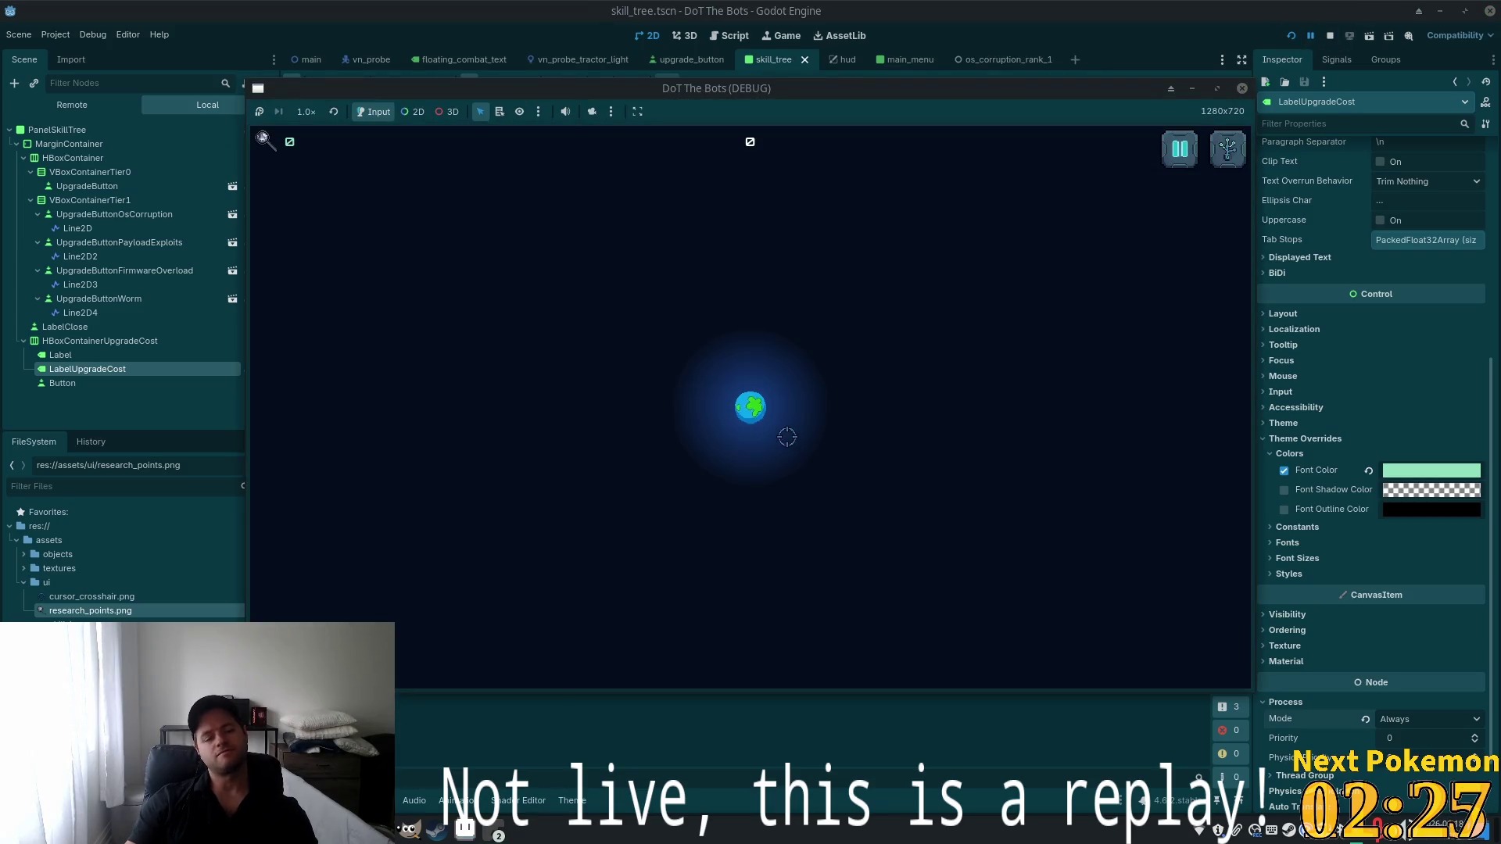
Retry buying the top upgrade without enough points, see the cost label flash red, then stop
left_click(1227, 149)
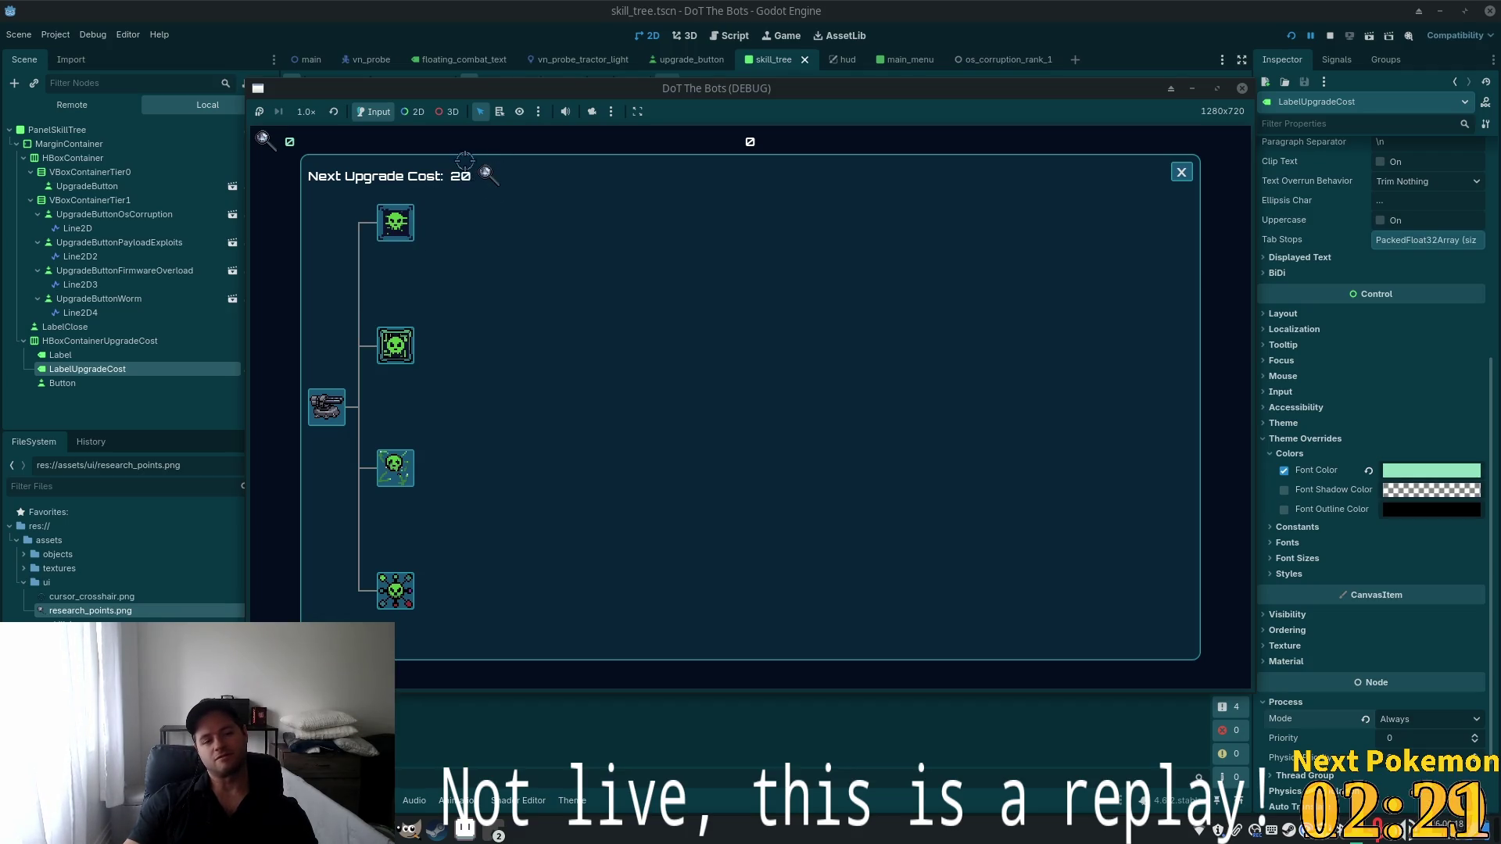
left_click(403, 233)
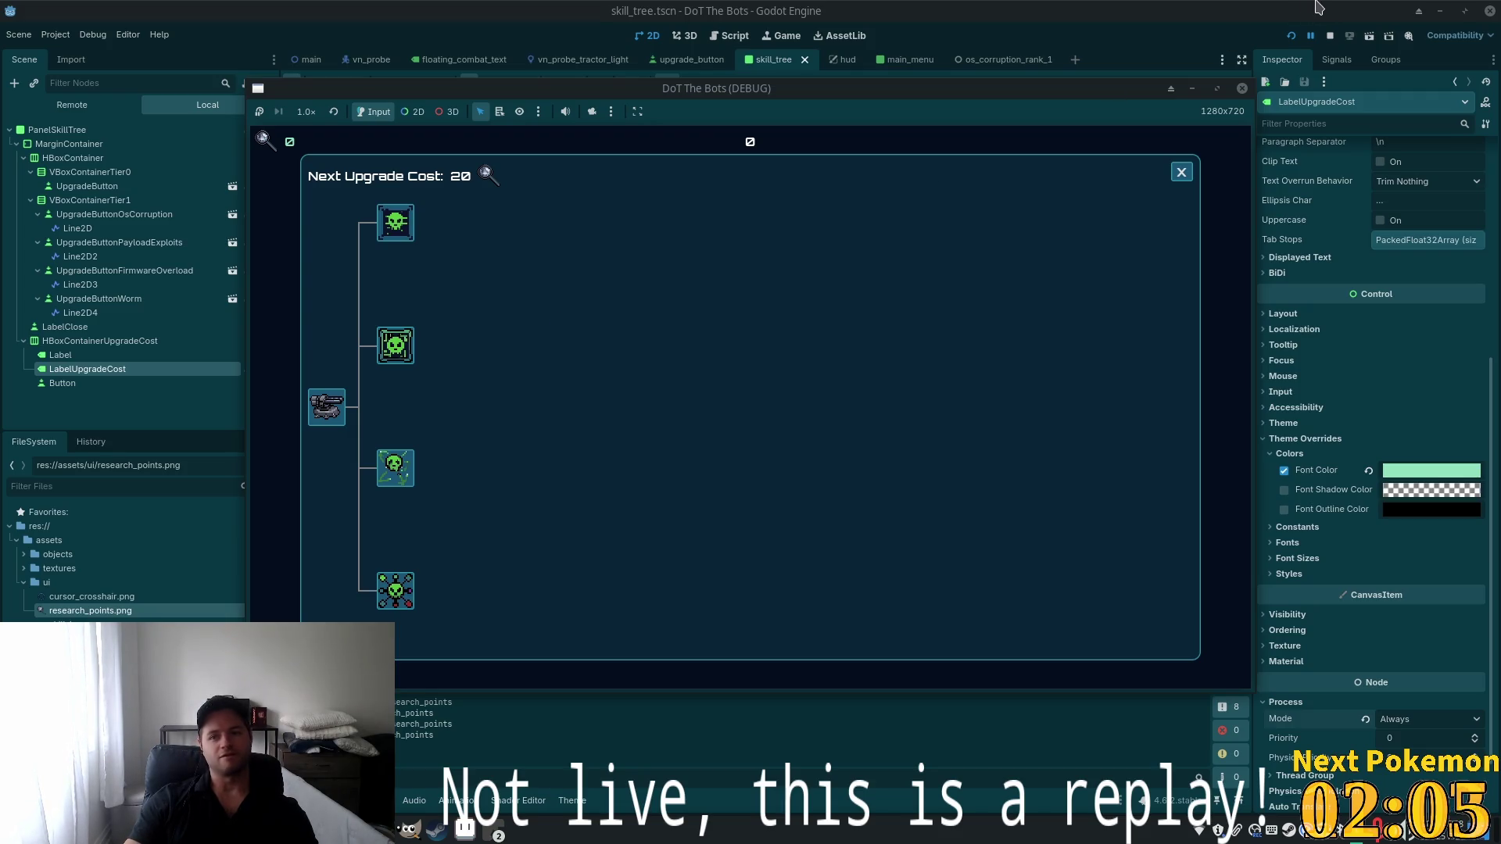
left_click(1329, 35)
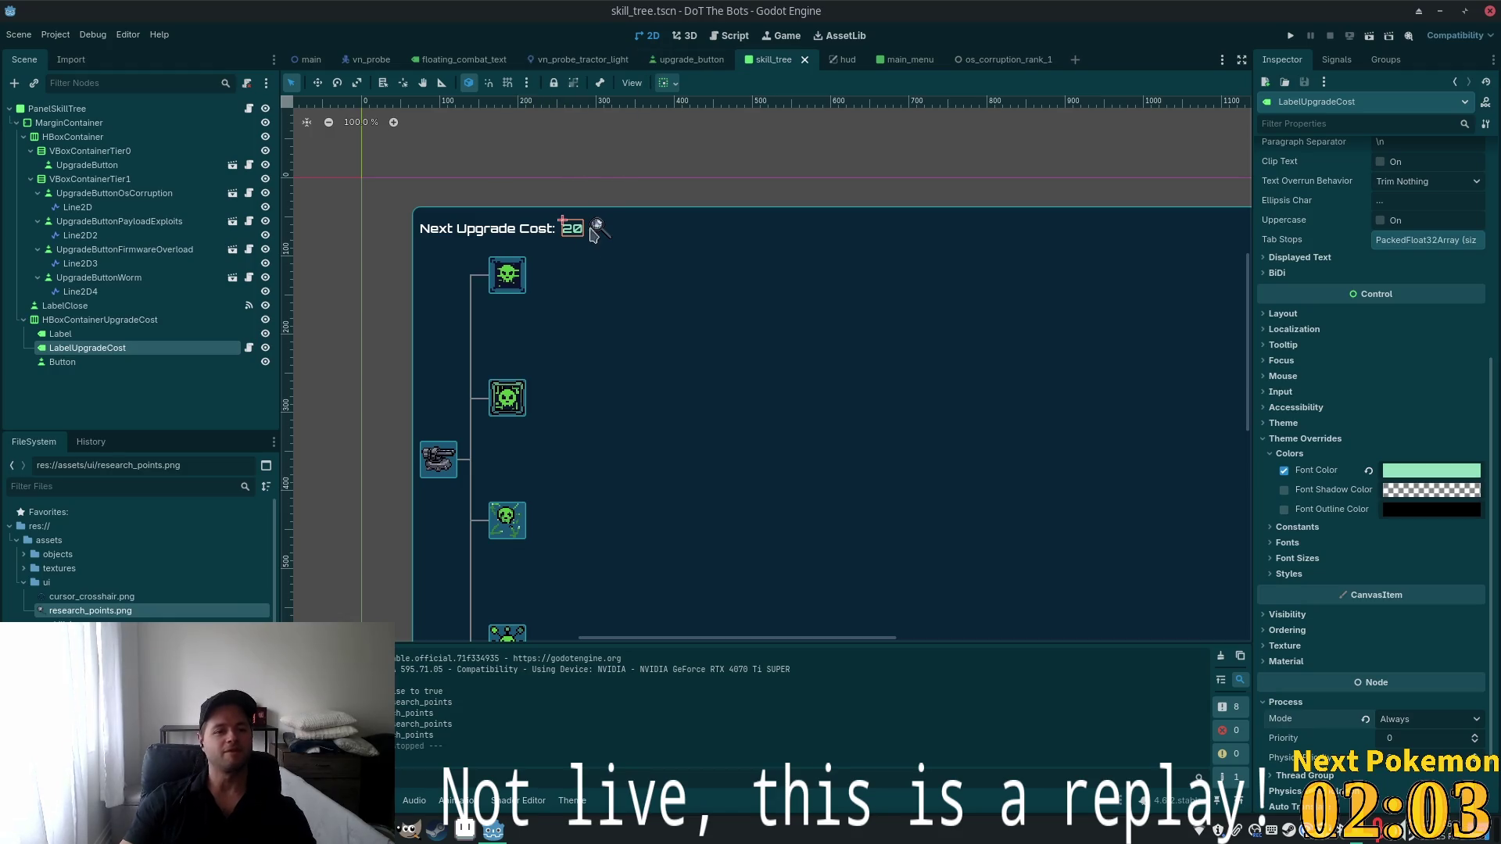
Open LabelUpgradeCost's script label_upgrade_cost.gd and locate the _ensure_unique_label_settings definition
scroll(570, 232, "up", 3)
scroll(570, 232, "up", 10)
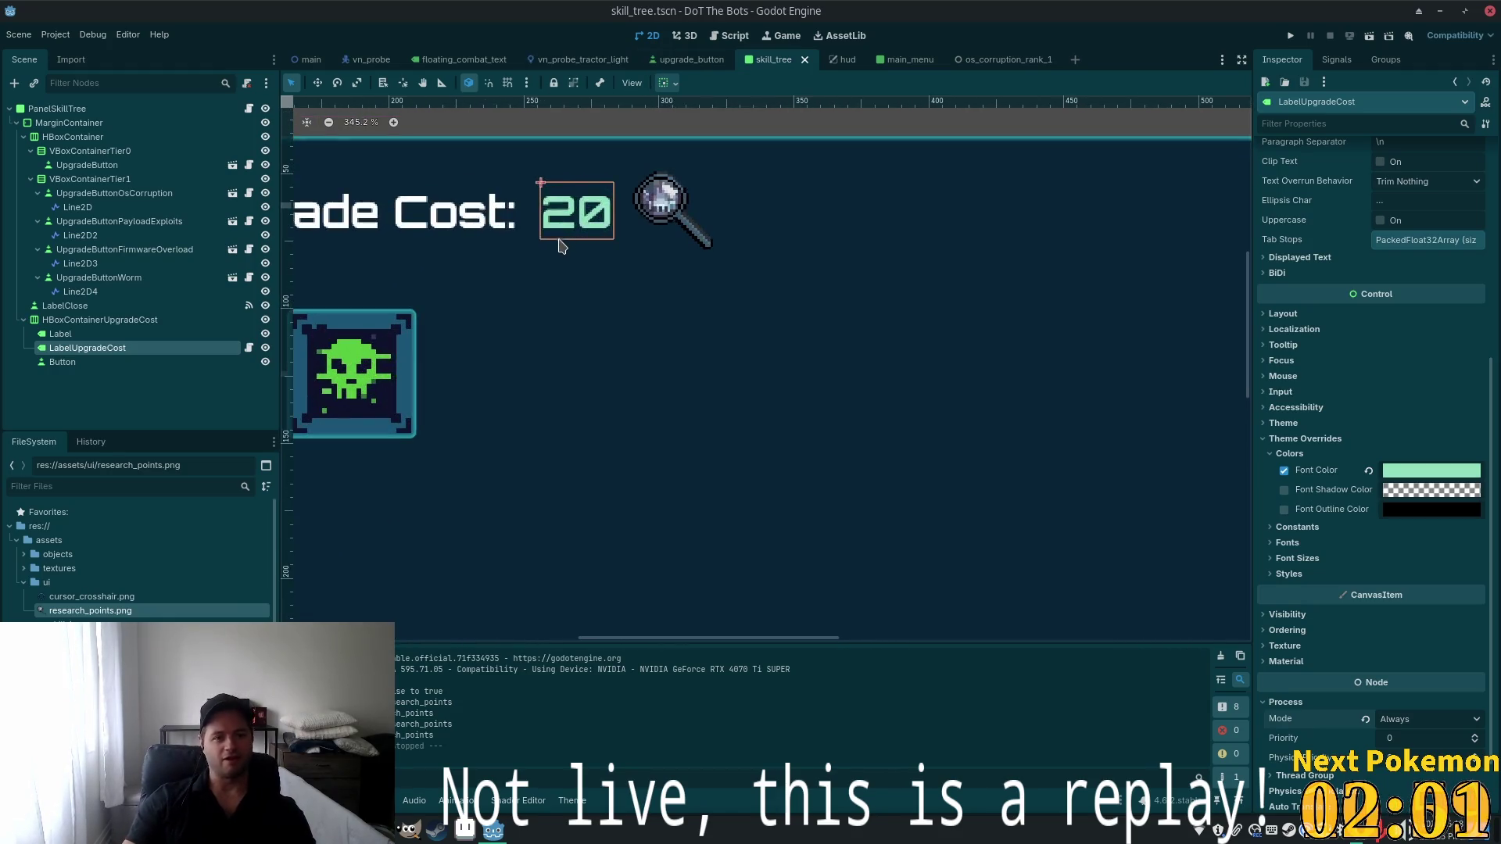
left_click(248, 347)
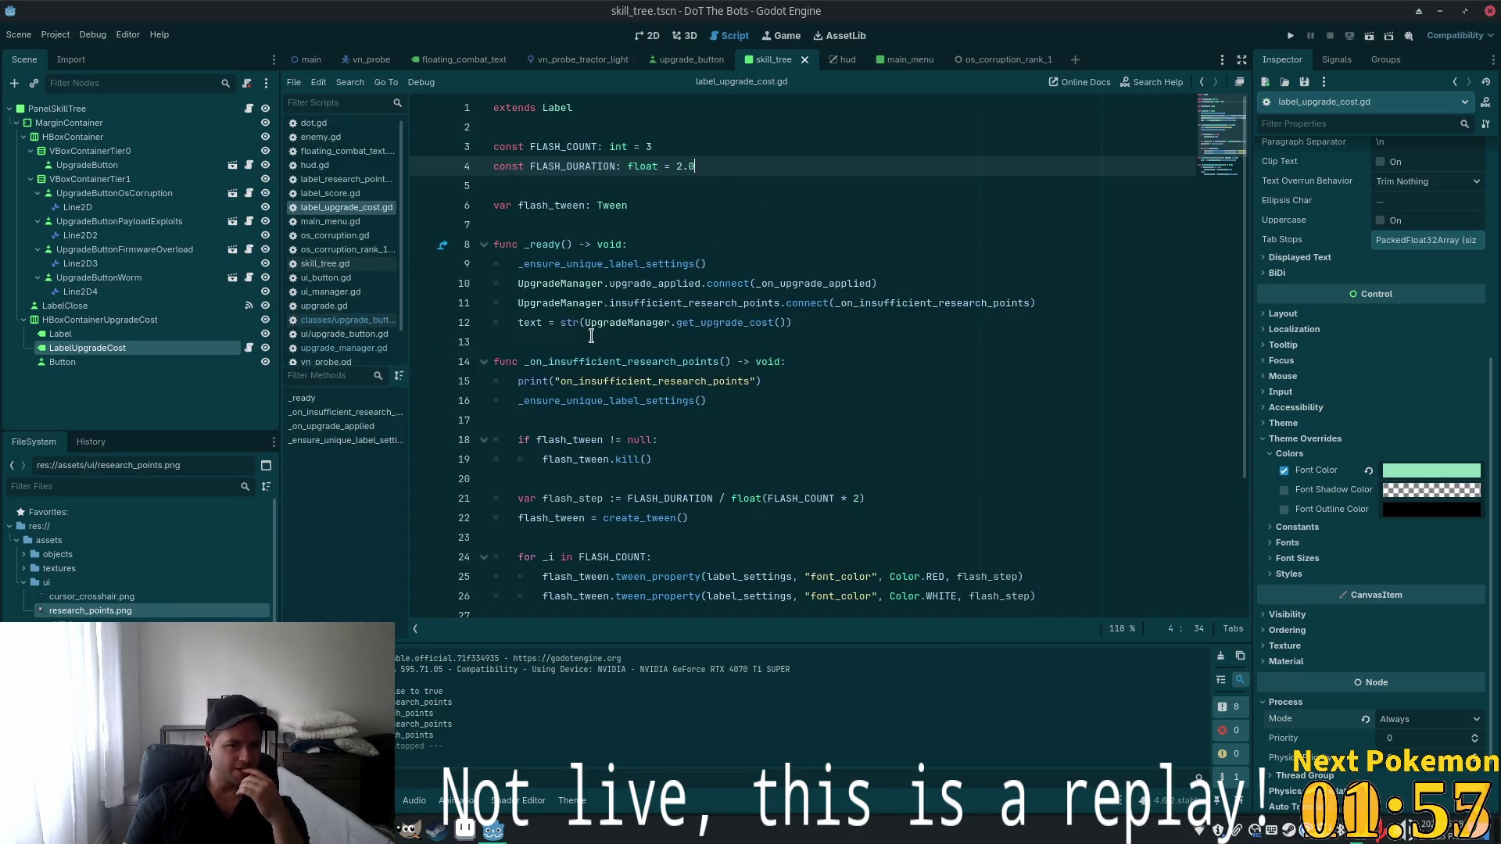
double_click(579, 263)
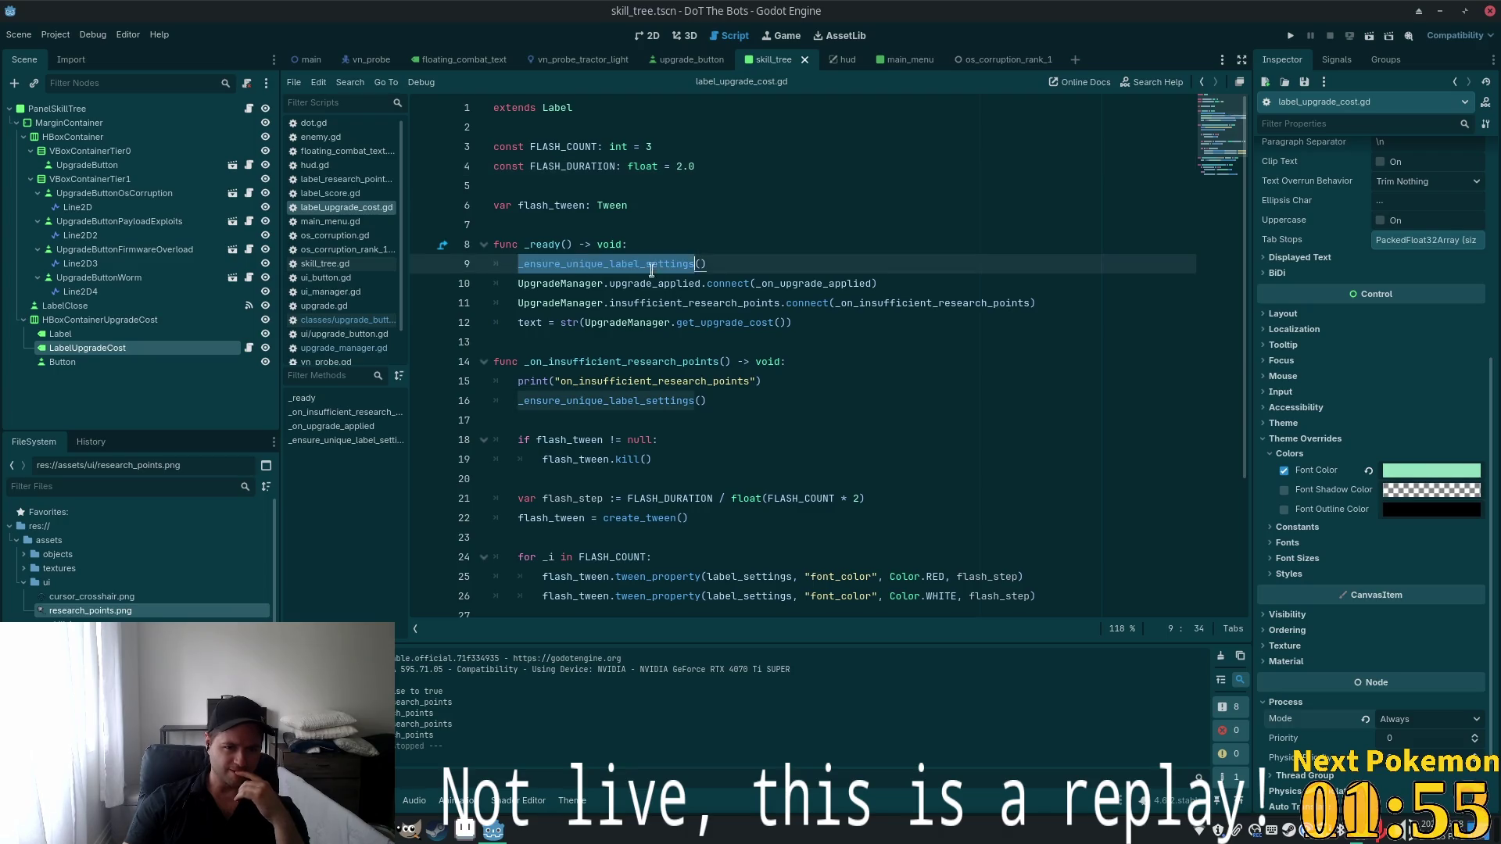
scroll(660, 302, "down", 3)
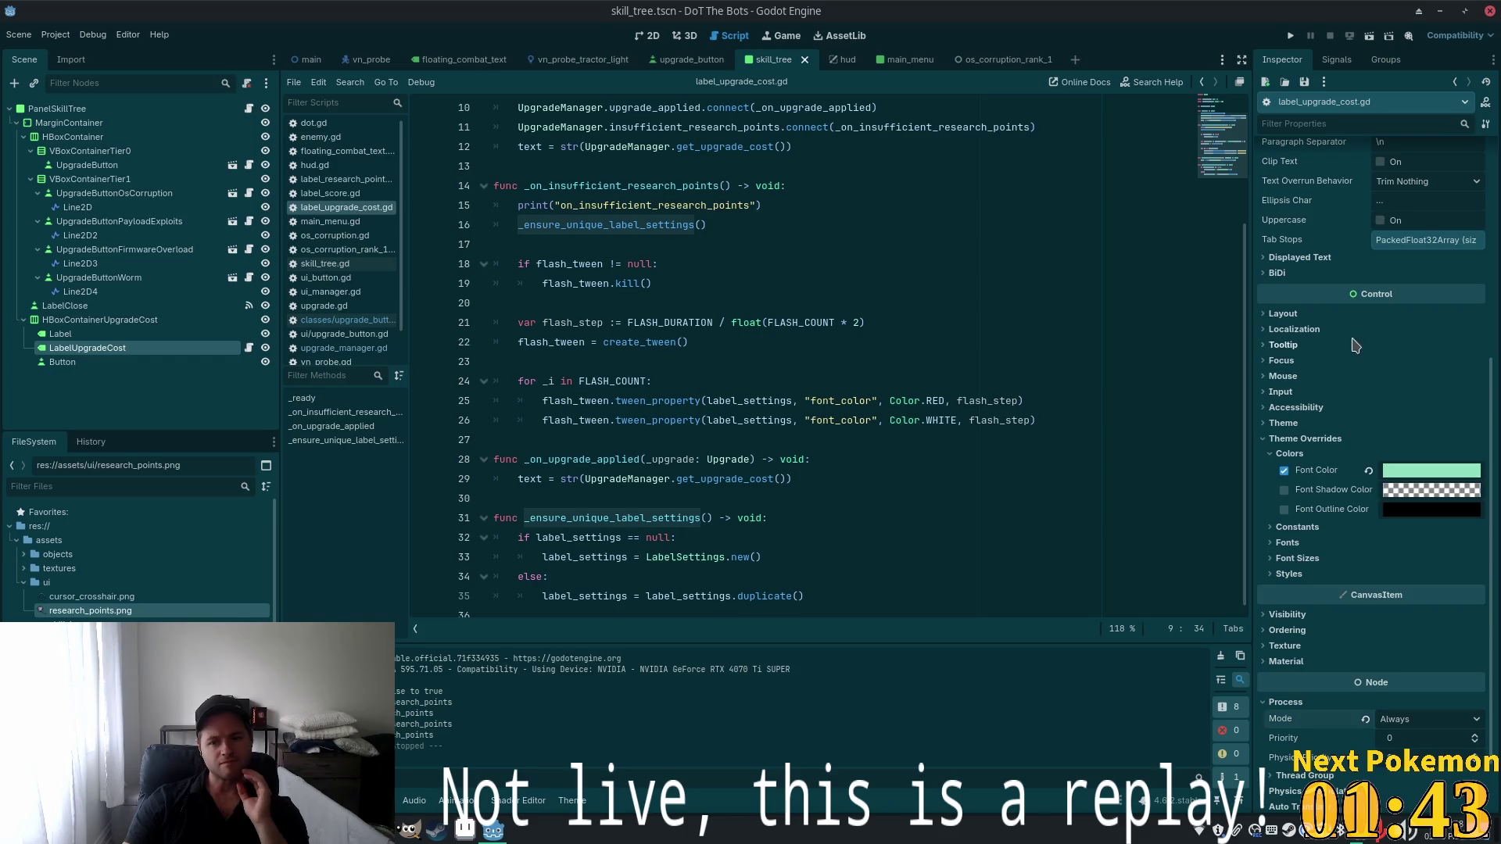
Clear the cost label's Font Color theme override
left_click(1290, 454)
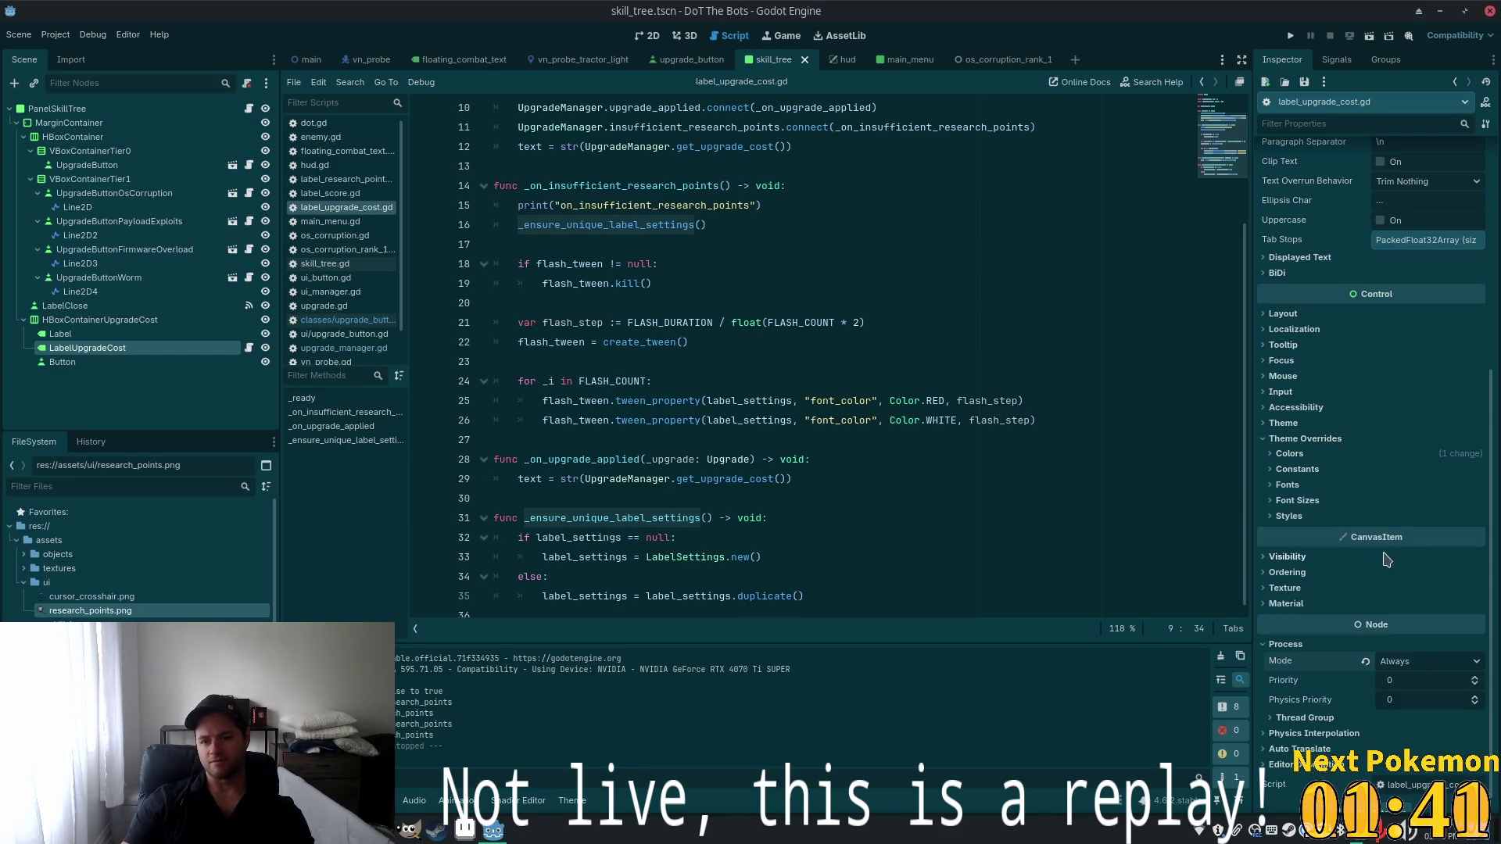
left_click(1289, 454)
left_click(1431, 469)
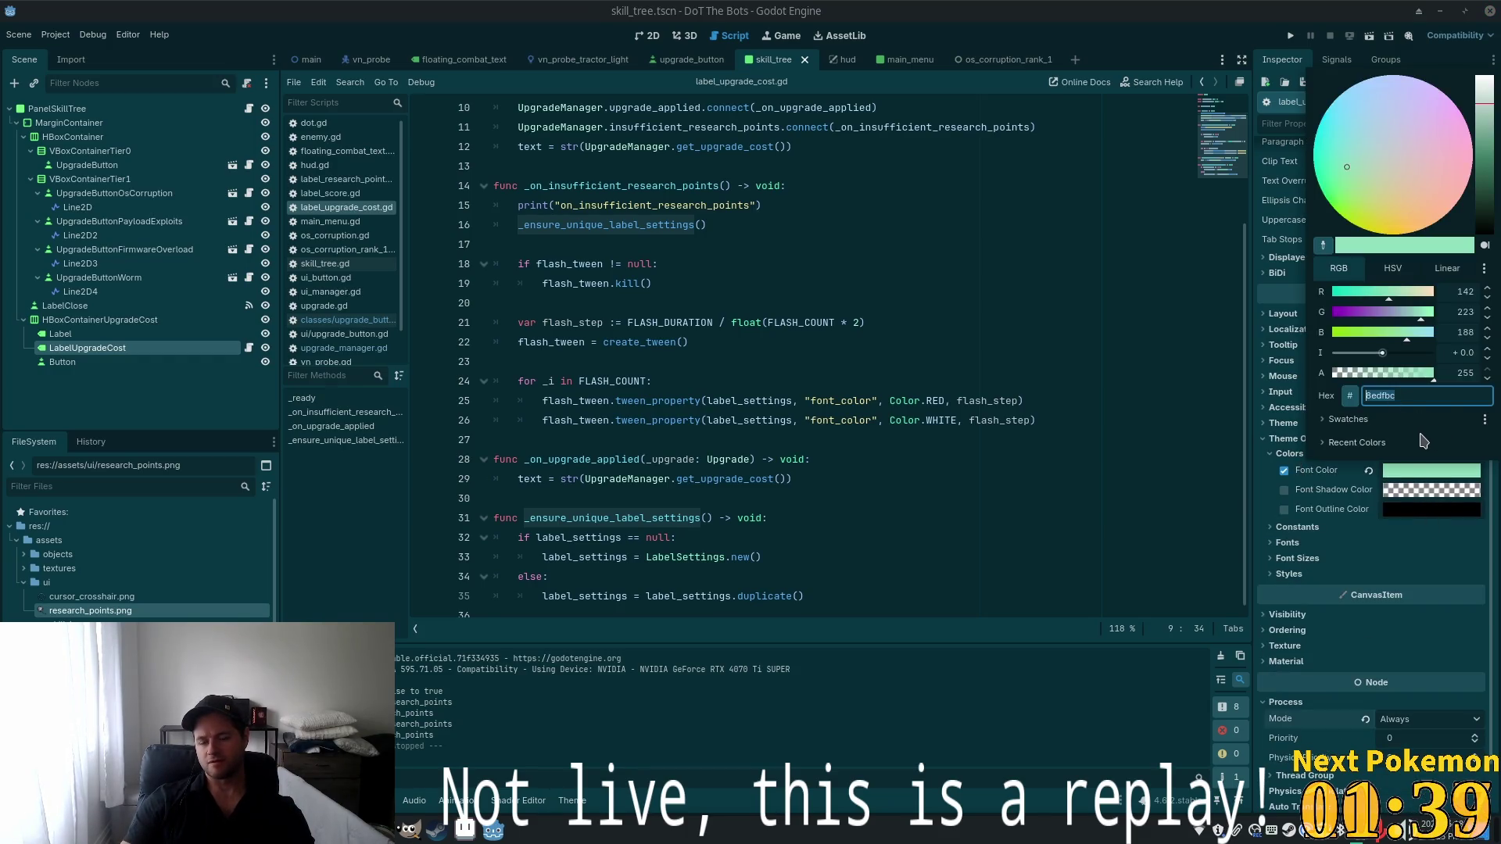
left_click(1284, 469)
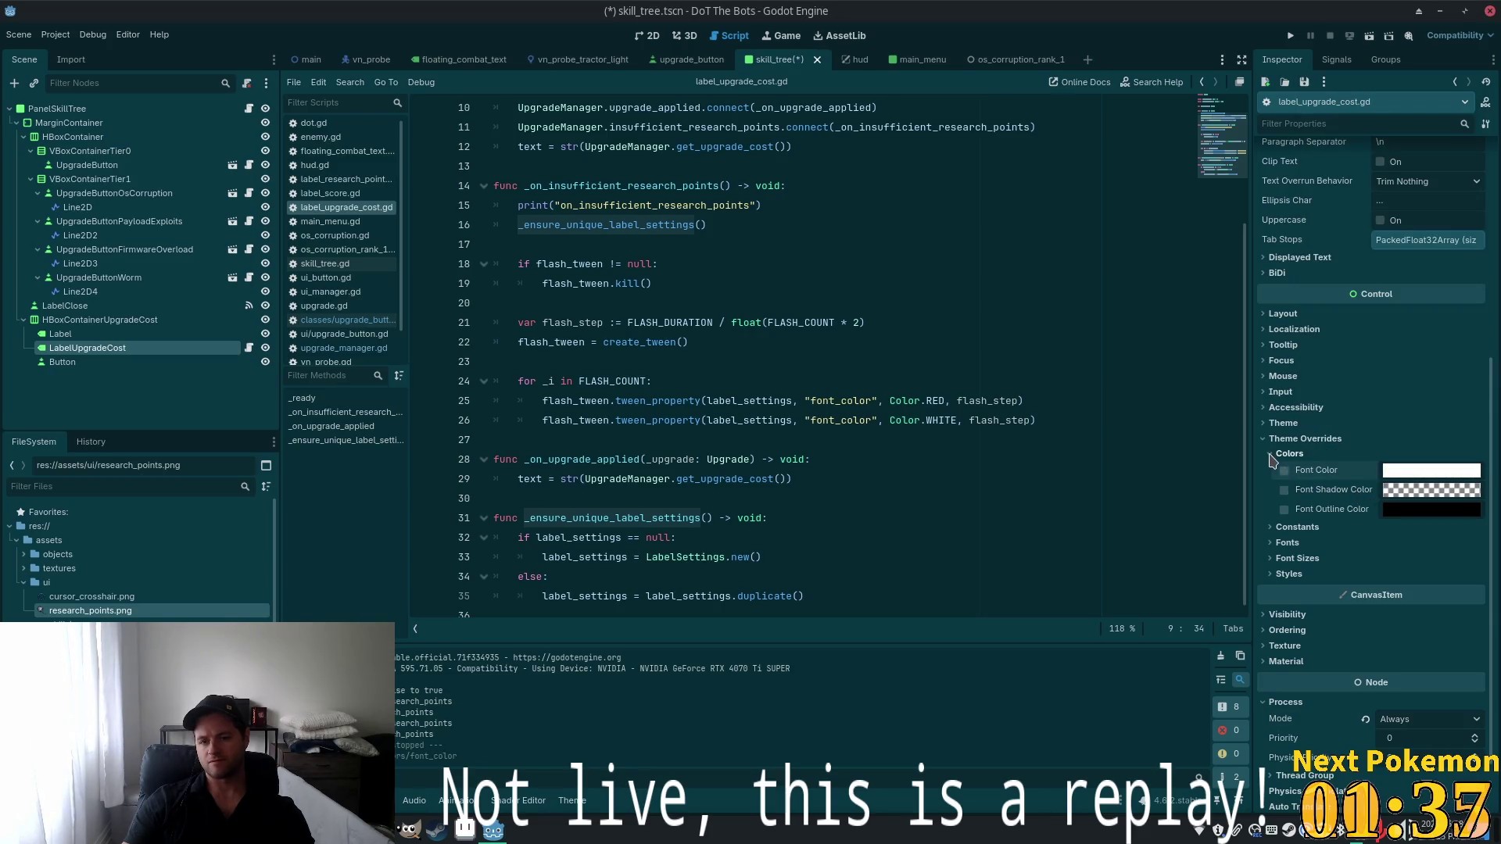
left_click(1290, 454)
Assign a new LabelSettings resource to the cost label and expand its properties
scroll(1334, 494, "up", 5)
left_click(1421, 276)
left_click(1421, 315)
left_click(1431, 278)
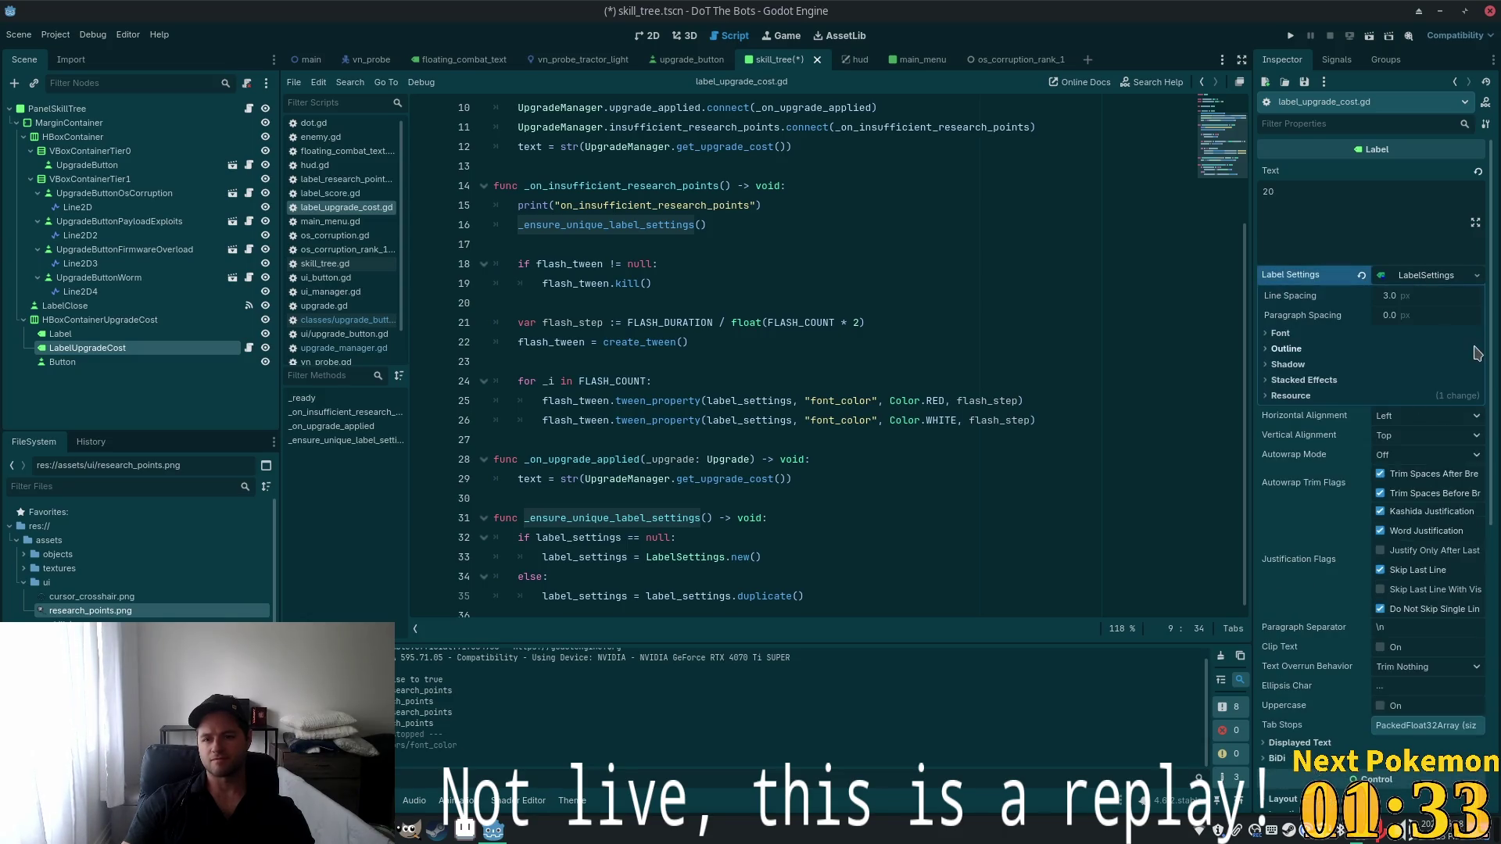
left_click(648, 36)
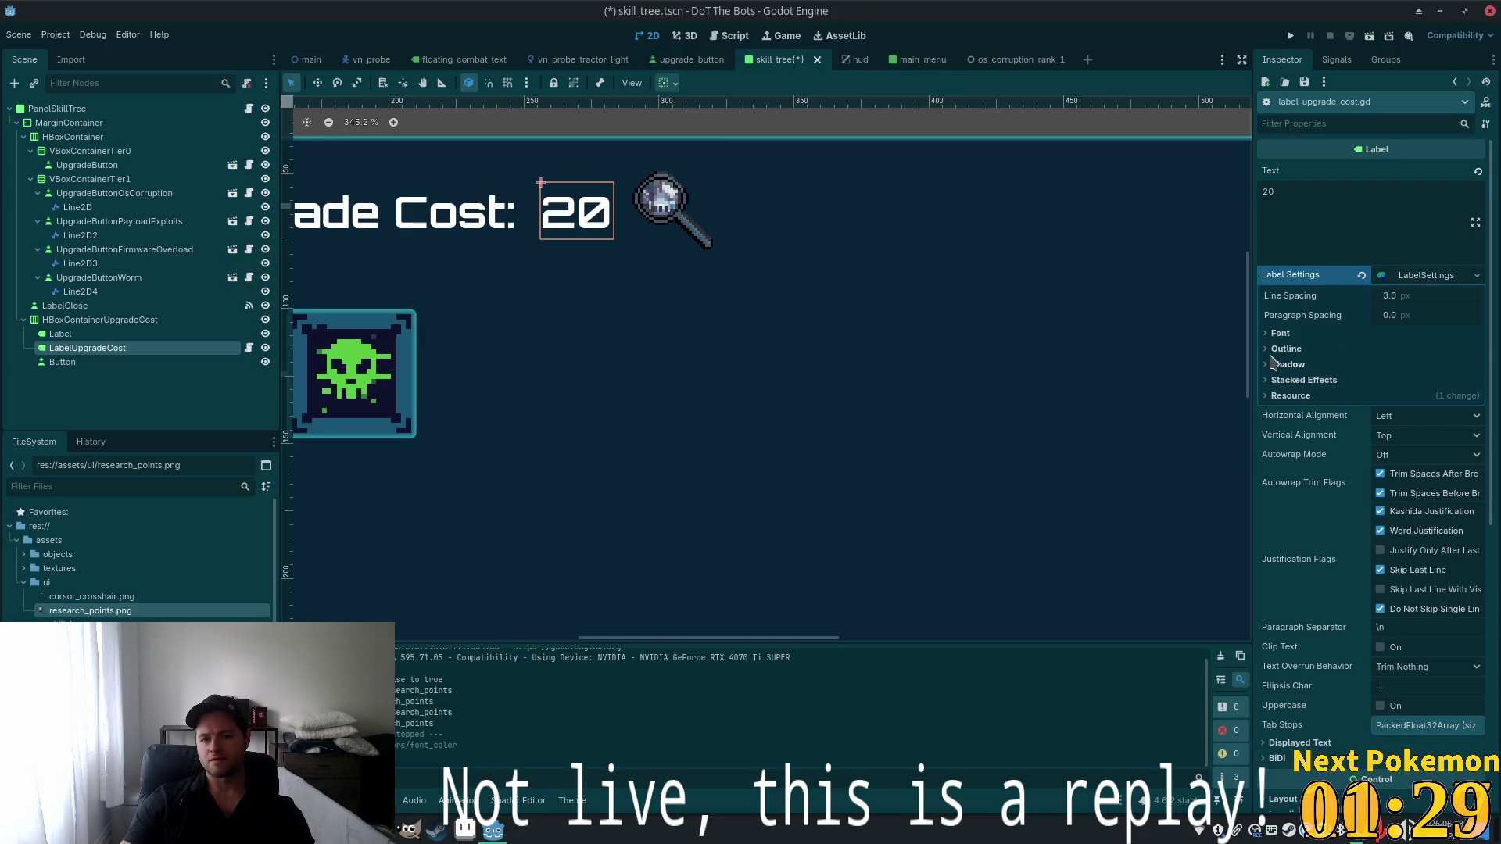
Set the LabelSettings font colour to mint green 8edfbc, then save and run the project
left_click(1280, 334)
left_click(1427, 388)
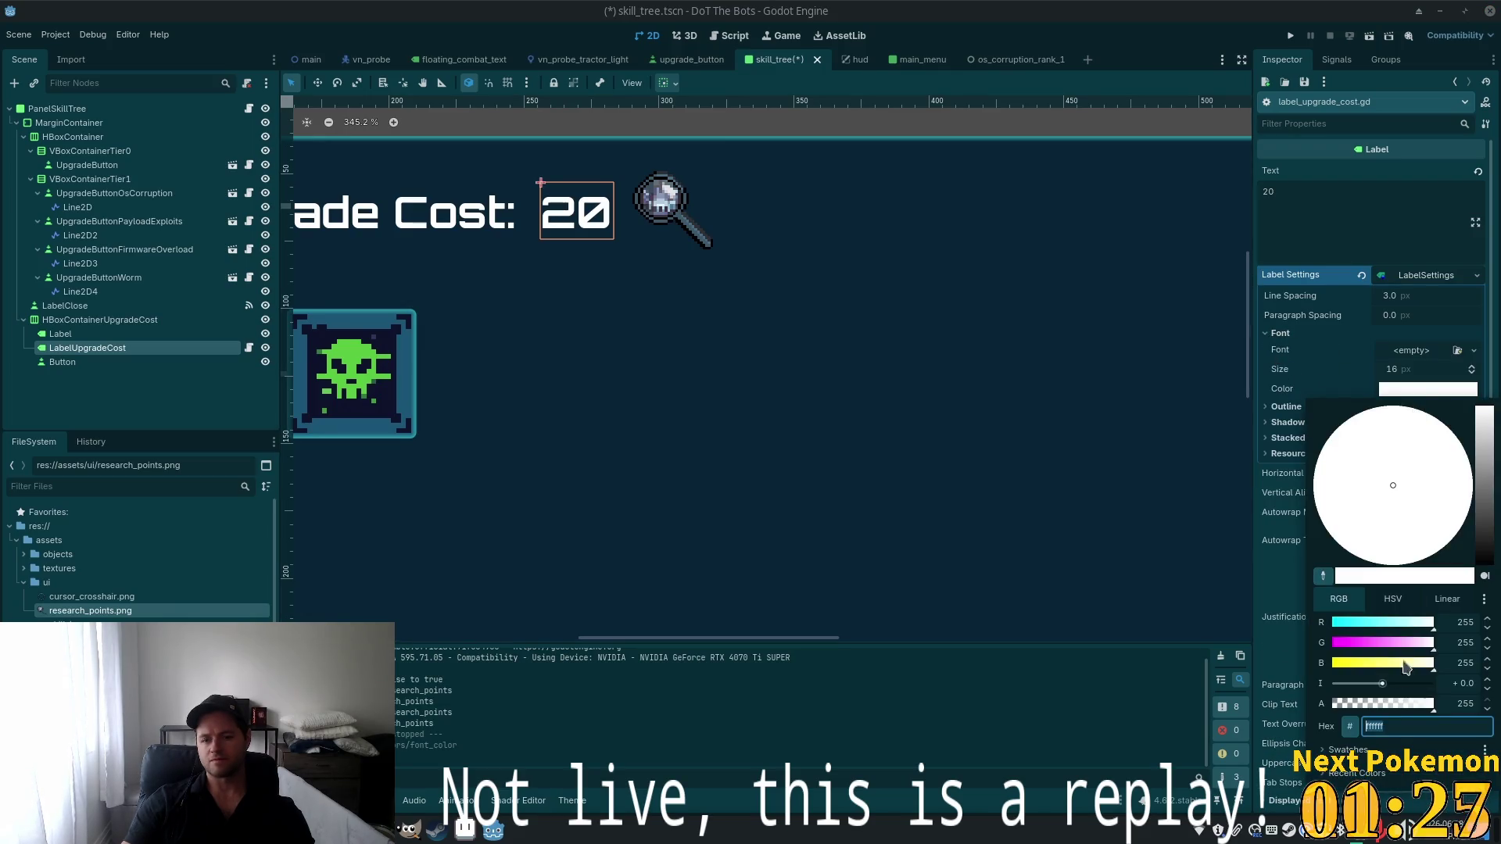
type("8edfbc")
key("Return")
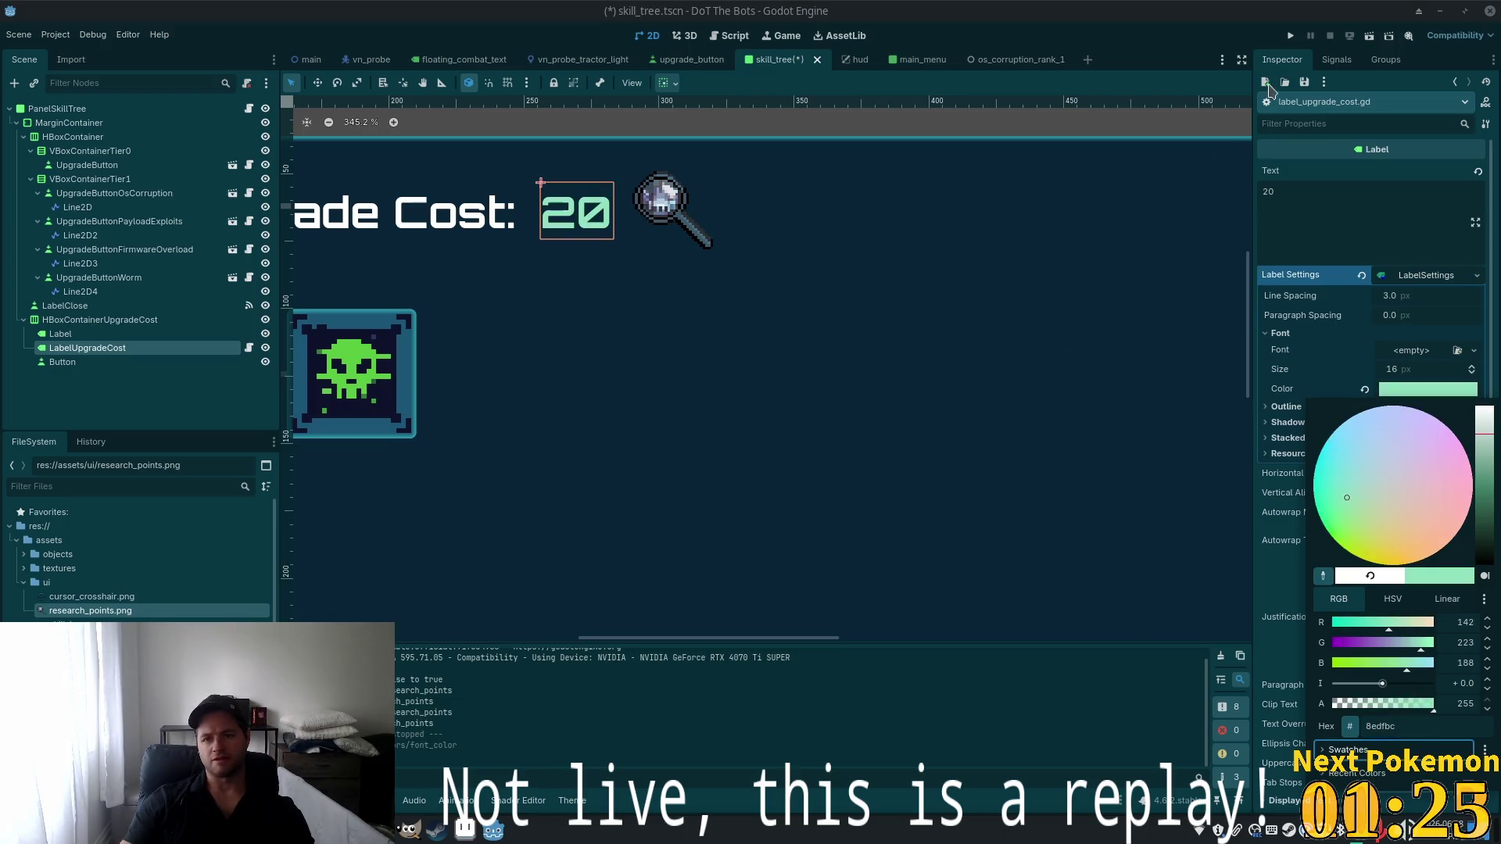
left_click(1160, 389)
key("F5")
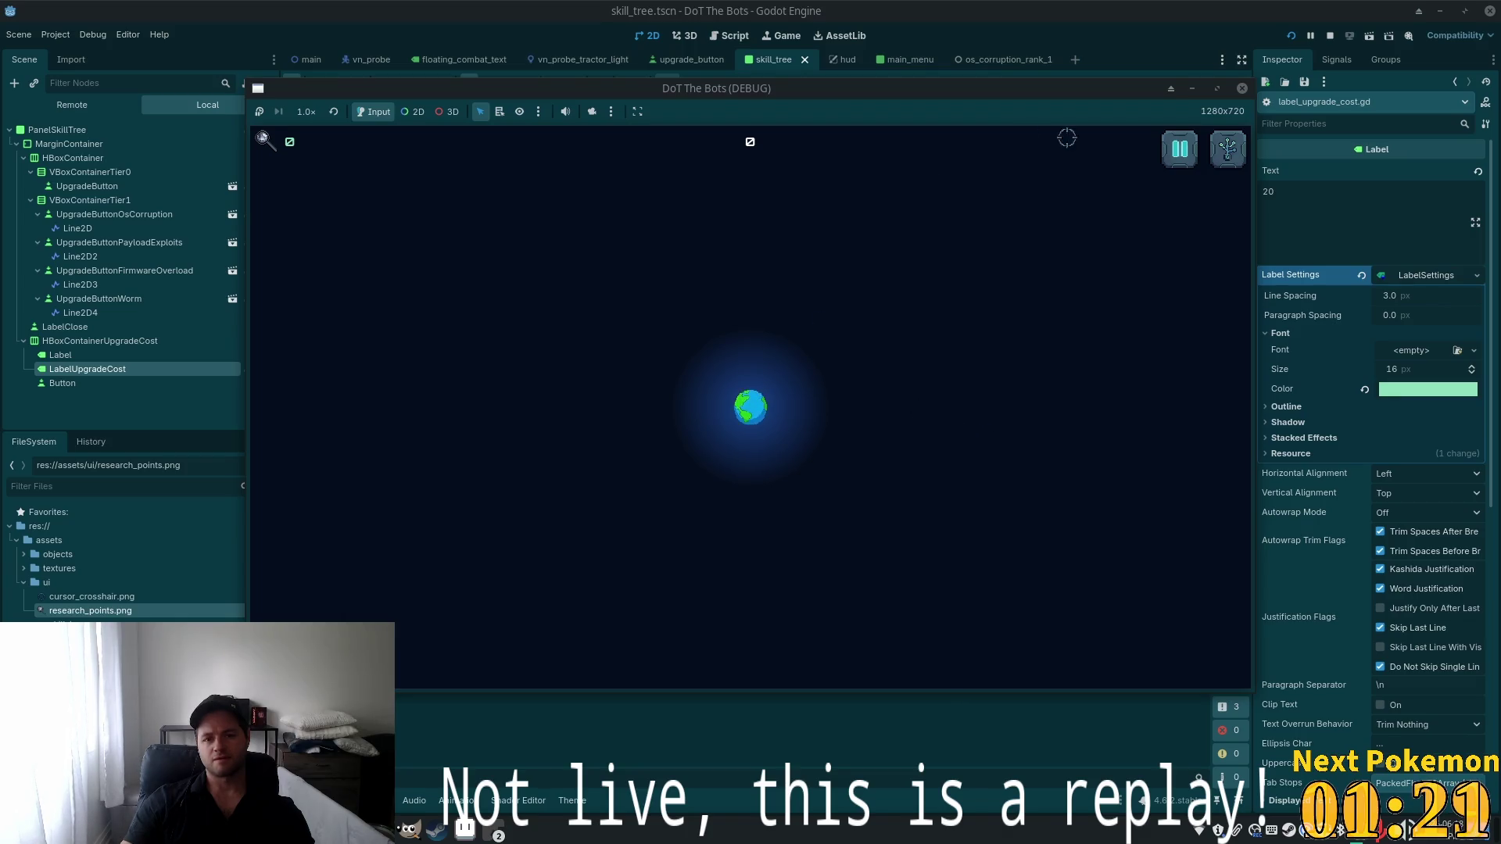
Check the cost label in the game's skill tree panel, close the game, and return to label_upgrade_cost.gd in Cursor
left_click(1228, 146)
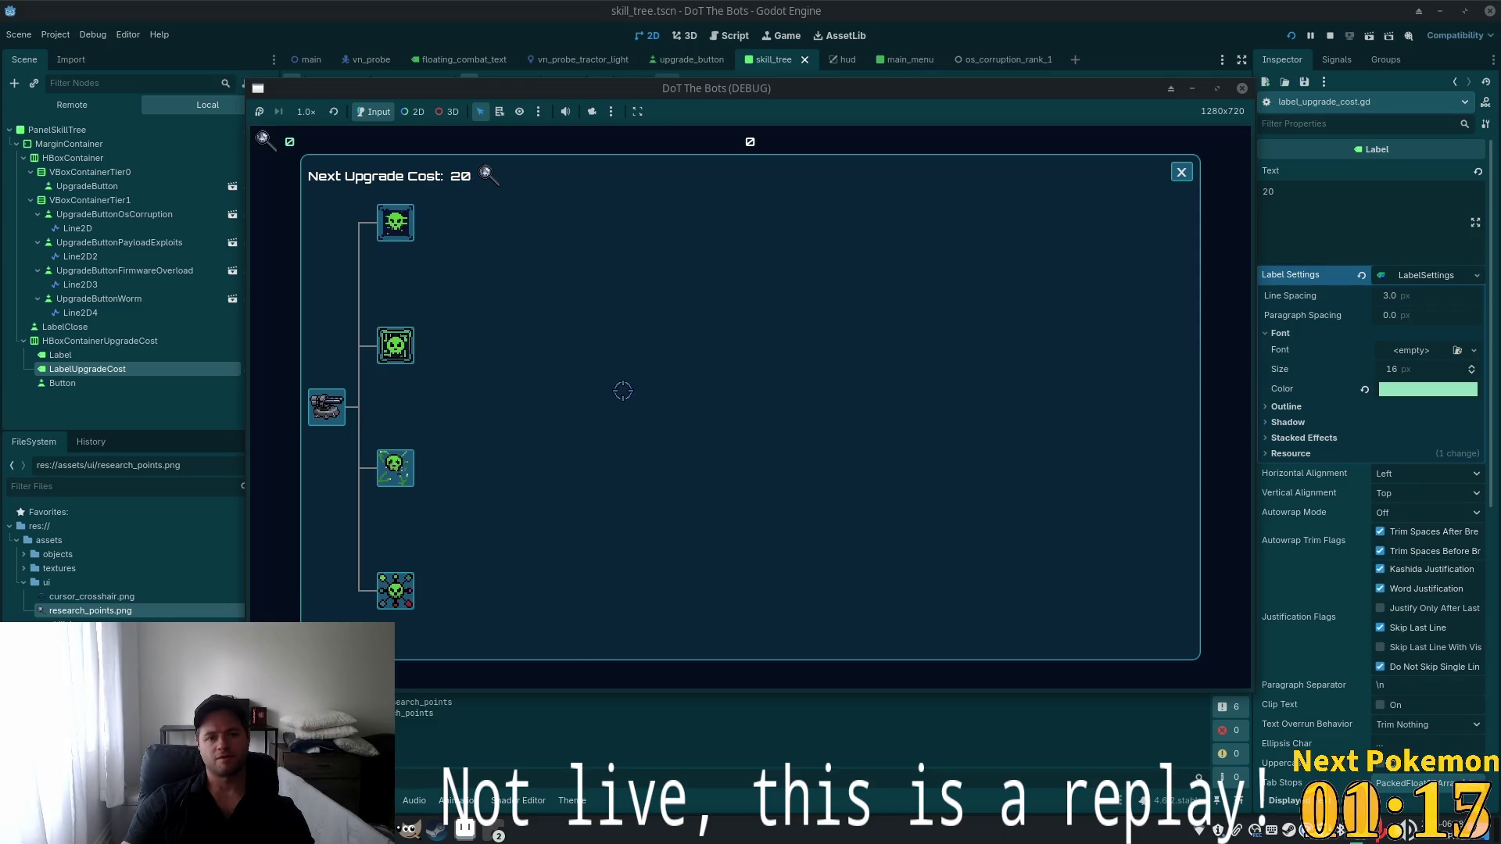
left_click(1214, 16)
left_click(1326, 35)
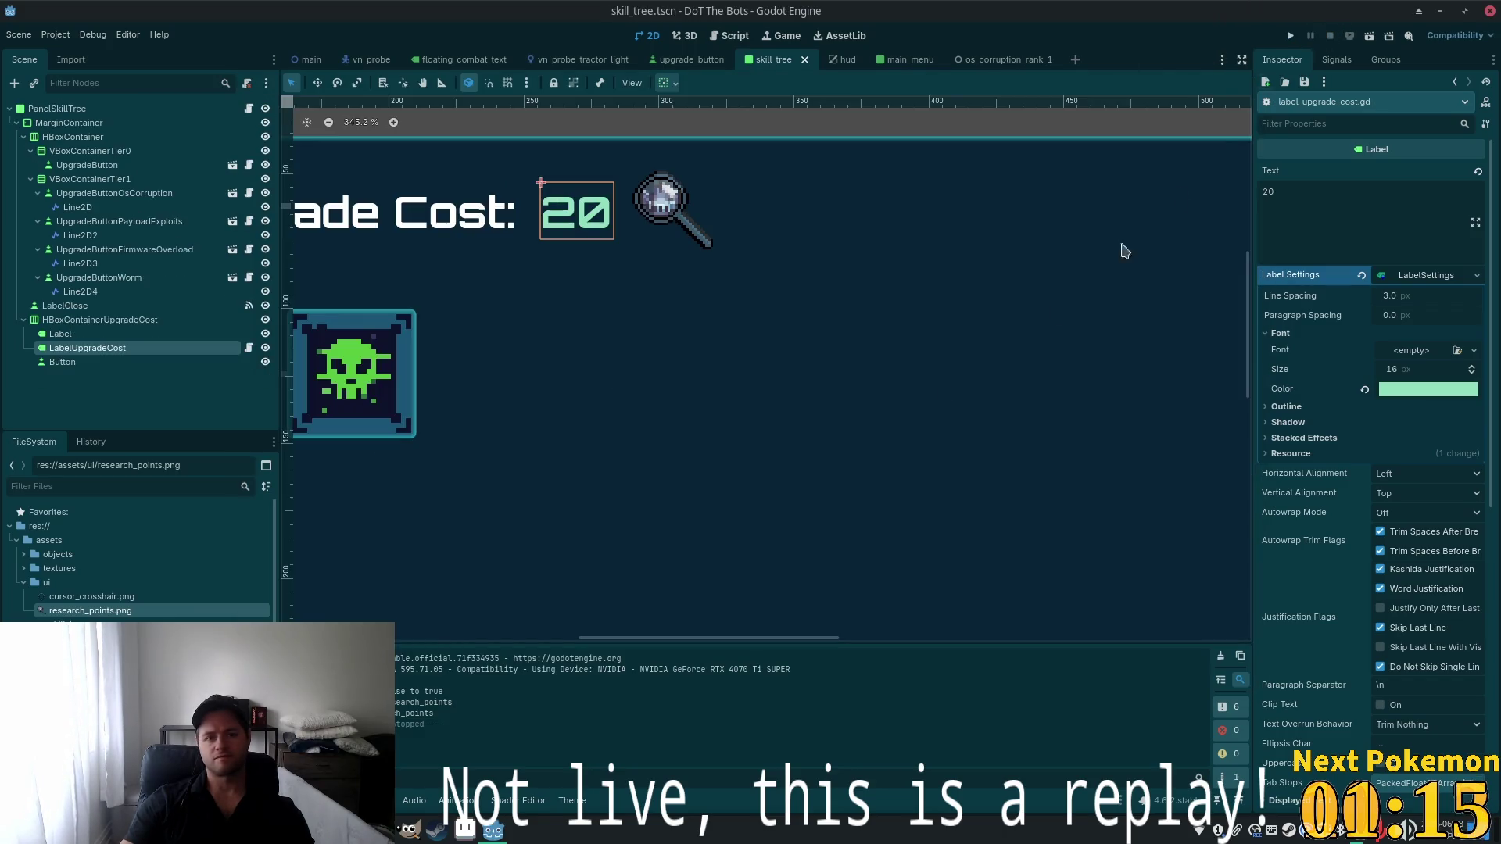
key("alt+Tab")
left_click(508, 433)
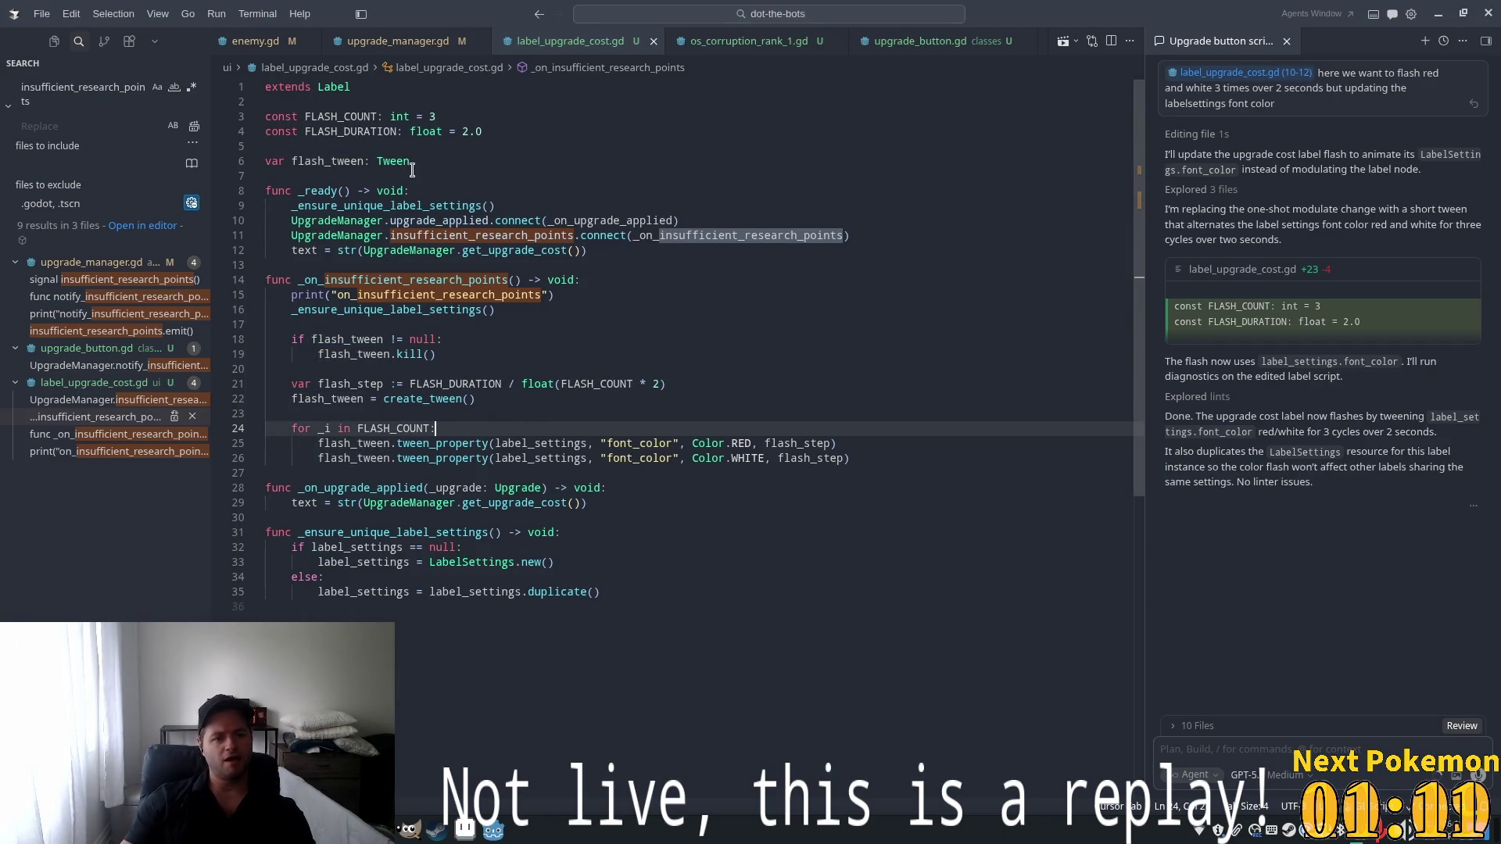
Try adding an ORIGINAL_COLOR constant and an extra variable below the constants, then remove both
left_click(563, 132)
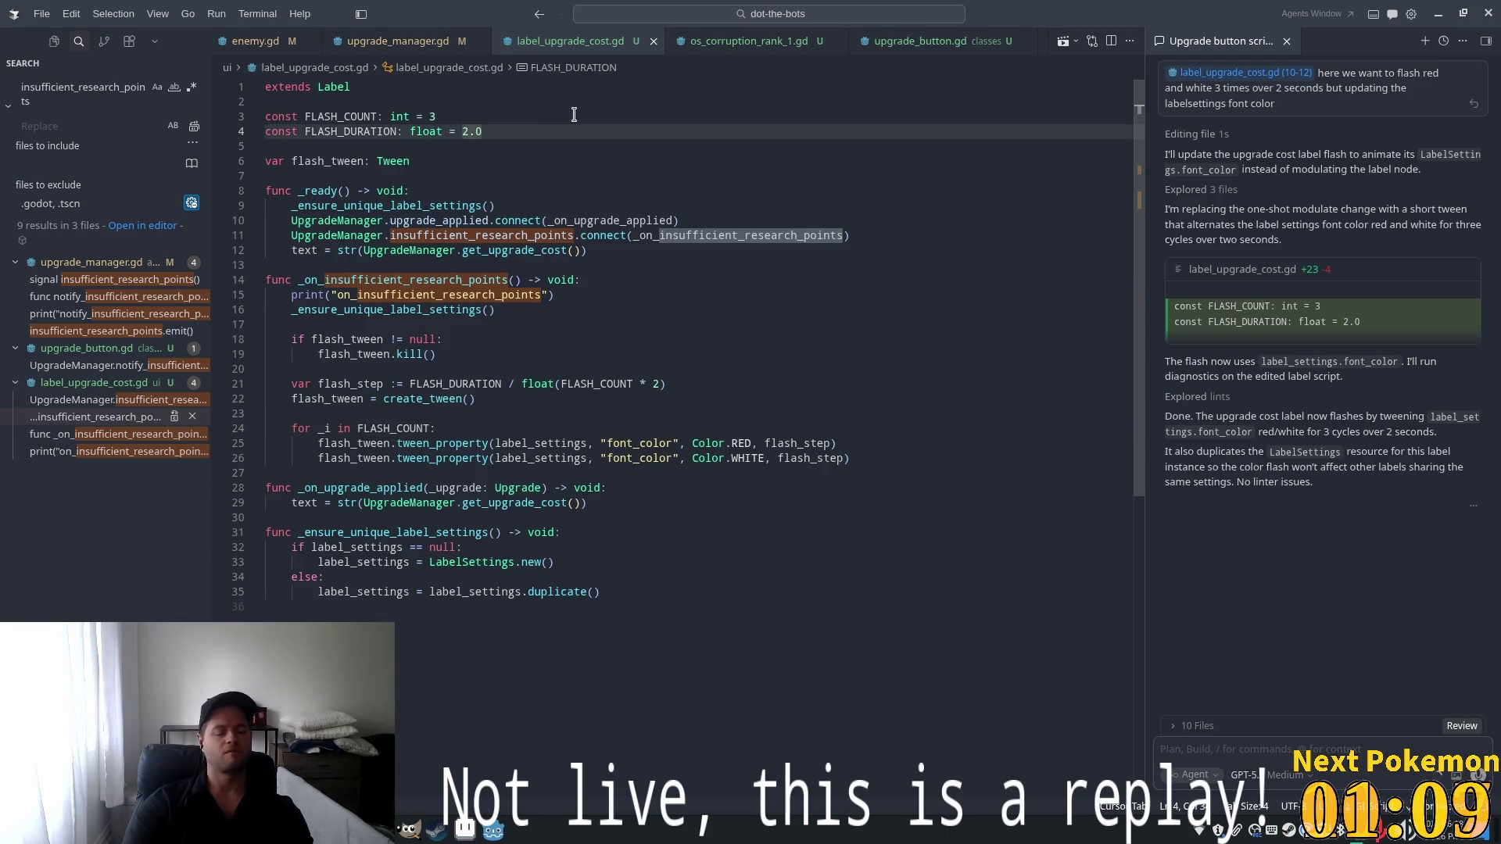
key("Return")
type("const OR")
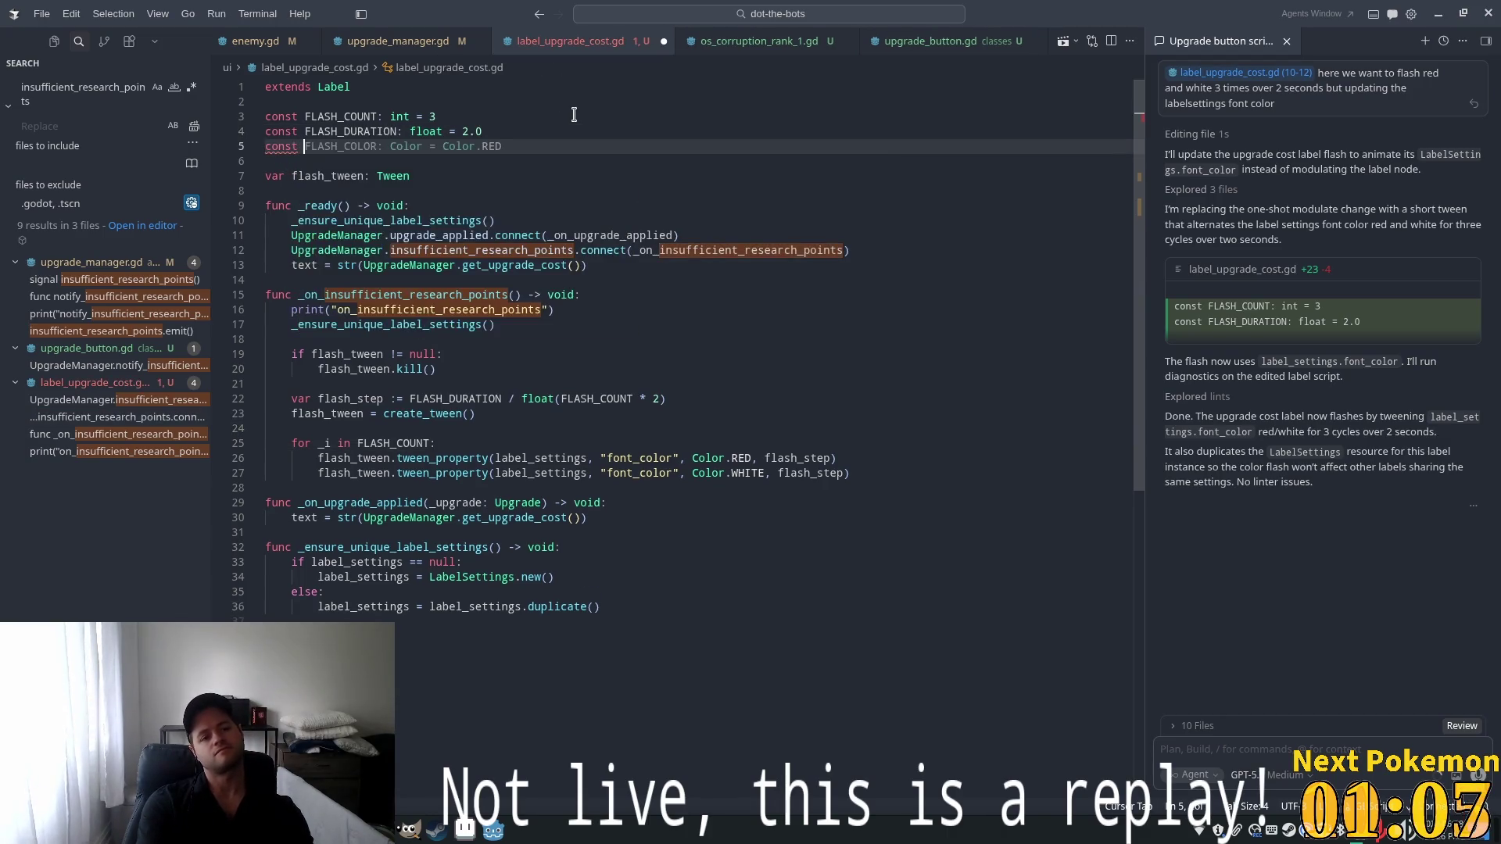
key("Tab")
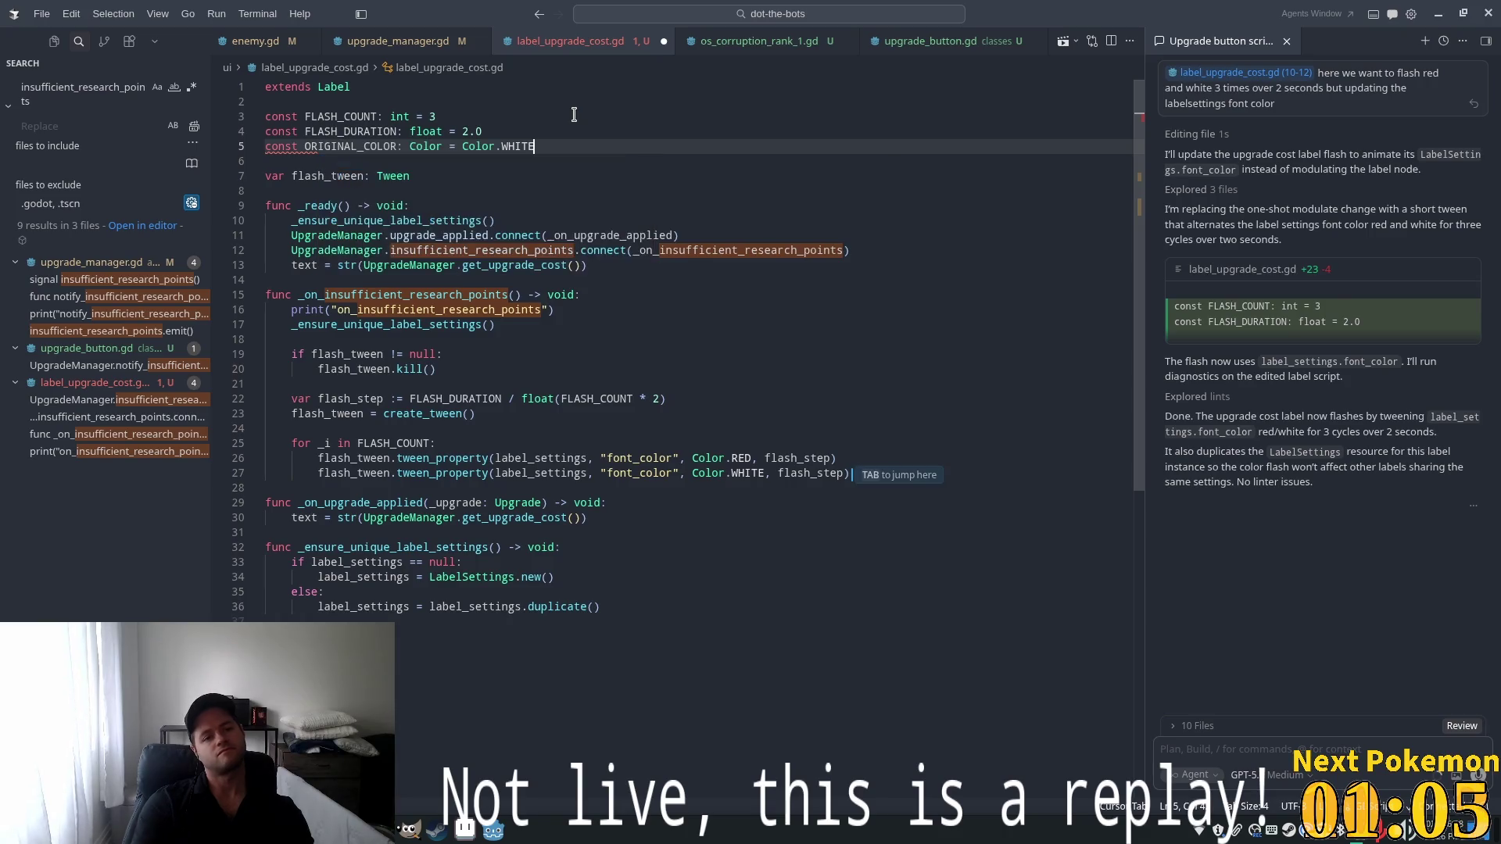
left_click(558, 154)
left_click_drag(557, 154, 485, 133)
key("BackSpace")
left_click(448, 168)
type("var")
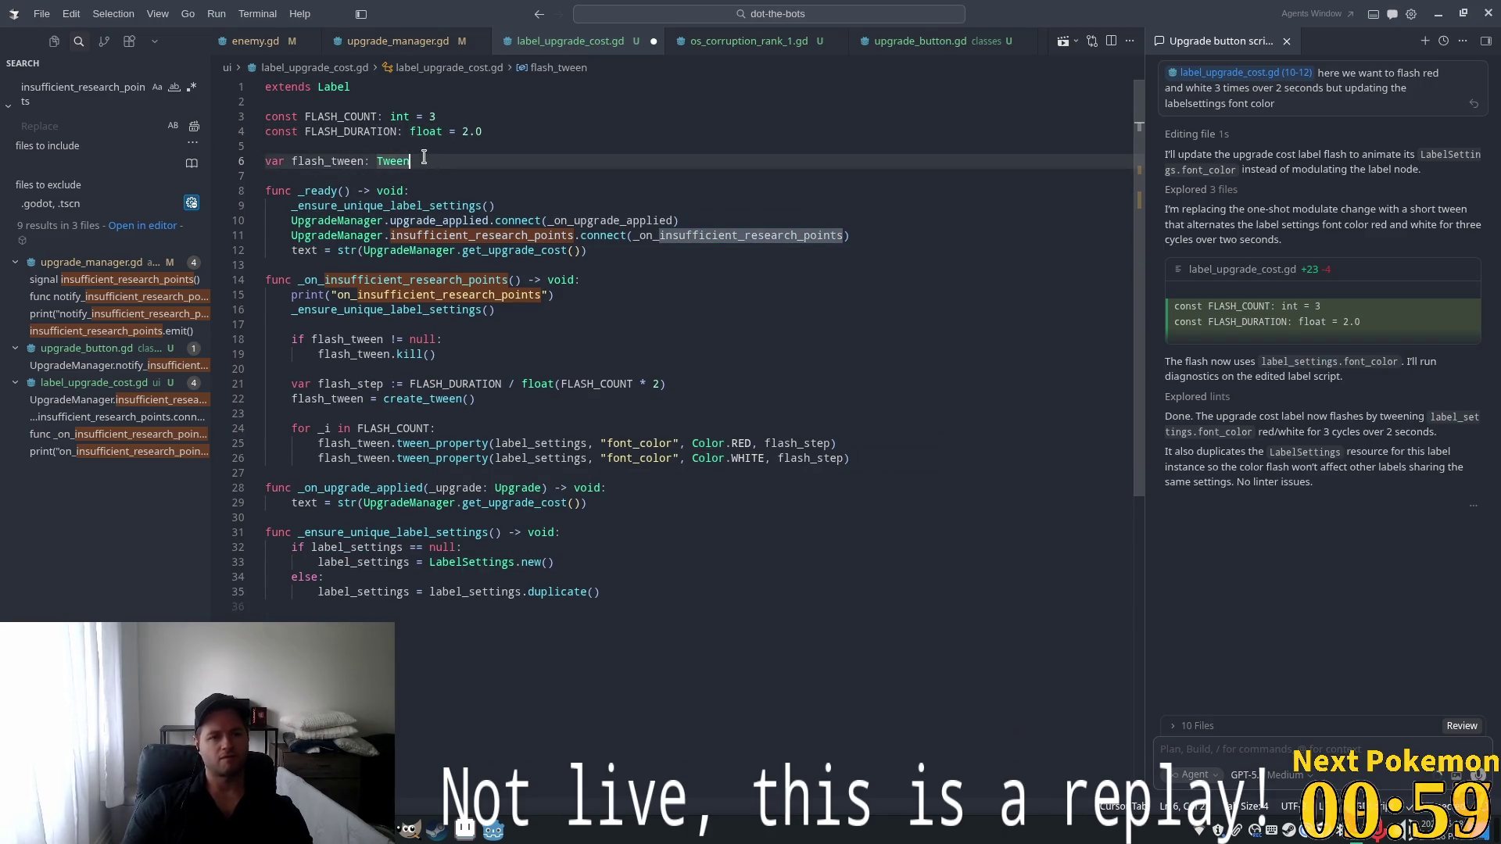
key("BackSpace")
key("BackSpace")
key("BackSpace")
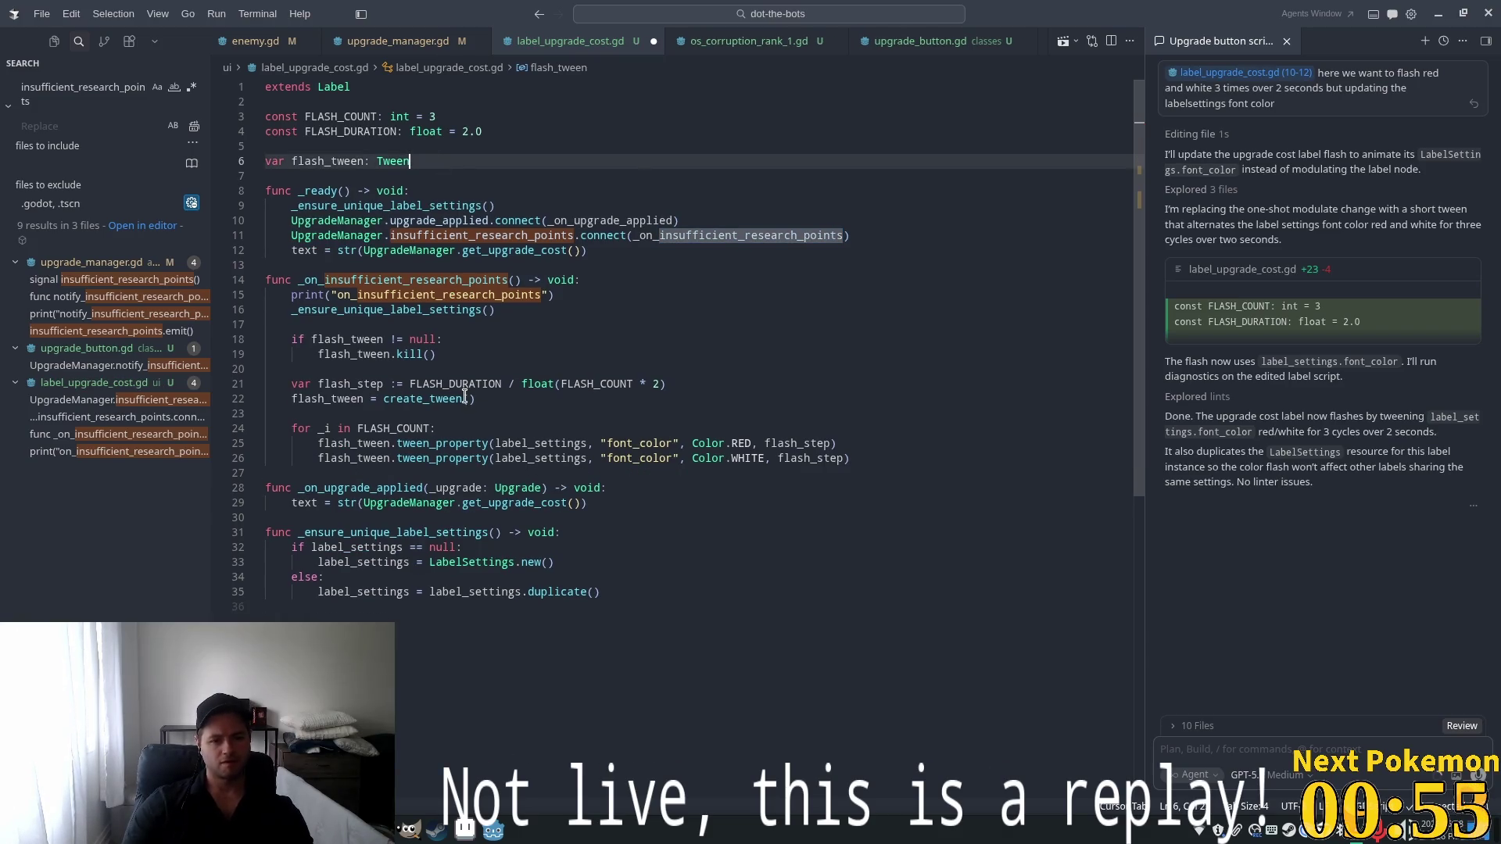
Declare var original_font_color: Color and store it from label_settings.font_color inside _ready
left_click(415, 328)
left_click(422, 413)
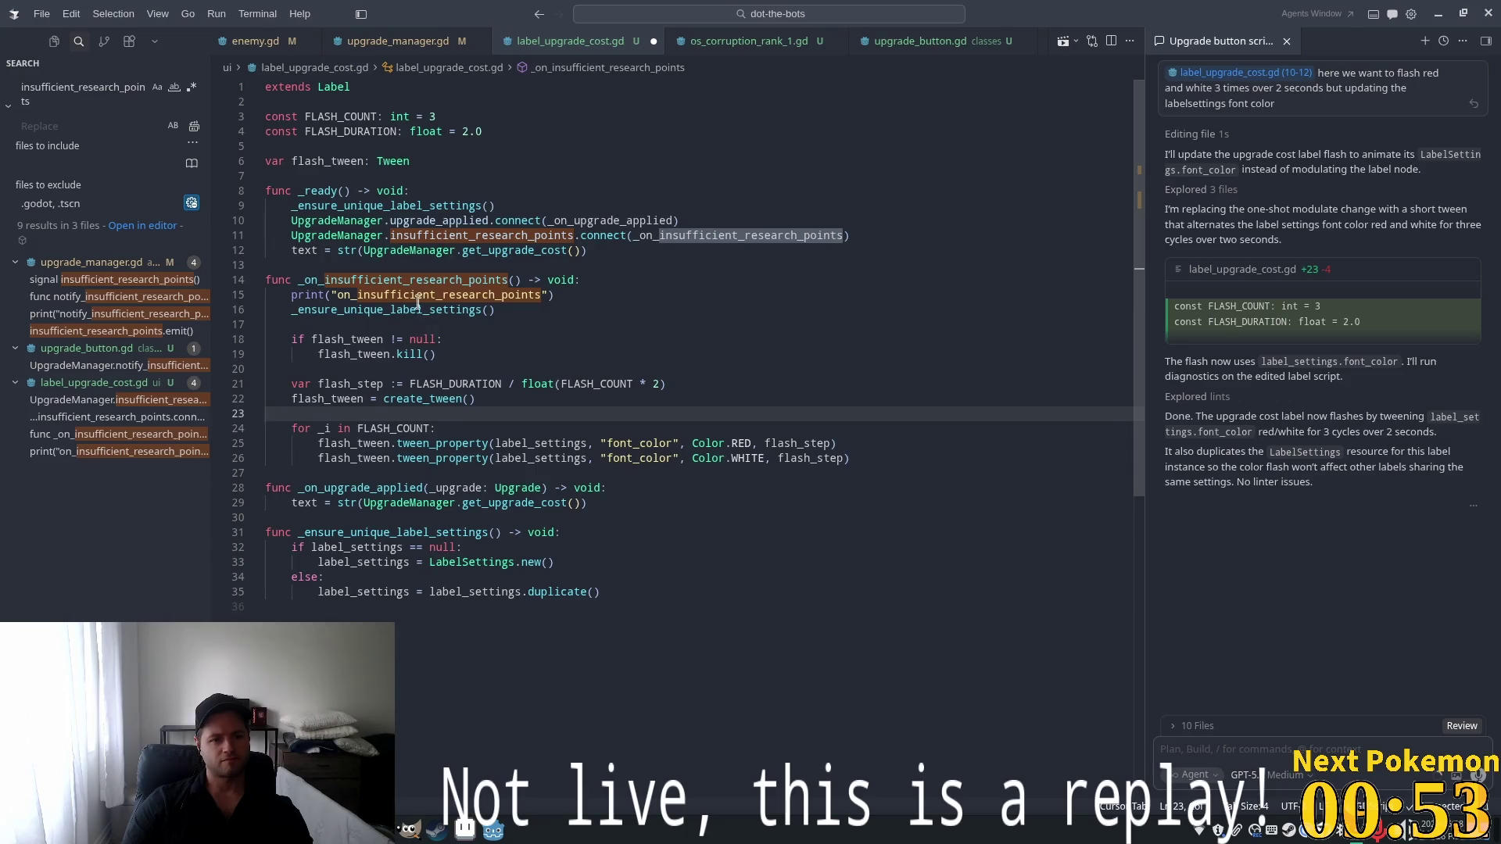
left_click(431, 166)
key("Return")
type("var origin")
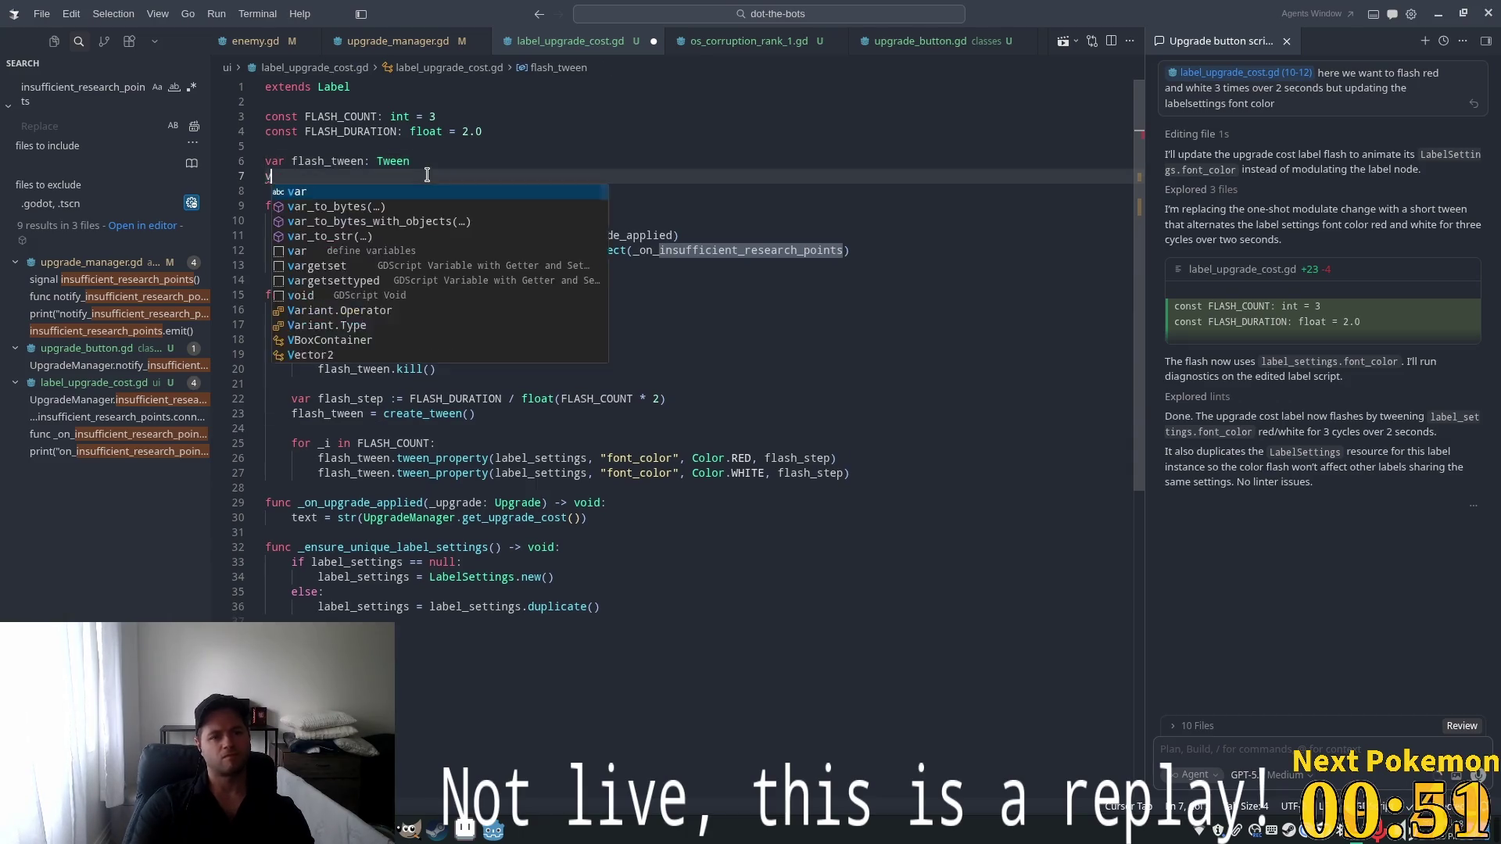
key("Tab")
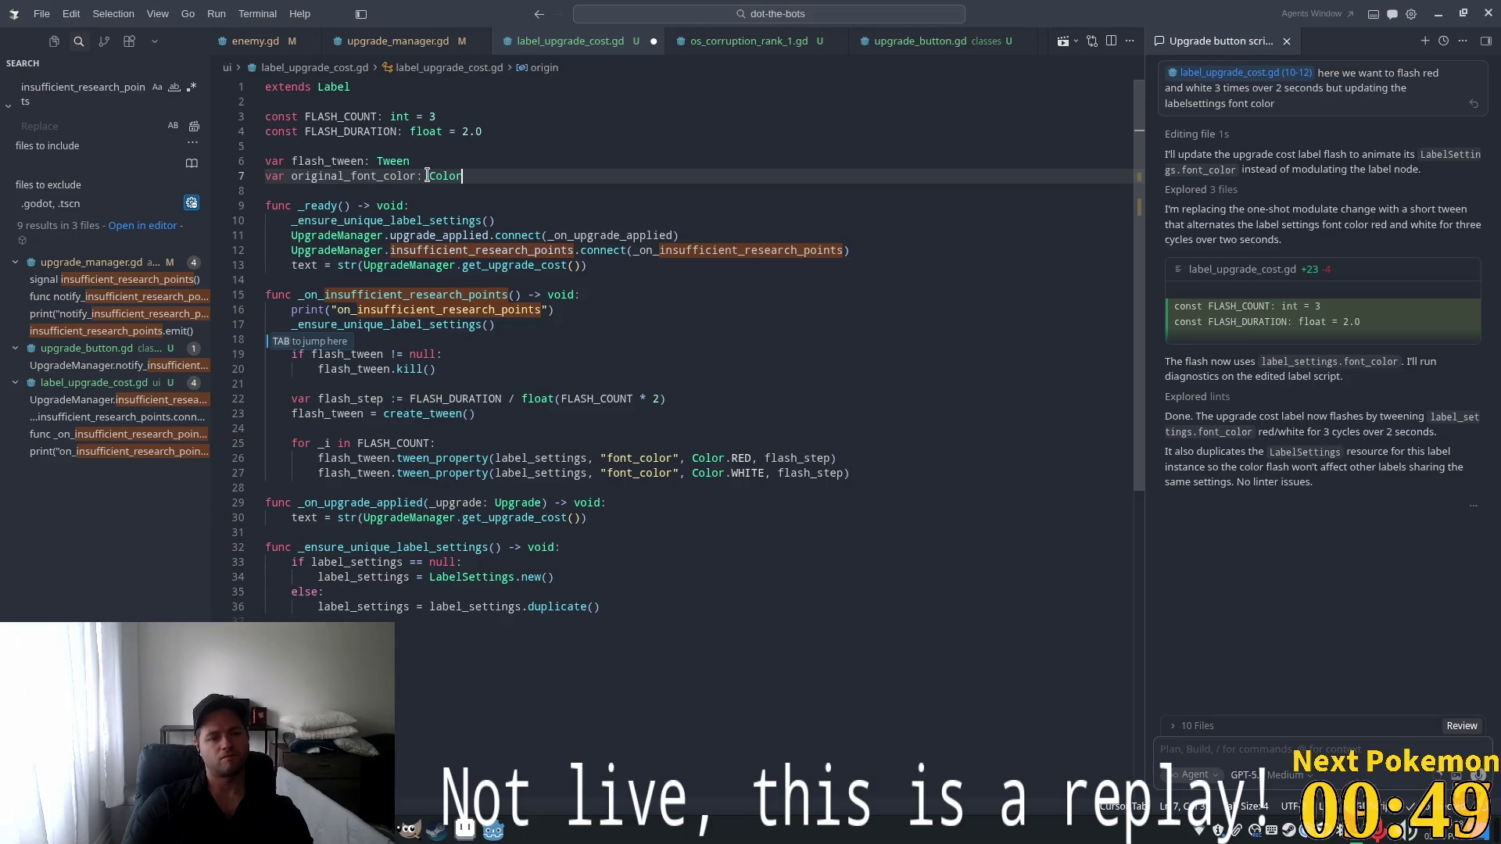
key("Tab")
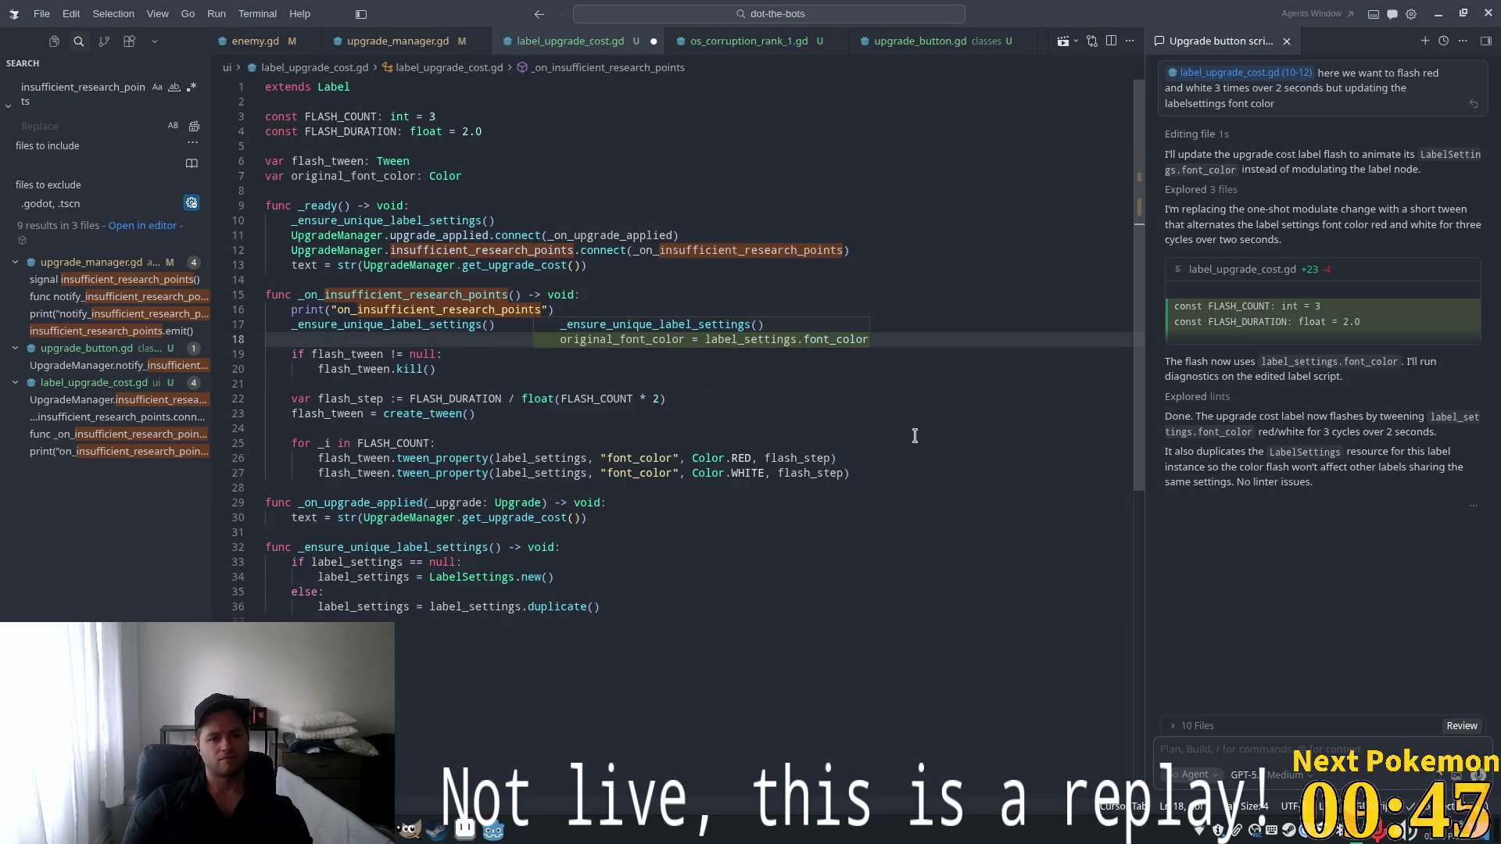
key("Tab")
left_click(614, 338)
key("shift+Home")
key("BackSpace")
key("BackSpace")
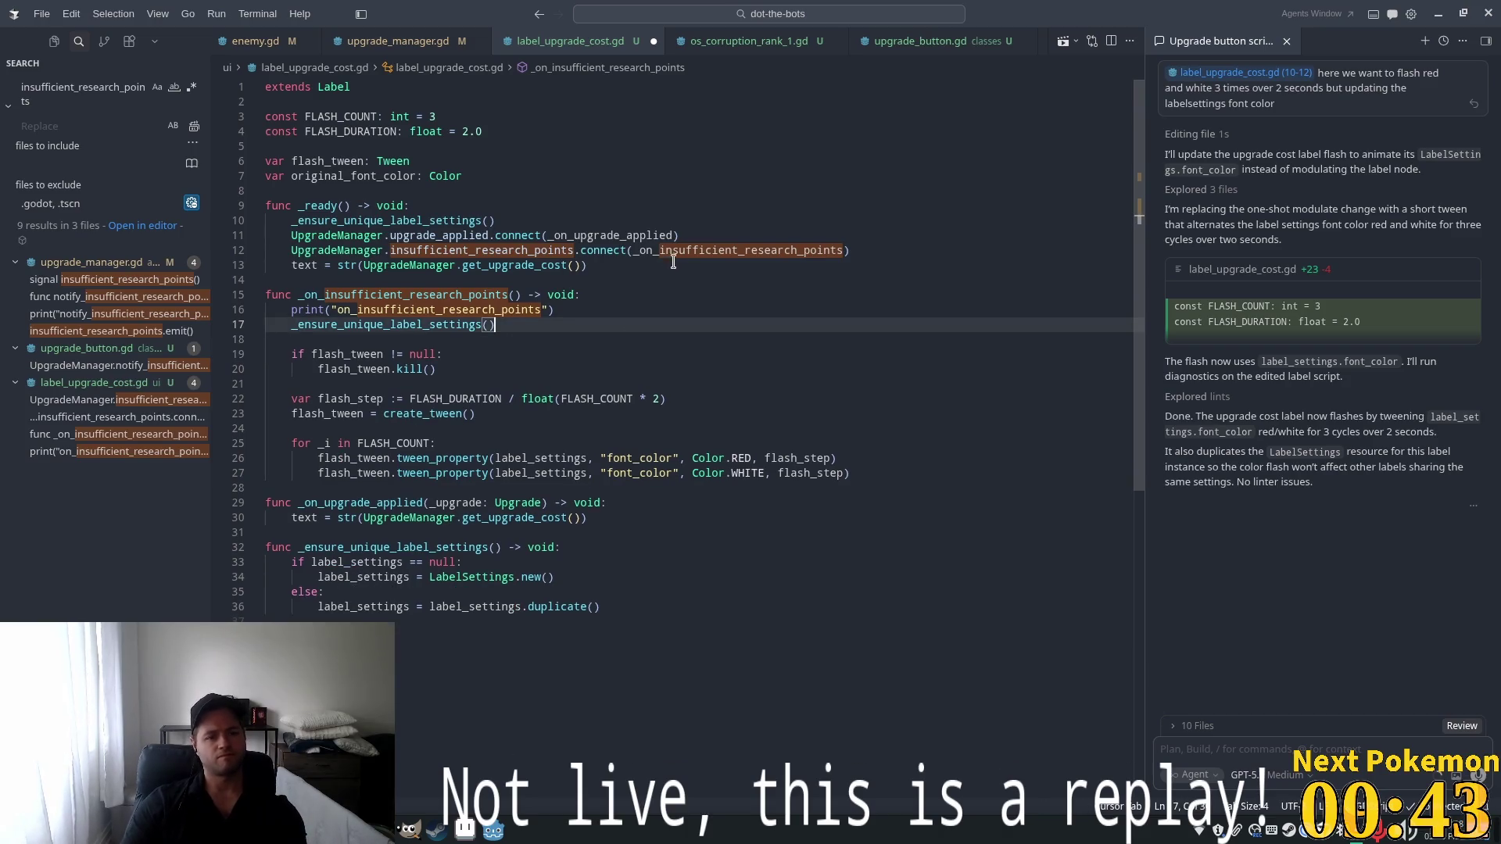
key("Tab")
key("Tab")
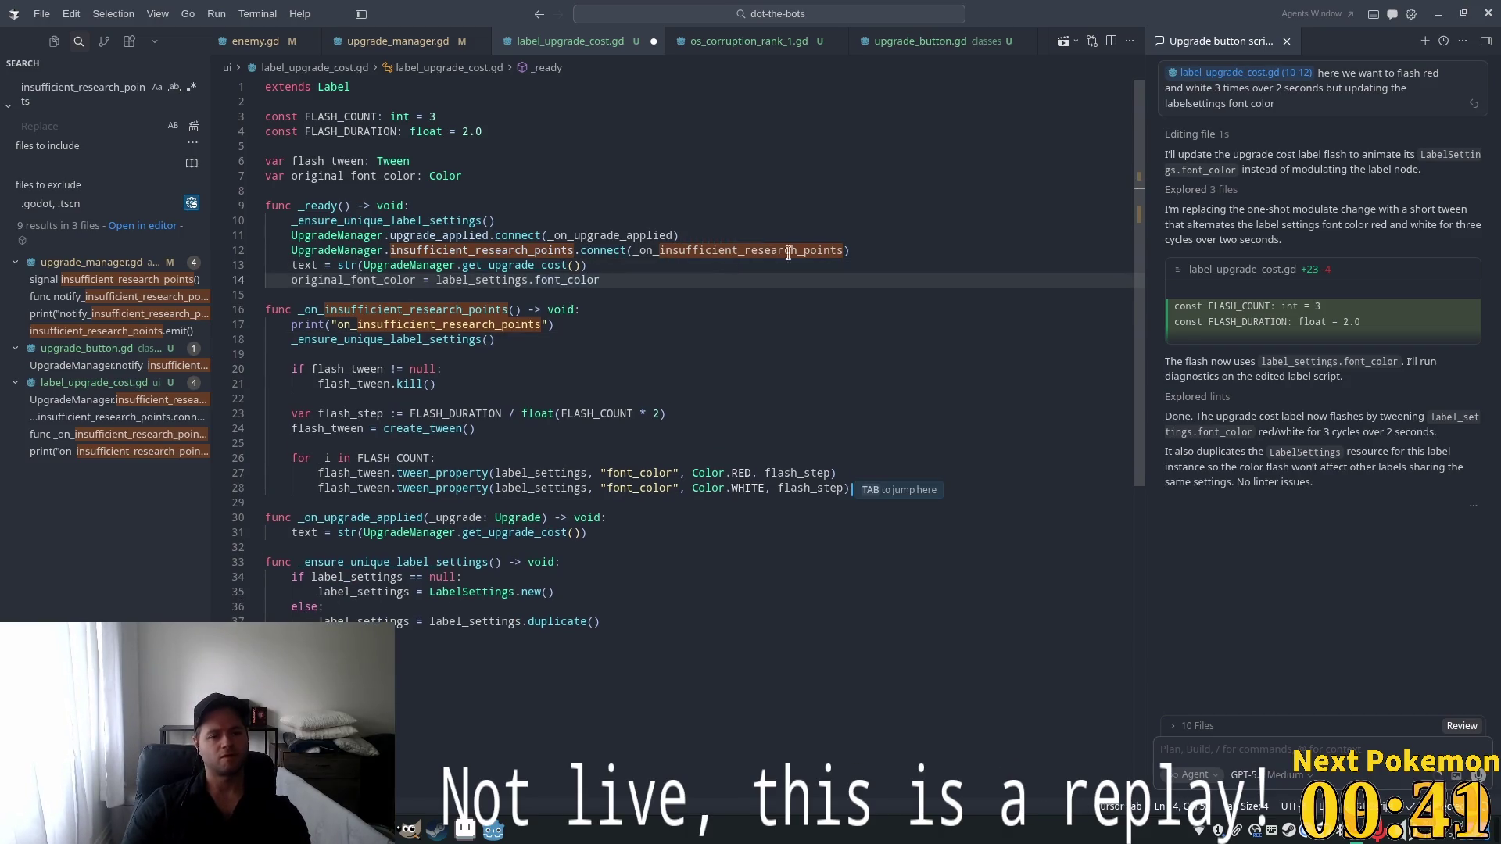
Make the flash tween restore original_font_color instead of Color.WHITE, then run the game from Godot
left_click(870, 251)
key("Return")
left_click(836, 488)
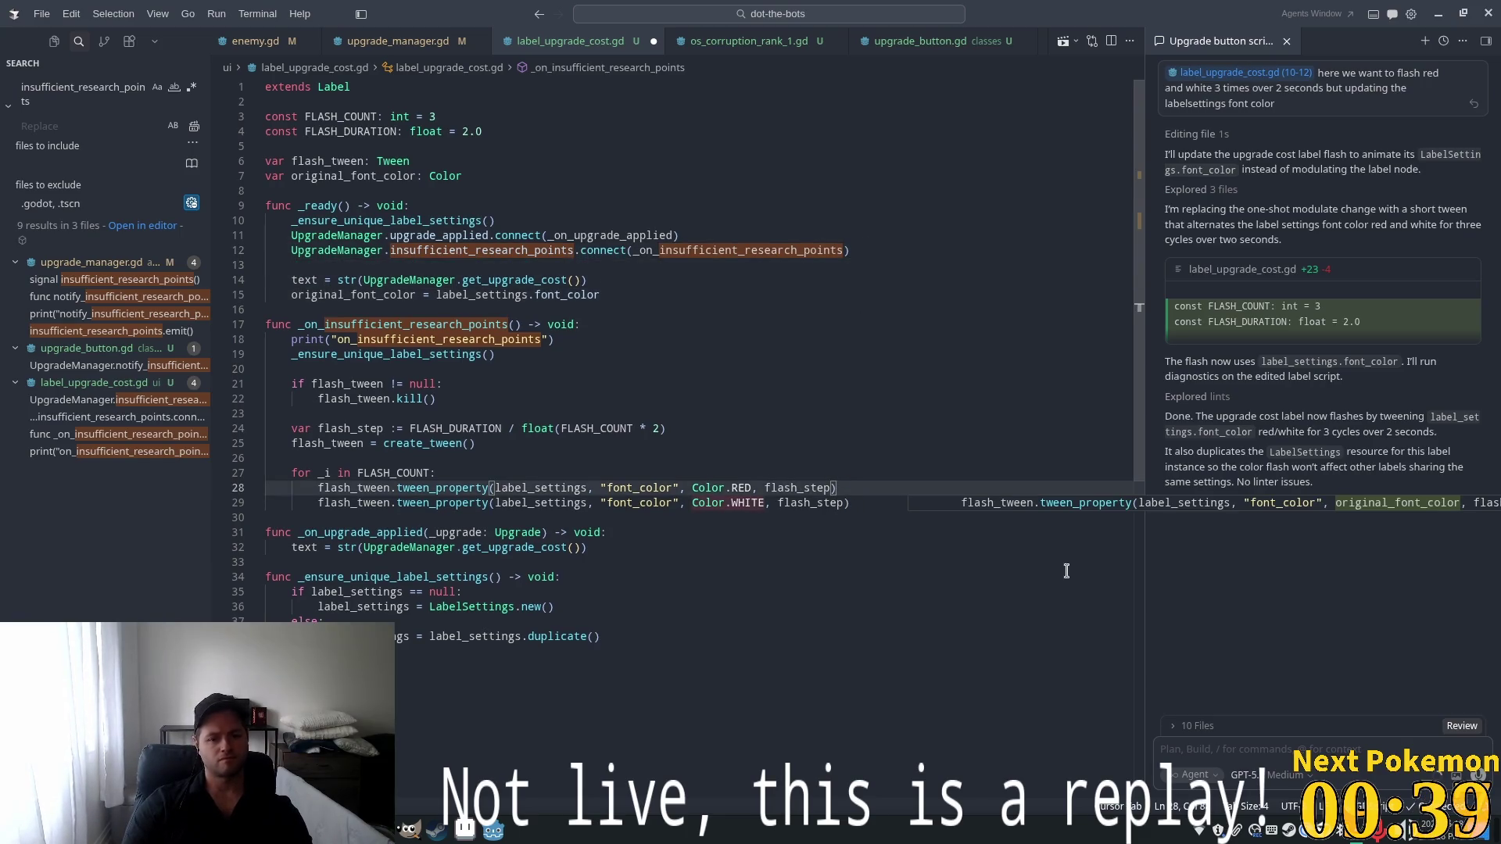
key("Tab")
left_click(749, 404)
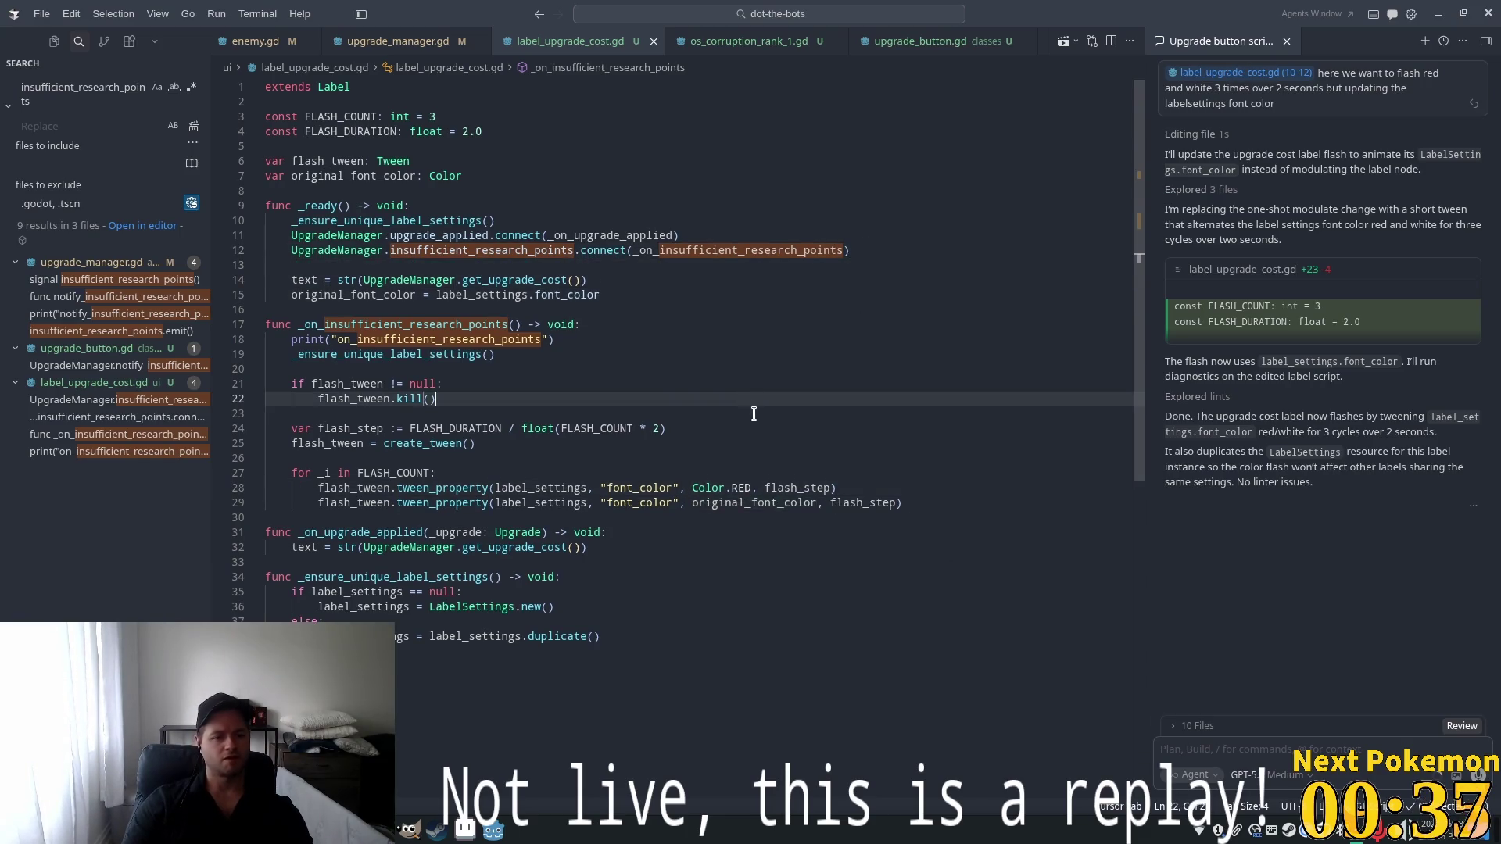
key("alt+Tab")
left_click(1290, 35)
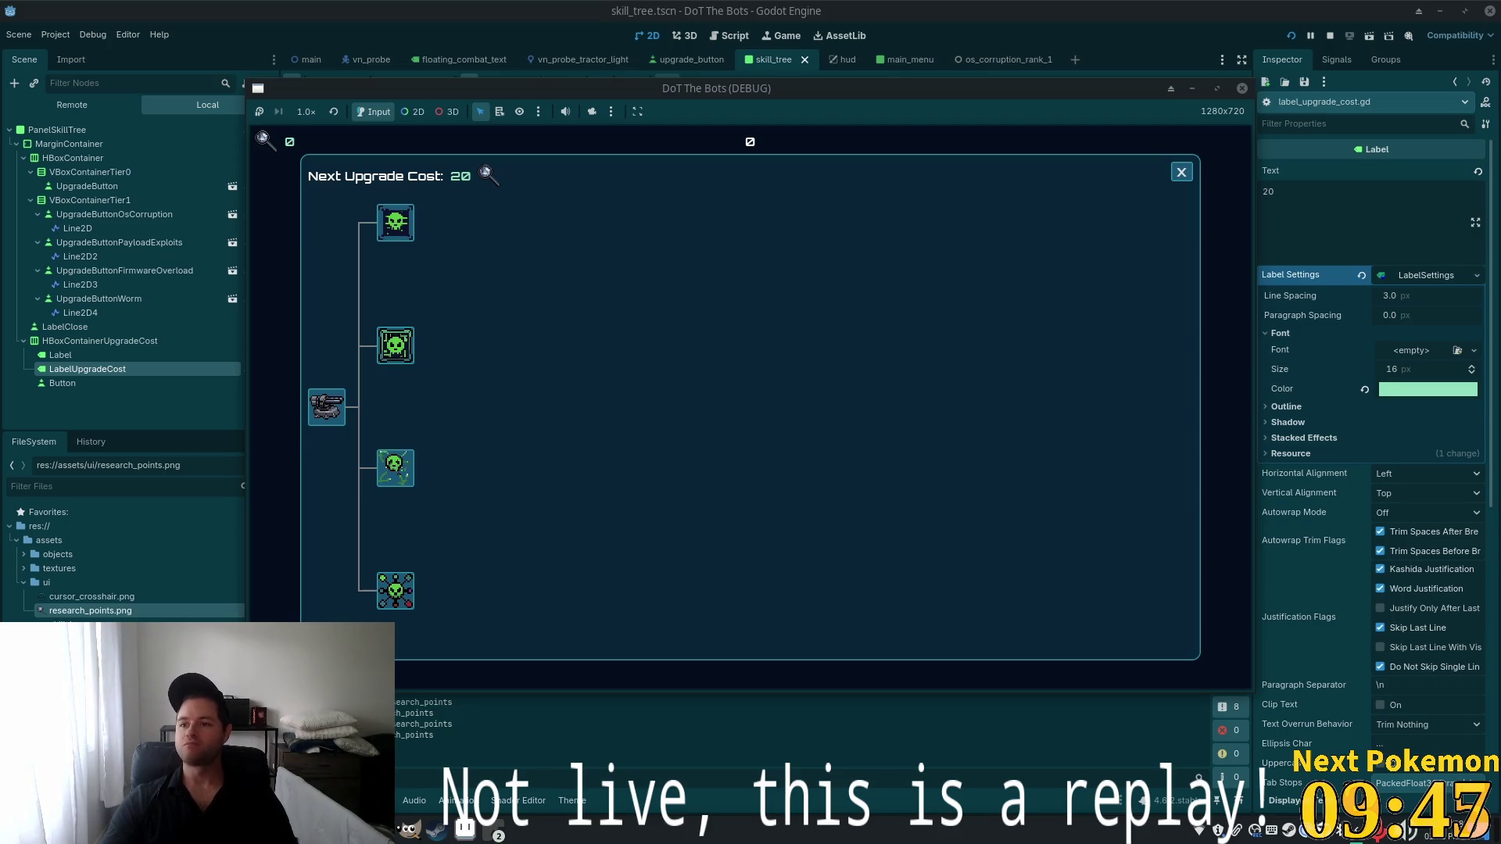
Switch from the running game to the browser playing the YouTube wrestling video
key("alt+Tab")
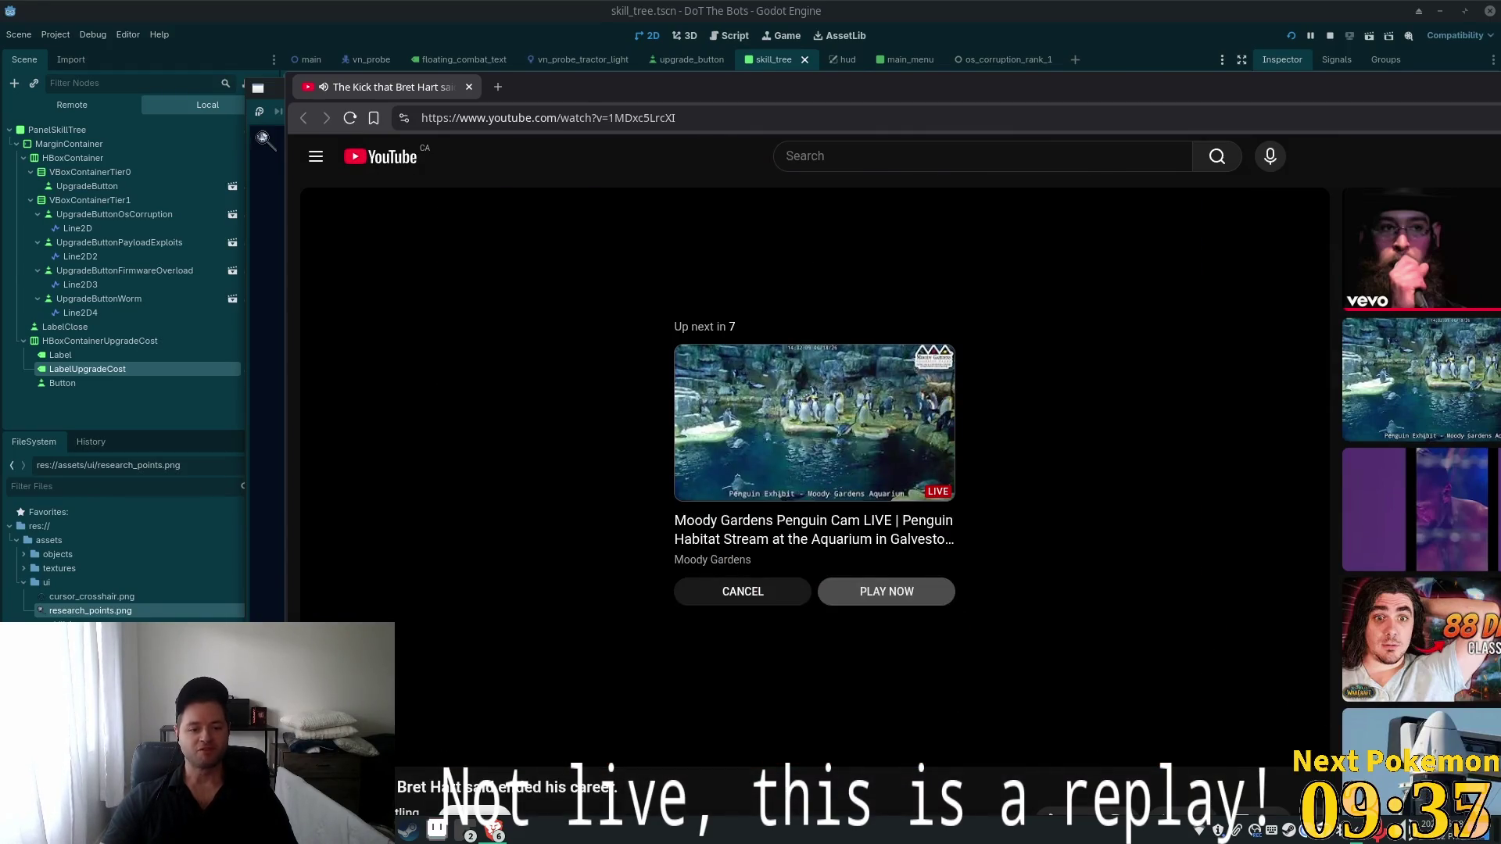
Restart the wrestling video from the beginning and set its playback speed to 0.25x
key("Home")
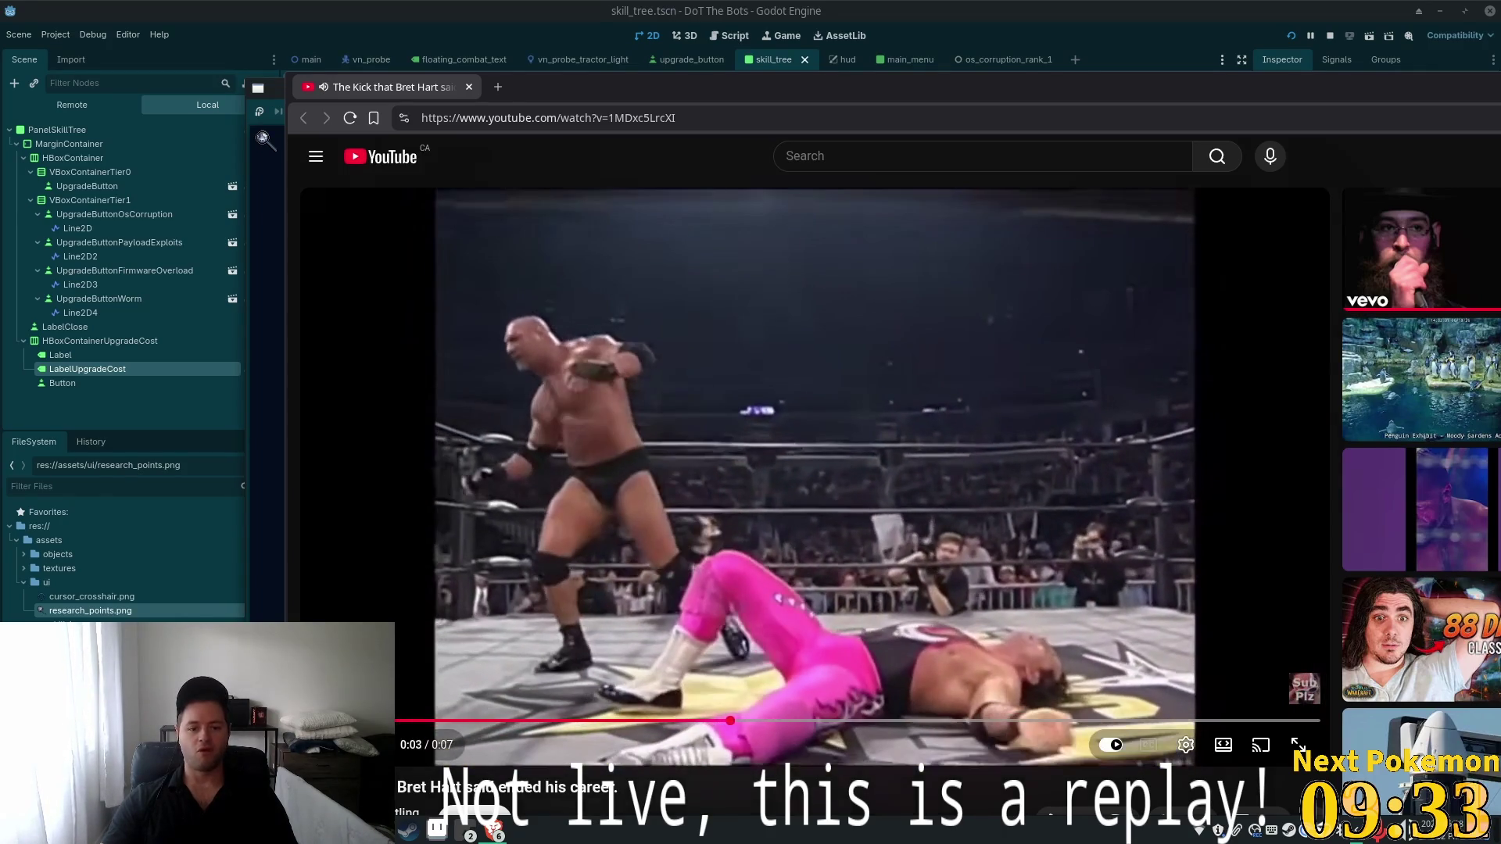
left_click(596, 720)
mouse_move(596, 720)
left_mouse_down()
mouse_move(419, 716)
mouse_move(467, 726)
left_mouse_up()
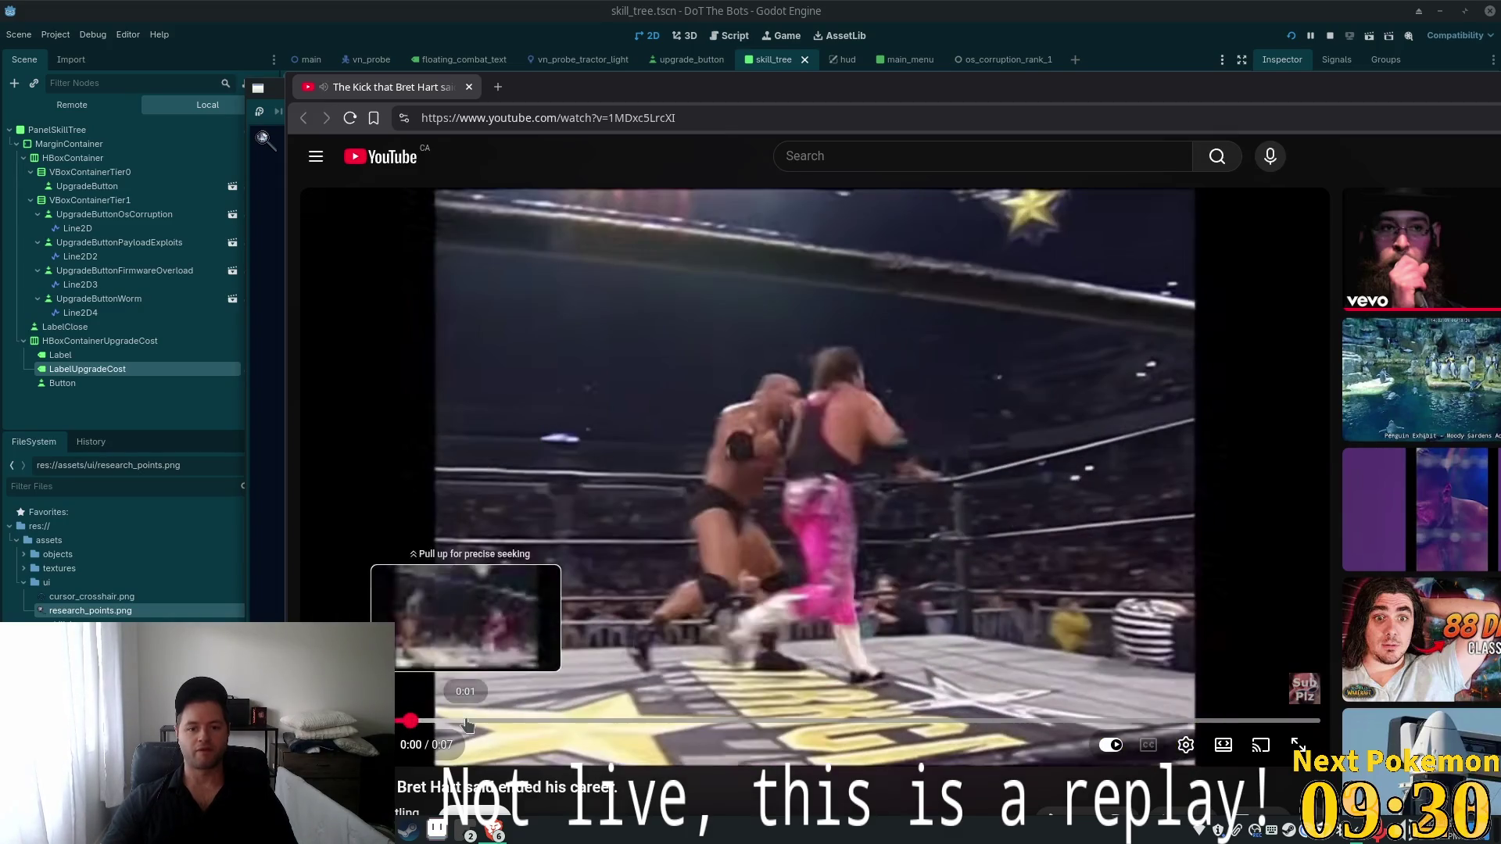
left_click(1185, 745)
left_click(1180, 659)
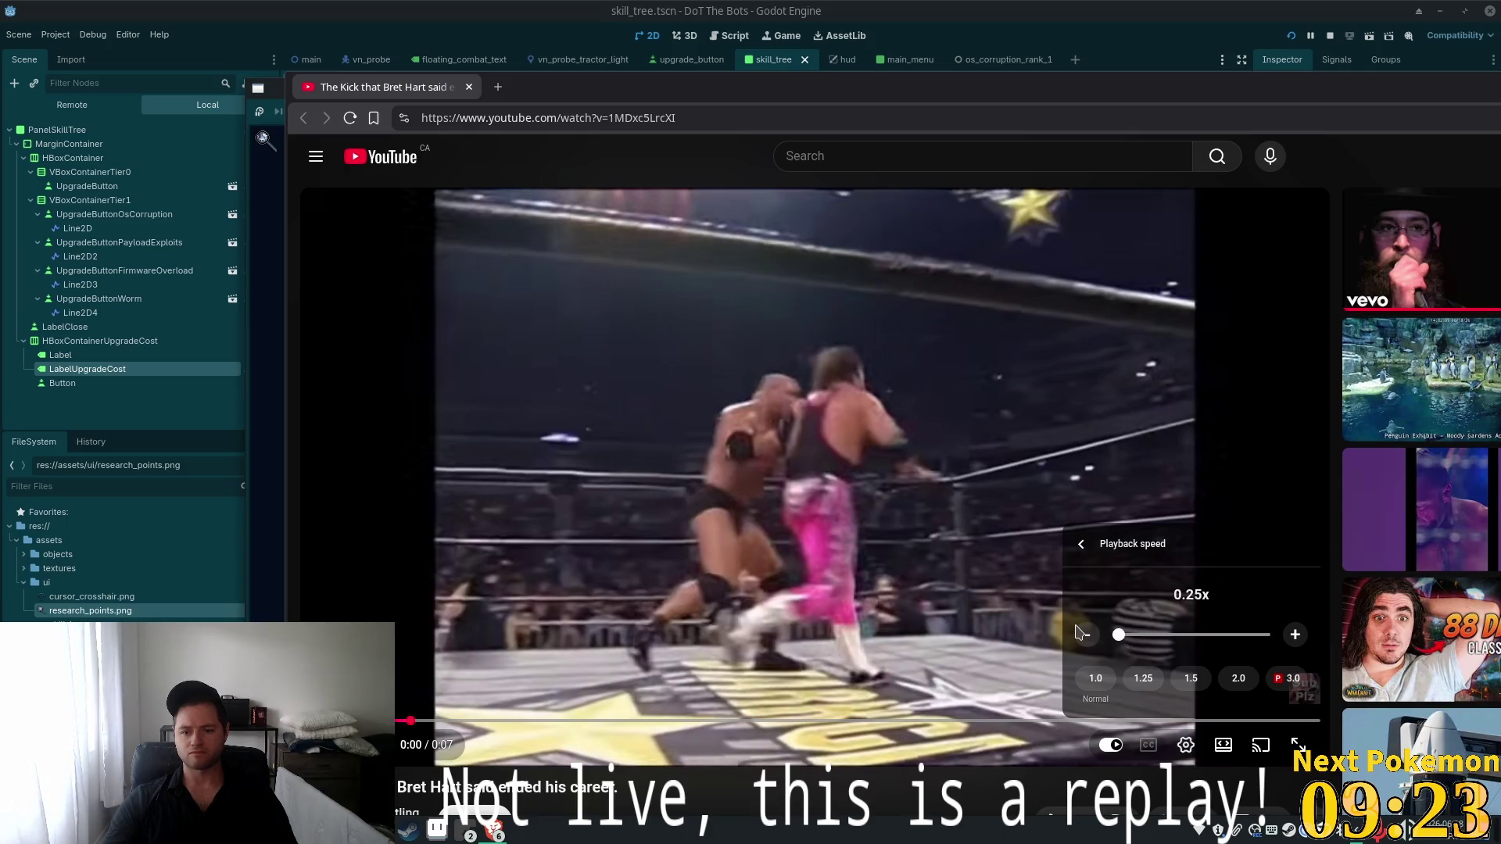
left_click(369, 503)
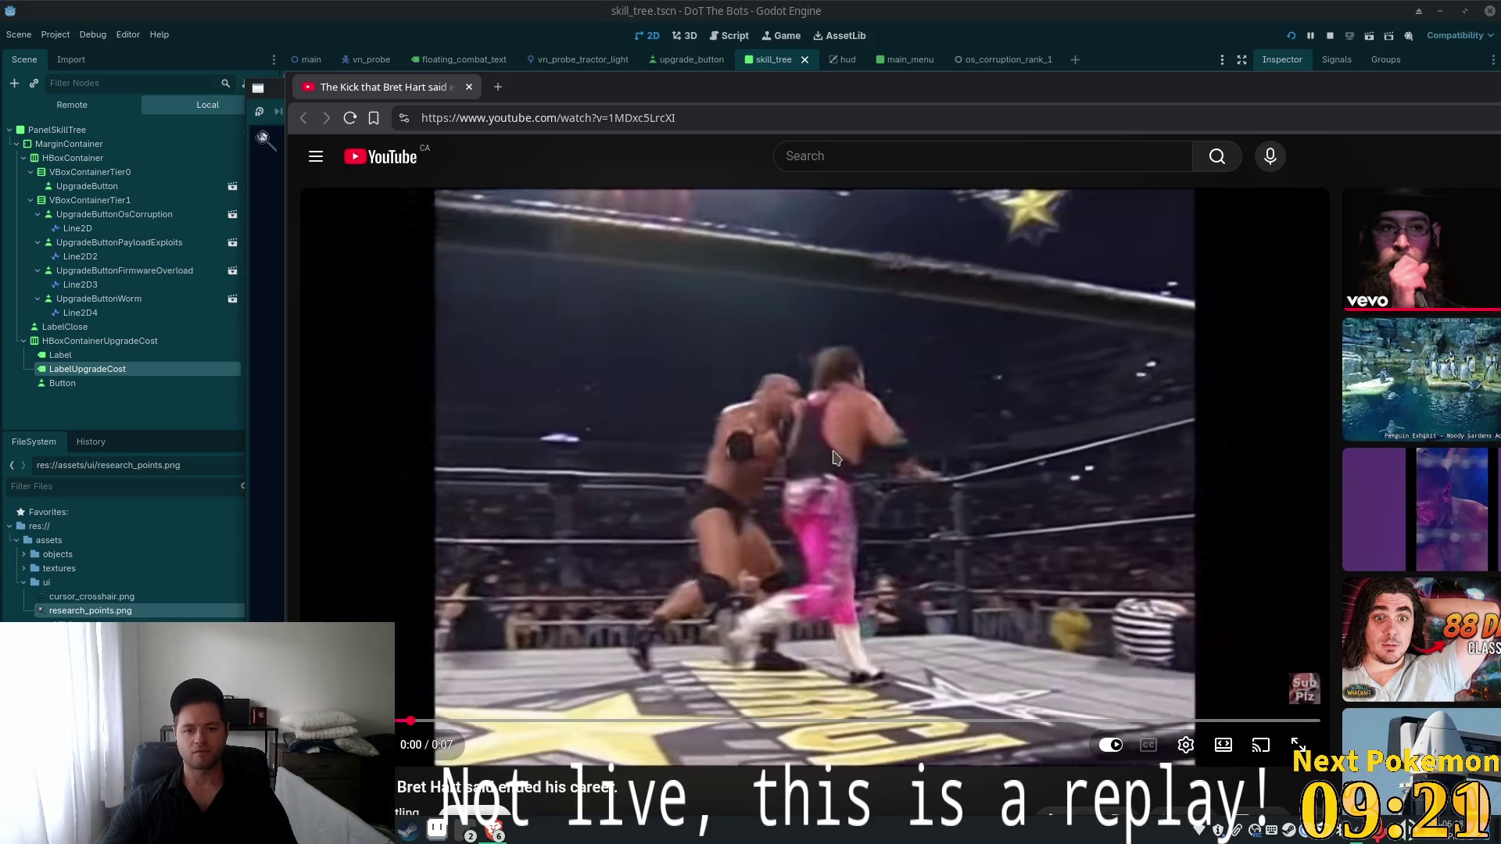
Replay the kick several times in full screen, then exit full screen and close the window
left_click(1297, 745)
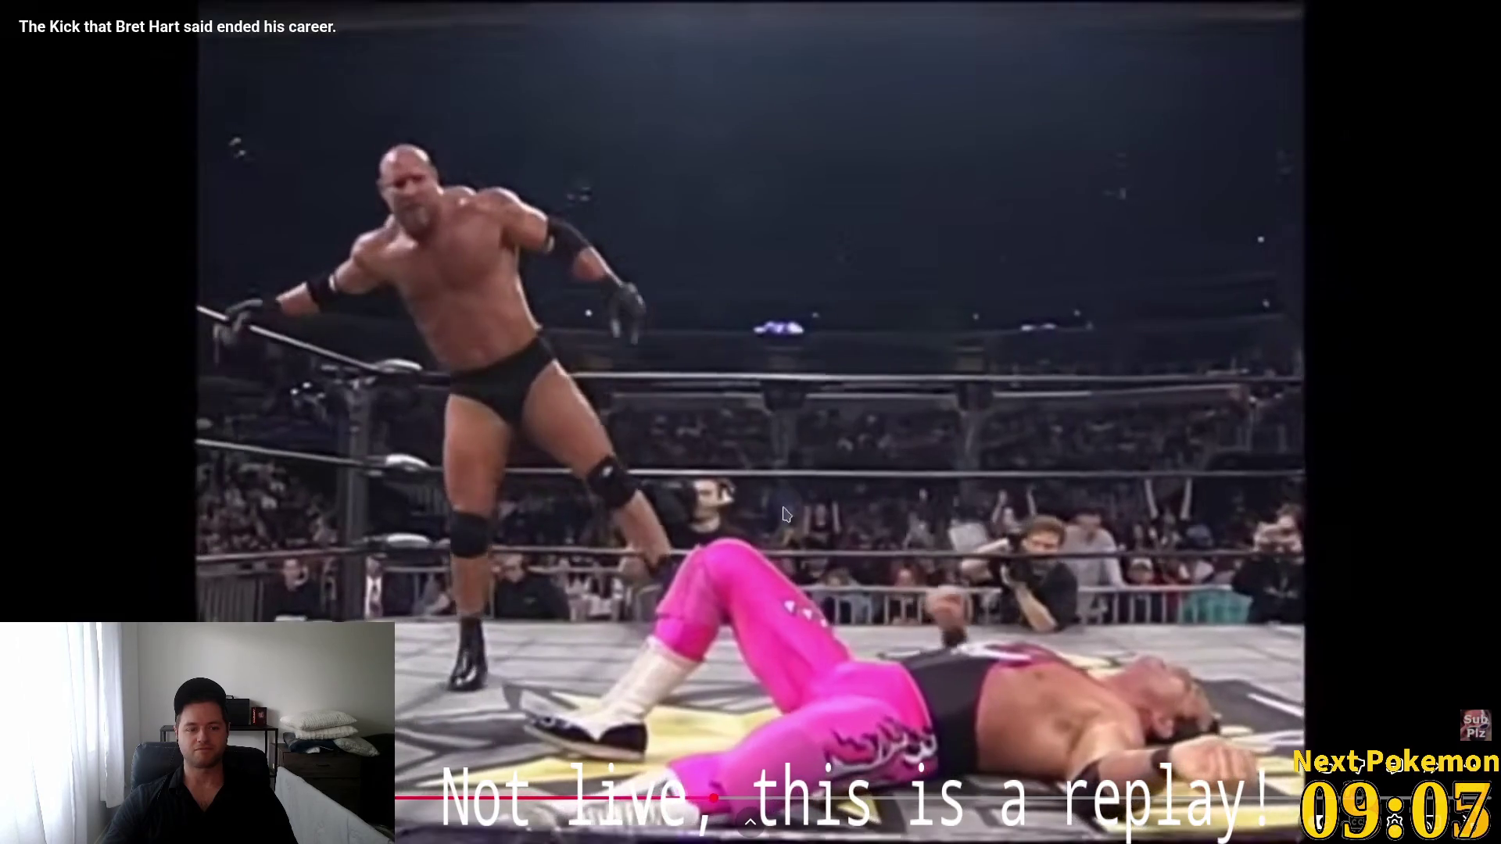
left_click(442, 797)
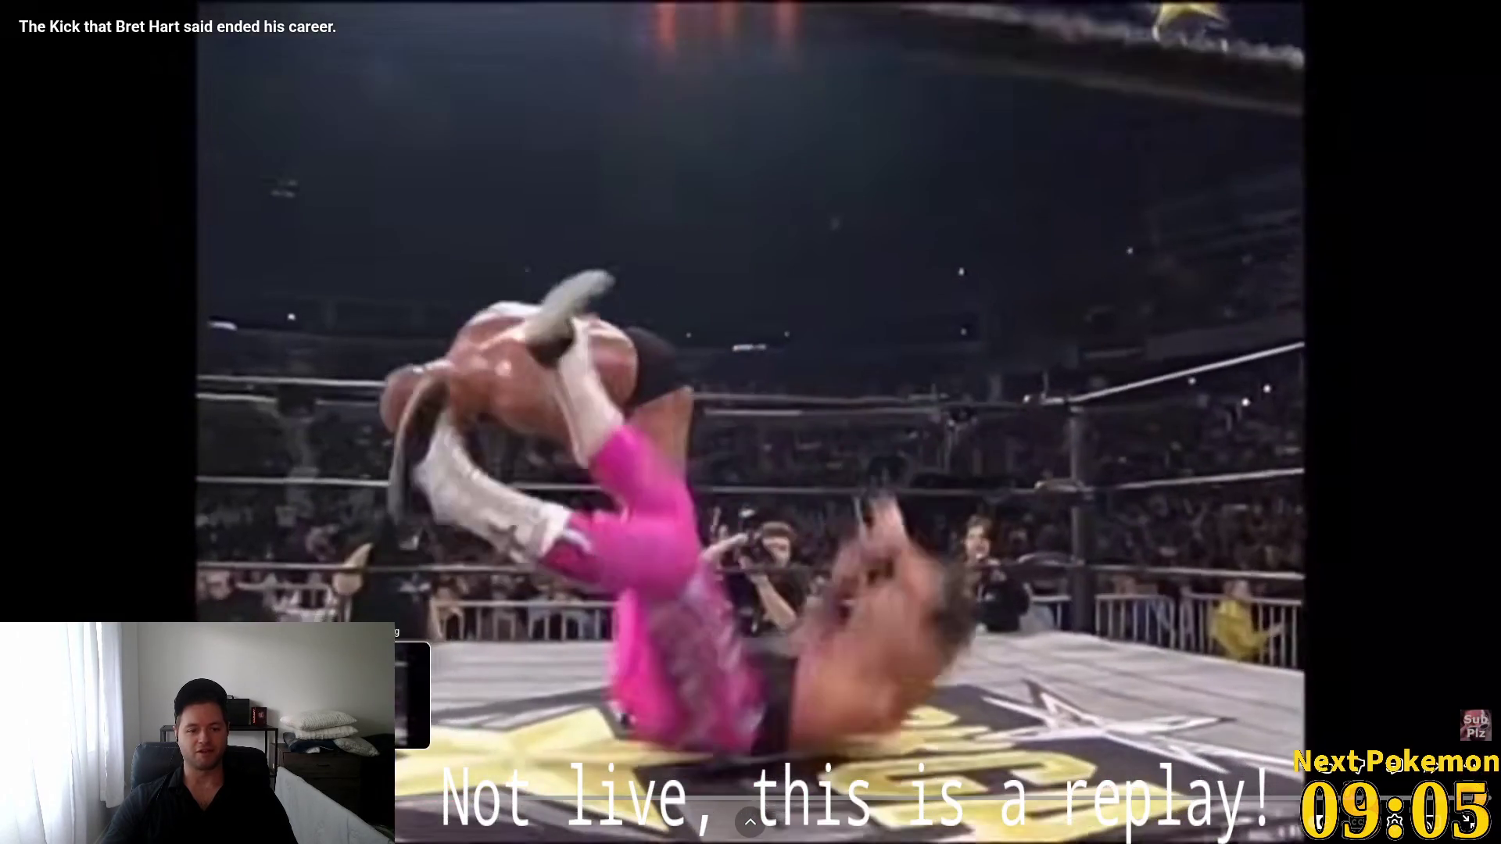
left_click(403, 797)
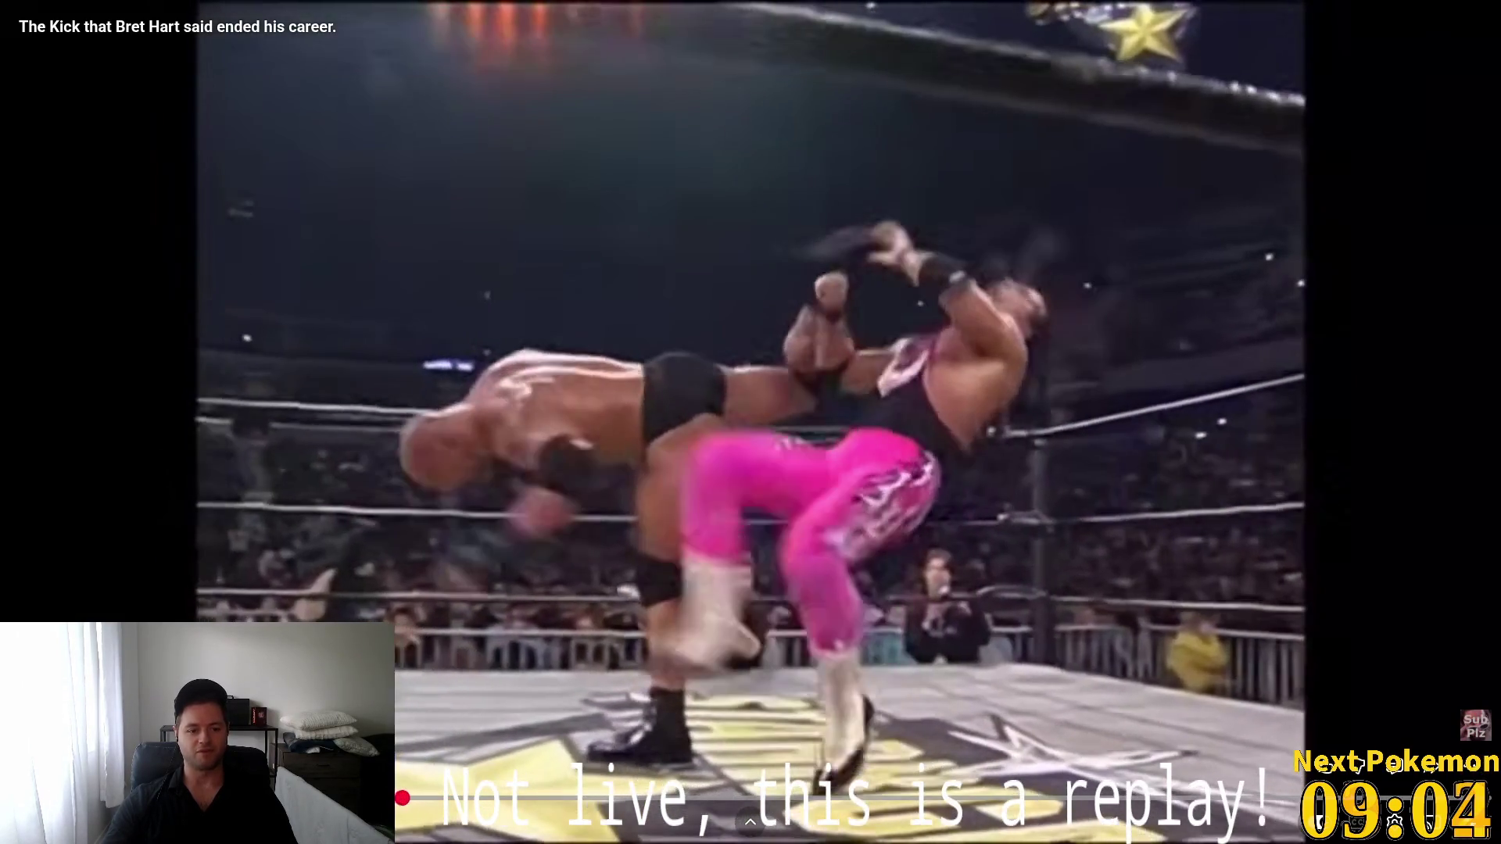
left_click(403, 797)
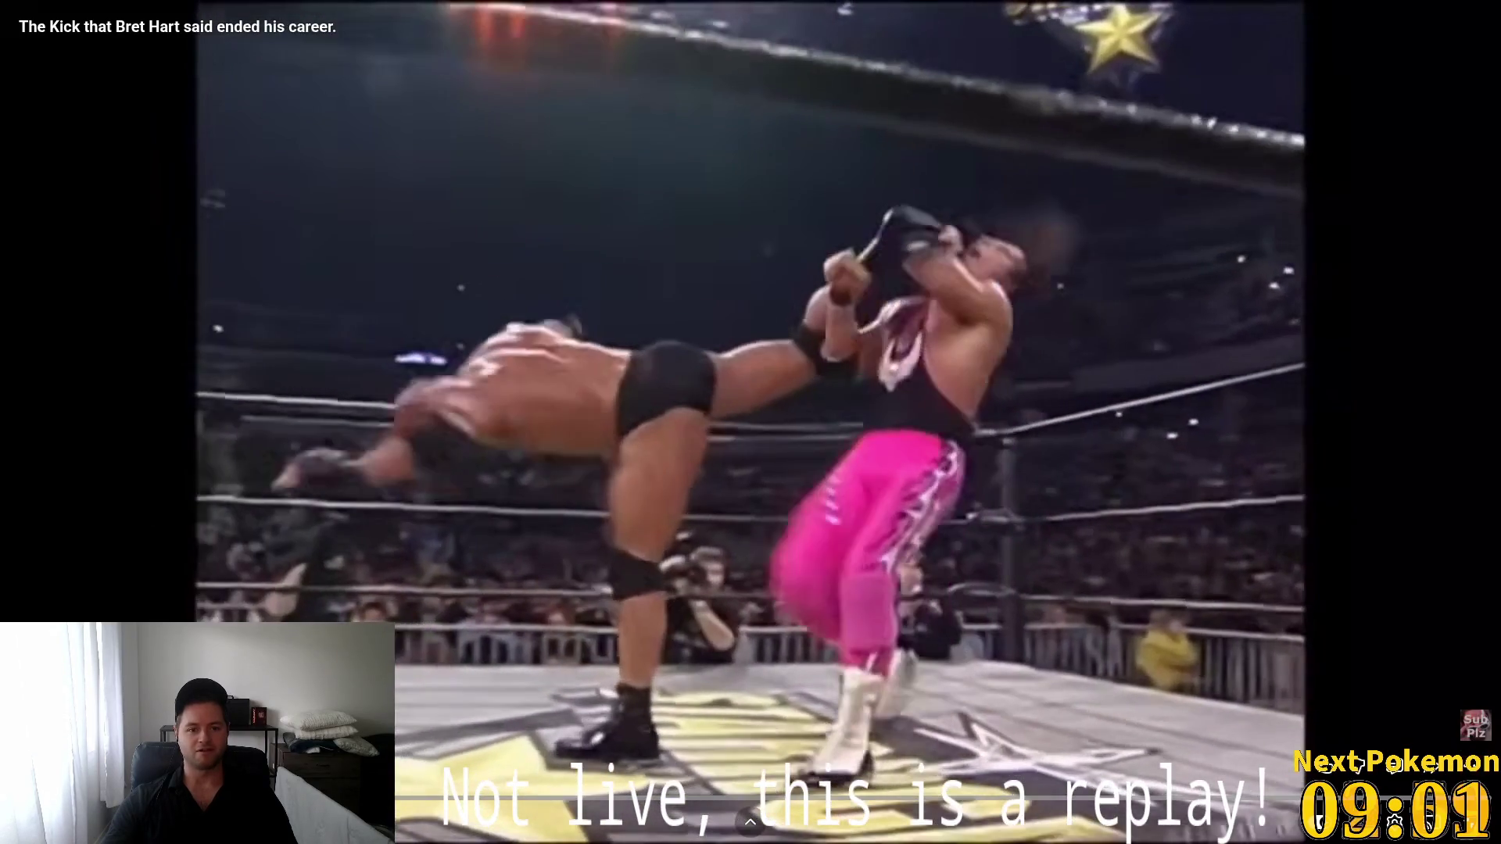
key("Left")
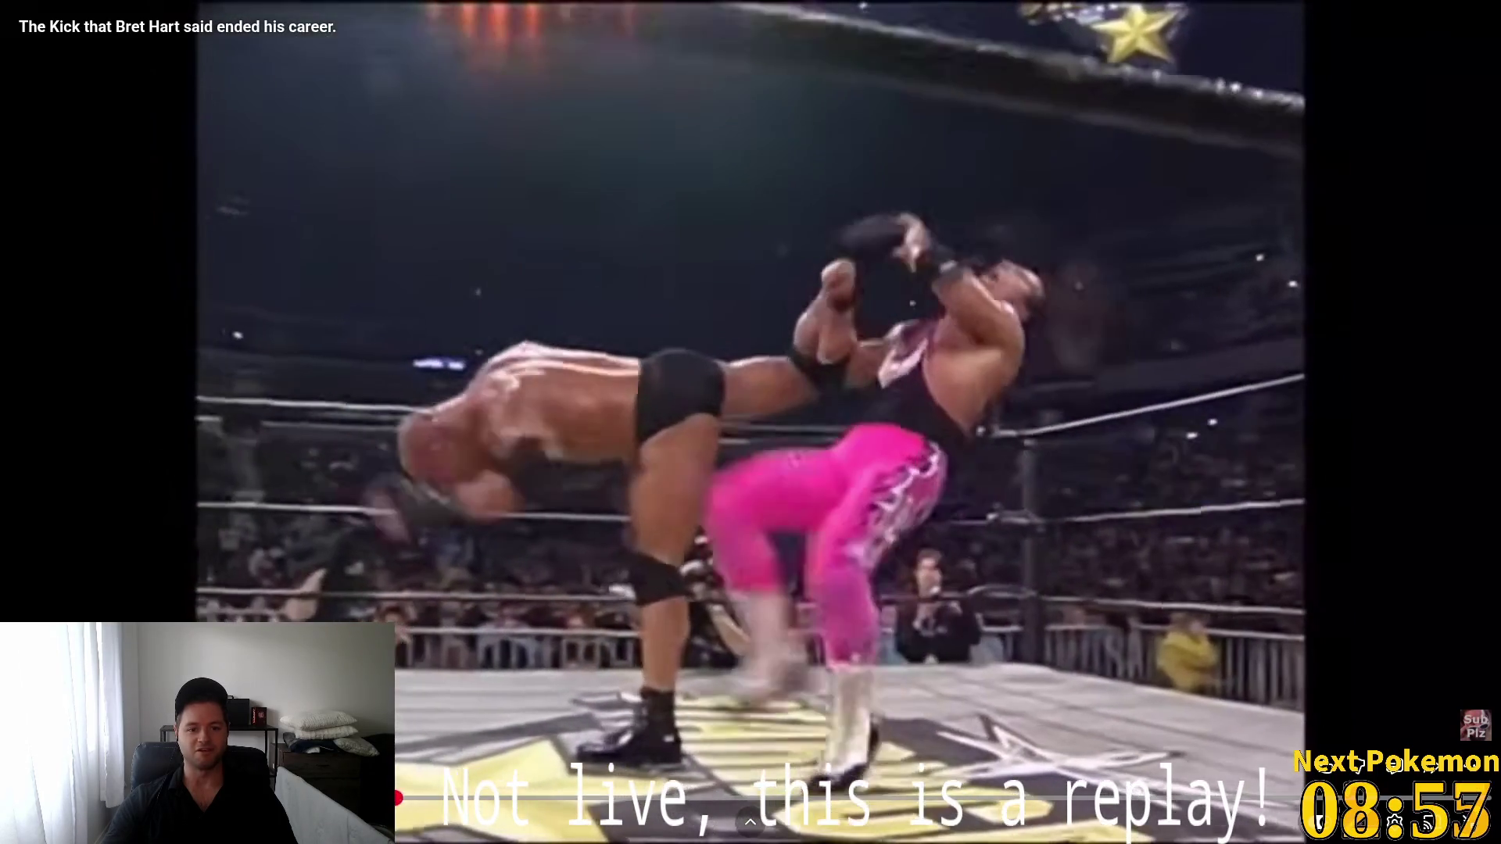
key("Left")
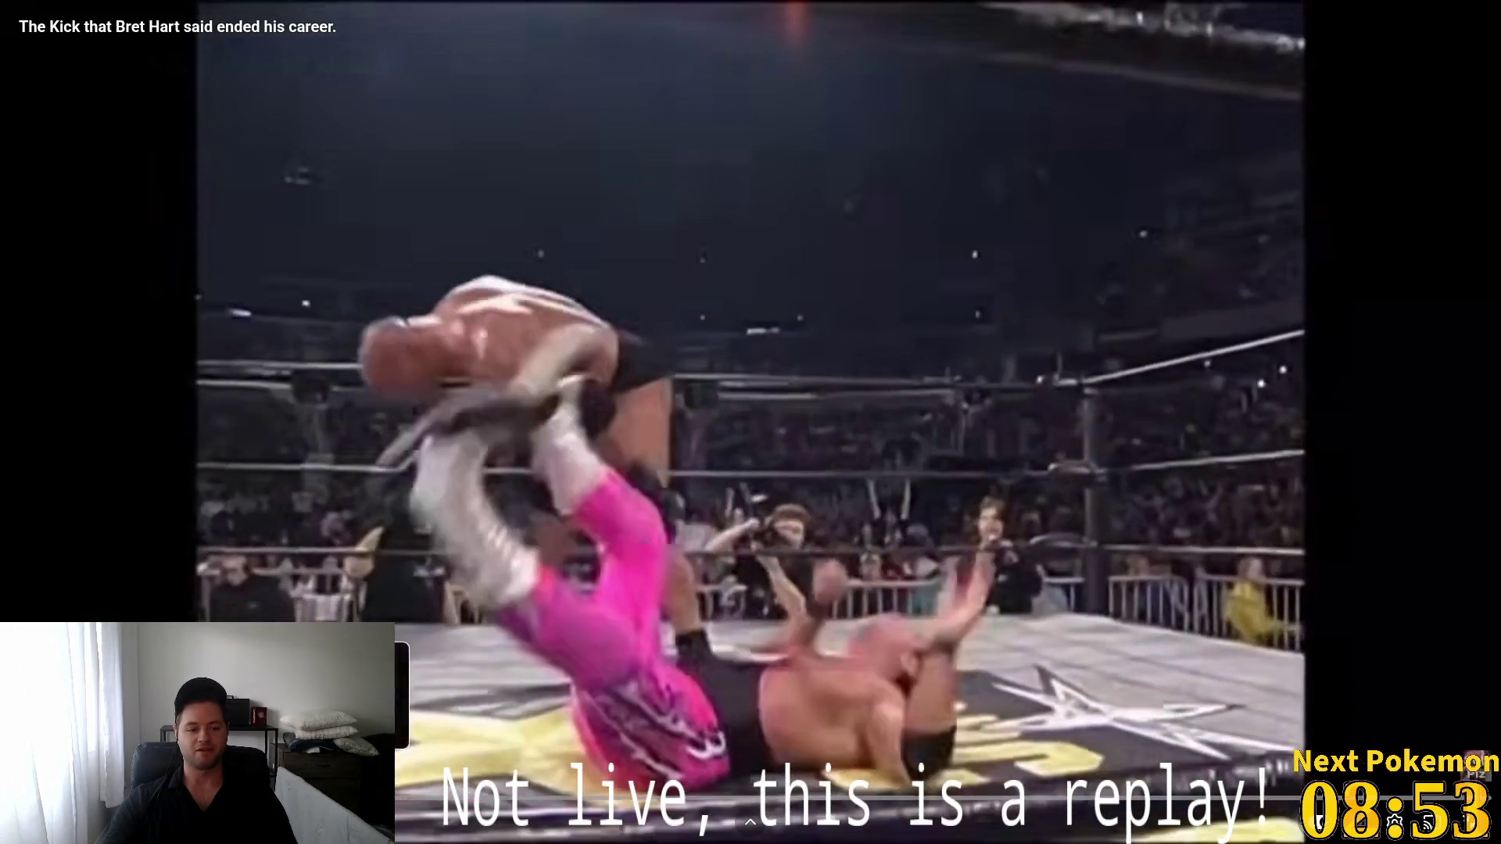
key("Left")
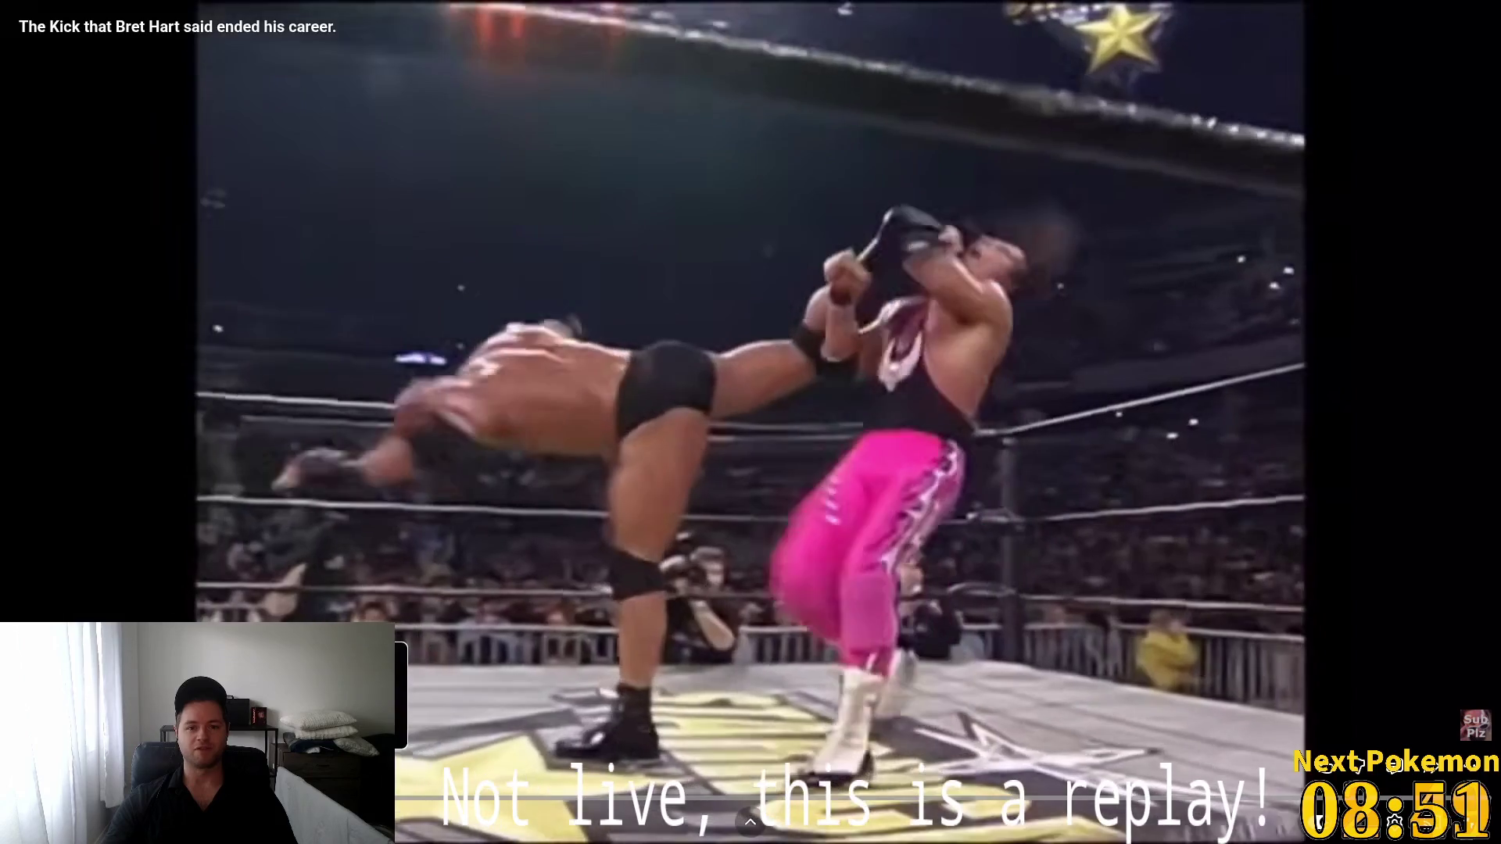
key("Escape")
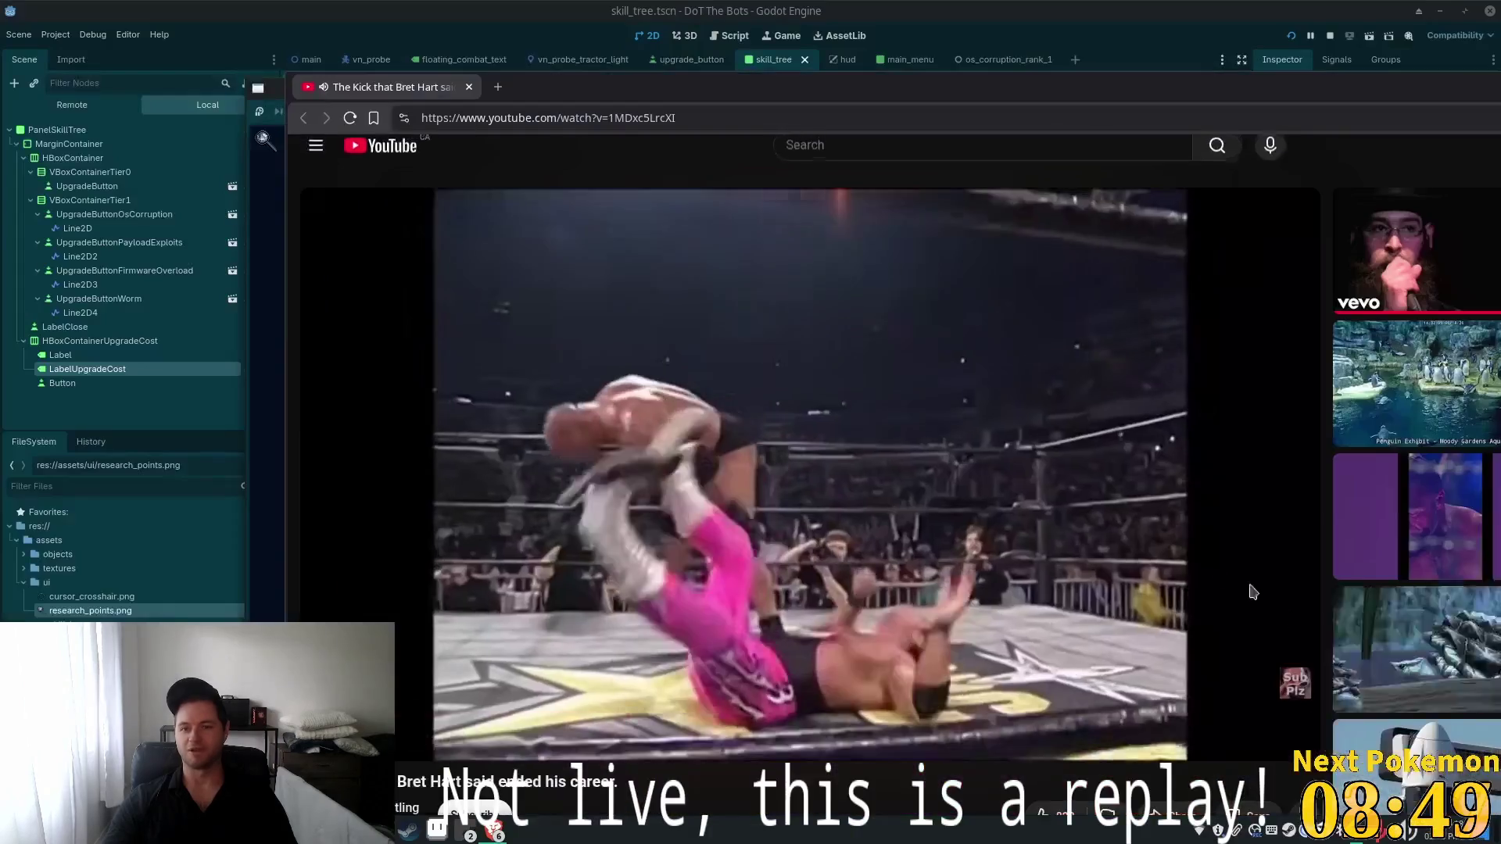
left_click(469, 87)
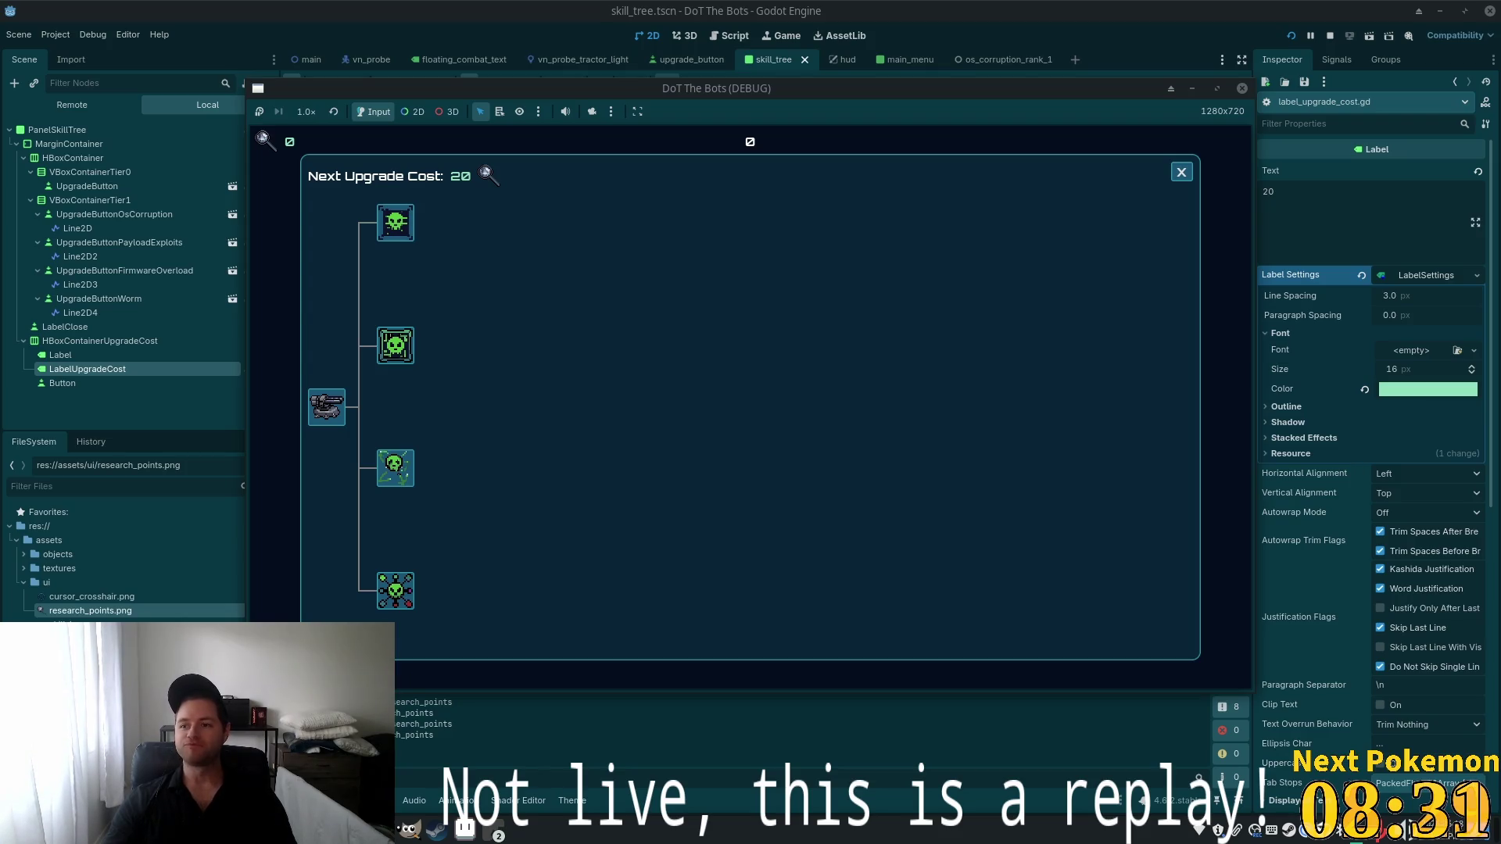
Switch to the browser playing a YouTube Shorts wrestling clip tagged #WWERaw
key("alt+Tab")
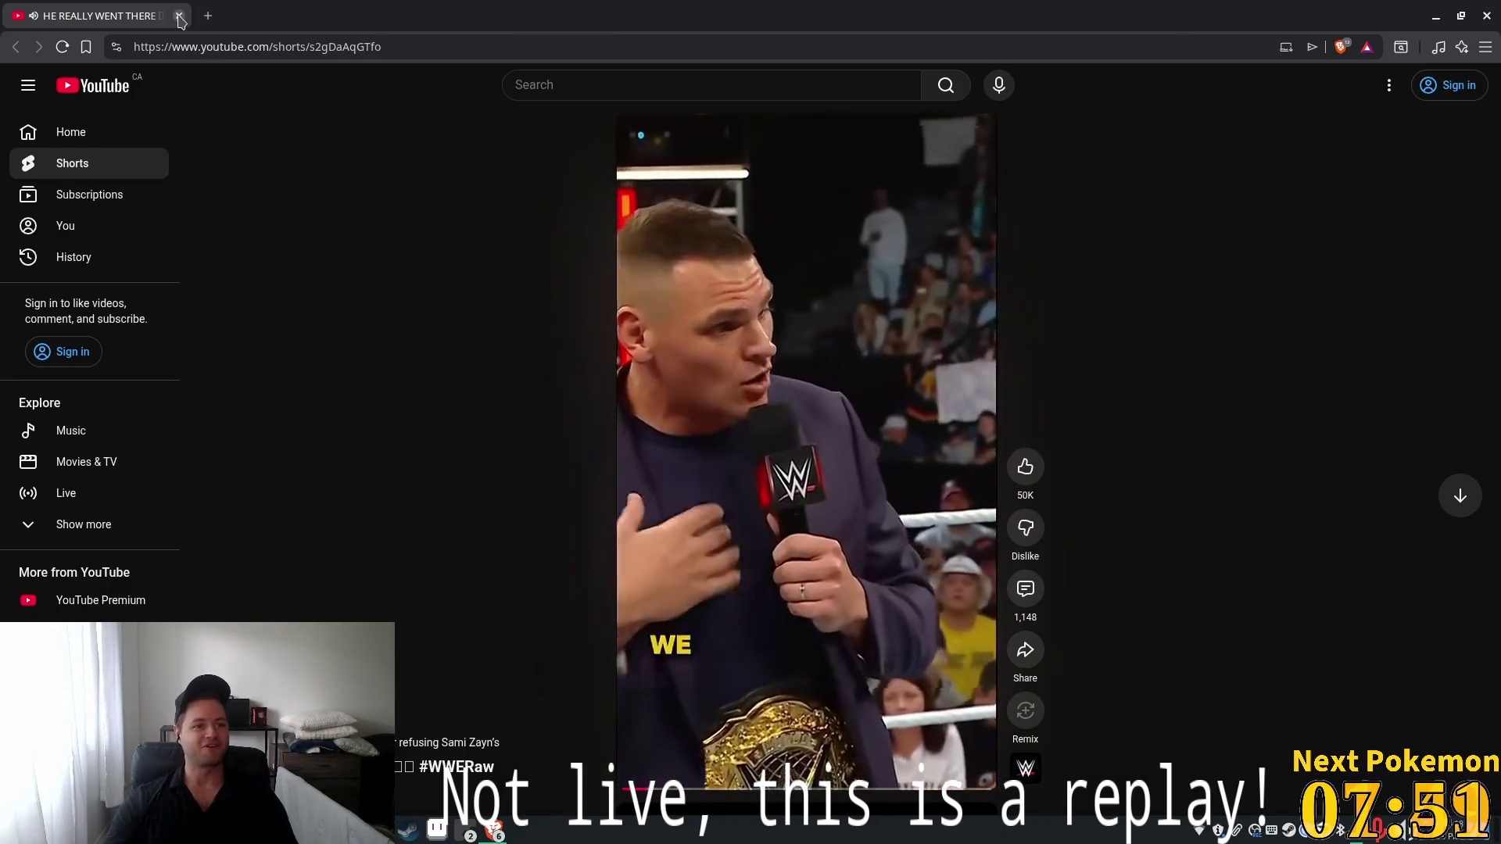
Switch away from the YouTube Shorts window back to the Godot editor
key("alt+Tab")
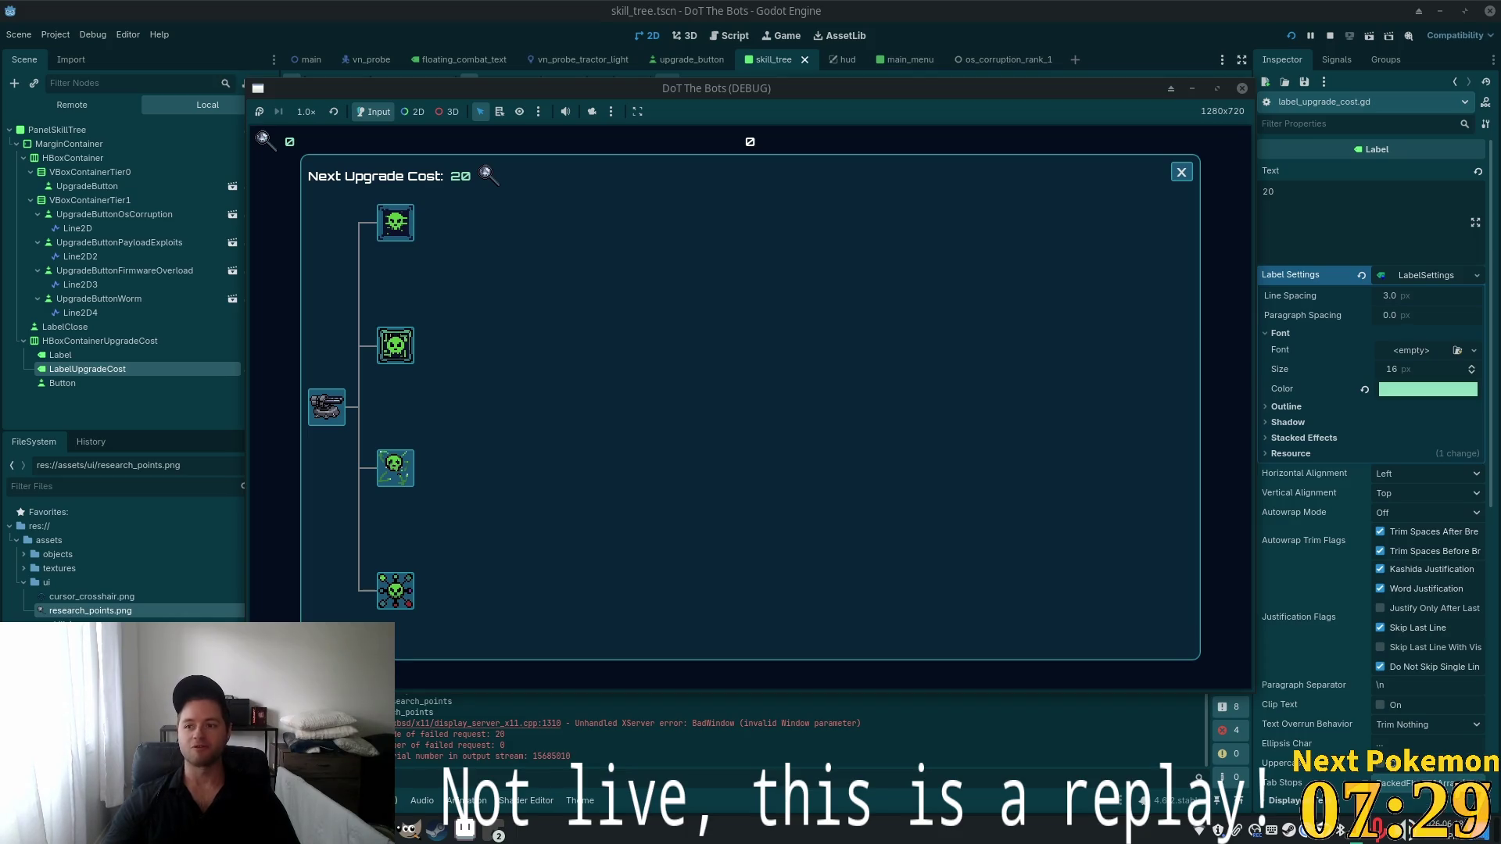
Close the wrestling video browser and attempt the unaffordable top upgrade, flashing cost 20 red
key("super+Up")
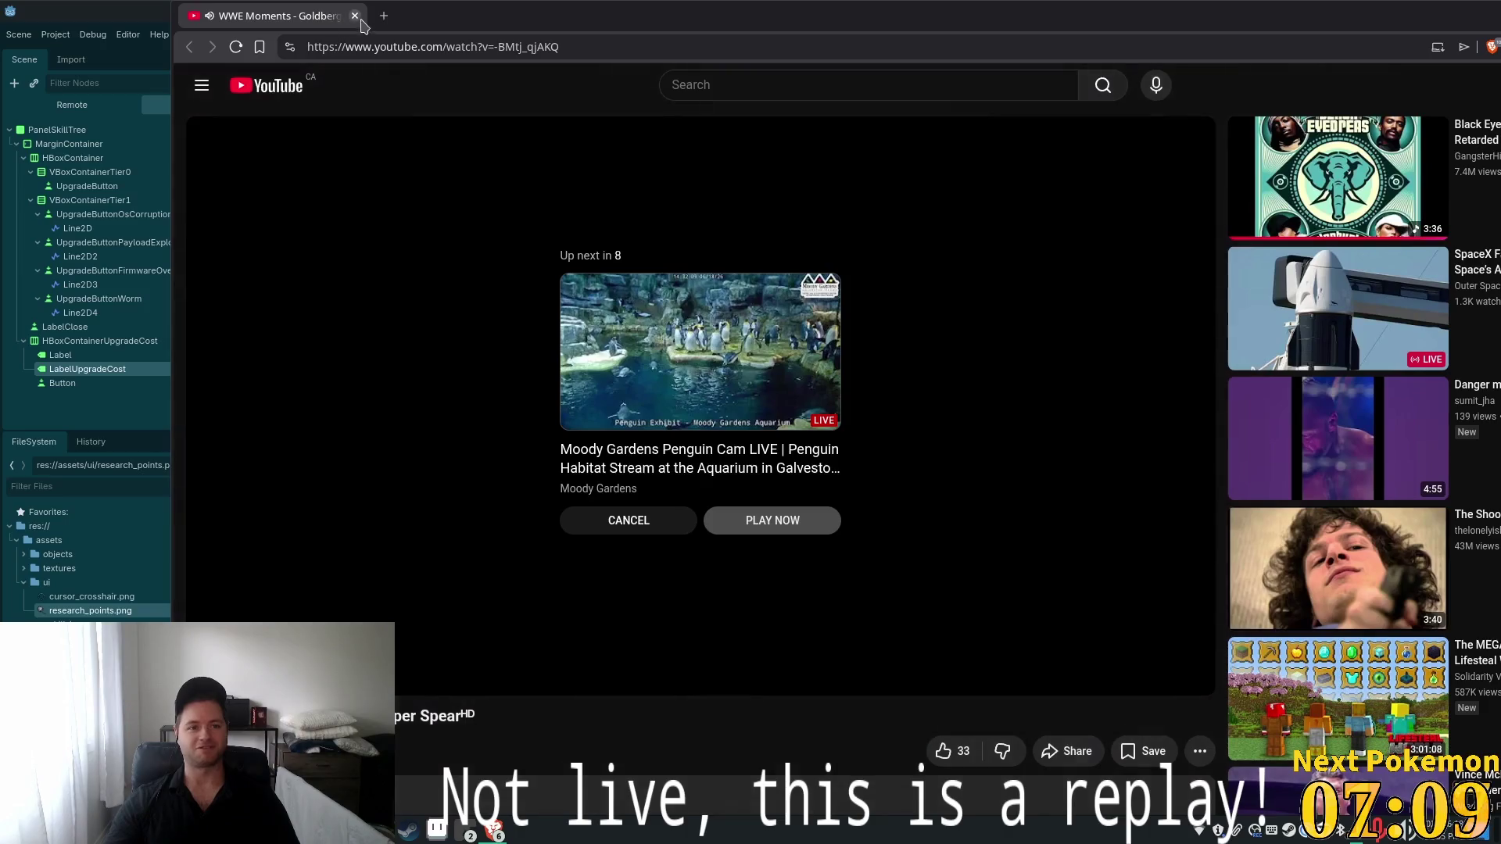
left_click(355, 16)
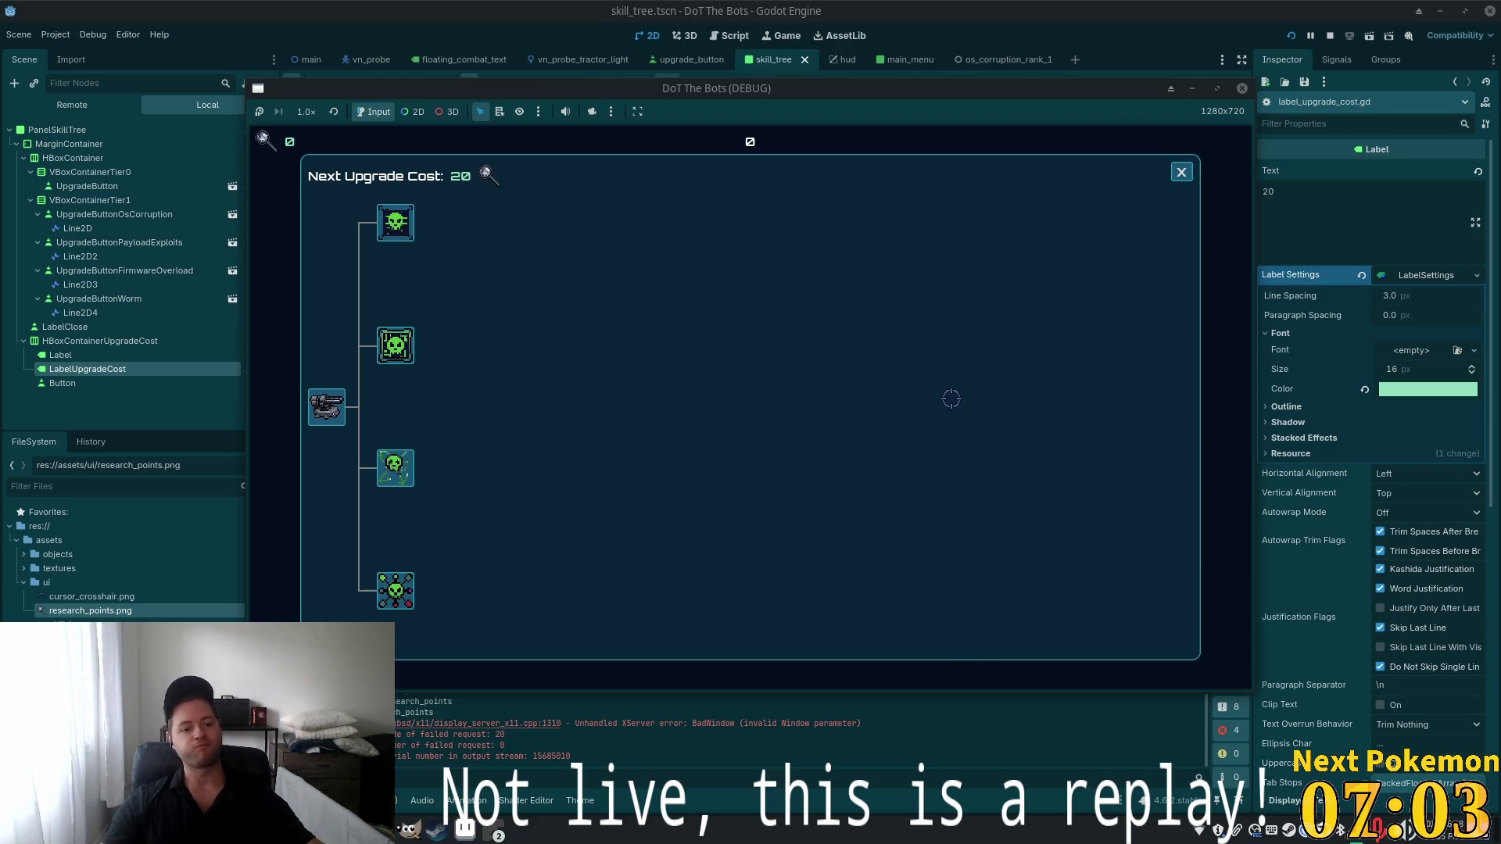
left_click(401, 225)
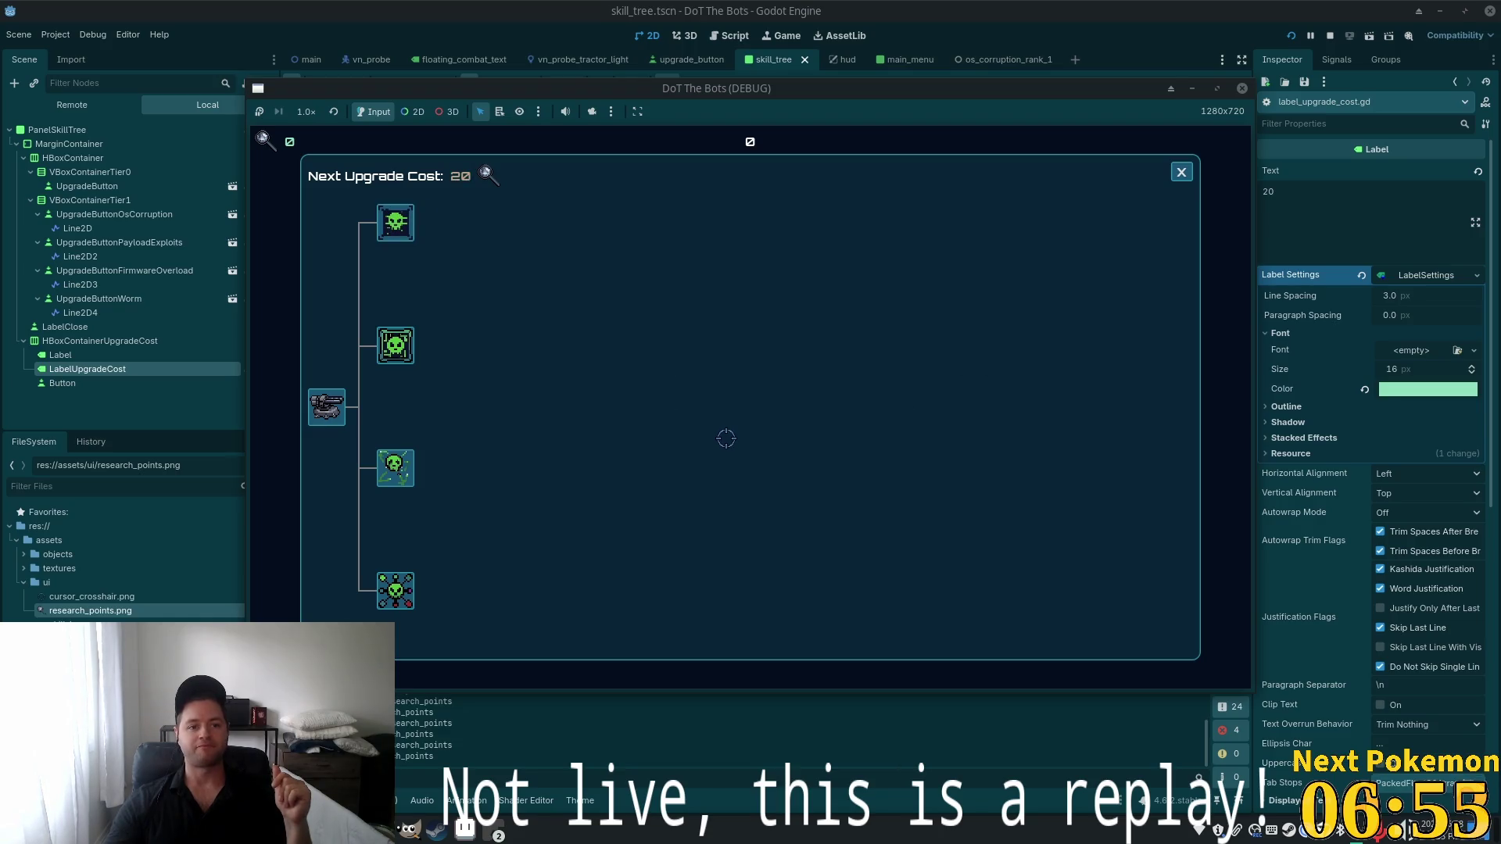
left_click(1131, 44)
Change FLASH_DURATION in label_upgrade_cost.gd from 2.0 to 1.0 and rerun the game from Godot
key("alt+Tab")
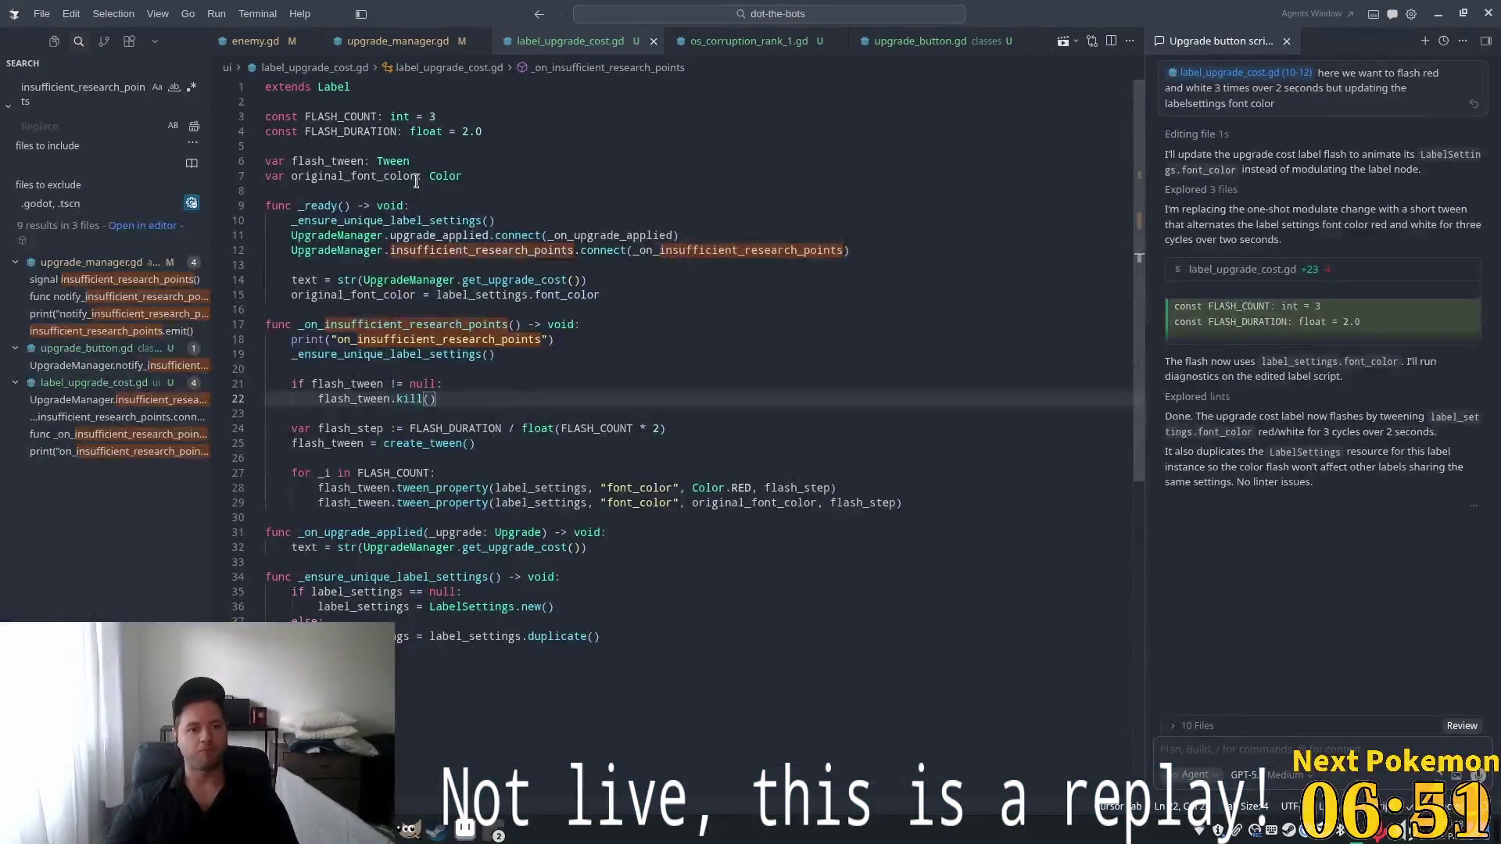
left_click(483, 131)
key("BackSpace")
key("BackSpace")
key("BackSpace")
type("1")
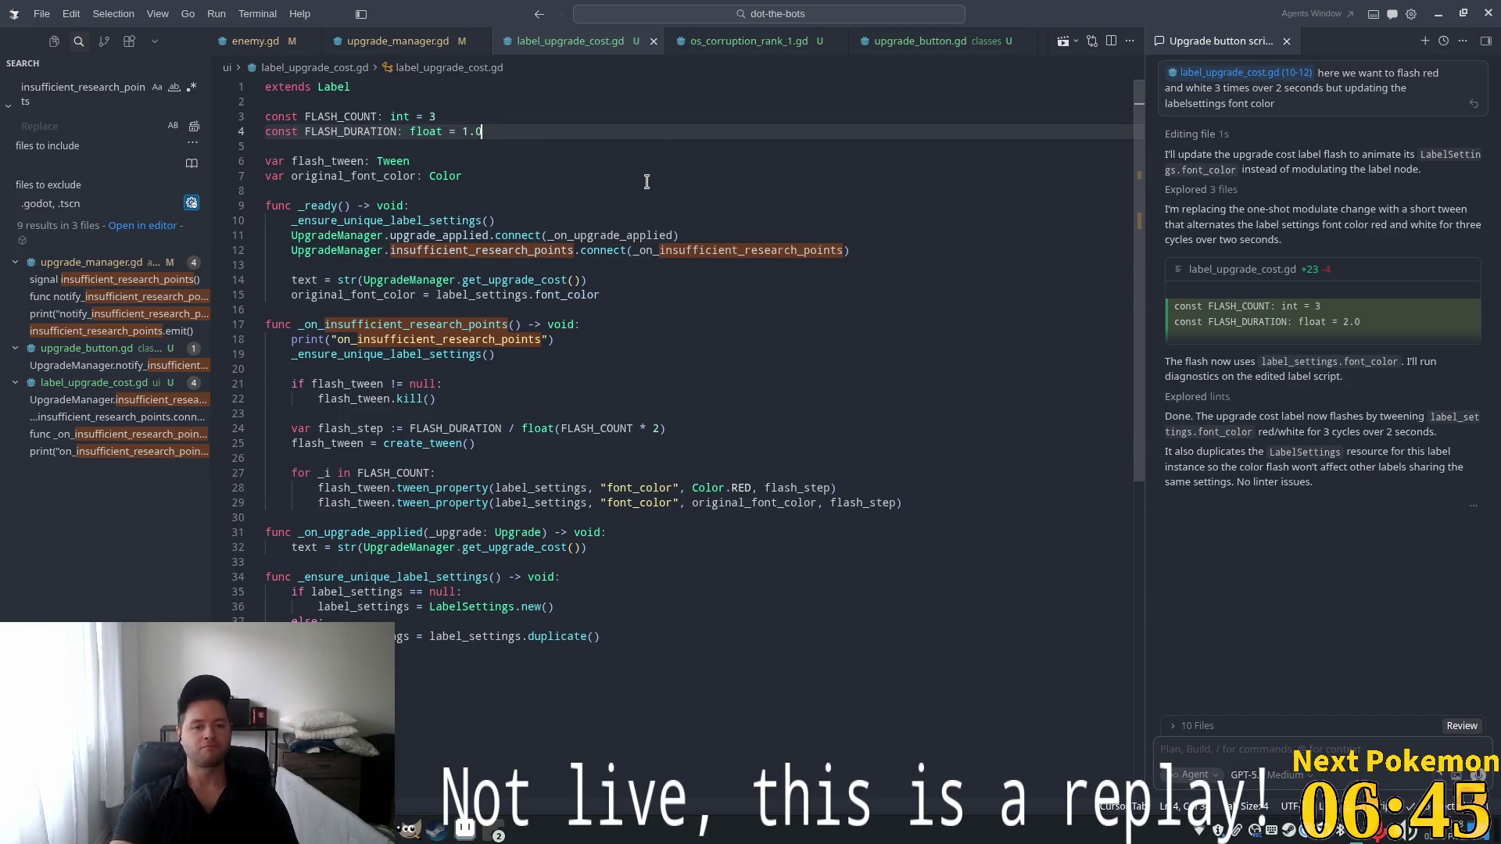
key("alt+Tab")
left_click(1291, 38)
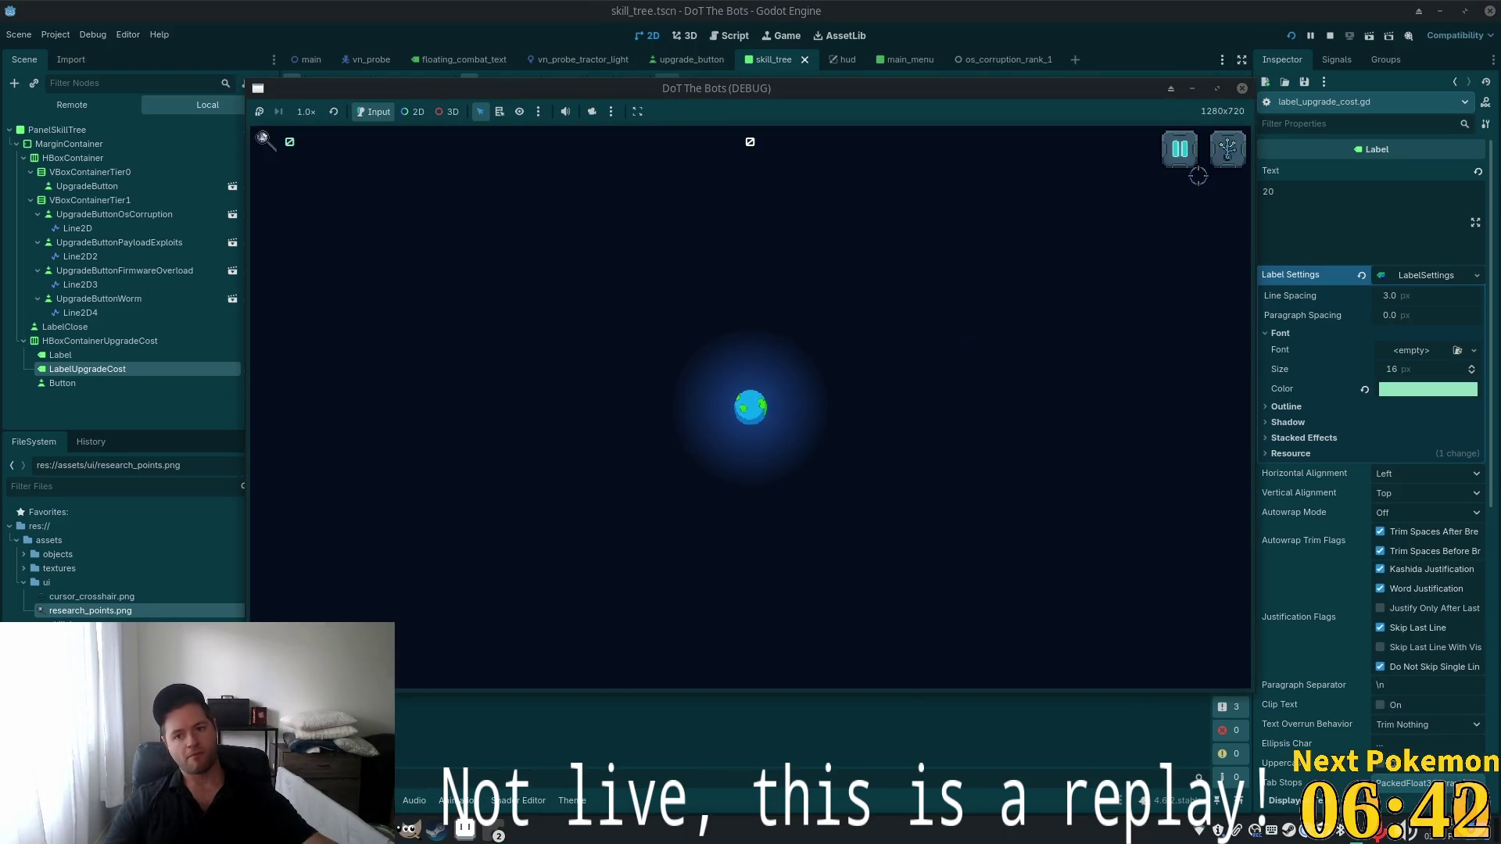
Trigger the red cost flash twice on the unaffordable top skill, then reopen the tree at 20 points
left_click(1226, 150)
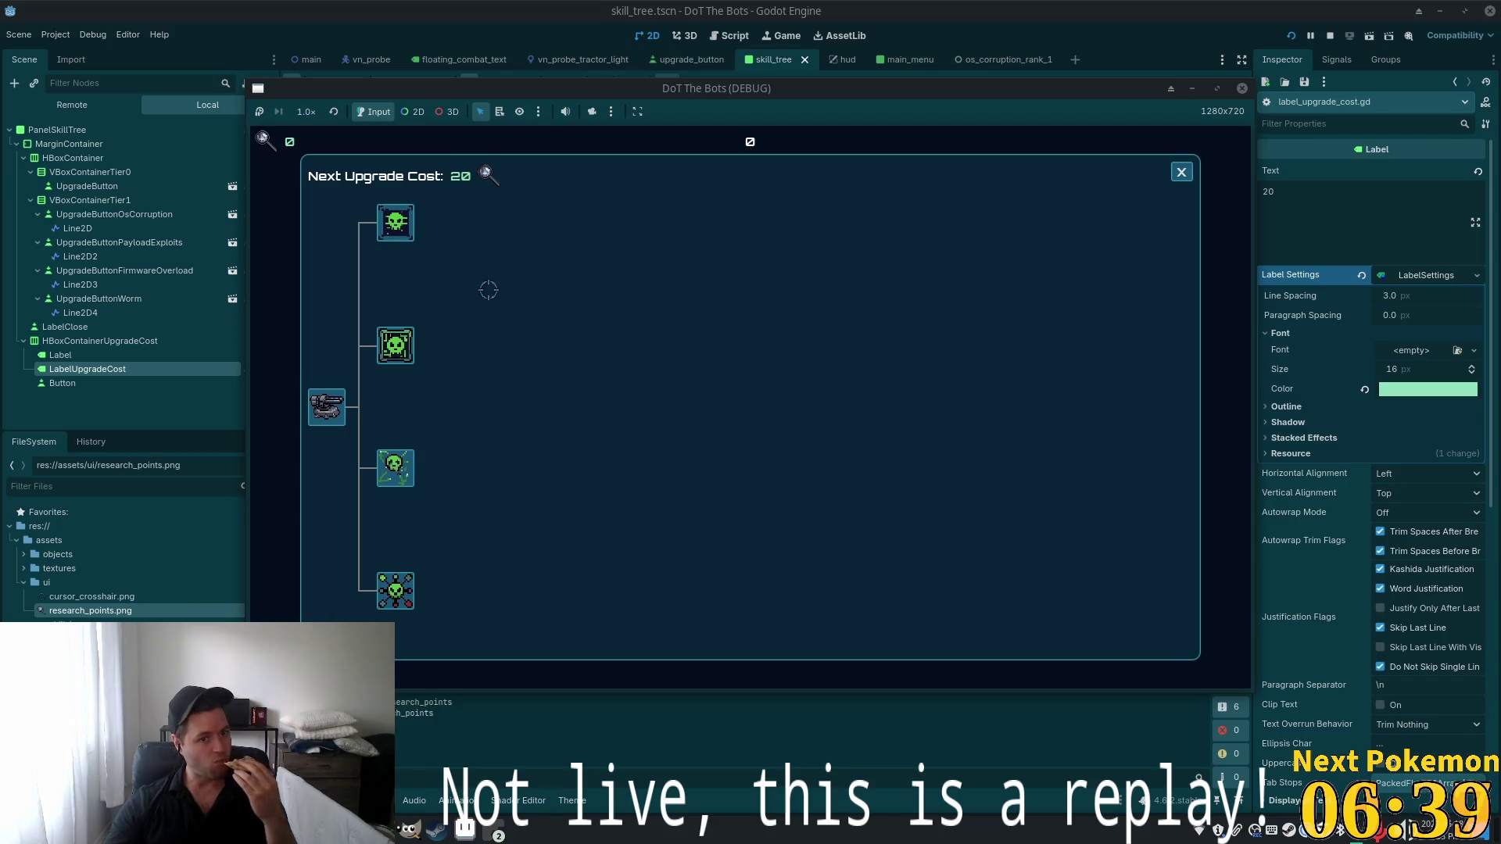
left_click(404, 222)
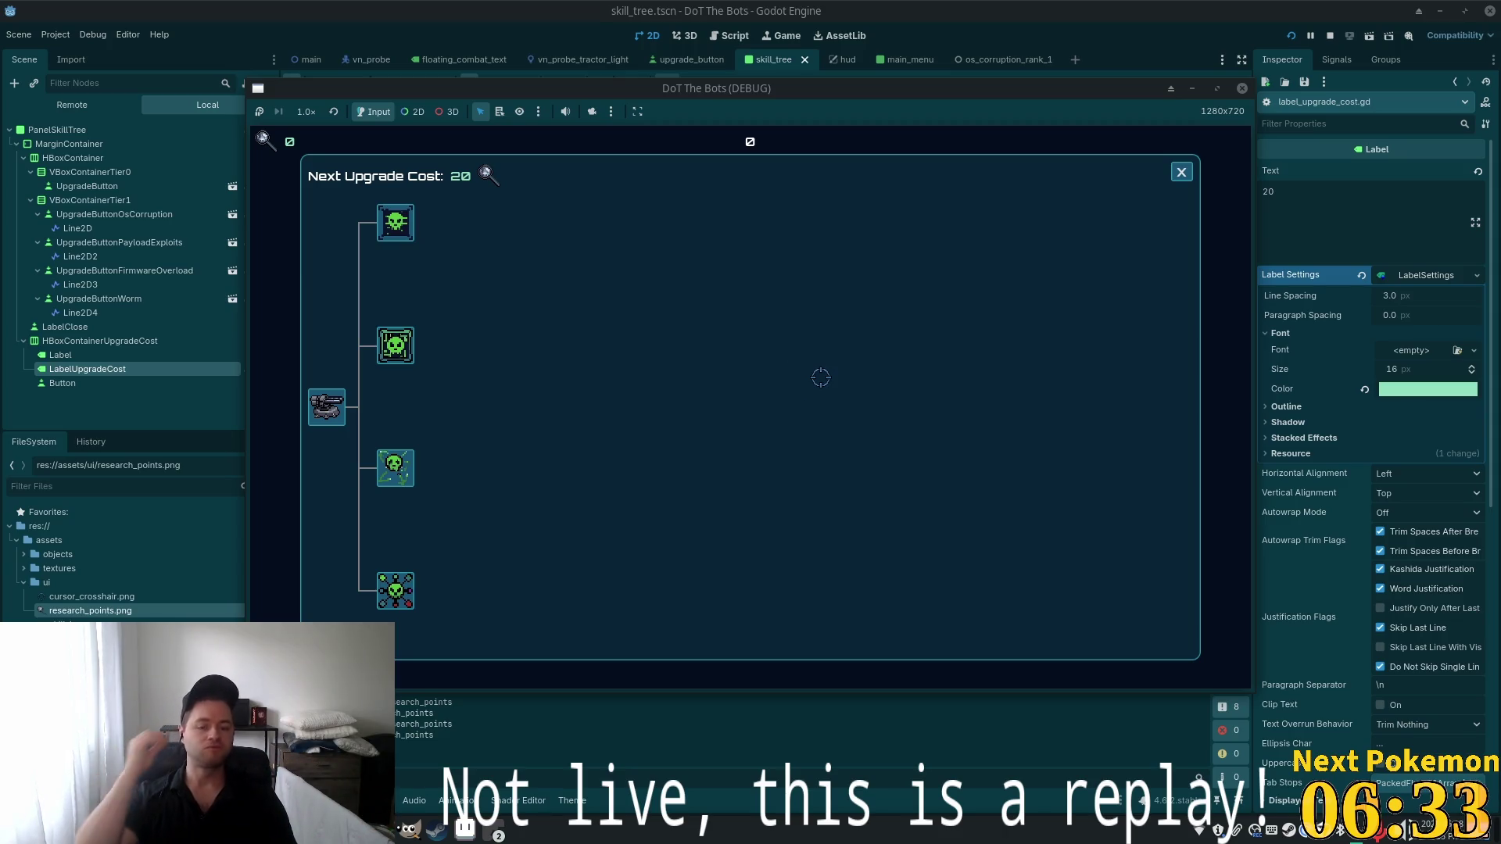
left_click(405, 244)
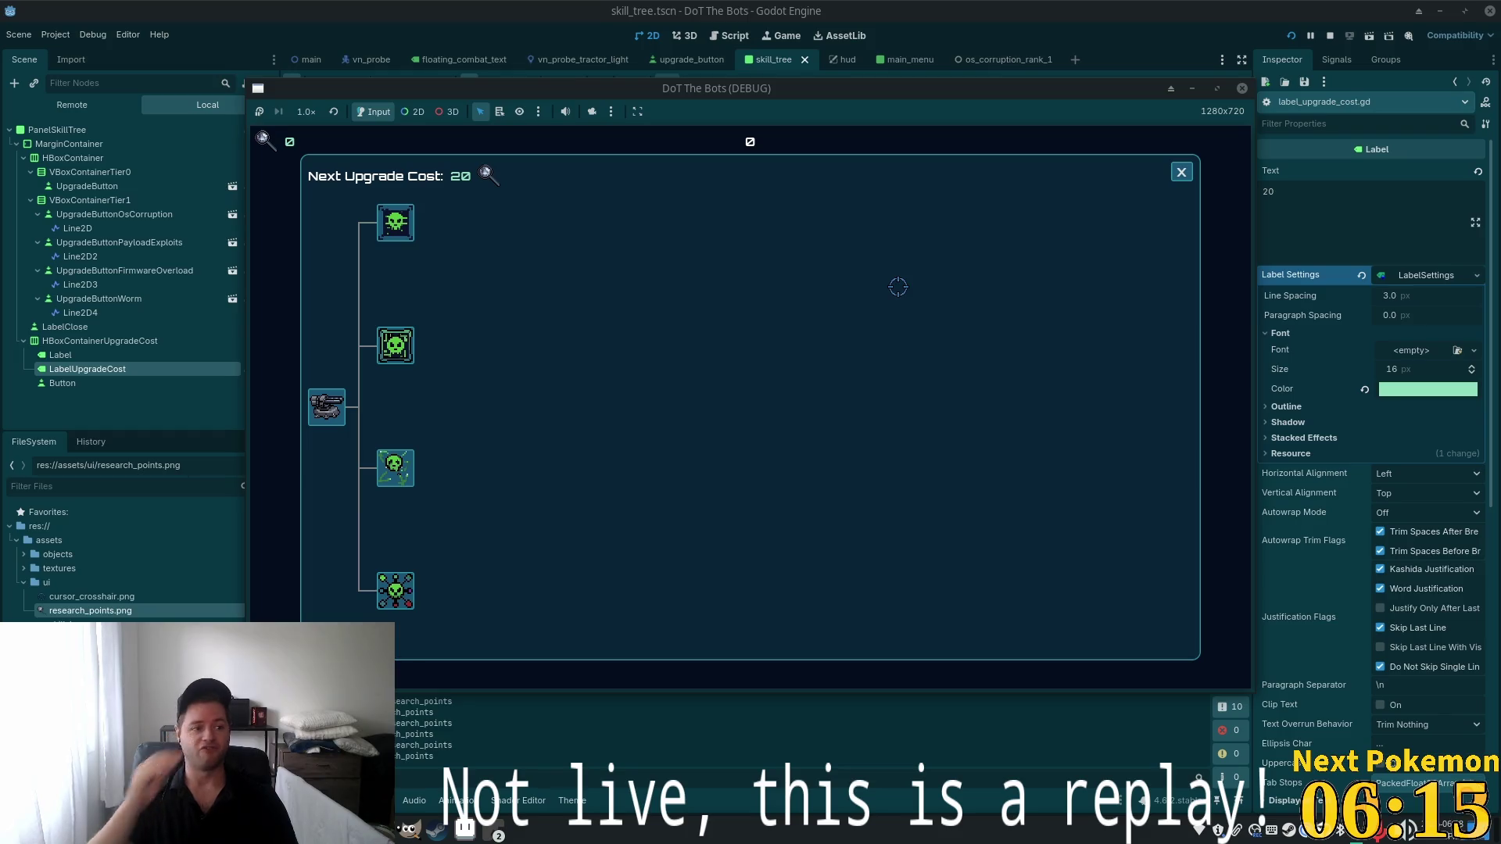
left_click(1181, 172)
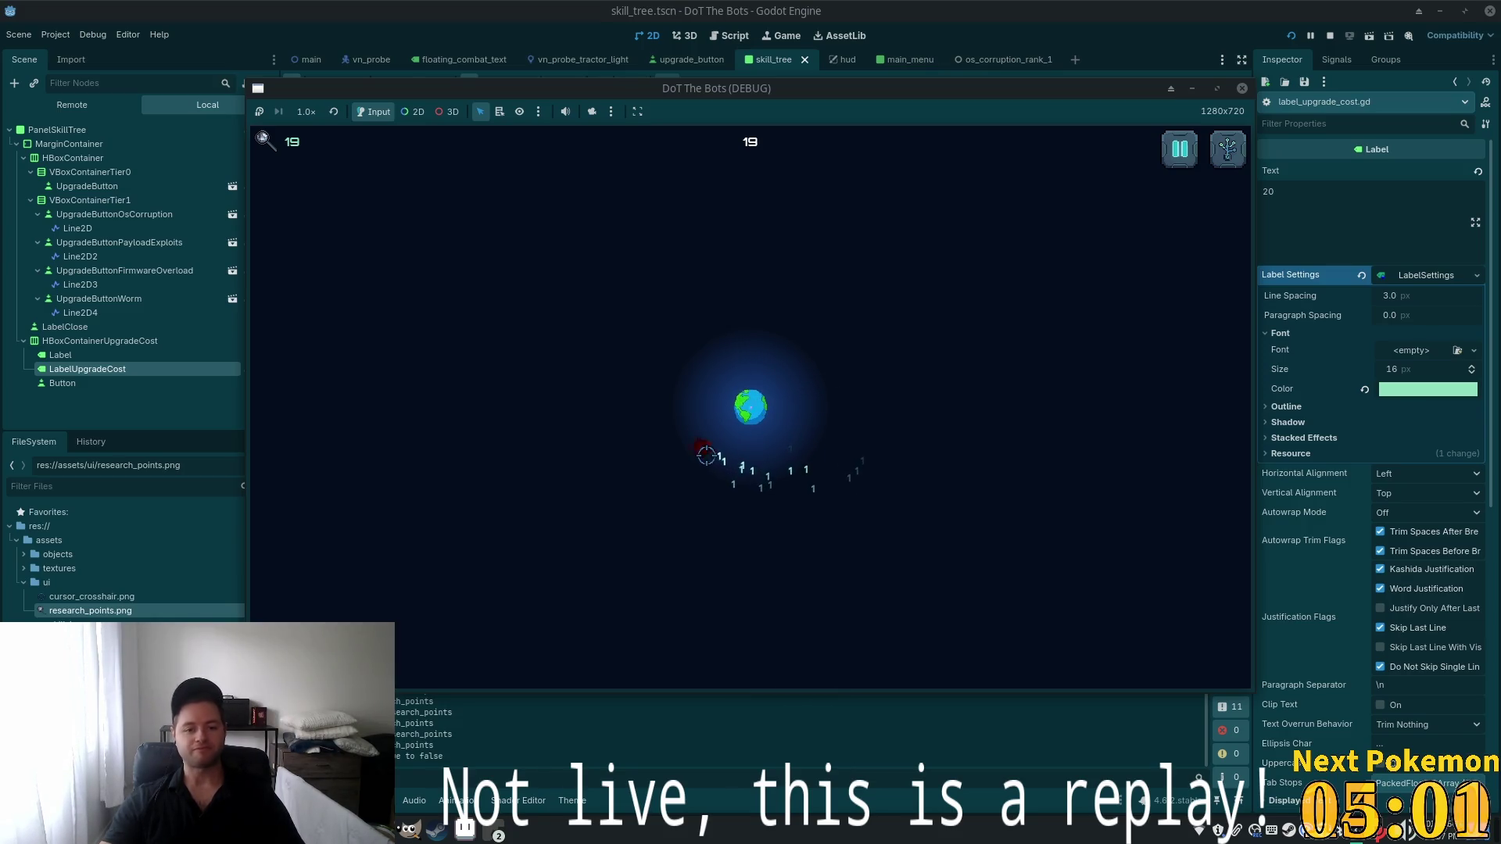
left_click(1228, 150)
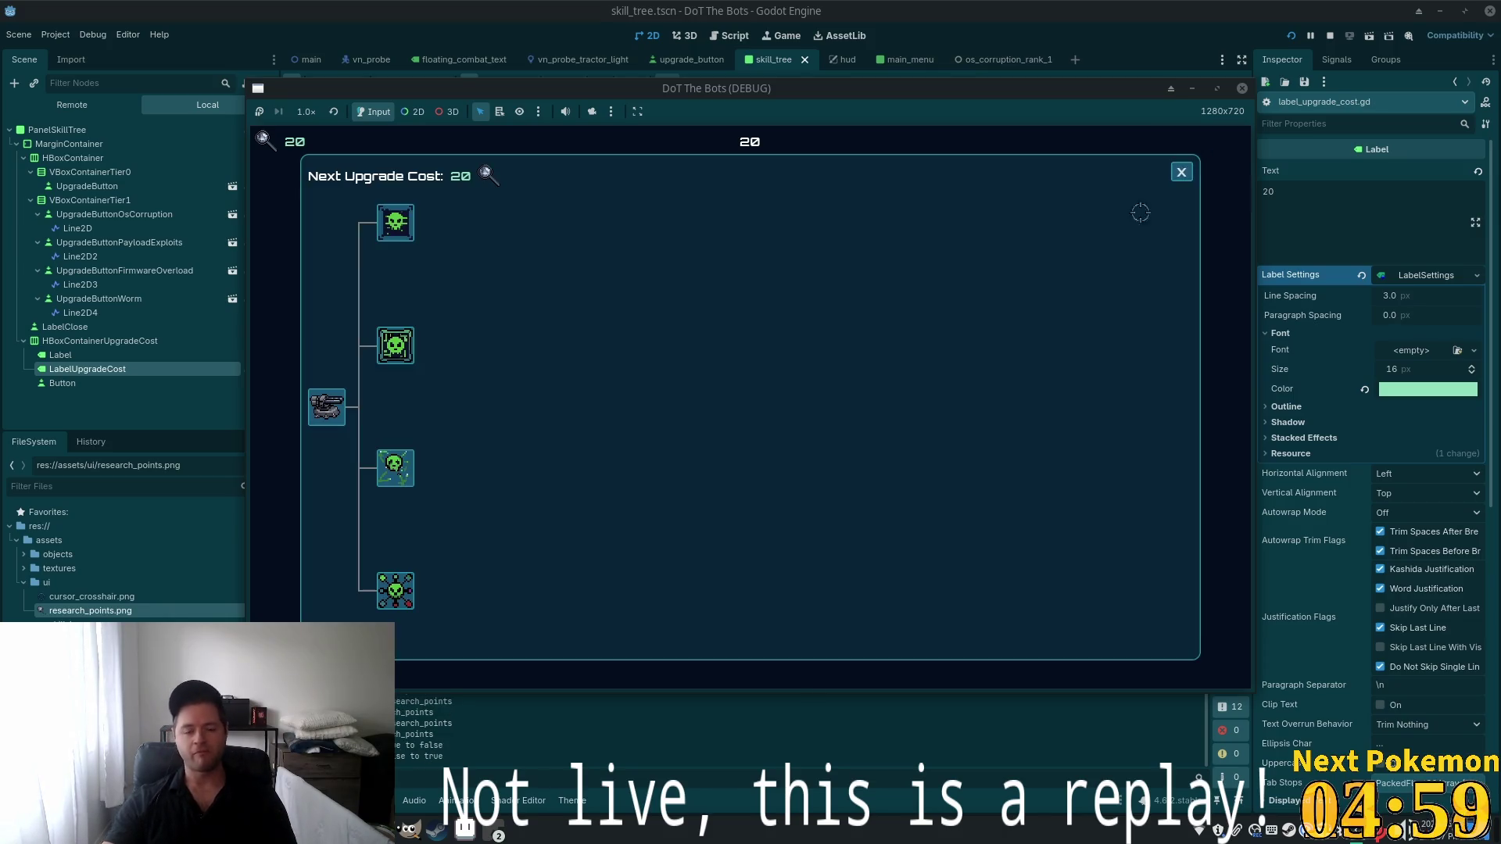
Buy the top upgrade for 20 points, then reopen the skill tree to confirm the cost is 40
left_click(419, 219)
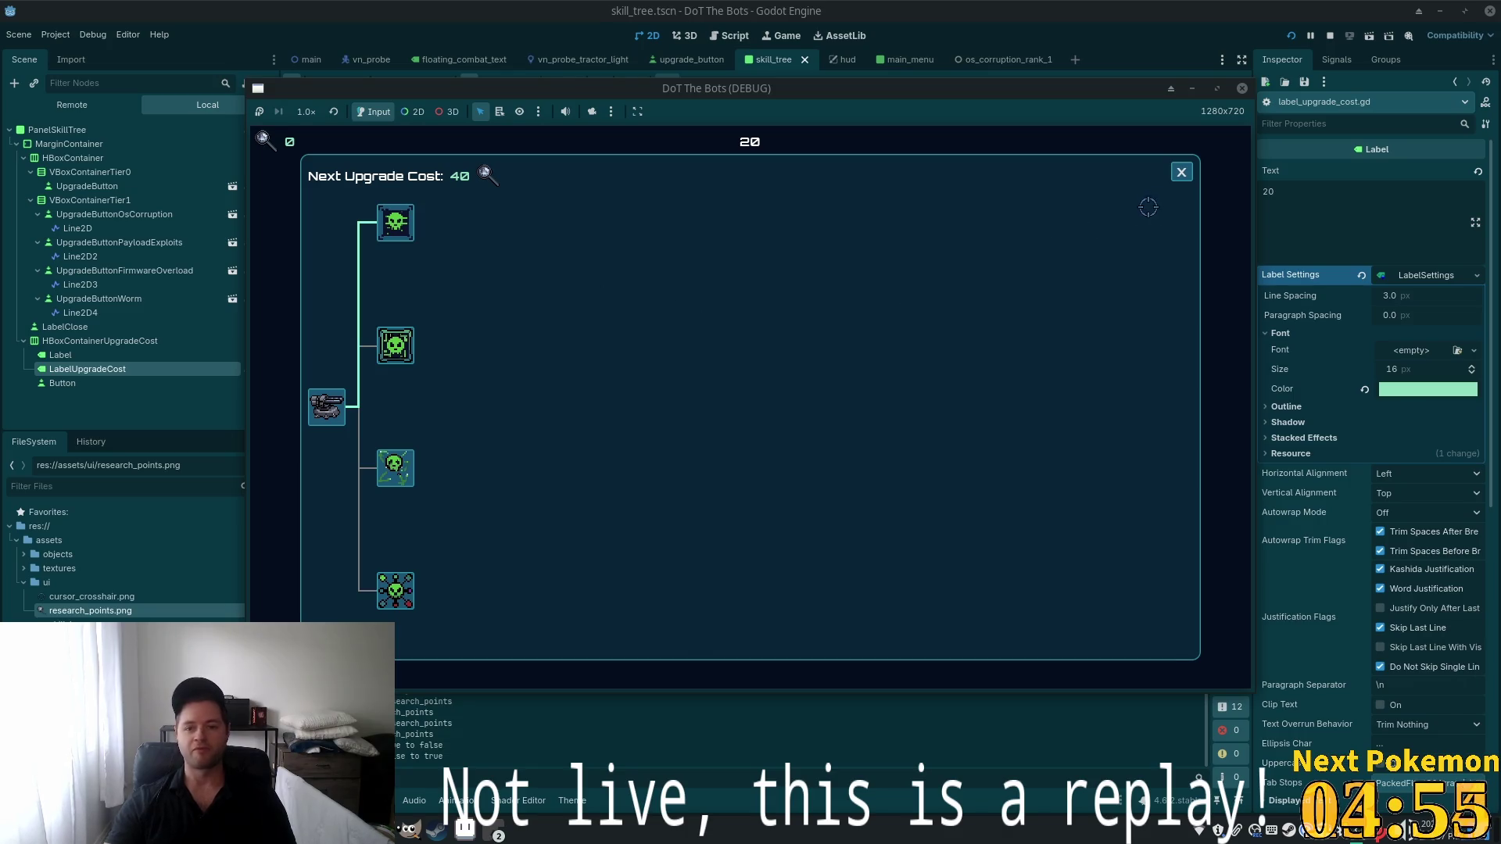
left_click(1184, 172)
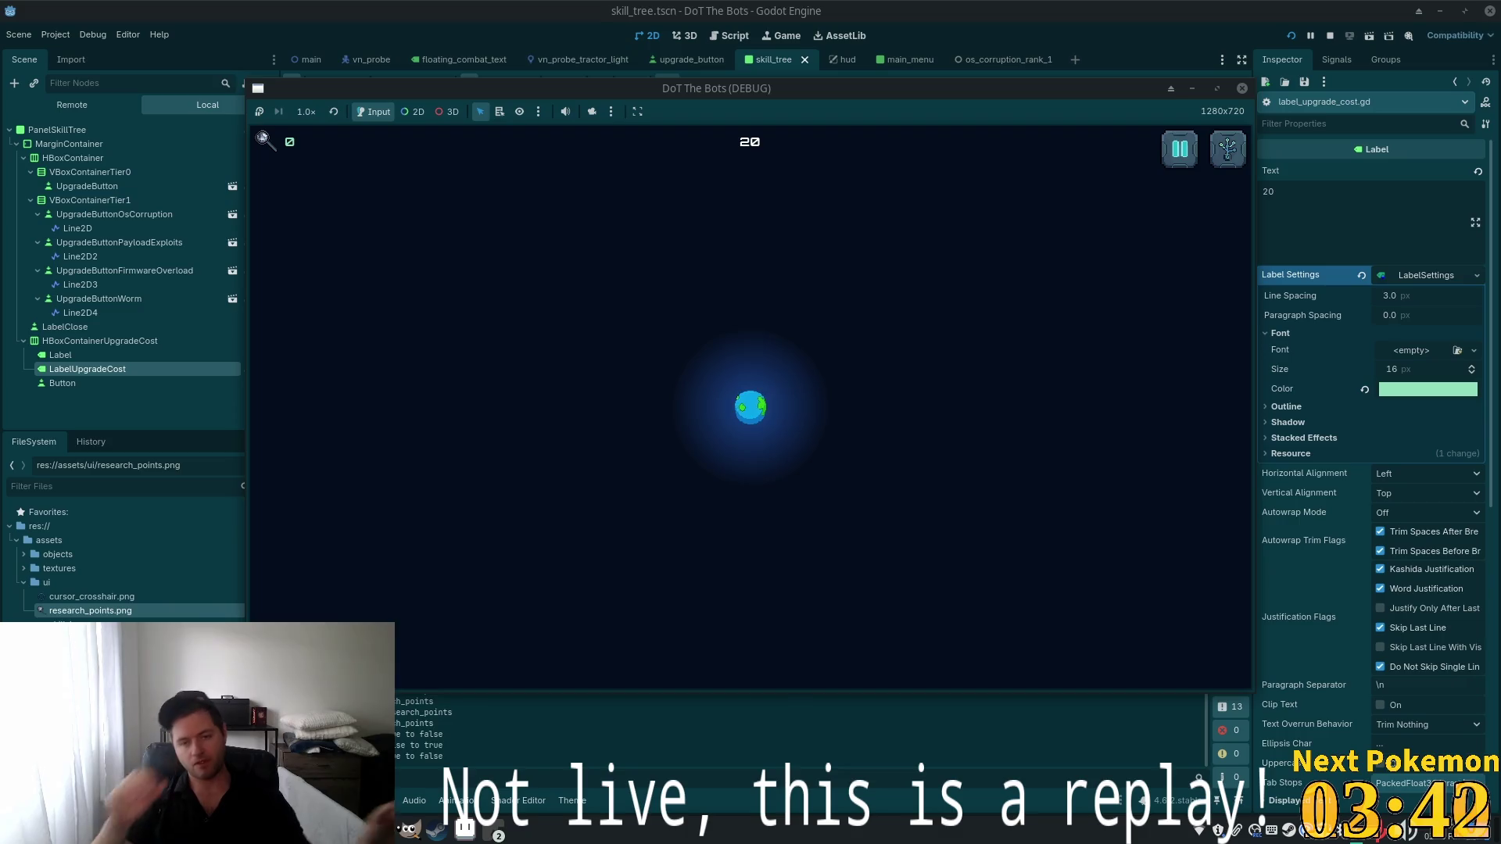
left_click(1221, 149)
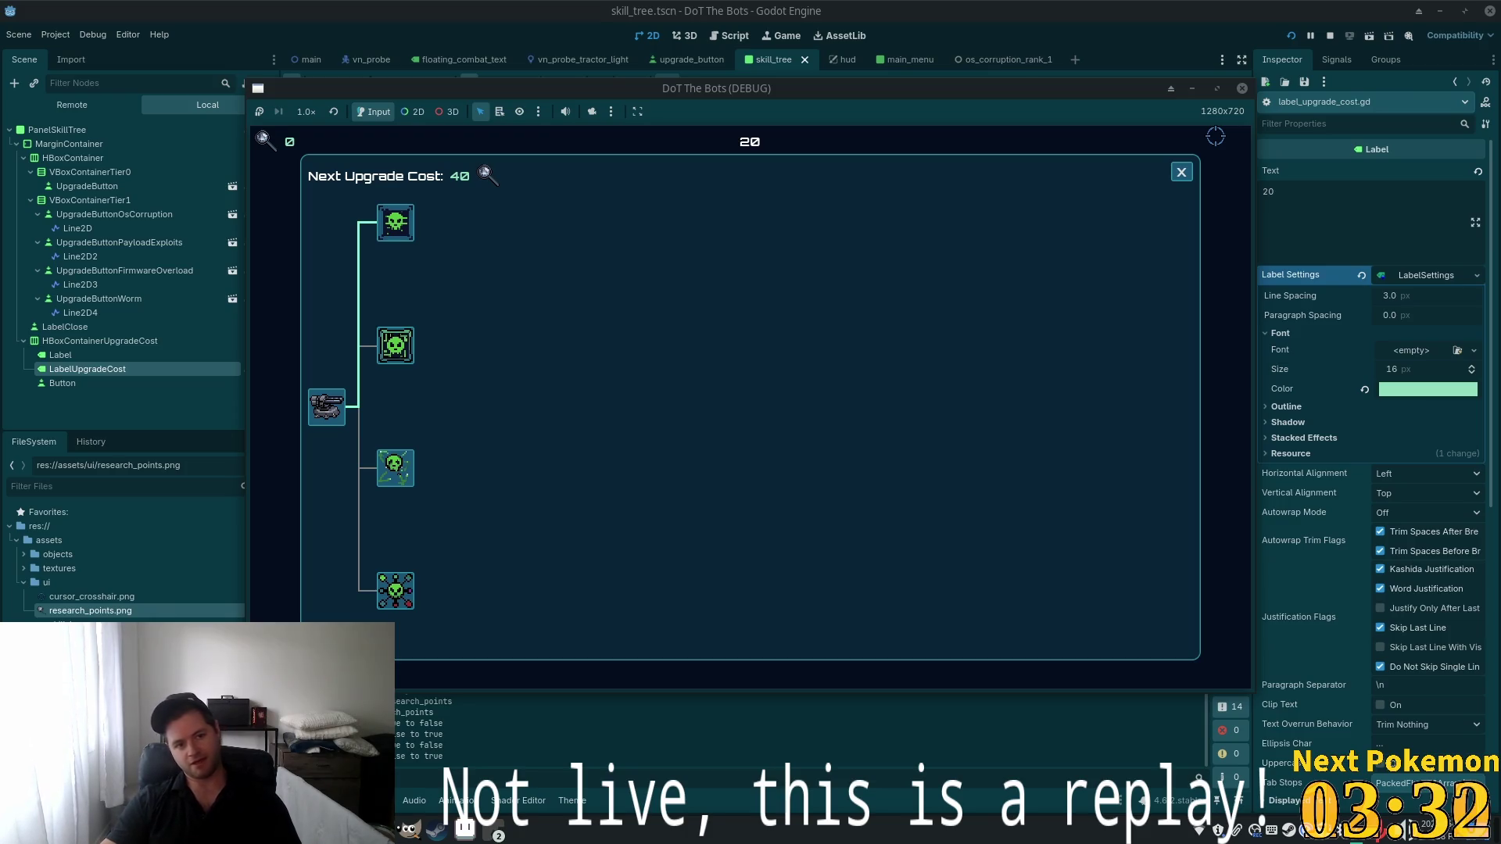
Try buying an upgrade with 0 research points, then close the skill tree panel
left_click(414, 329)
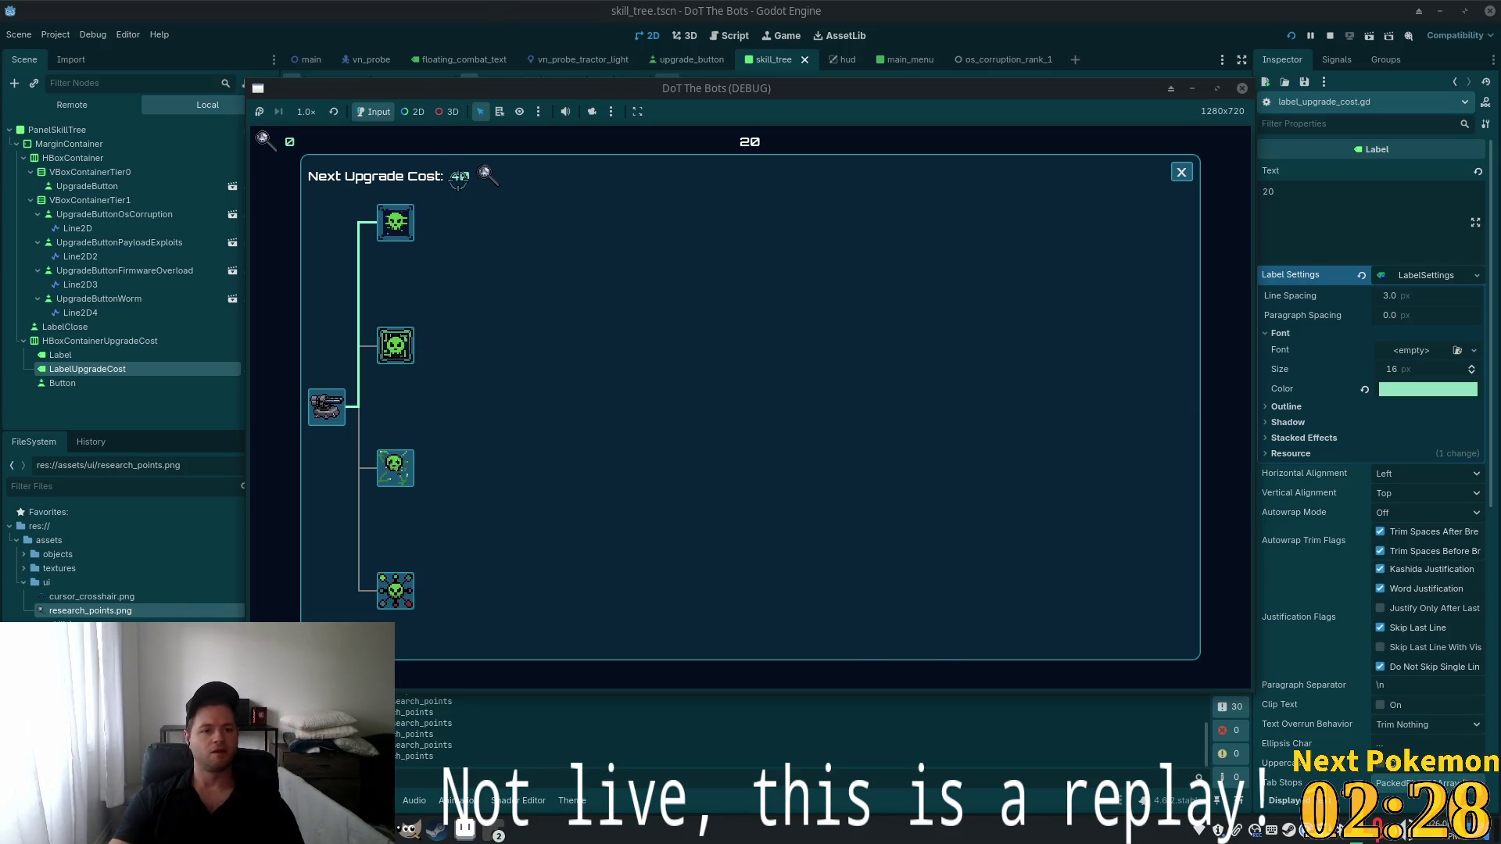
left_click(1179, 174)
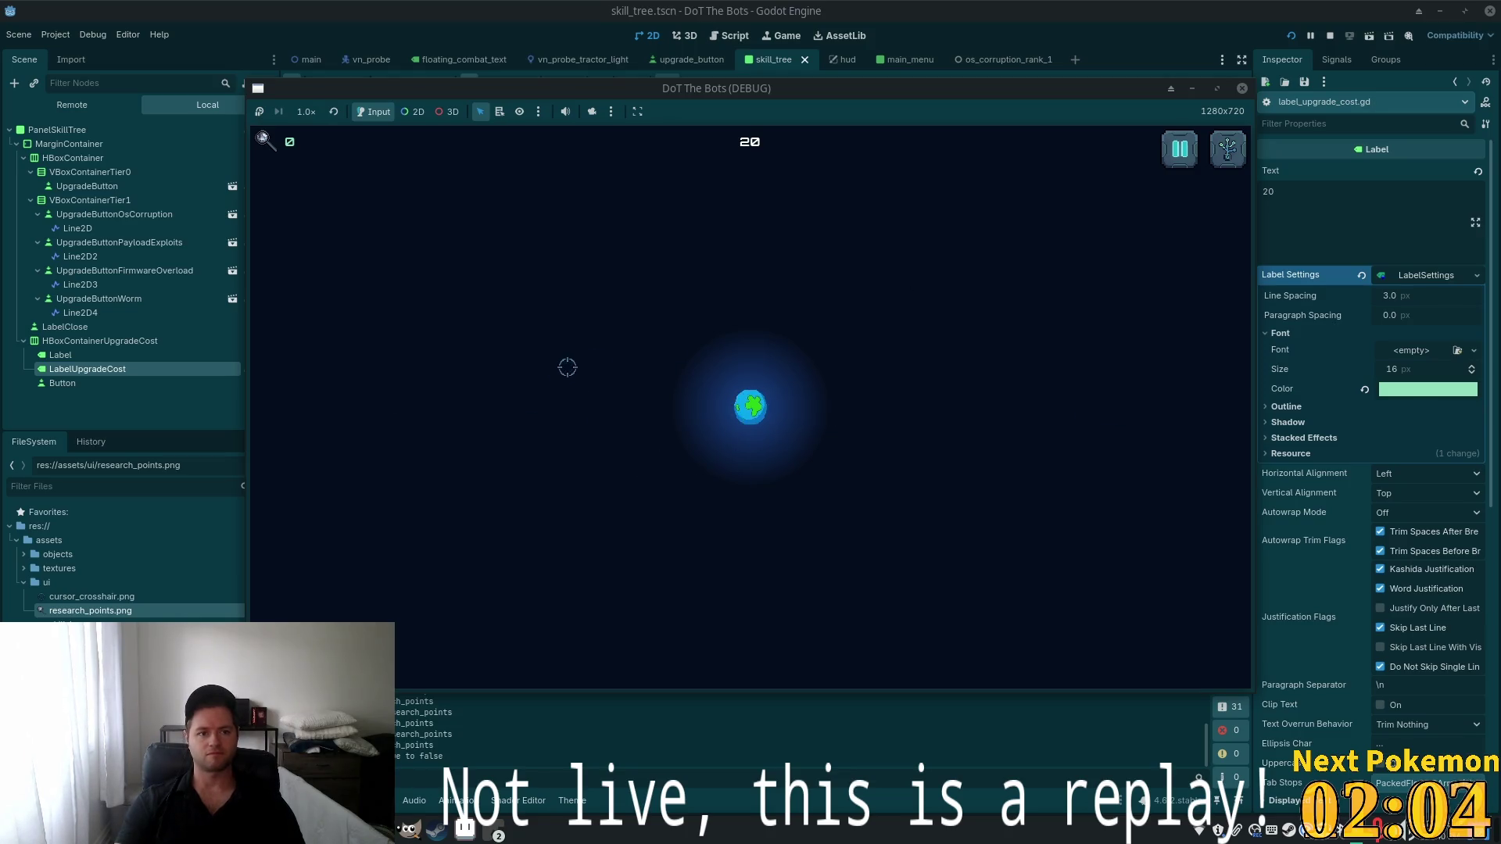
Close the running game window and return to the editor
left_click(1077, 9)
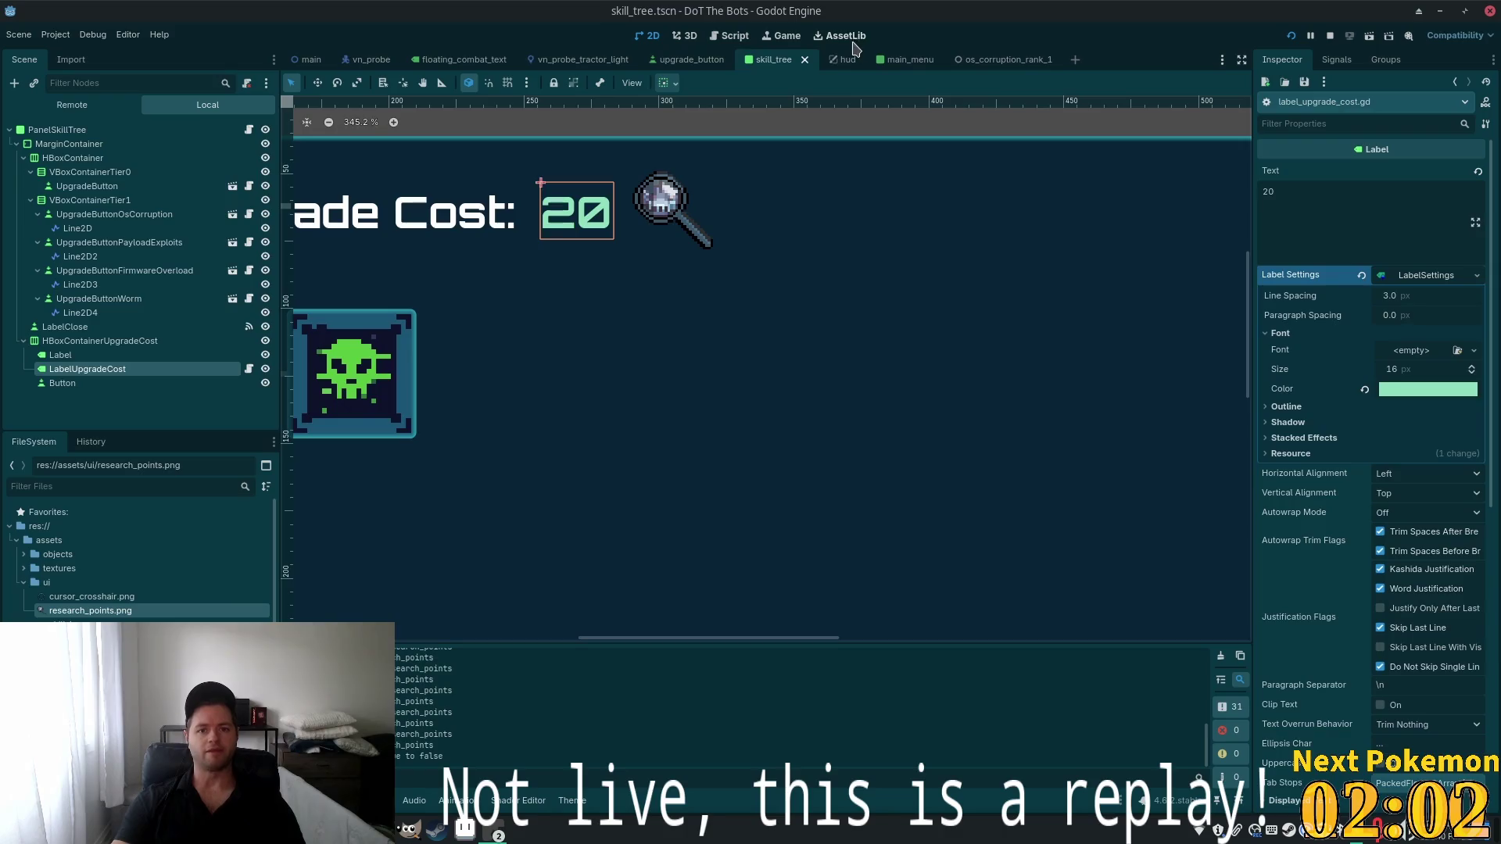
In the hud scene, add a Label node under the HUD root and expand its Layout properties
left_click(846, 59)
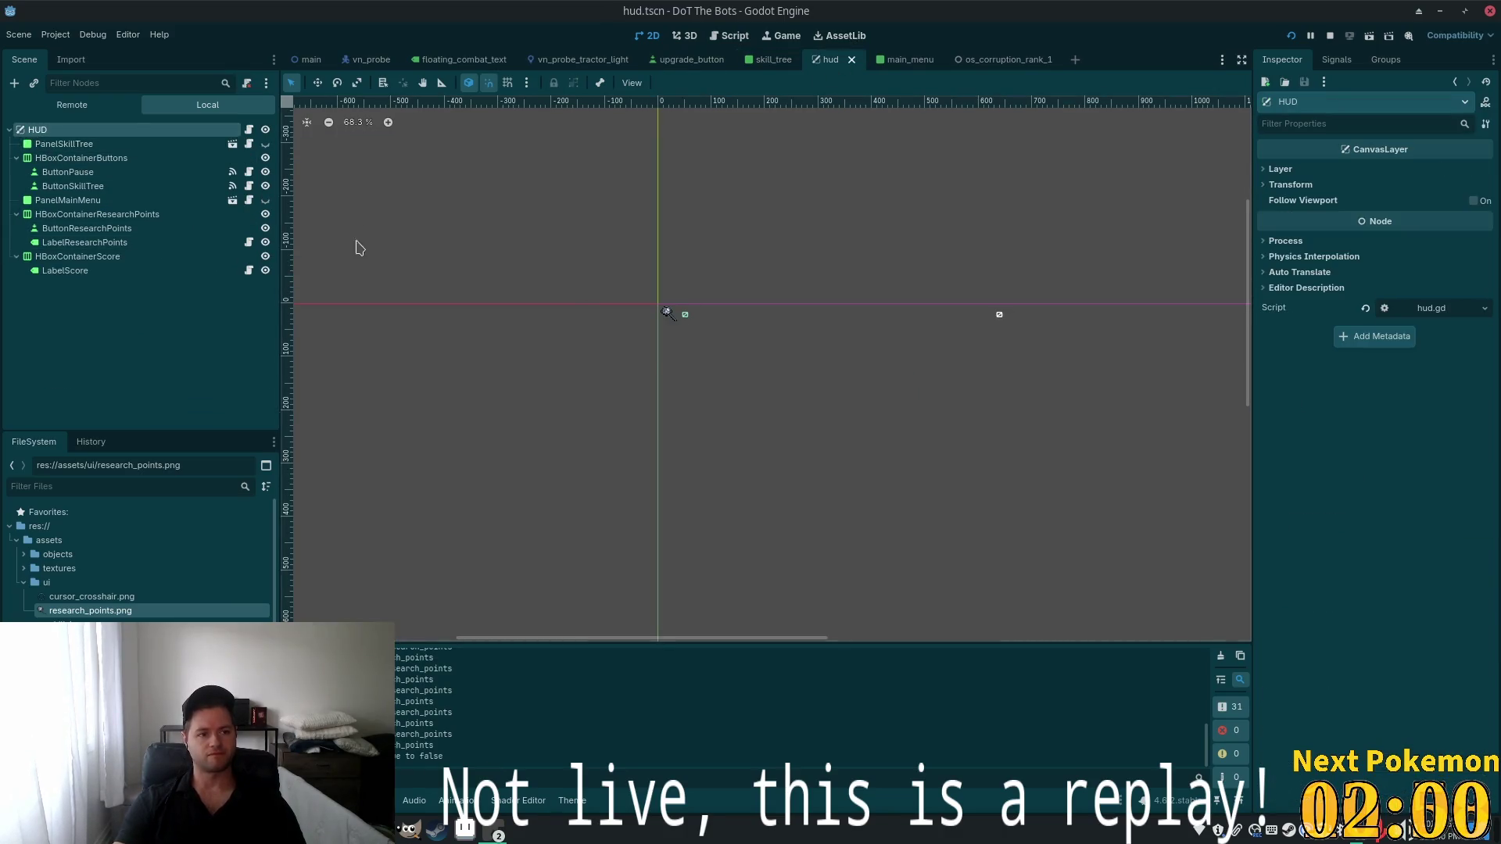
key("ctrl+a")
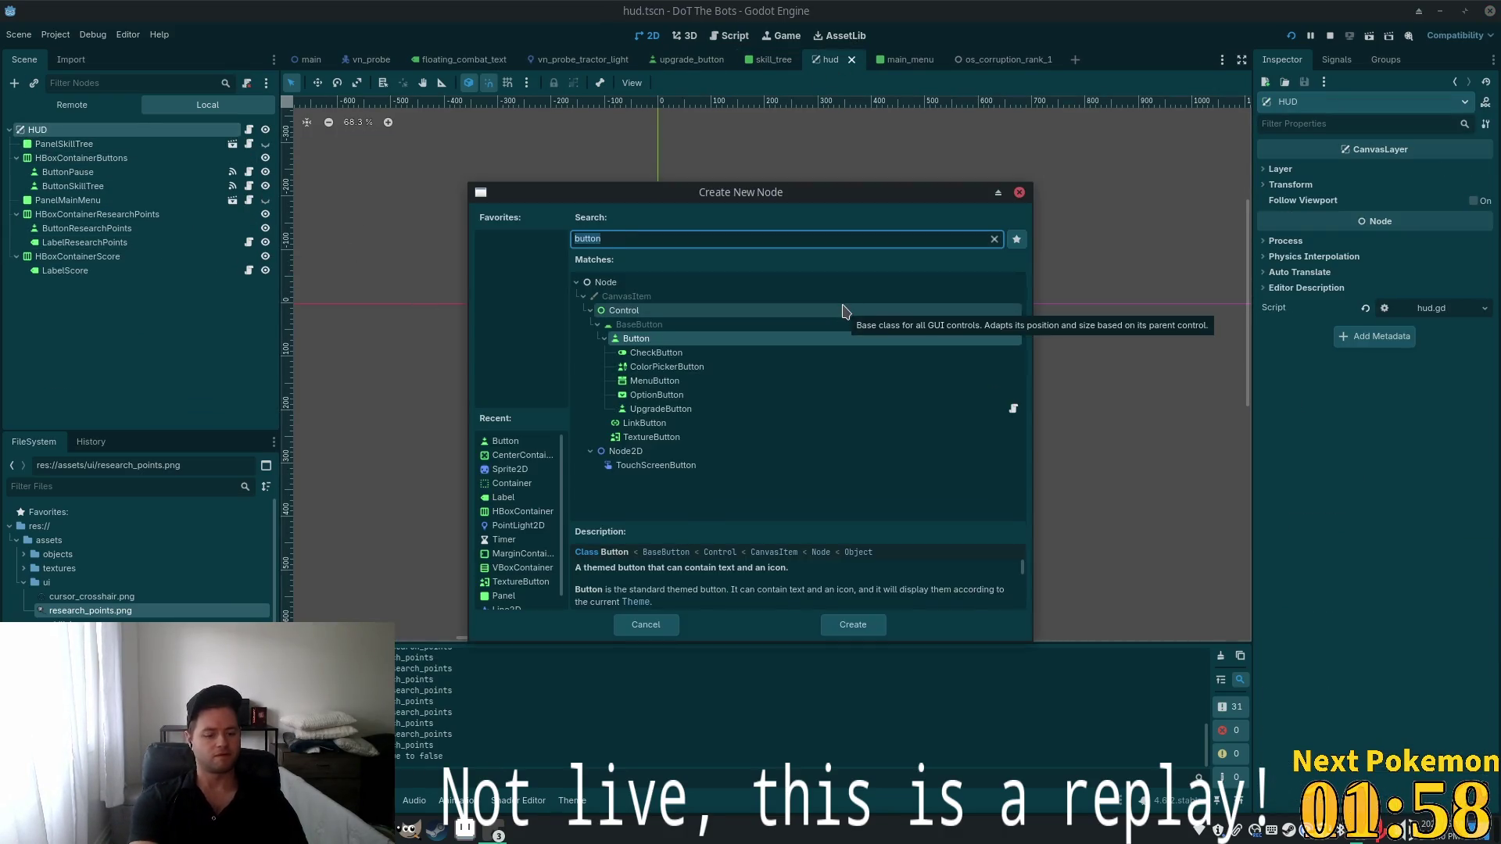
type("label")
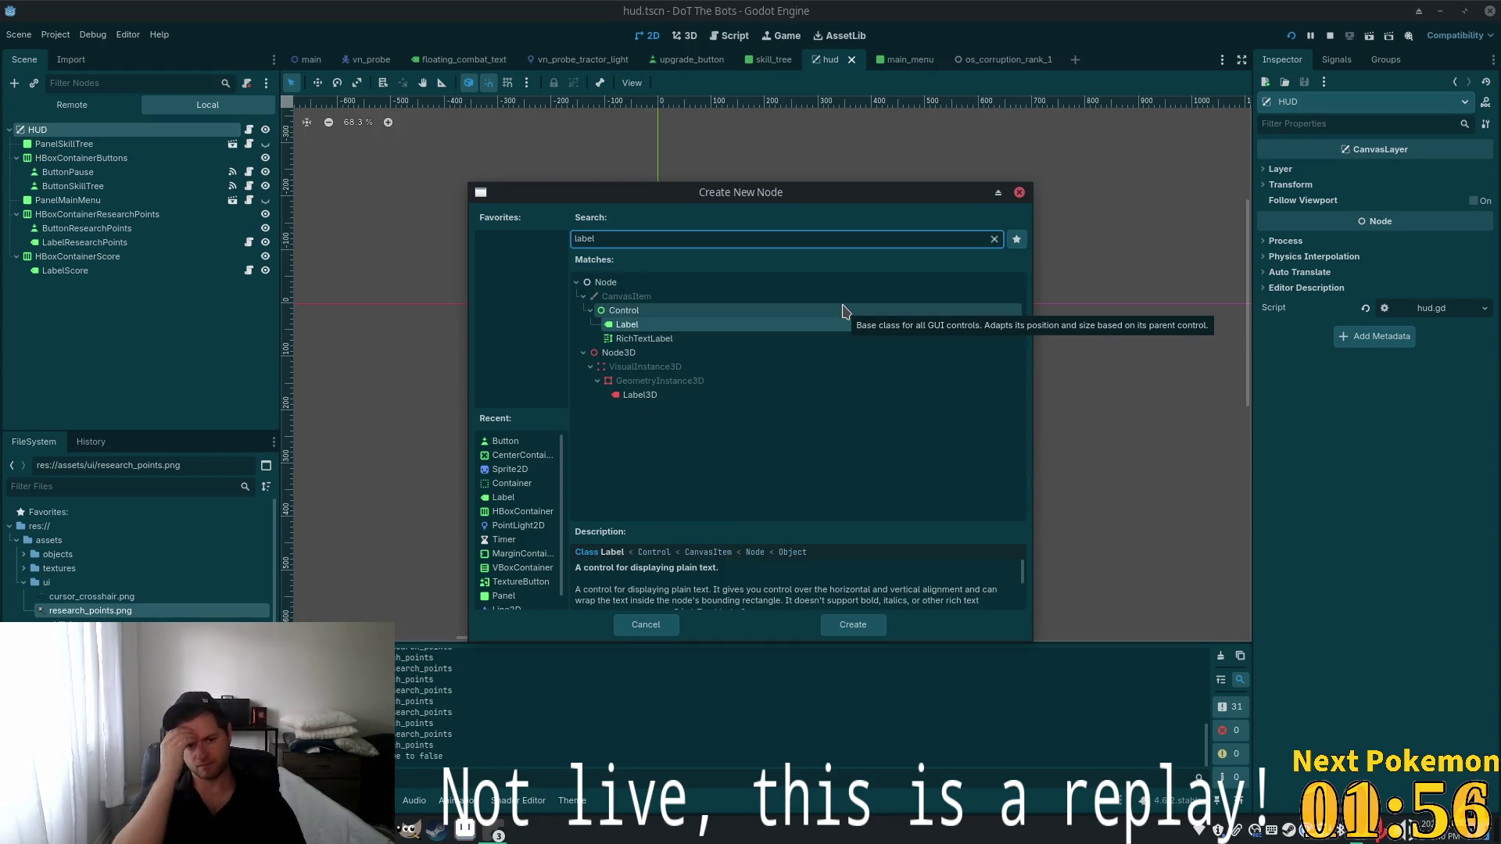
double_click(636, 327)
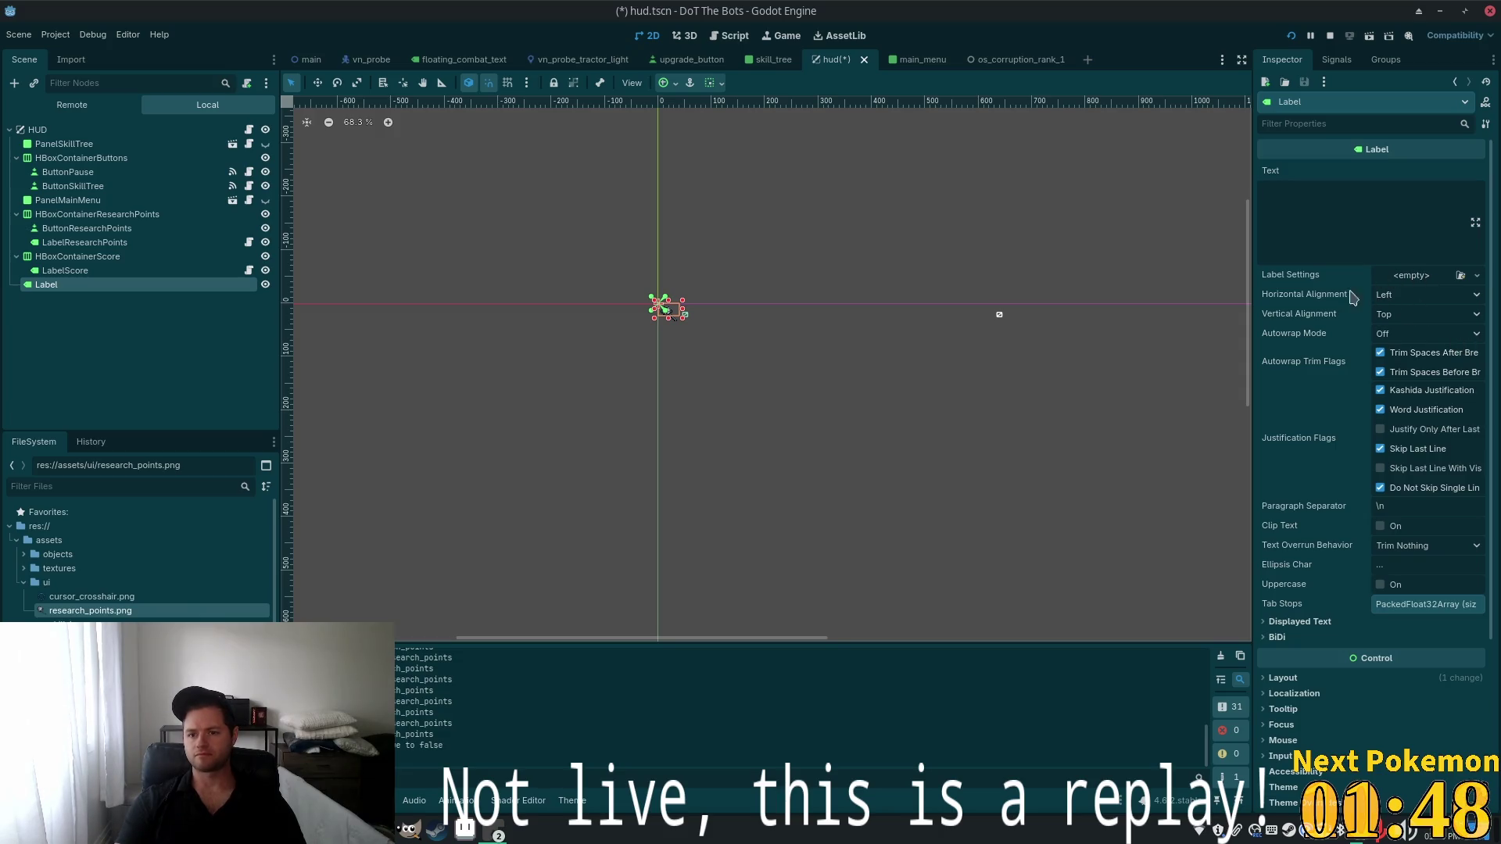
scroll(1371, 532, "down", 3)
left_click(1292, 451)
scroll(1291, 452, "down", 1)
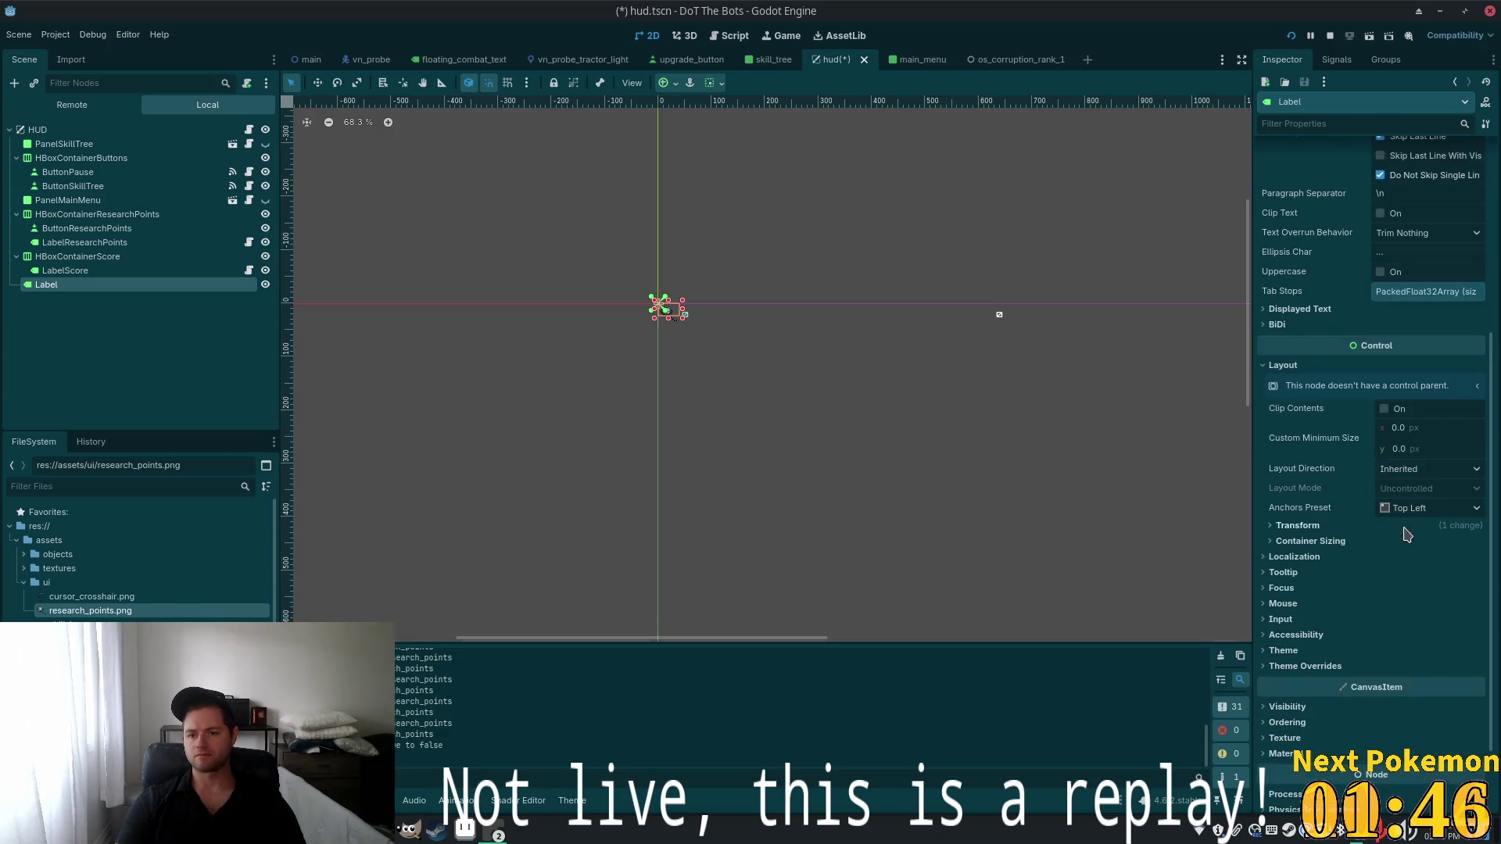
Set the new Label's Anchors Preset to Center
left_click(1321, 541)
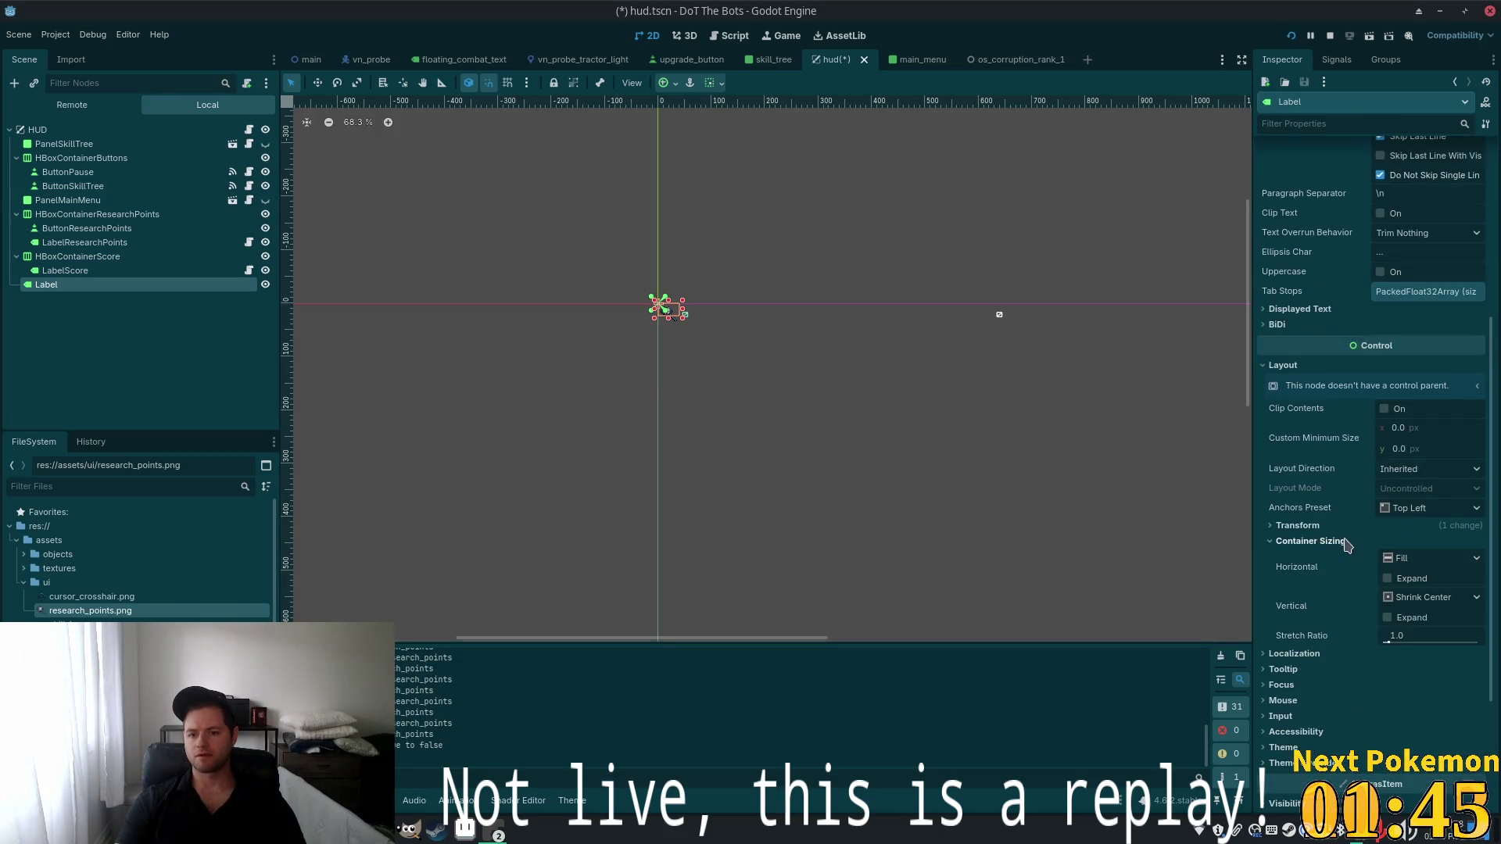
left_click(1422, 508)
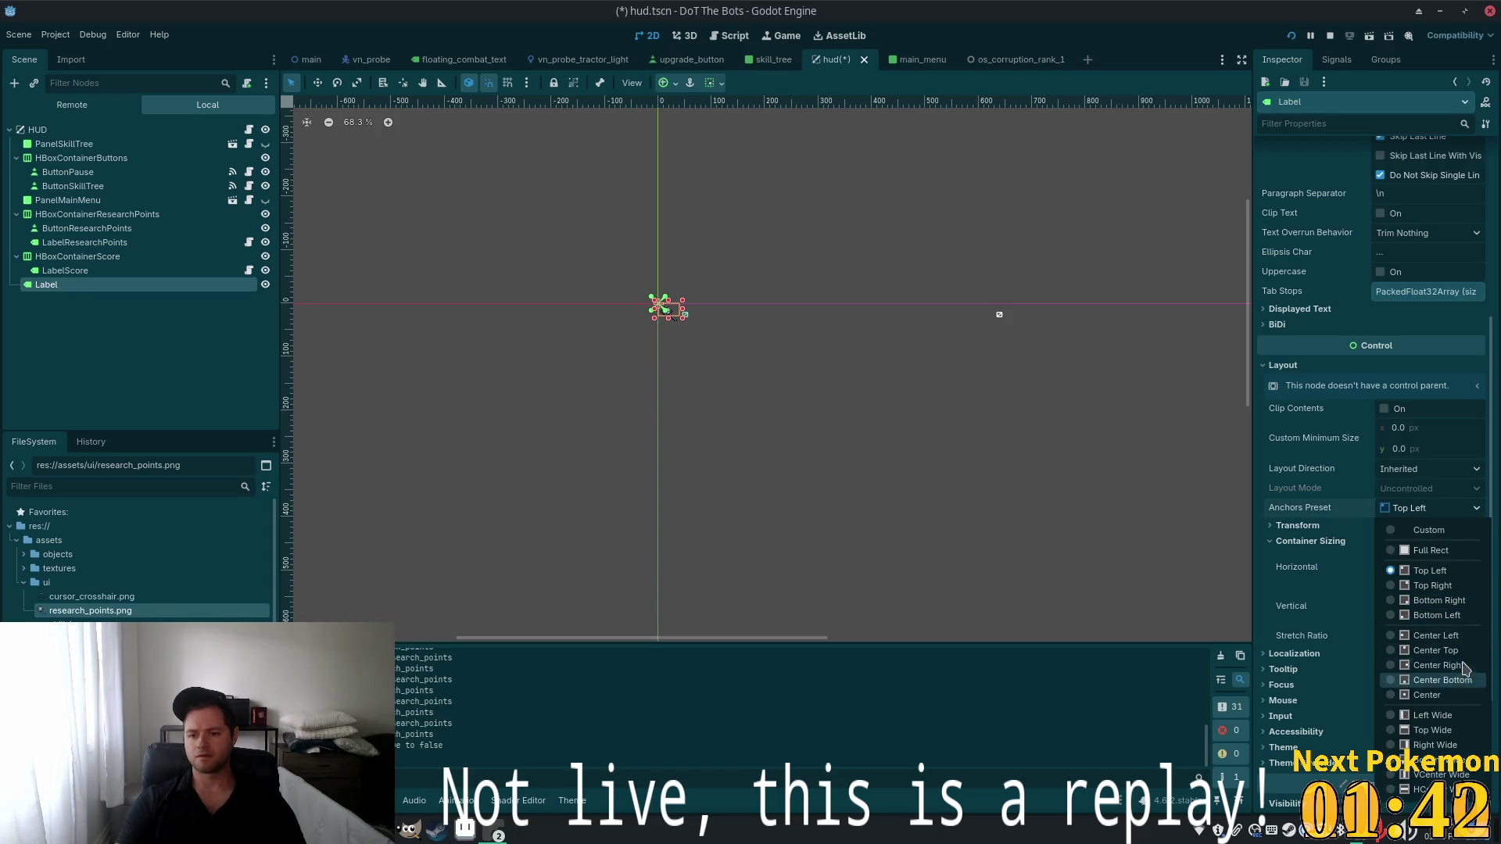
left_click(1427, 695)
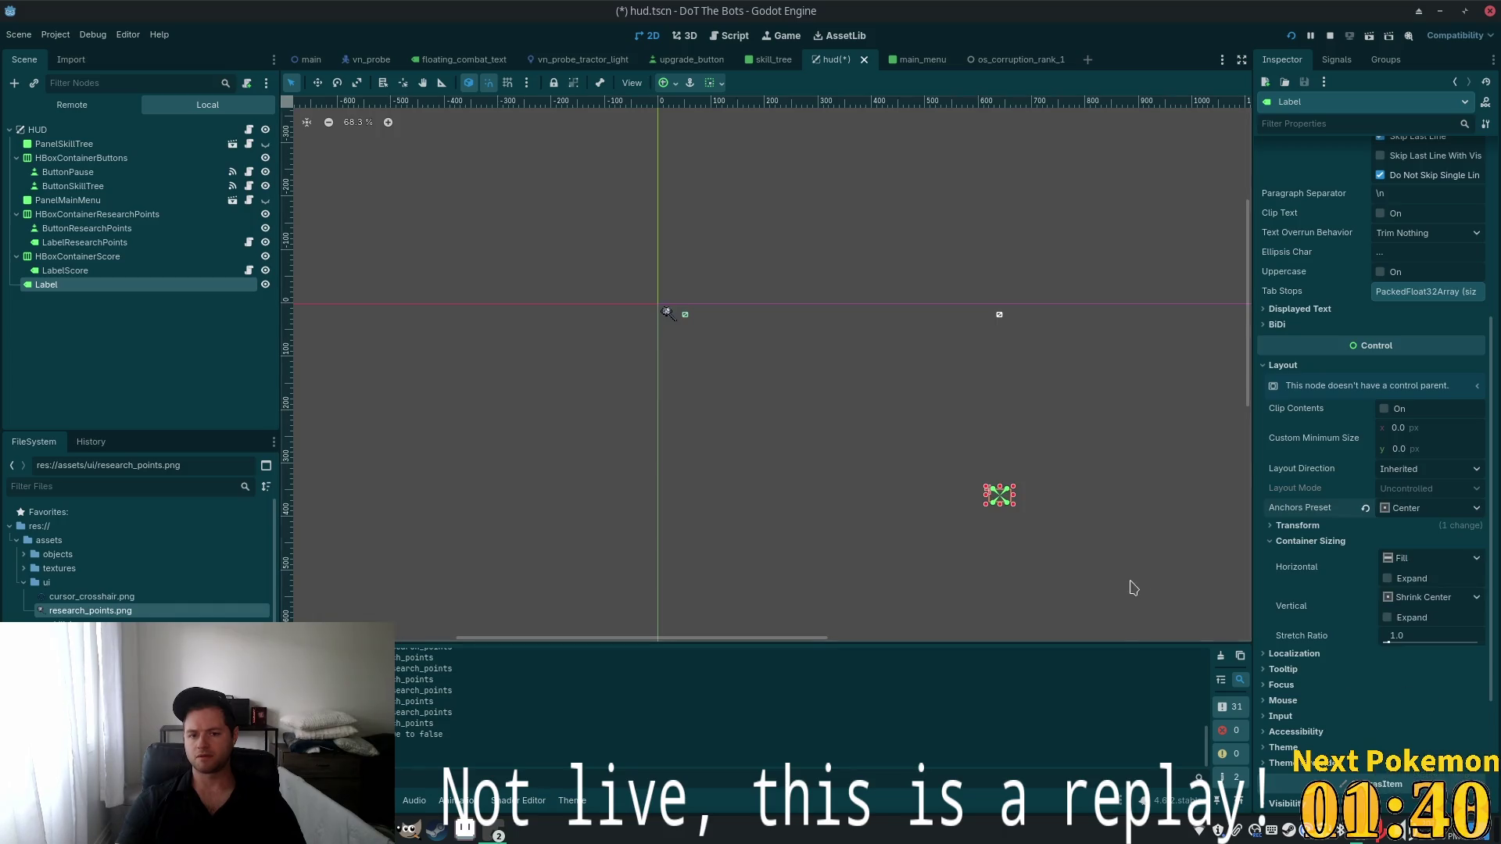
scroll(831, 386, "down", 1)
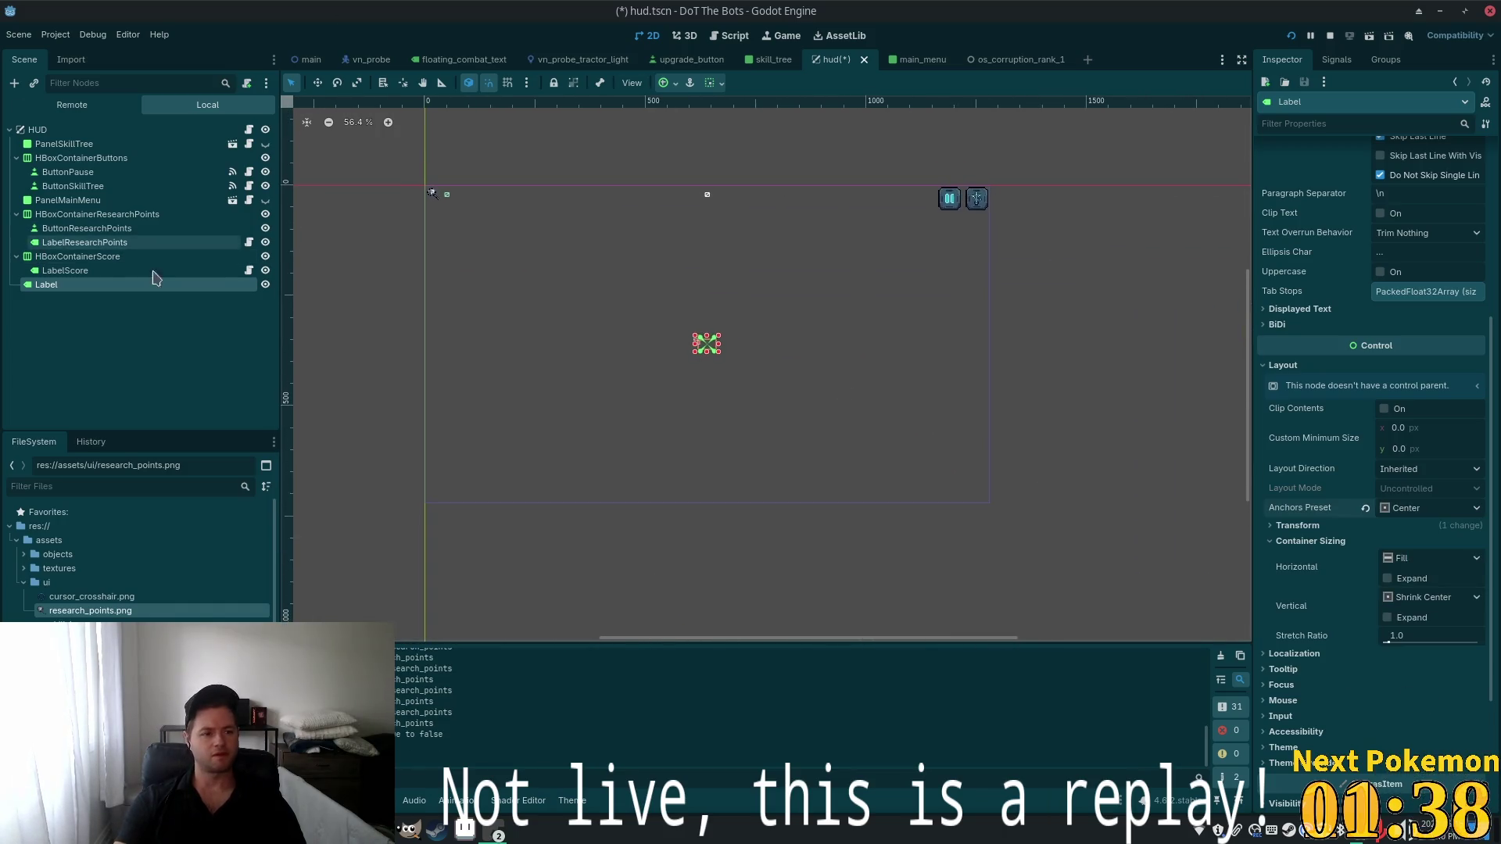
scroll(1405, 271, "up", 5)
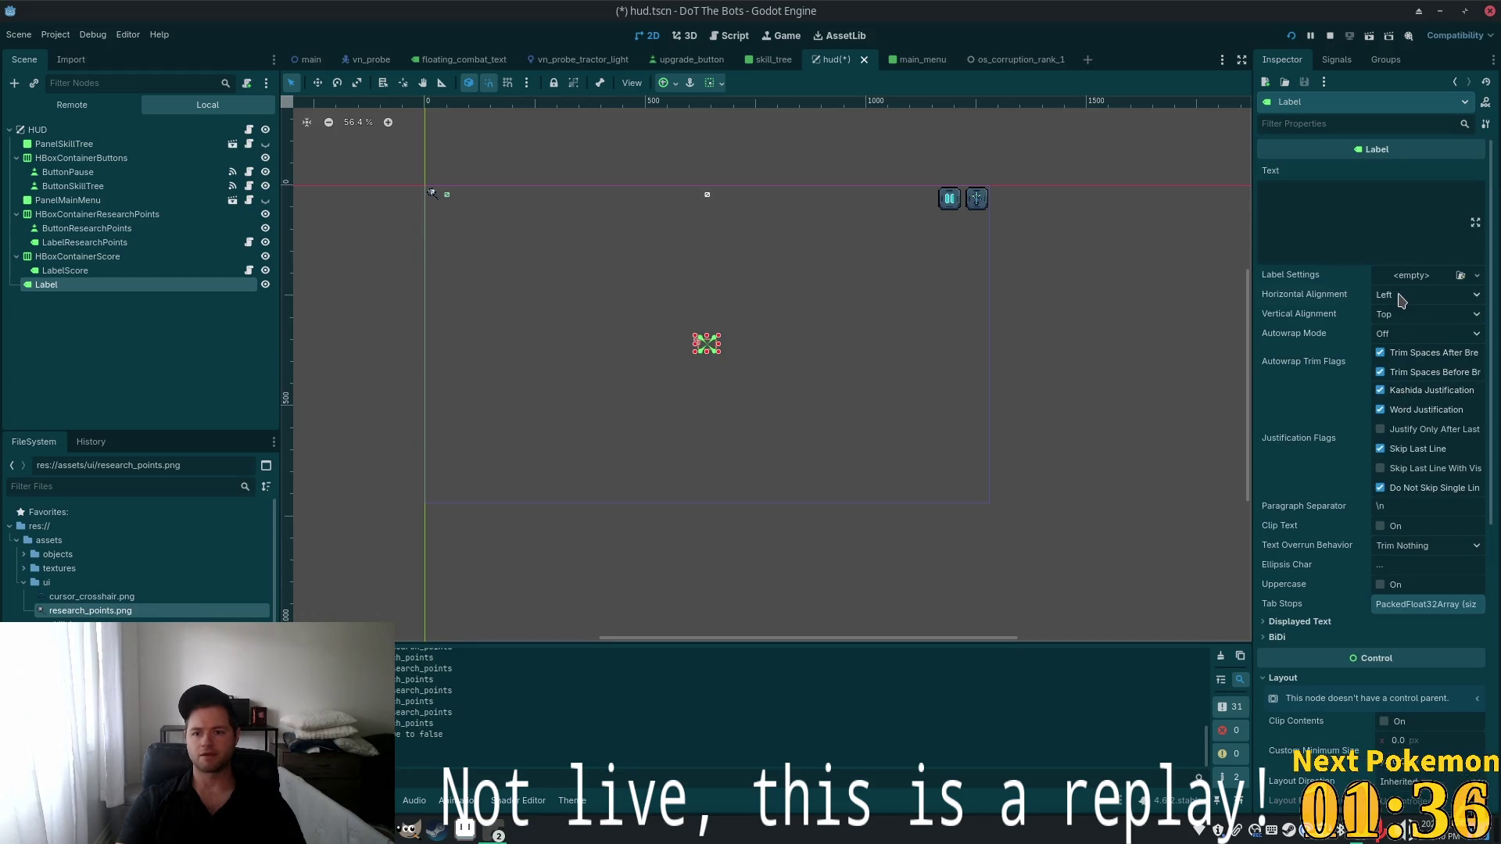
Set both Horizontal and Vertical Alignment of the label text to Center
left_click(1401, 297)
left_click(1434, 331)
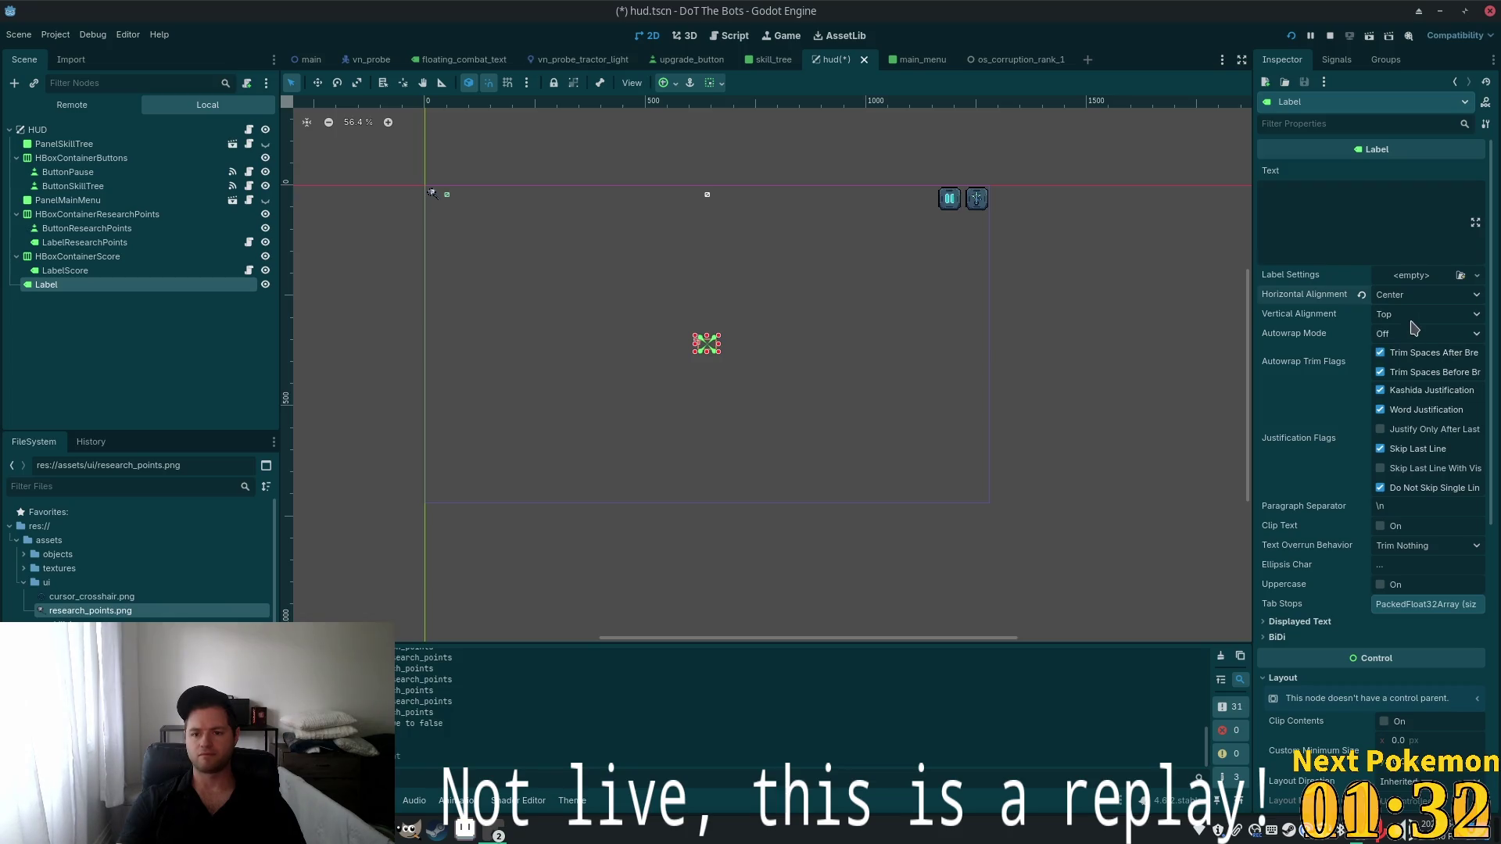
left_click(1414, 319)
left_click(1416, 353)
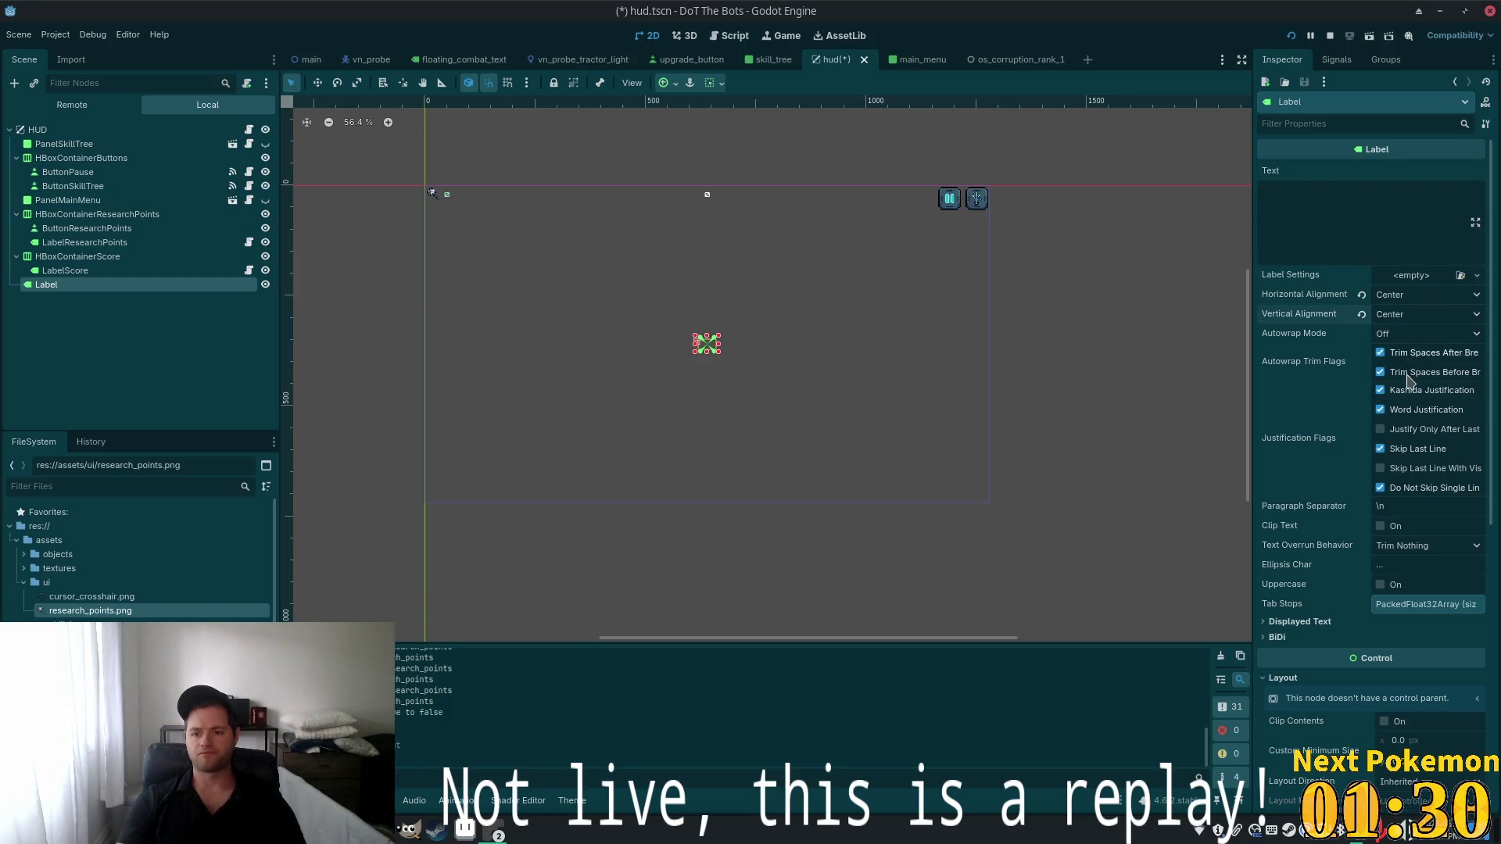
scroll(1405, 414, "down", 5)
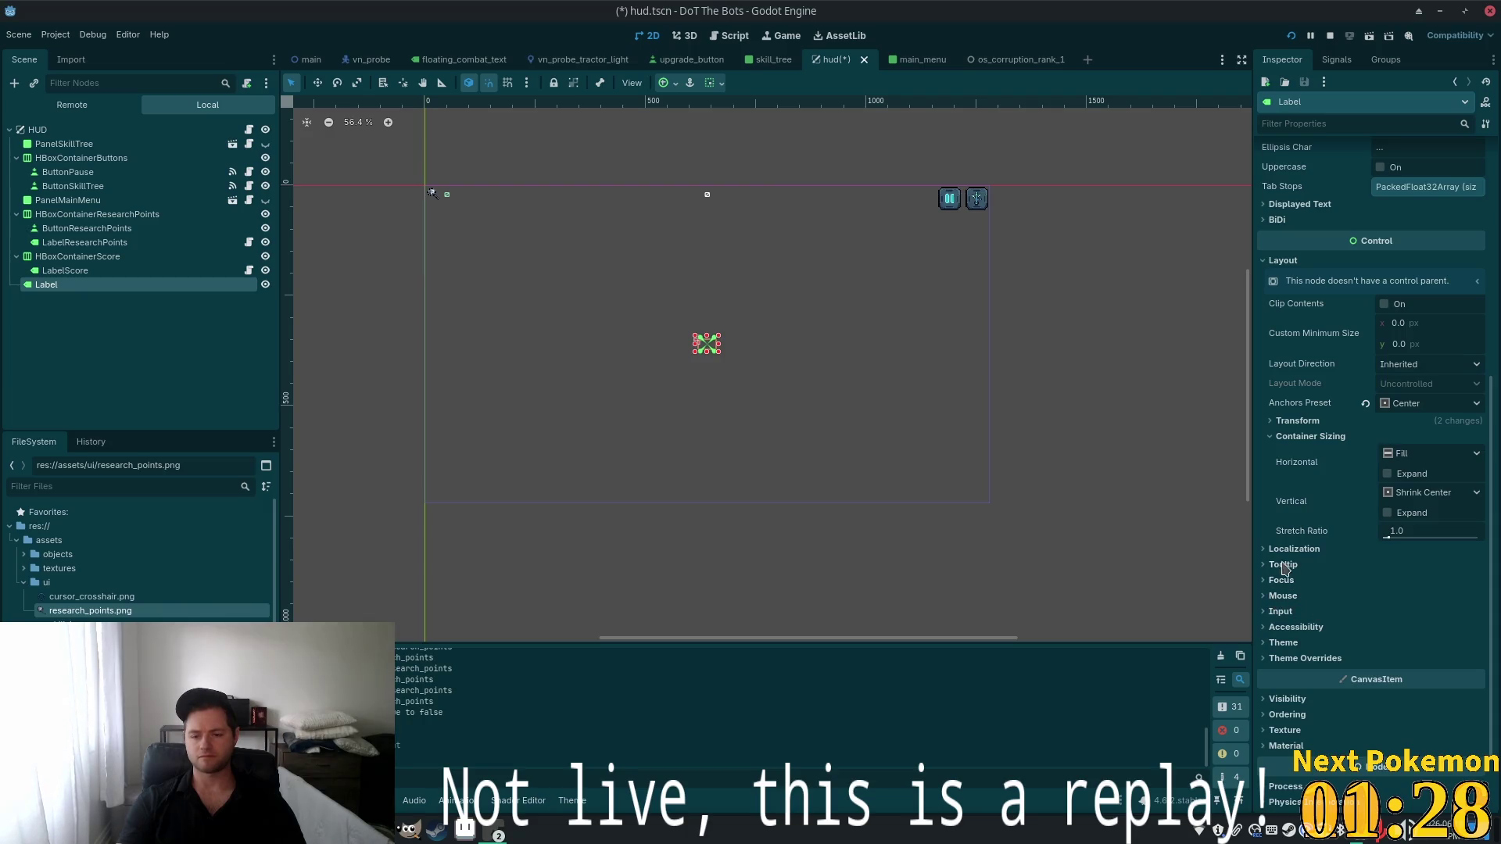
left_click(1274, 644)
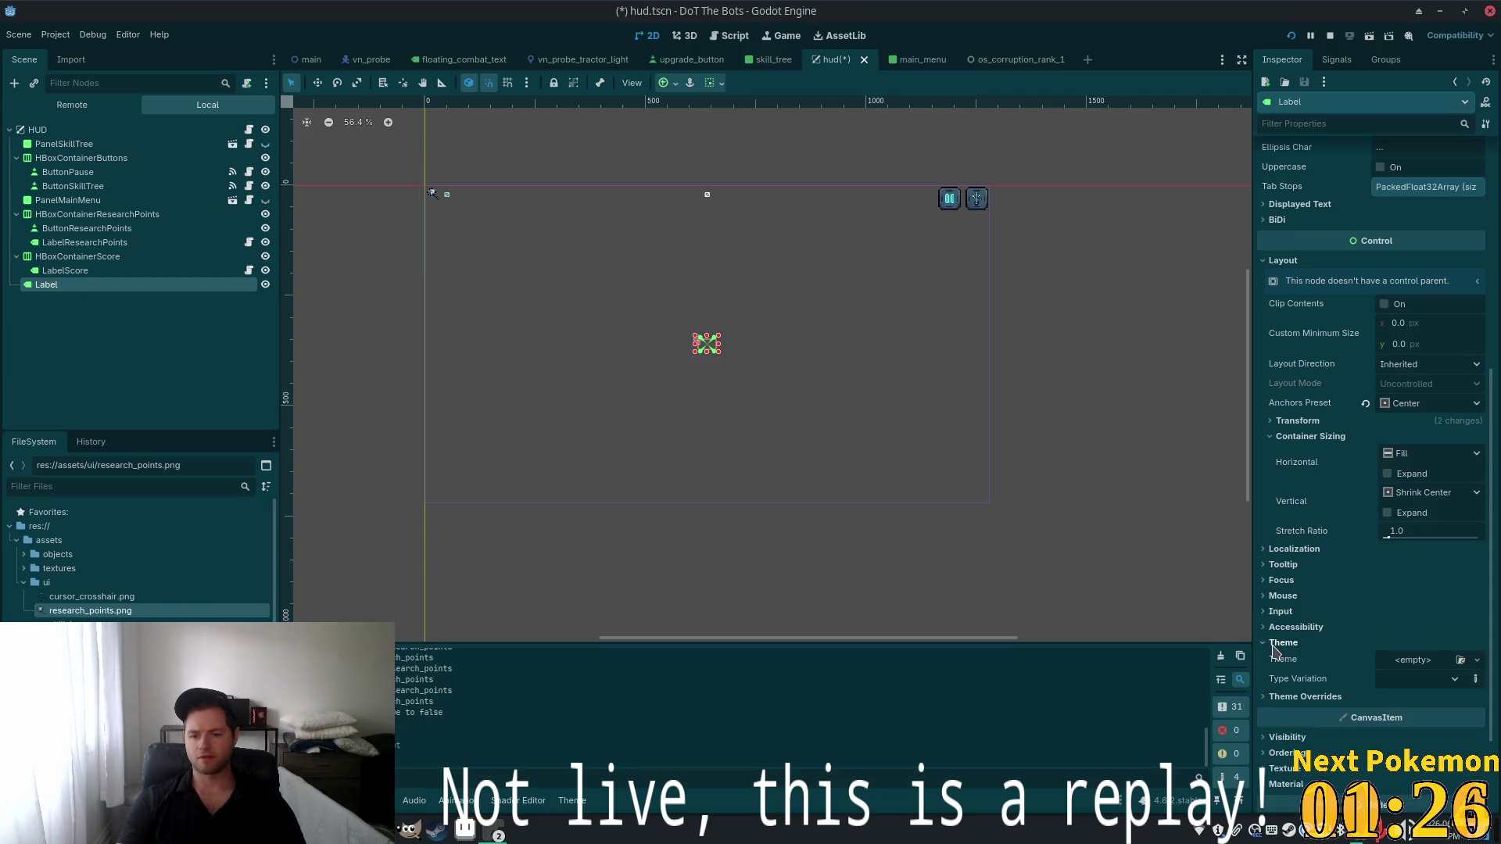
Assign the ui.tres theme to the Label via Quick Load
left_click(1476, 664)
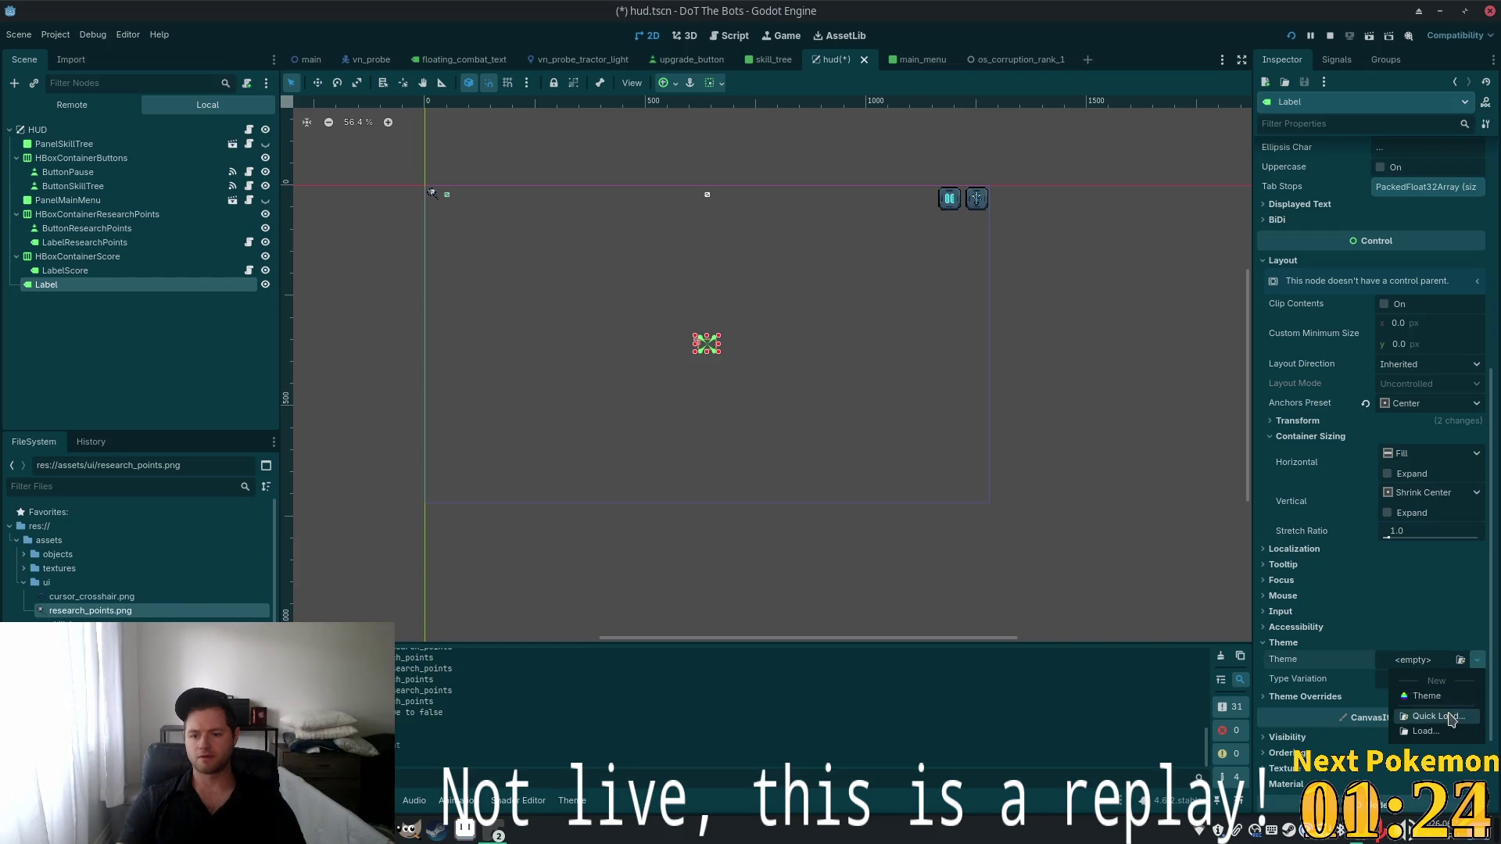
left_click(1438, 718)
left_click(582, 281)
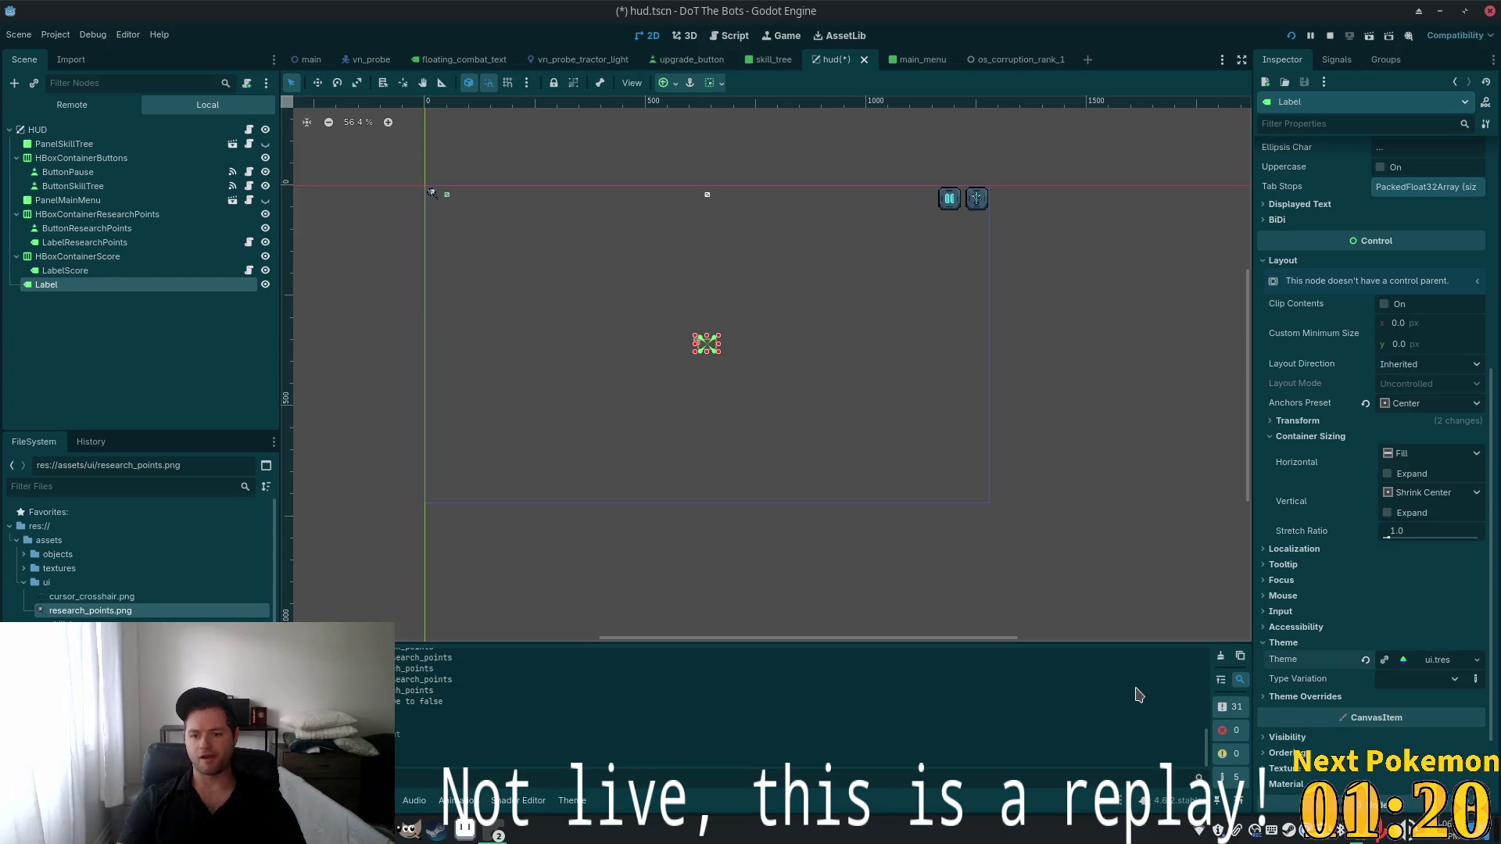
Browse the Type Variation list without choosing a variation
left_click(1455, 680)
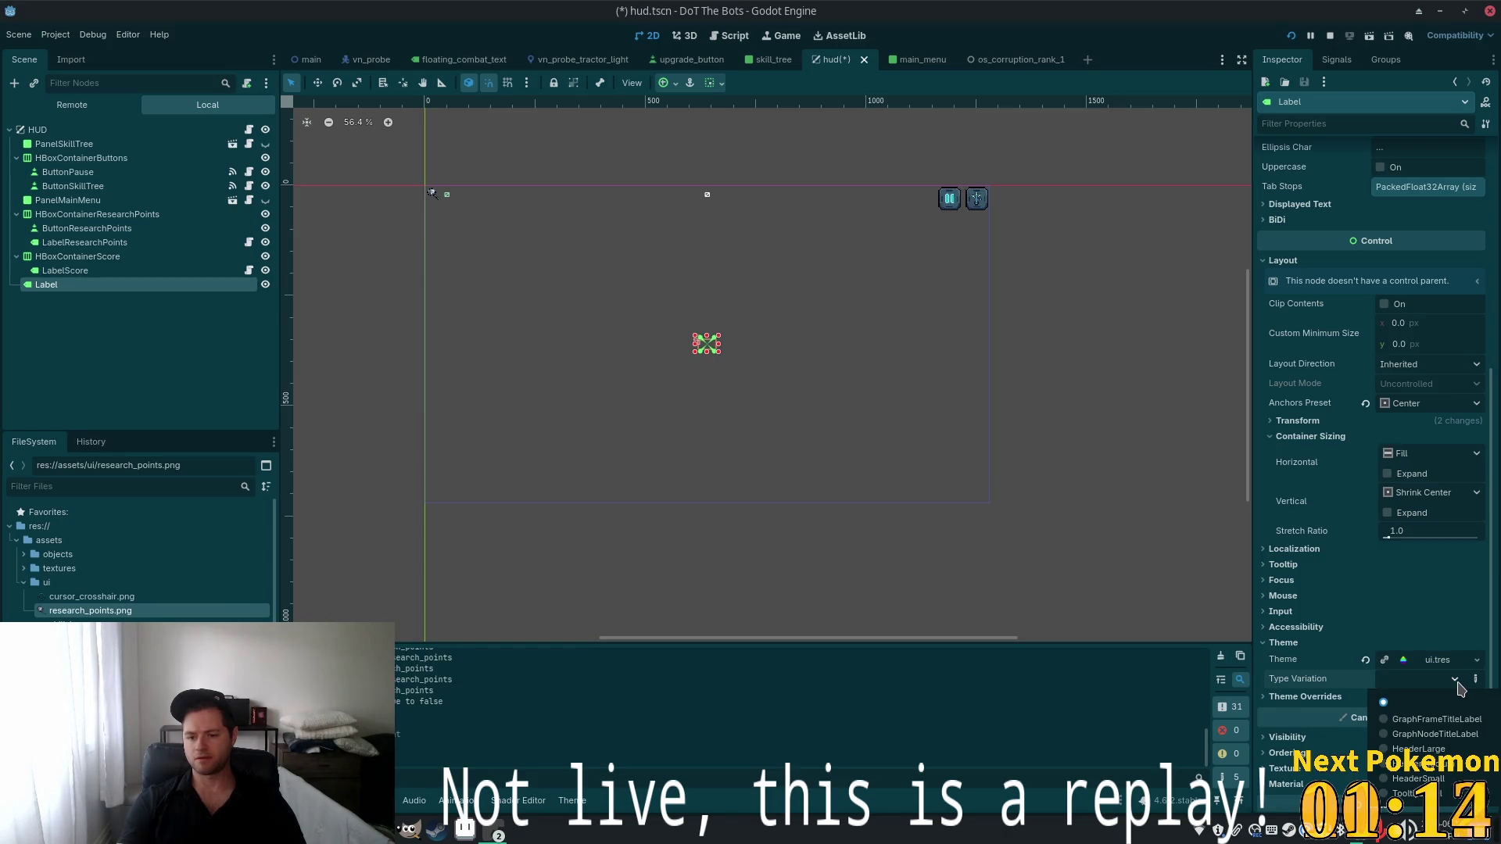
left_click(1458, 688)
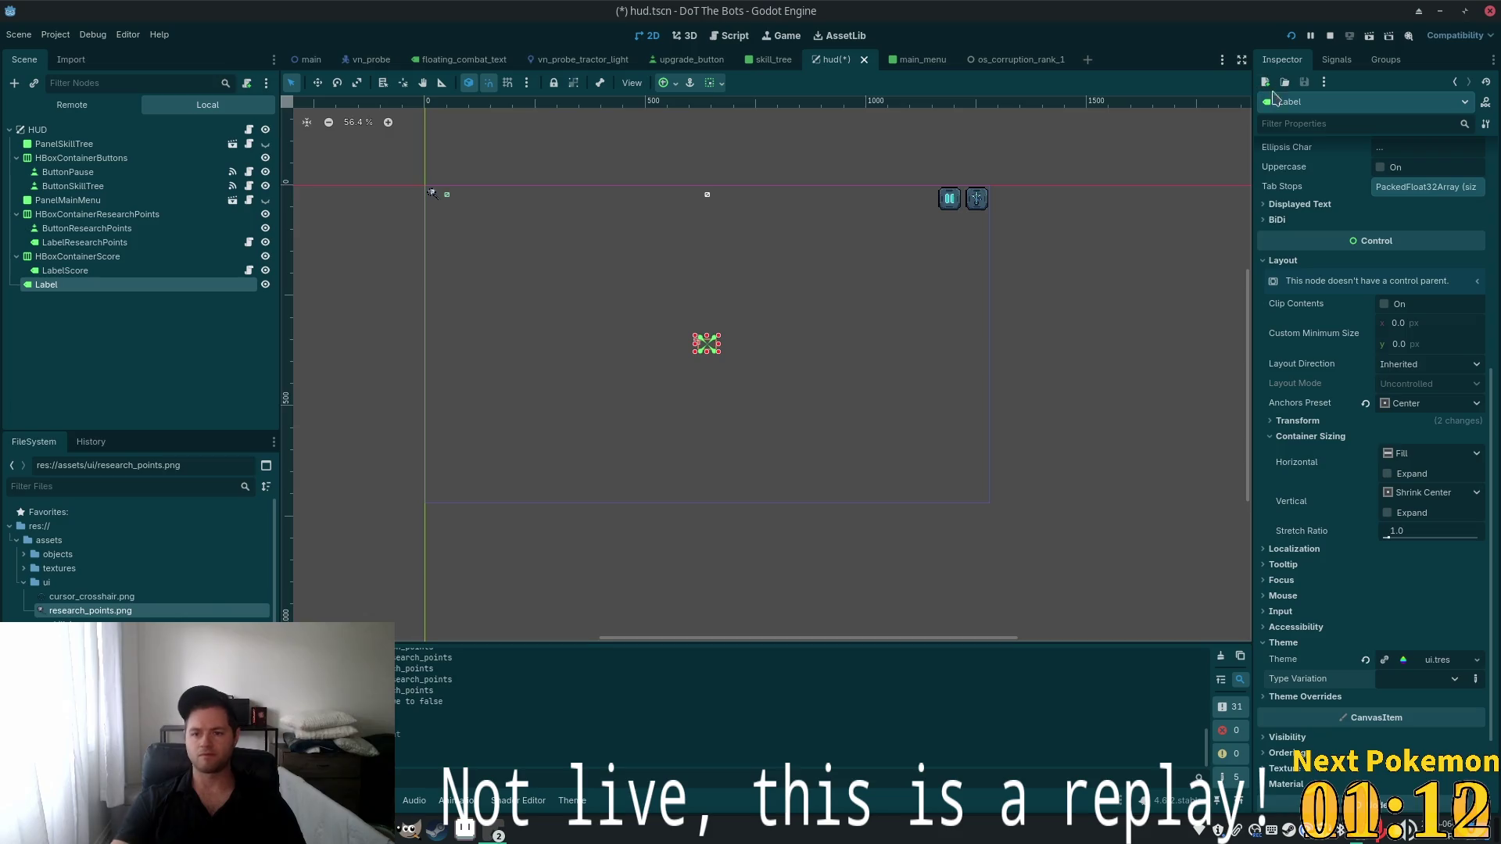
left_click(1456, 683)
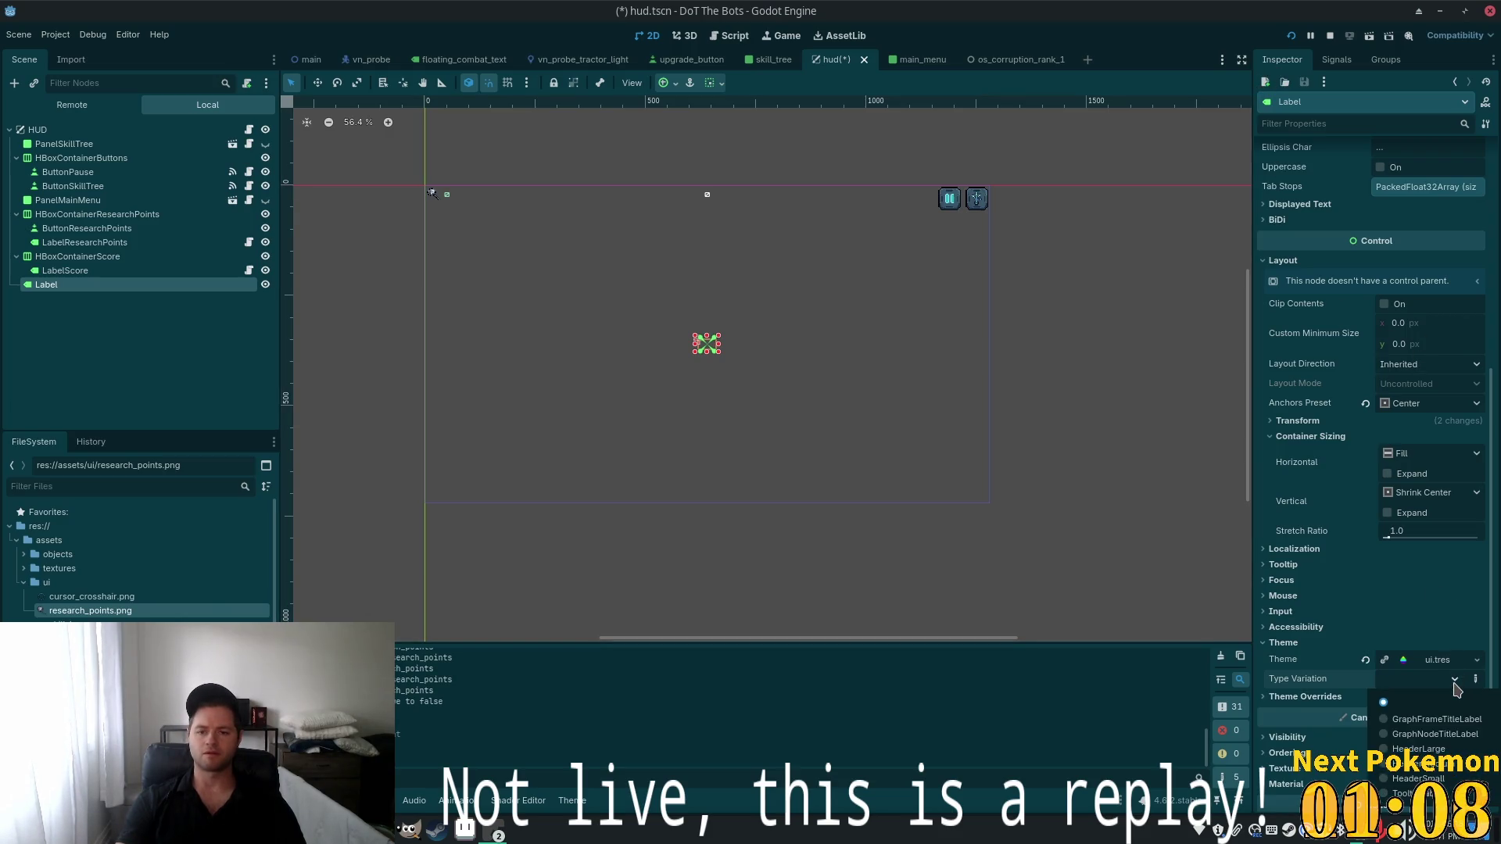
scroll(1411, 280, "up", 10)
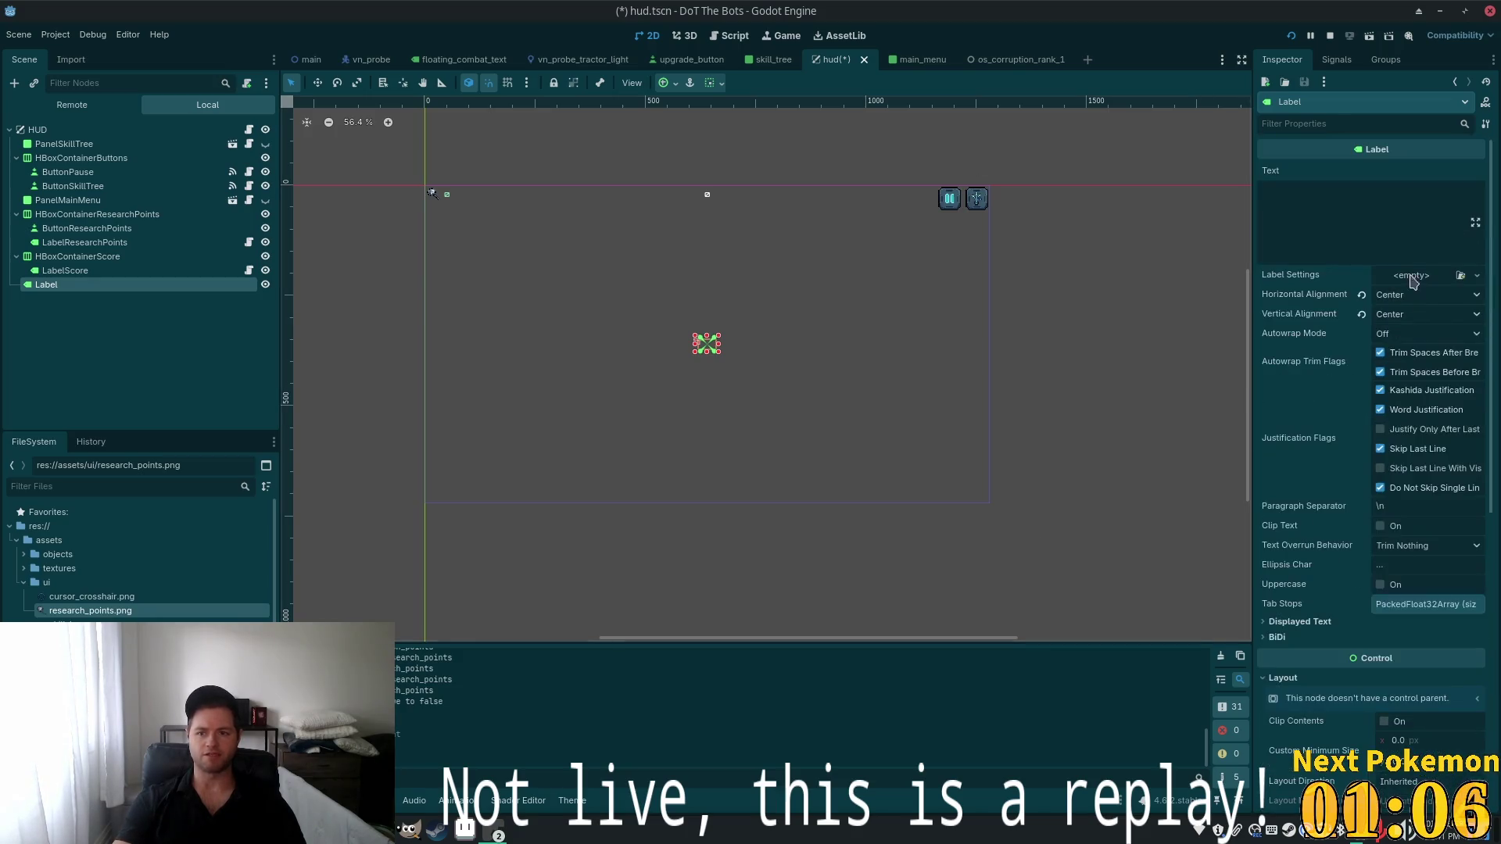
Enter the label text 'Insufficient Vespene Gas'
left_click(1394, 229)
type("1")
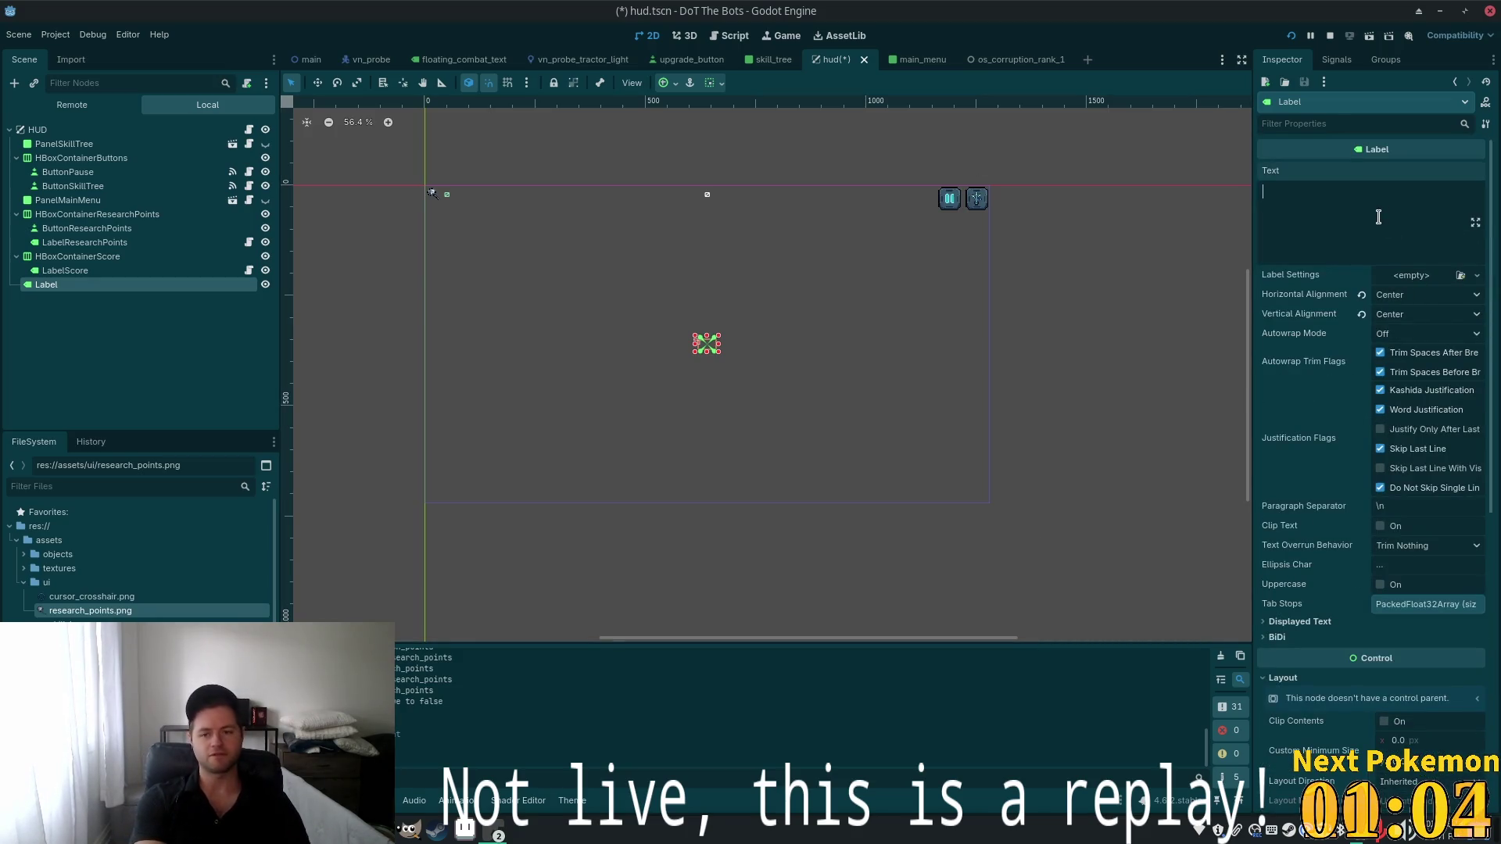
type("nsu")
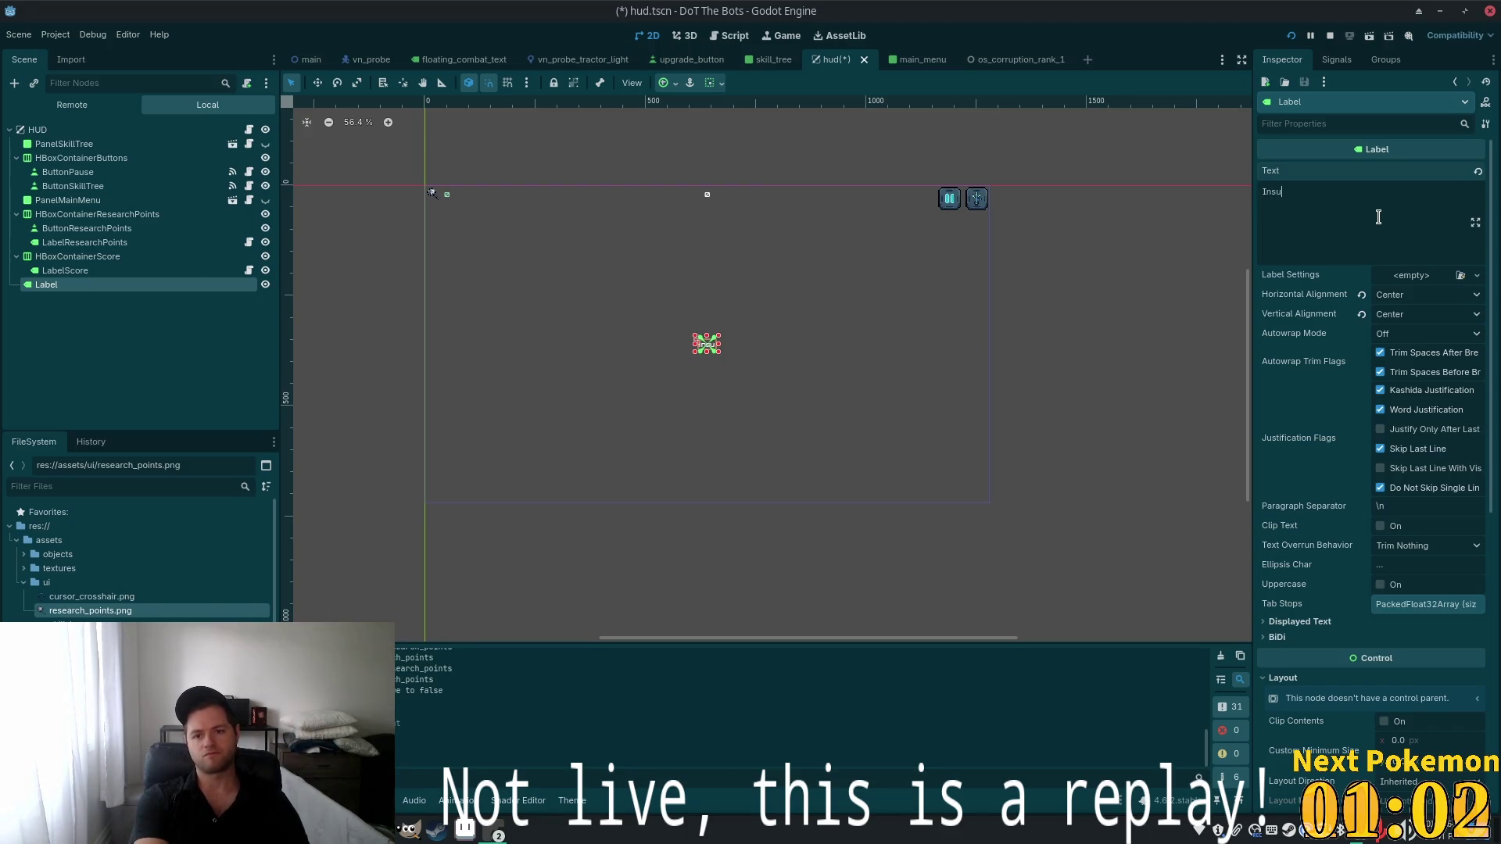
type("fficient m")
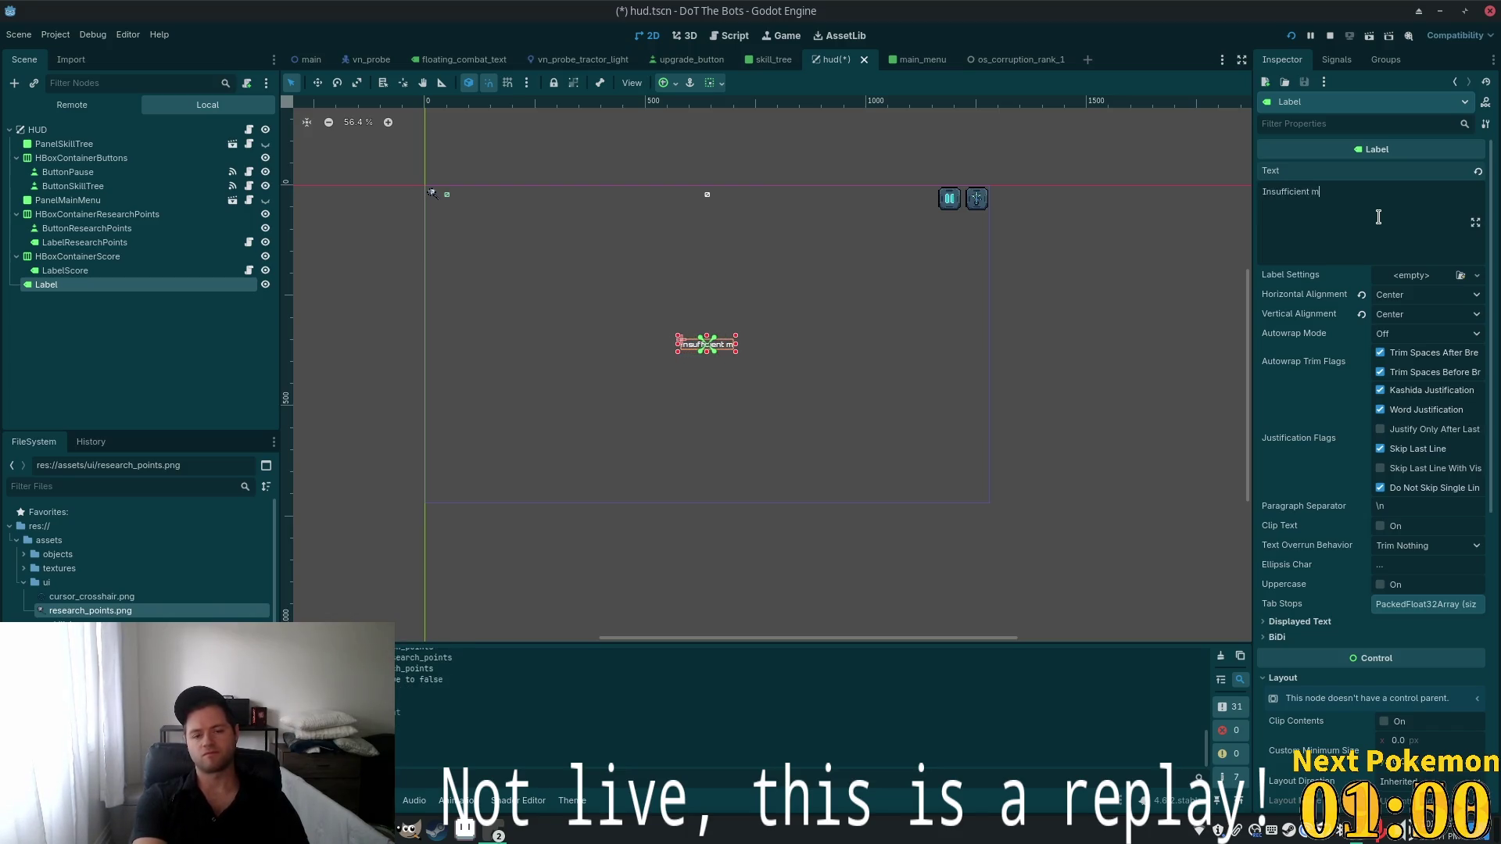
type("i")
key("BackSpace")
type("Ves")
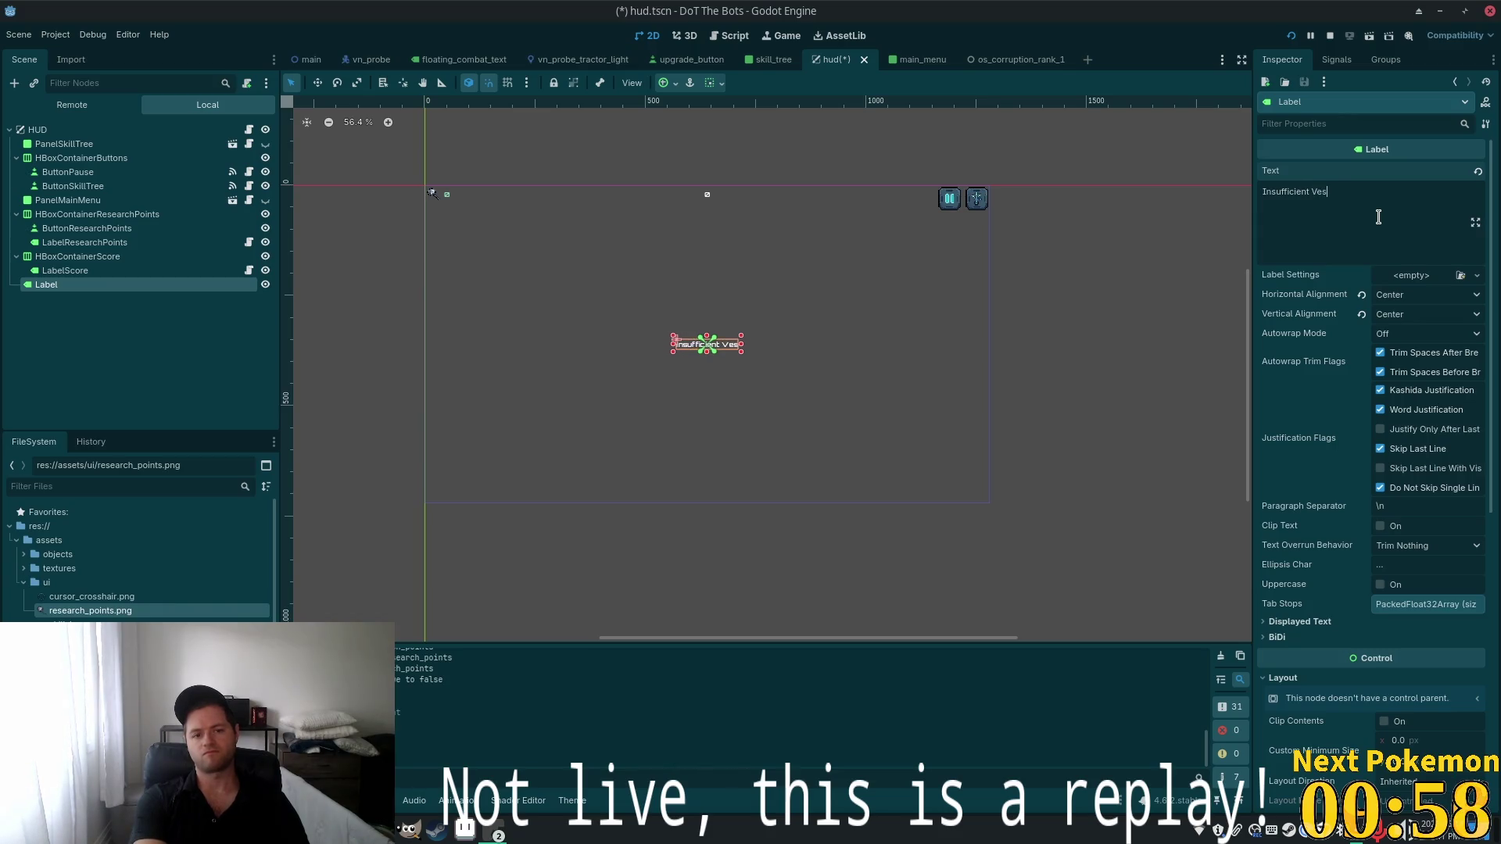
type("pene Gas")
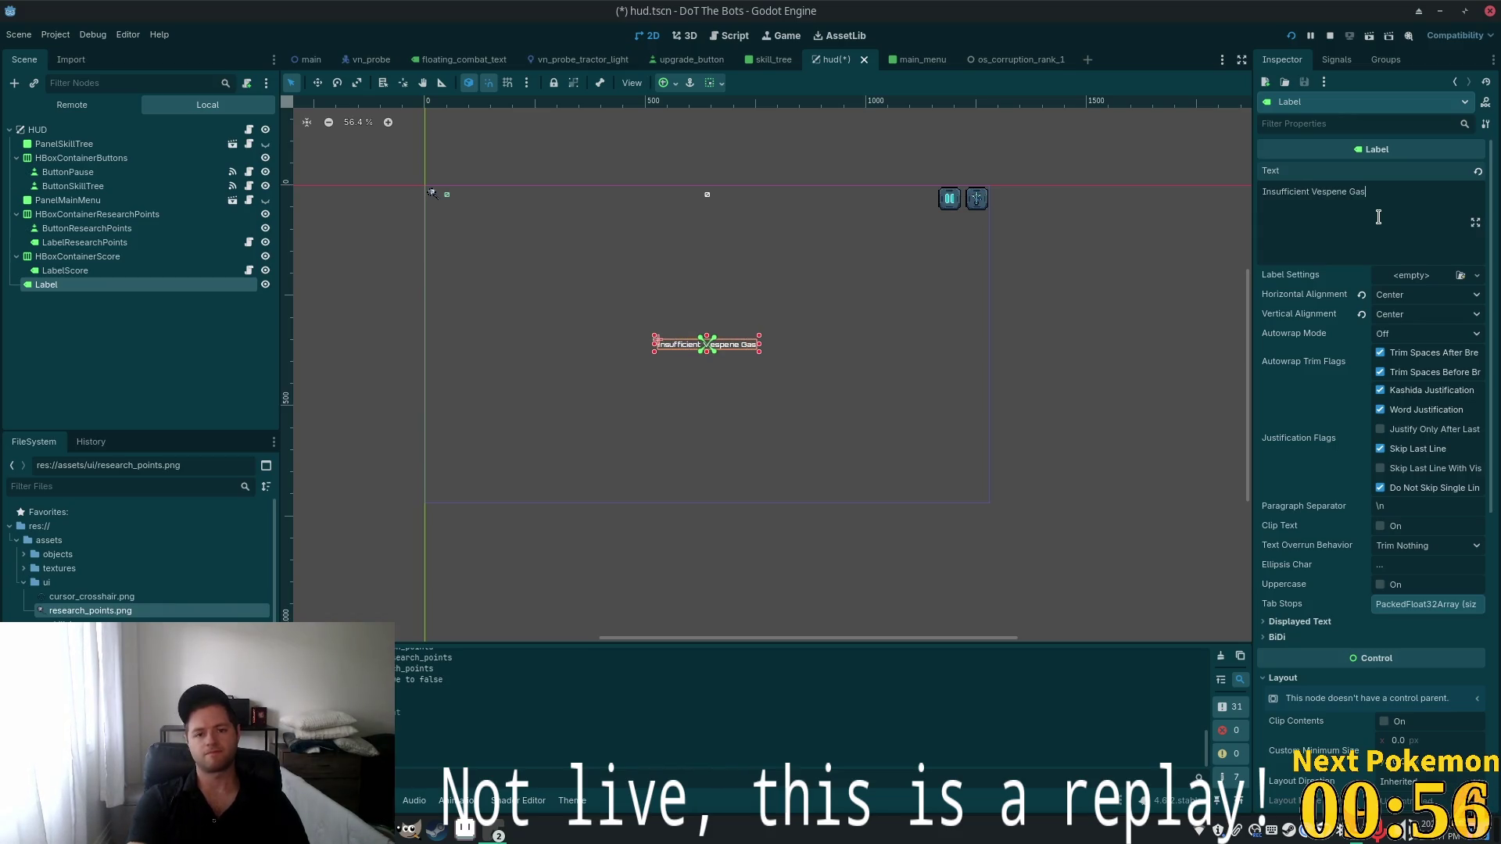
Pan the canvas to frame the label and open the Theme resource options
scroll(661, 348, "up", 4)
scroll(660, 347, "up", 1)
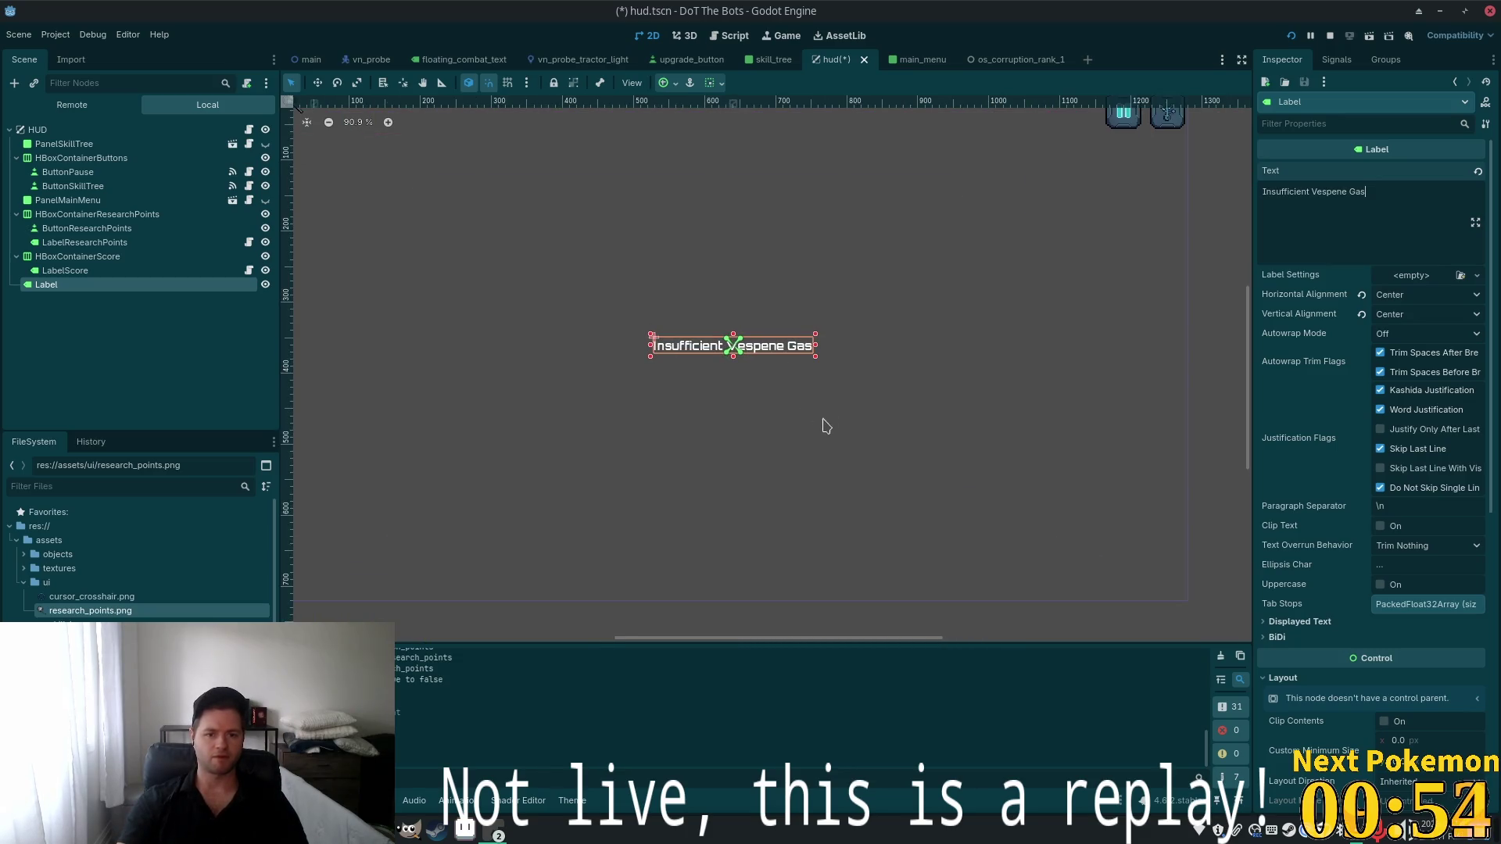
left_click_drag(826, 426, 892, 461)
scroll(1453, 508, "down", 10)
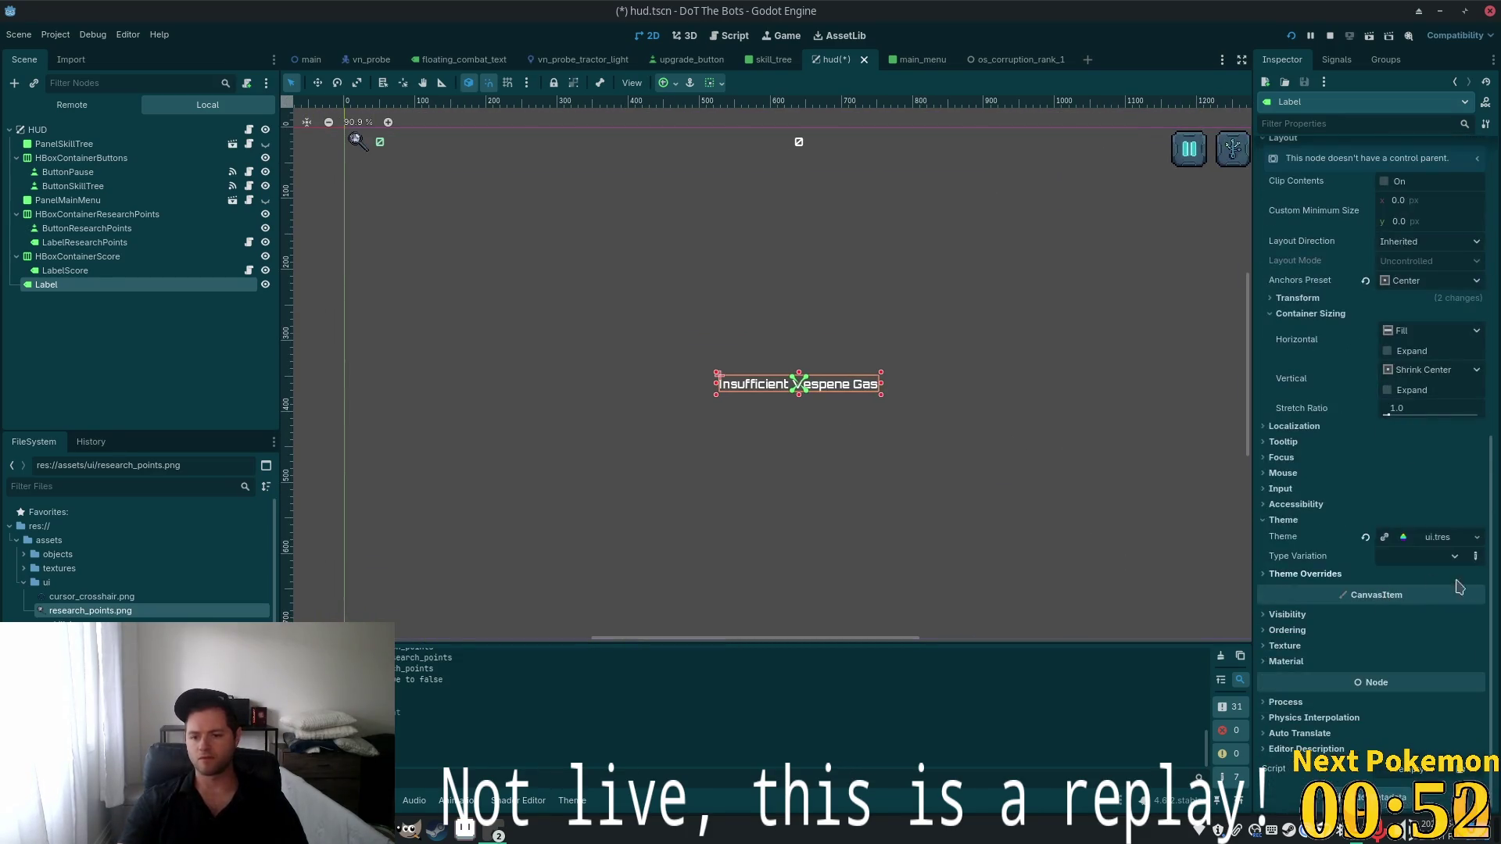
left_click(1476, 538)
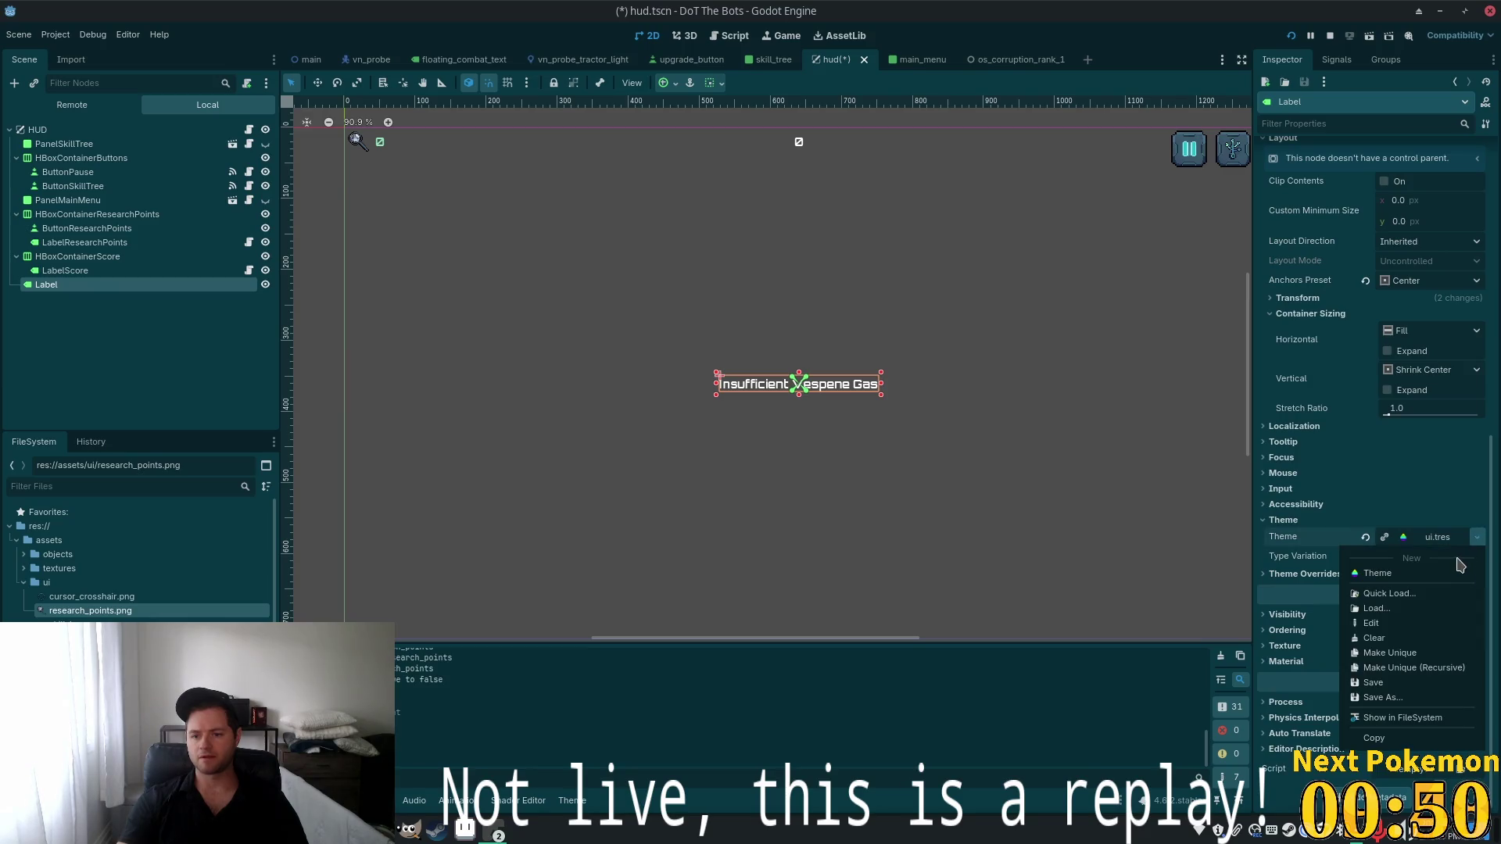
Open ui.tres in the Theme editor and try the HeaderLarge and HeaderMedium type variations
left_click(1477, 539)
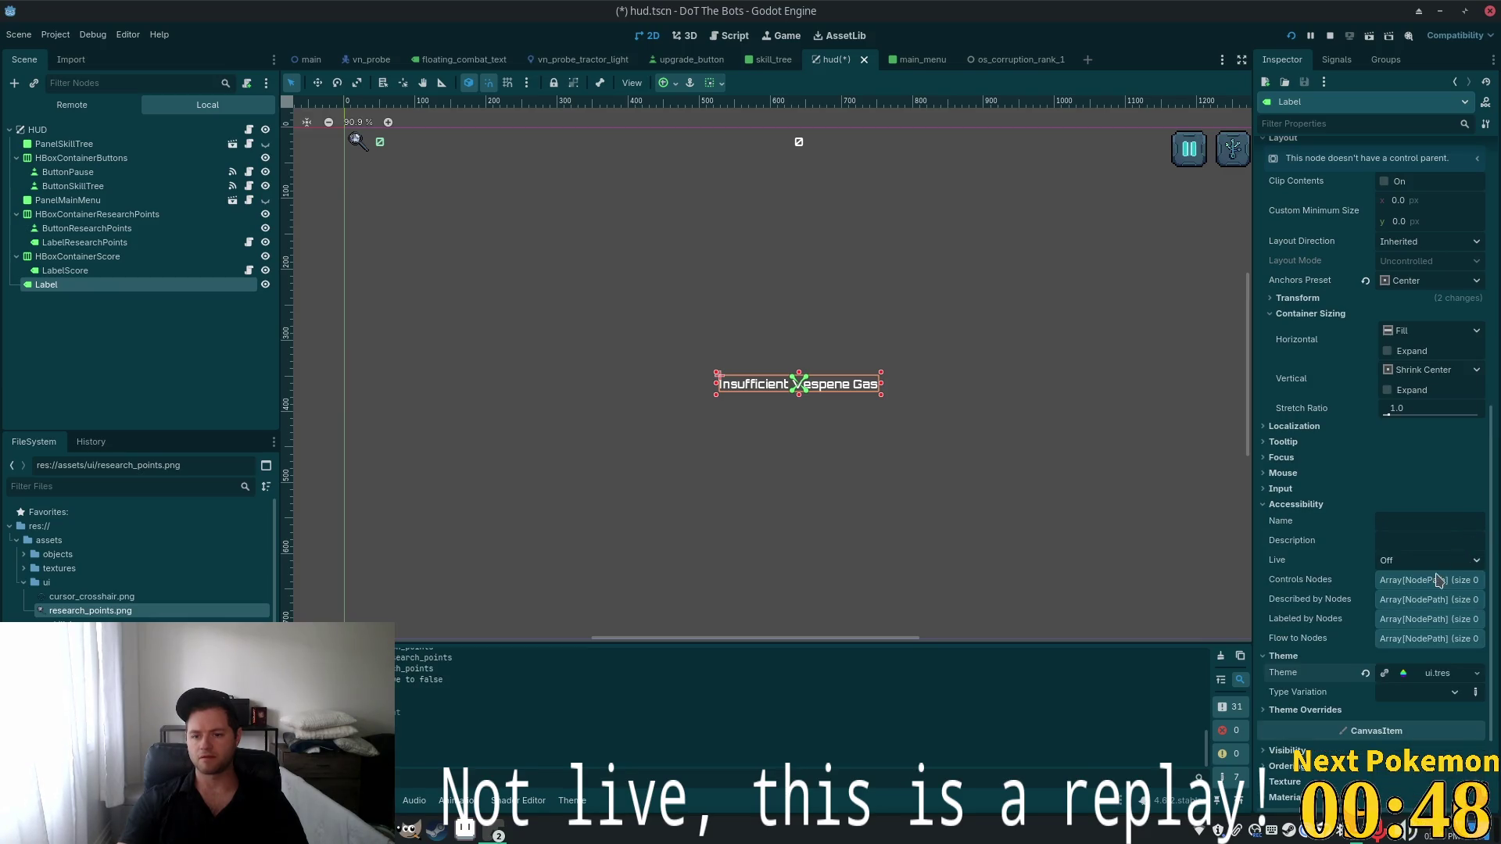
left_click(1464, 675)
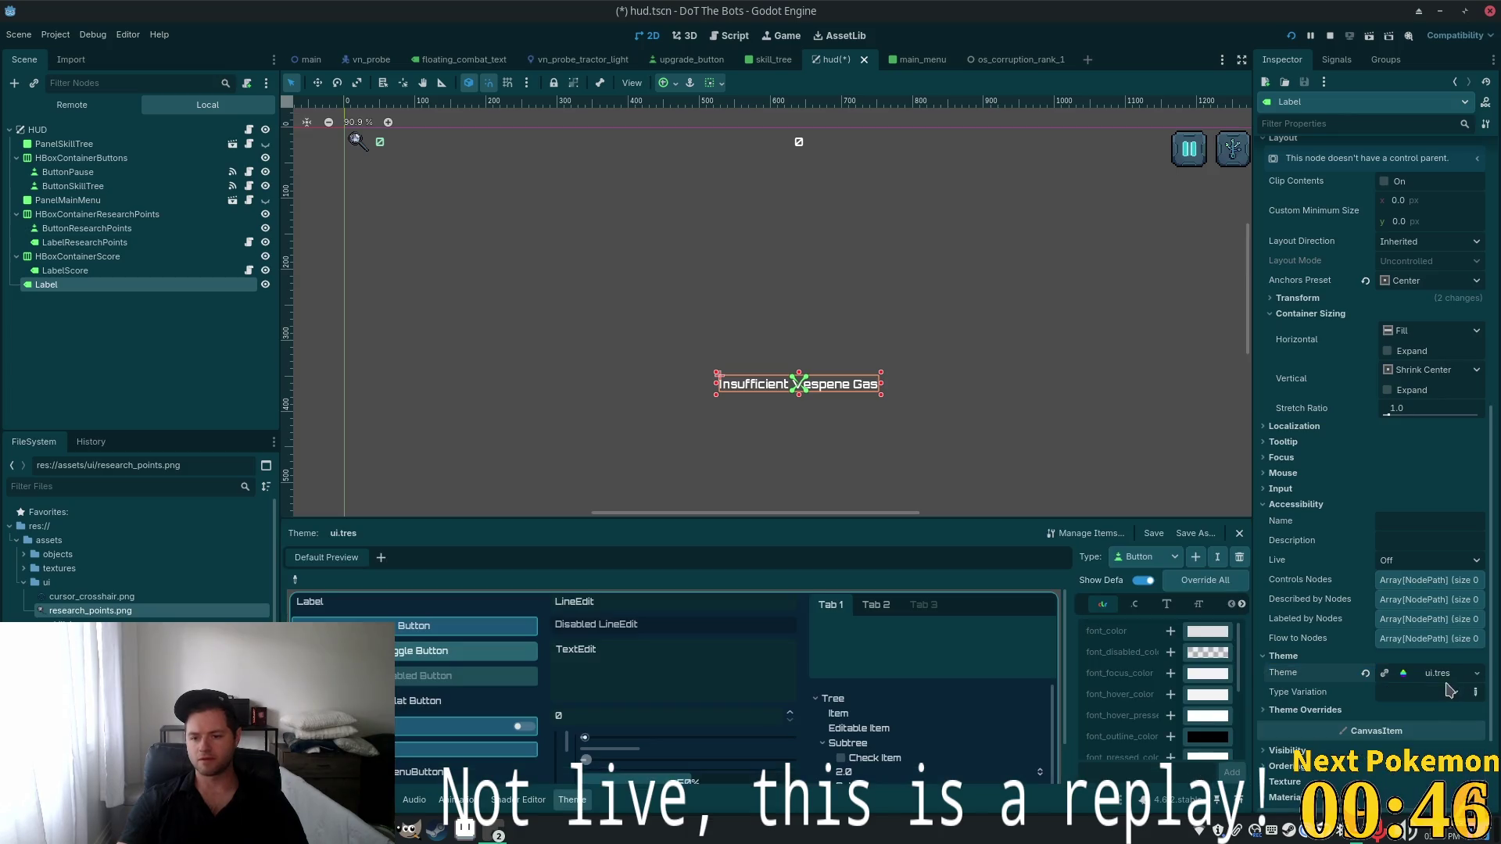
left_click(1450, 692)
left_click(1424, 770)
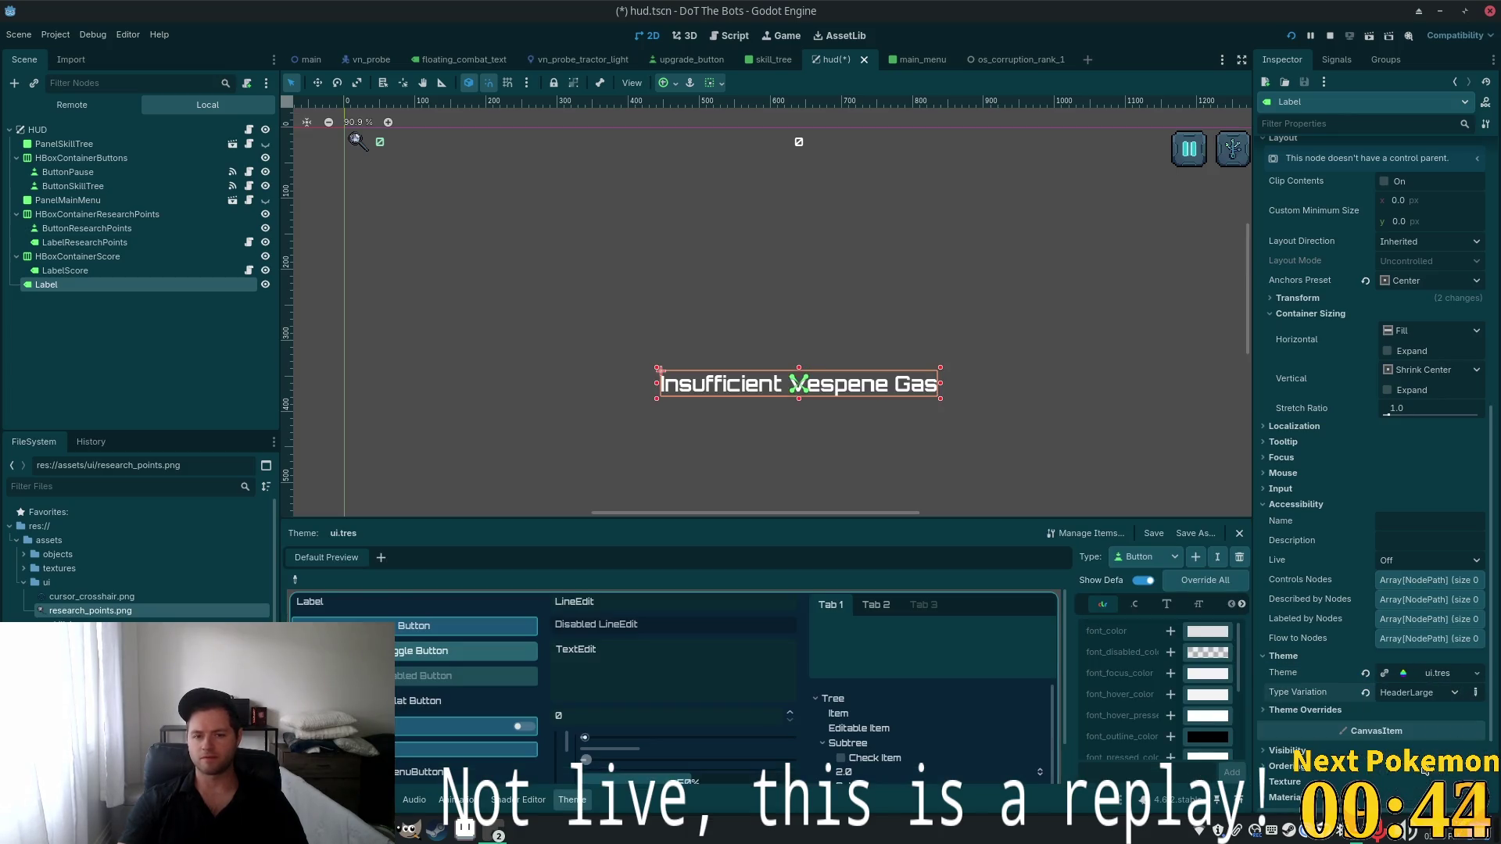
left_click(1445, 693)
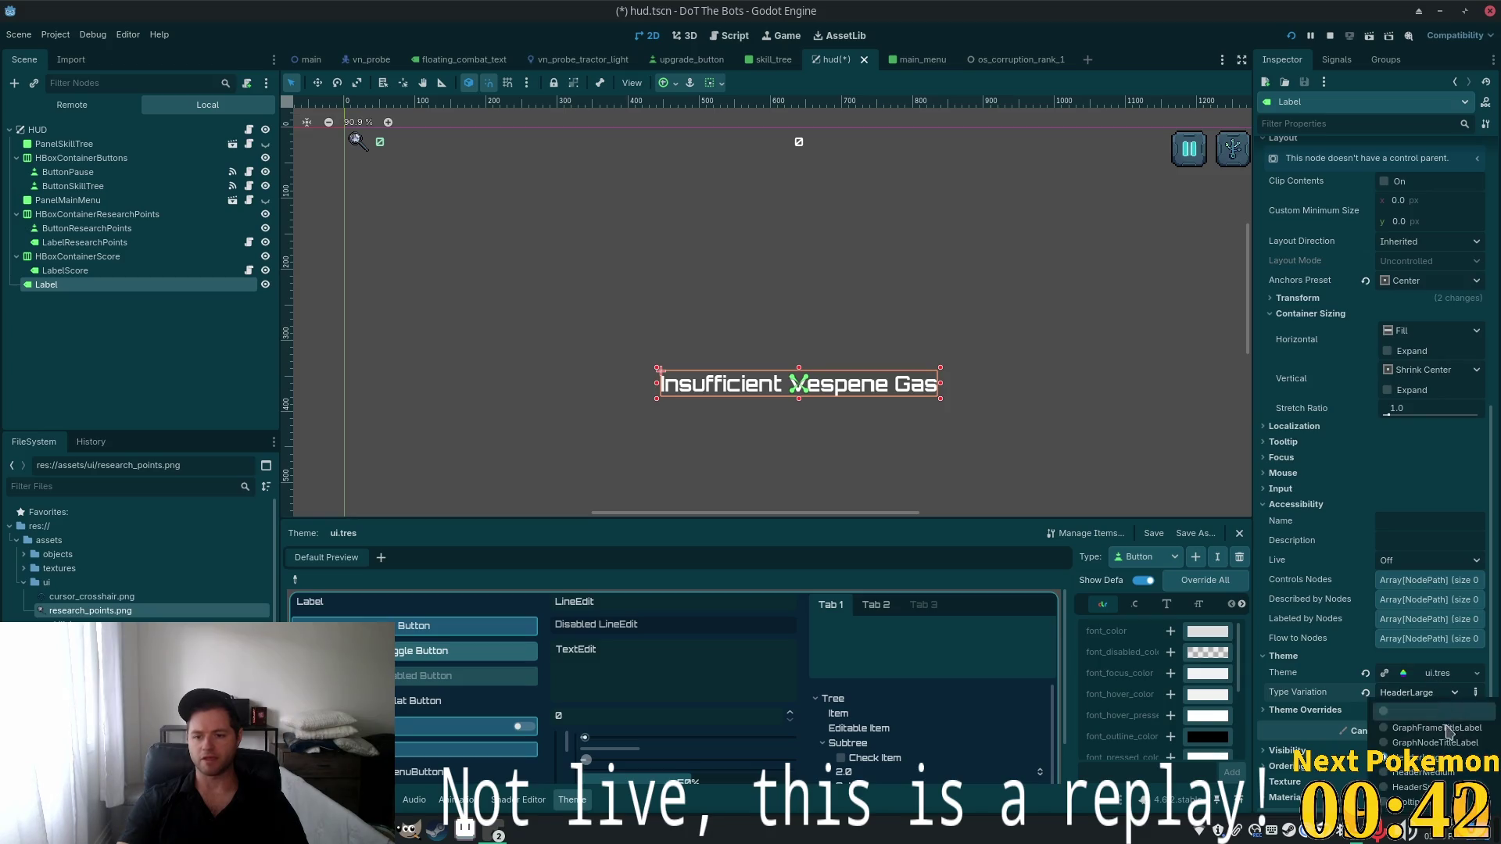
left_click(1441, 772)
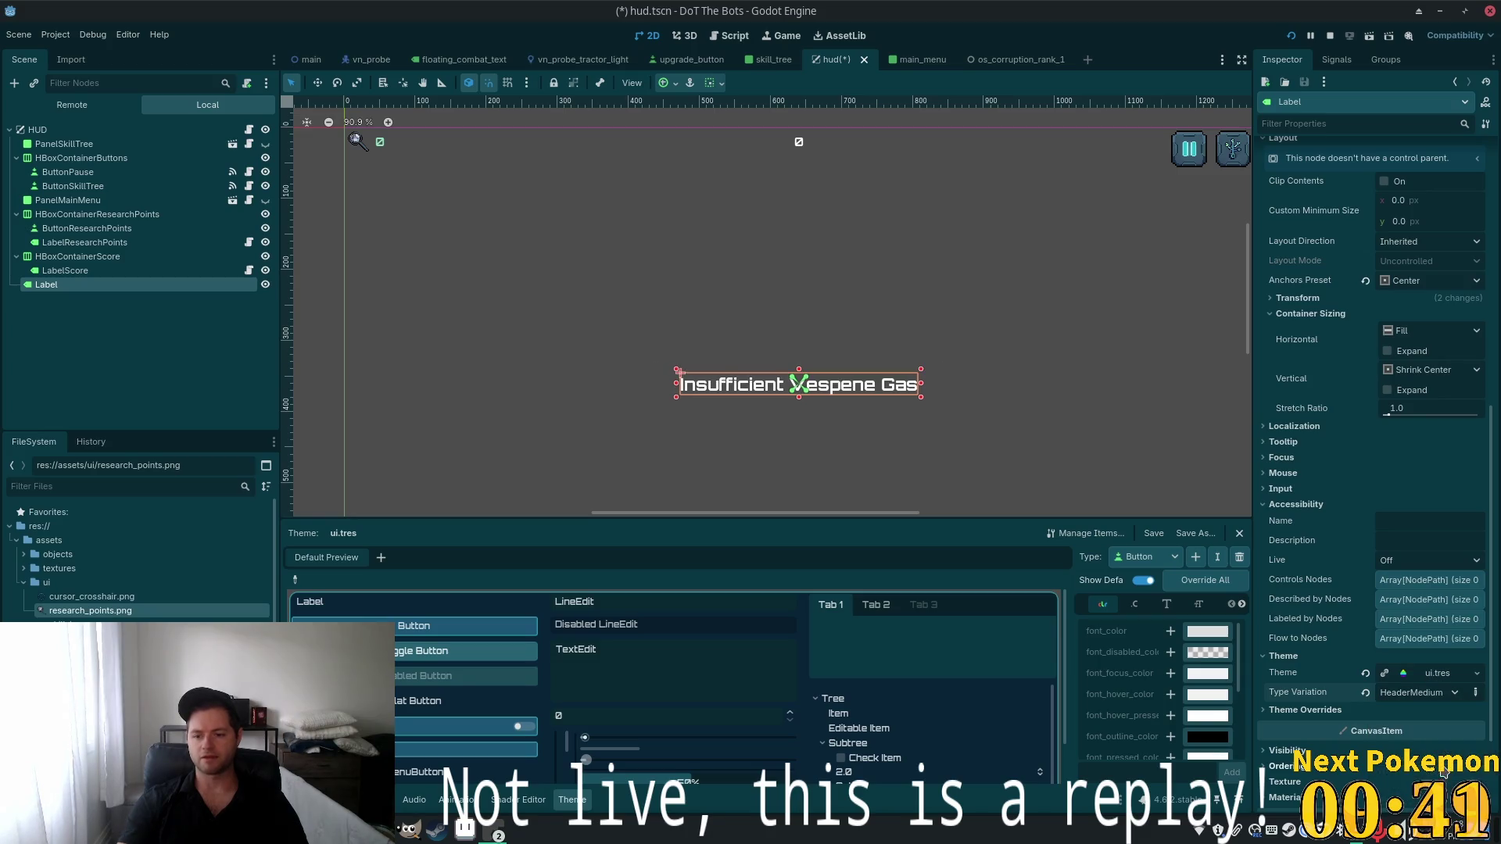
Compare GraphFrameTitle, HeaderSmall, TooltipLabel and HeaderLarge, then settle on HeaderMedium
left_click(1434, 693)
left_click(1441, 737)
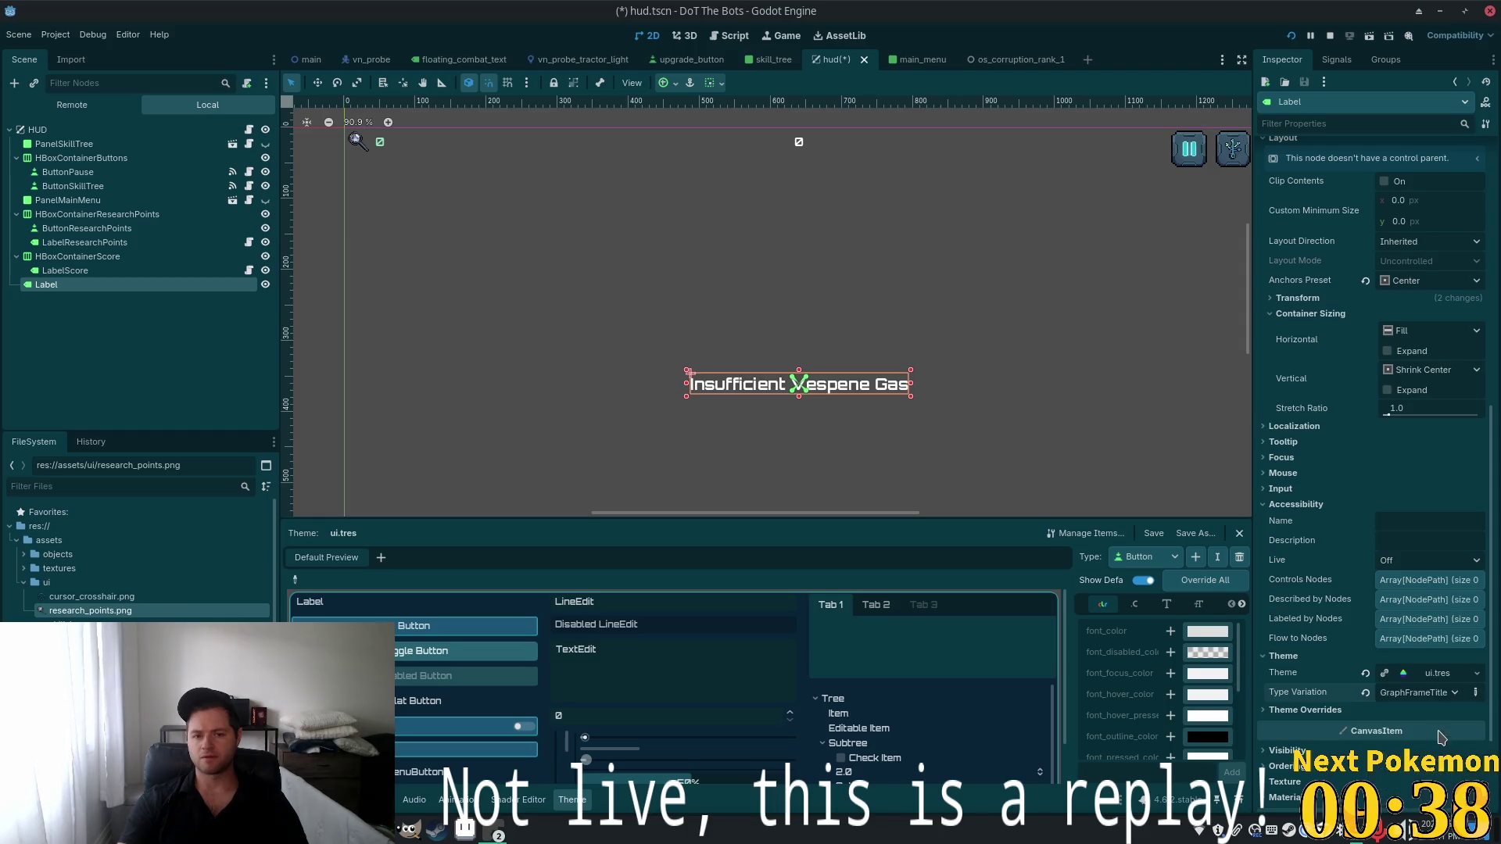
left_click(1434, 694)
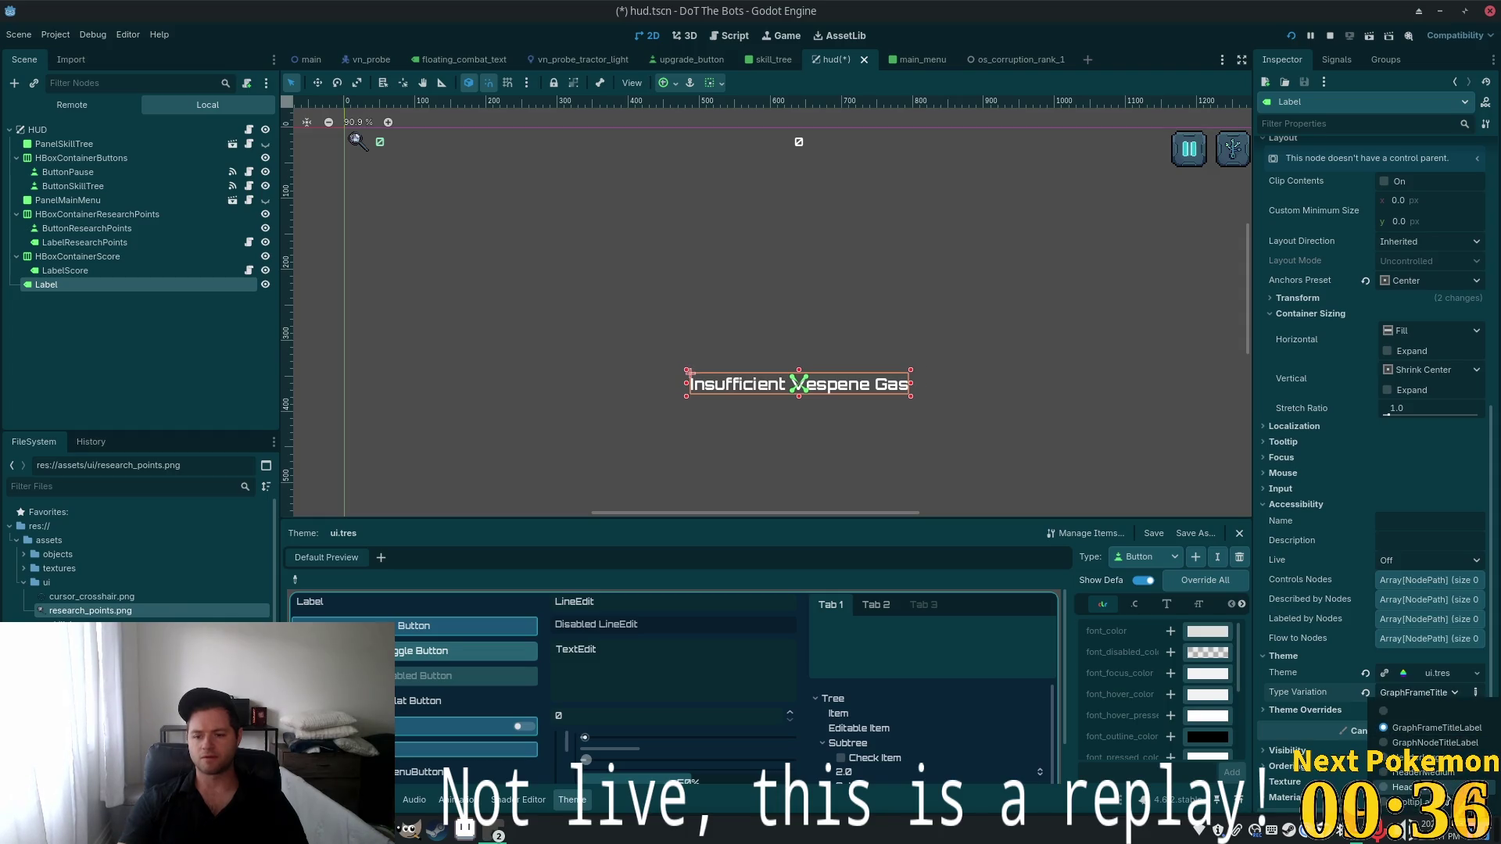
left_click(1414, 788)
left_click(1424, 694)
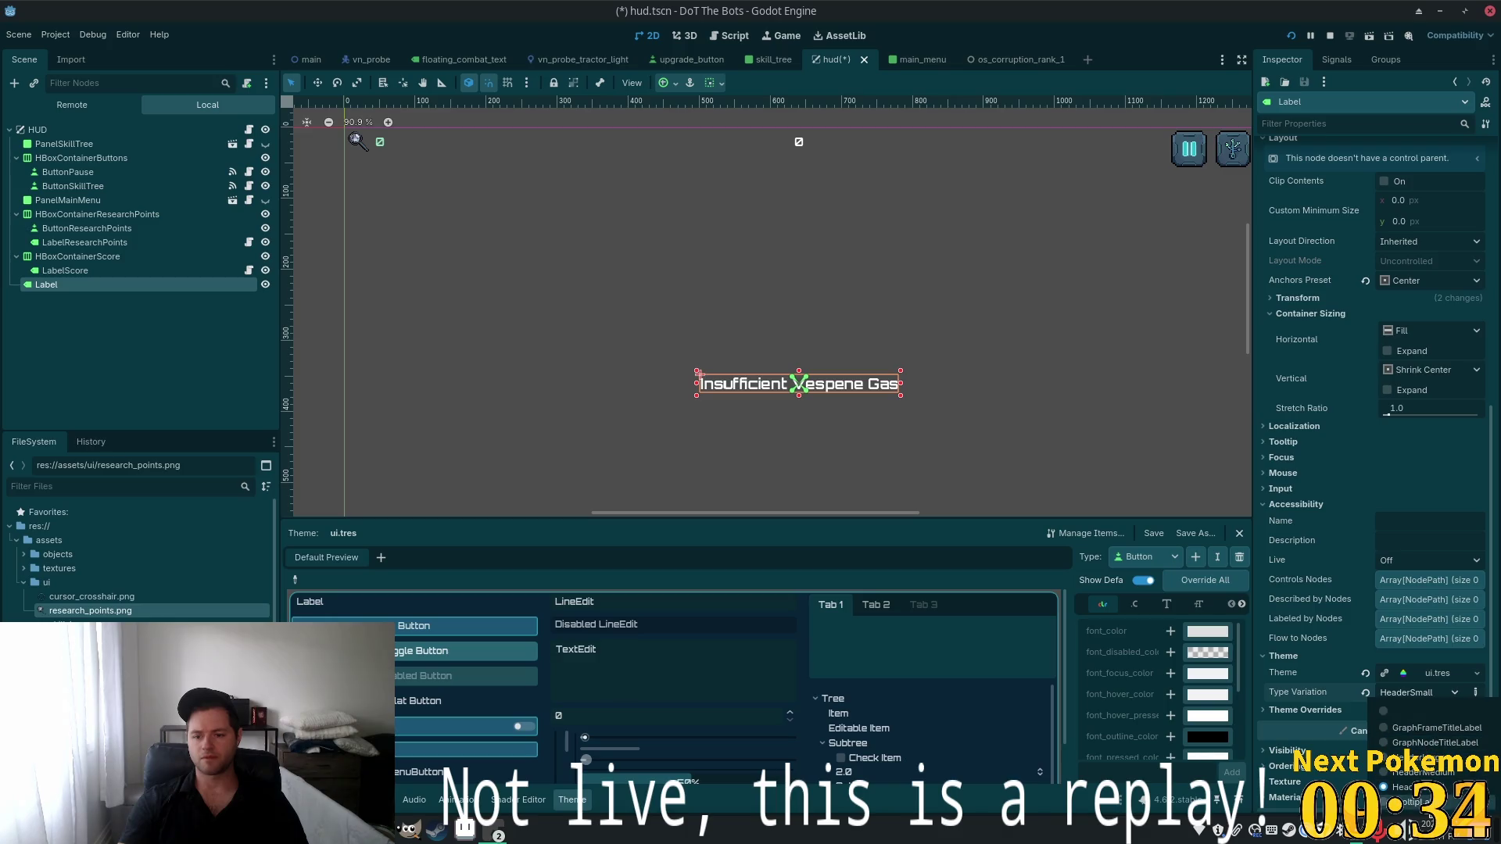
left_click(1405, 800)
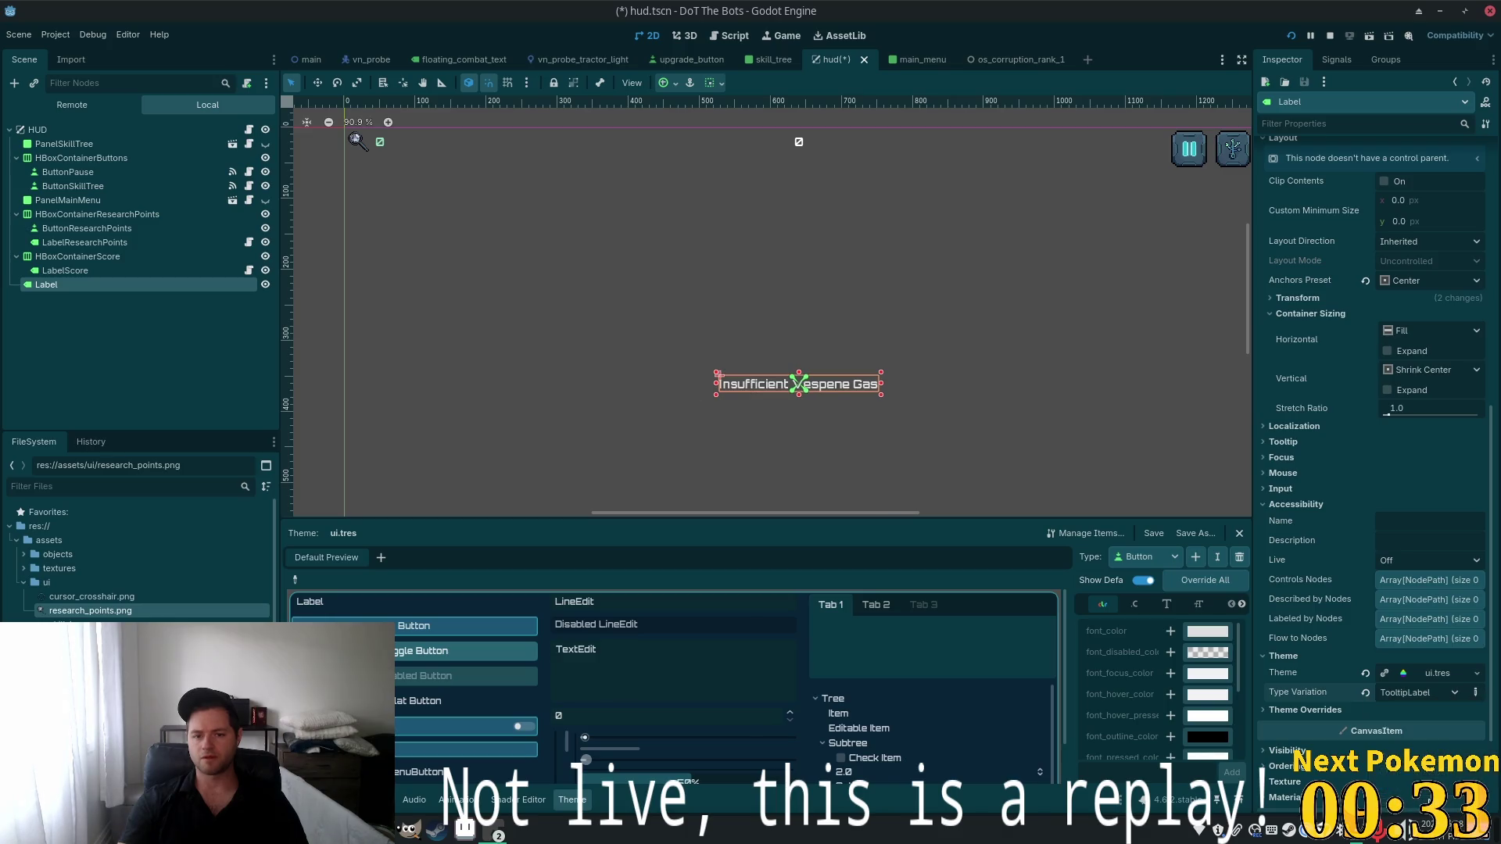
left_click(1424, 693)
left_click(1437, 770)
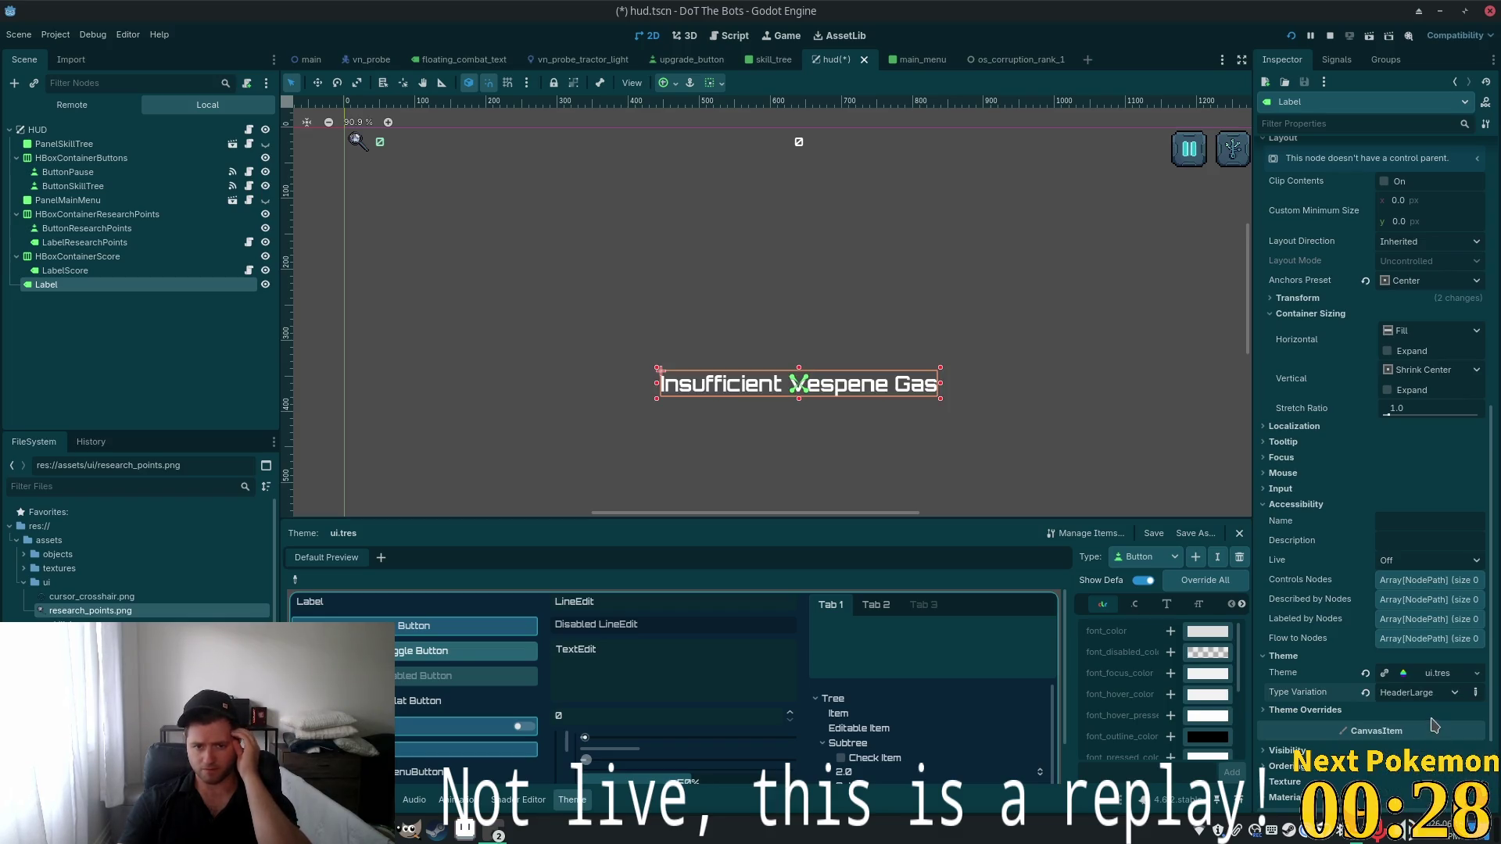
left_click(1424, 693)
left_click(1422, 767)
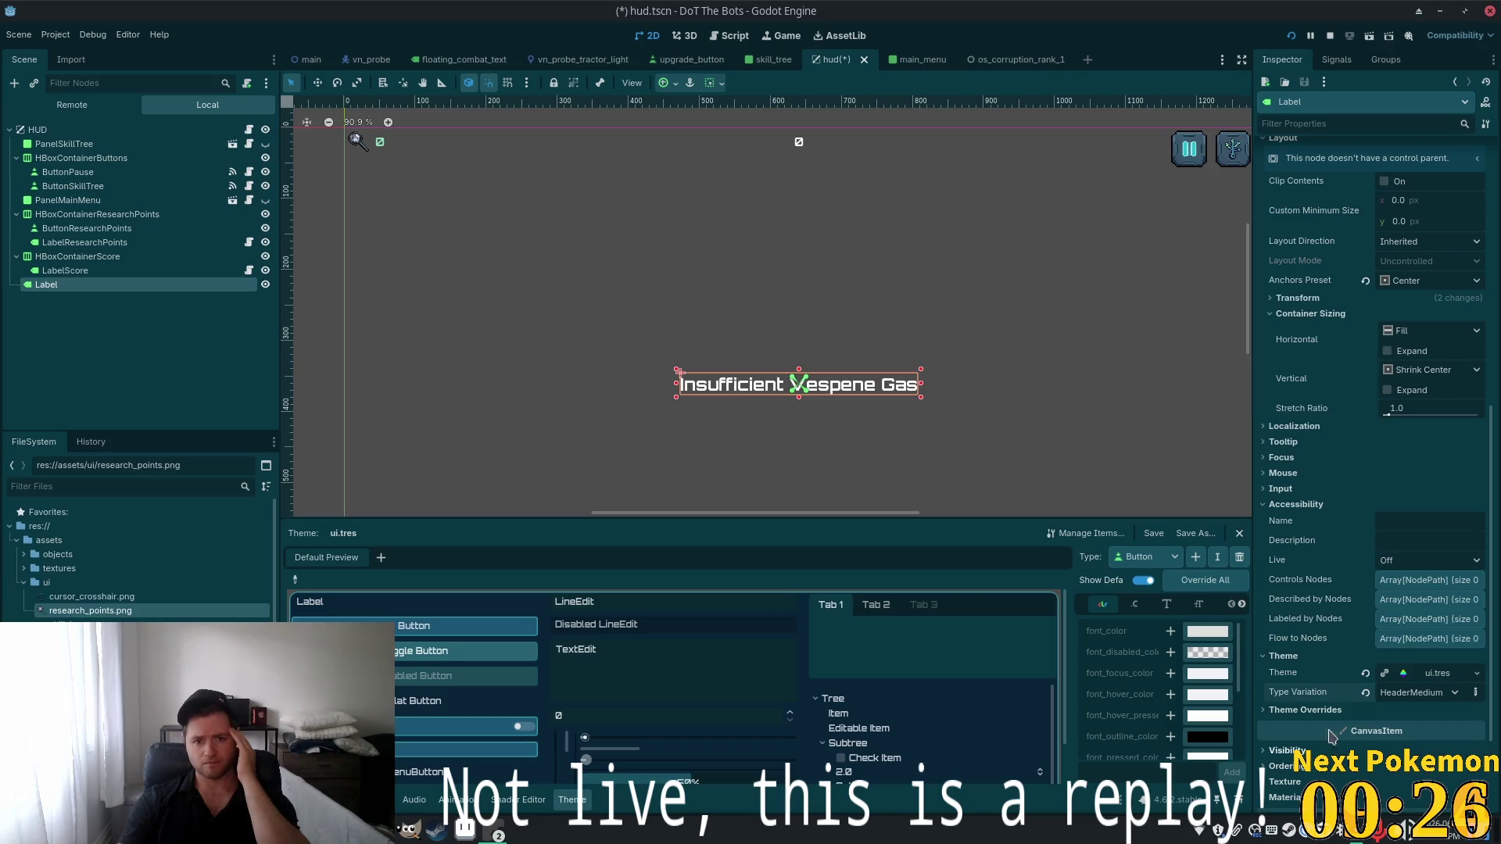
scroll(1029, 288, "down", 4)
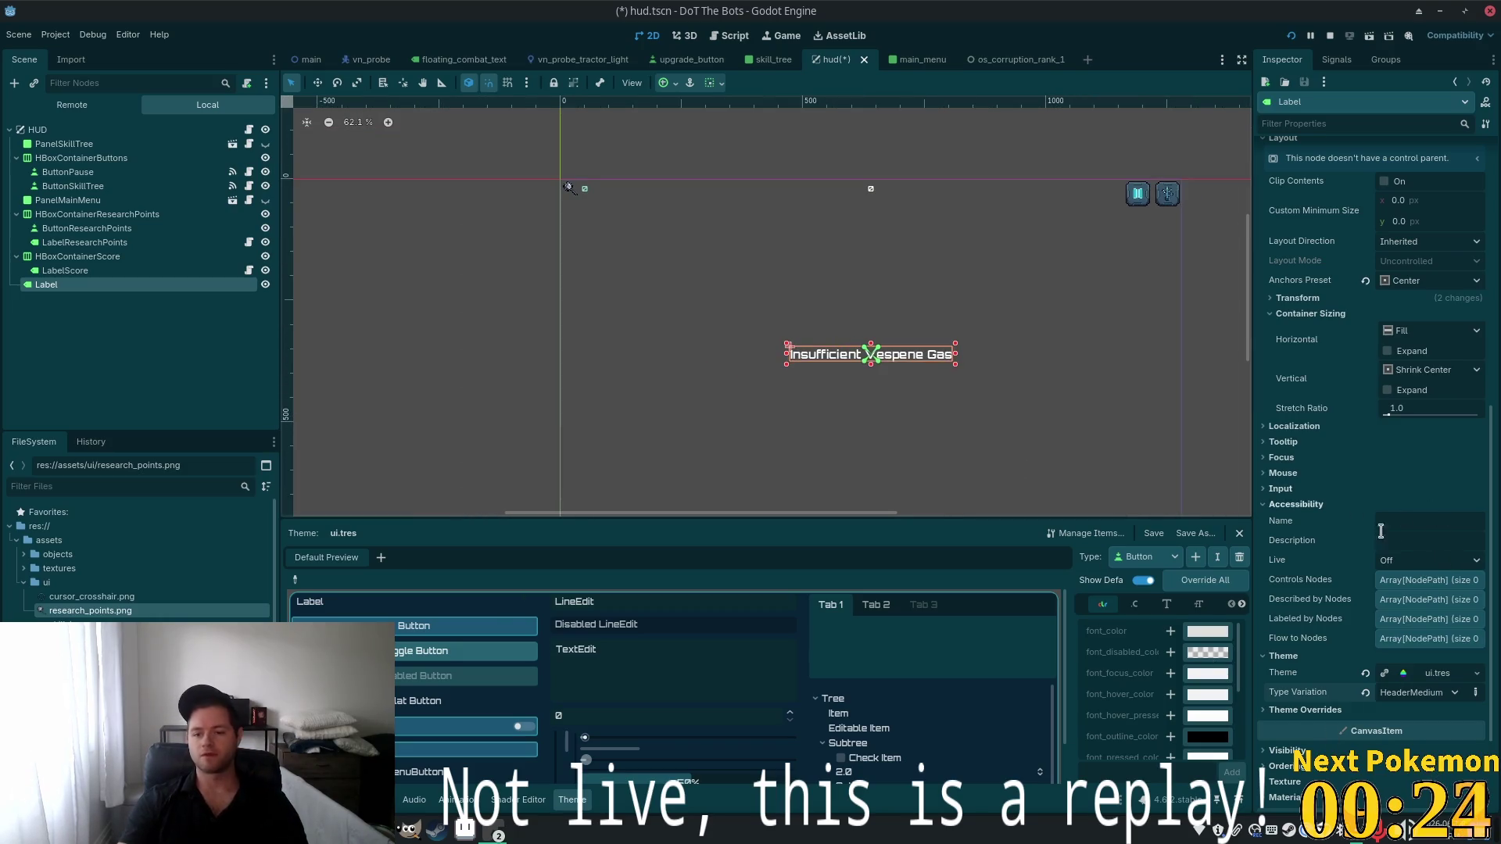
scroll(1385, 497, "up", 7)
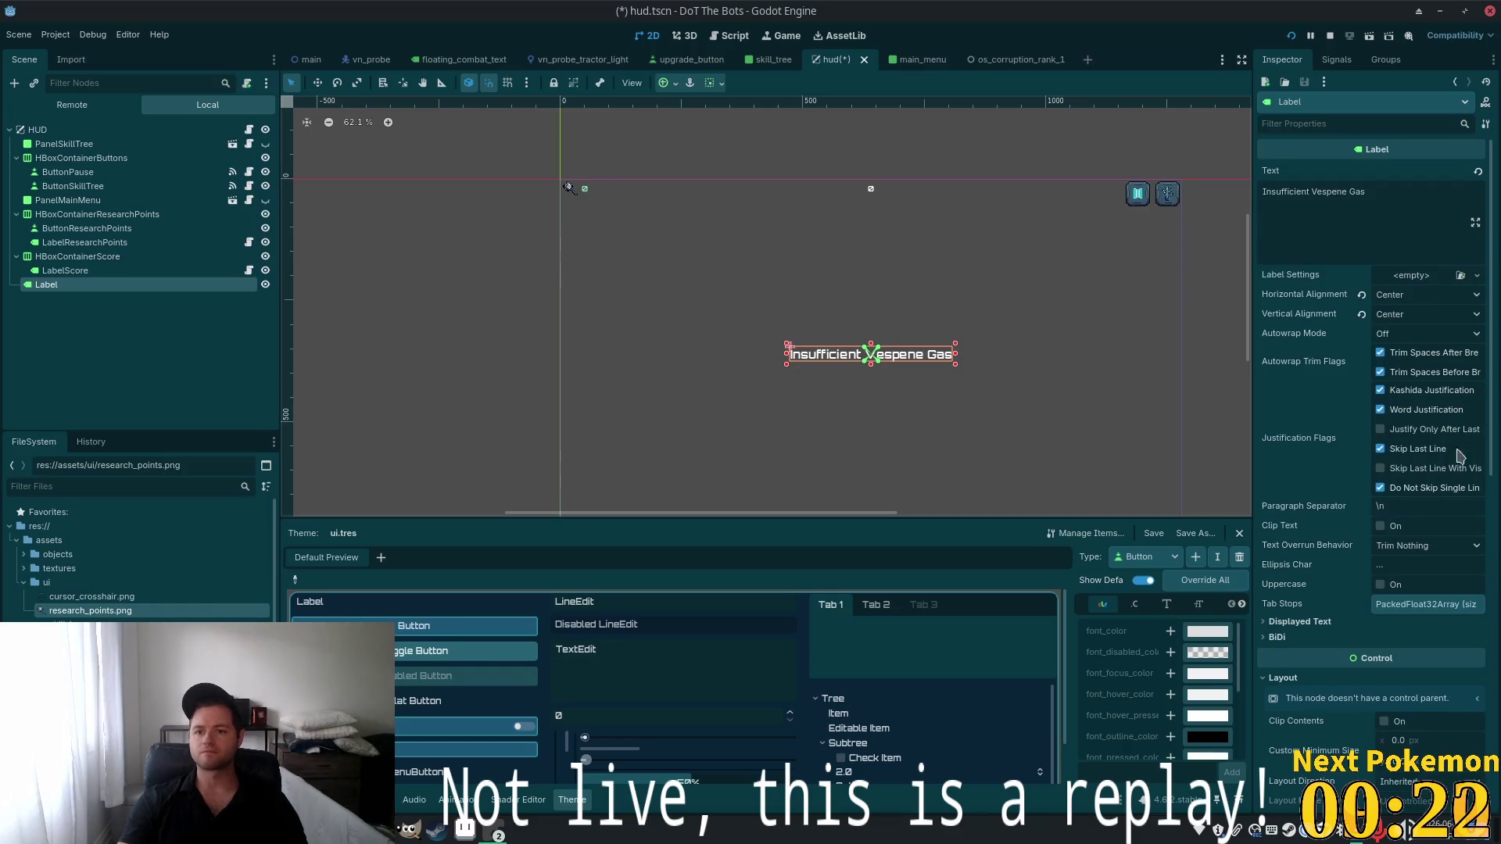
Give the label a new LabelSettings resource and expand its Font properties
left_click(1476, 275)
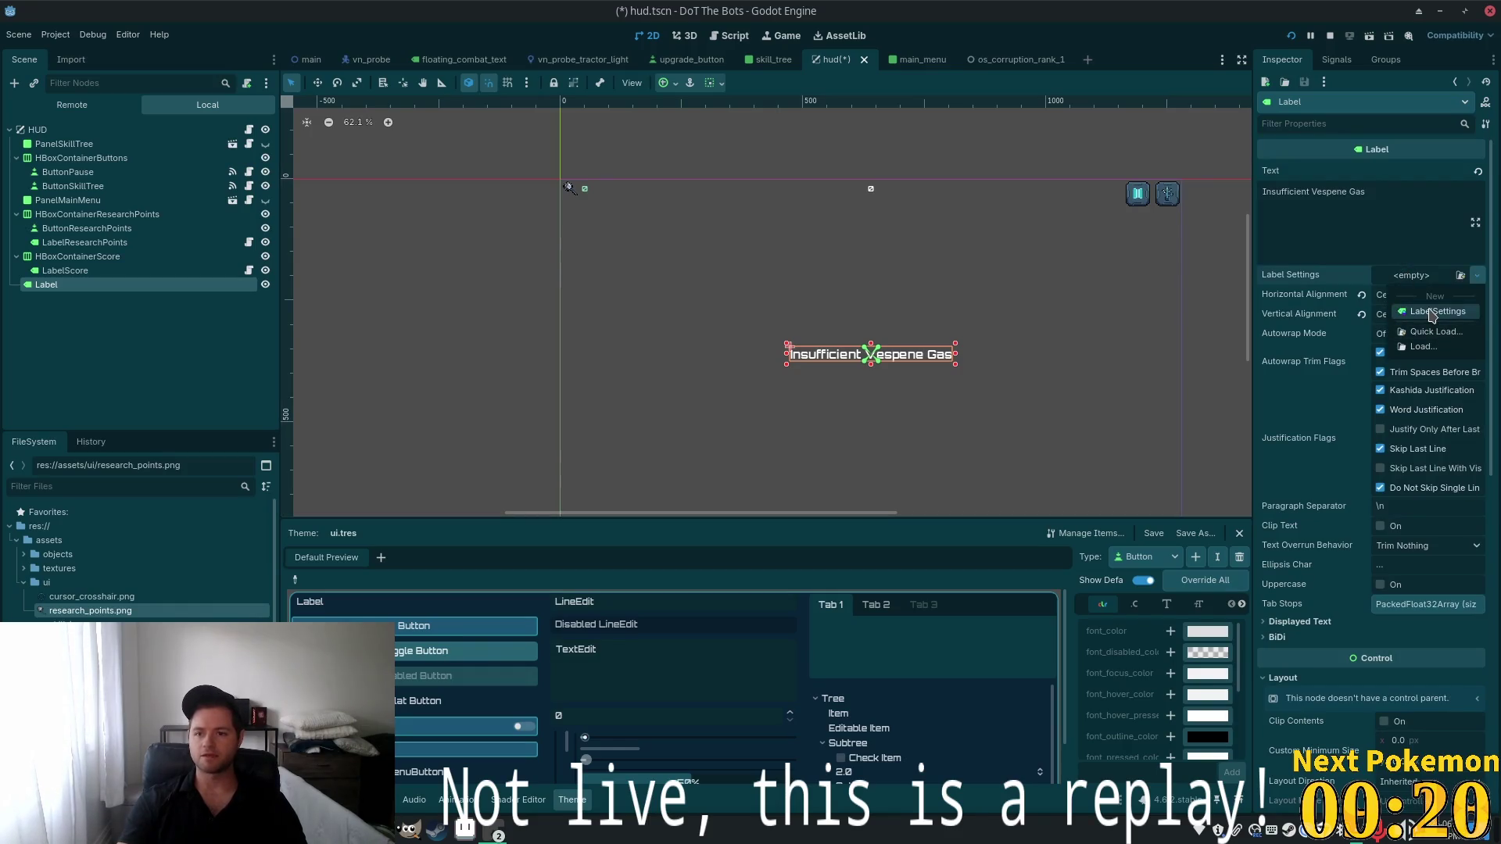
left_click(1432, 312)
scroll(932, 384, "up", 3)
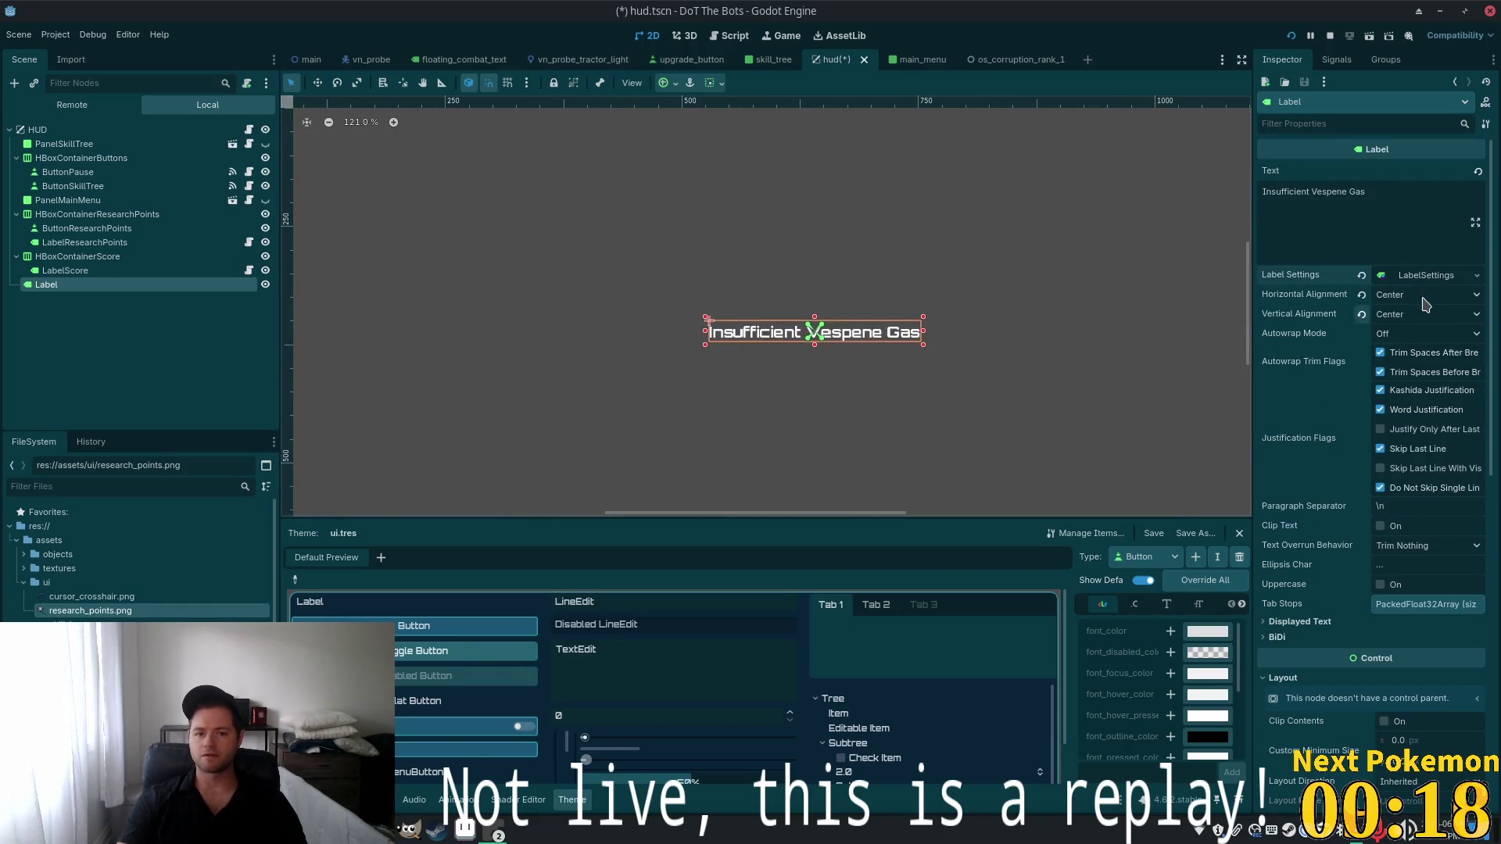
scroll(989, 310, "down", 3)
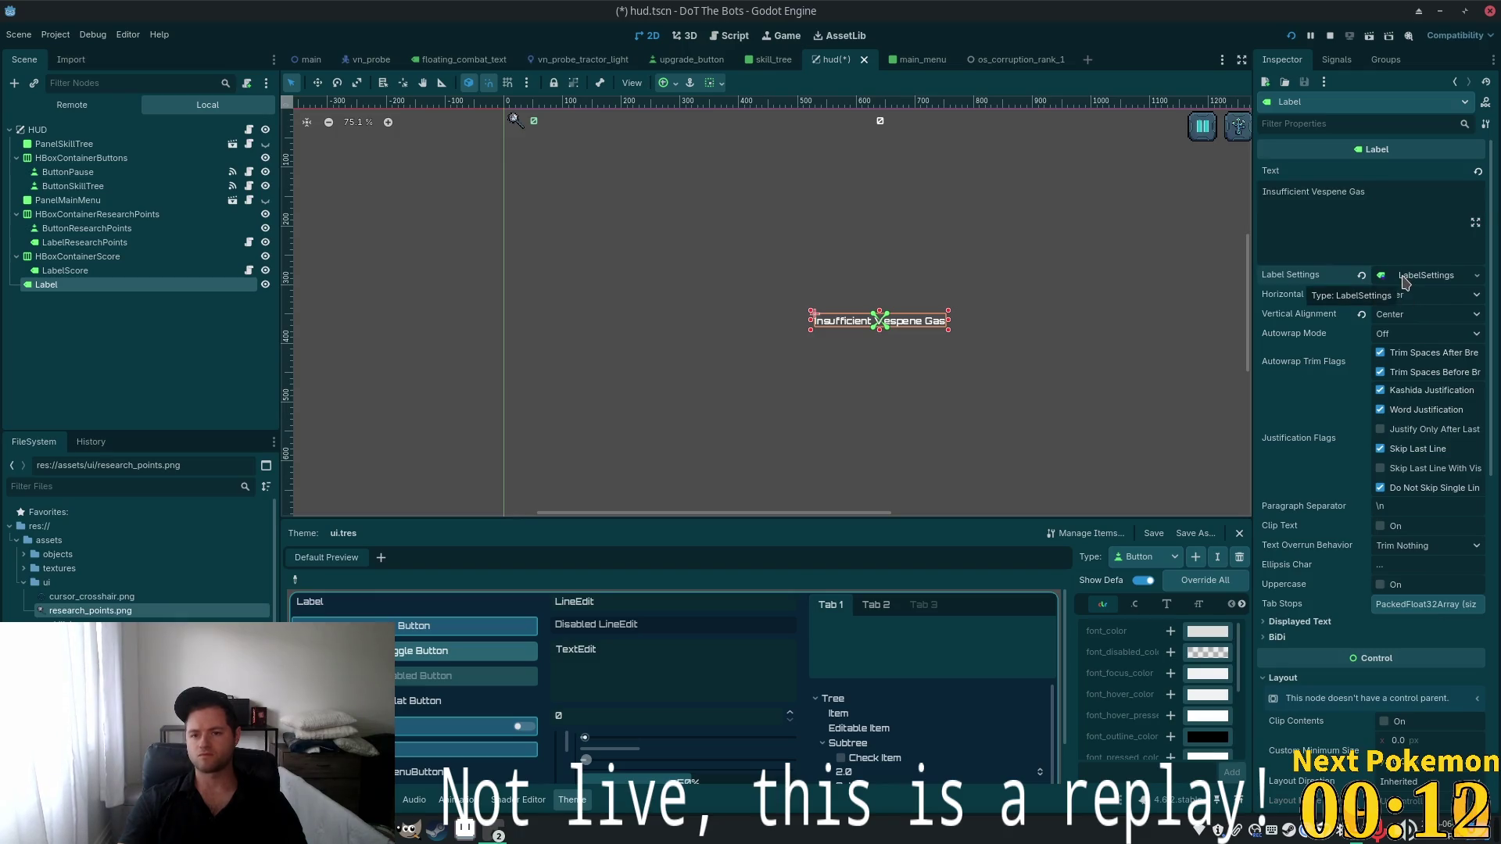
mouse_move(1348, 279)
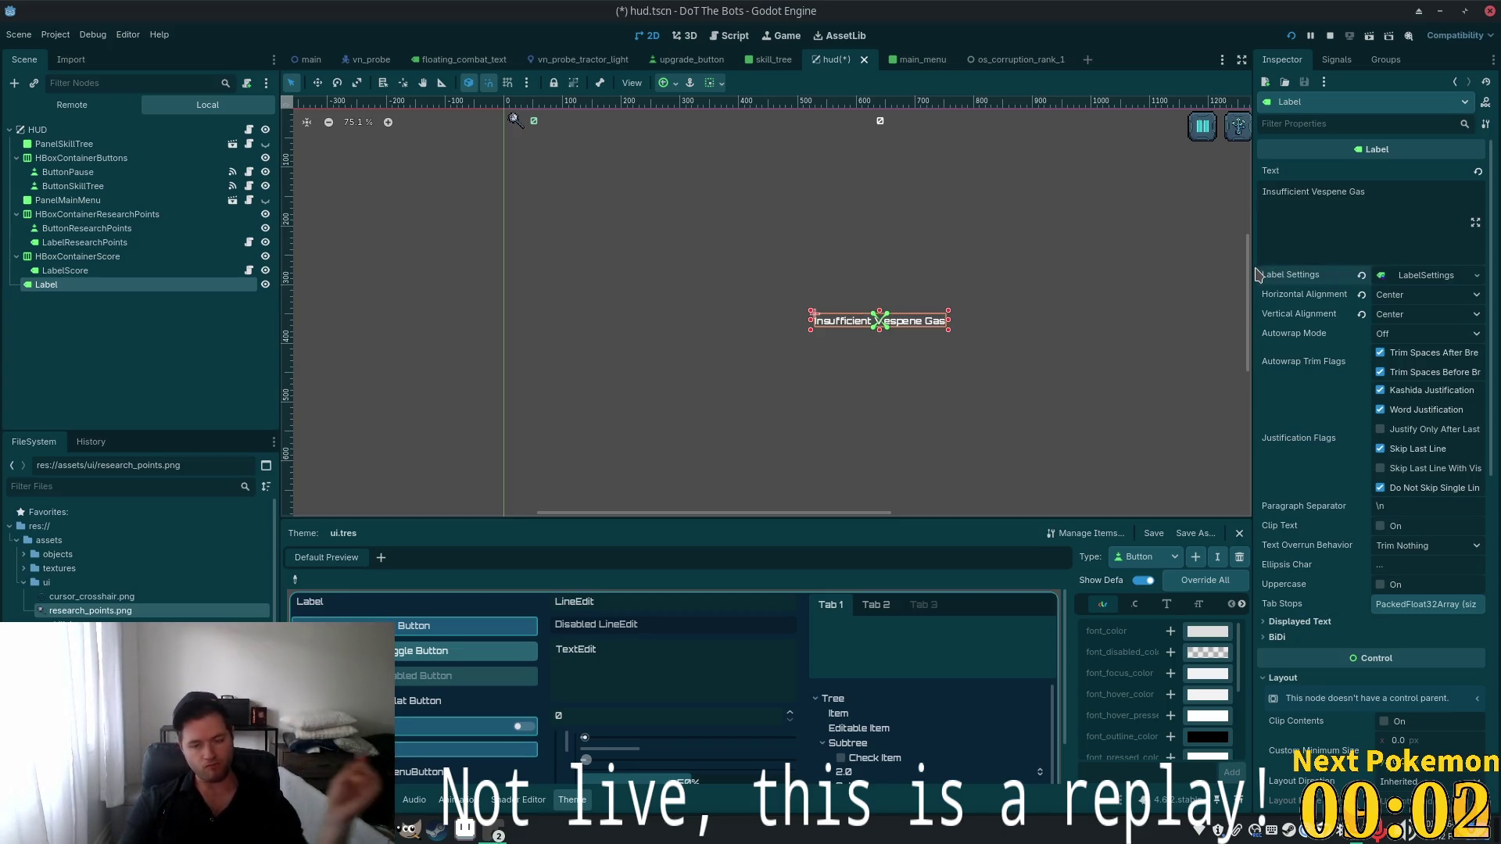
left_click(1433, 278)
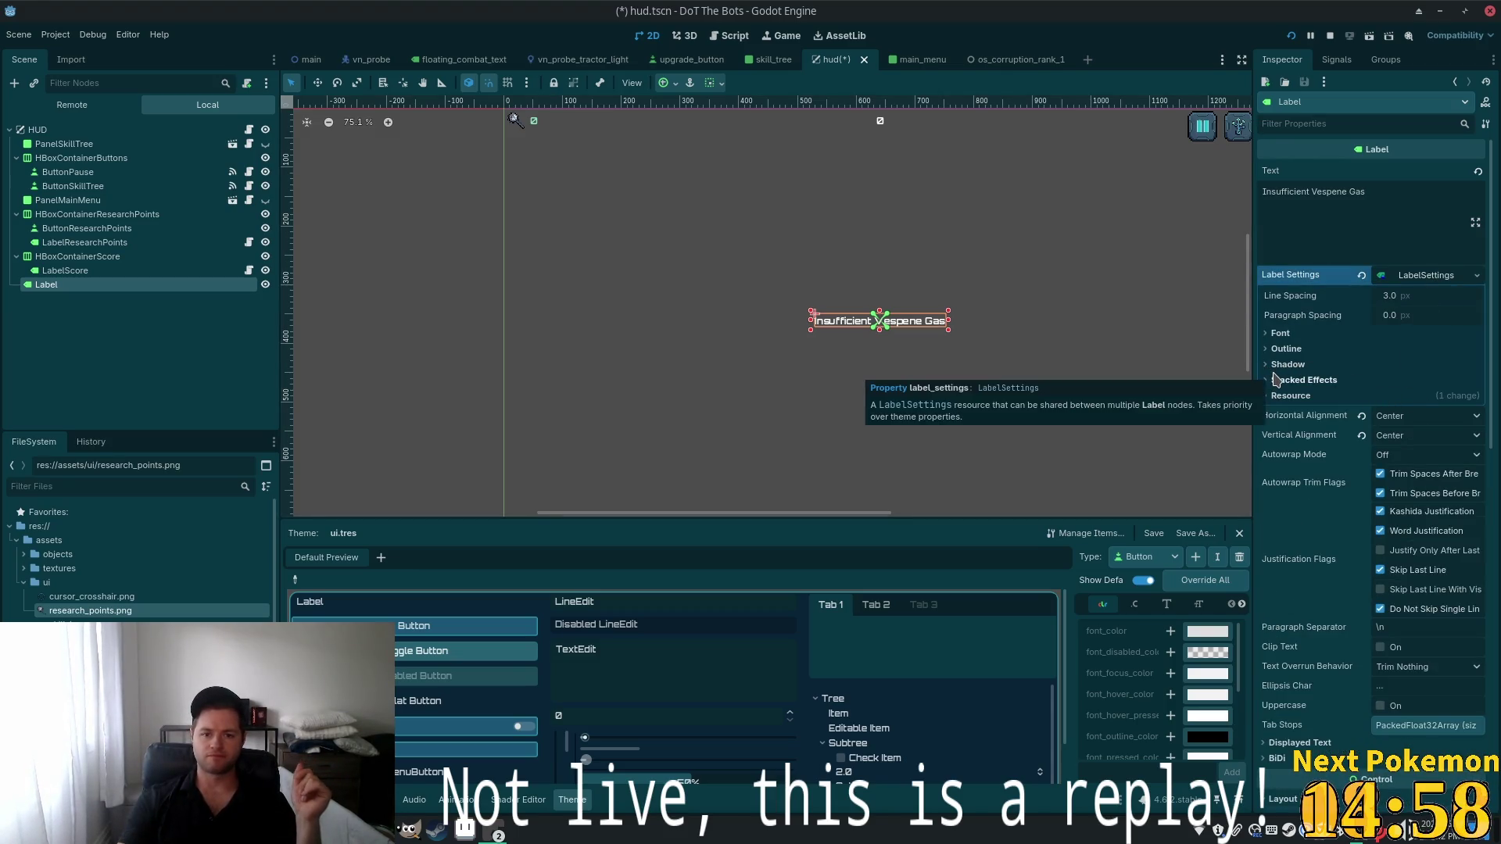
left_click(1280, 333)
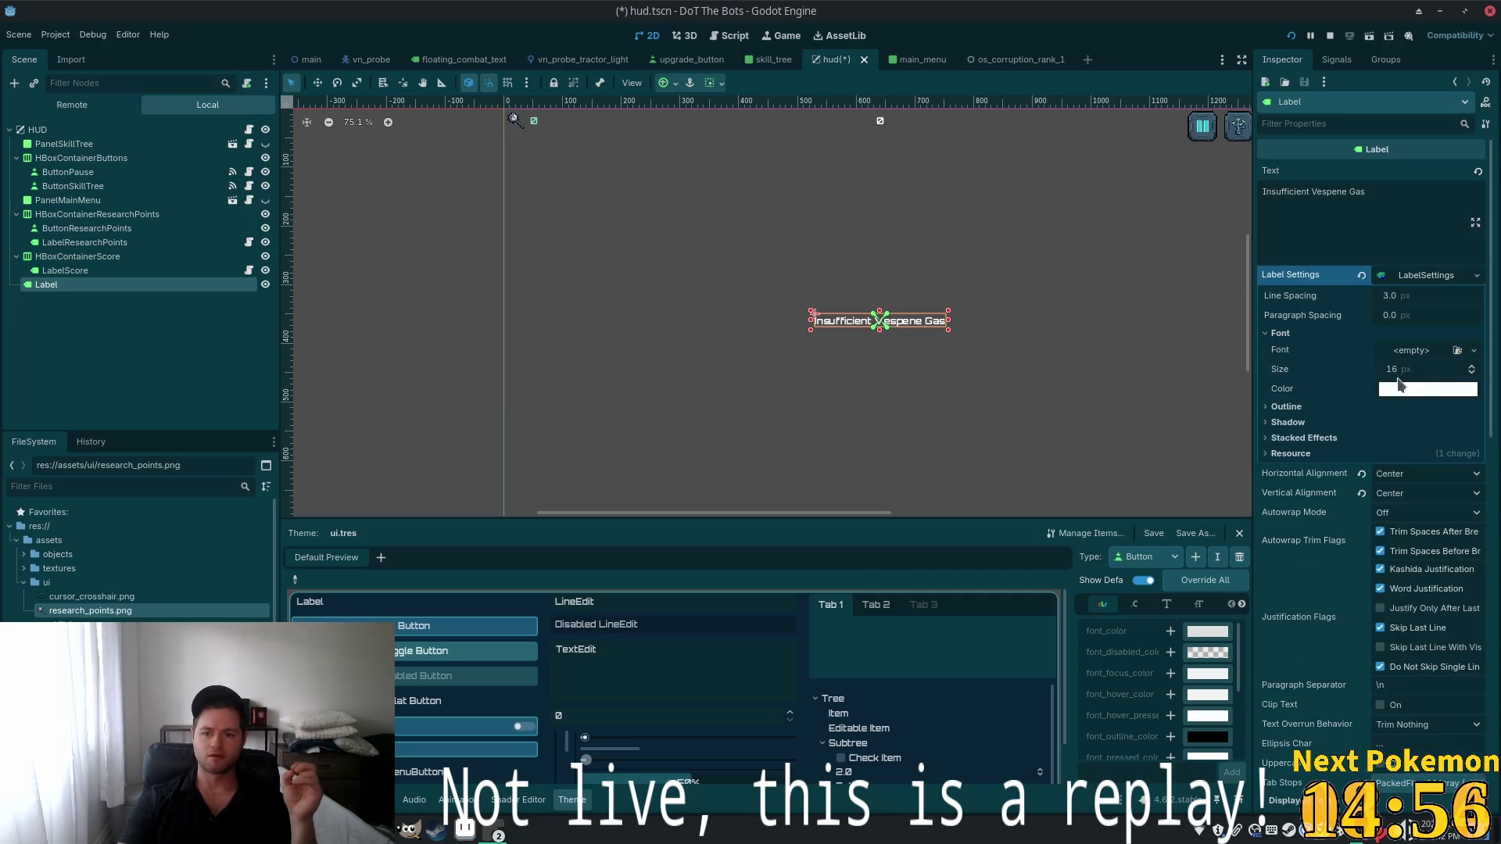
Set the LabelSettings font colour to pink de5279
left_click(1414, 389)
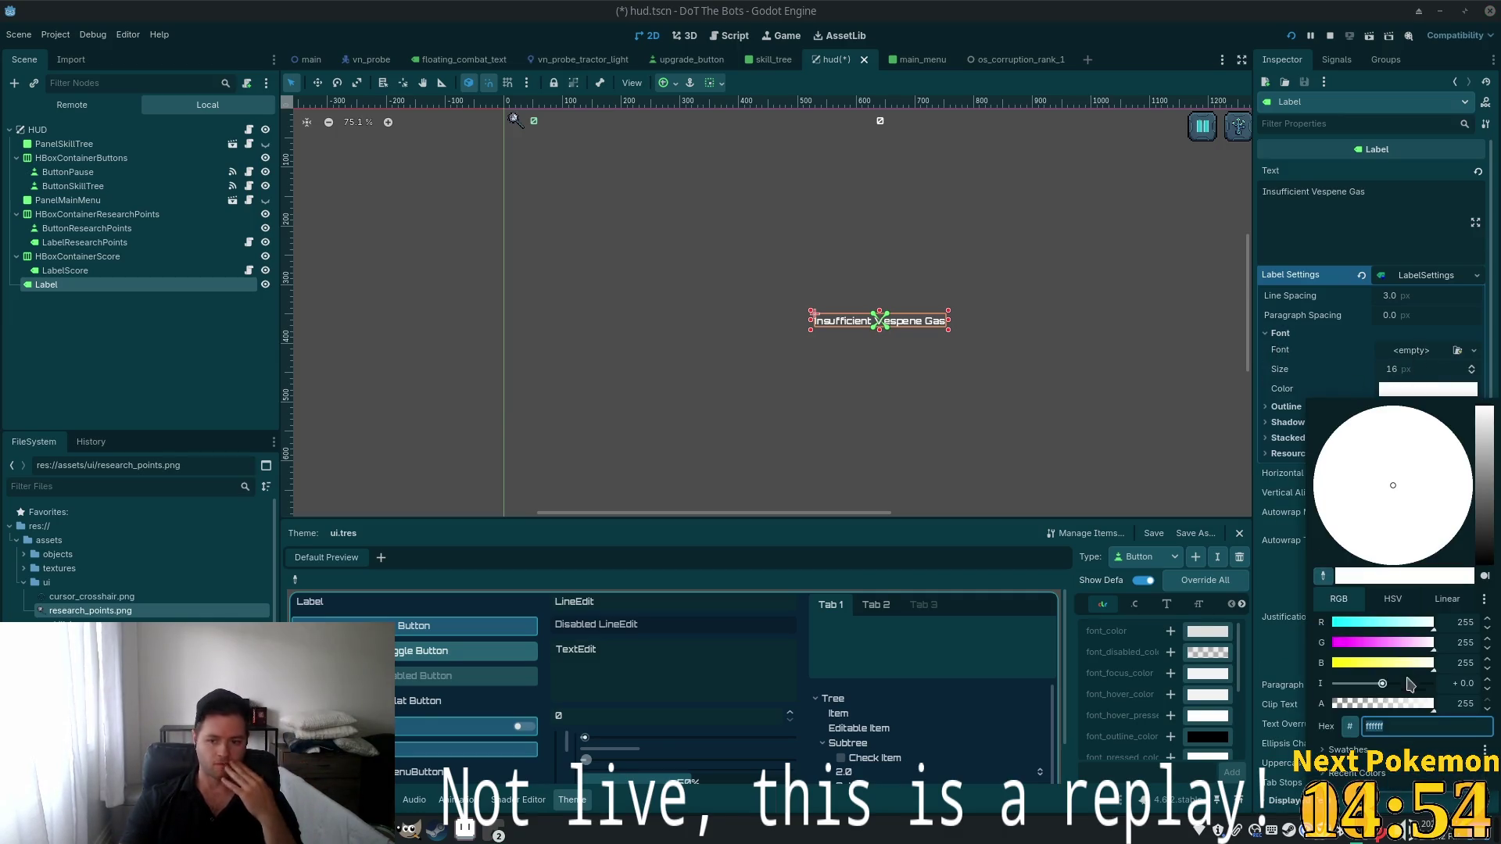
left_click(1442, 509)
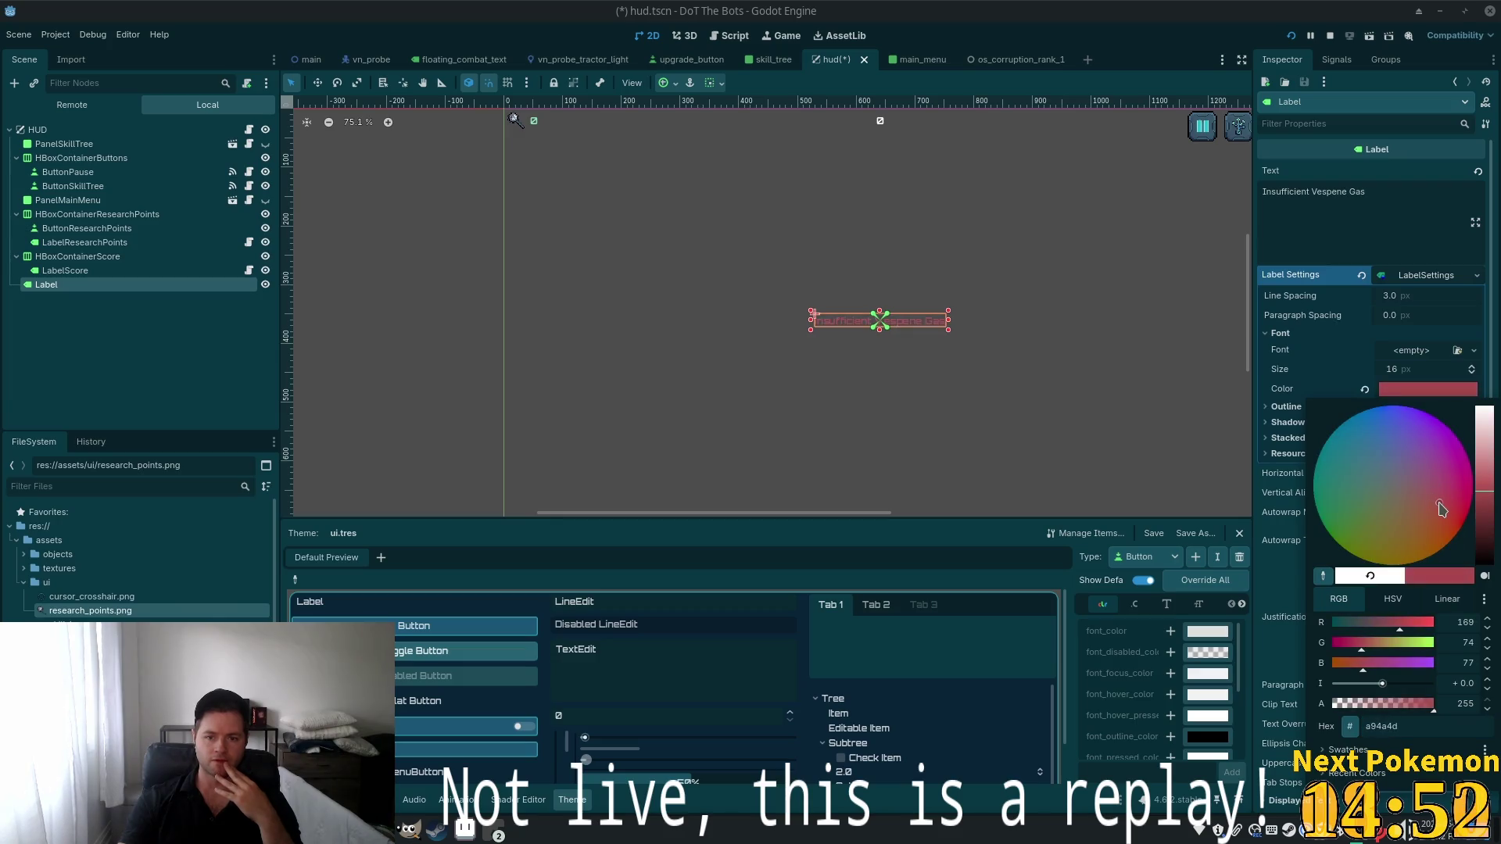
left_click_drag(1436, 508, 1453, 496)
scroll(949, 319, "up", 9)
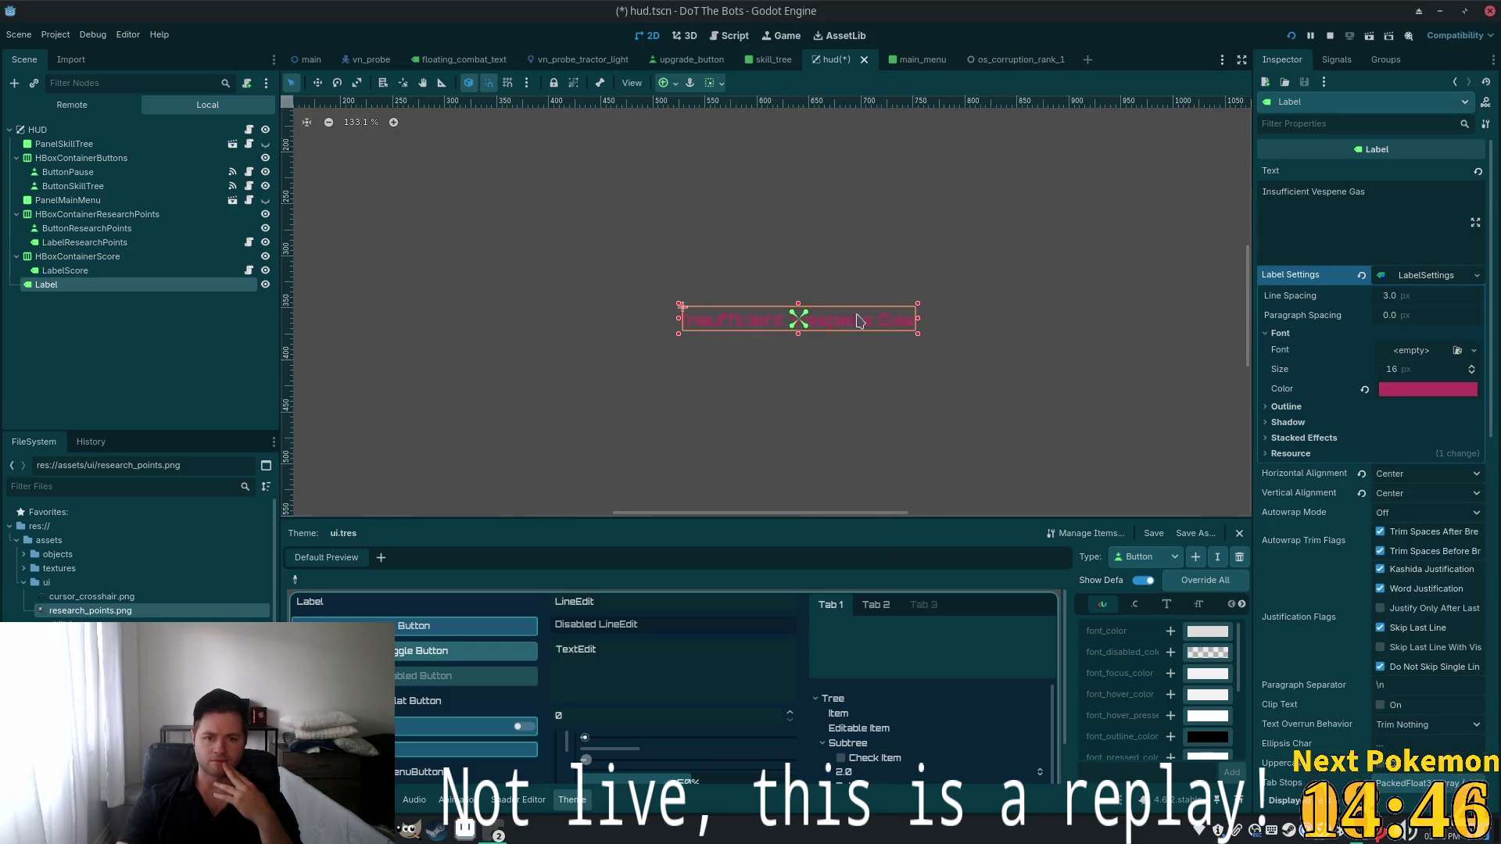
left_click(1444, 389)
left_click_drag(1487, 512, 1486, 477)
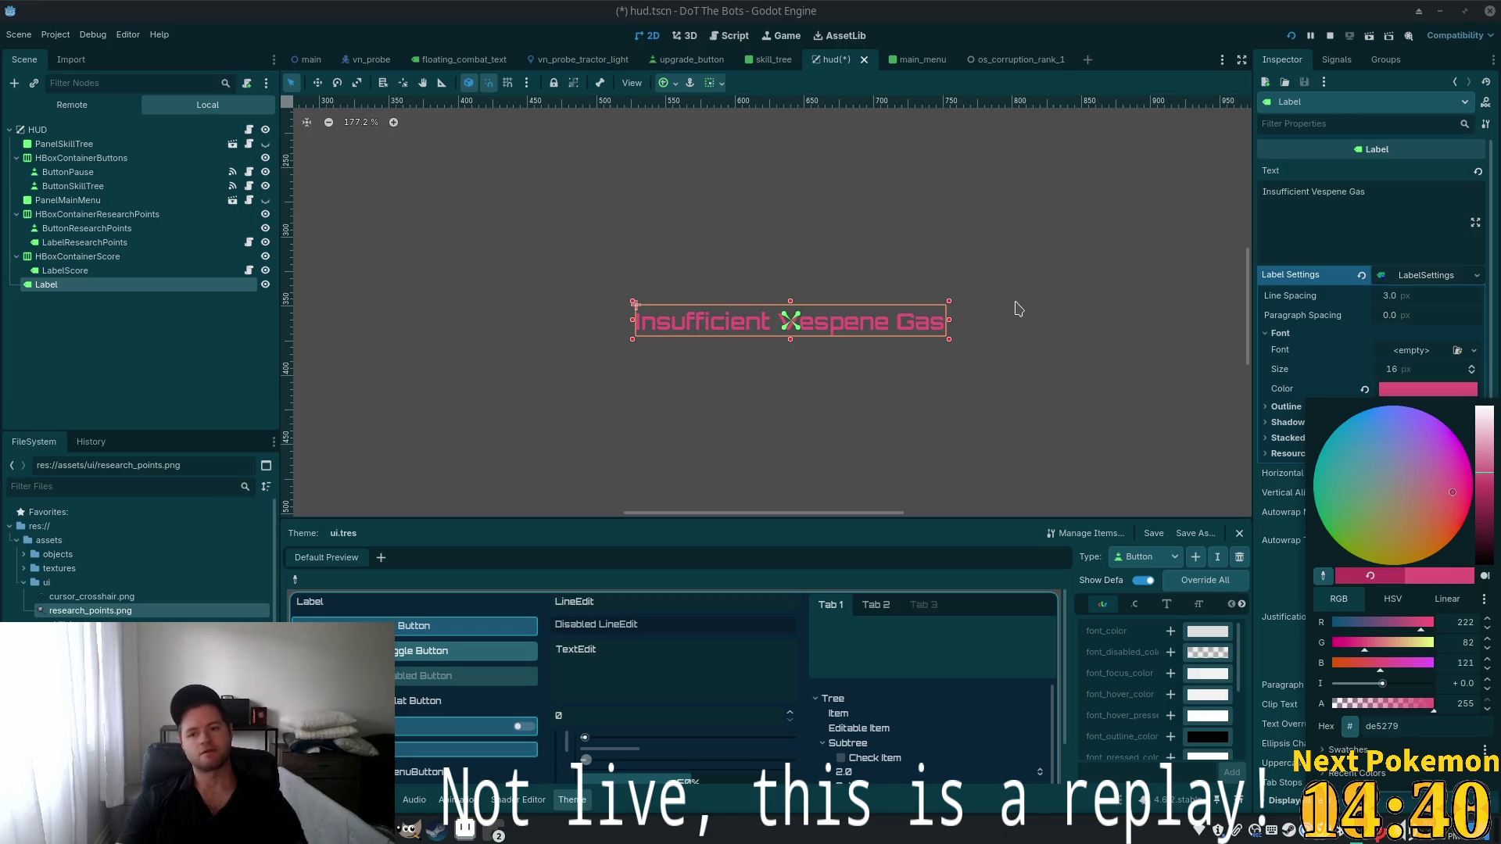
scroll(848, 292, "down", 7)
scroll(704, 328, "down", 4)
scroll(386, 274, "down", 1)
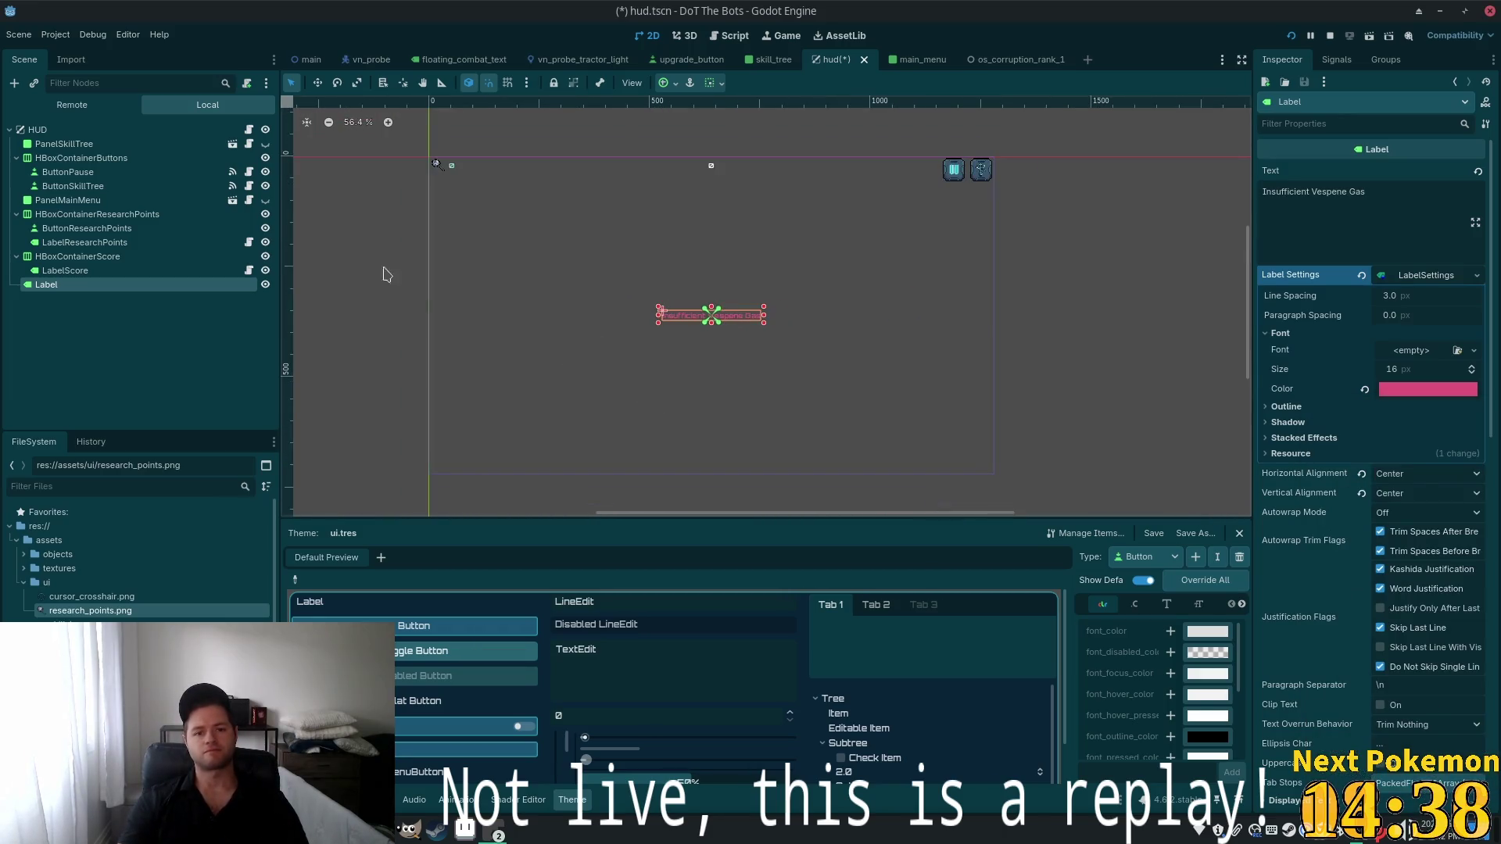
scroll(344, 245, "up", 1)
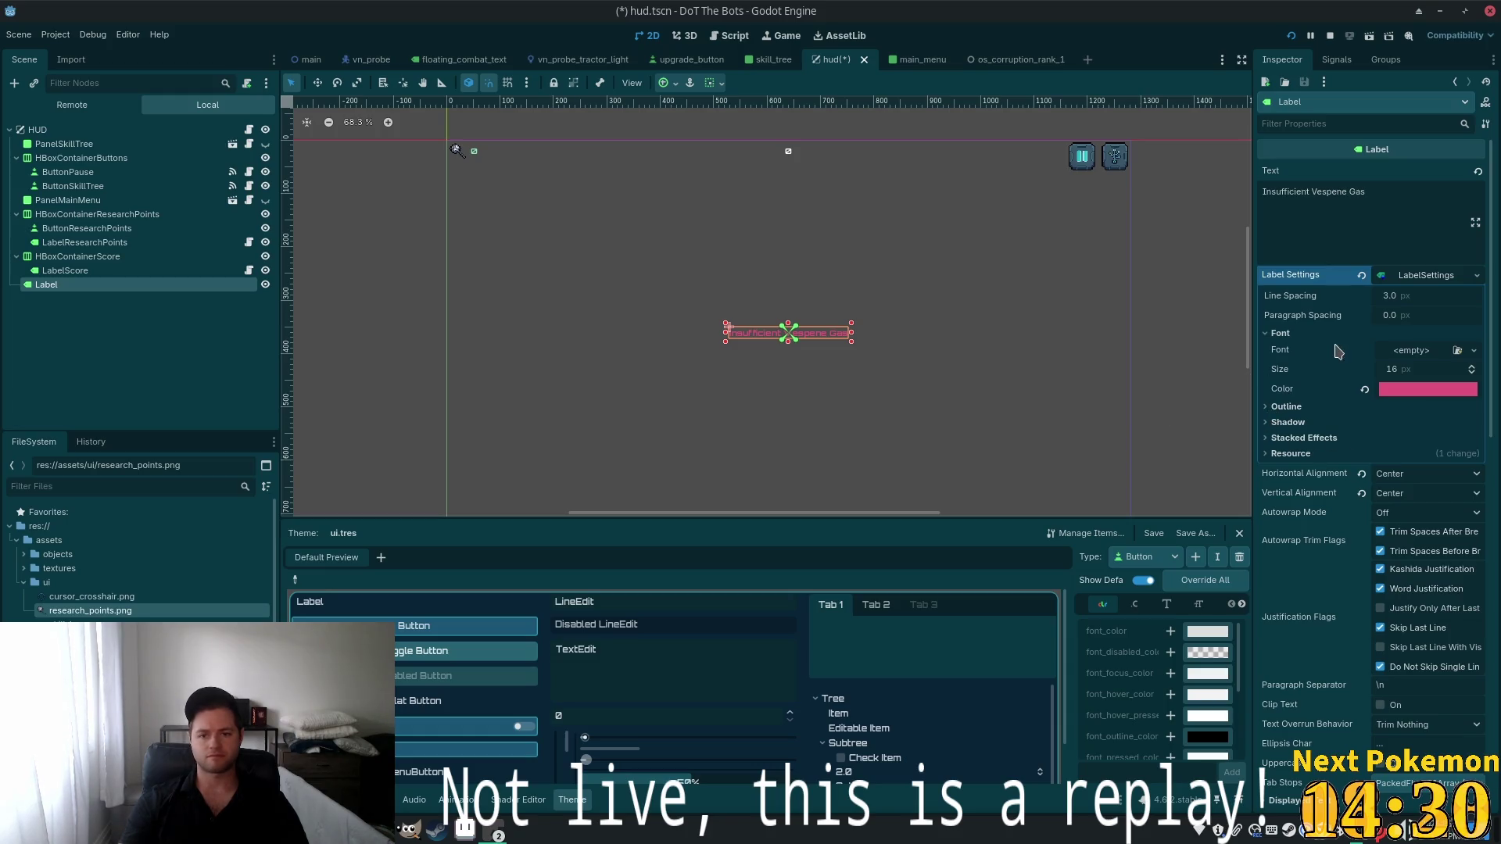
Save the HUD scene, hide the Label and rename it LabelAlert
key("ctrl+s")
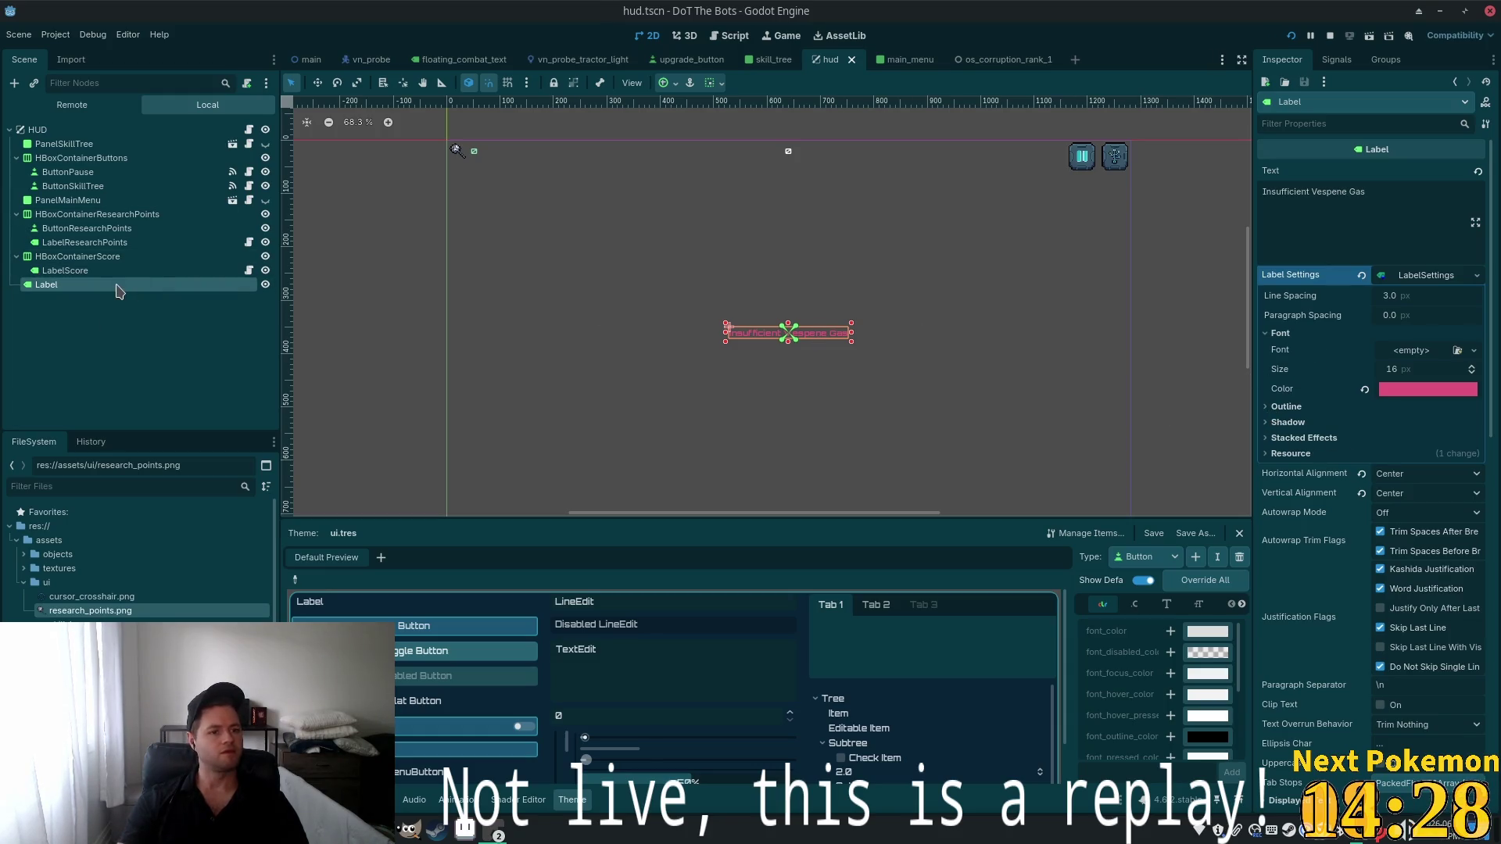
left_click(265, 285)
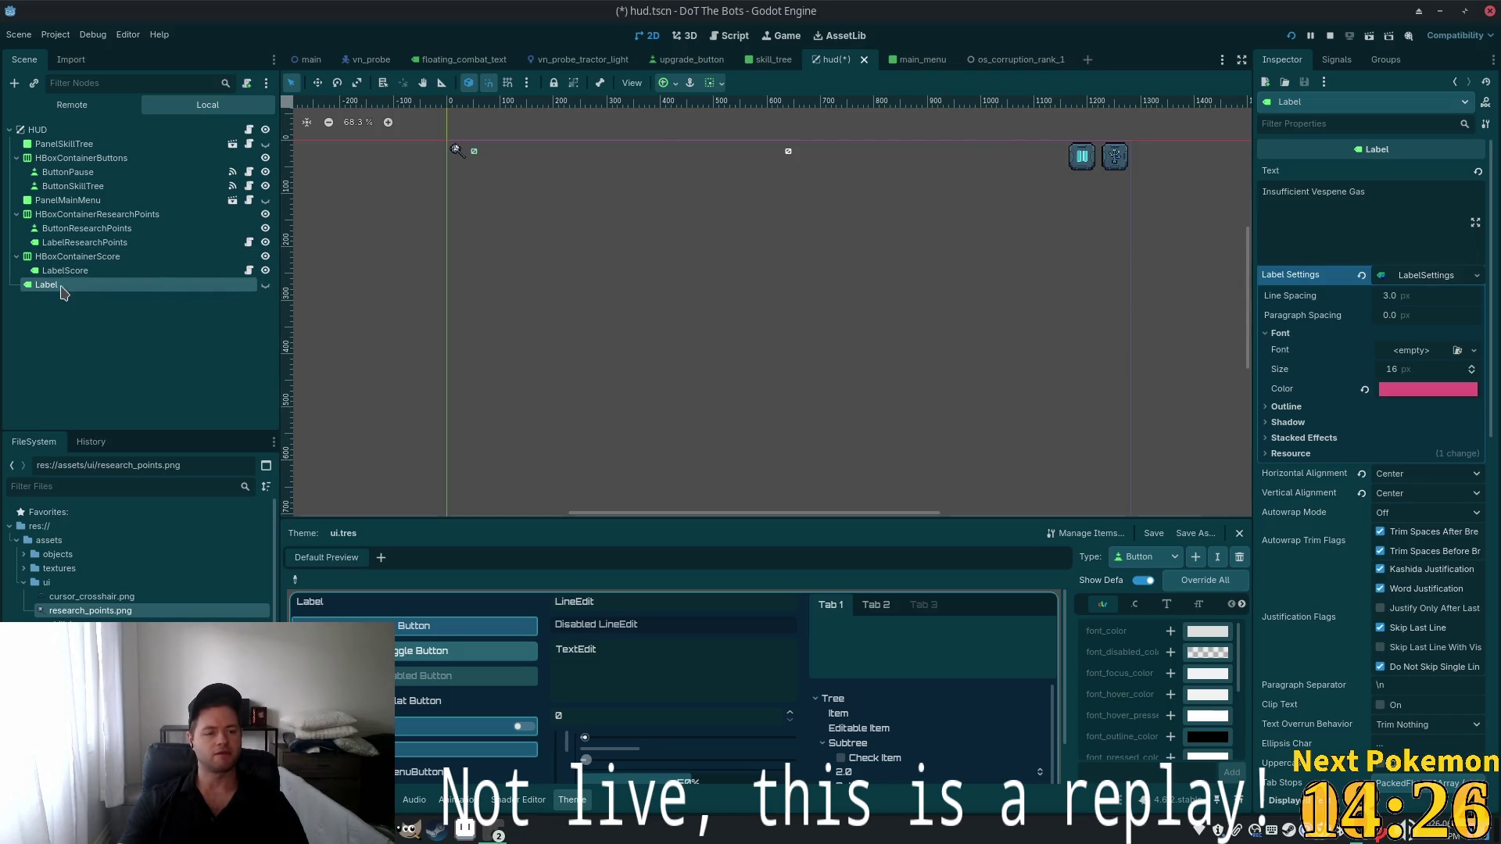
double_click(63, 286)
type("Aler")
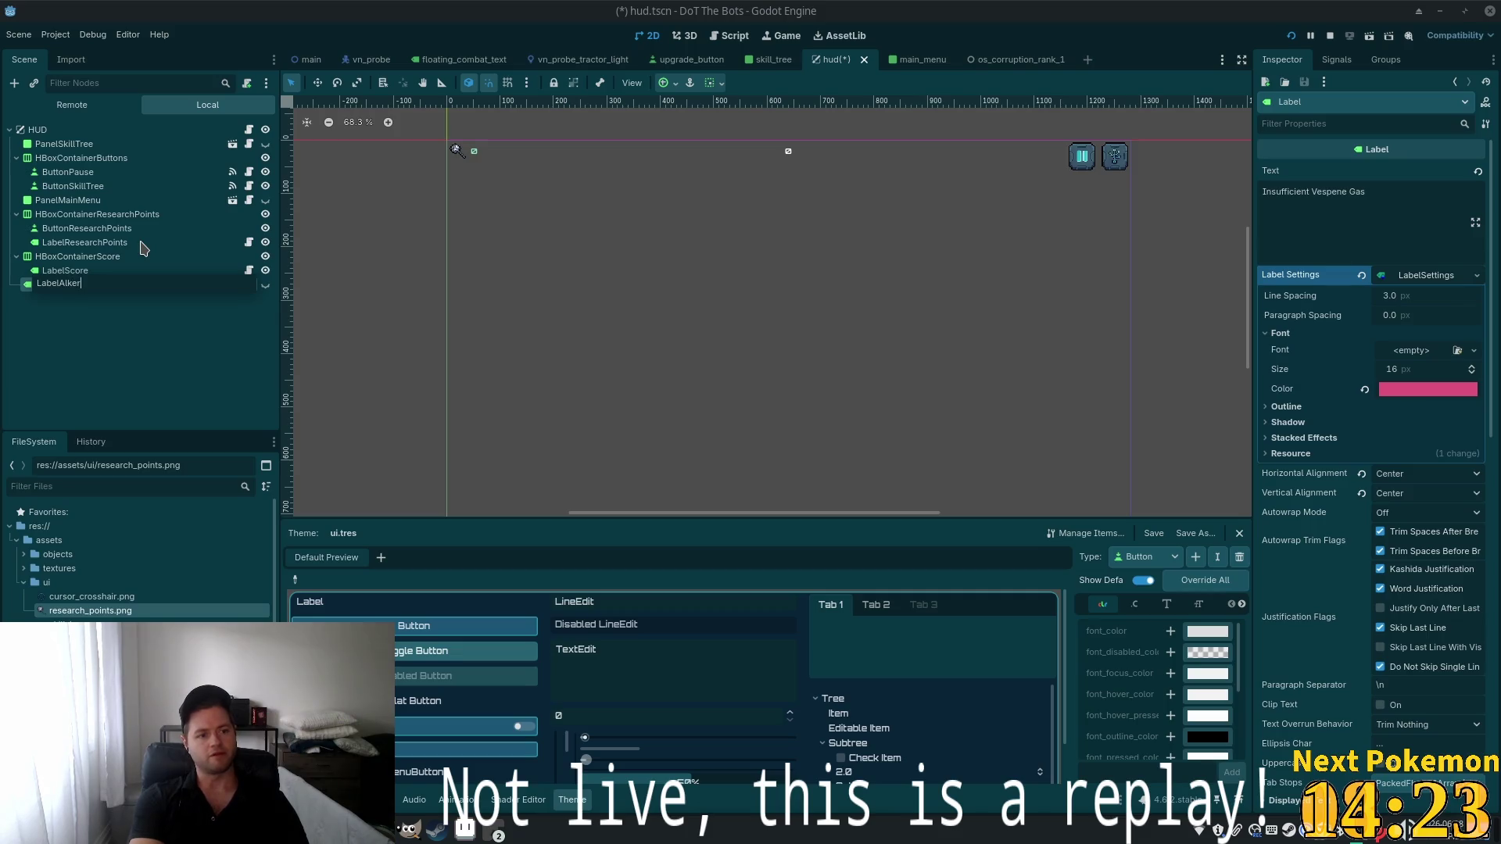
key("BackSpace")
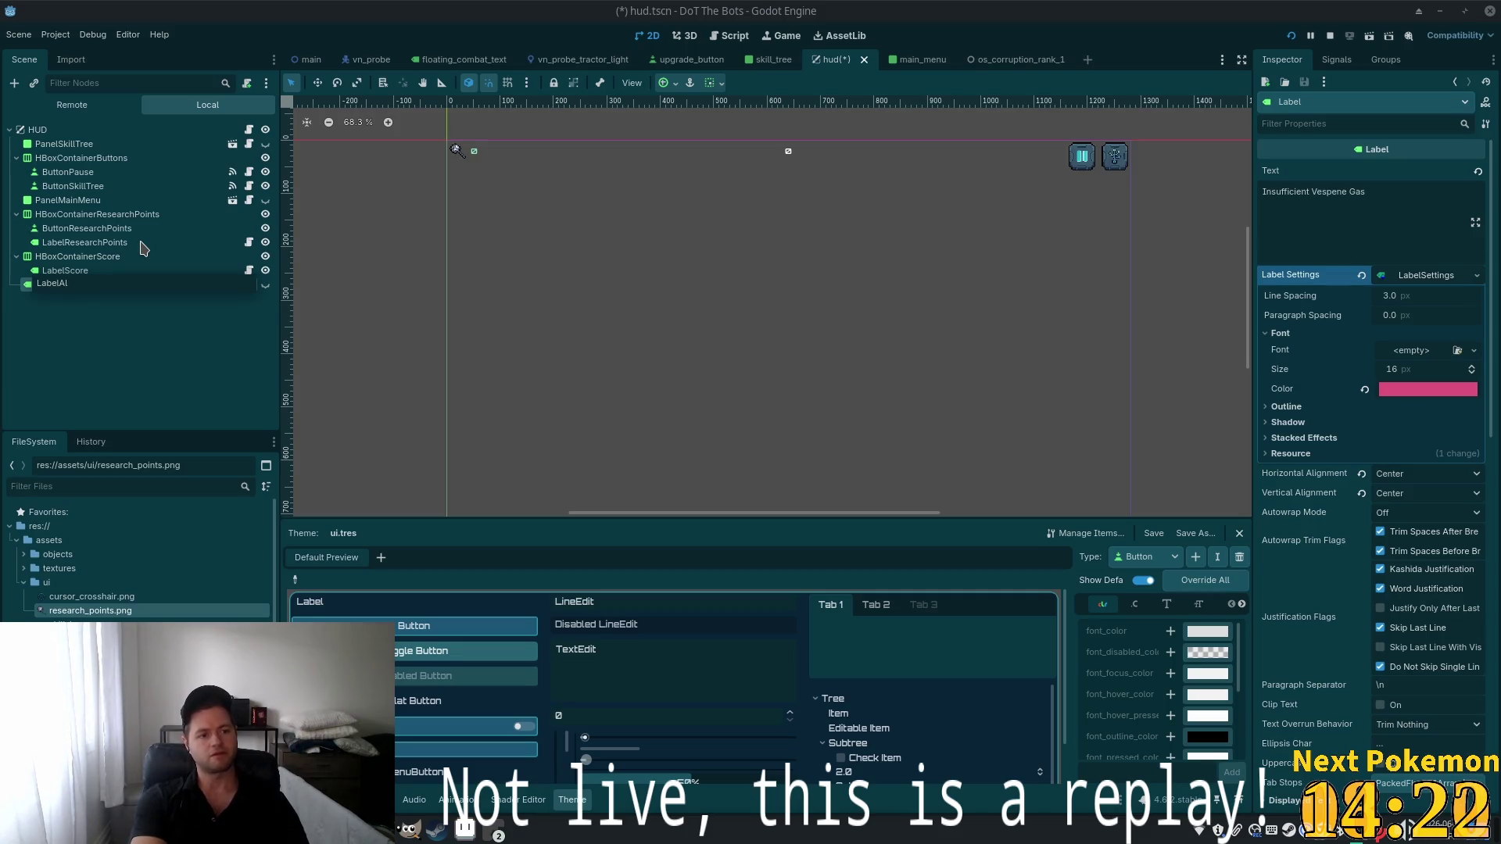
type("ert")
key("Return")
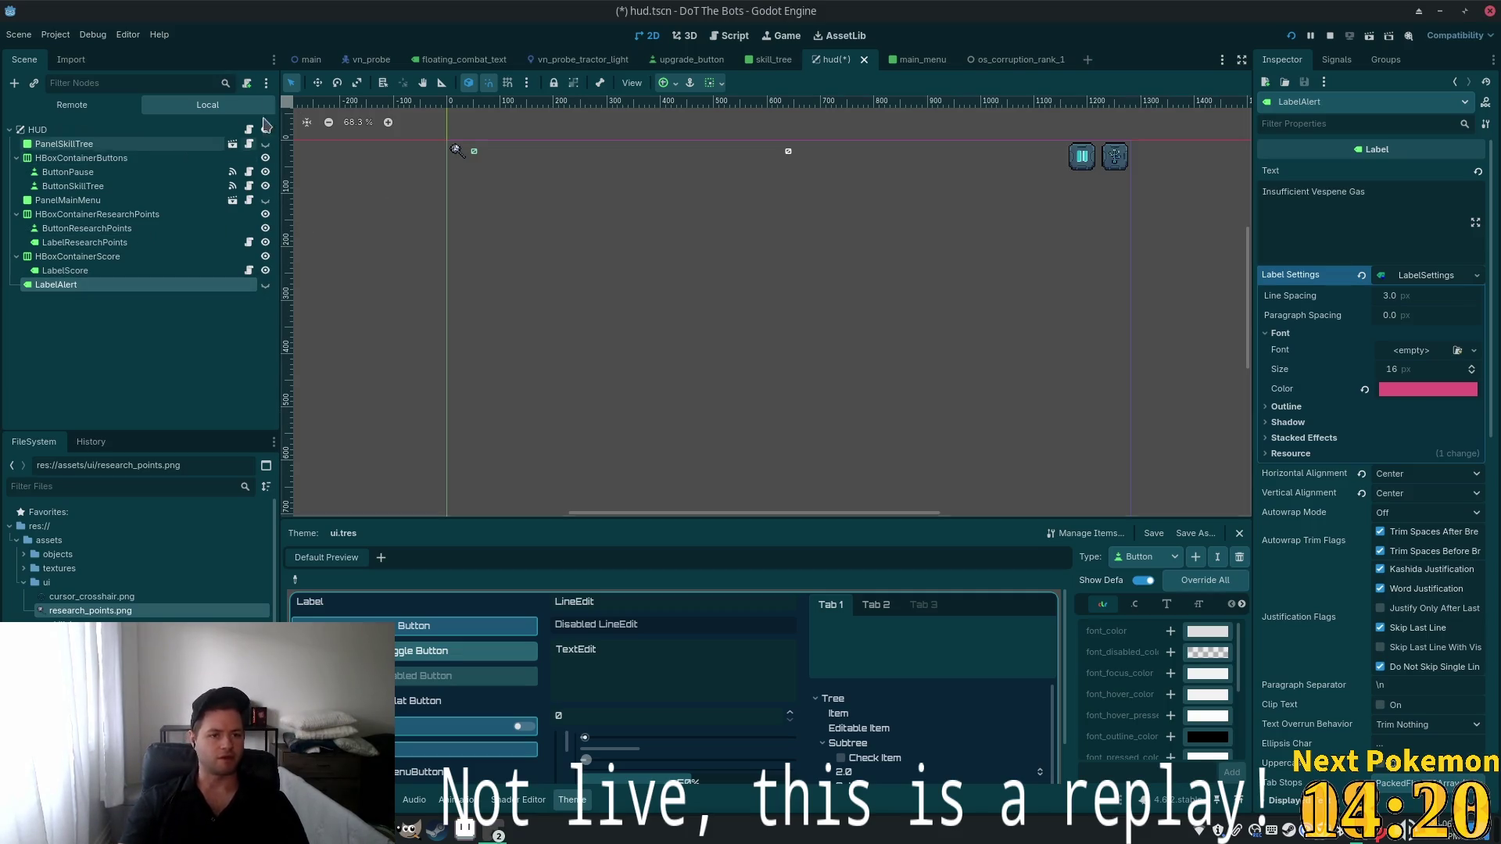
Attach a new label_alert.gd script extending Label to LabelAlert
left_click(247, 83)
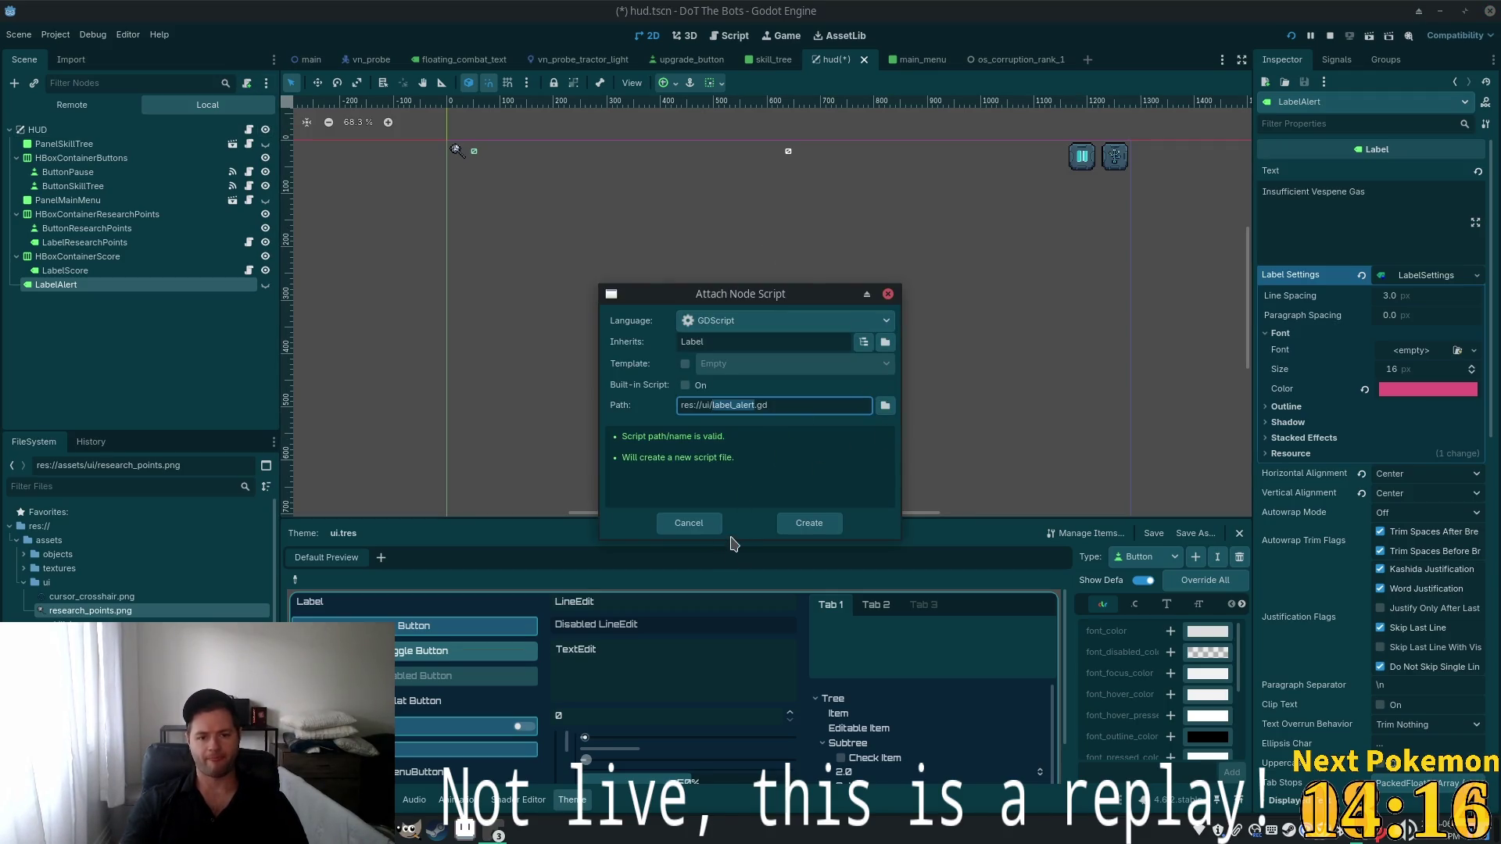
left_click(809, 523)
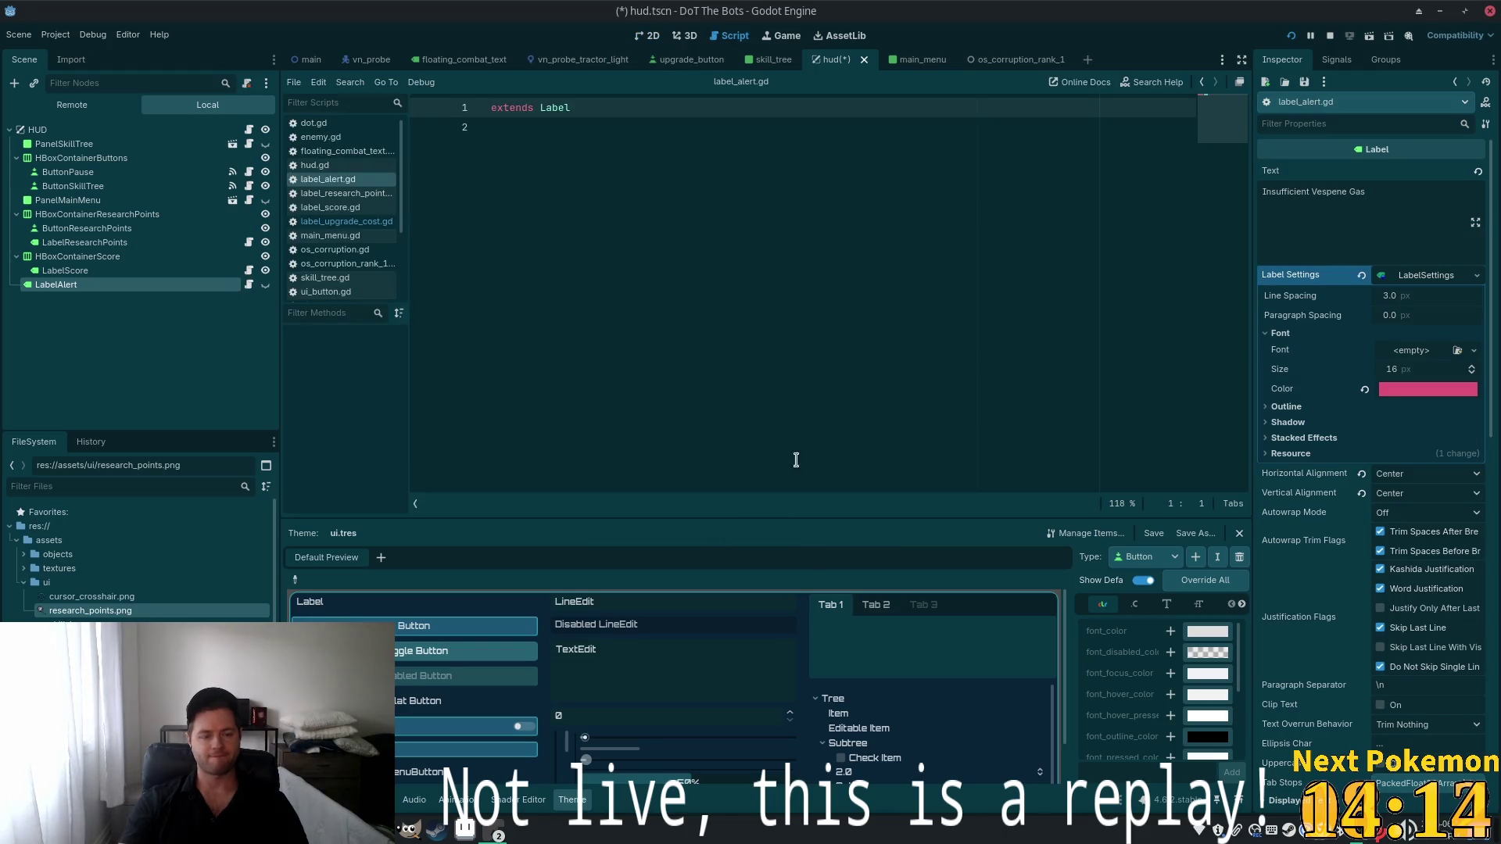
left_click(695, 327)
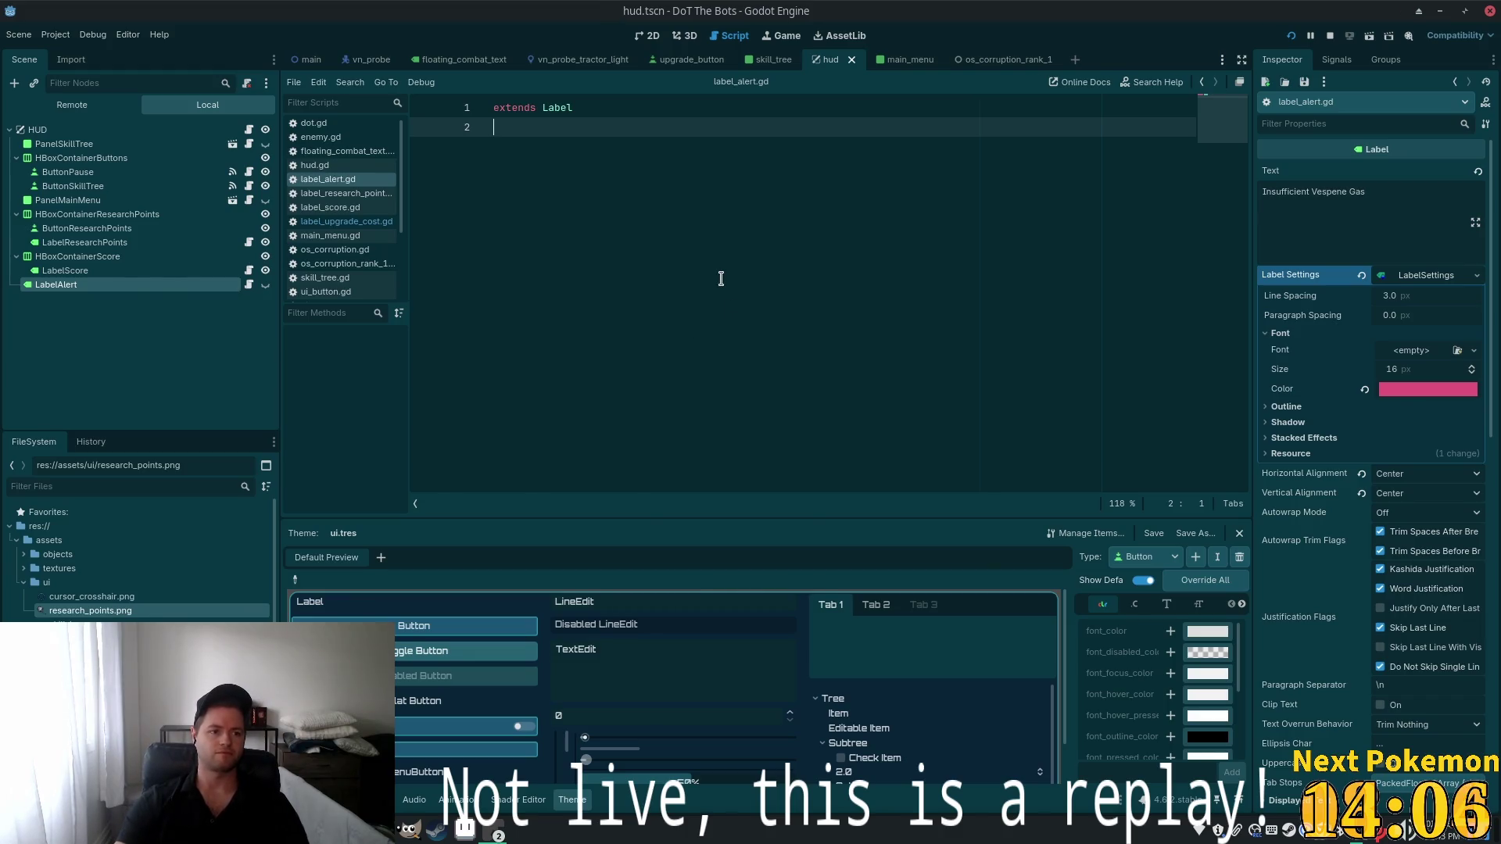
key("alt+Tab")
key("ctrl+o")
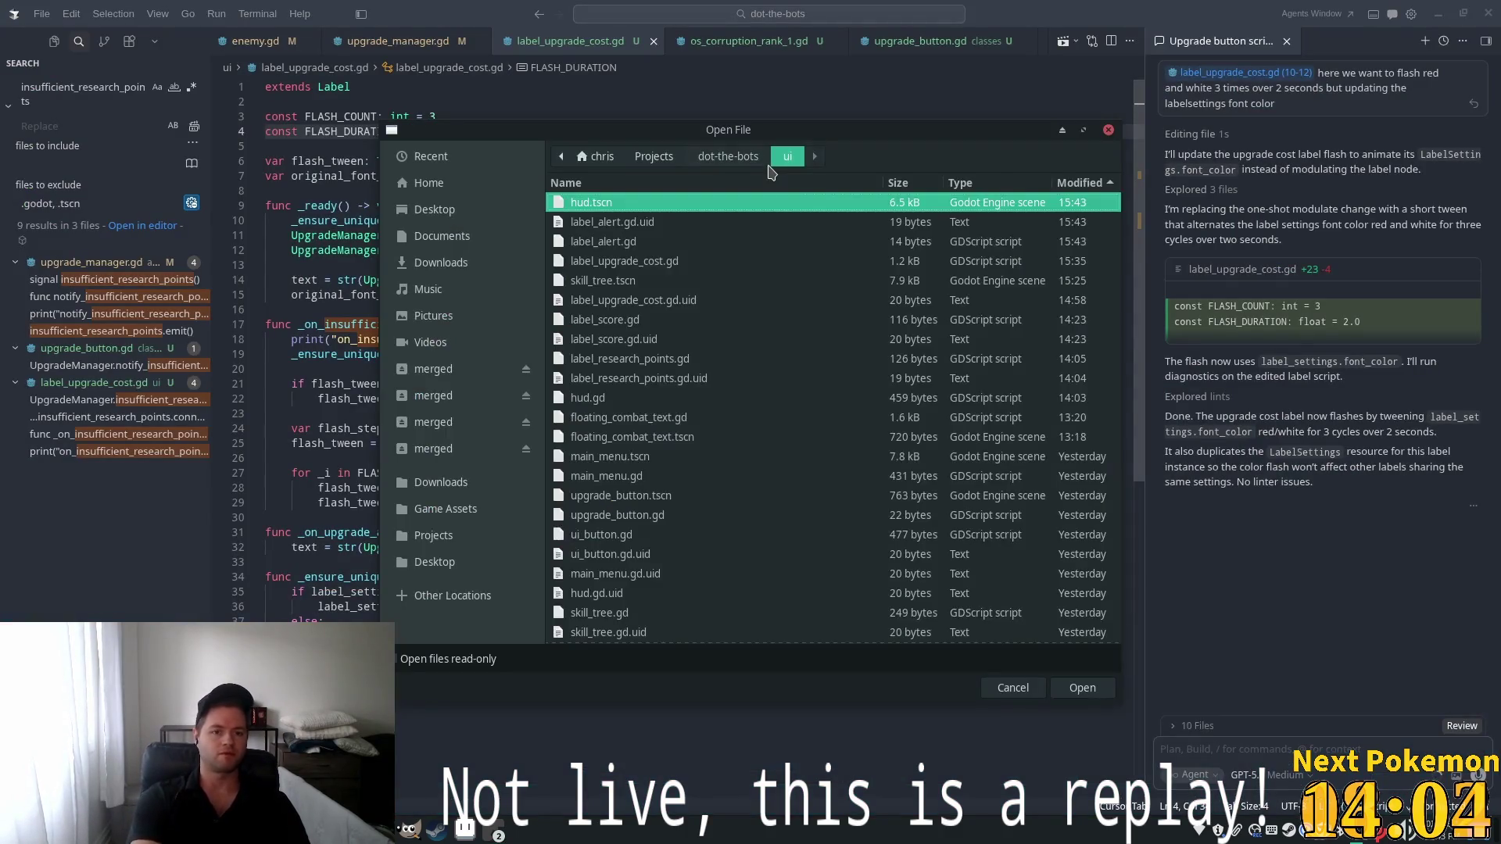
Open ui_manager.gd and add a create_alert(message: String) function at the end
key("Escape")
key("ctrl+p")
type("ui")
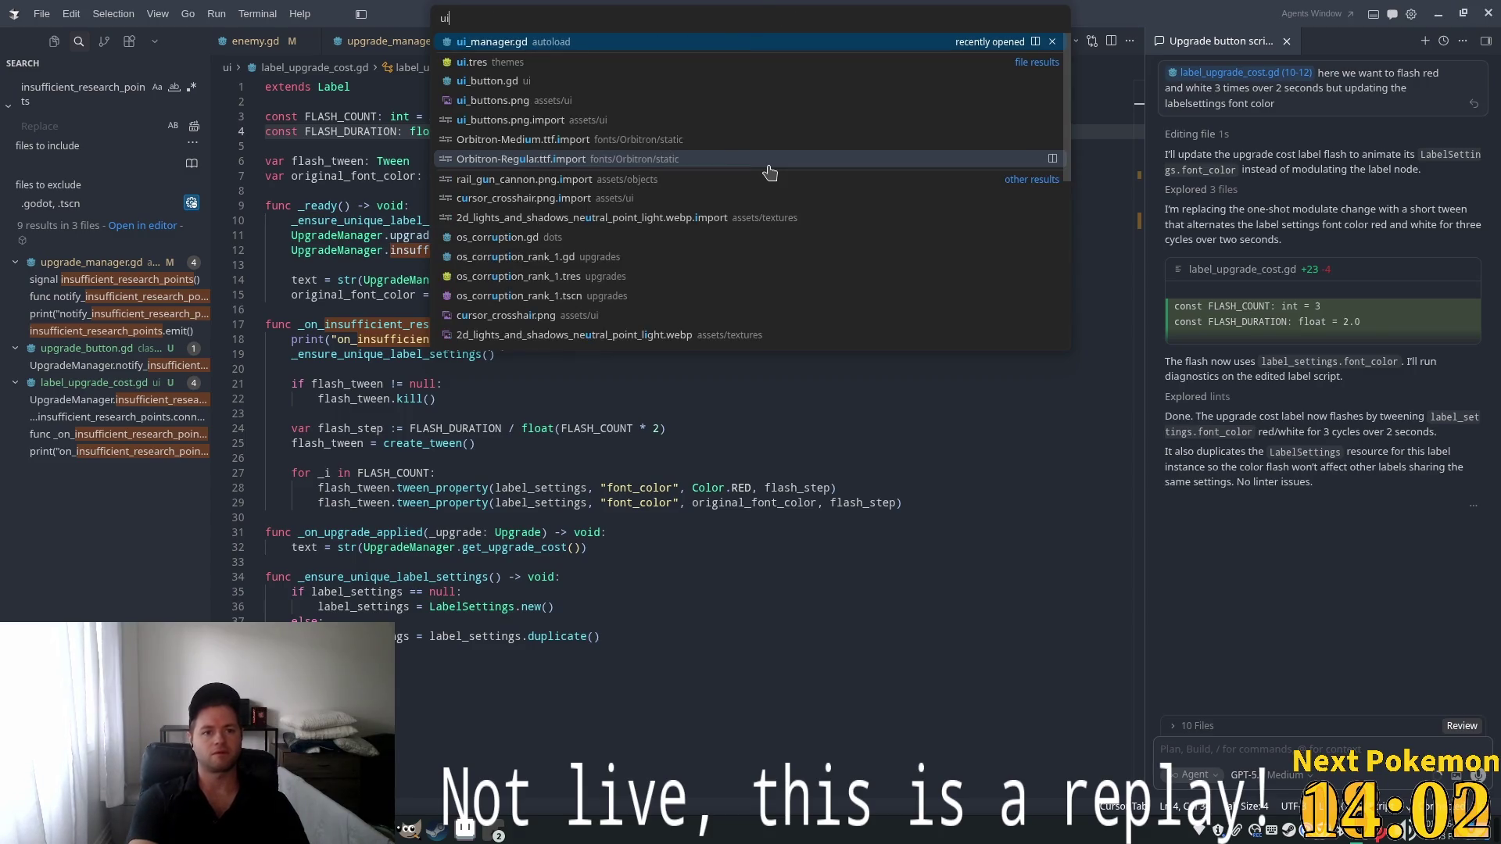
key("Return")
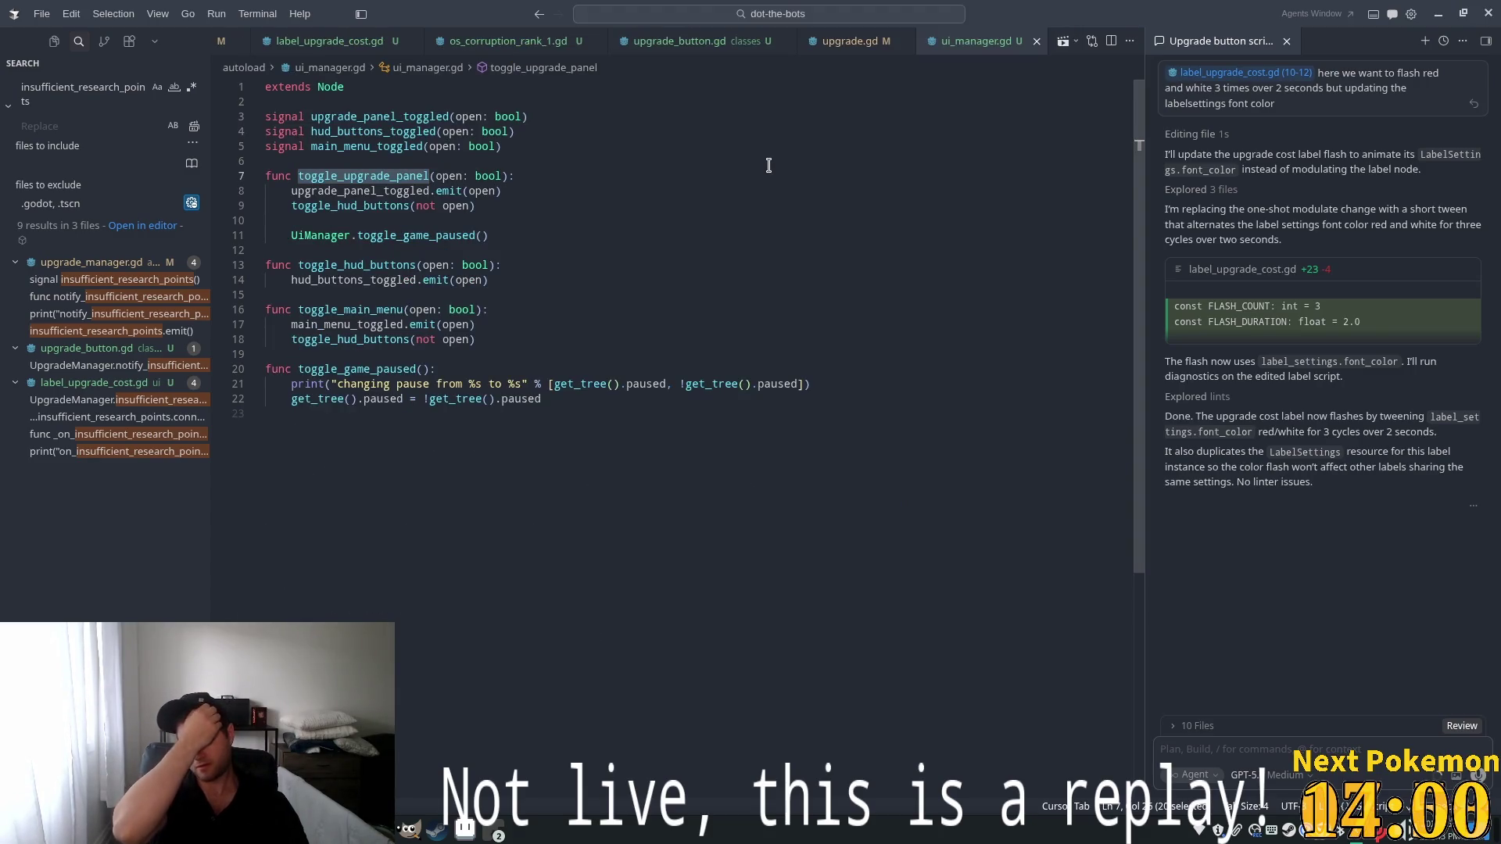
left_click(339, 501)
key("Return")
type("func ")
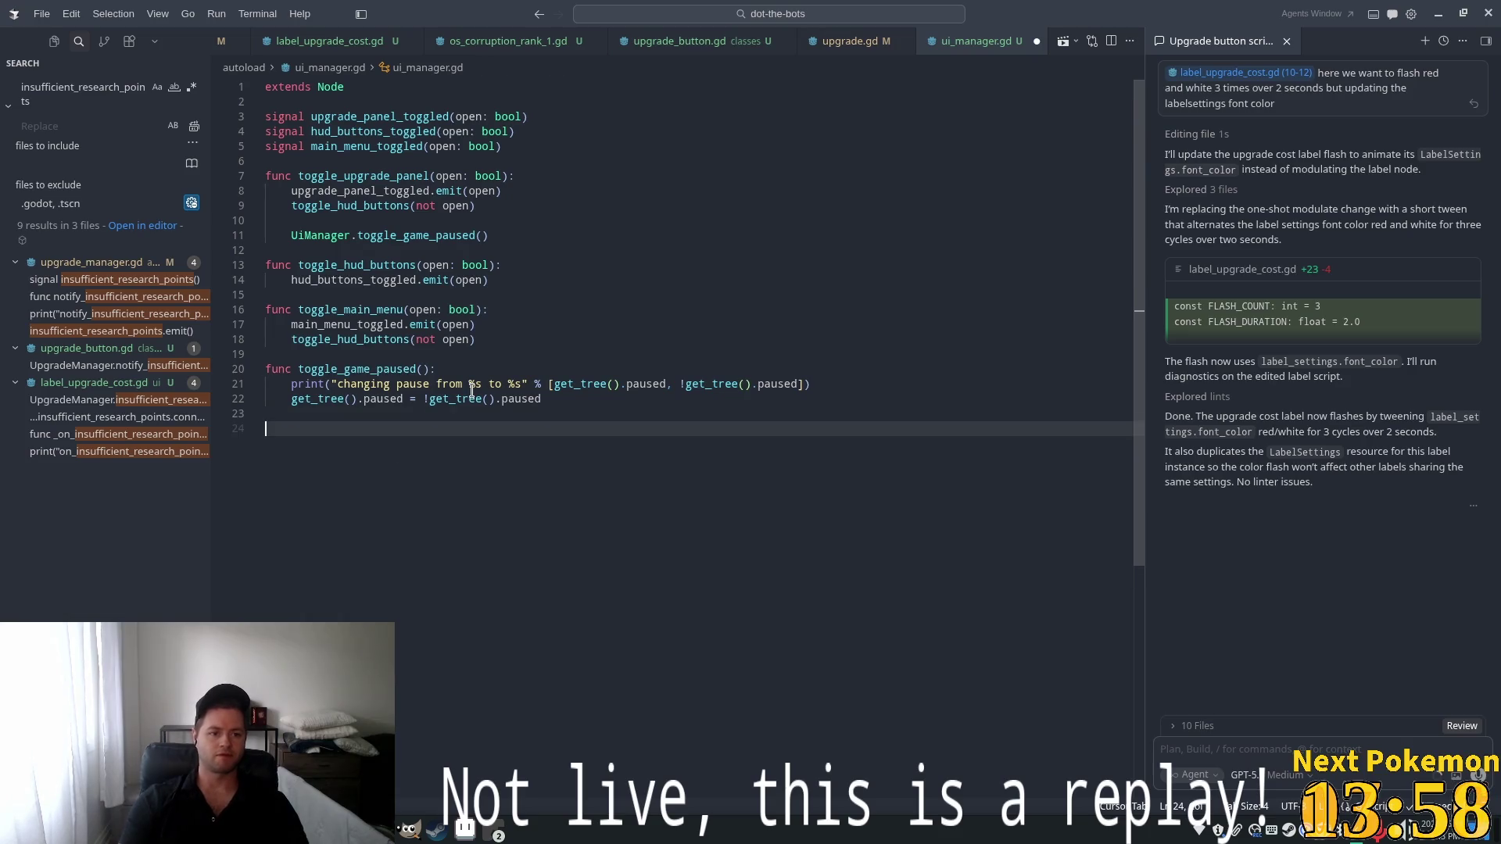
type("c")
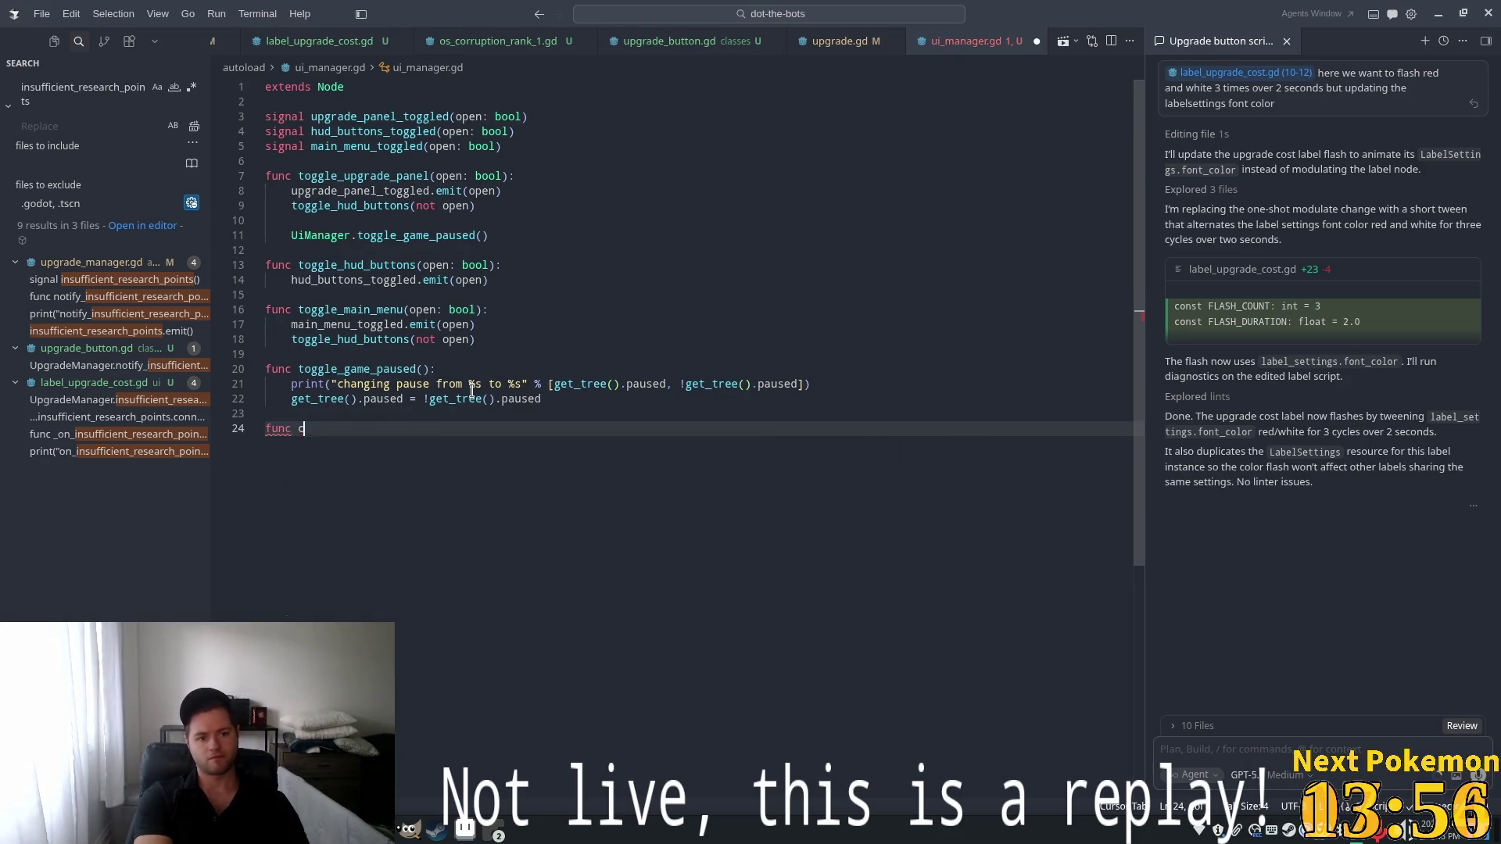
type("reate_aler")
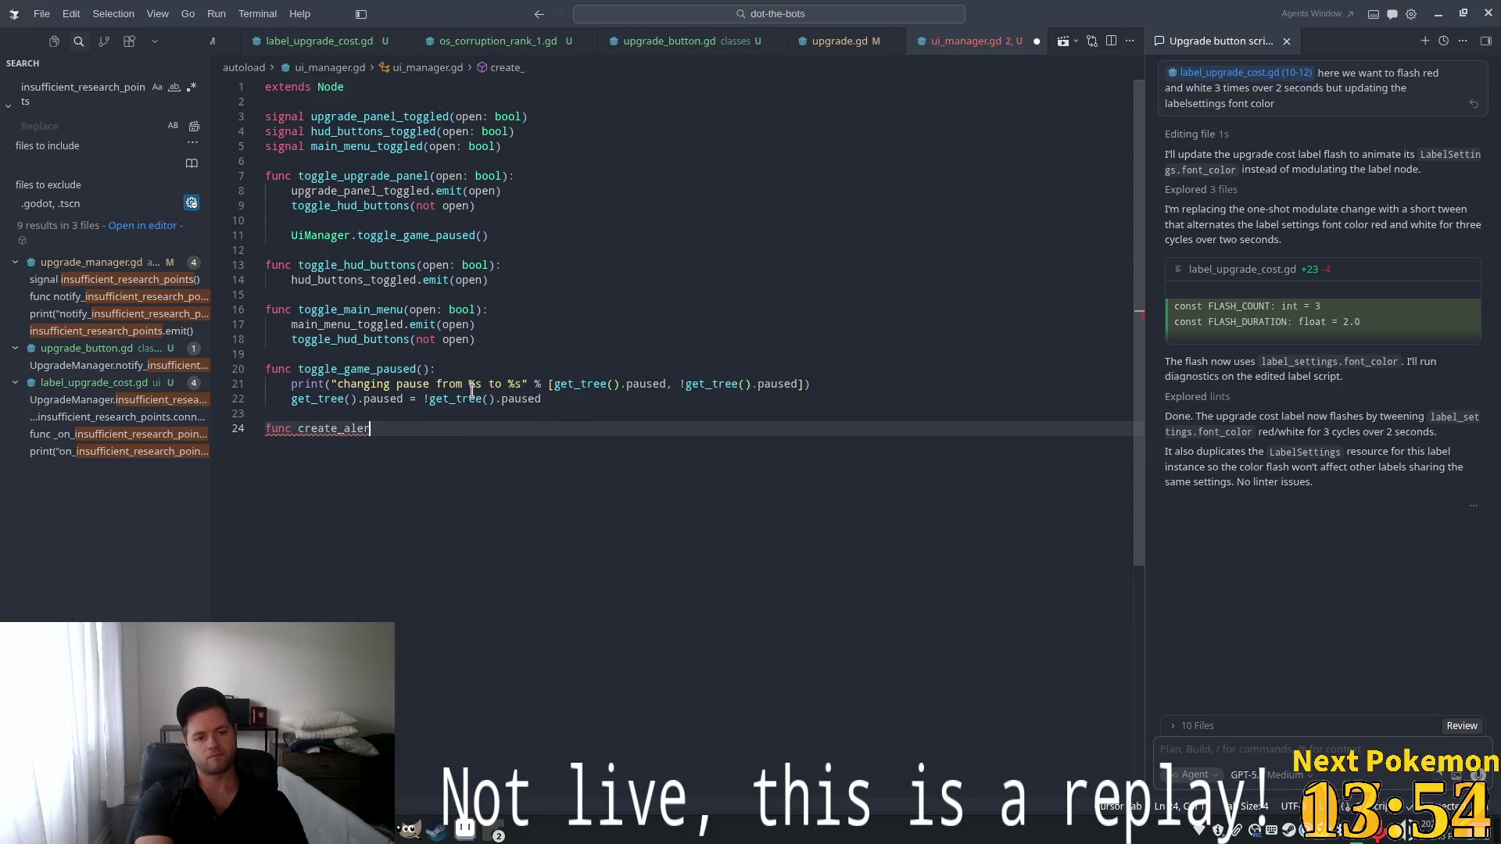
type("t")
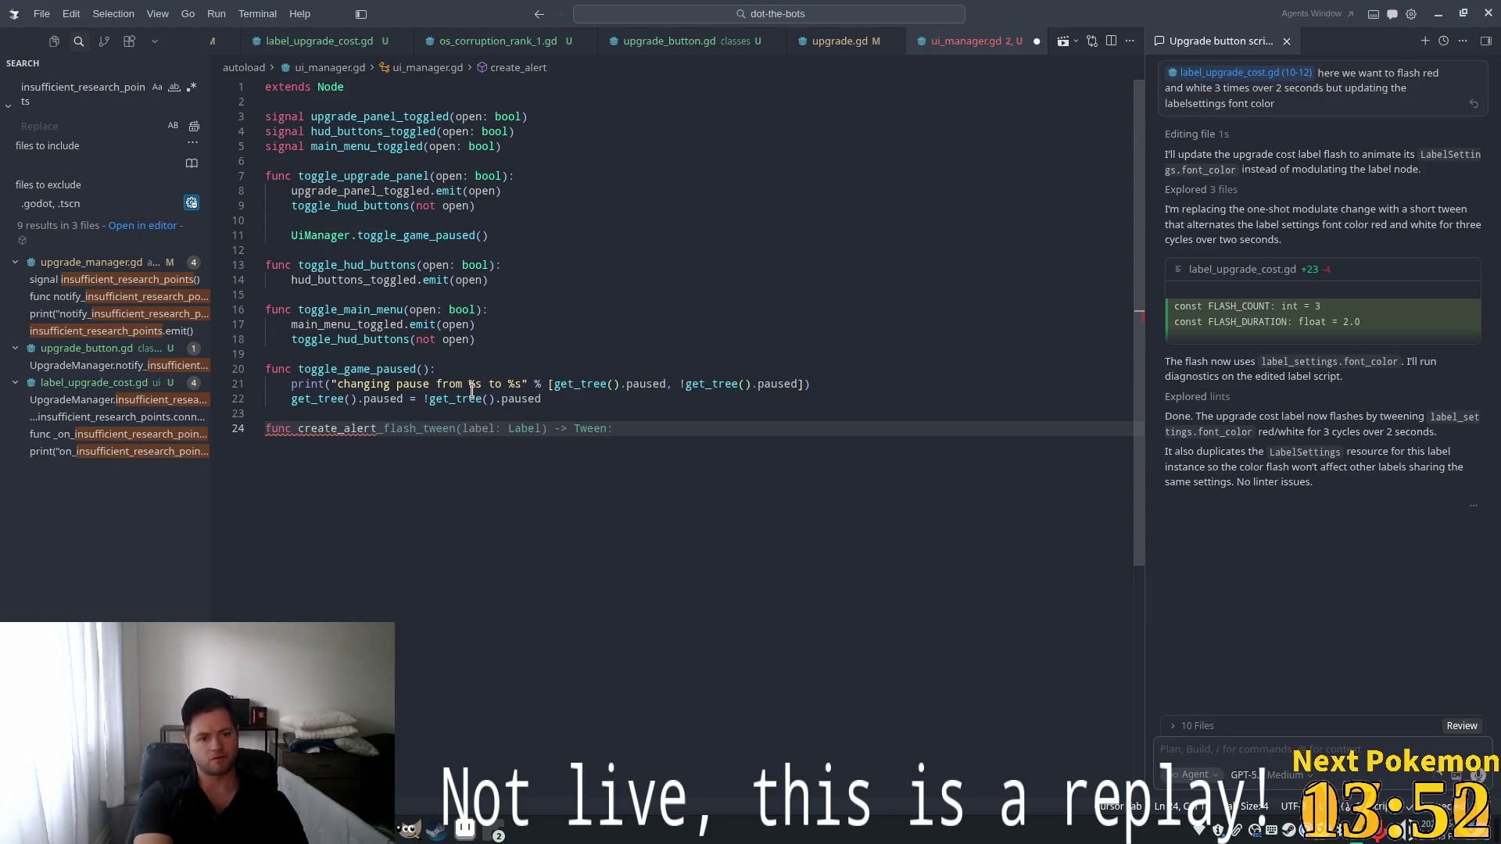
type("(")
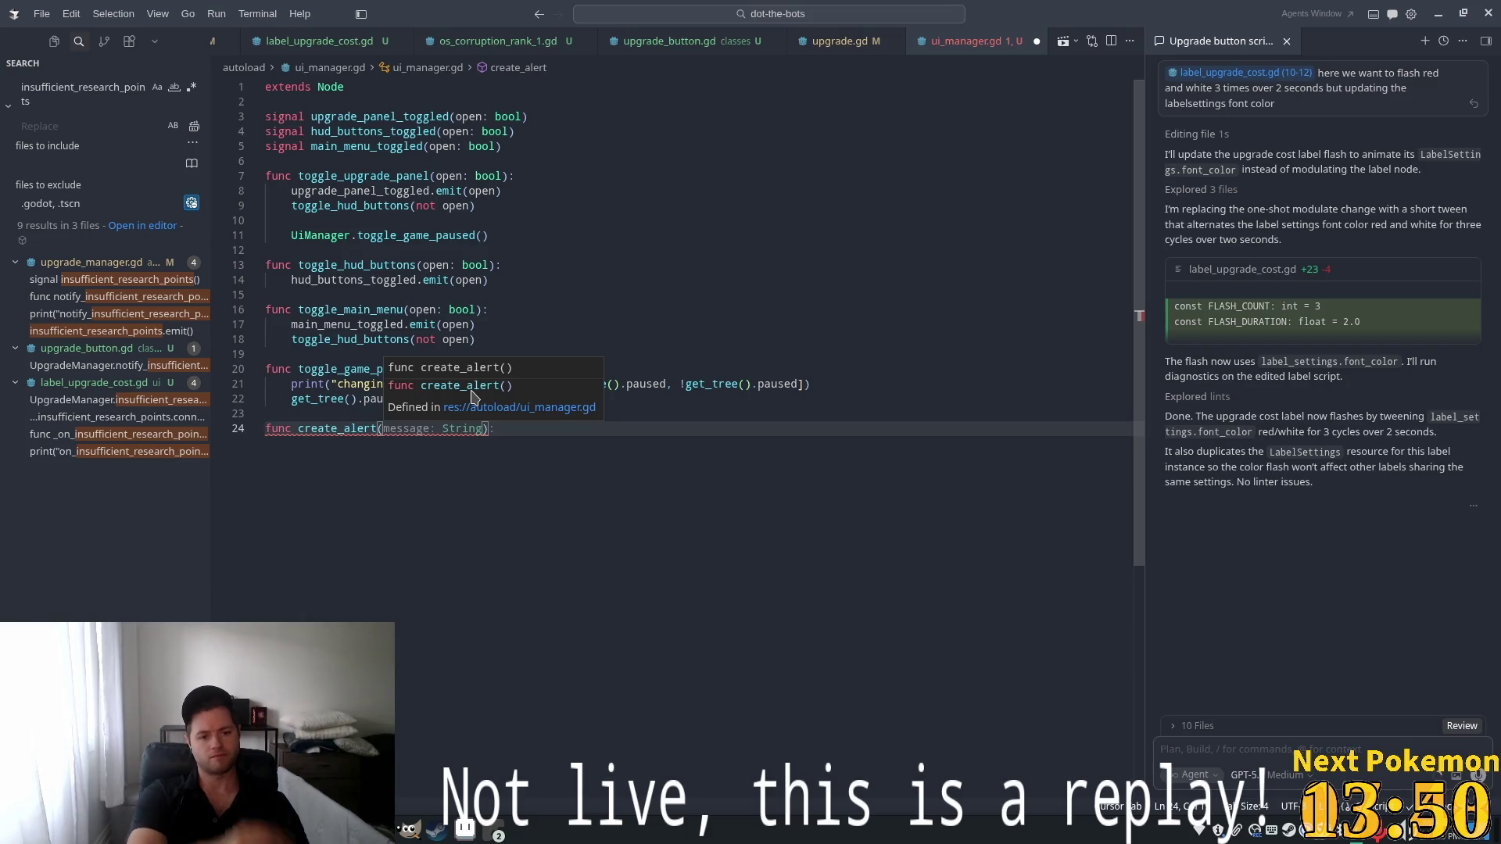
key("Tab")
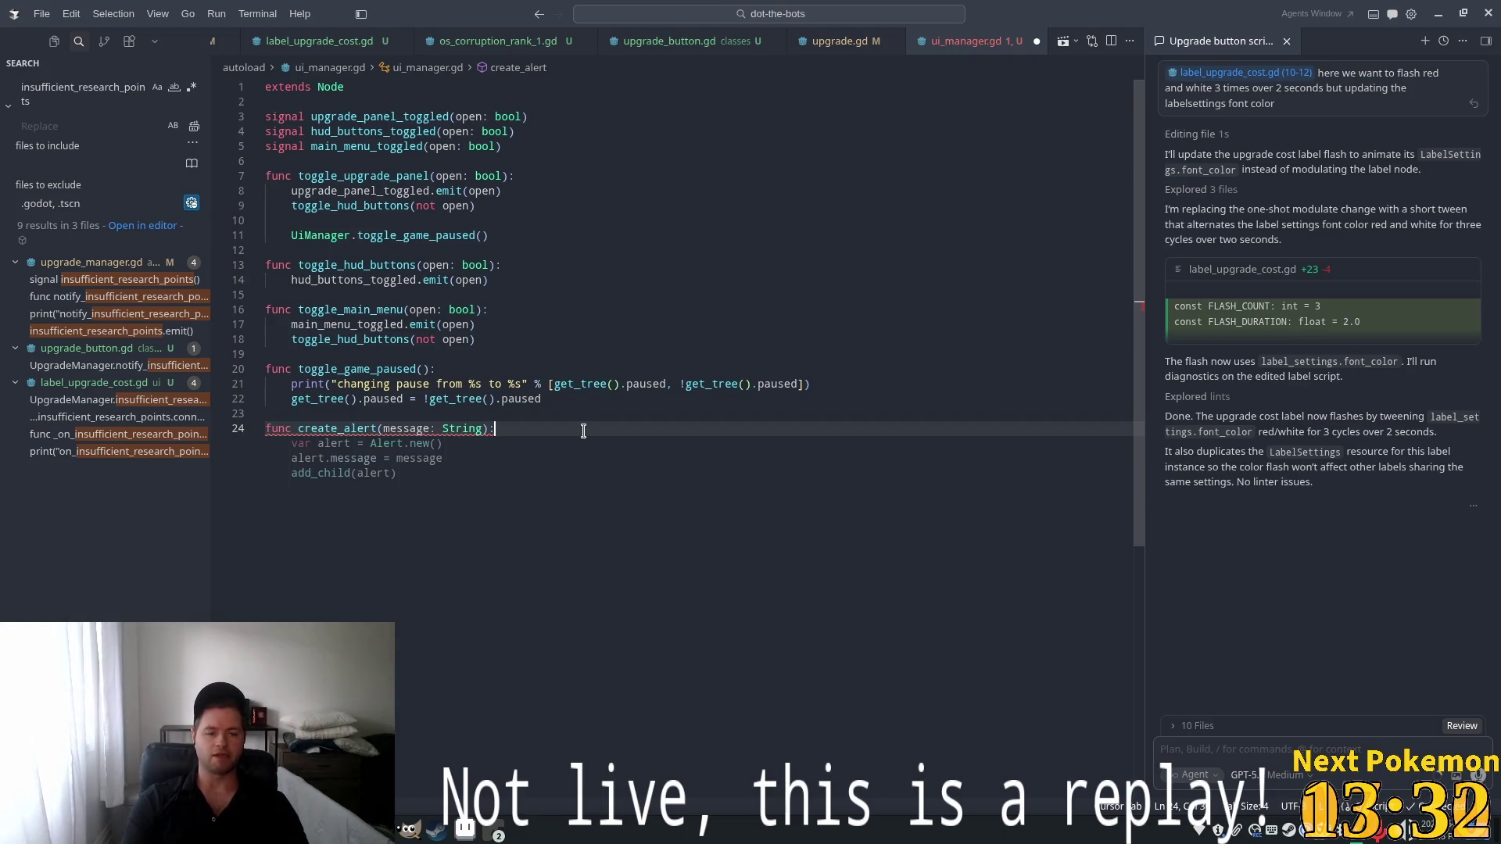
Declare signal alert_created(message: String), make create_alert emit it, and save ui_manager.gd
left_click(501, 147)
key("Return")
key("Tab")
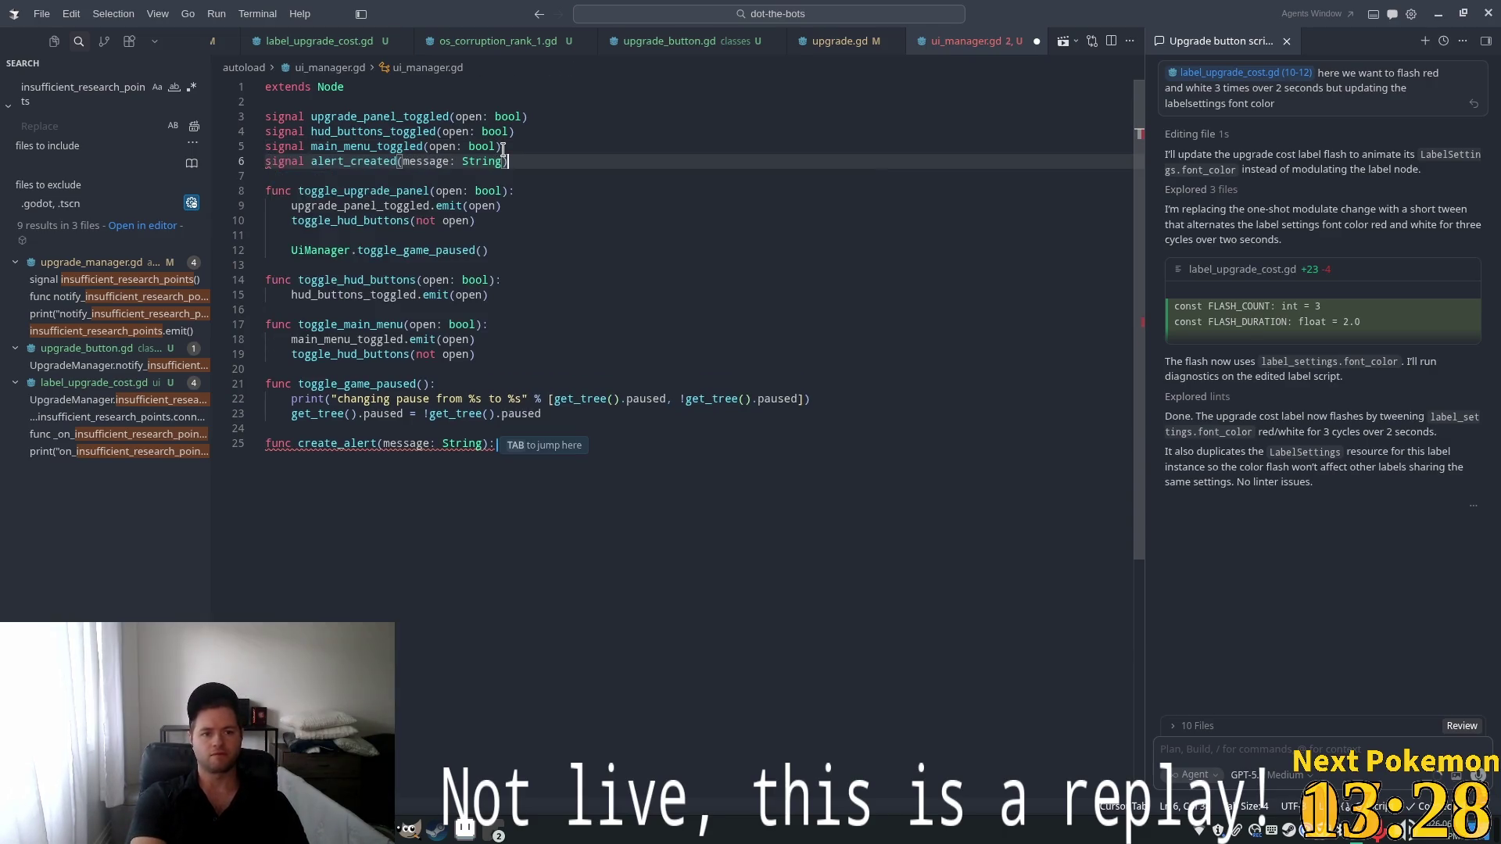
key("Tab")
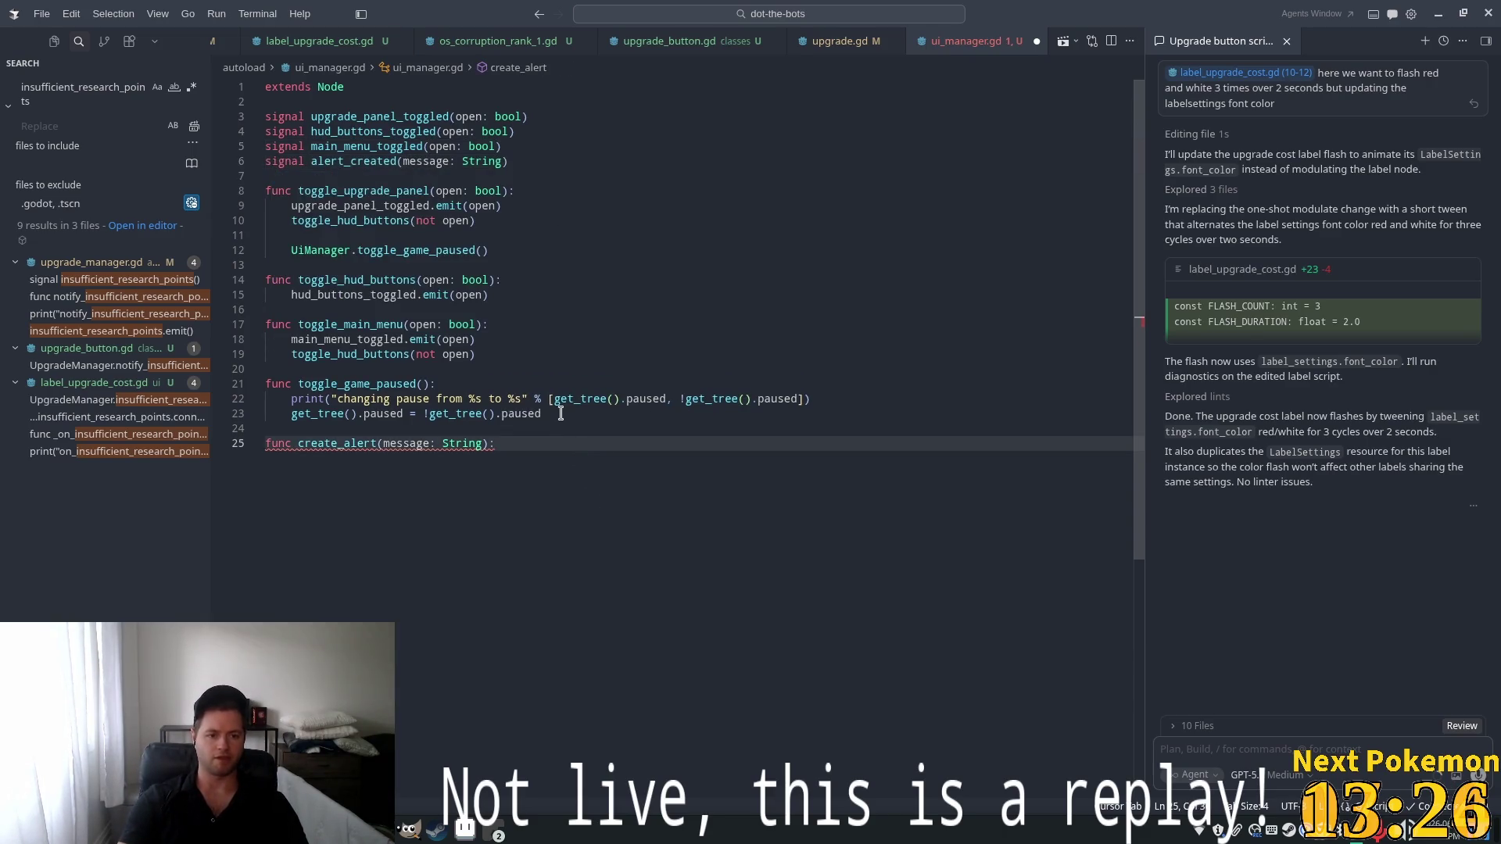
key("Return")
key("Tab")
key("ctrl+s")
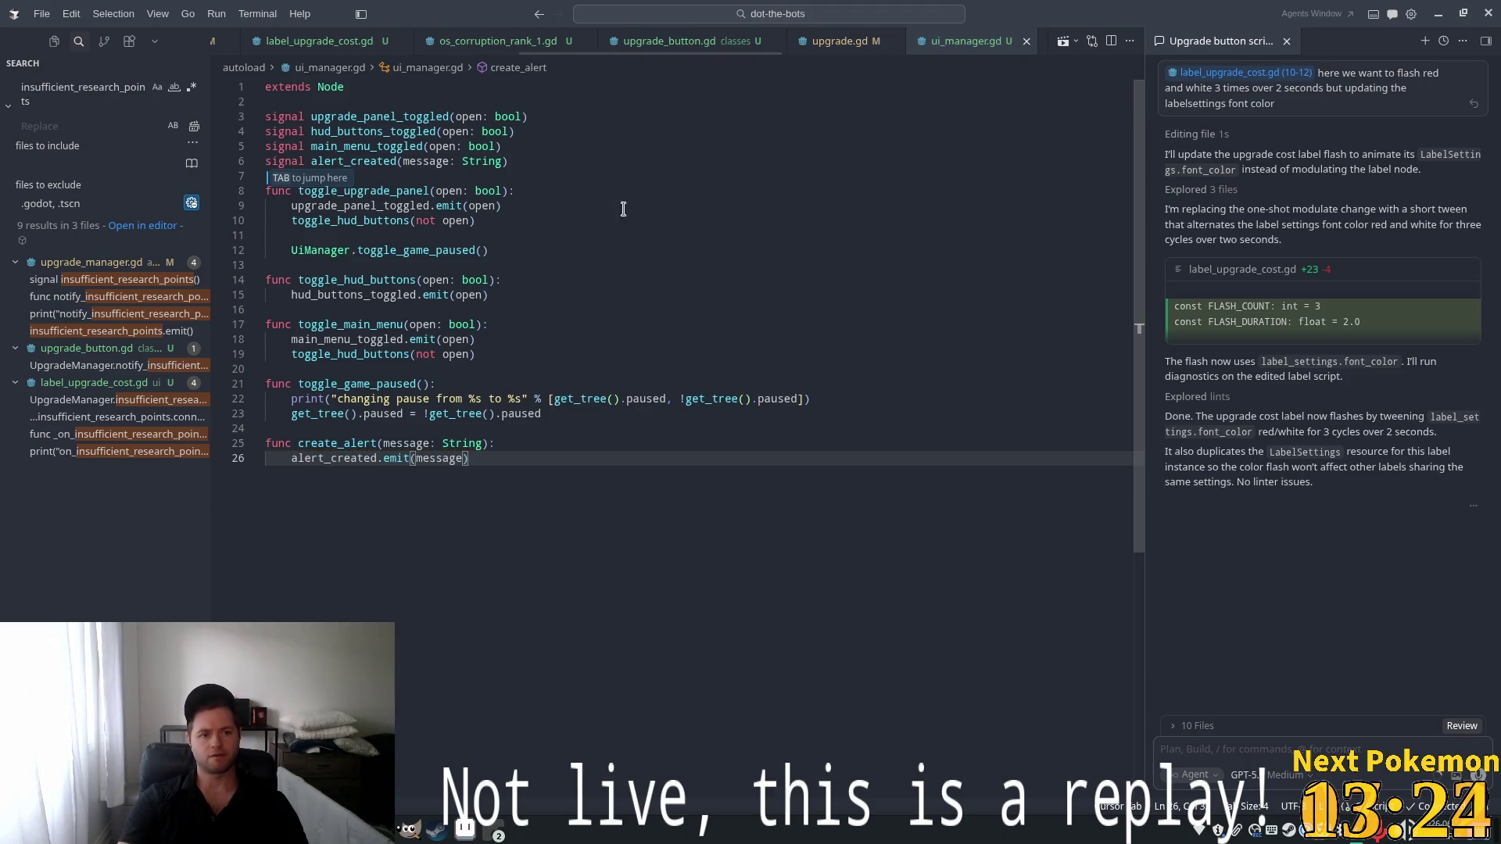
key("Tab")
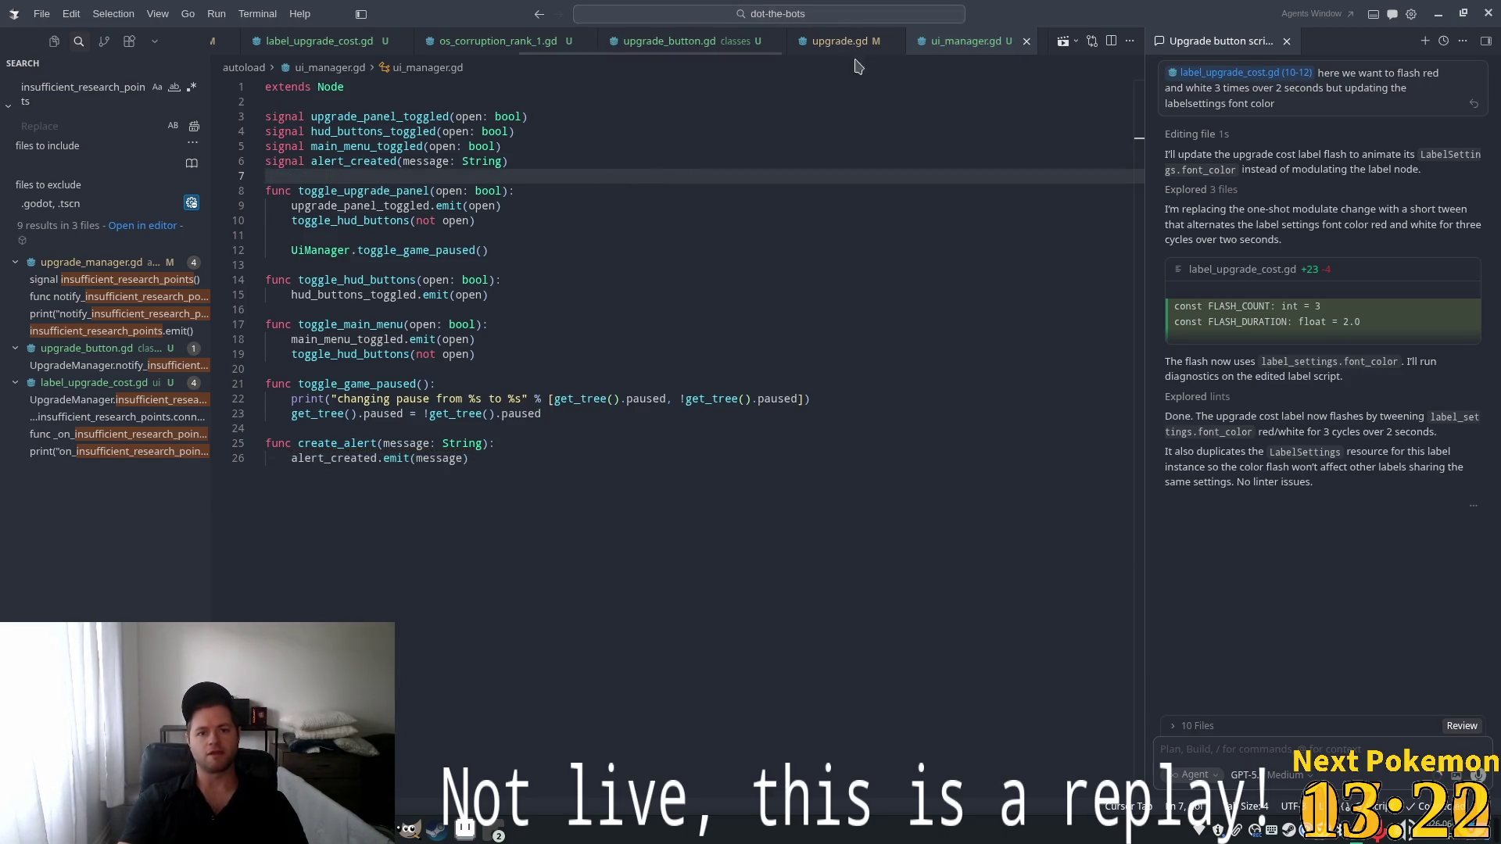
key("ctrl+p")
Open label_alert.gd and add show(), a 3.0-second timer await and hide() after the text assignment
type("al")
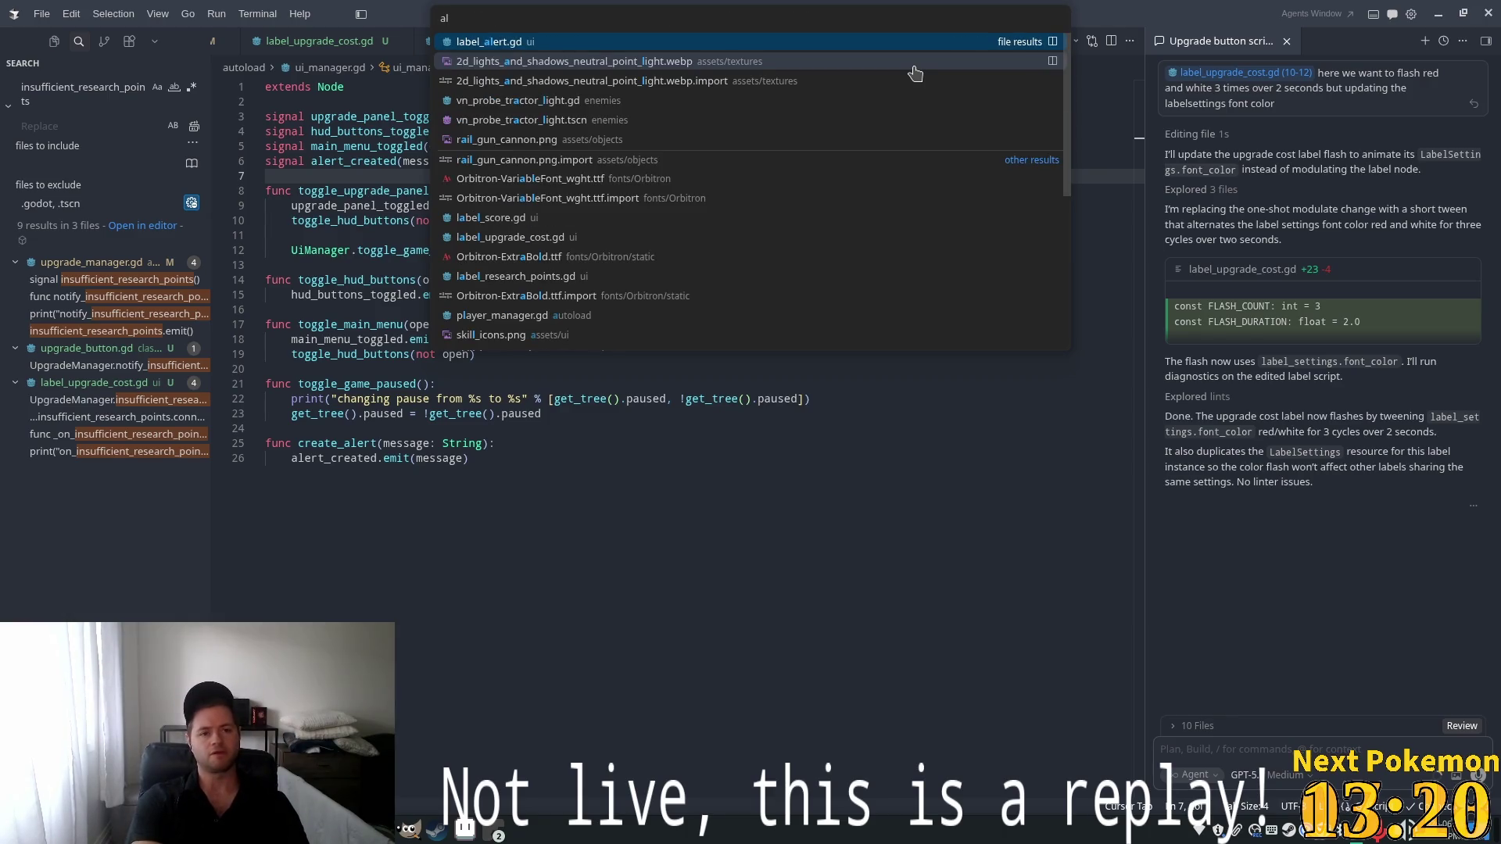
key("Return")
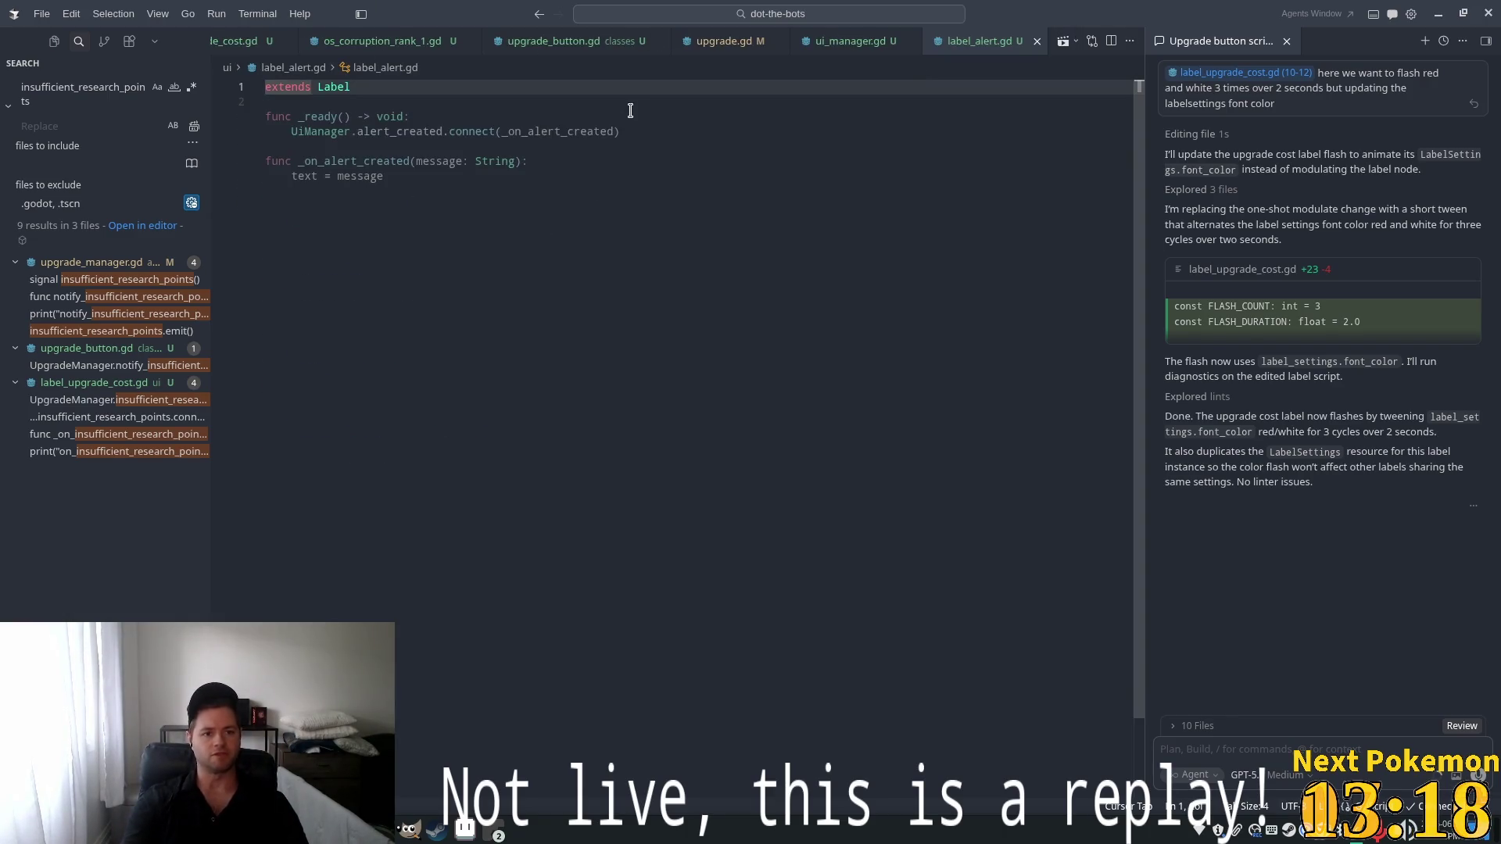
left_click(634, 179)
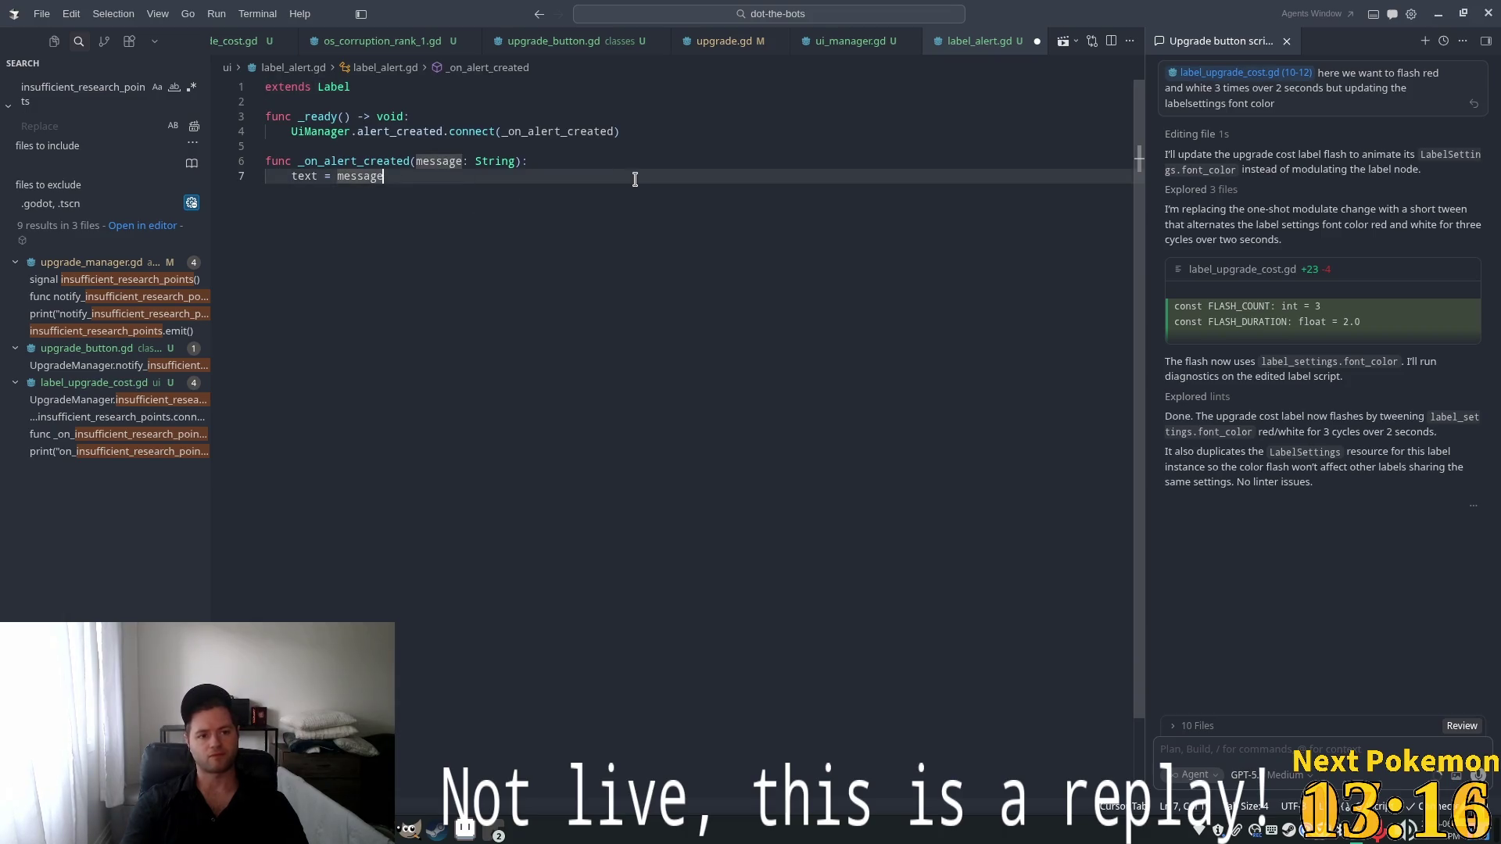
key("Return")
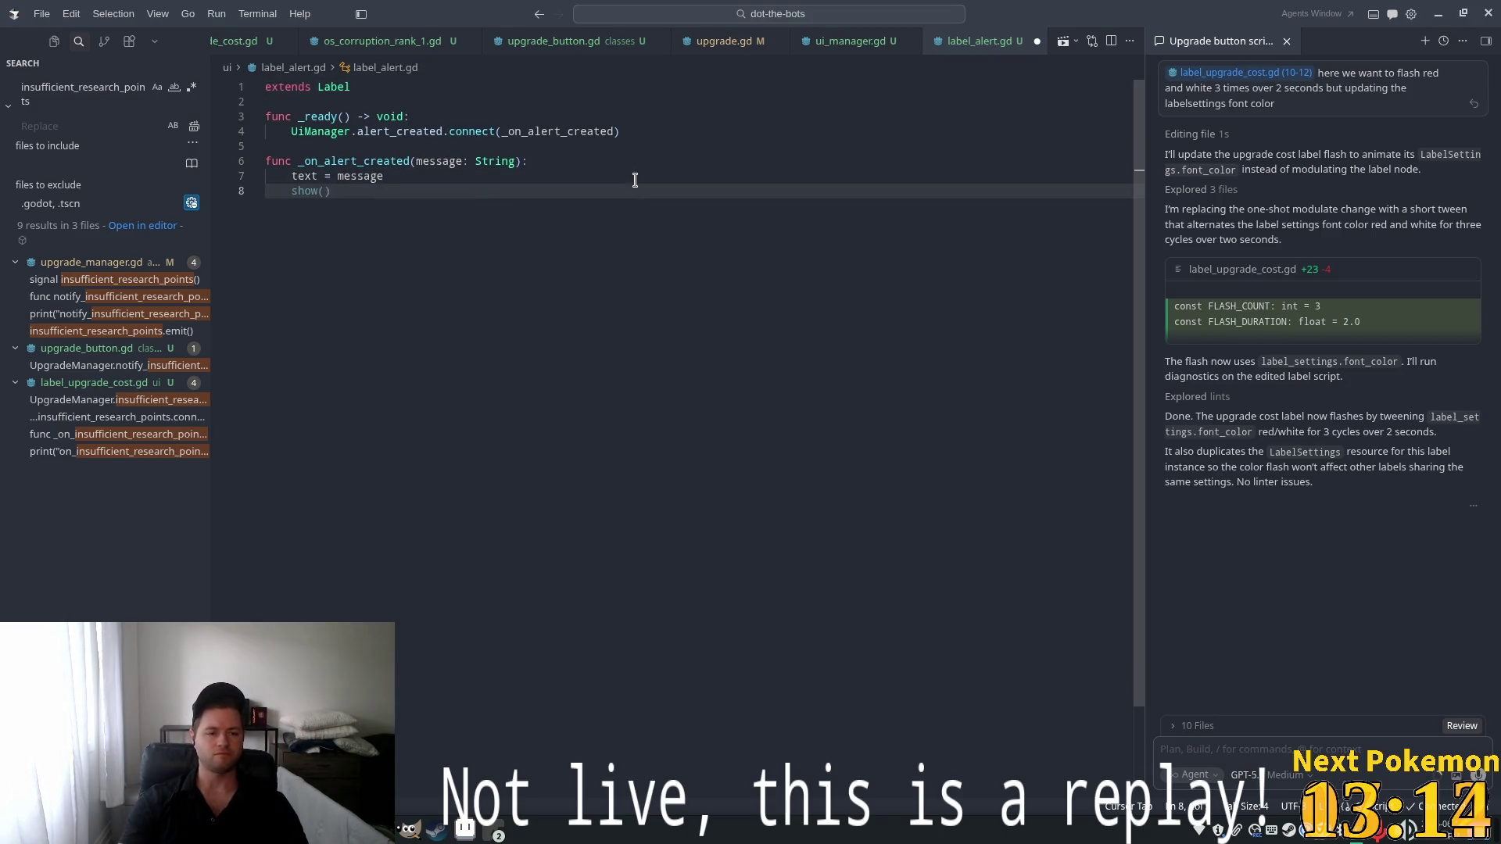
key("Tab")
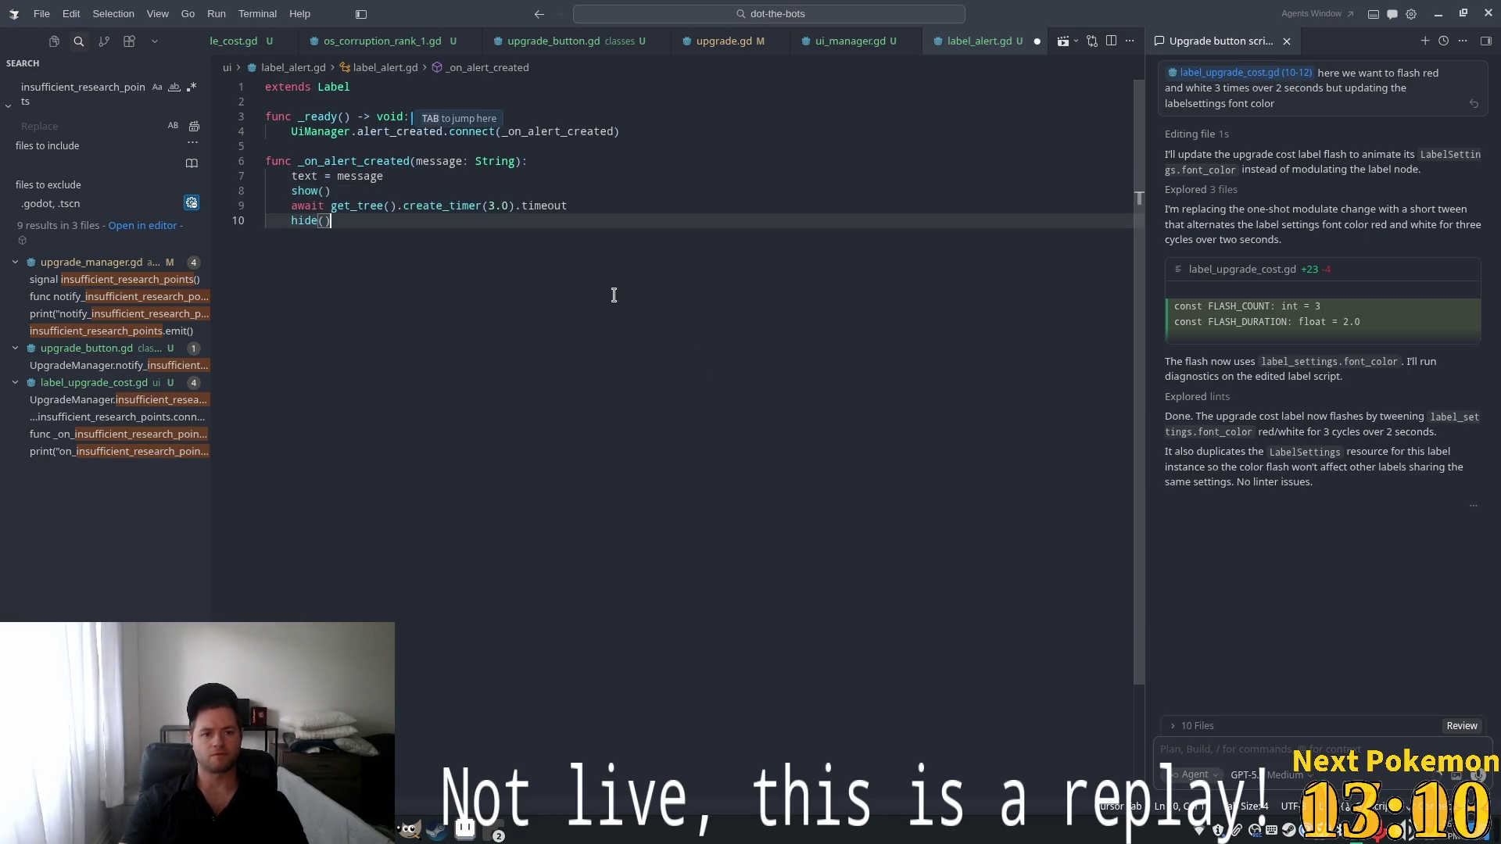
key("Tab")
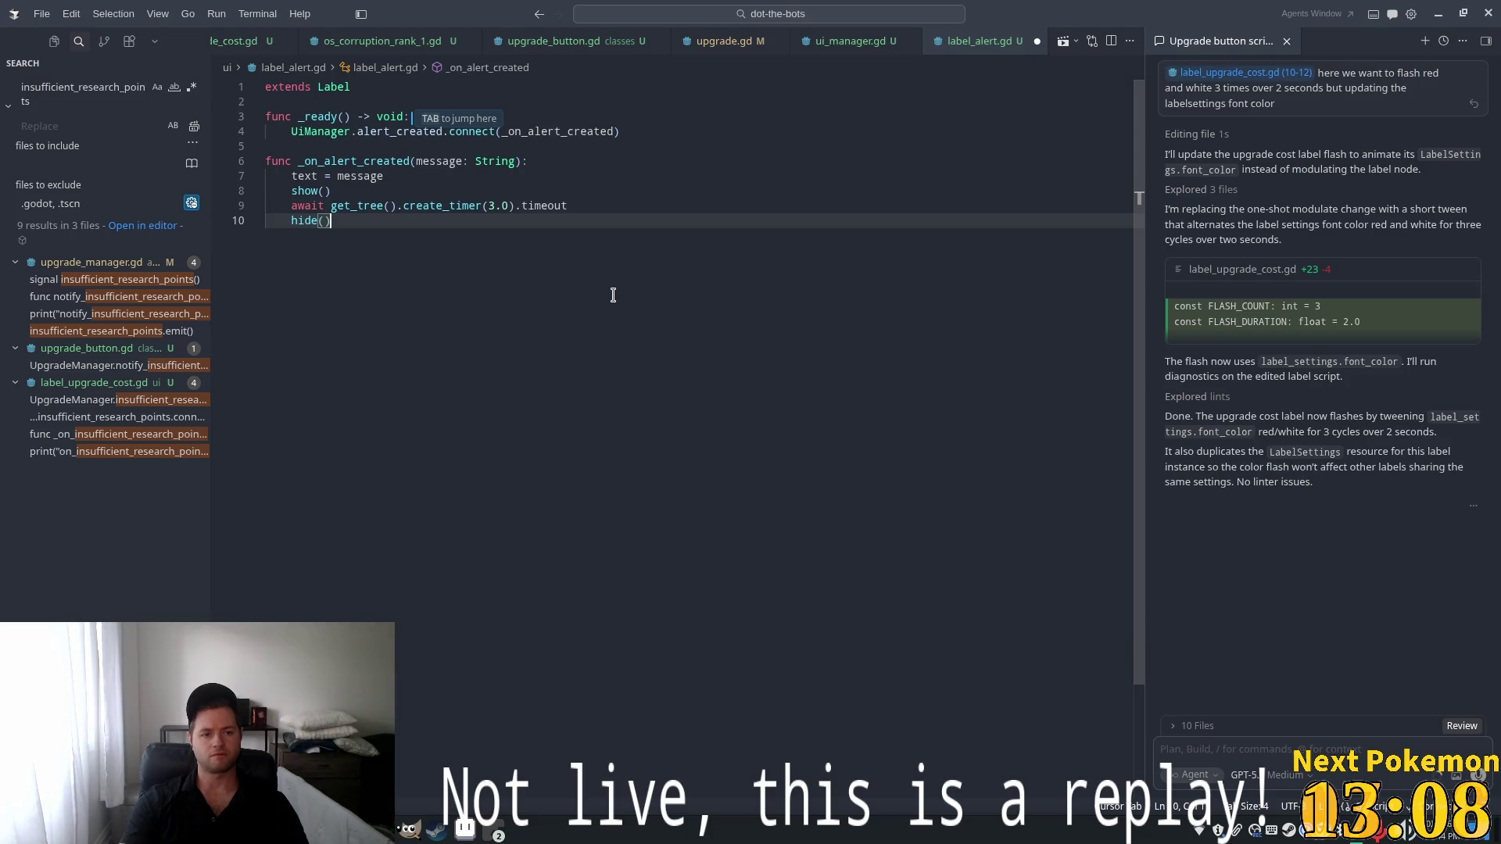
left_click(535, 173)
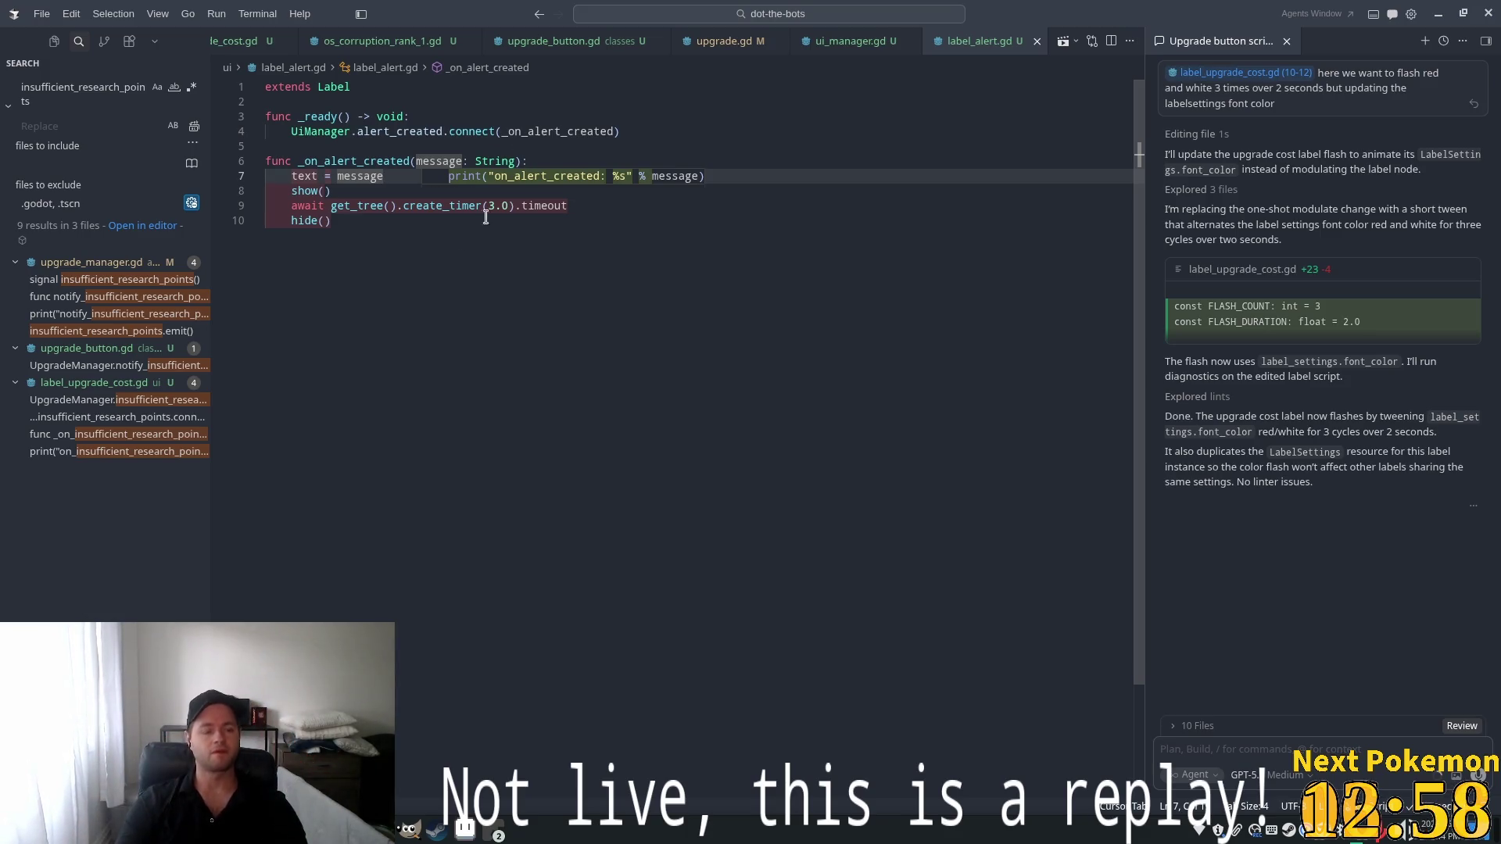
left_click(633, 225)
Ask the Cursor agent to fade the alert out over 3 seconds, cancelling fading when another alert is created
mouse_move(393, 280)
left_mouse_down()
mouse_move(250, 178)
mouse_move(244, 191)
left_mouse_up()
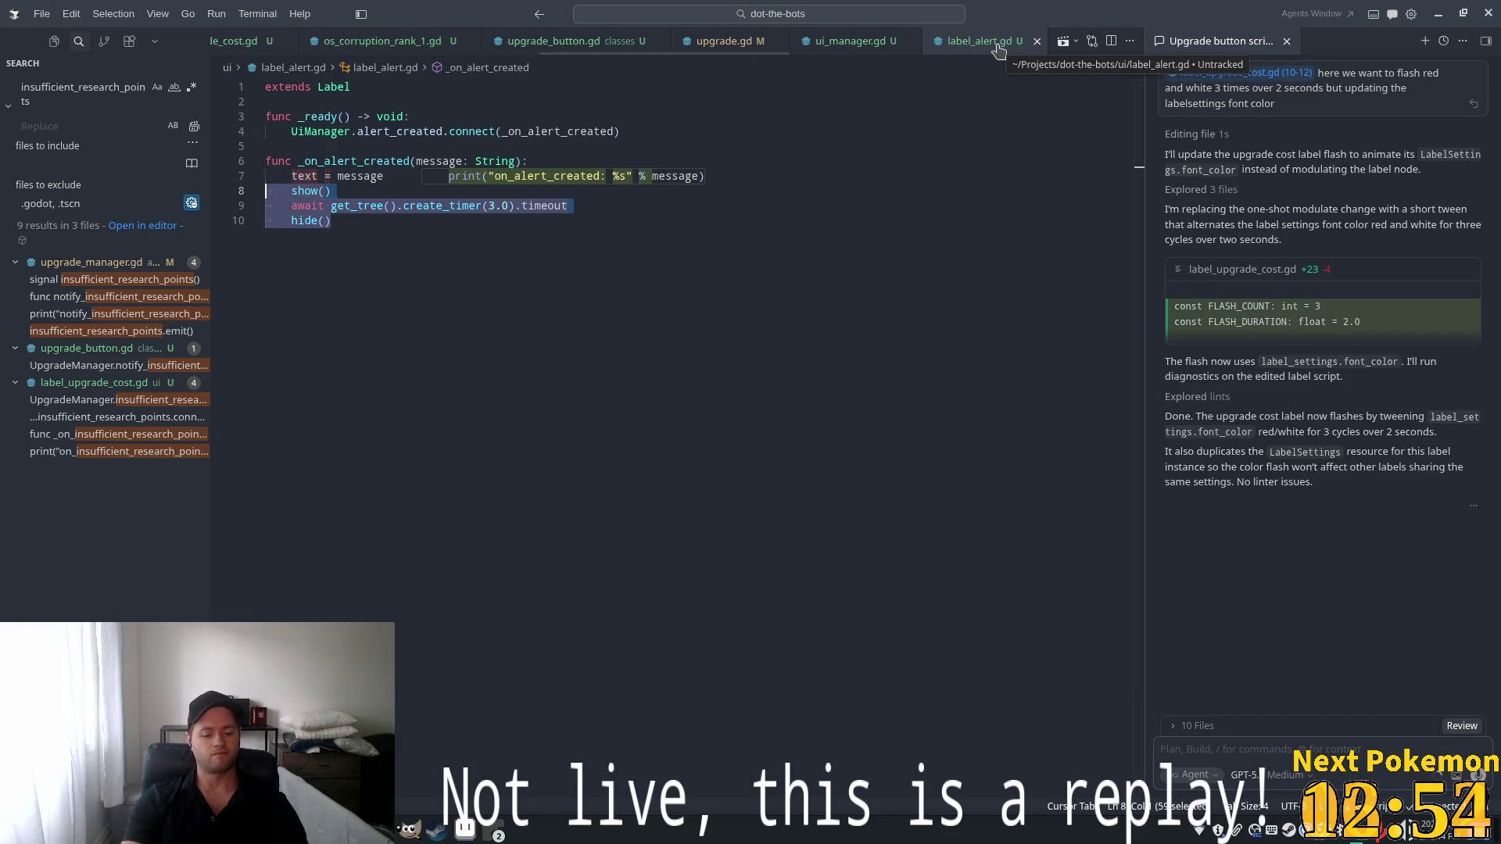
key("ctrl+l")
type("fade")
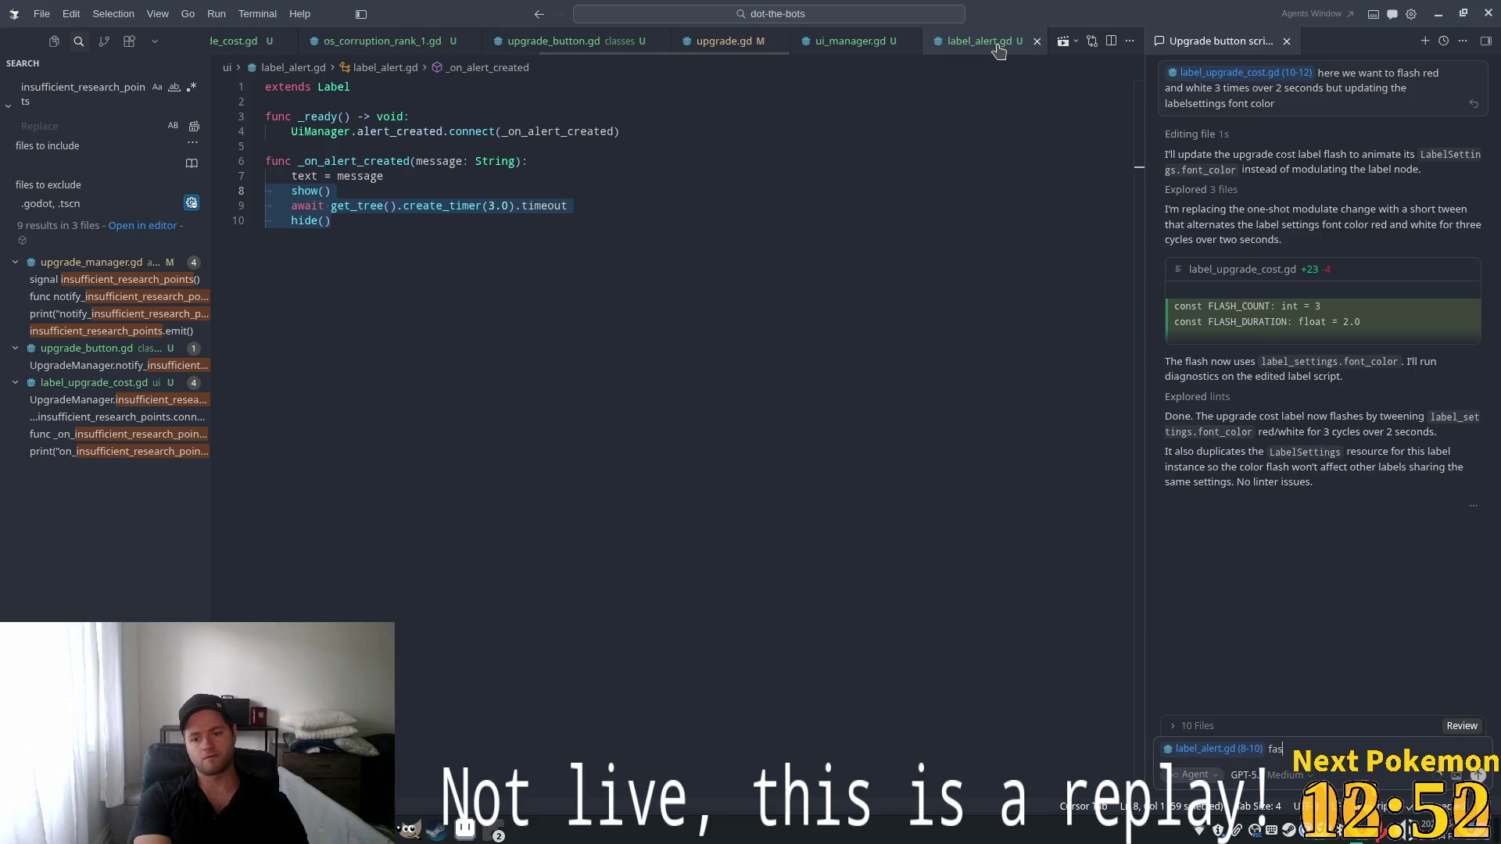
type(" out over ")
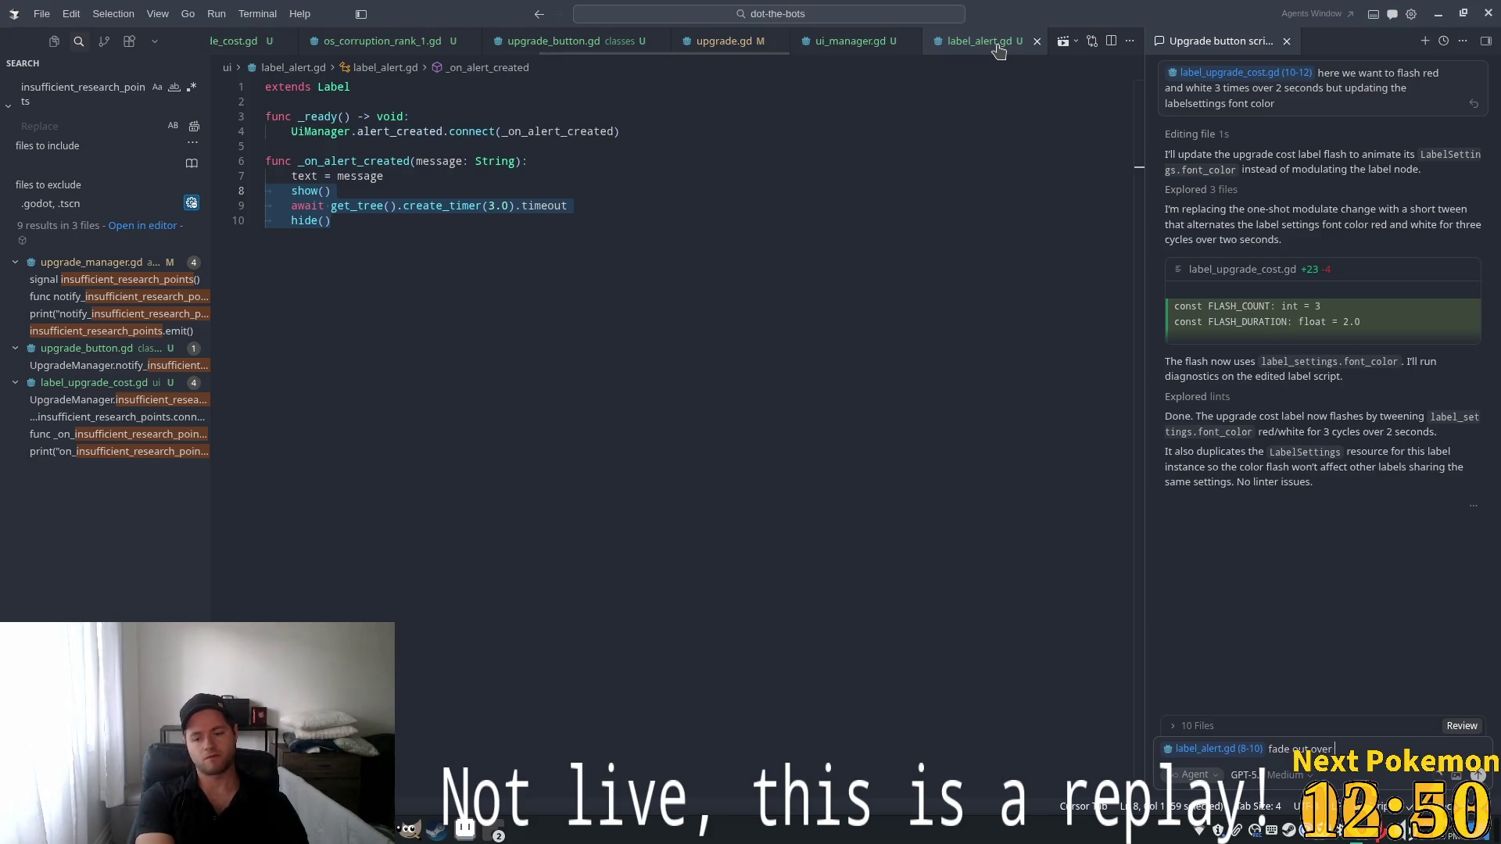
type("3 seconds.")
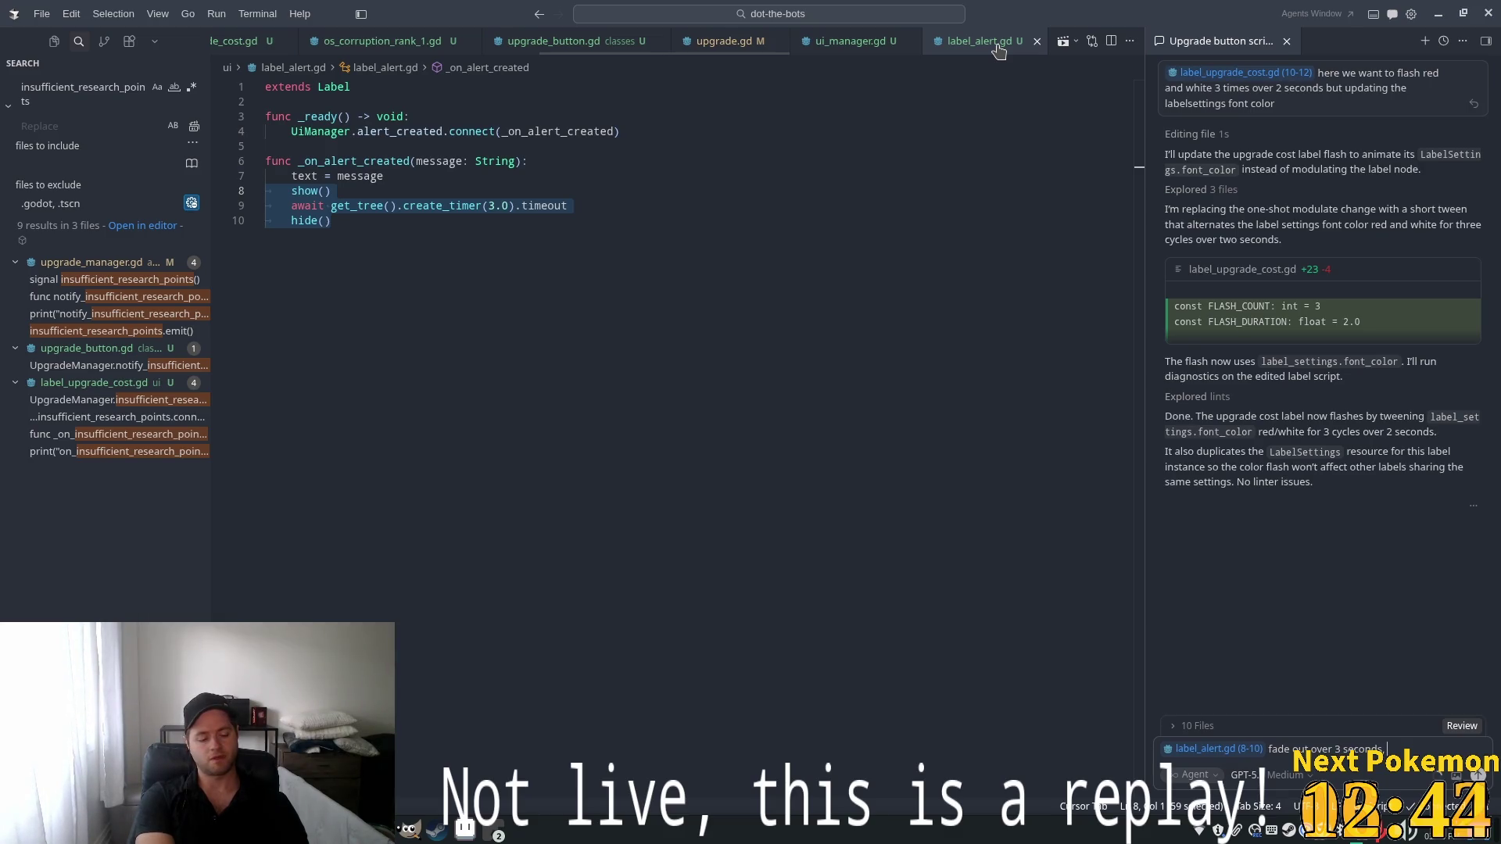
type("cancel fading")
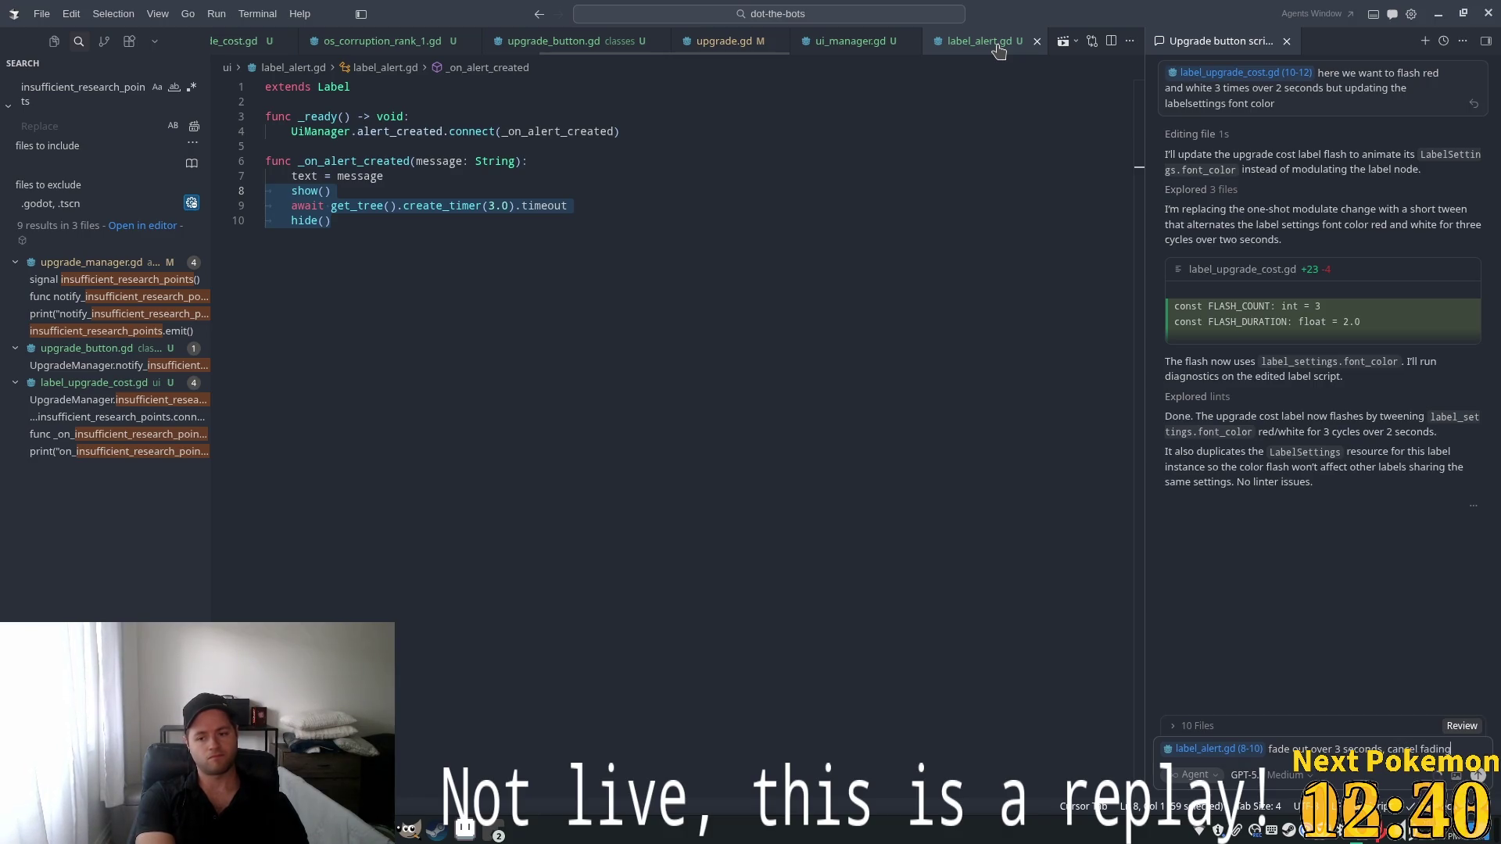
key("BackSpace")
type("g")
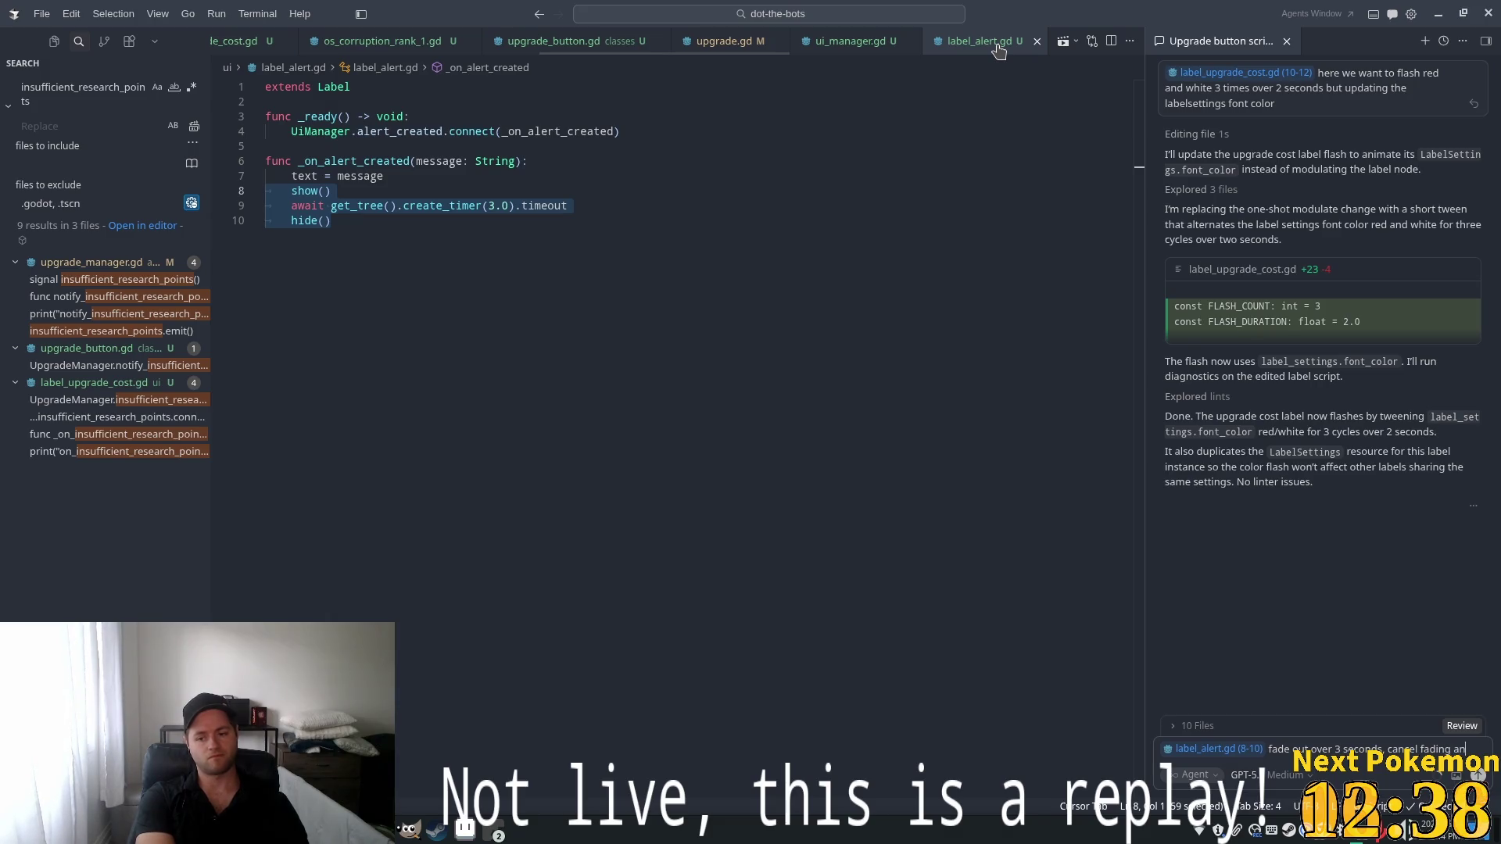
type("imation is ")
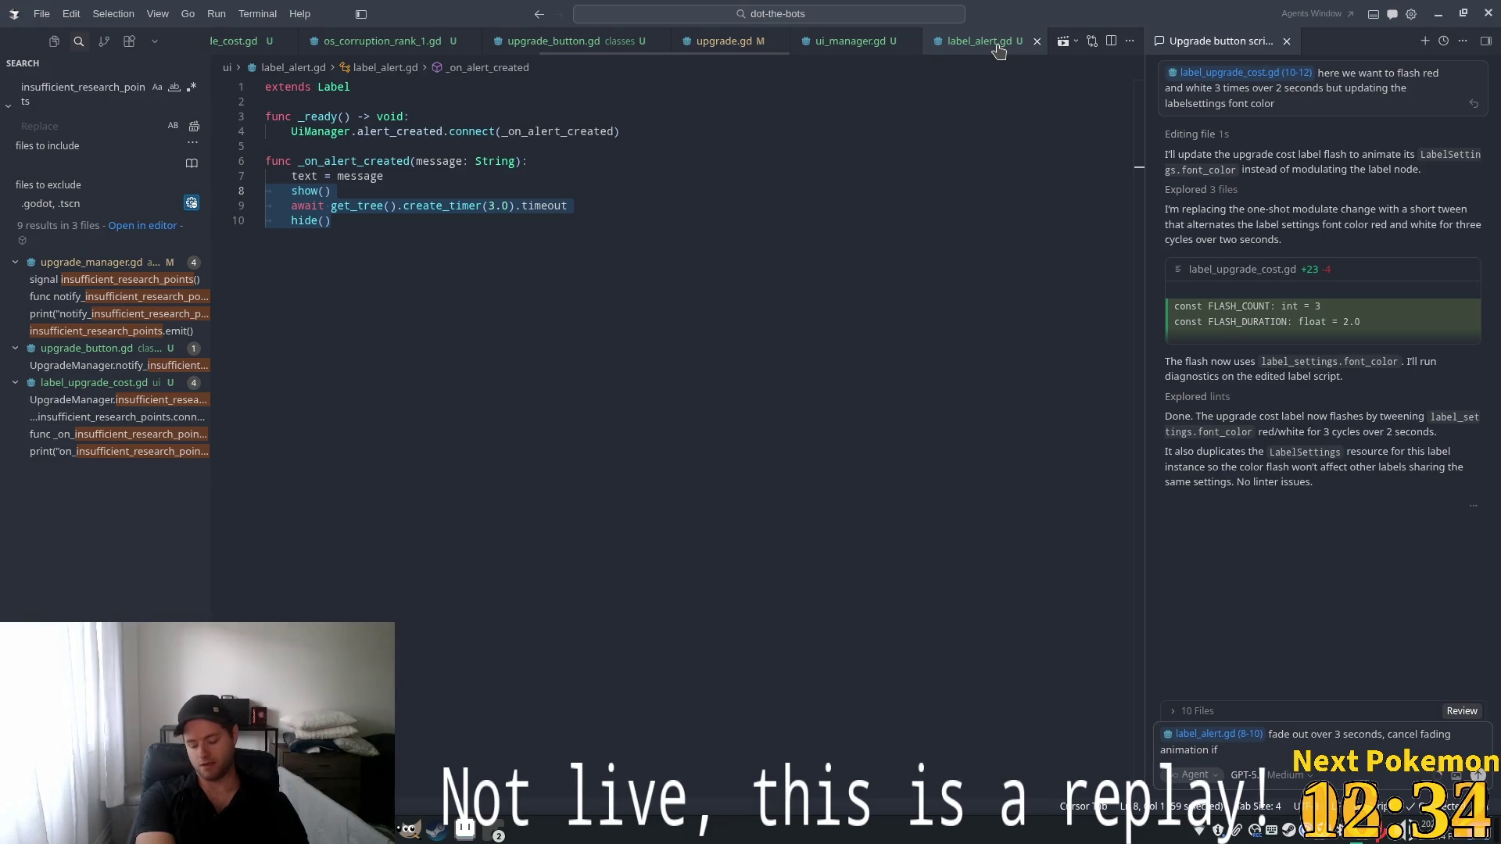
type(" lert")
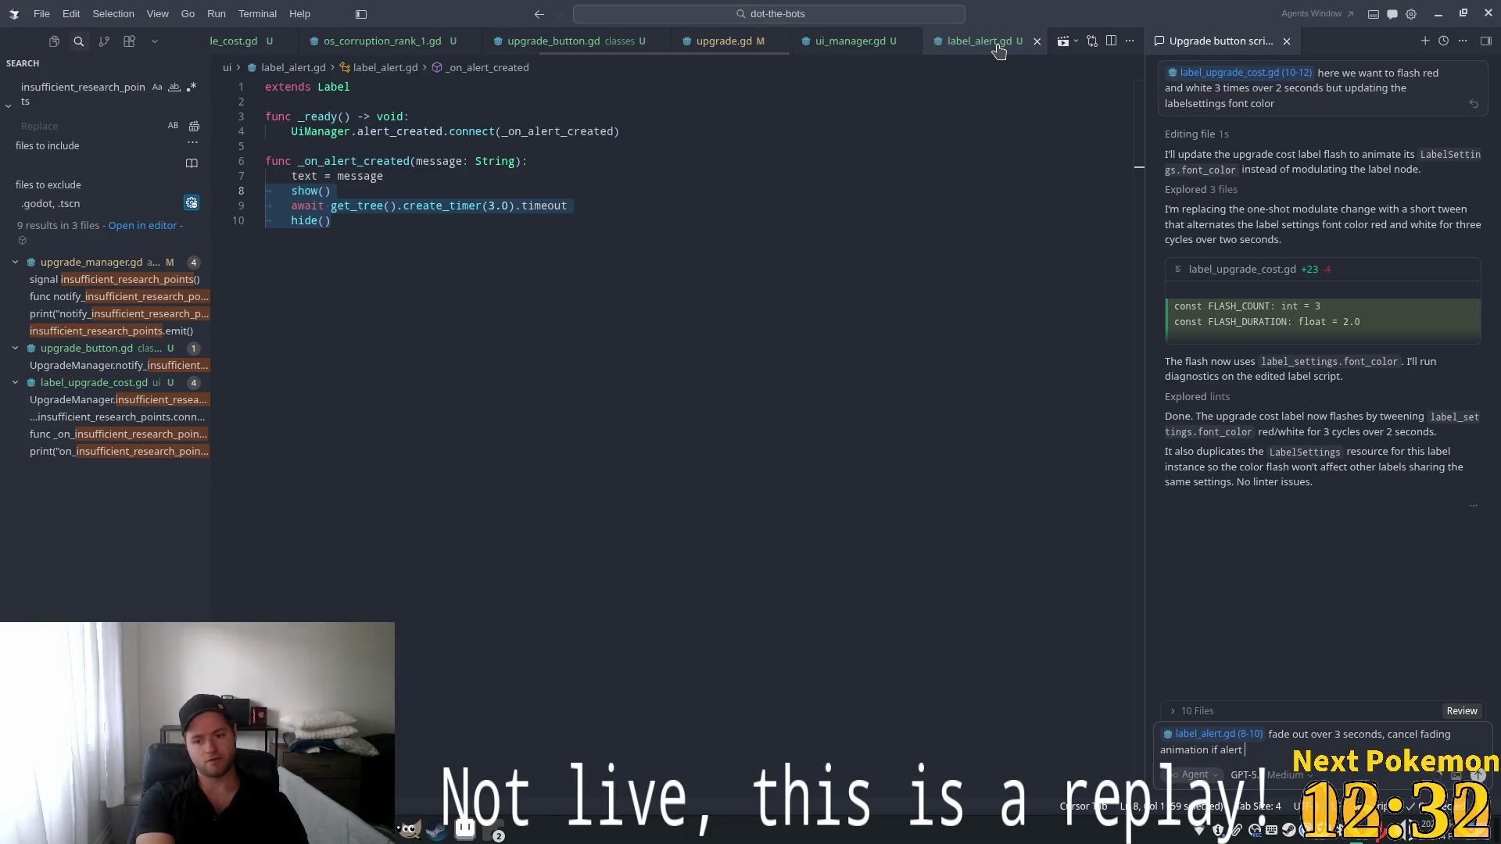
key("BackSpace")
key("BackSpace")
key("BackSpace")
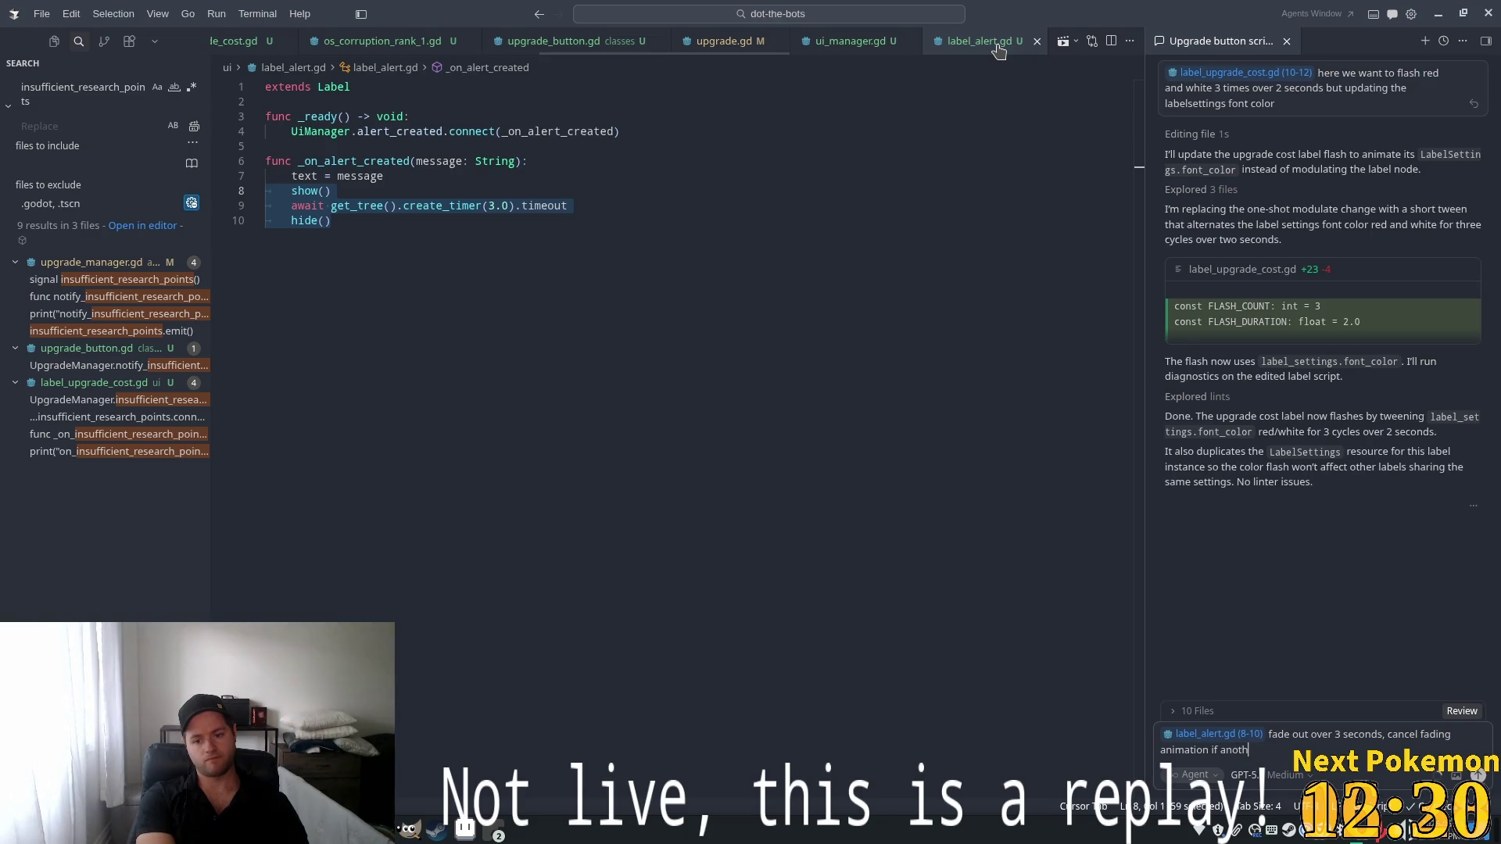
type("er al")
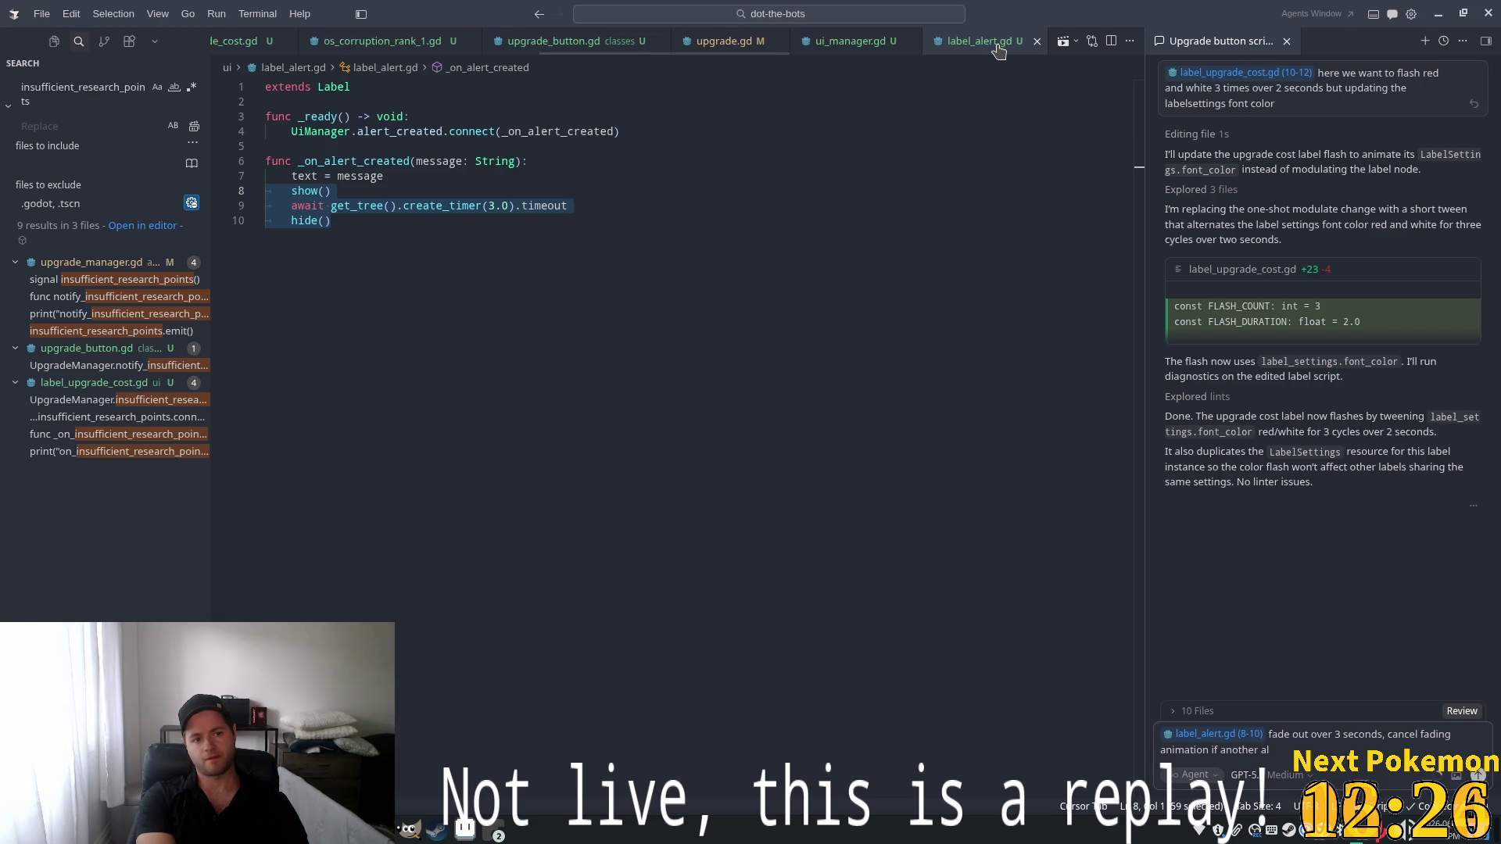
type("ert cre")
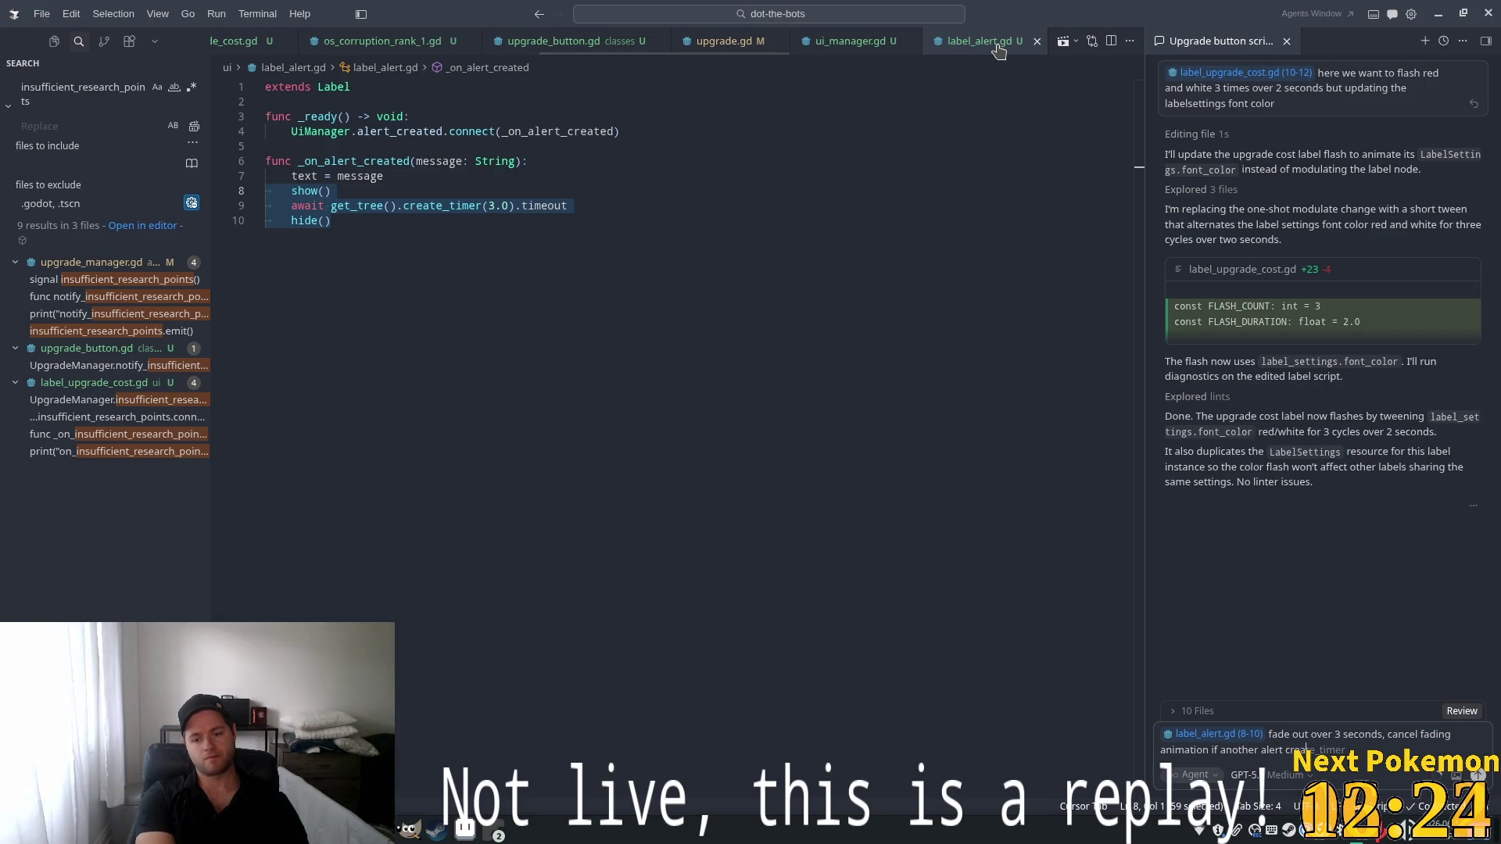
type("ated")
key("Return")
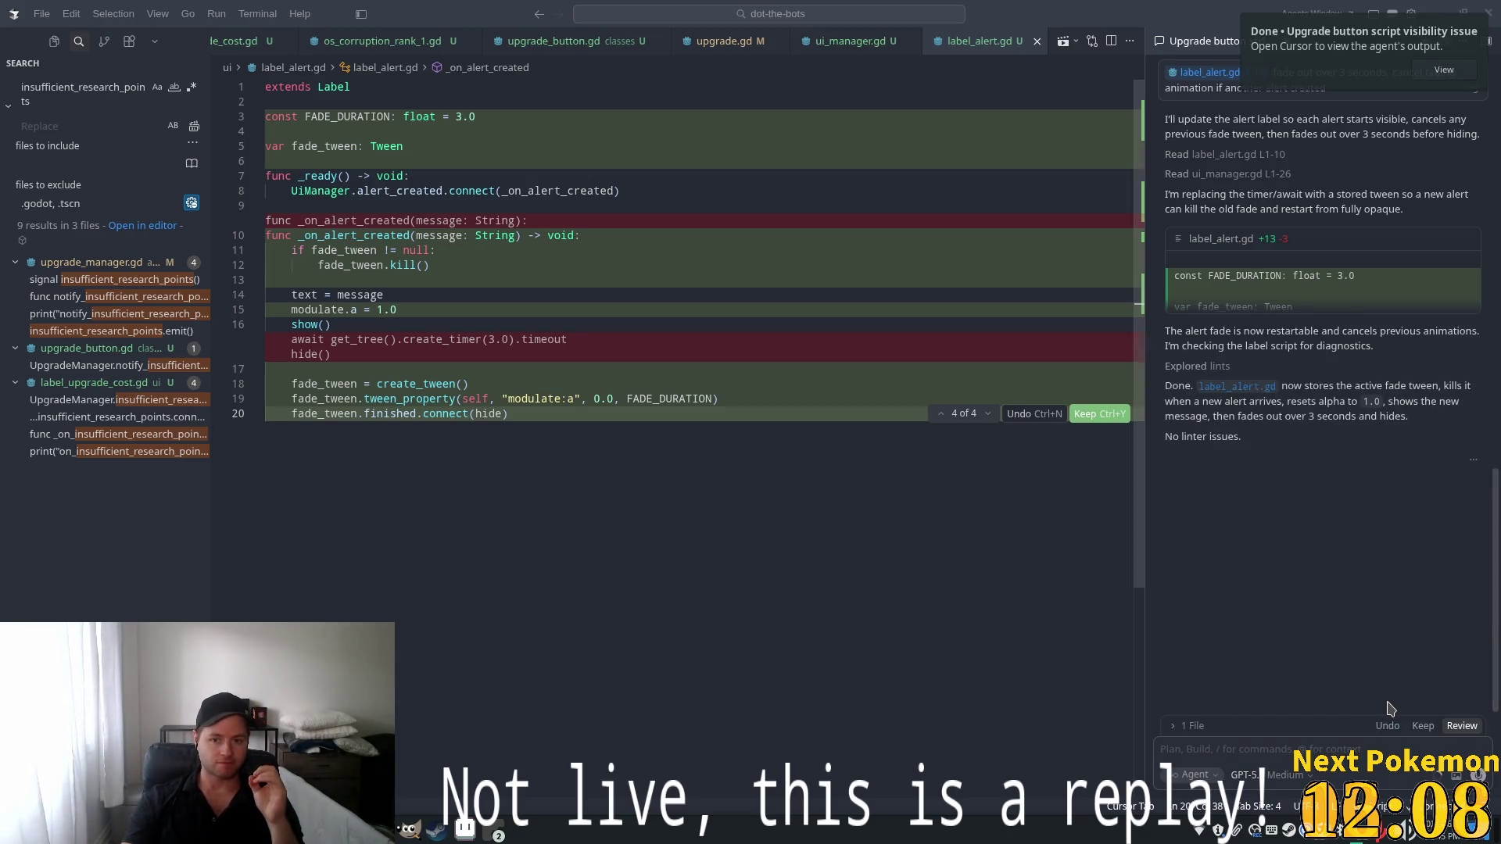
Accept the agent's tween-based fade rewrite of label_alert.gd
left_click(1423, 726)
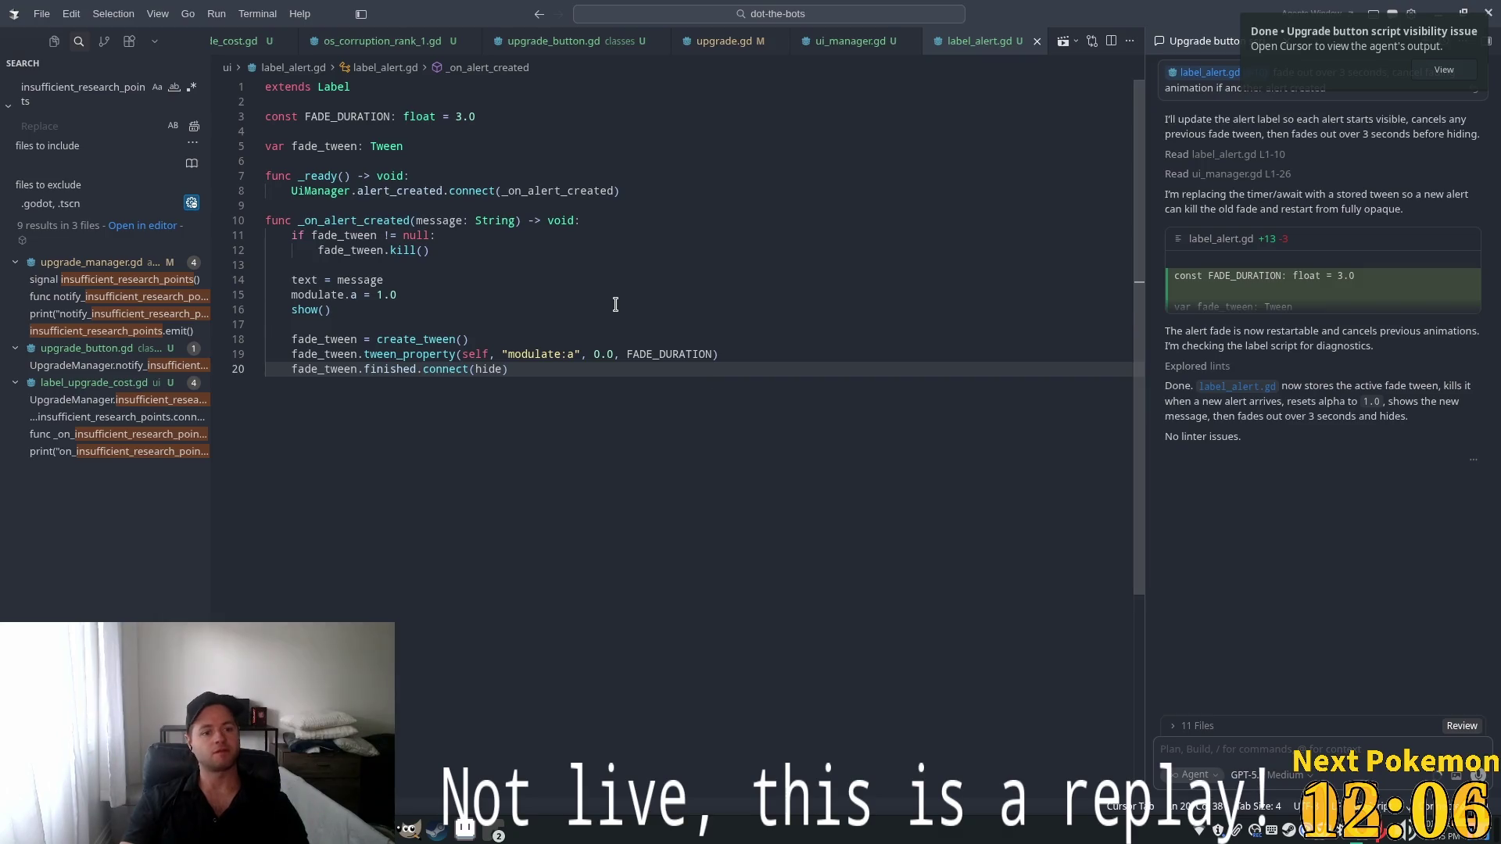
left_click(611, 442)
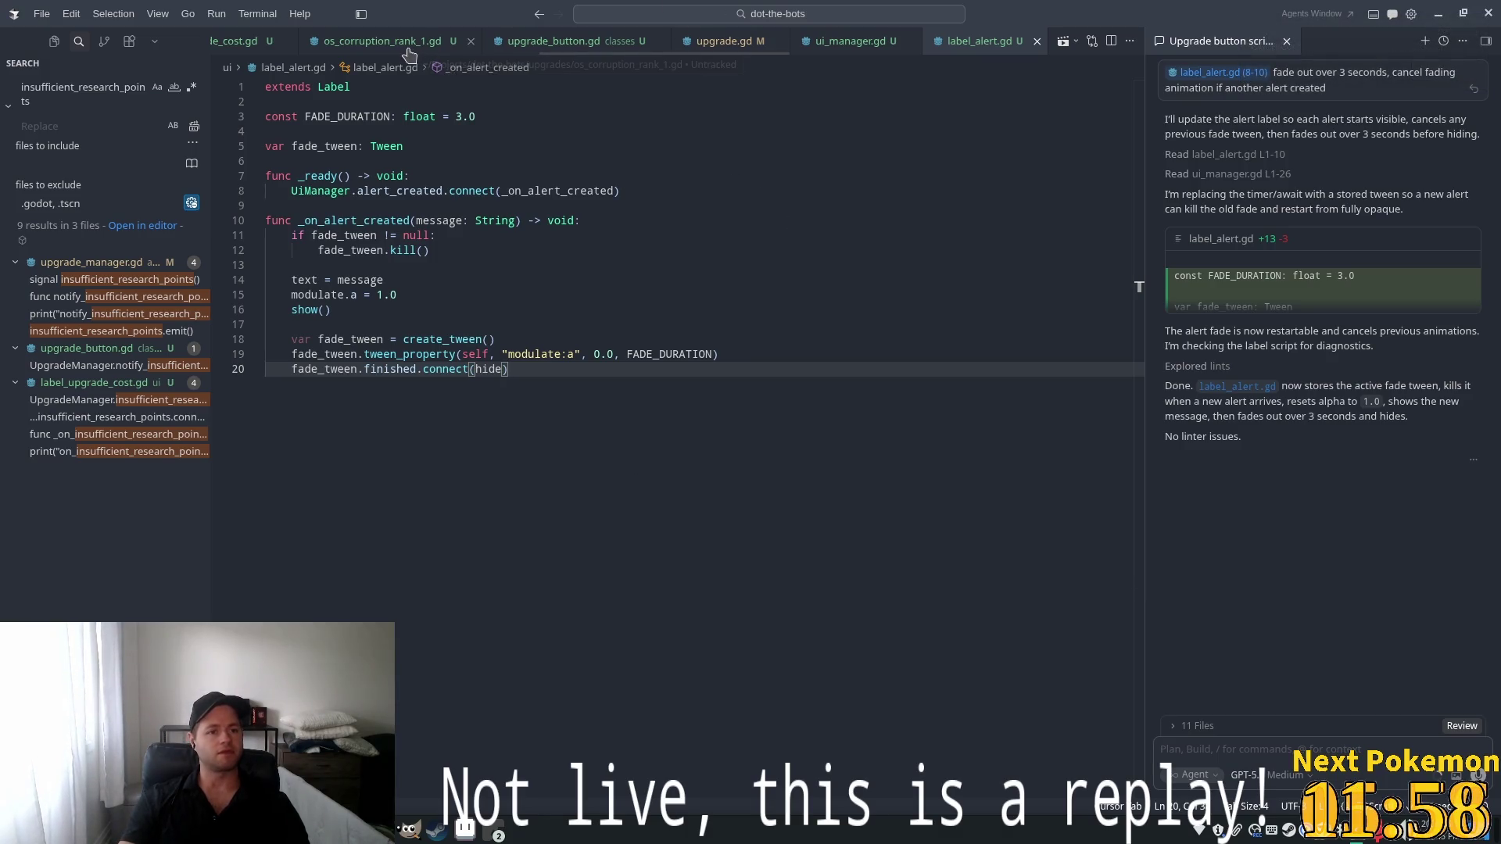
left_click(571, 41)
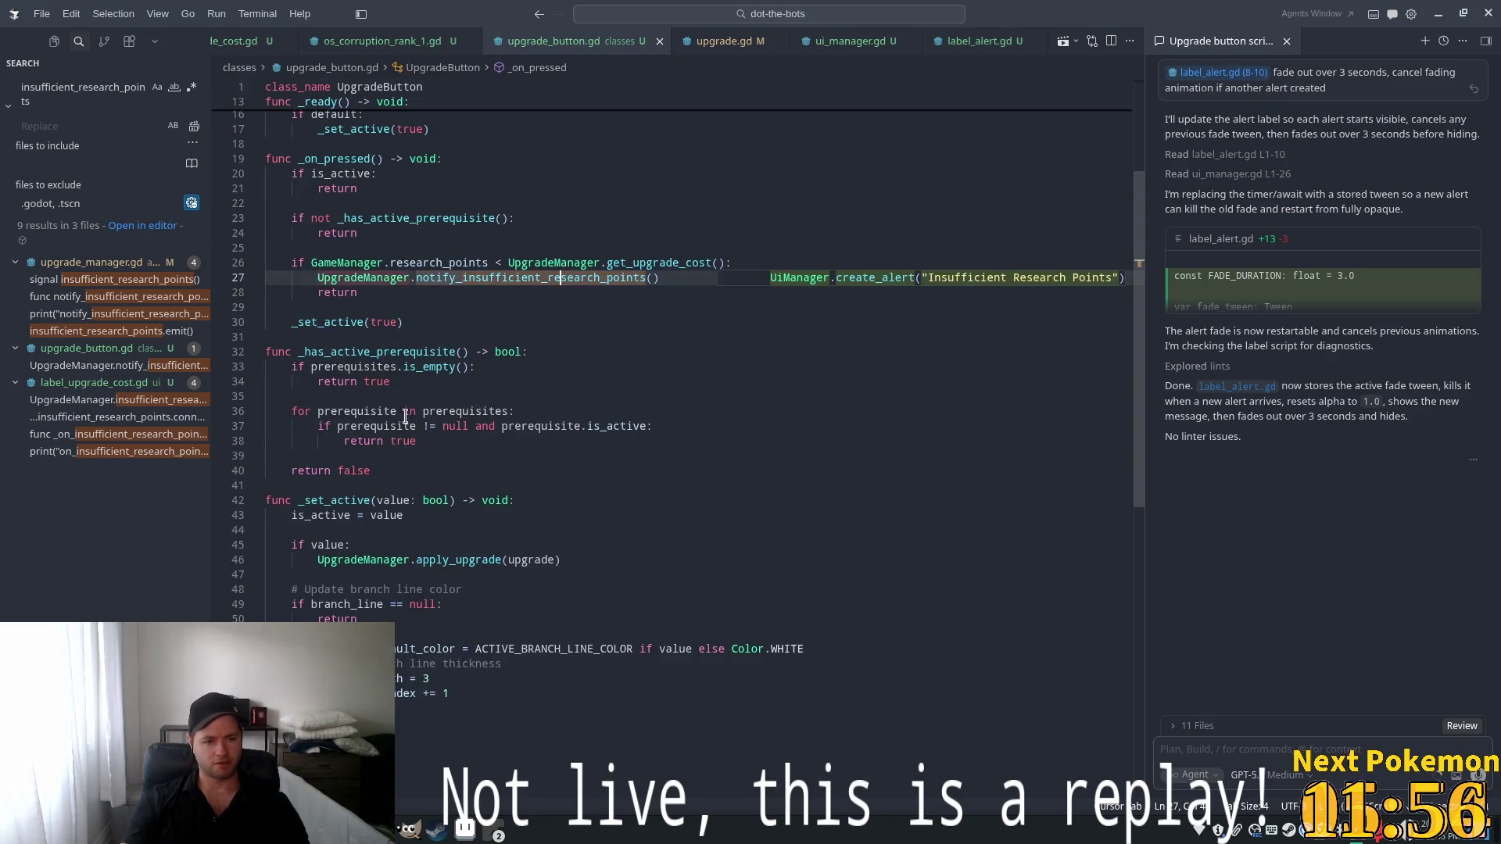
In upgrade_button.gd, add a trial create_alert call after the insufficient-points notify call
left_click(382, 426)
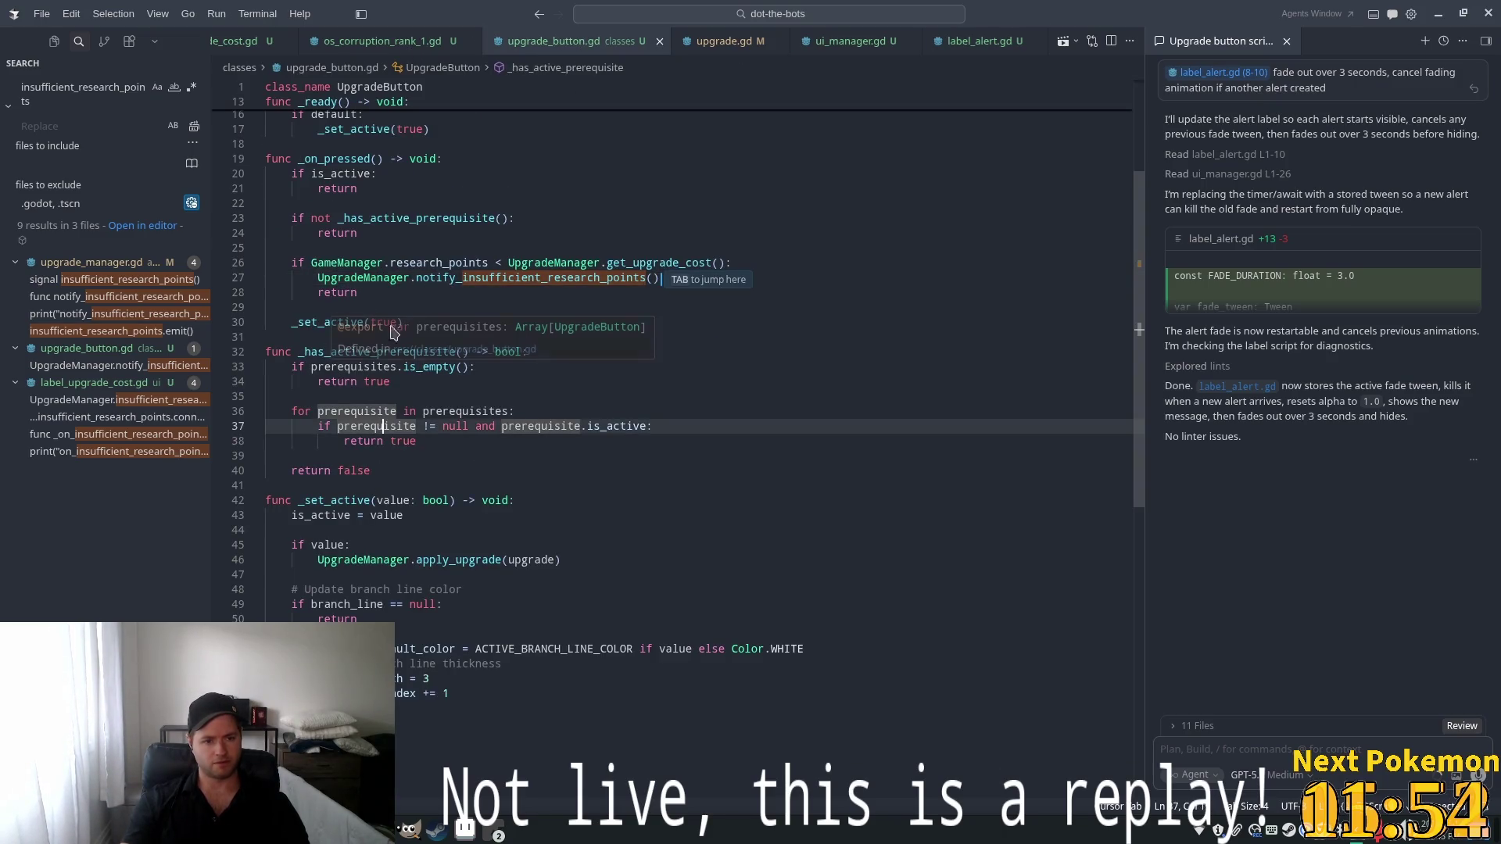
left_click(724, 286)
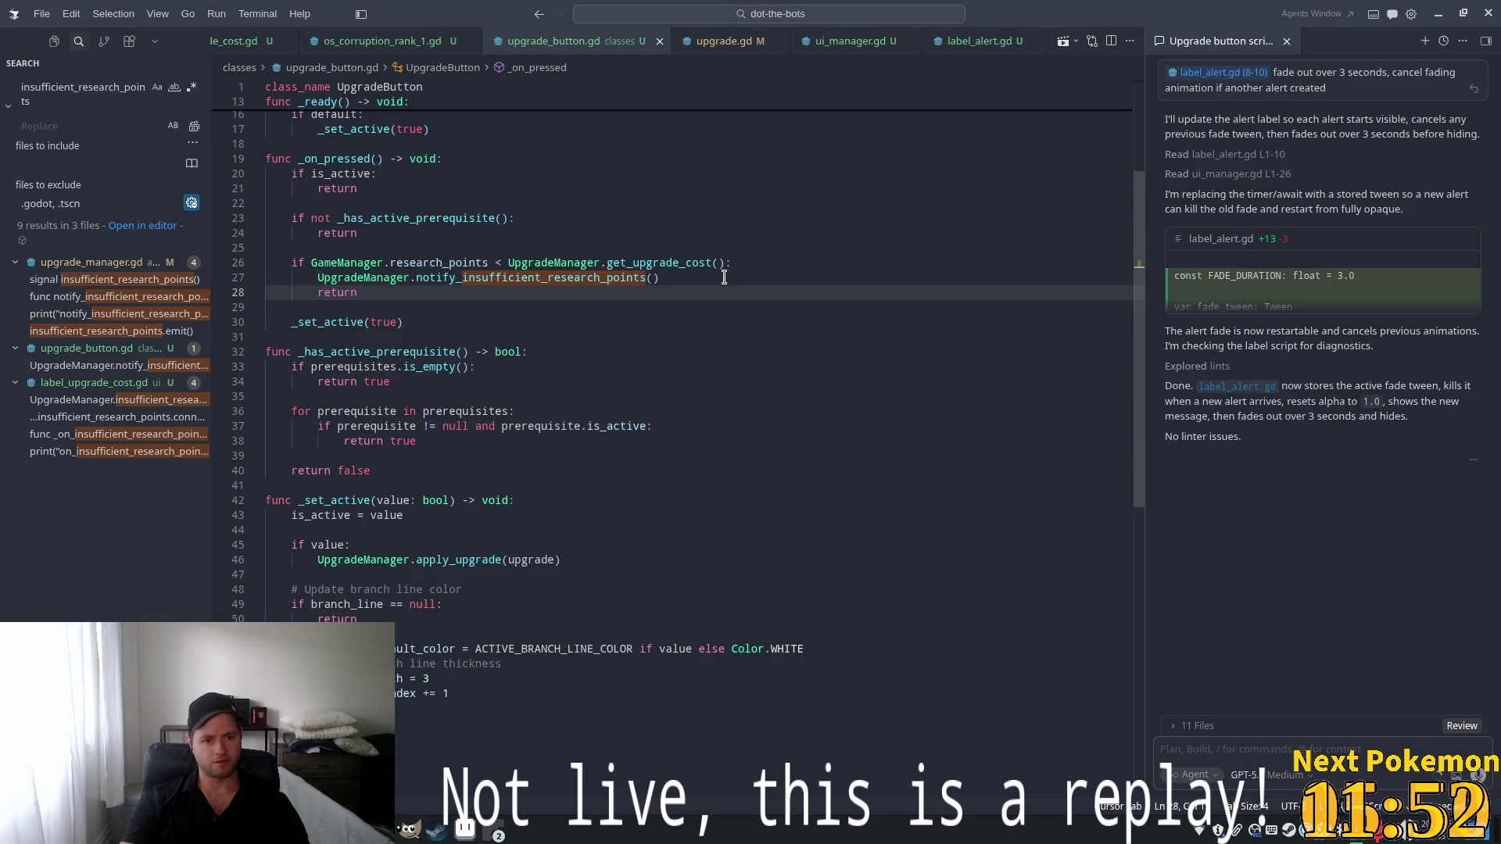
left_click(696, 275)
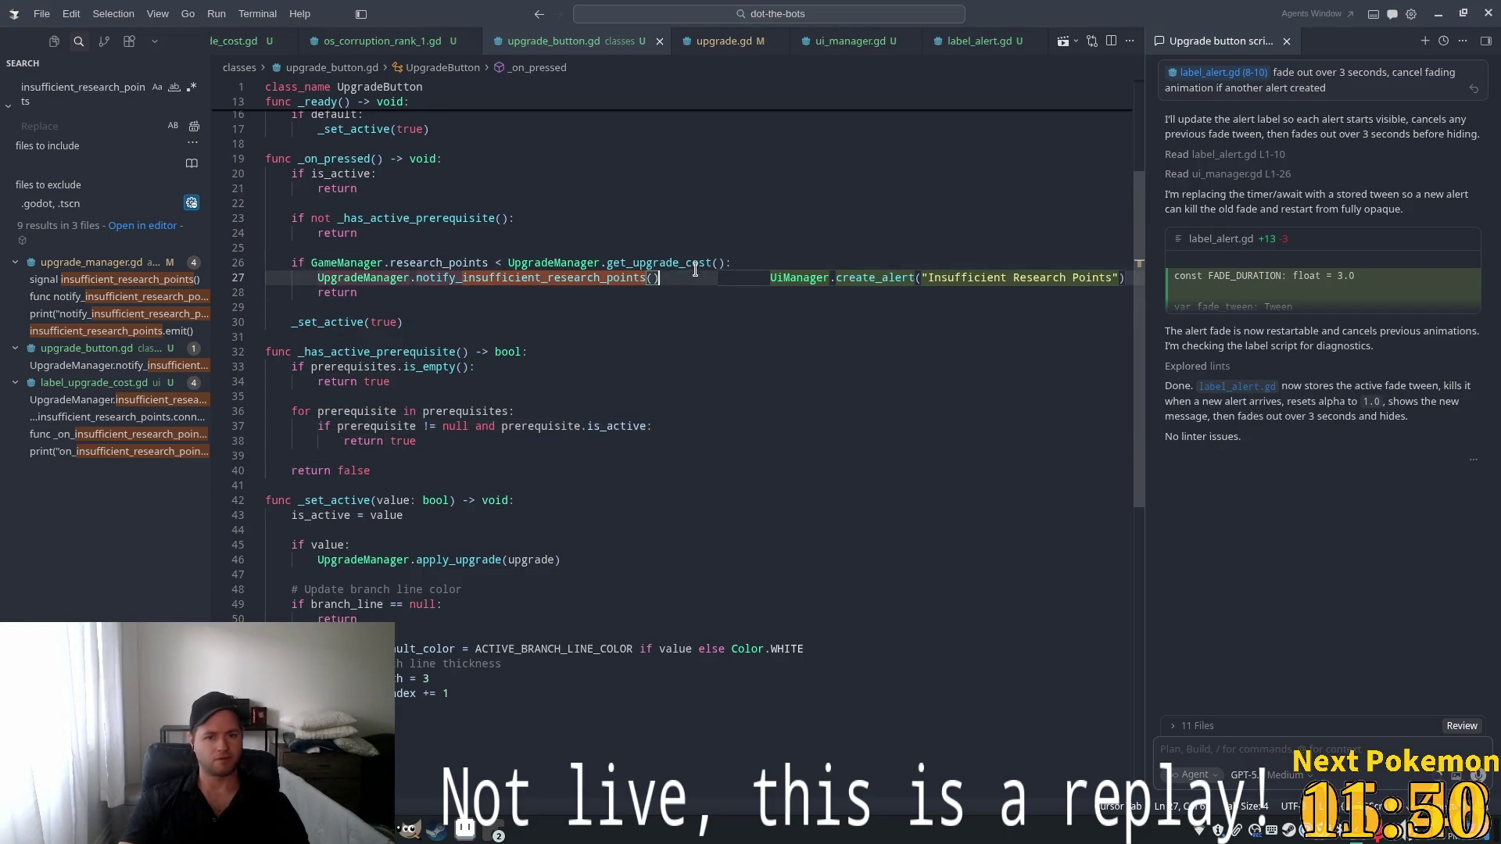
key("Tab")
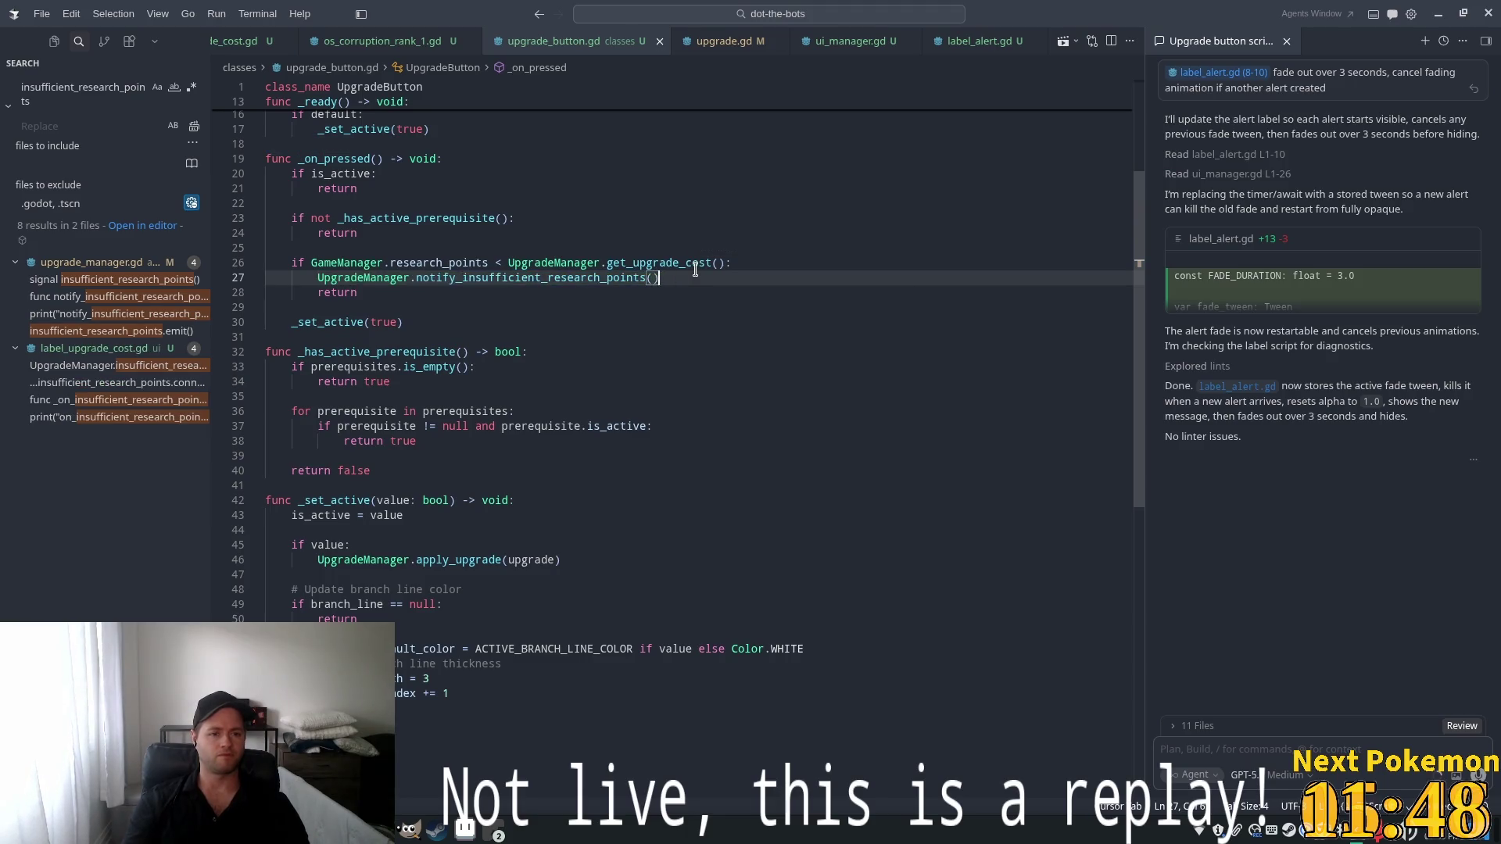
key("Tab")
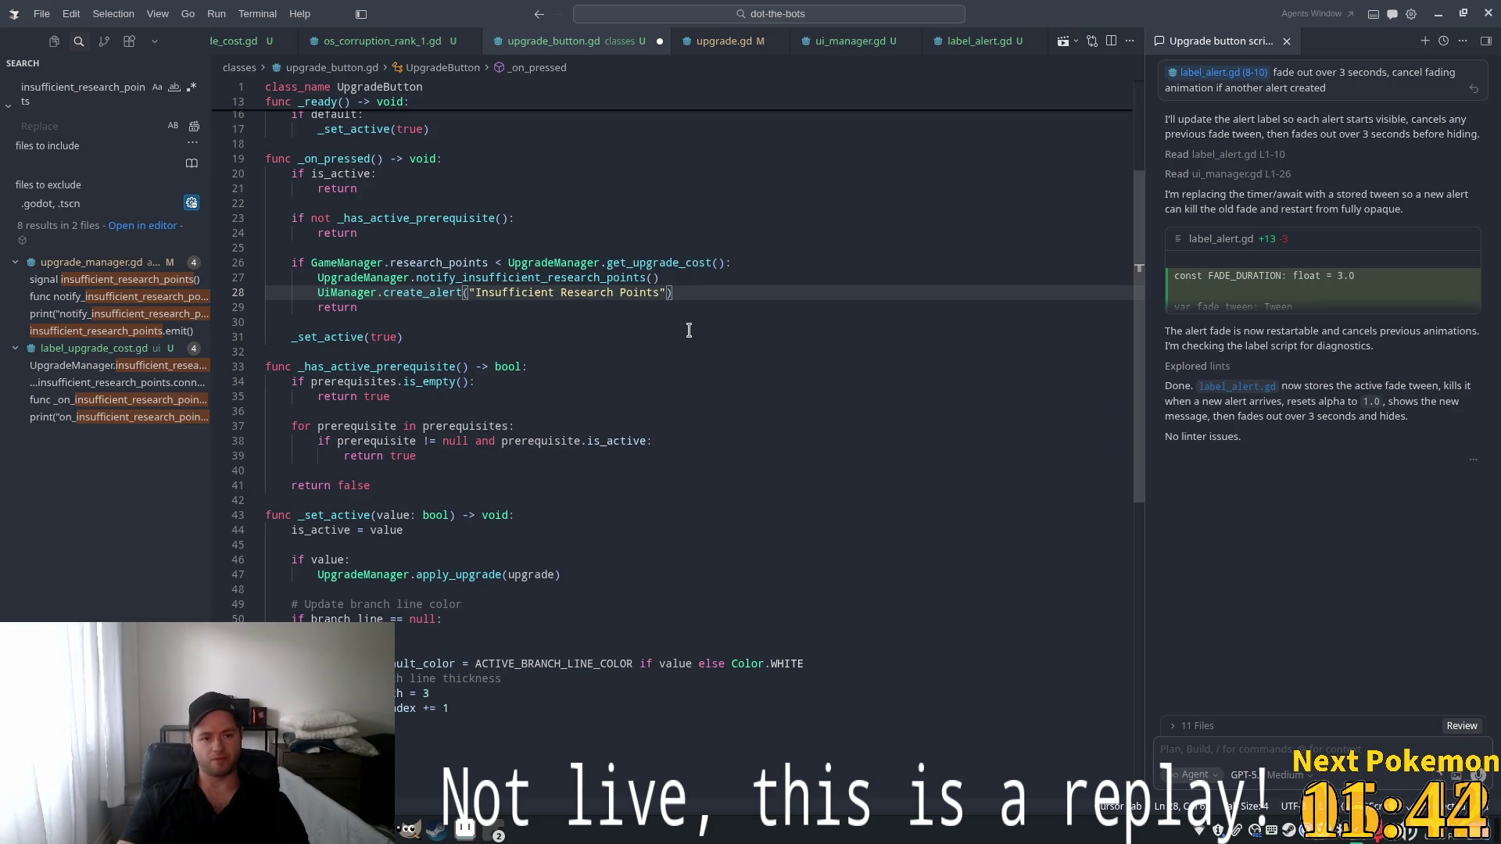
Delete the trial create_alert line again and save upgrade_button.gd
left_click(351, 233)
left_click(481, 266)
left_click(500, 277)
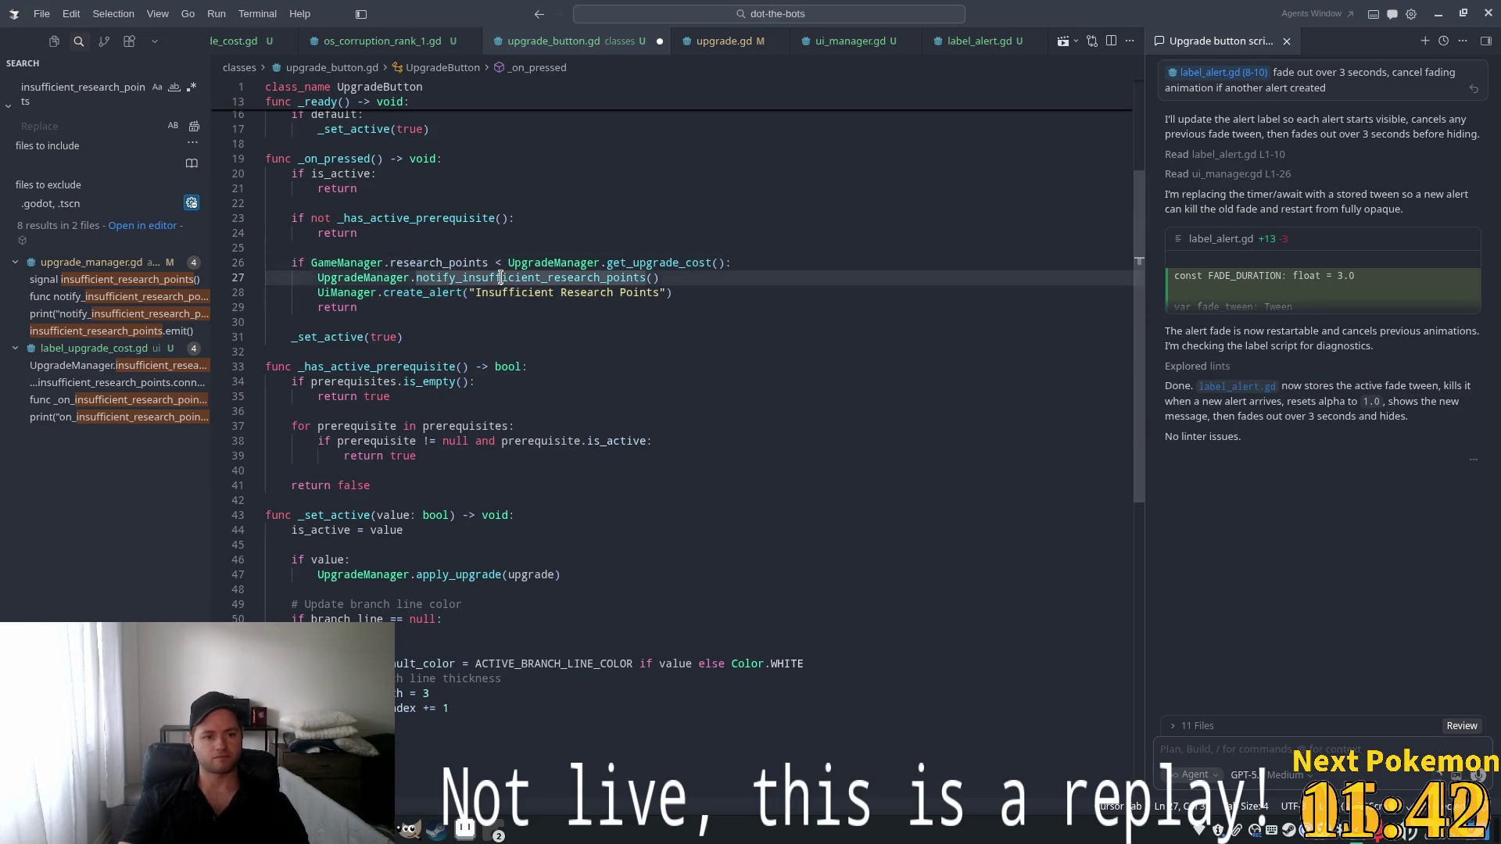
left_click(670, 292)
type("!")
left_click_drag(670, 292, 309, 295)
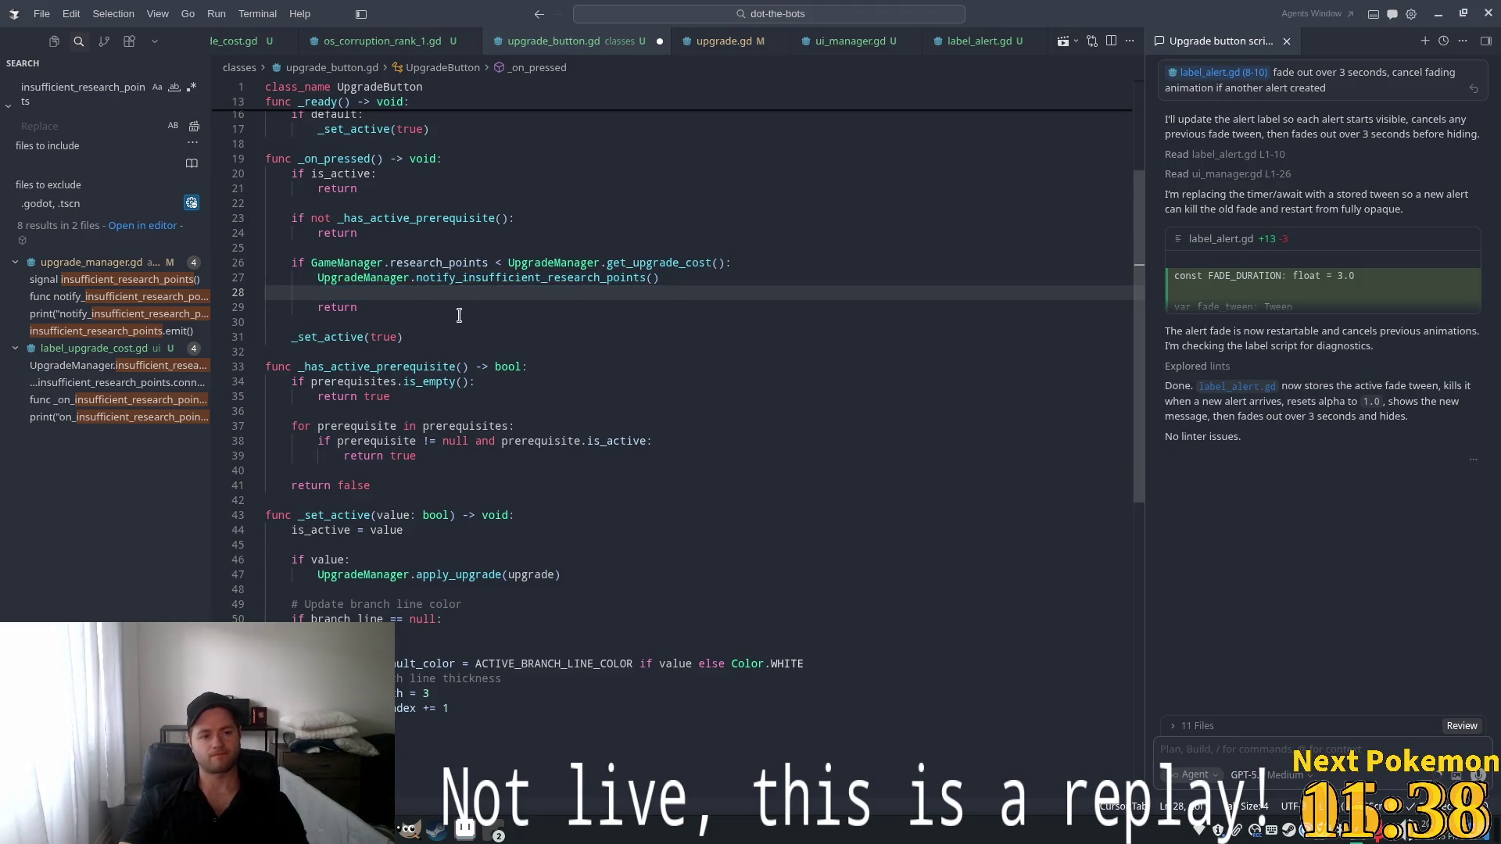
key("BackSpace")
key("ctrl+s")
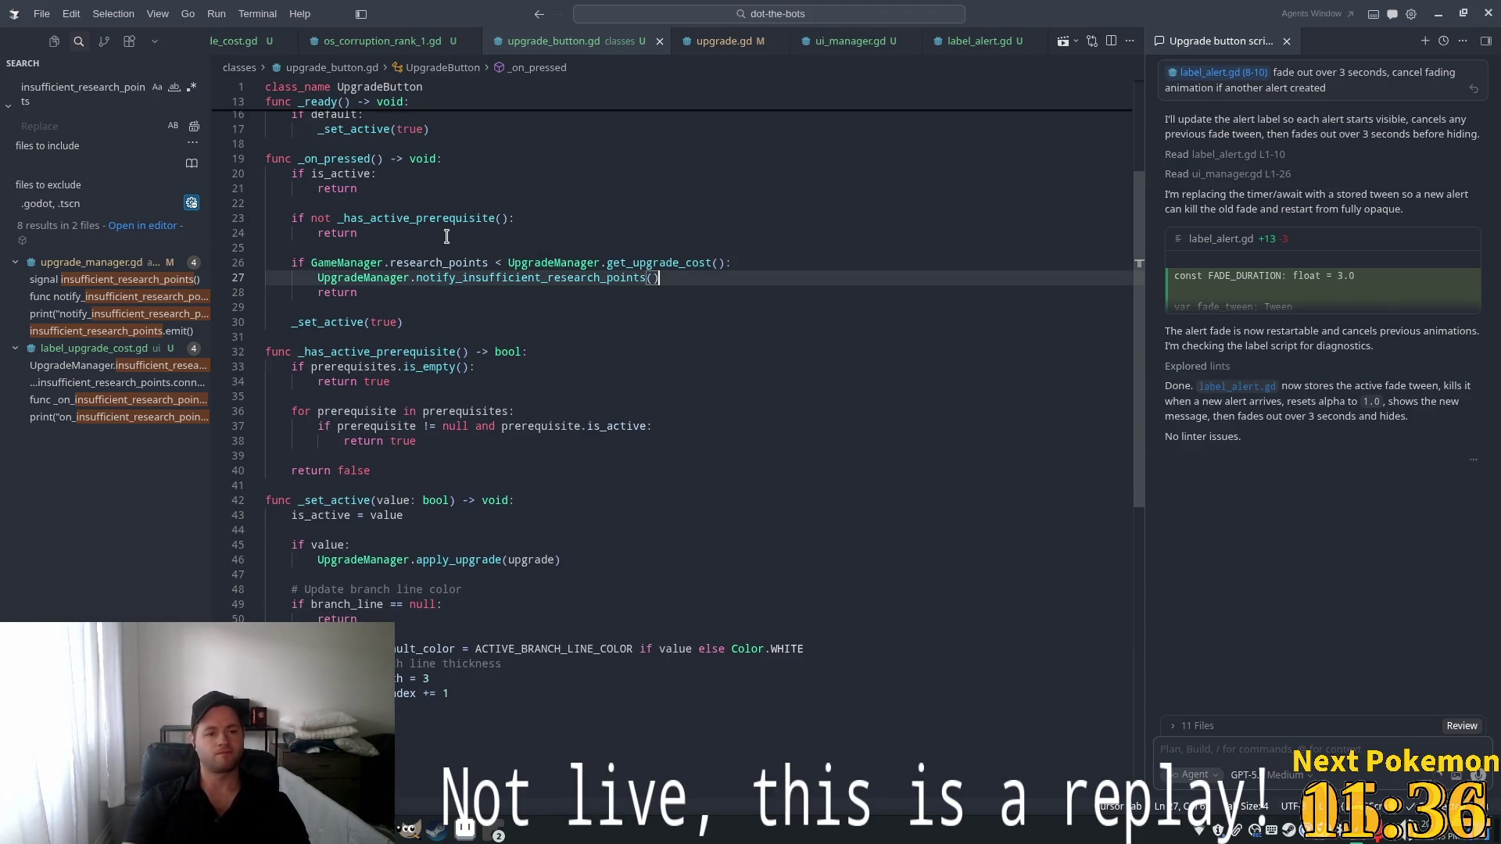
left_click(500, 279, "ctrl")
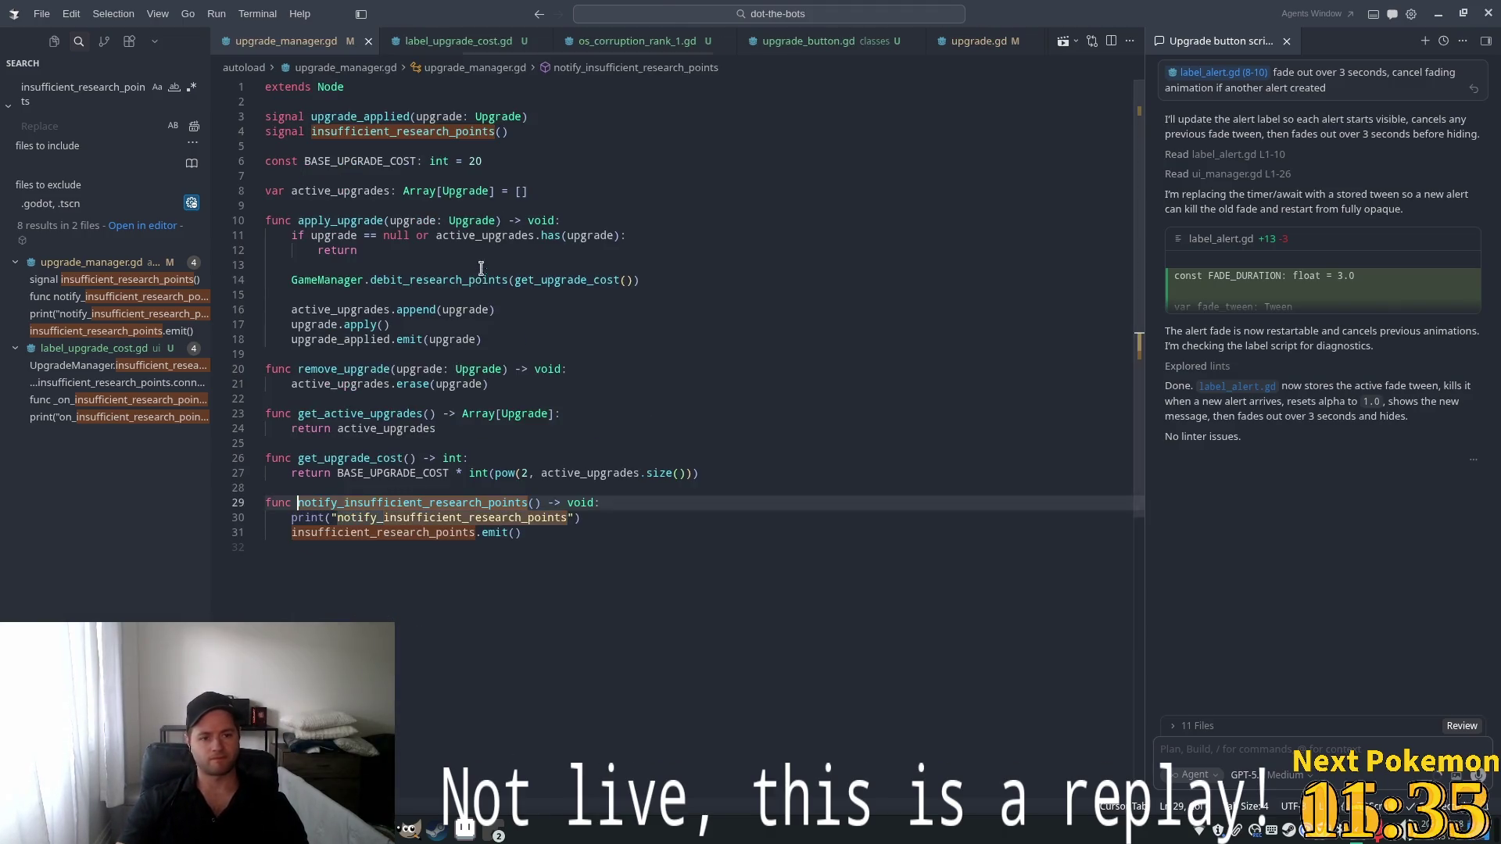
Add UiManager.create_alert("Insufficient Research Points") to notify_insufficient_research_points
left_click(549, 555)
key("Tab")
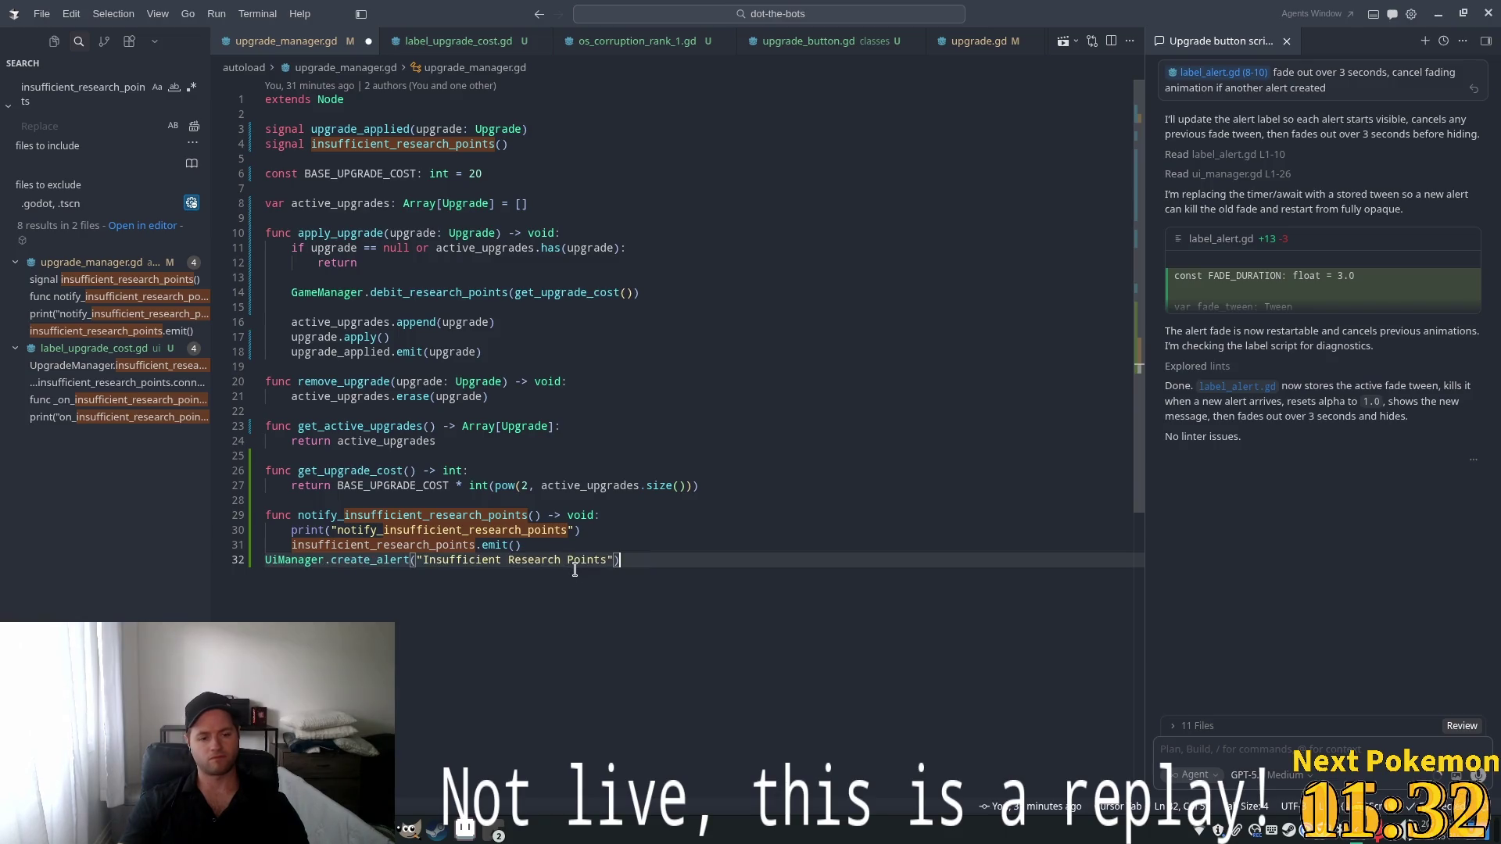
key("Tab")
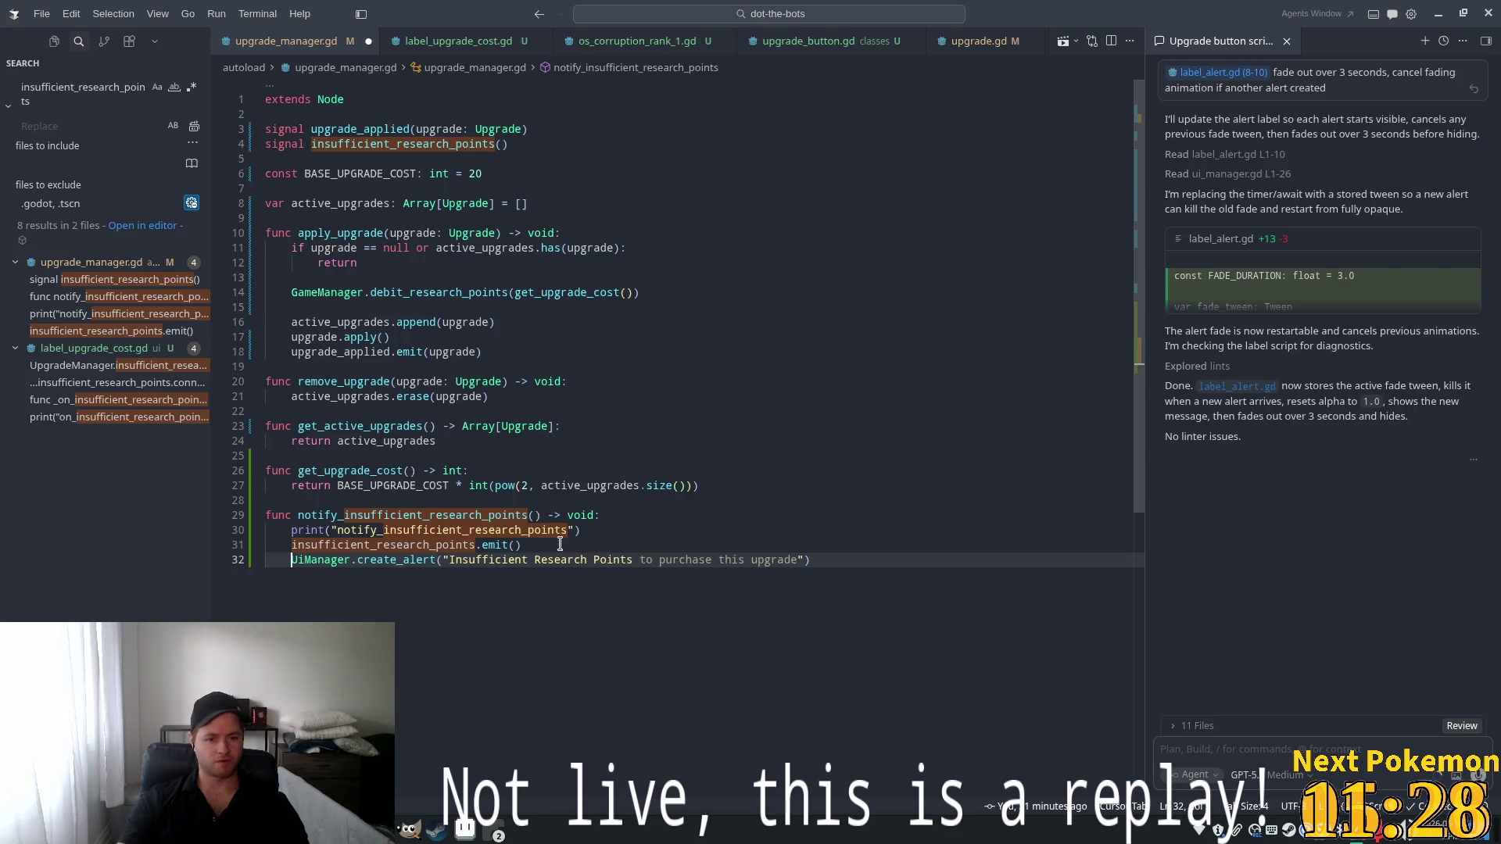
key("Tab")
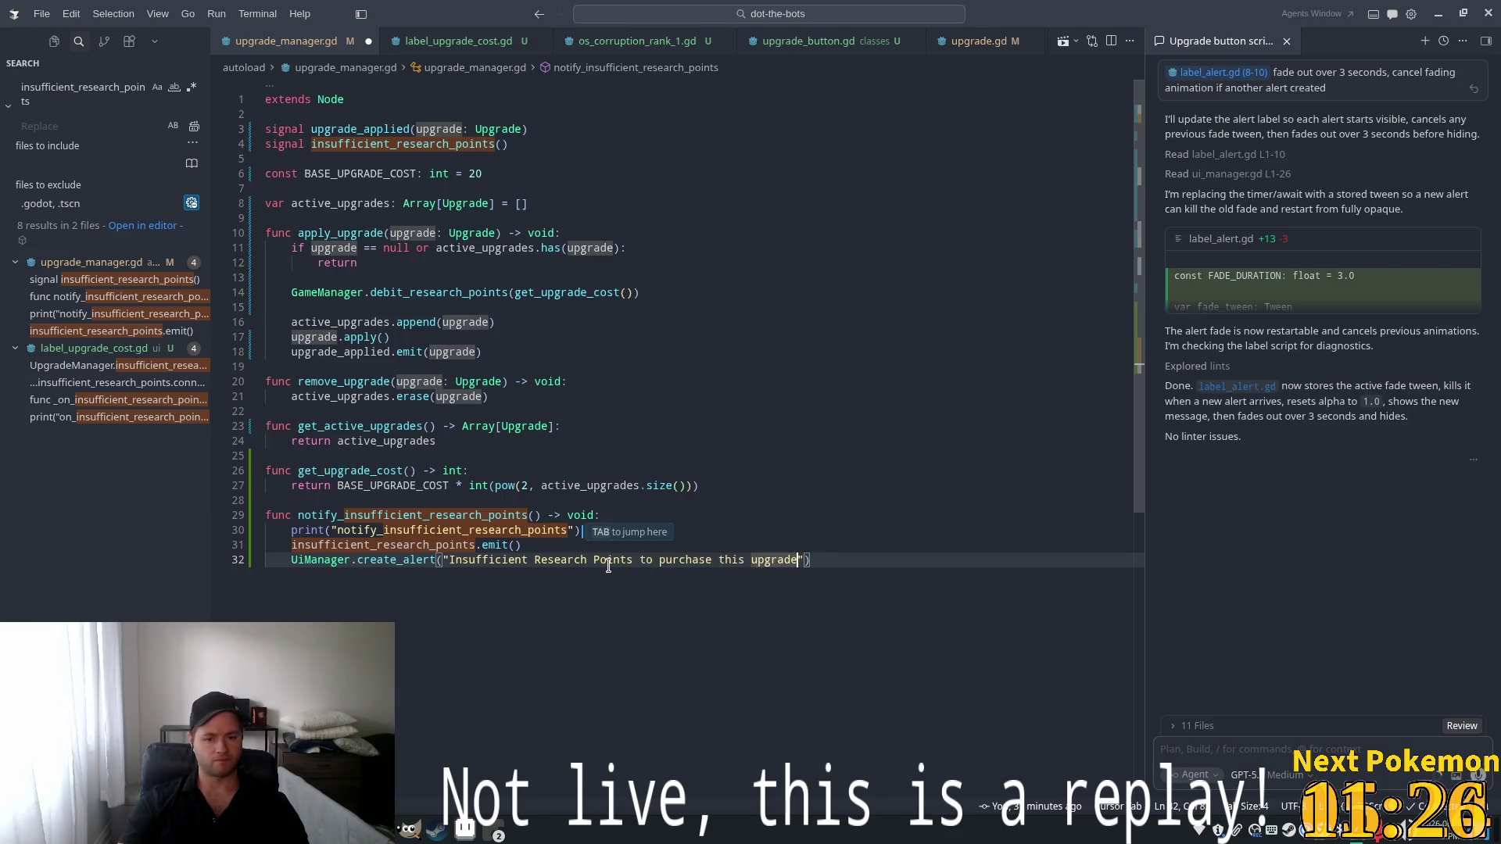
left_click_drag(801, 561, 709, 560)
type("upgra")
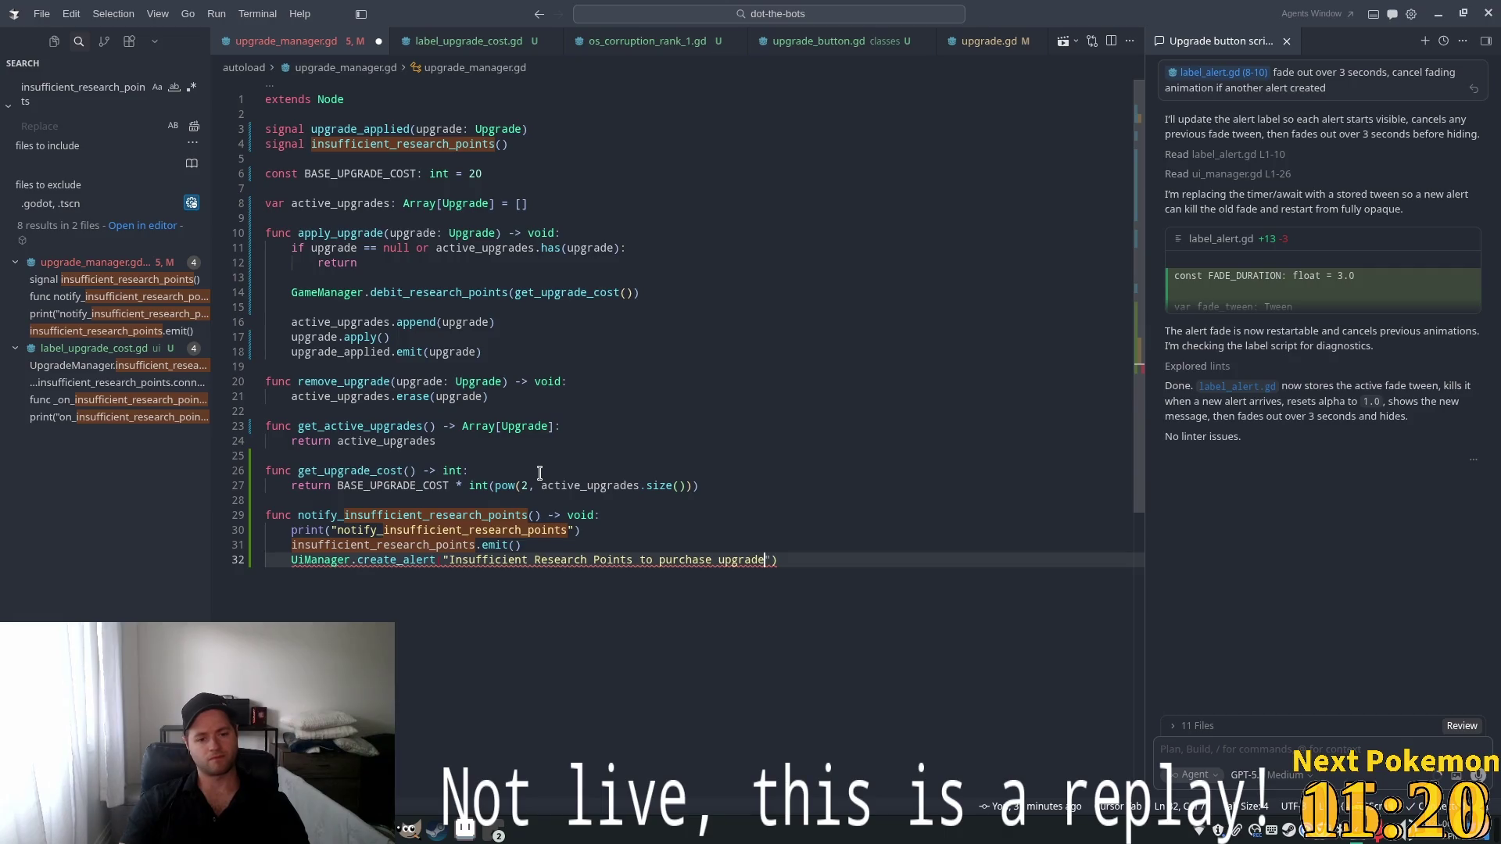
key("ctrl+shift+Left")
key("ctrl+shift+Left")
key("ctrl+shift+Left")
key("BackSpace")
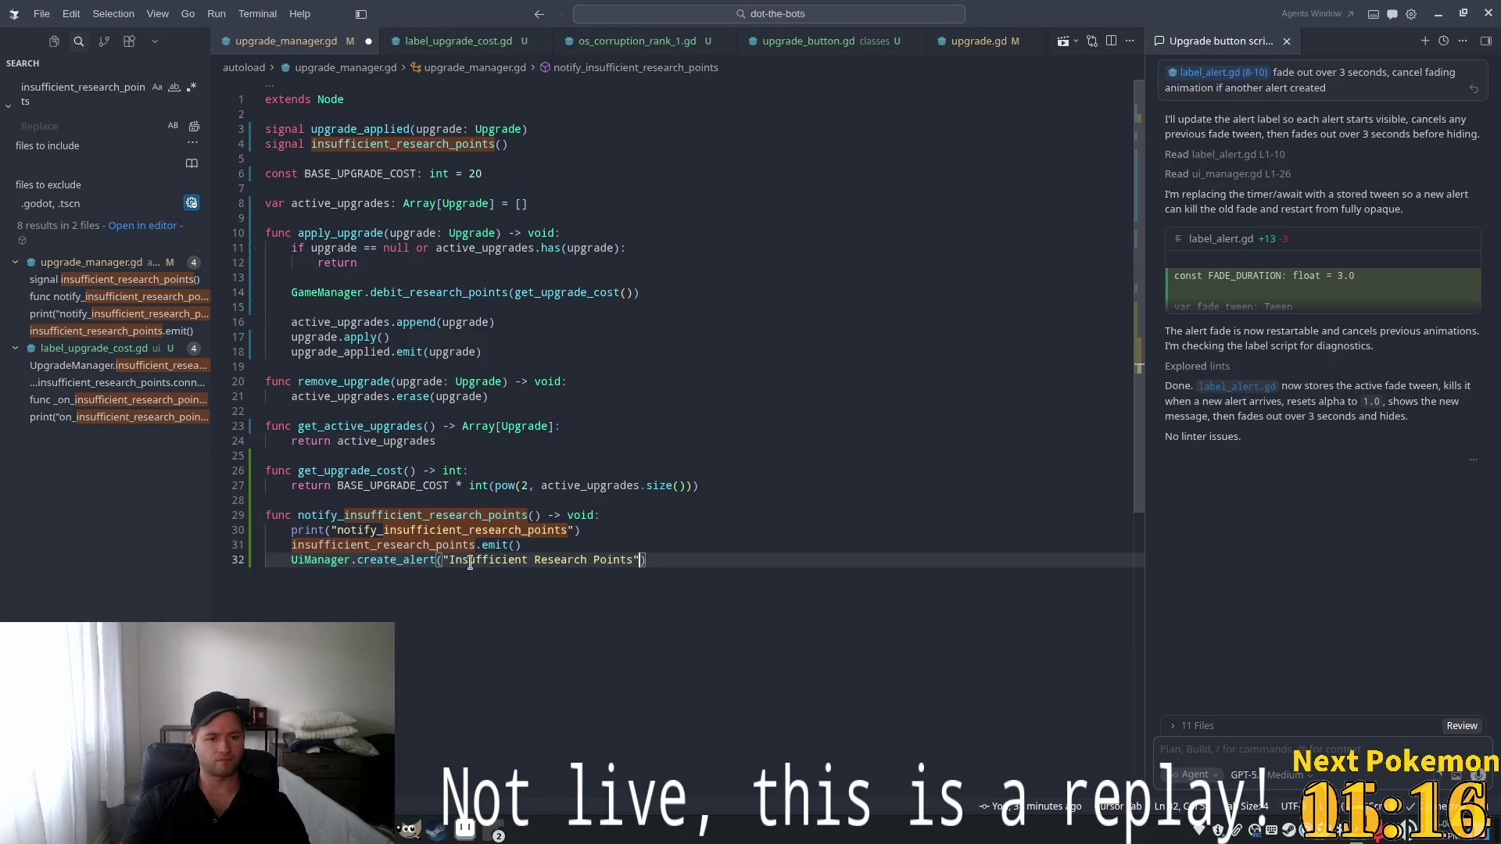
Delete the function's debug print line and leave a blank line before the alert call
left_click(608, 533)
key("shift+Home")
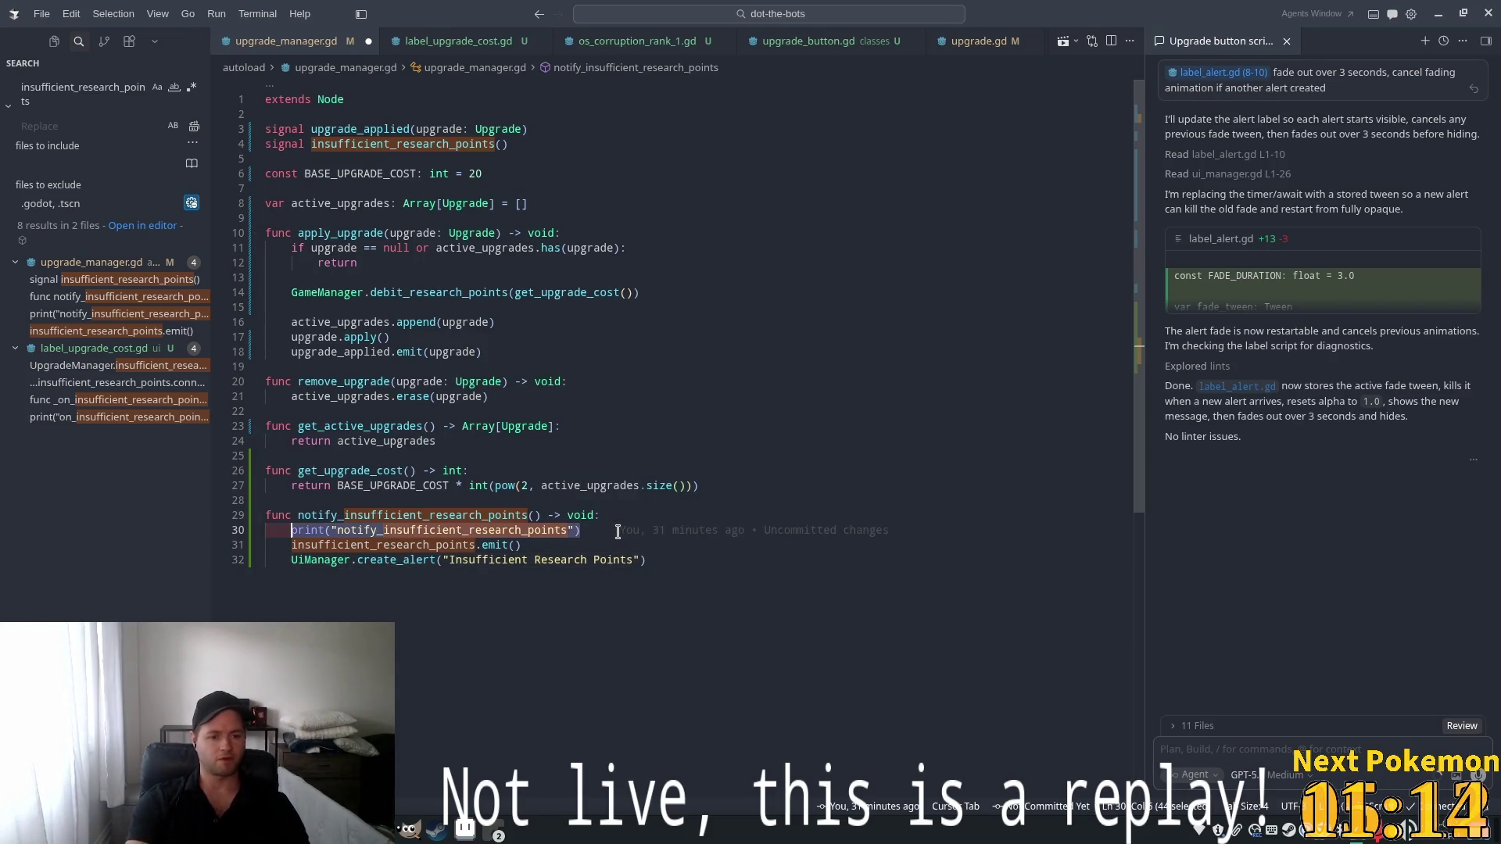
key("BackSpace")
key("BackSpace")
key("BackSpace")
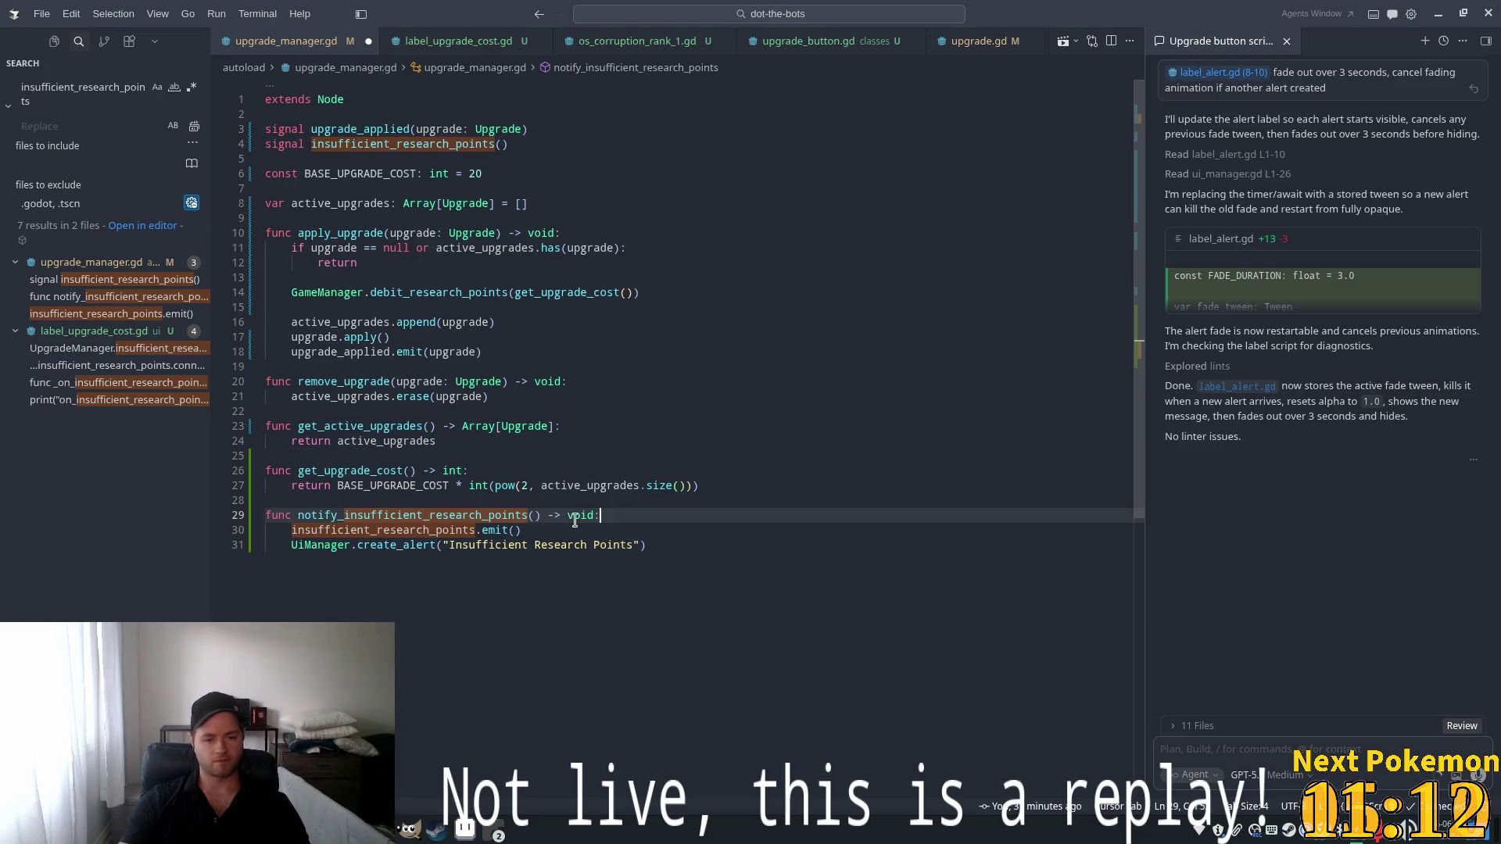
left_click(575, 518)
left_click(553, 535)
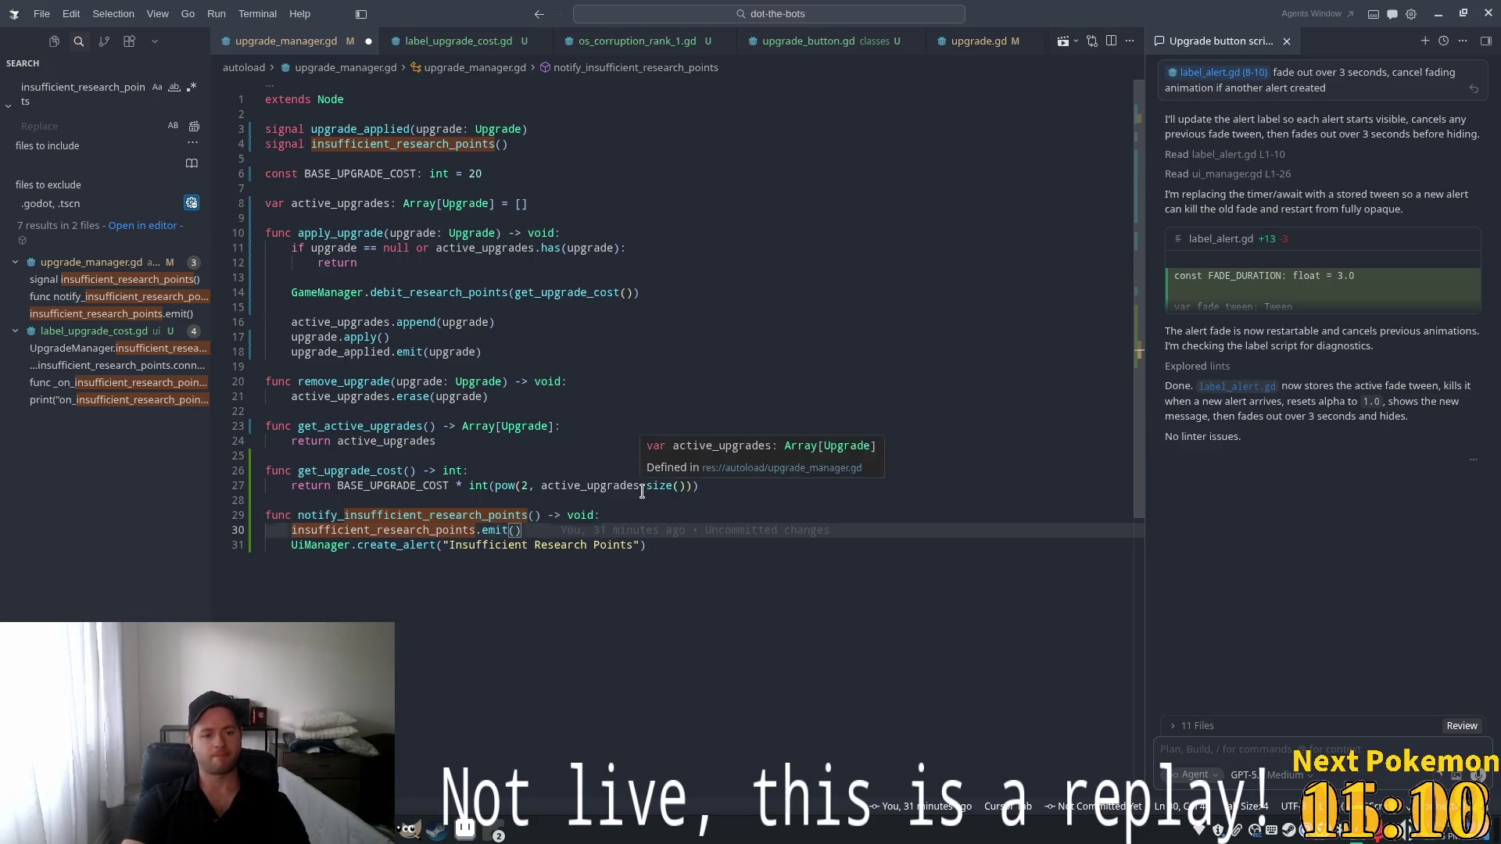
key("Return")
left_click(535, 367)
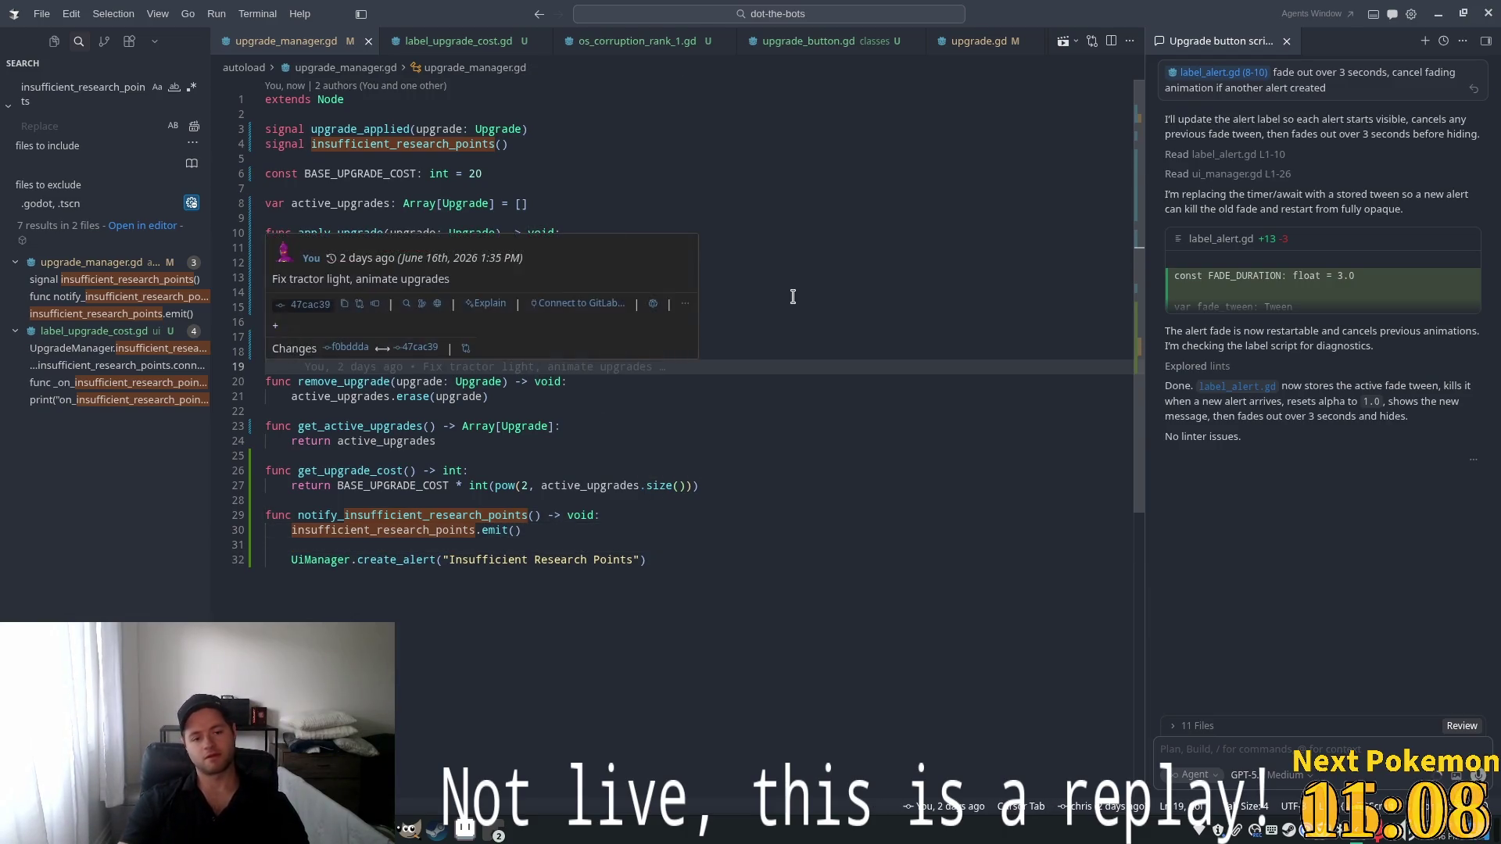
left_click(859, 519)
double_click(81, 90)
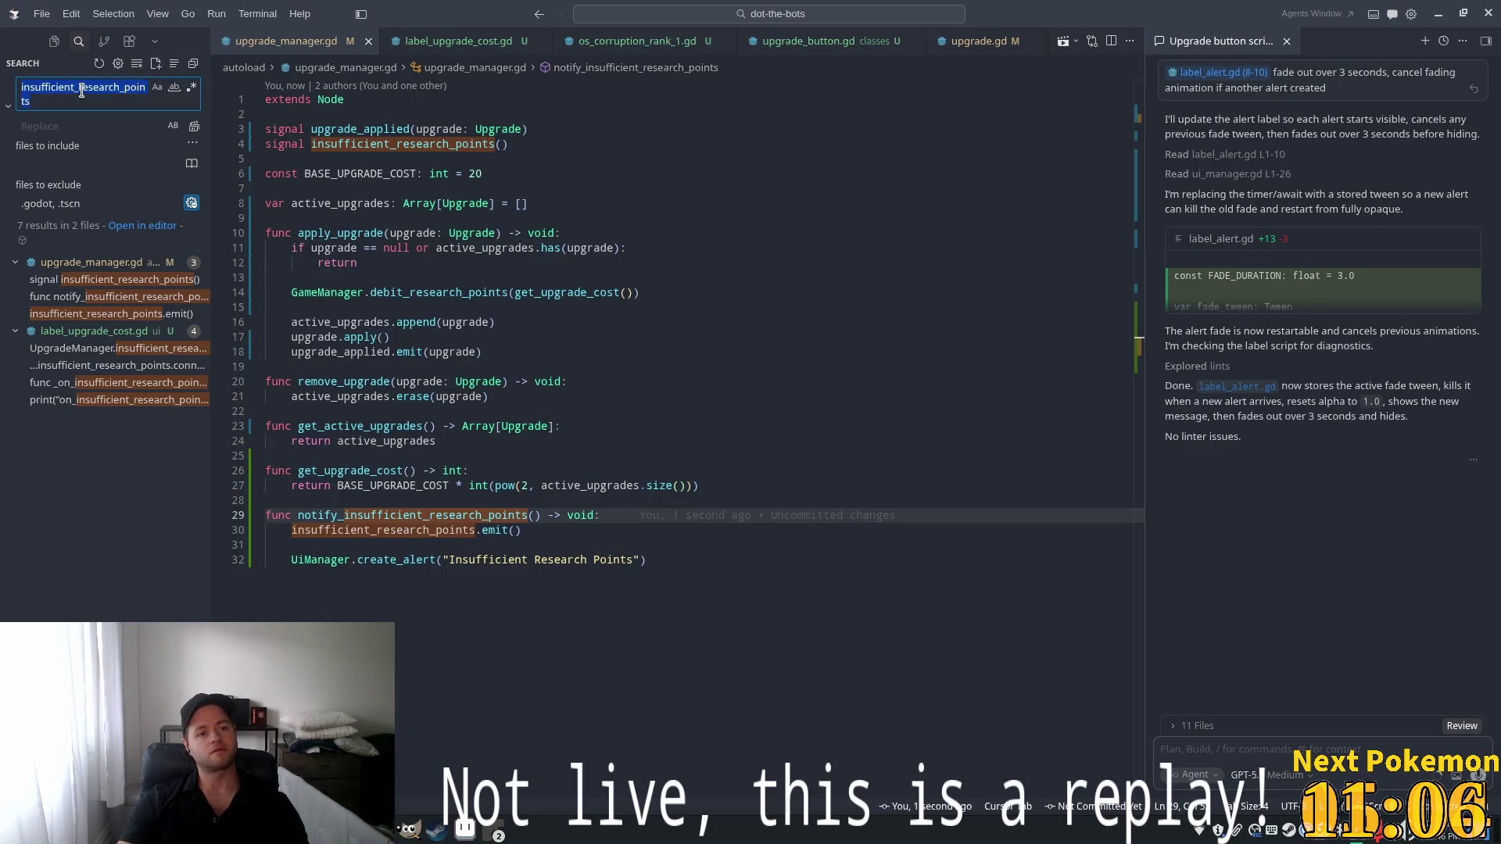
Search the project for print and inspect the match in scene_manager.gd
key("BackSpace")
type("print")
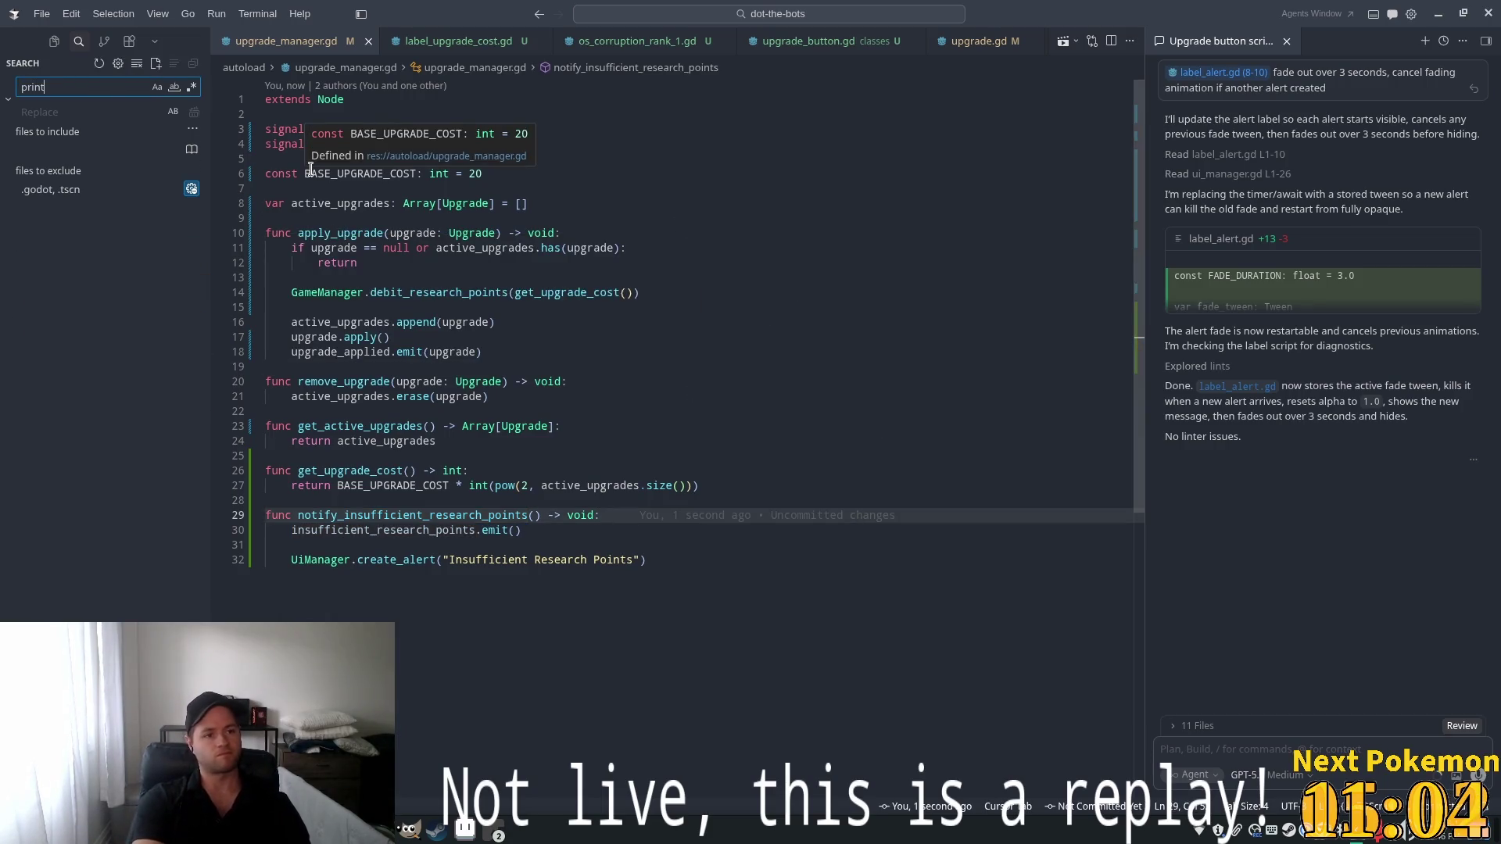
left_click(118, 266)
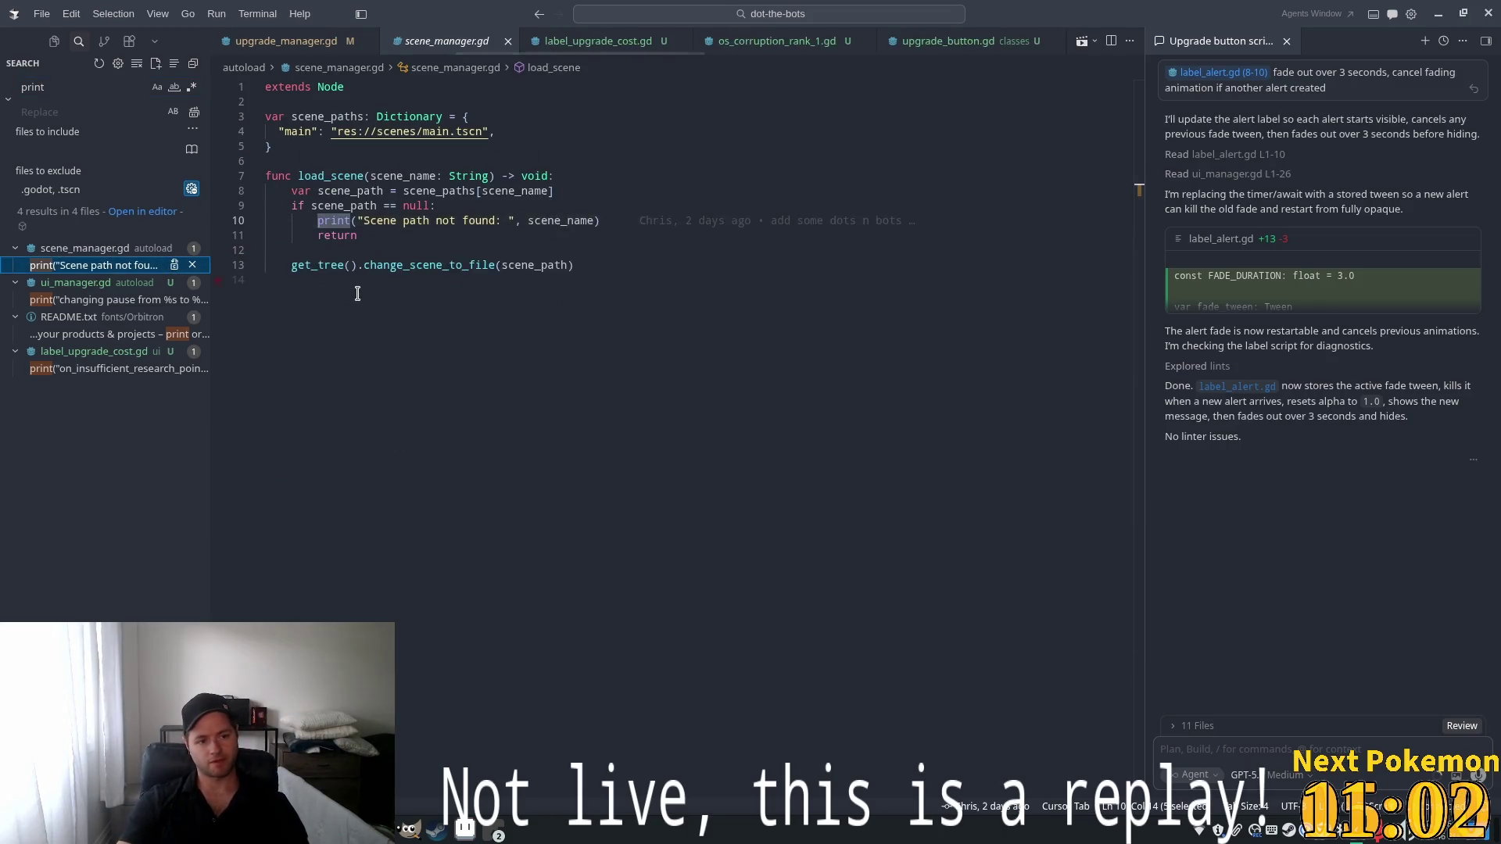
triple_click(523, 227)
triple_click(563, 248)
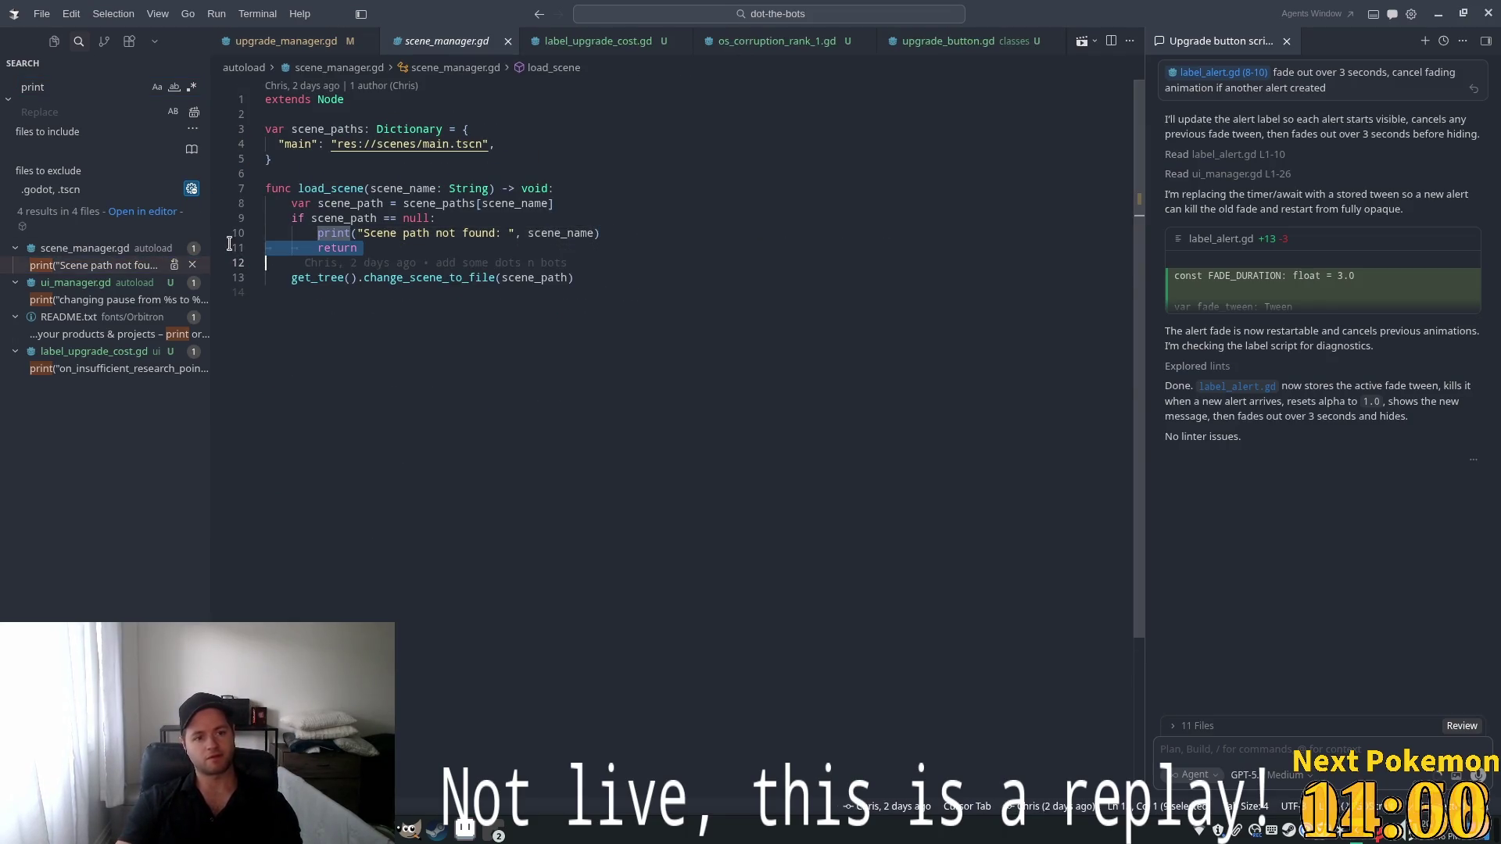
left_click(640, 290)
left_click(344, 233)
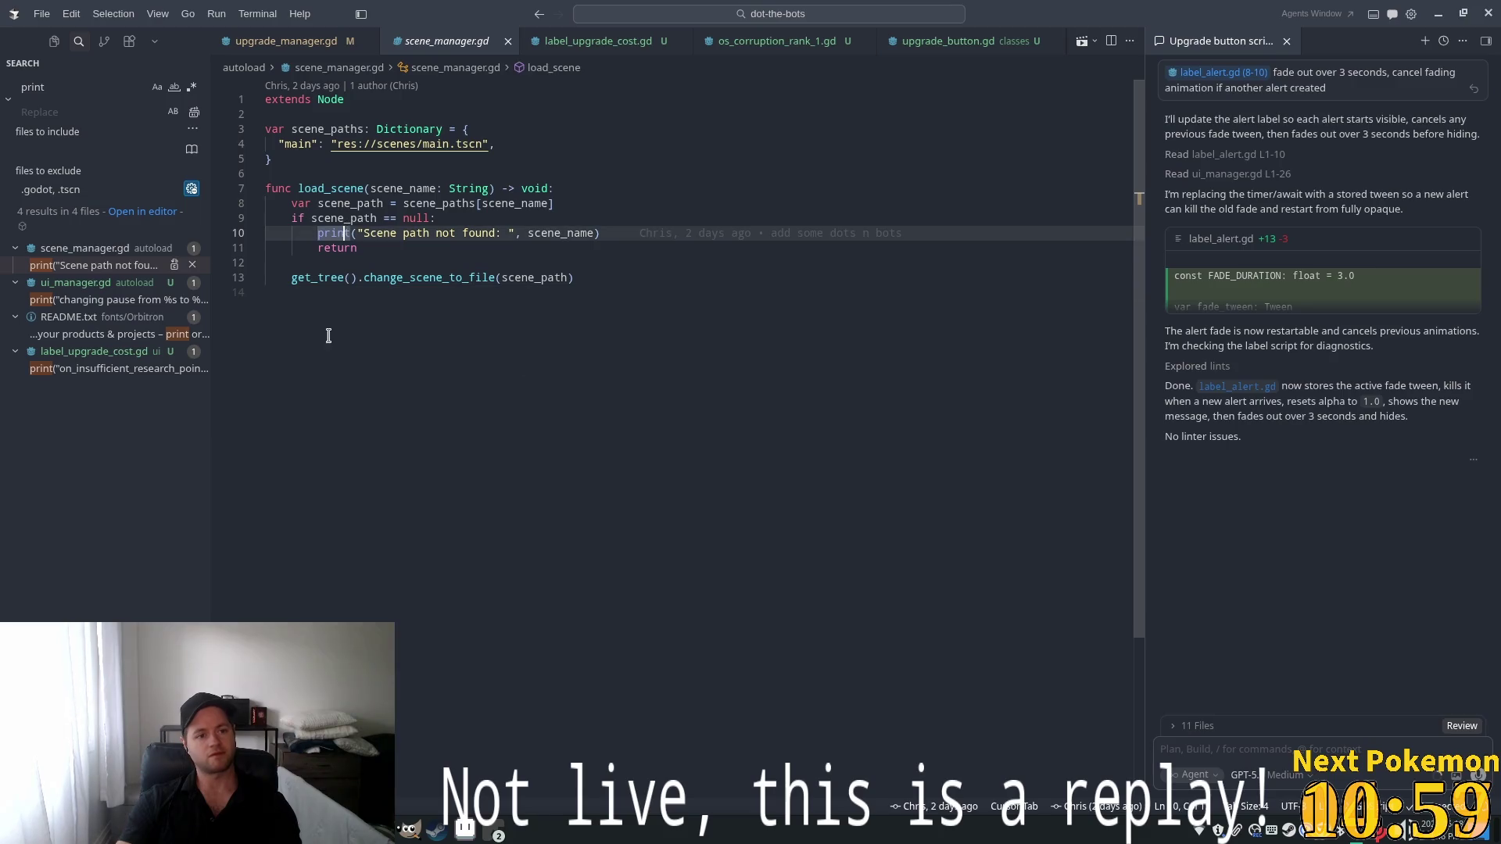
left_click(82, 334)
Delete the debug print lines in ui_manager.gd (line 22) and label_upgrade_cost.gd
left_click(94, 299)
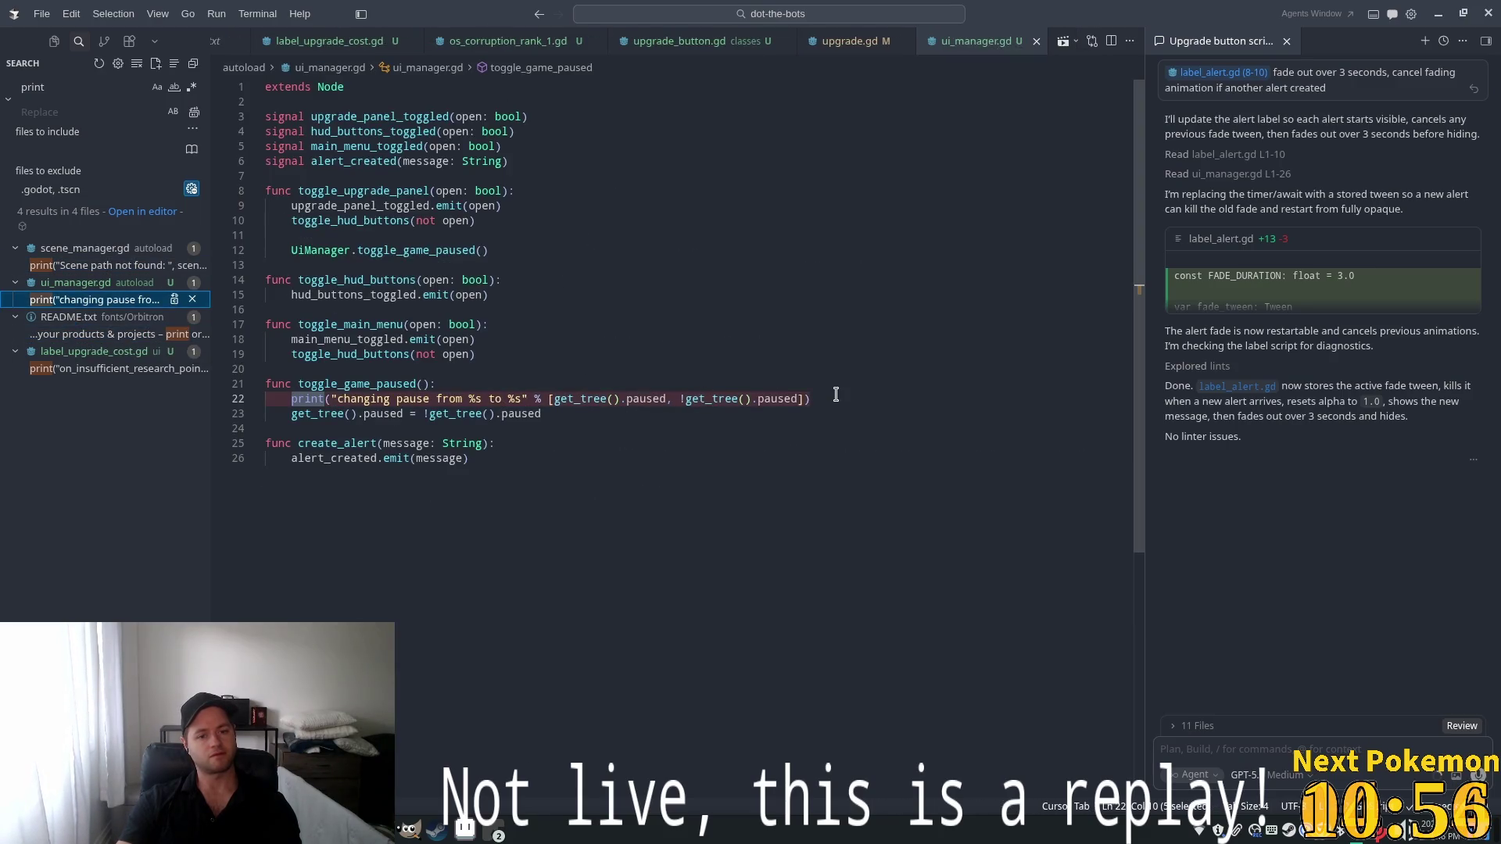
left_click_drag(835, 394, 270, 399)
key("BackSpace")
key("BackSpace")
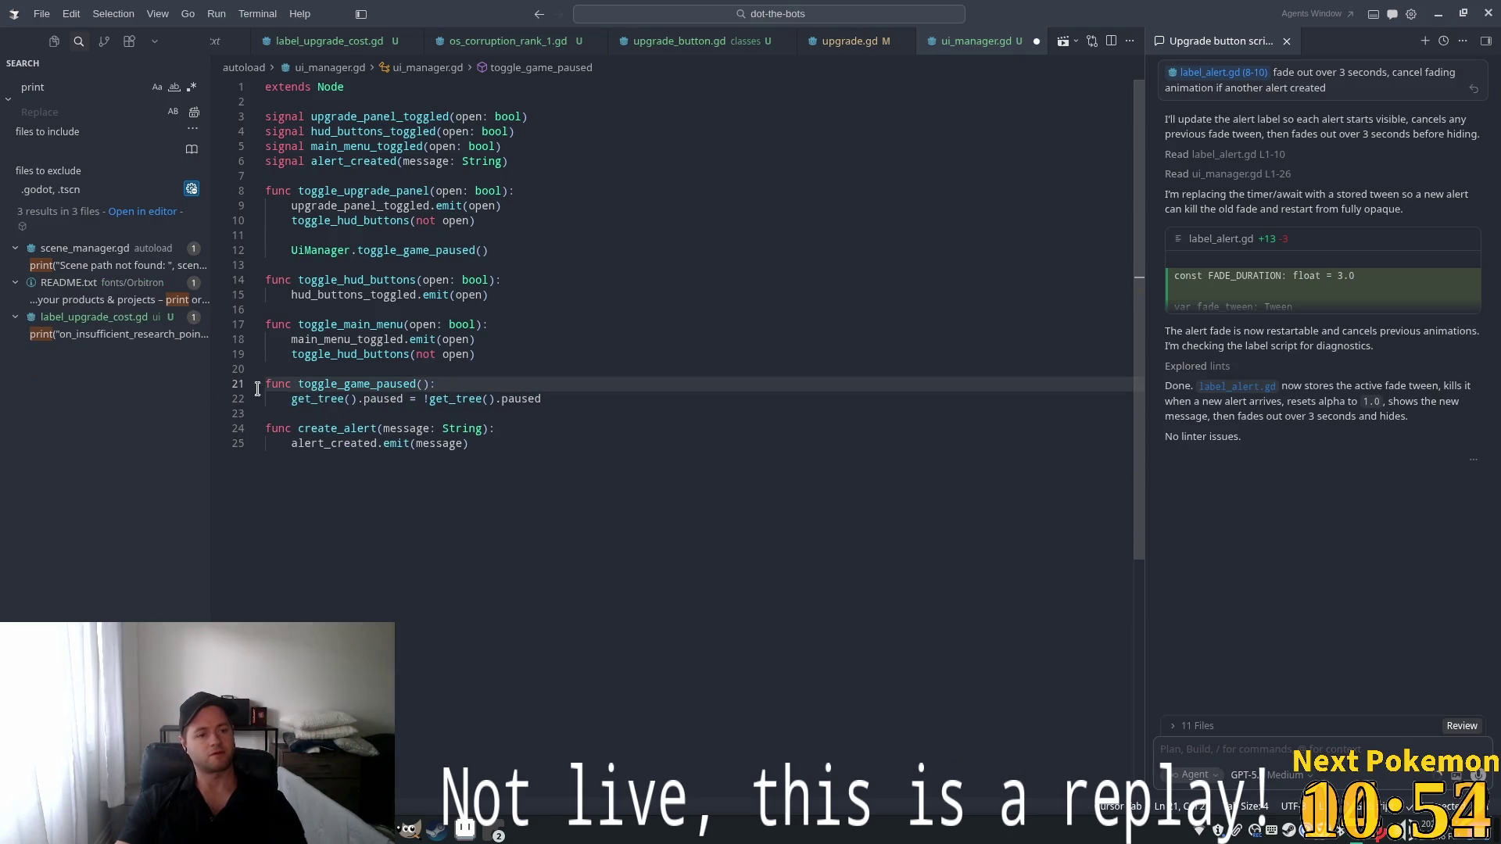
left_click(86, 335)
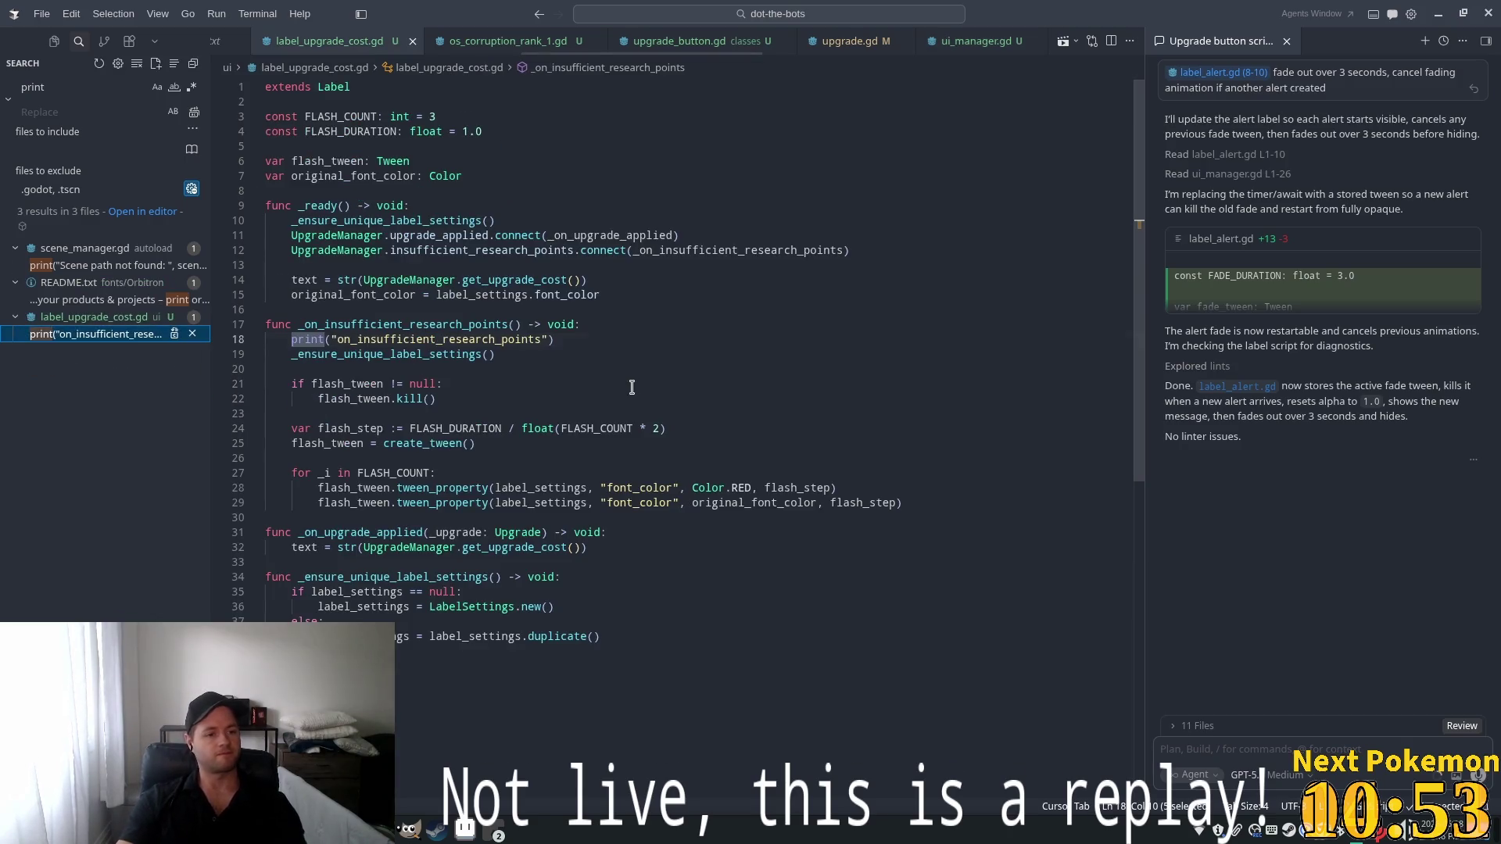
left_click(613, 333)
left_click_drag(580, 343, 270, 339)
key("BackSpace")
key("BackSpace")
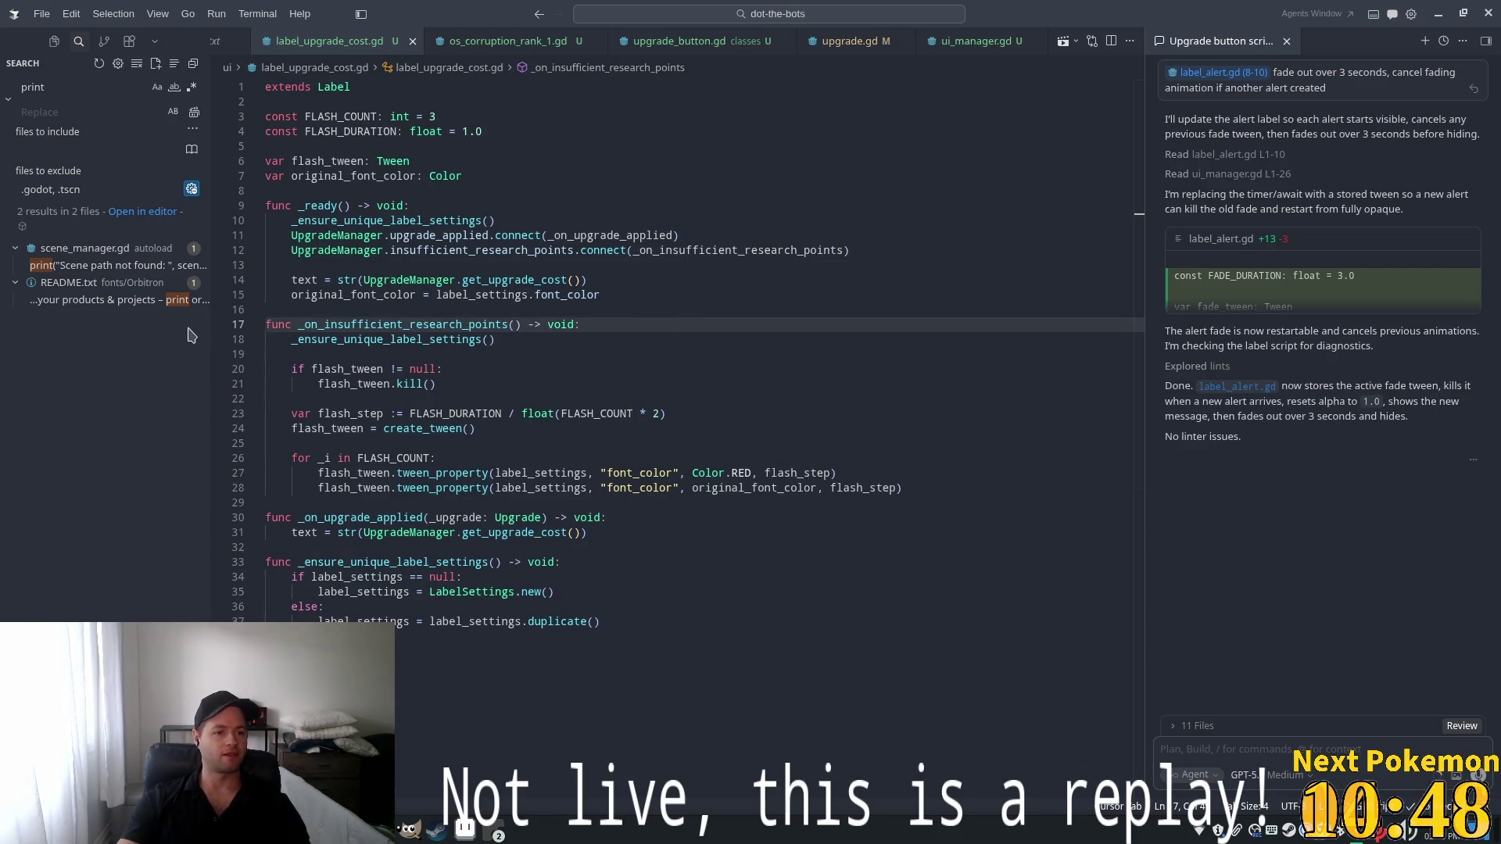
left_click(110, 300)
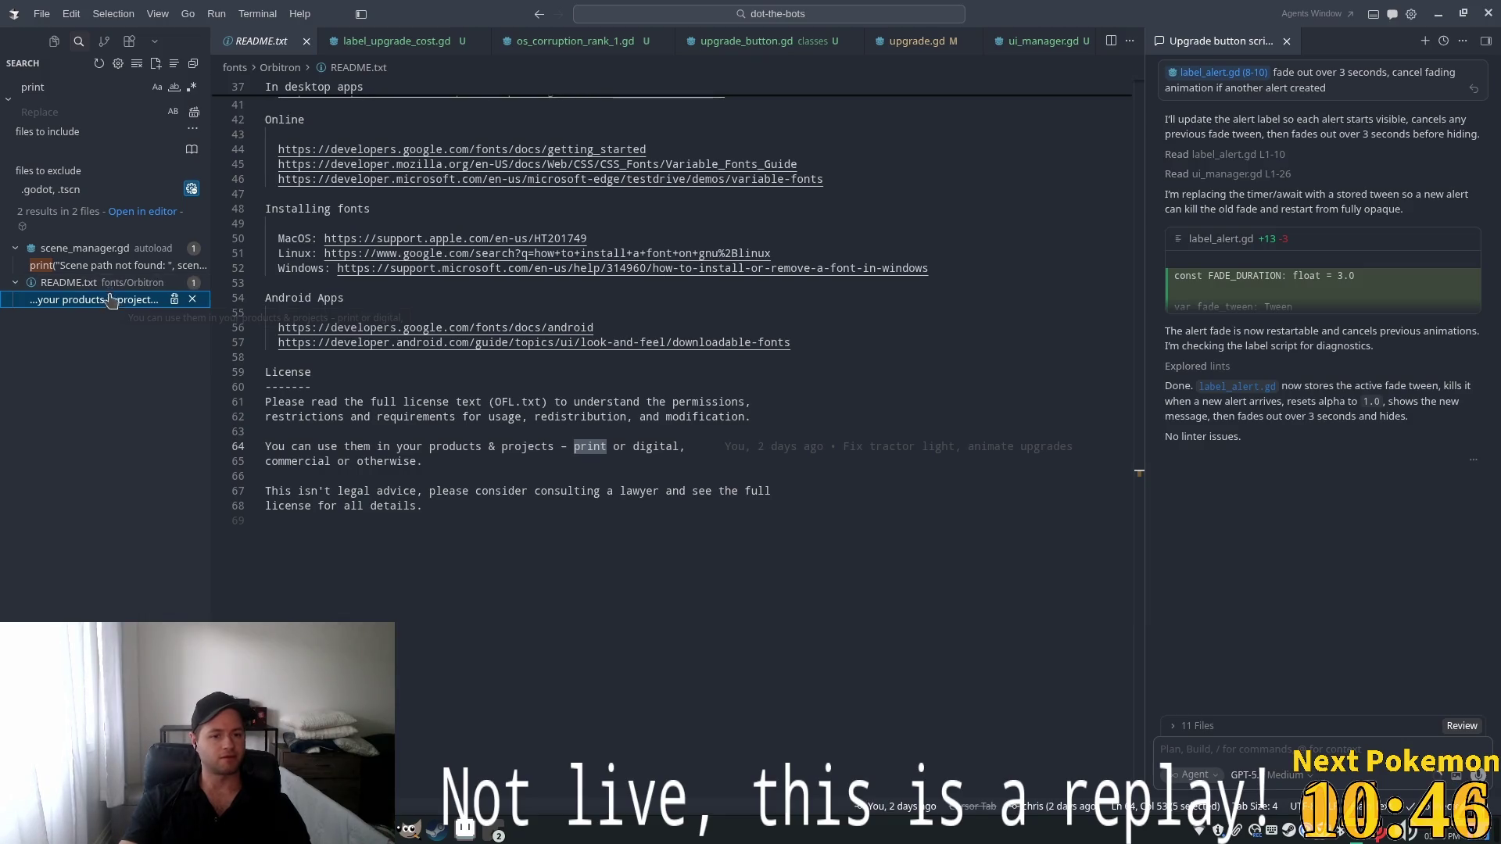
left_click(110, 266)
key("alt+Tab")
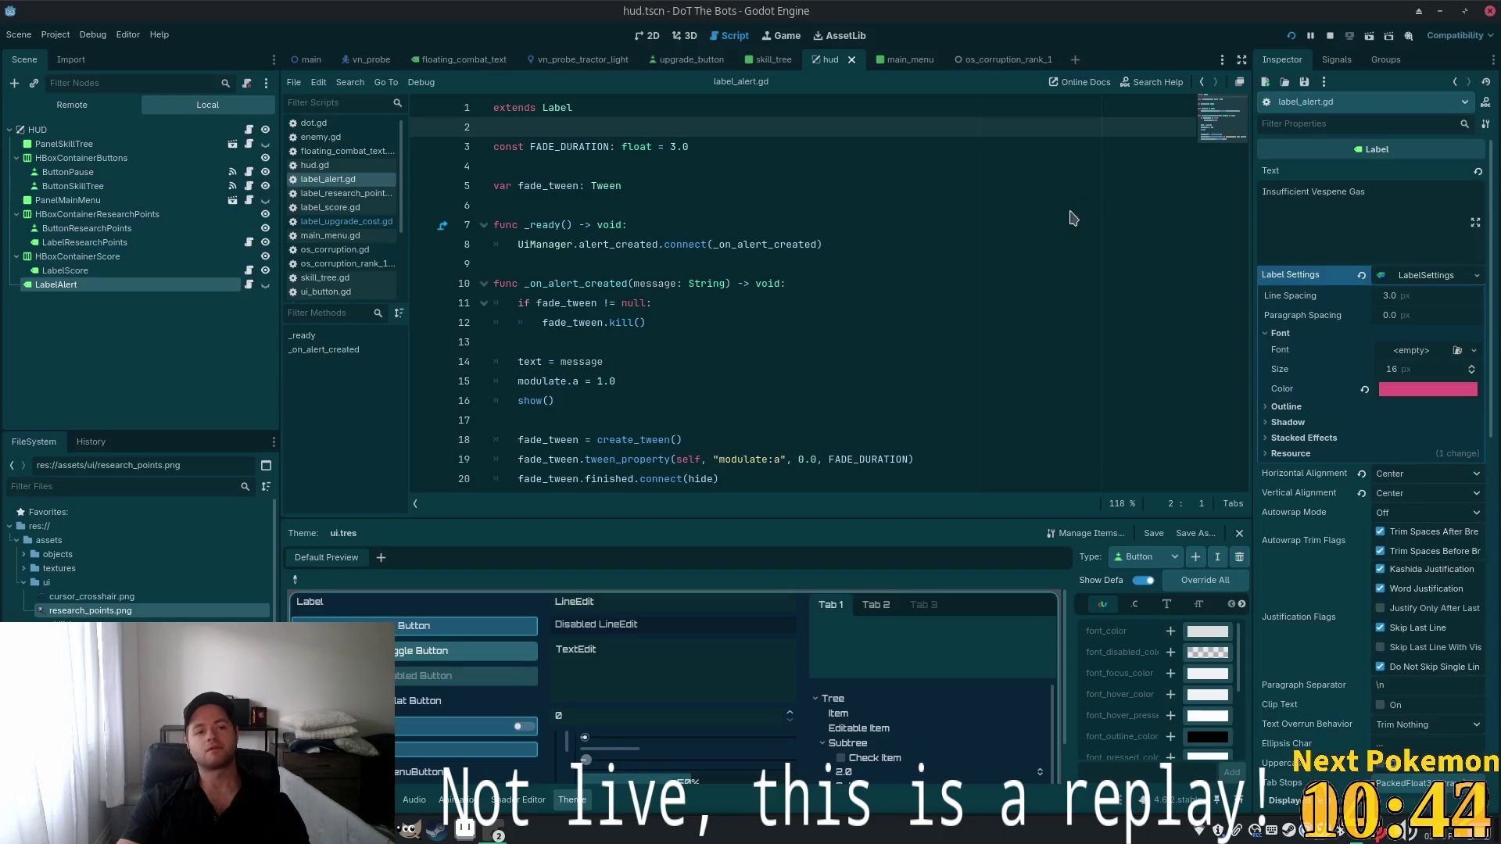
Test-run the game and trigger the pink alert by buying an unaffordable skill-tree skill
left_click(1290, 37)
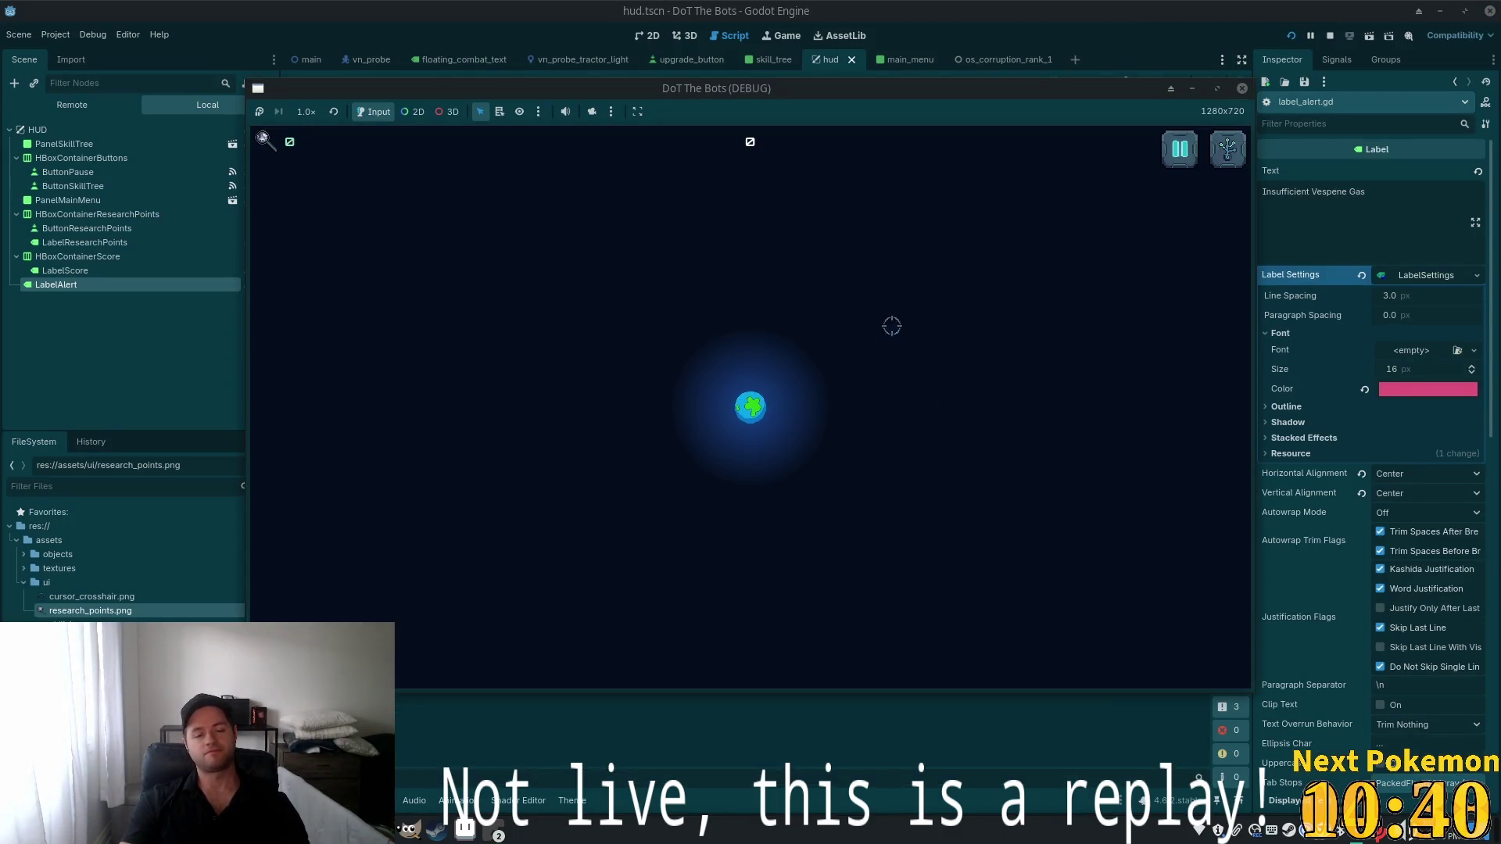
key("Tab")
left_click(426, 235)
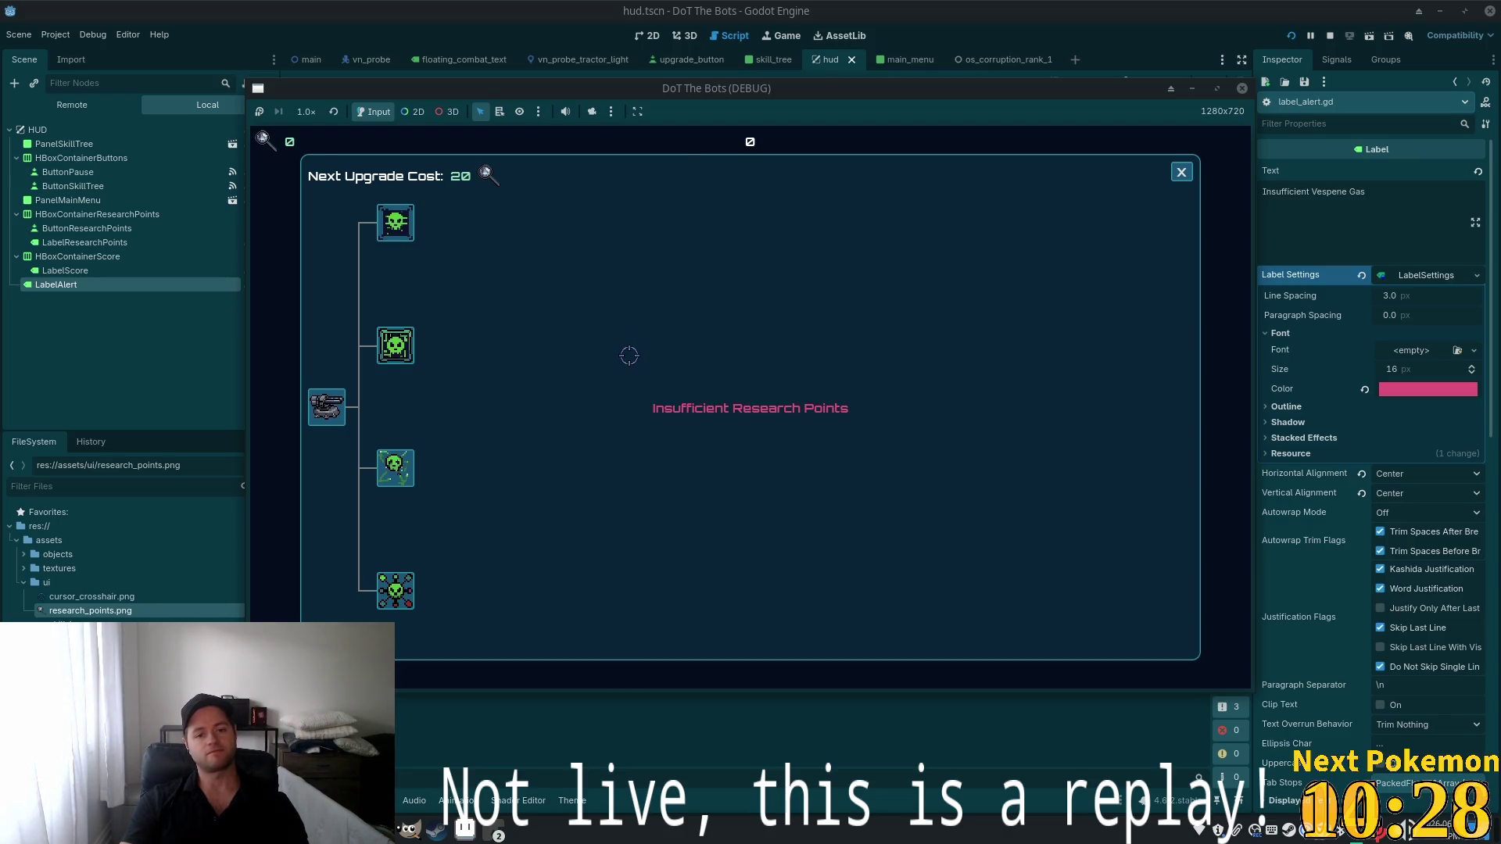
key("F8")
key("F5")
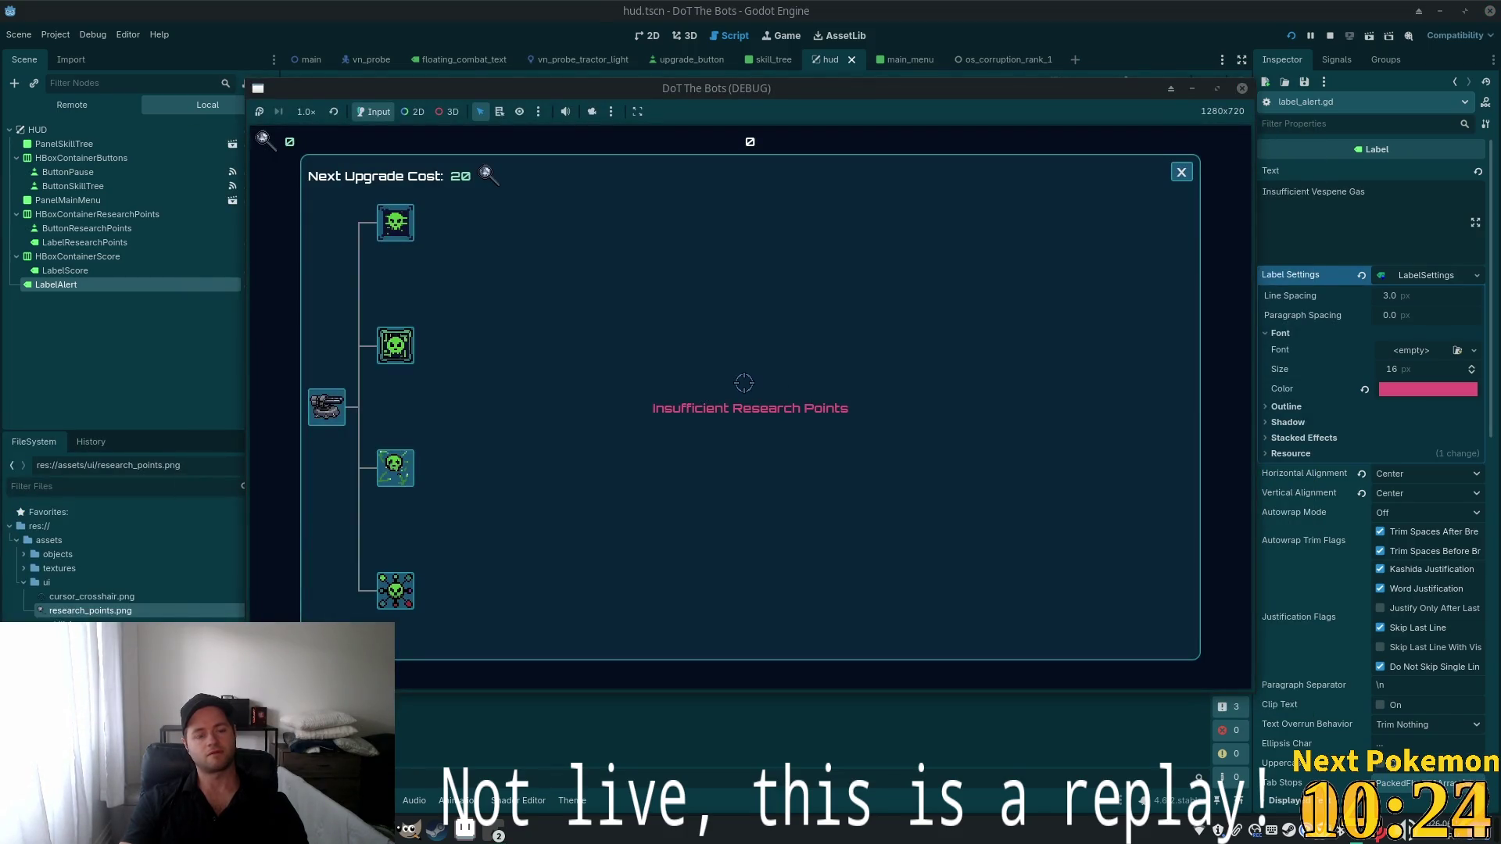
key("alt+Tab")
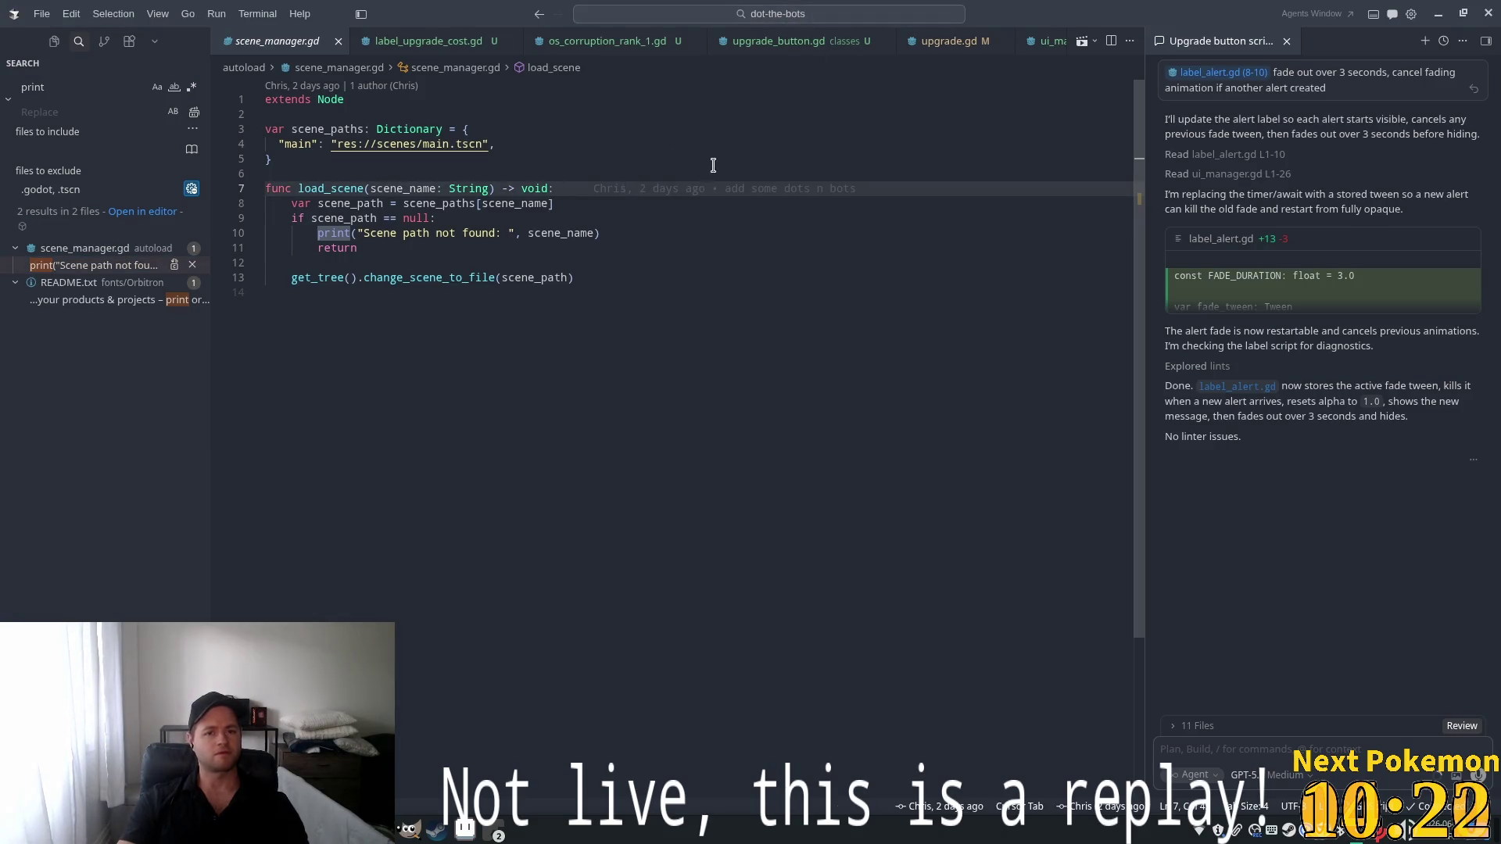
Open label_alert.gd and inspect the fade-tween lines 18–20, undoing a stray new line
key("ctrl+p")
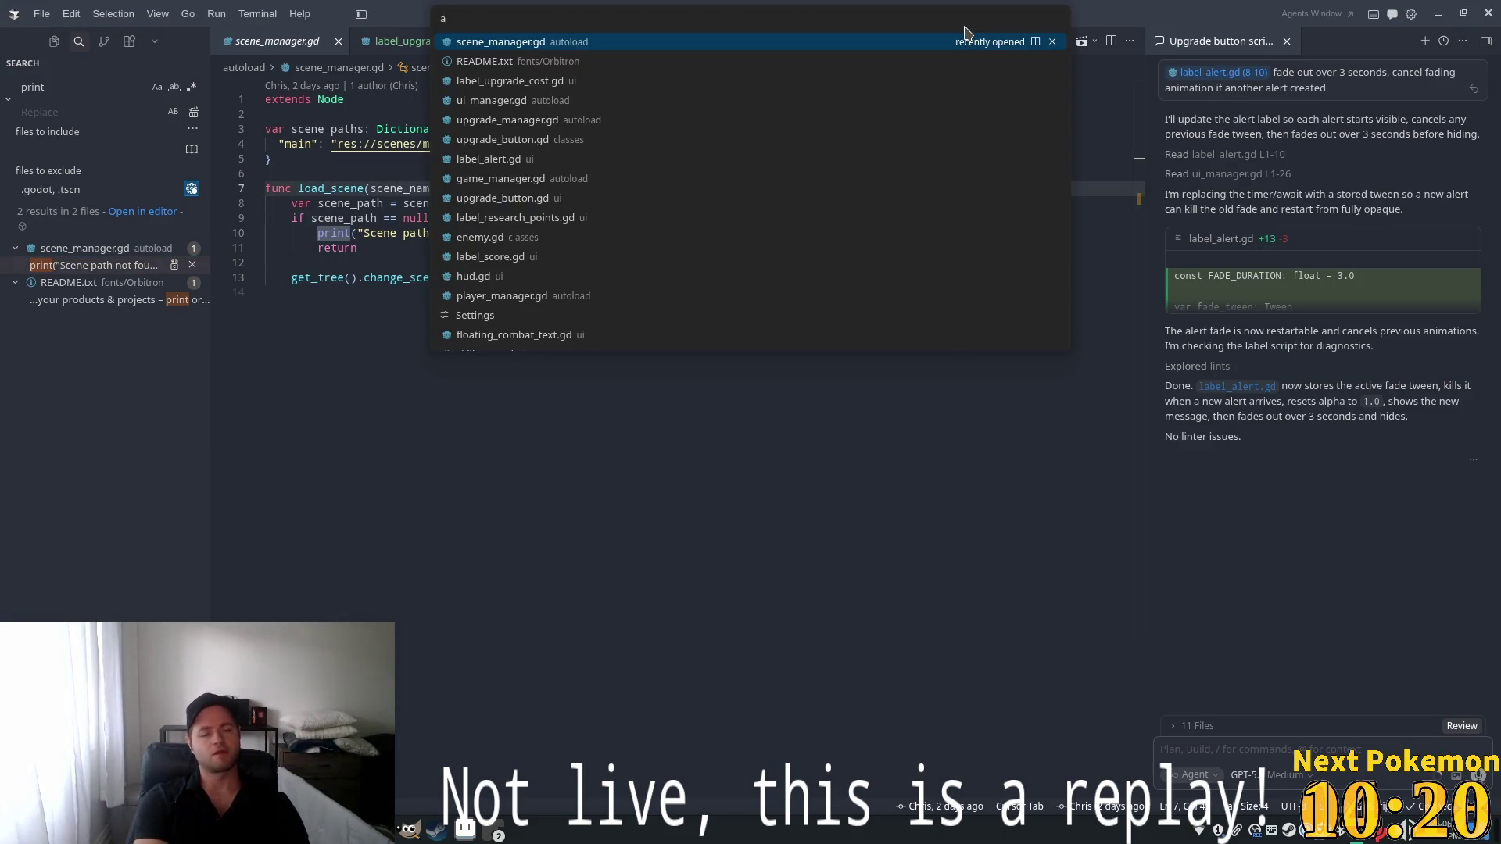
type("label")
key("Return")
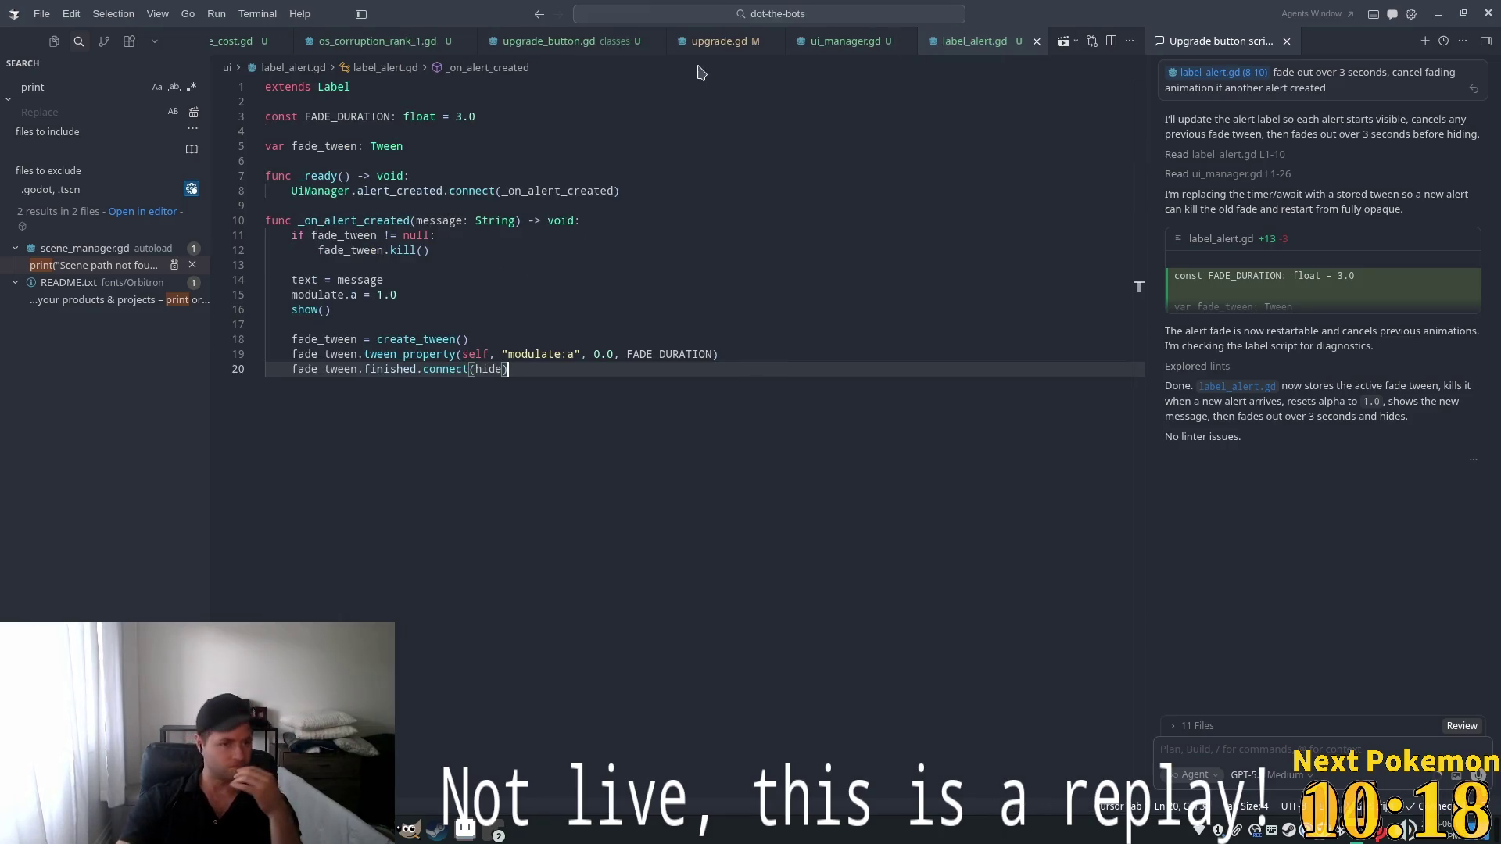
double_click(422, 340)
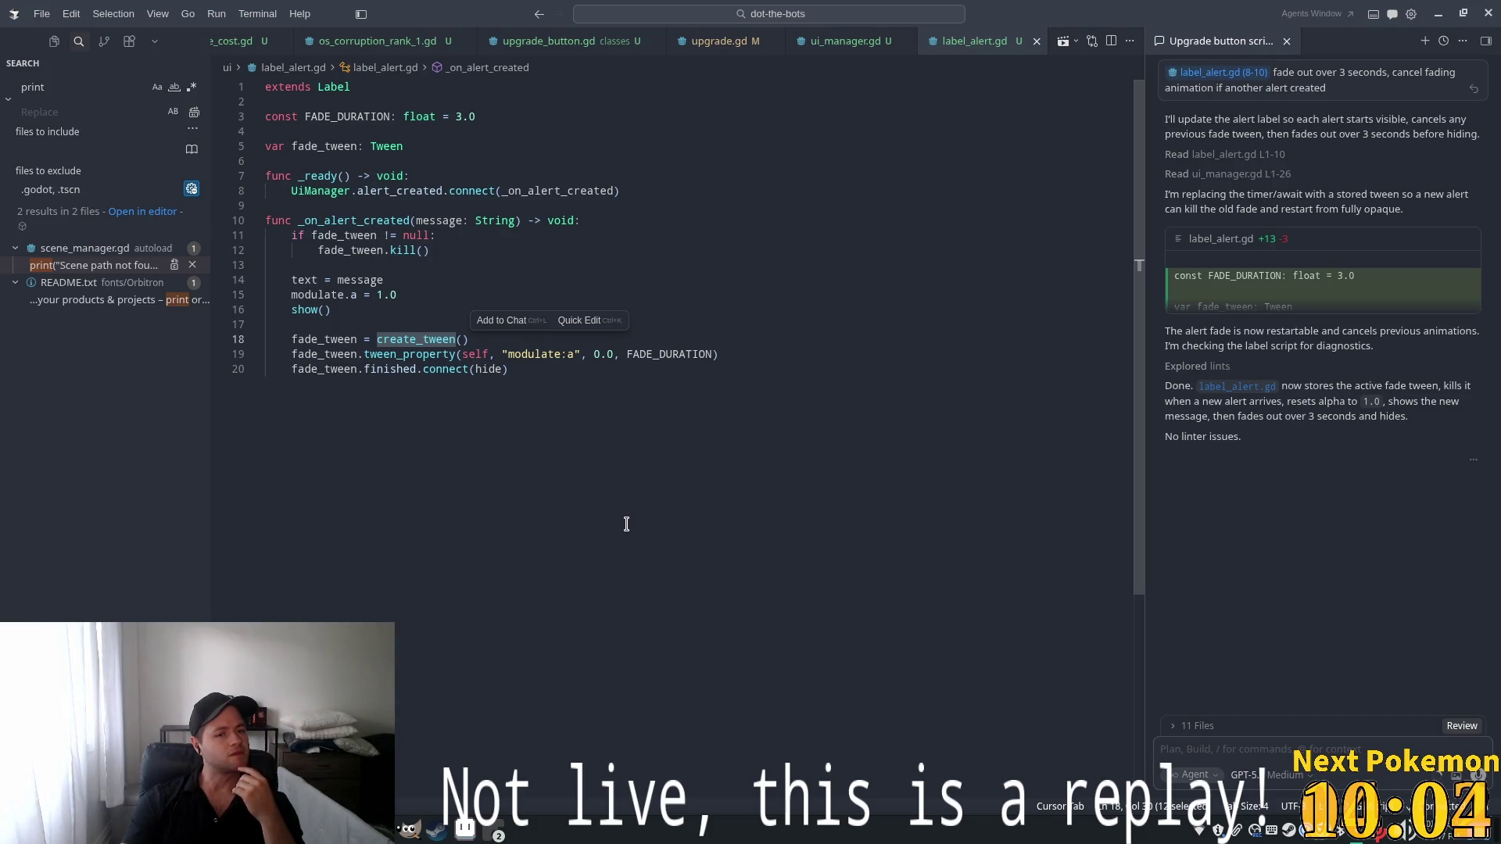
left_click(543, 374)
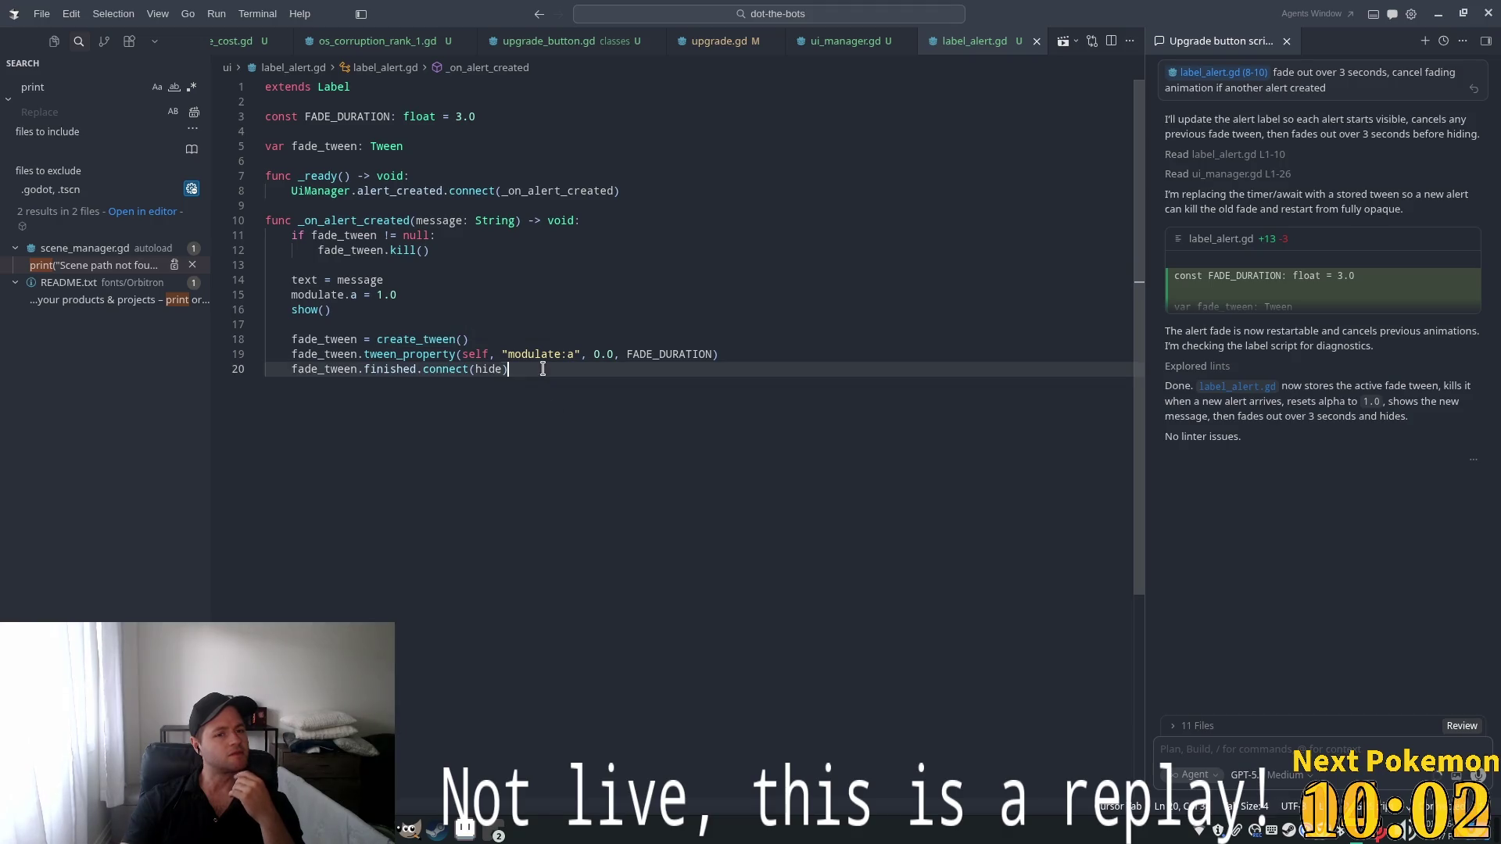
mouse_move(494, 393)
left_mouse_down()
mouse_move(270, 351)
mouse_move(293, 340)
left_mouse_up()
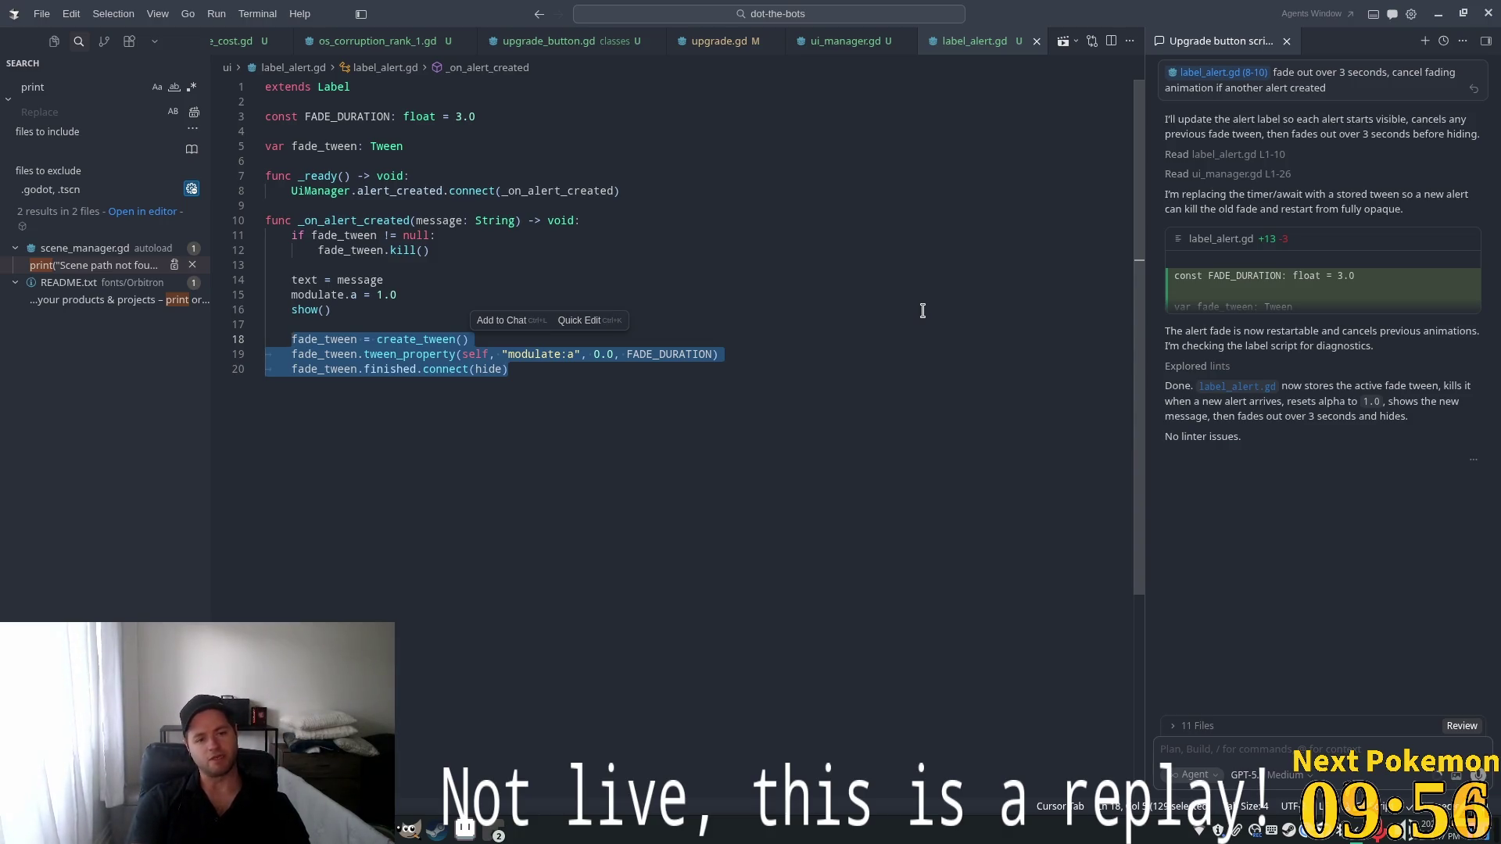
key("Right")
key("Return")
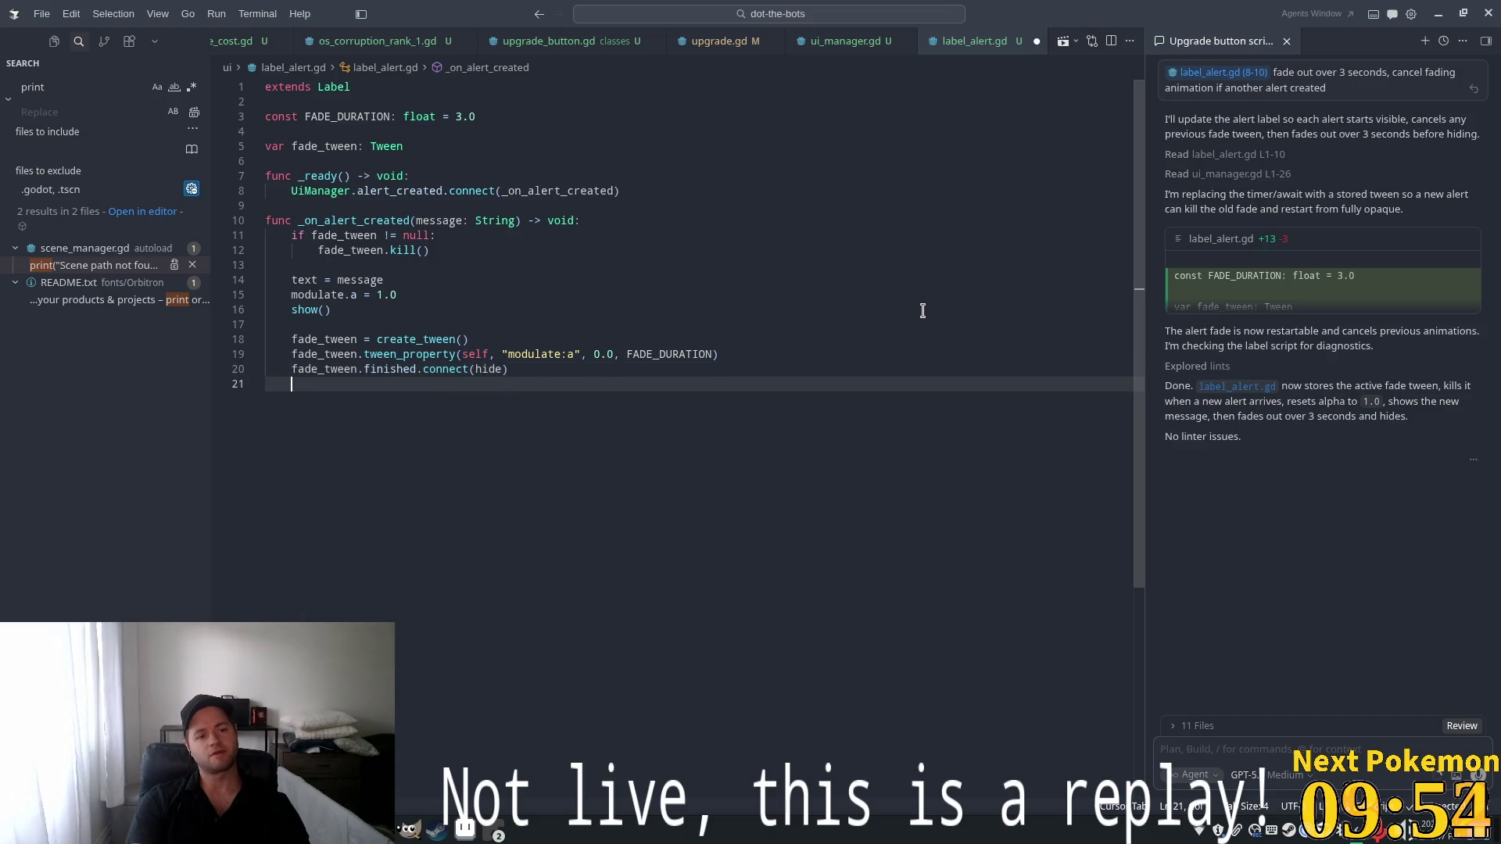
type("add")
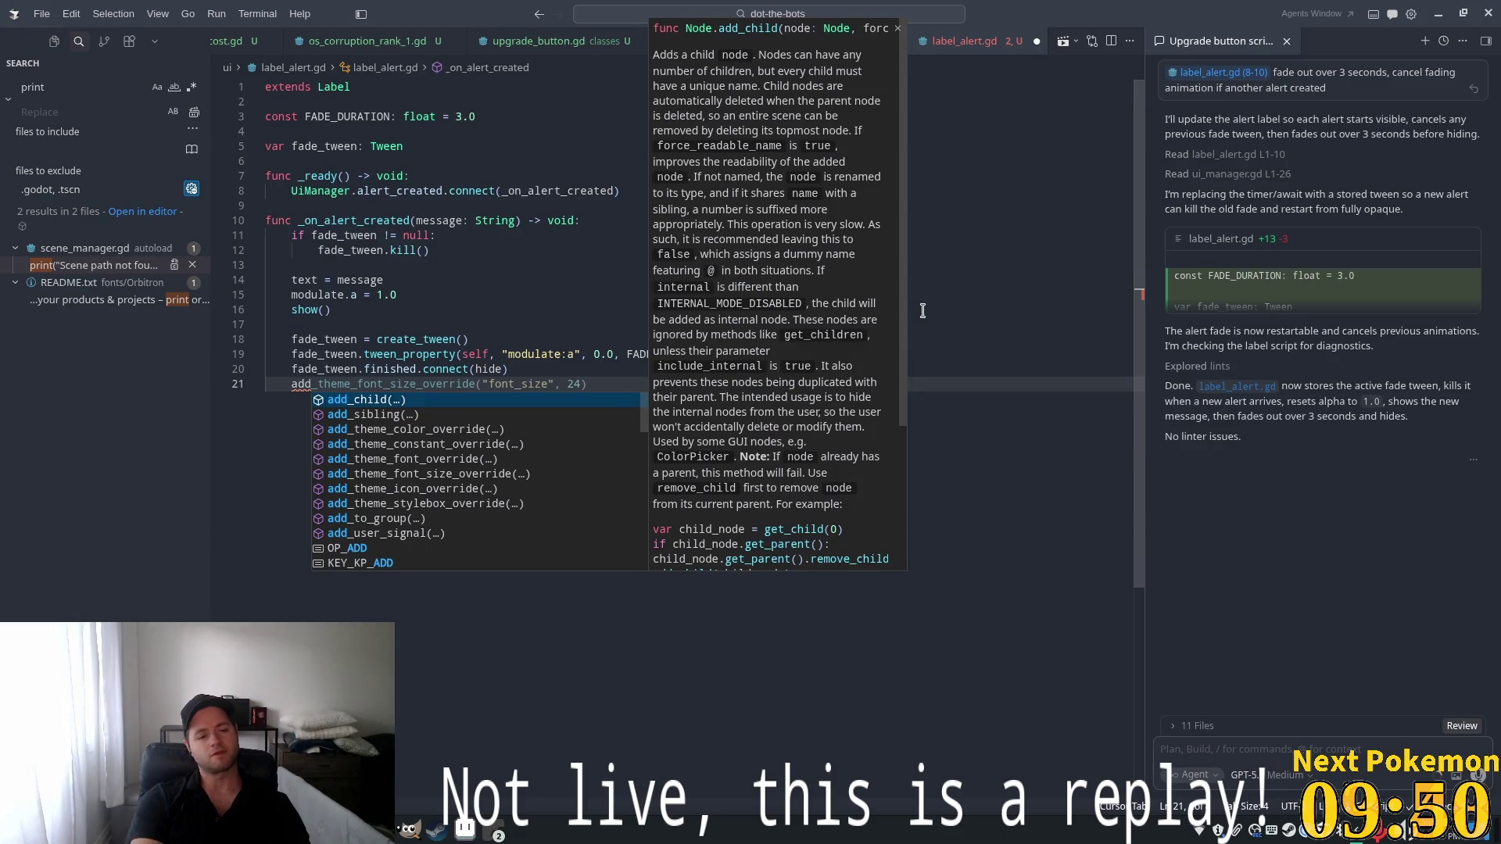
key("Escape")
key("BackSpace")
key("BackSpace")
key("BackSpace")
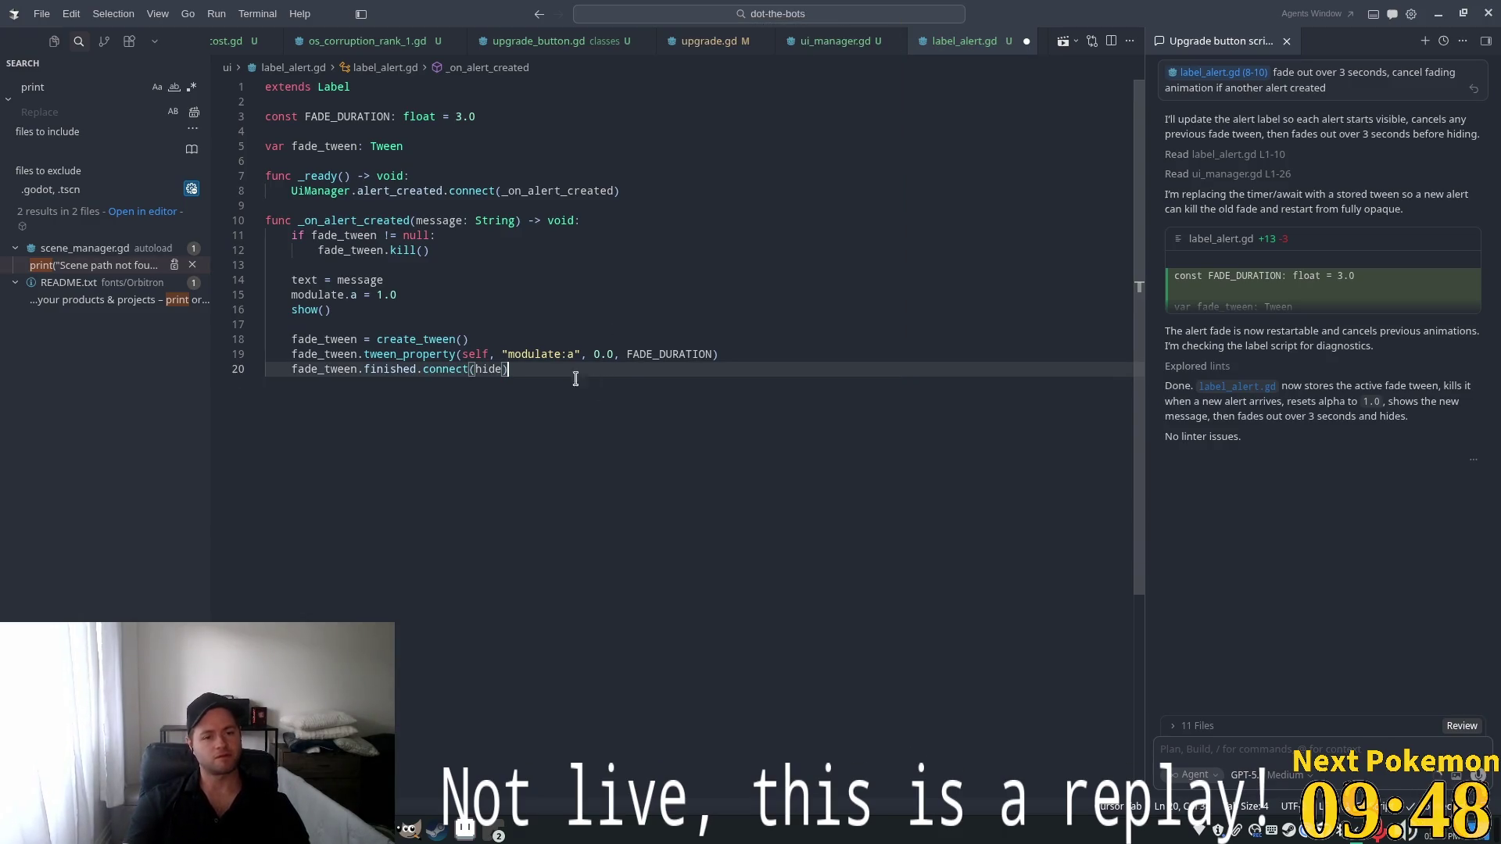
Attach the fade-tween lines 18–20 to the agent chat as context
left_click_drag(575, 378, 292, 339)
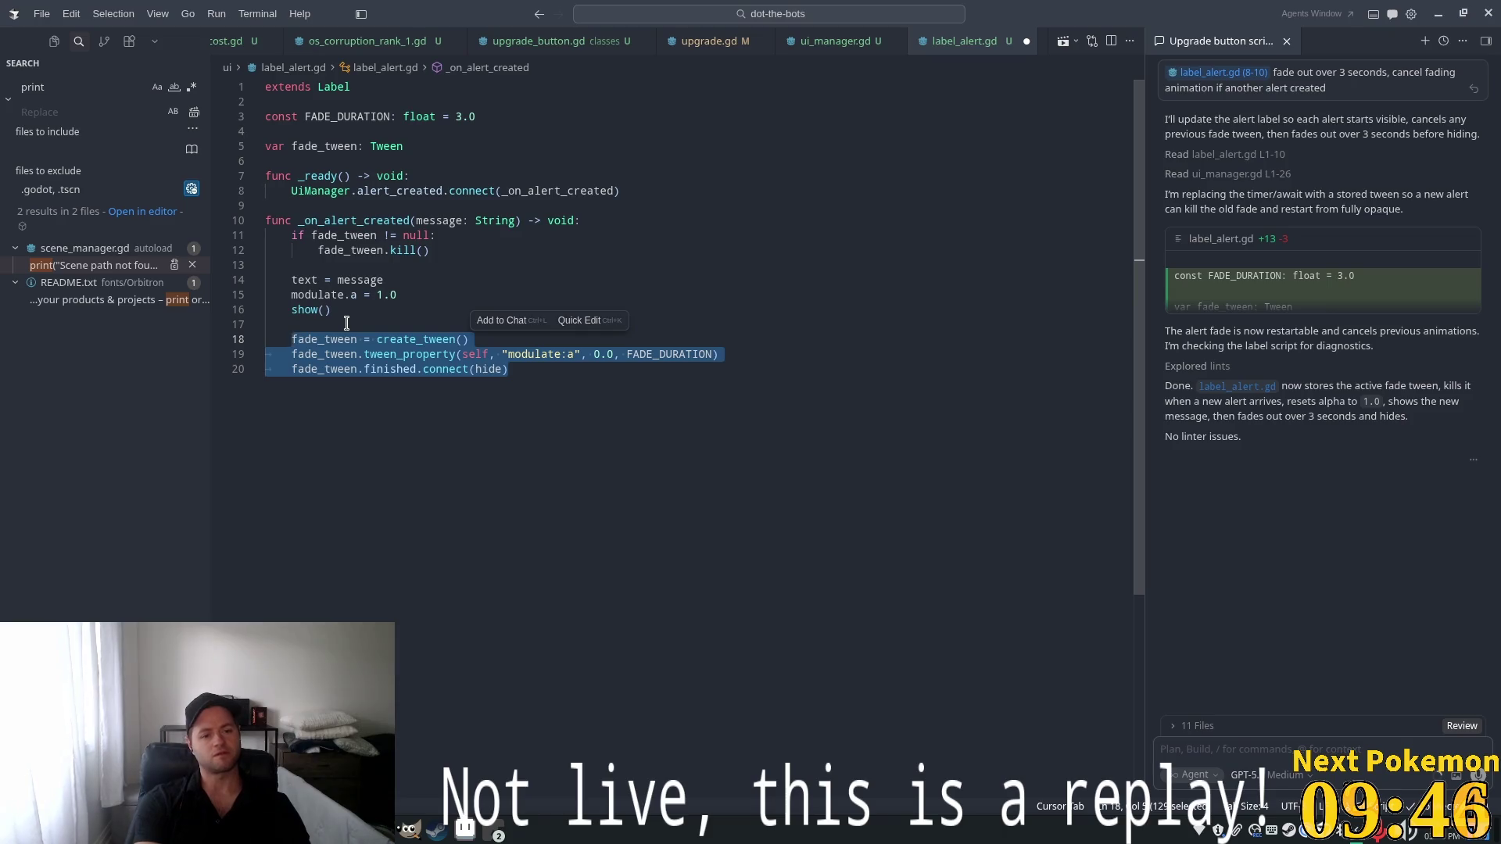
key("ctrl+l")
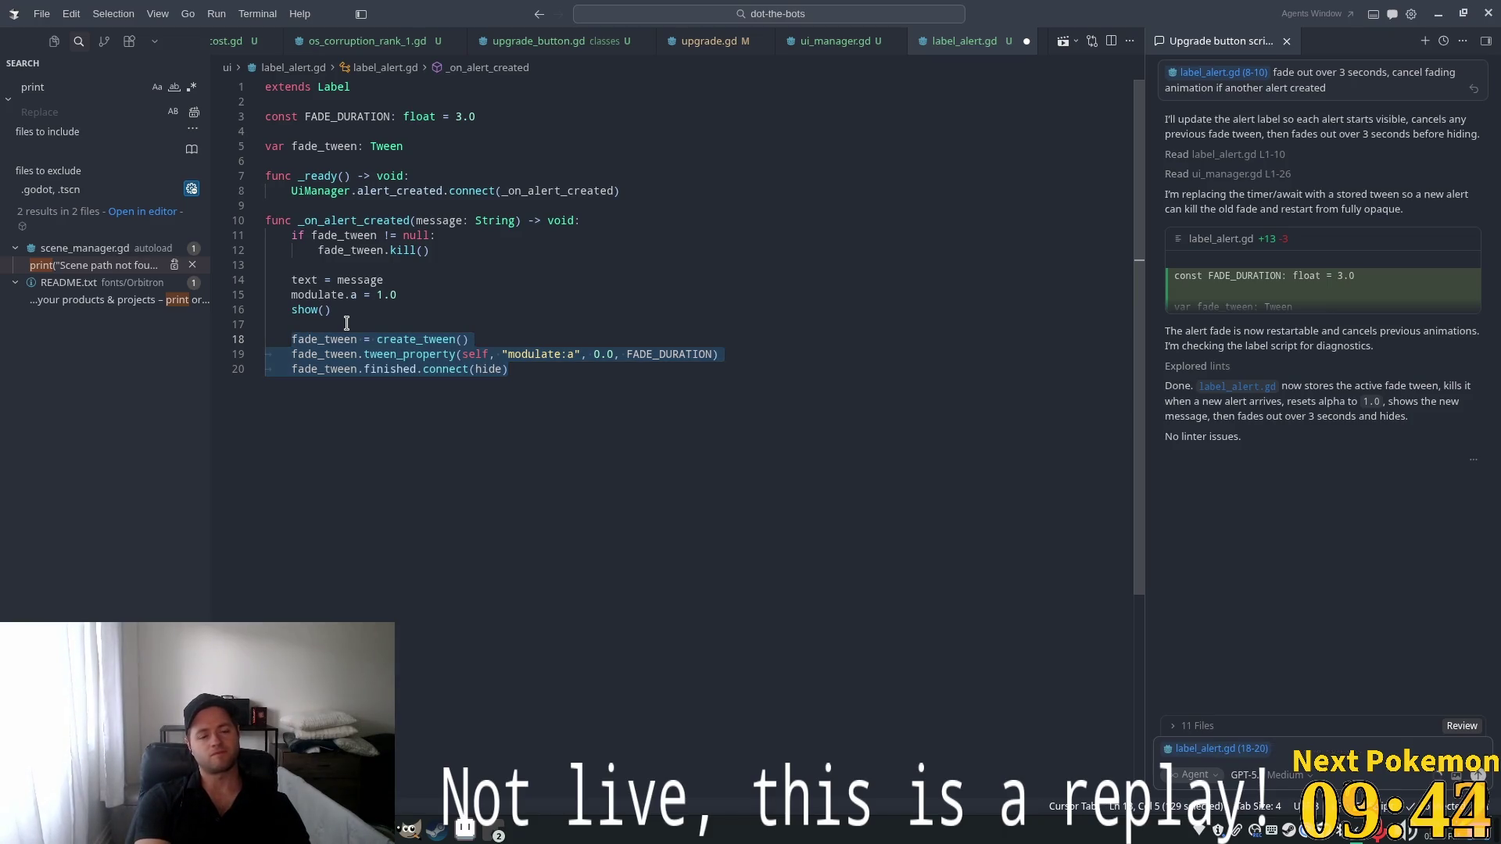
left_click(268, 265)
left_click(57, 86)
key("ctrl+a")
type("create_tween")
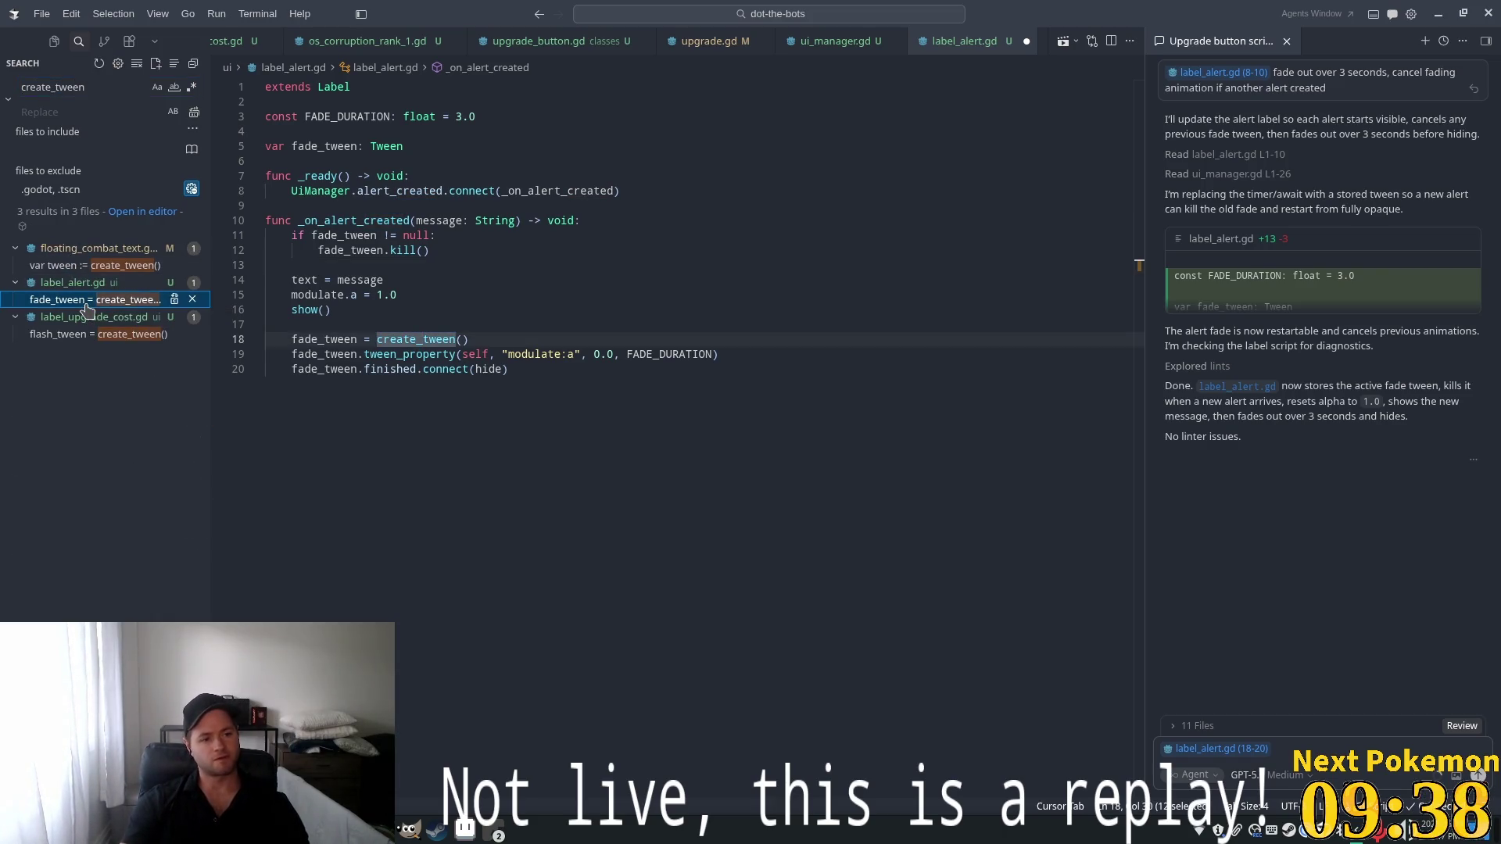
left_click(75, 267)
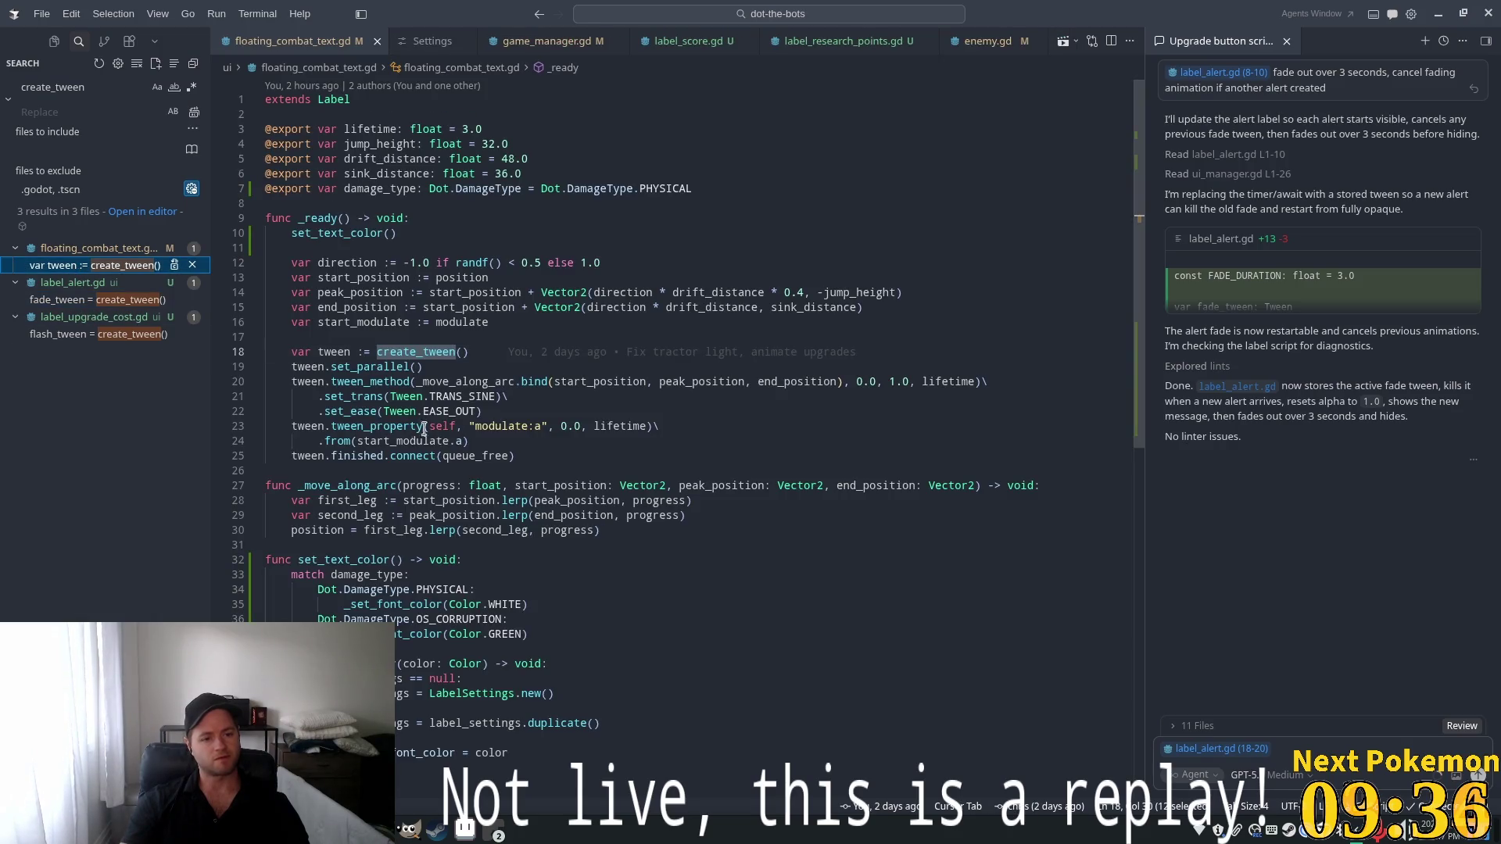
double_click(364, 454)
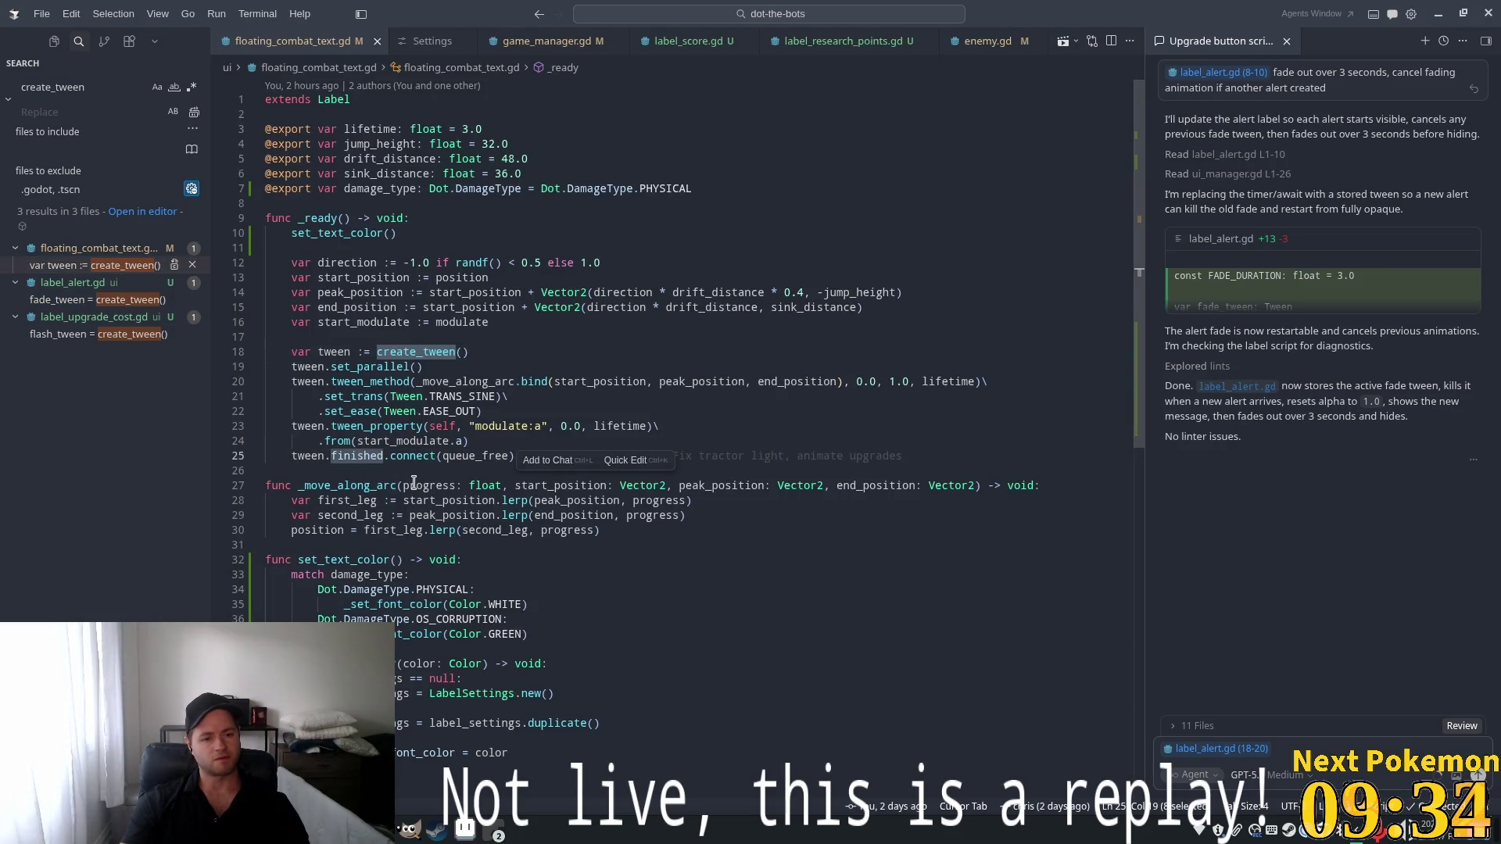
double_click(340, 352)
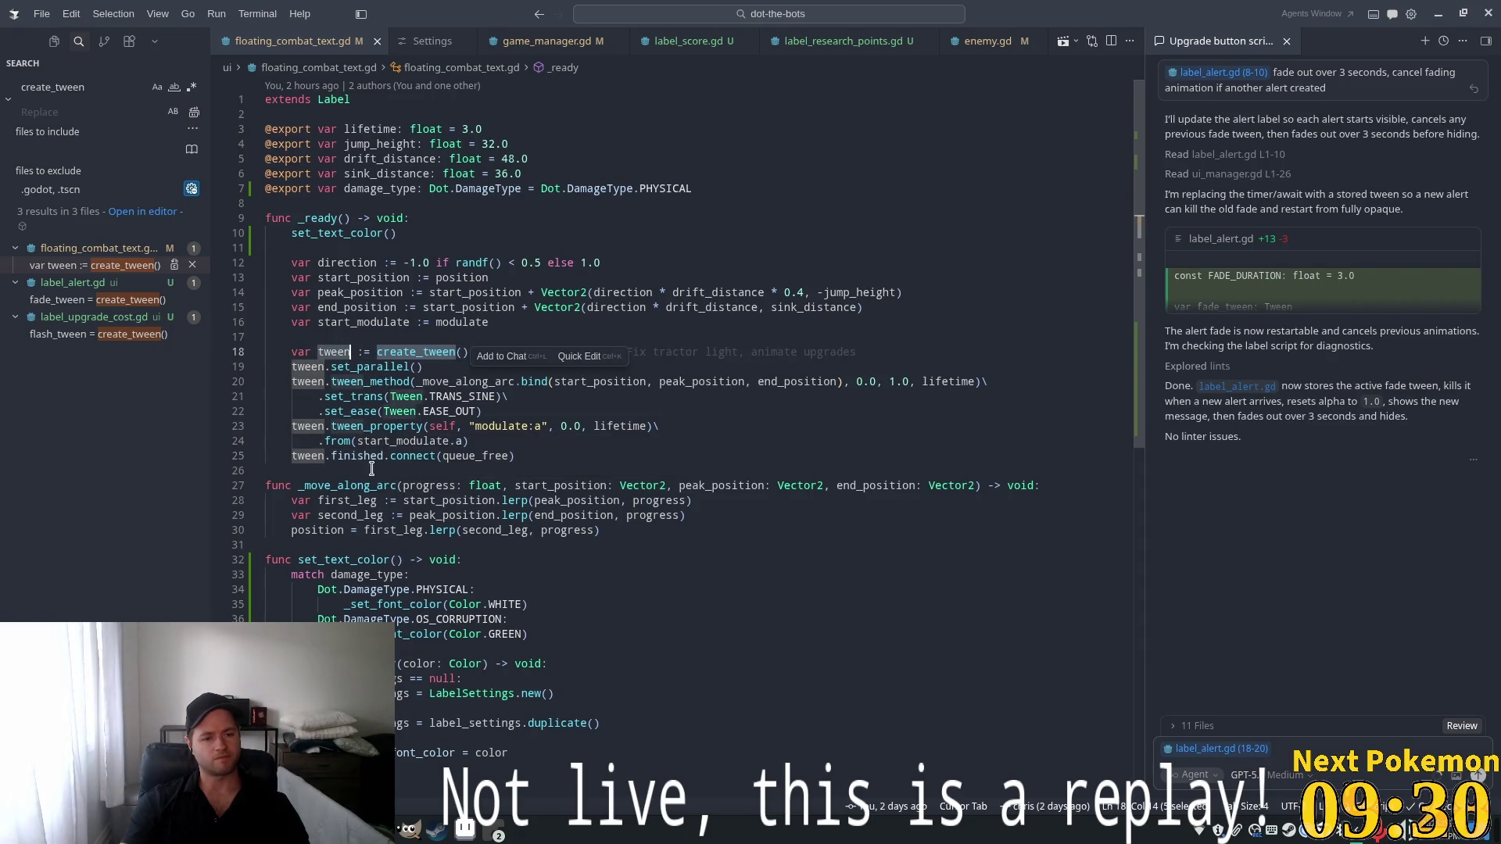
mouse_move(435, 529)
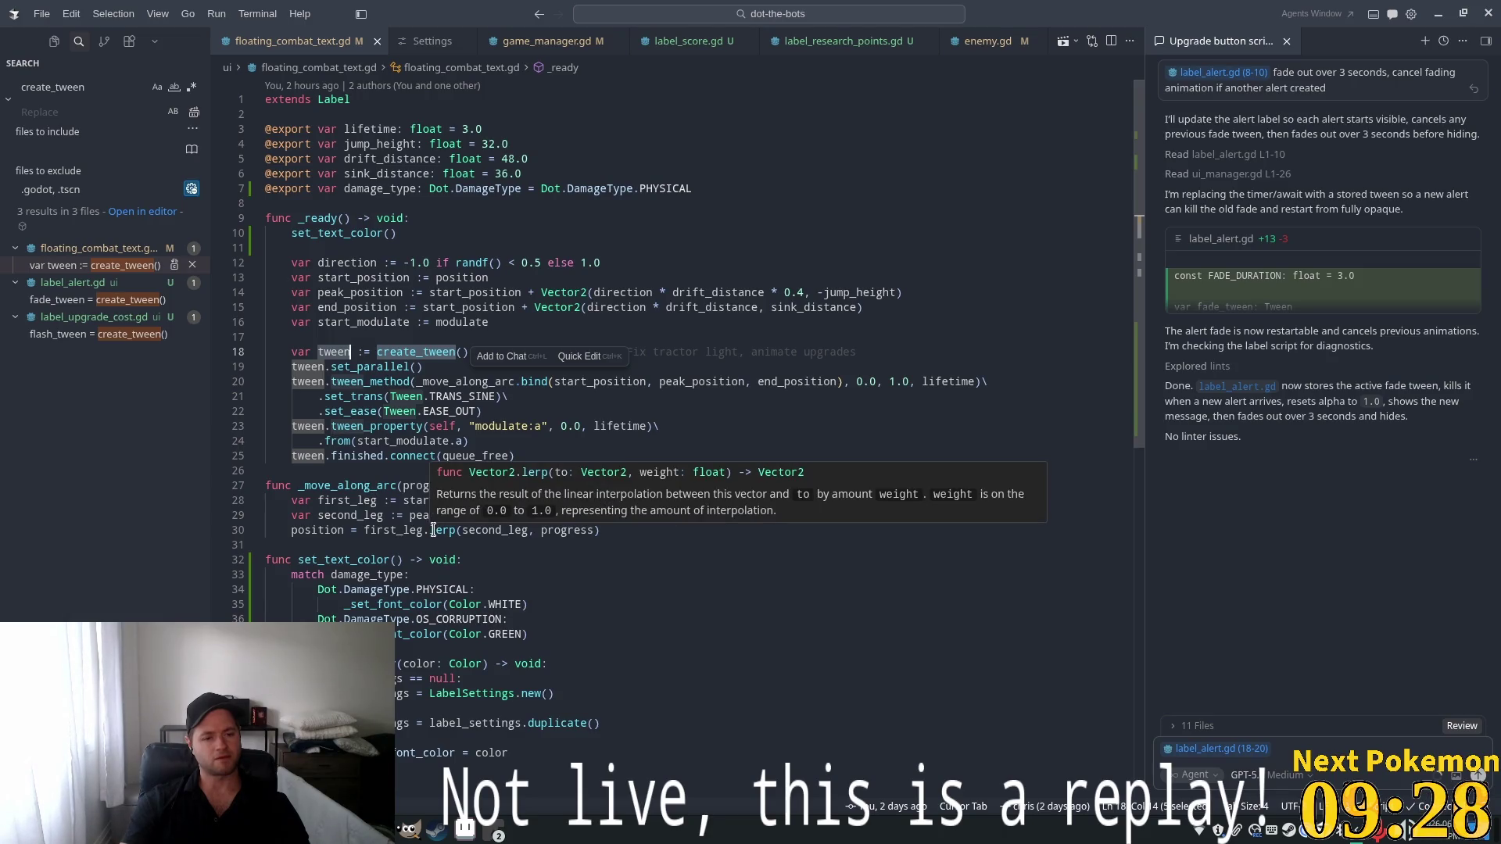
mouse_move(441, 378)
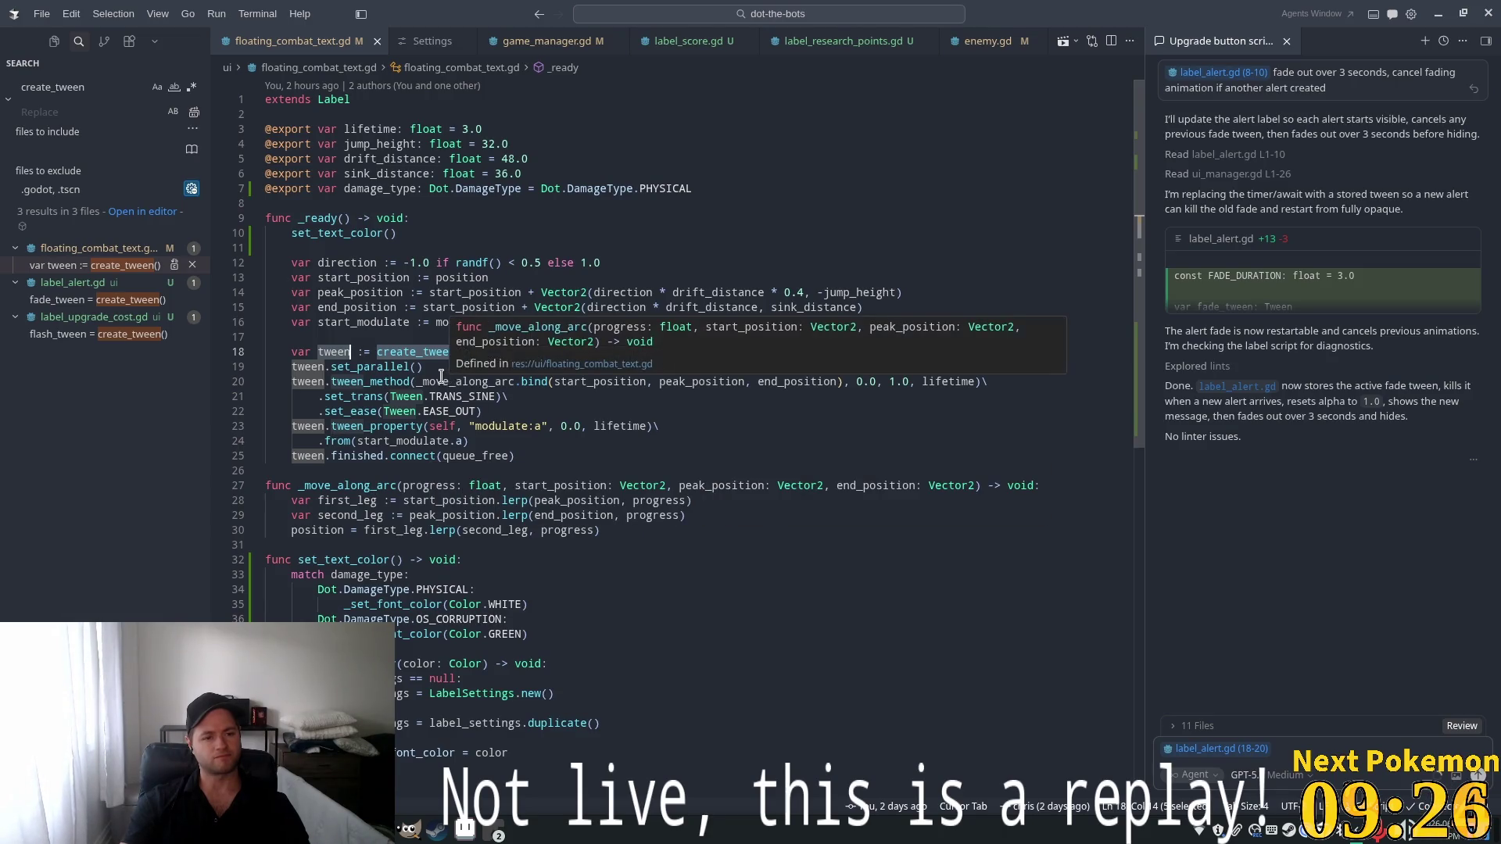
key("Up")
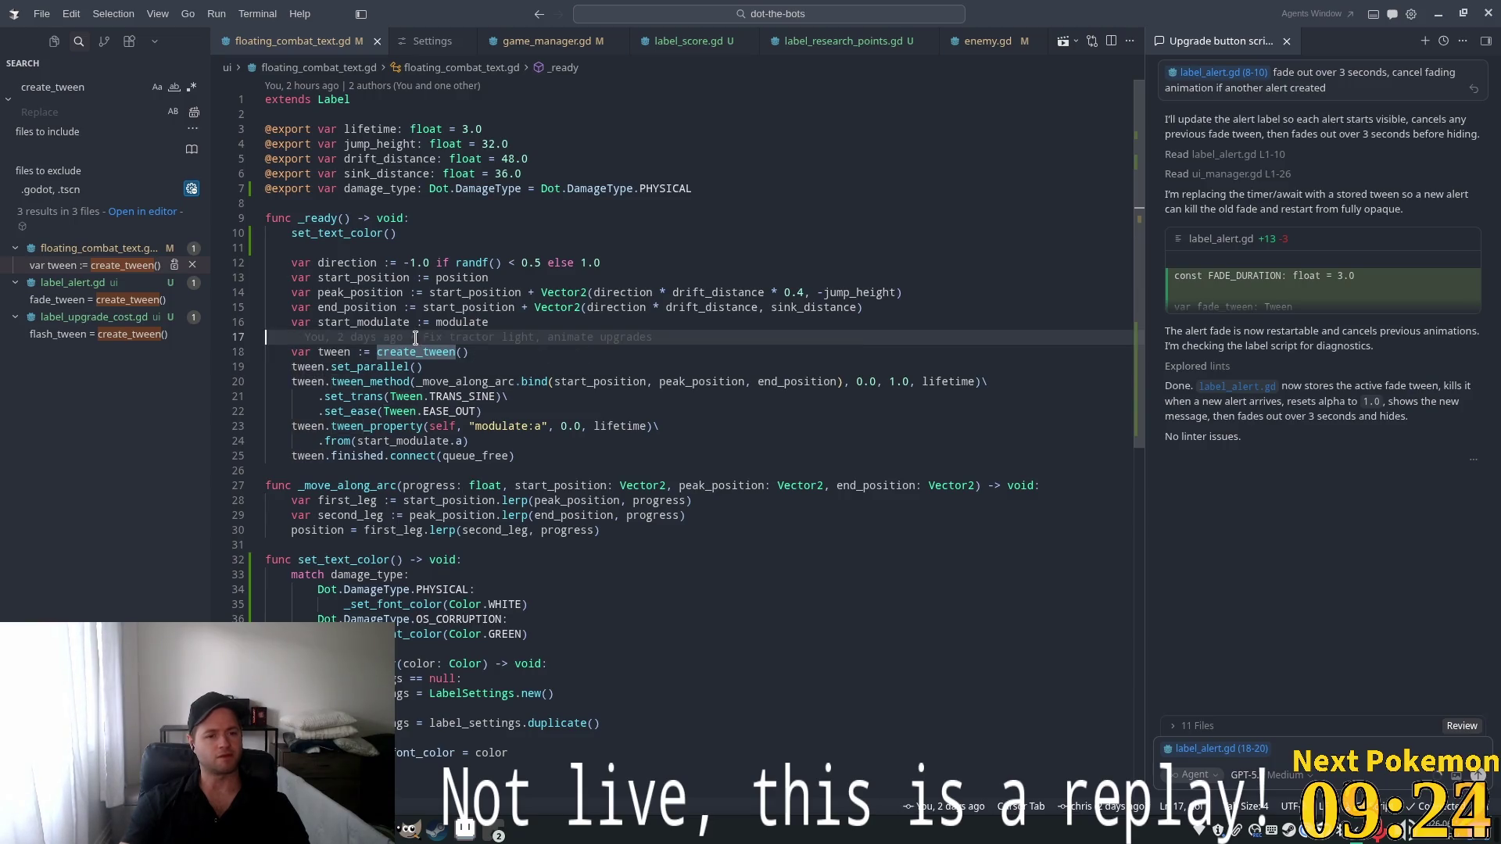
left_click(90, 335)
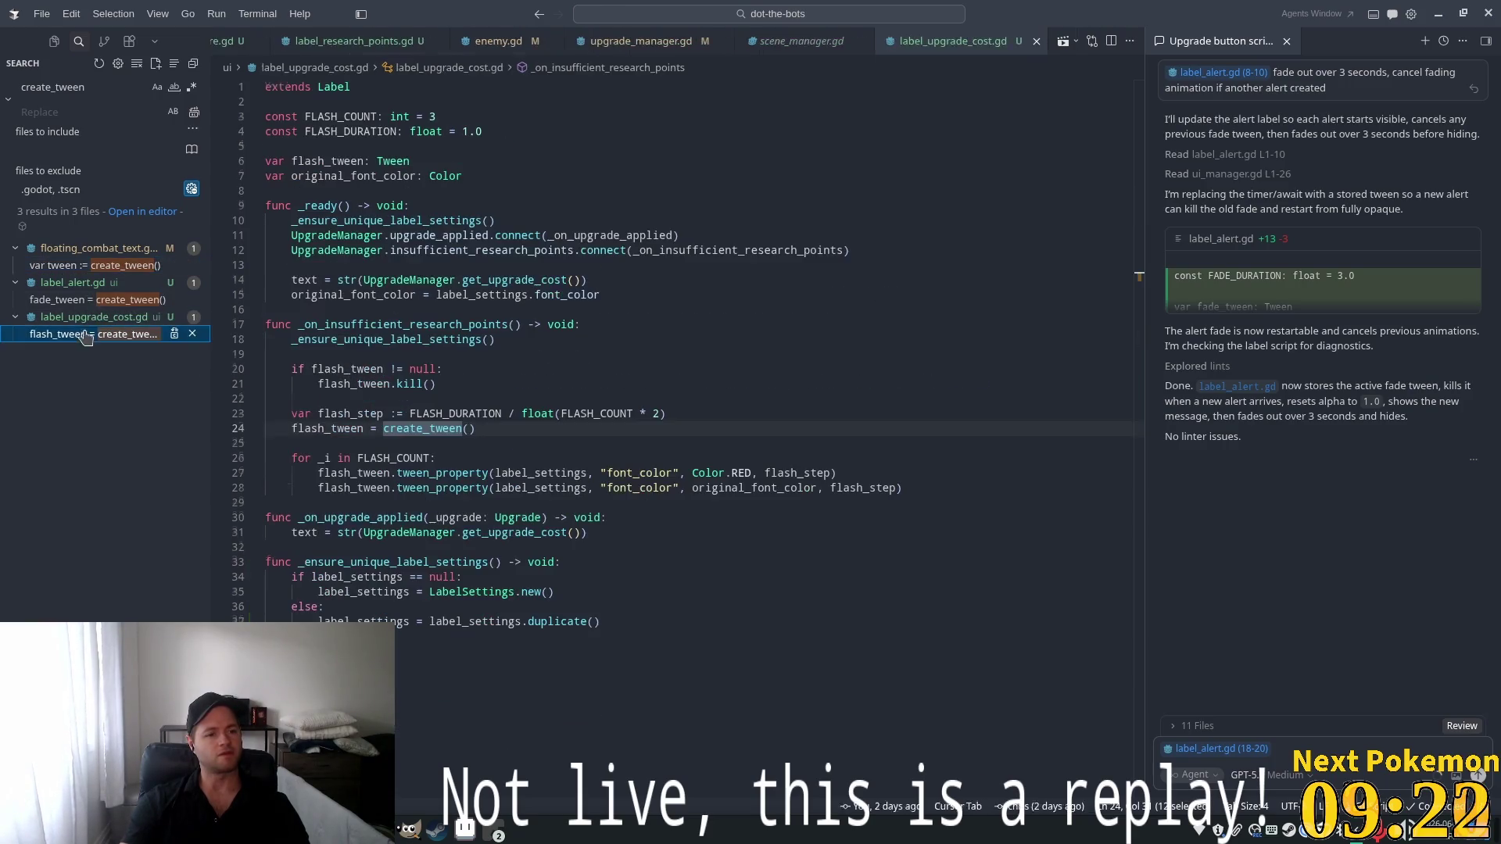
double_click(325, 427)
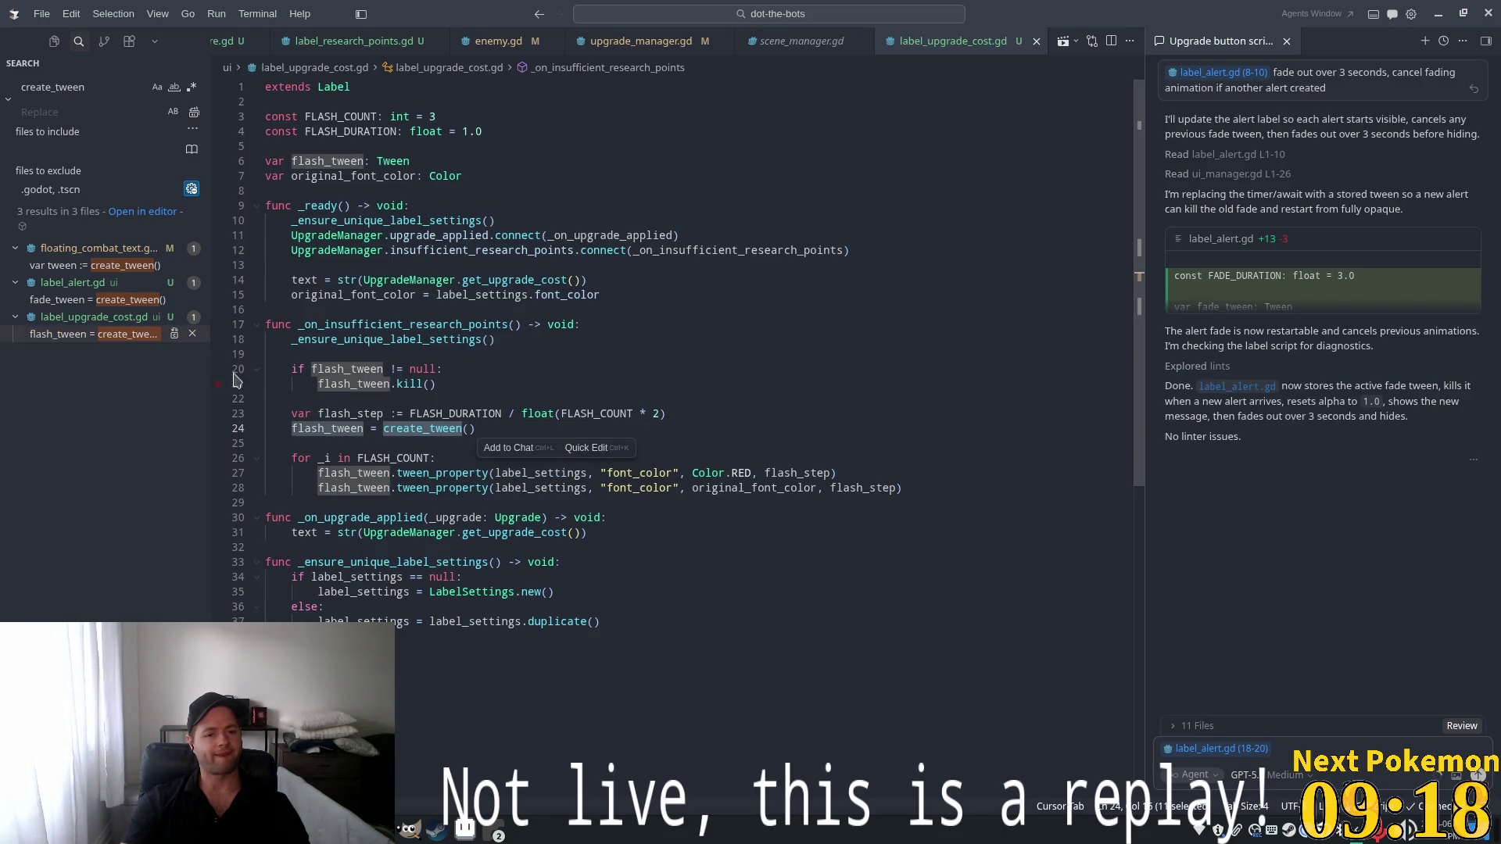
left_click(107, 268)
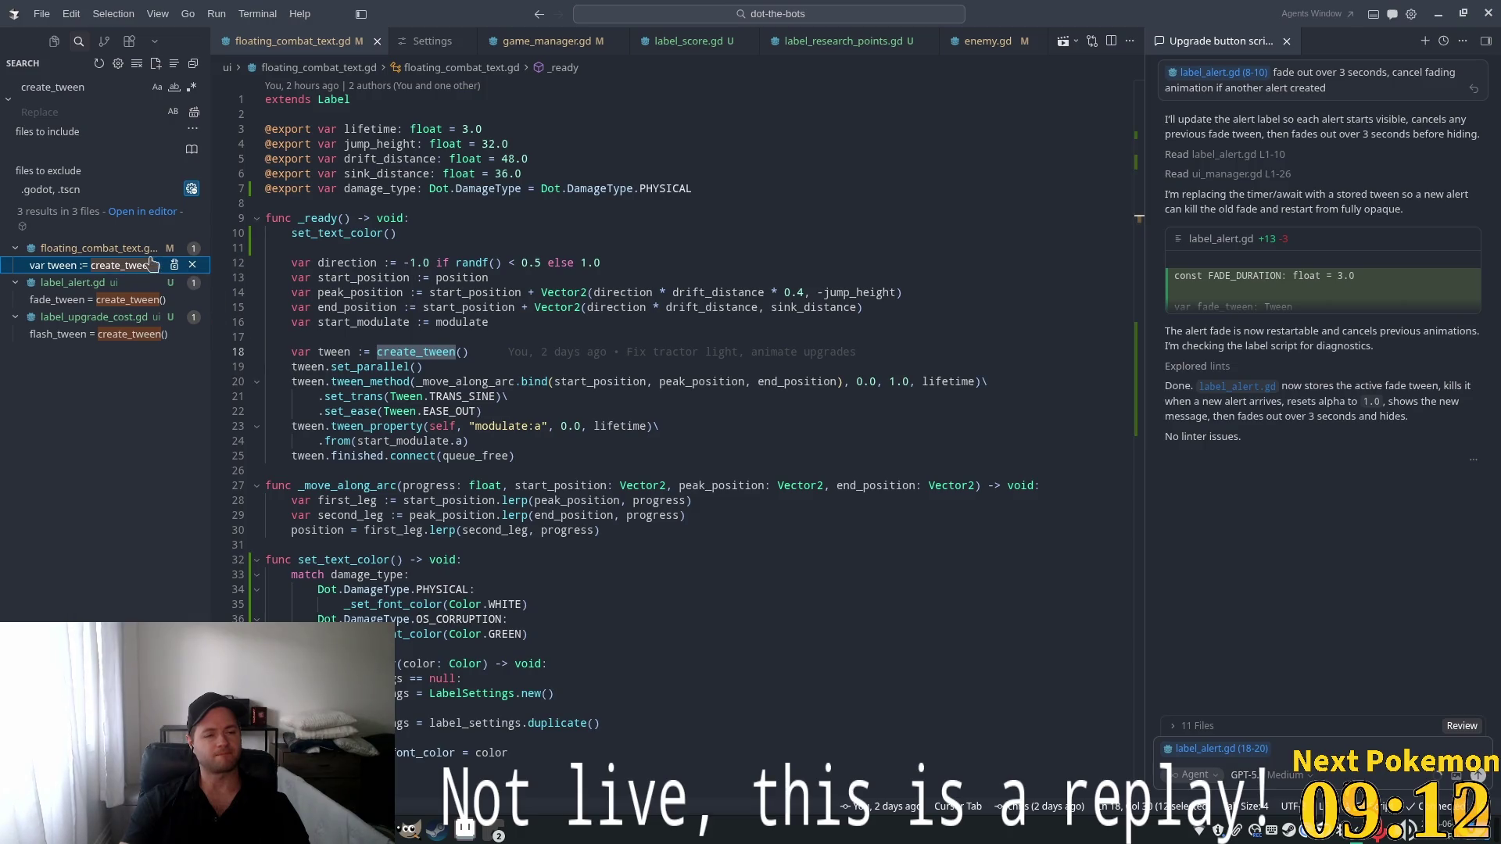
Open label_alert.gd and attach its tween lines 18–20 to the agent chat
left_click(115, 303)
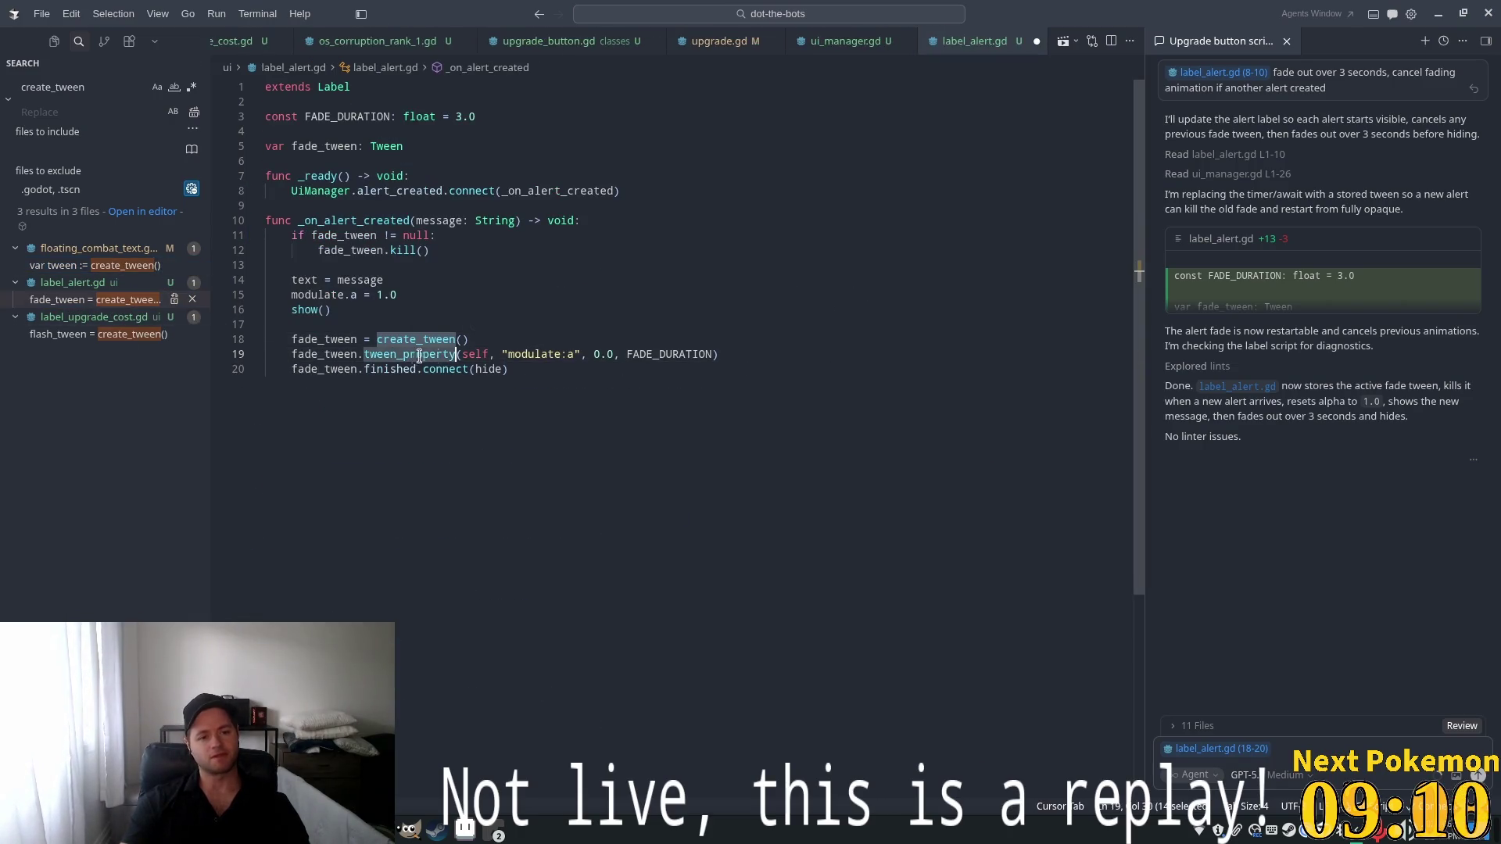
triple_click(575, 356)
double_click(556, 354)
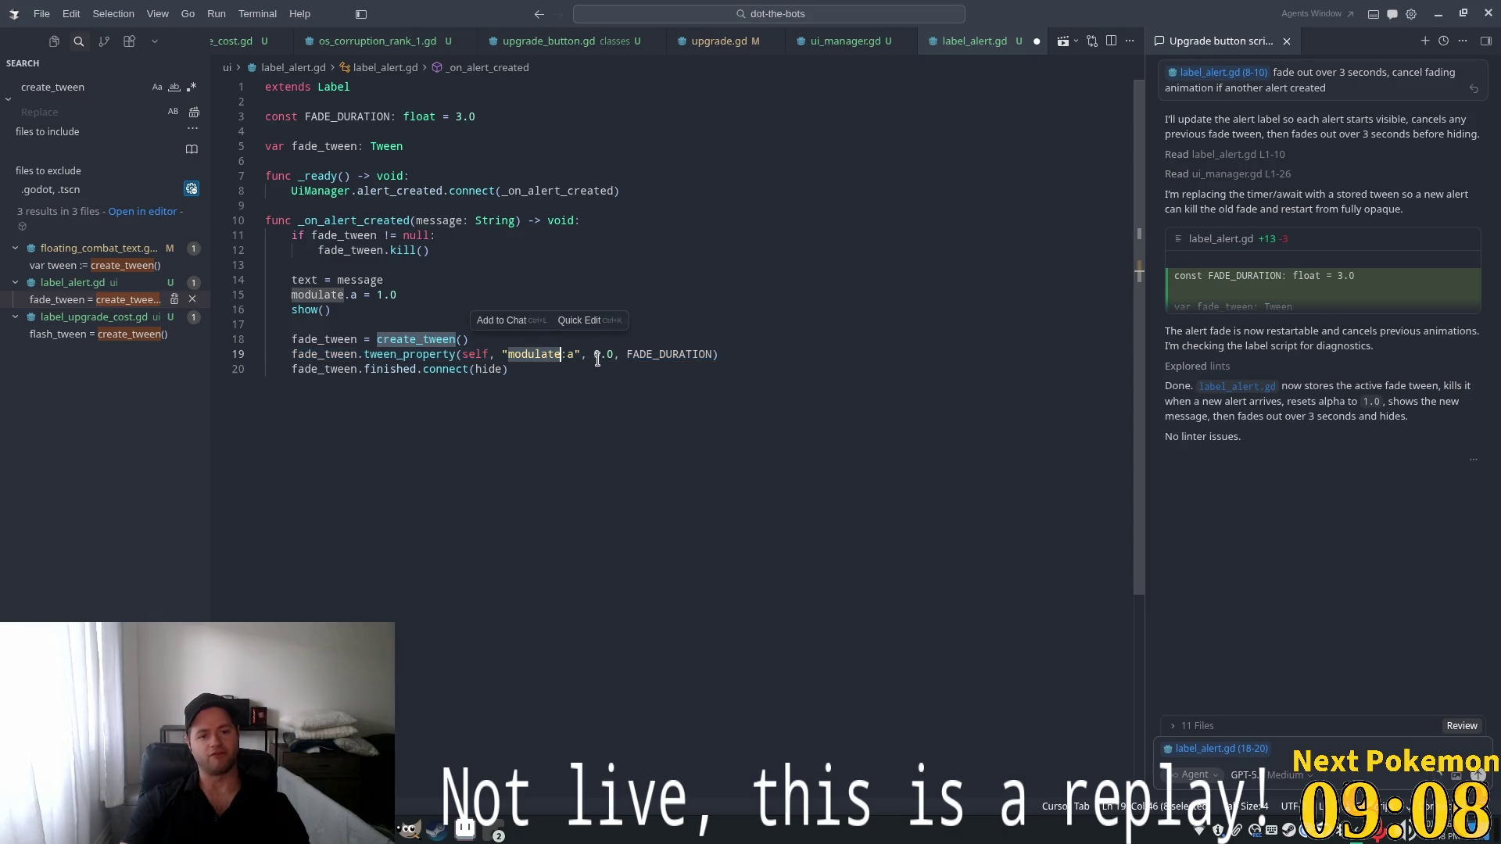
left_click(340, 295)
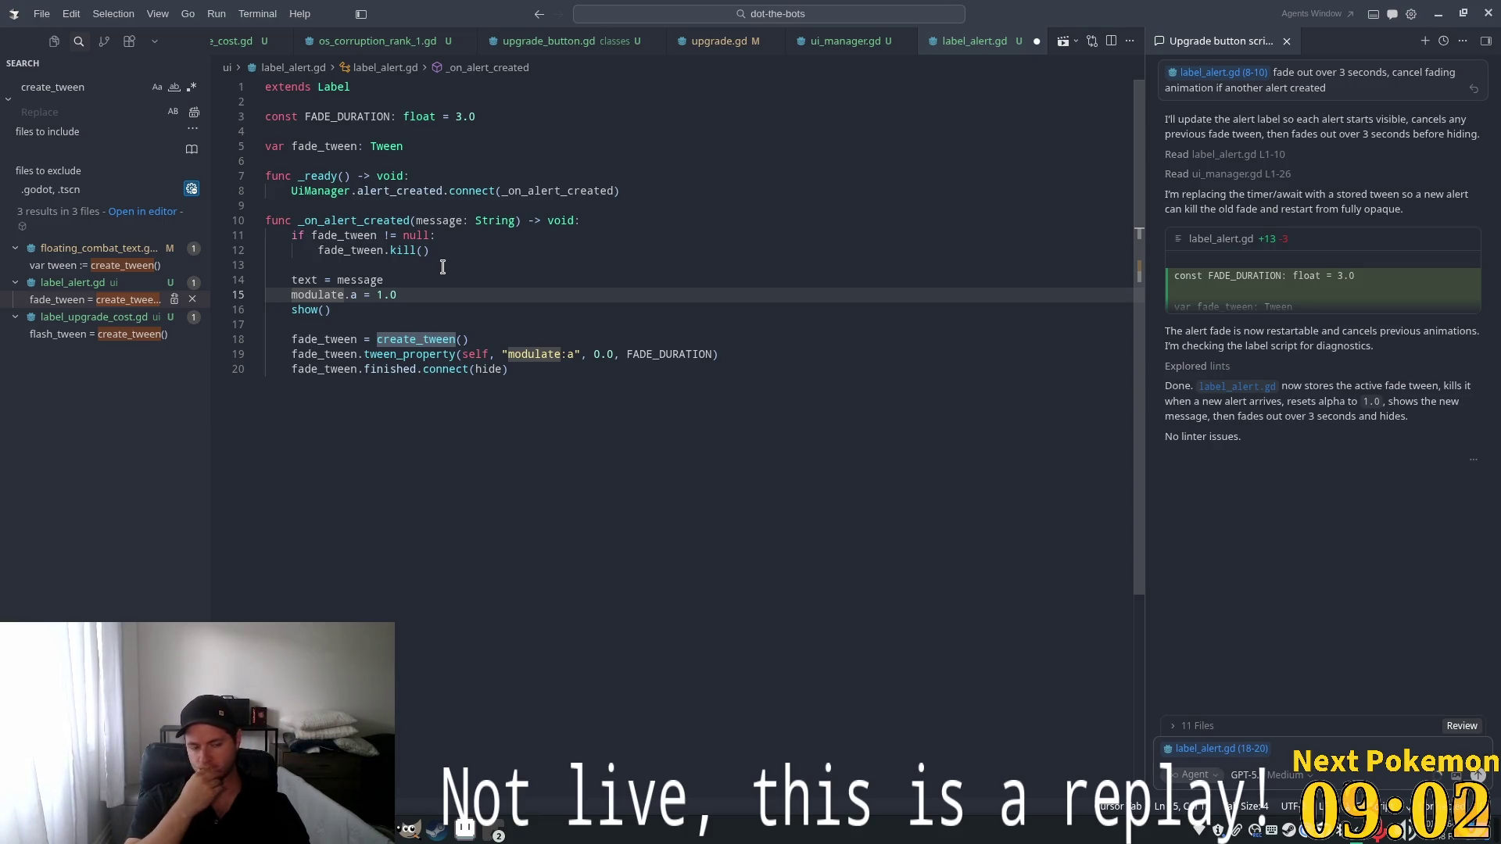
left_click_drag(628, 412, 292, 340)
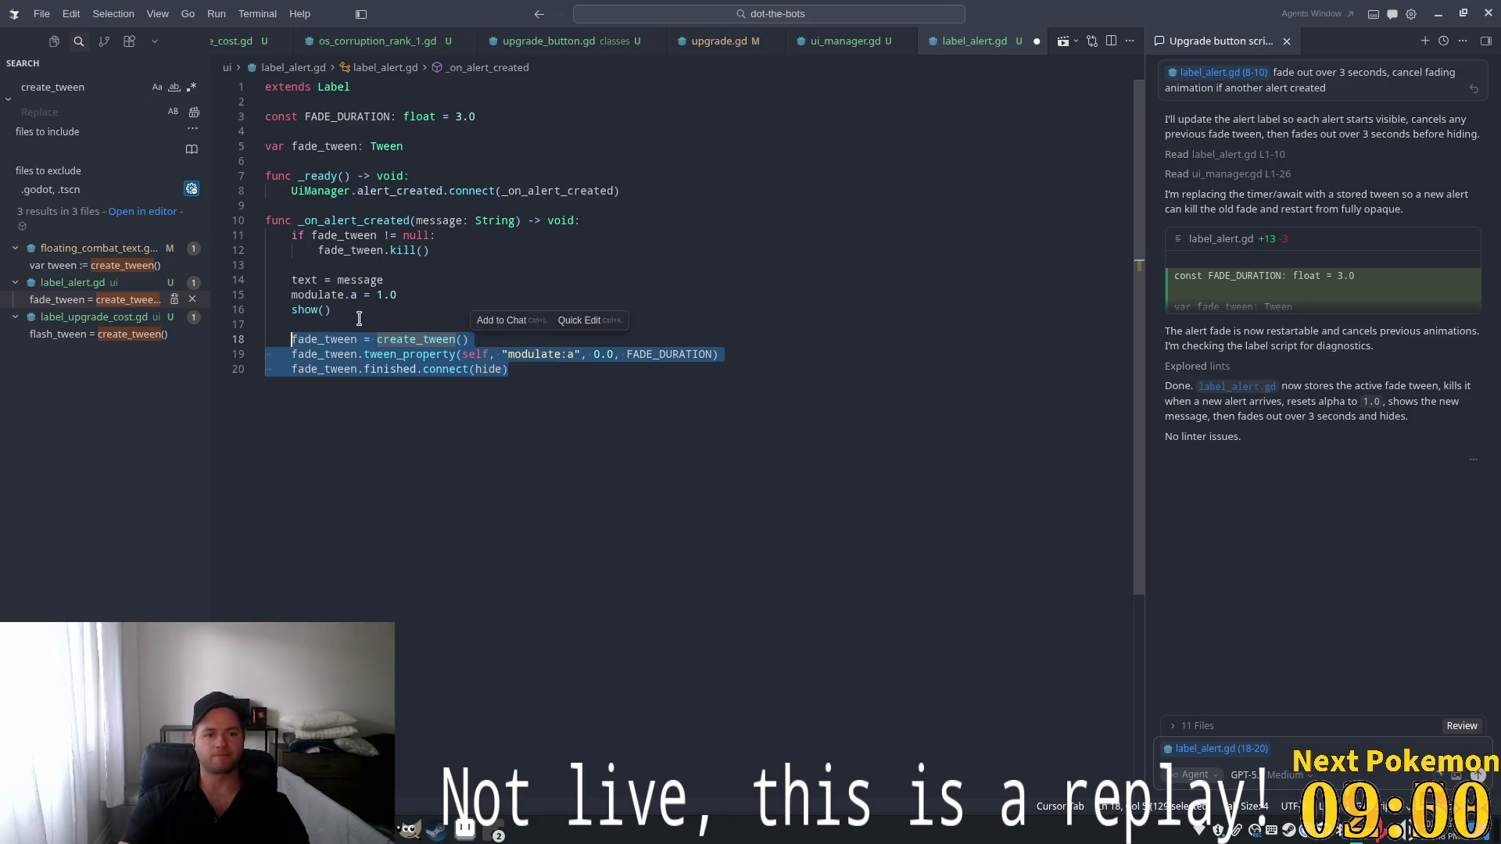
key("ctrl+l")
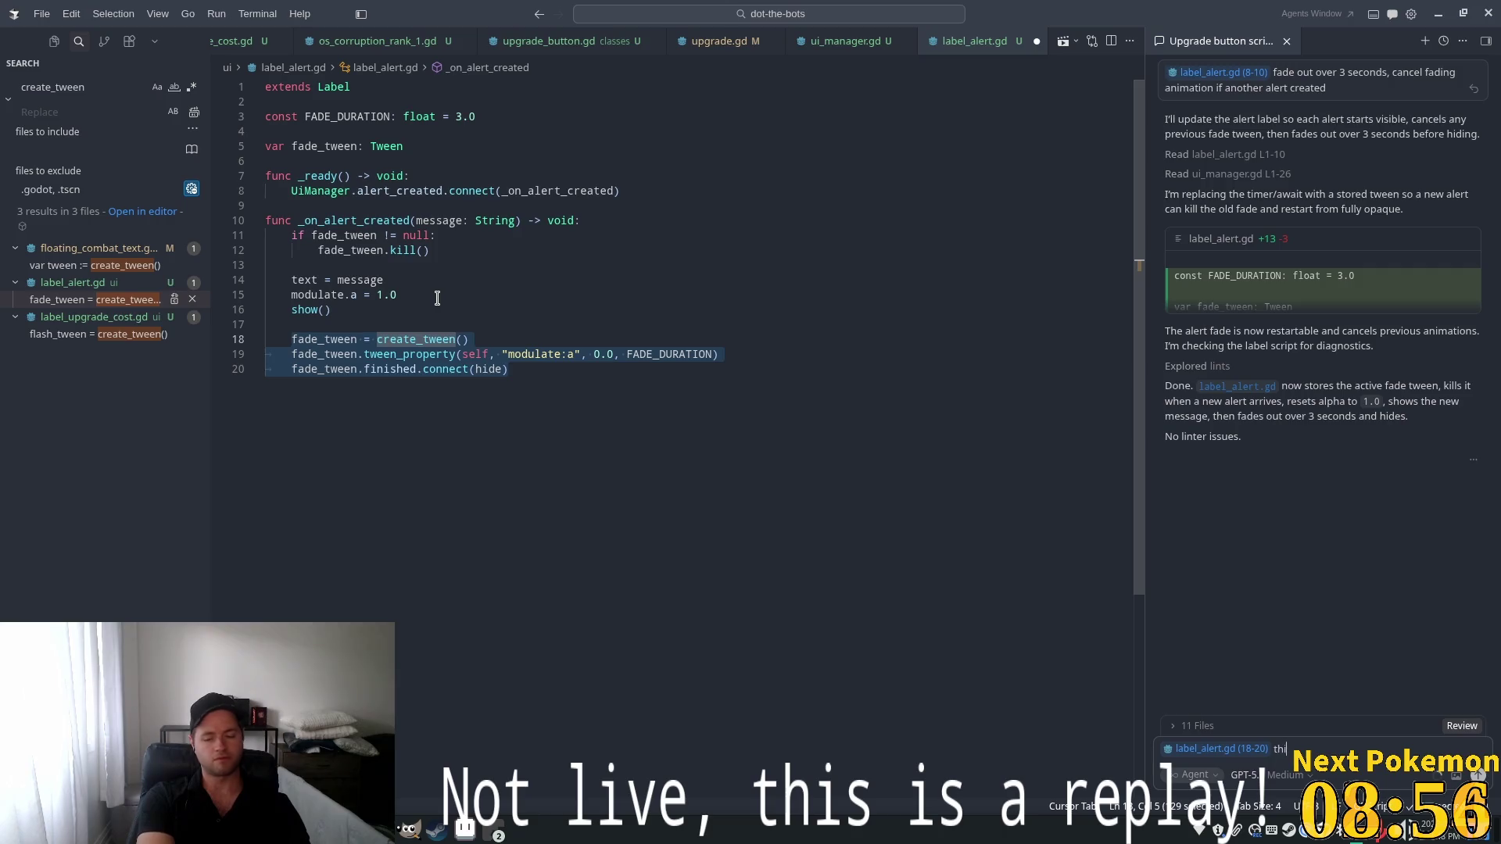
Ask the agent whether using label_settings is why the fade tween doesn't work
type("s twee")
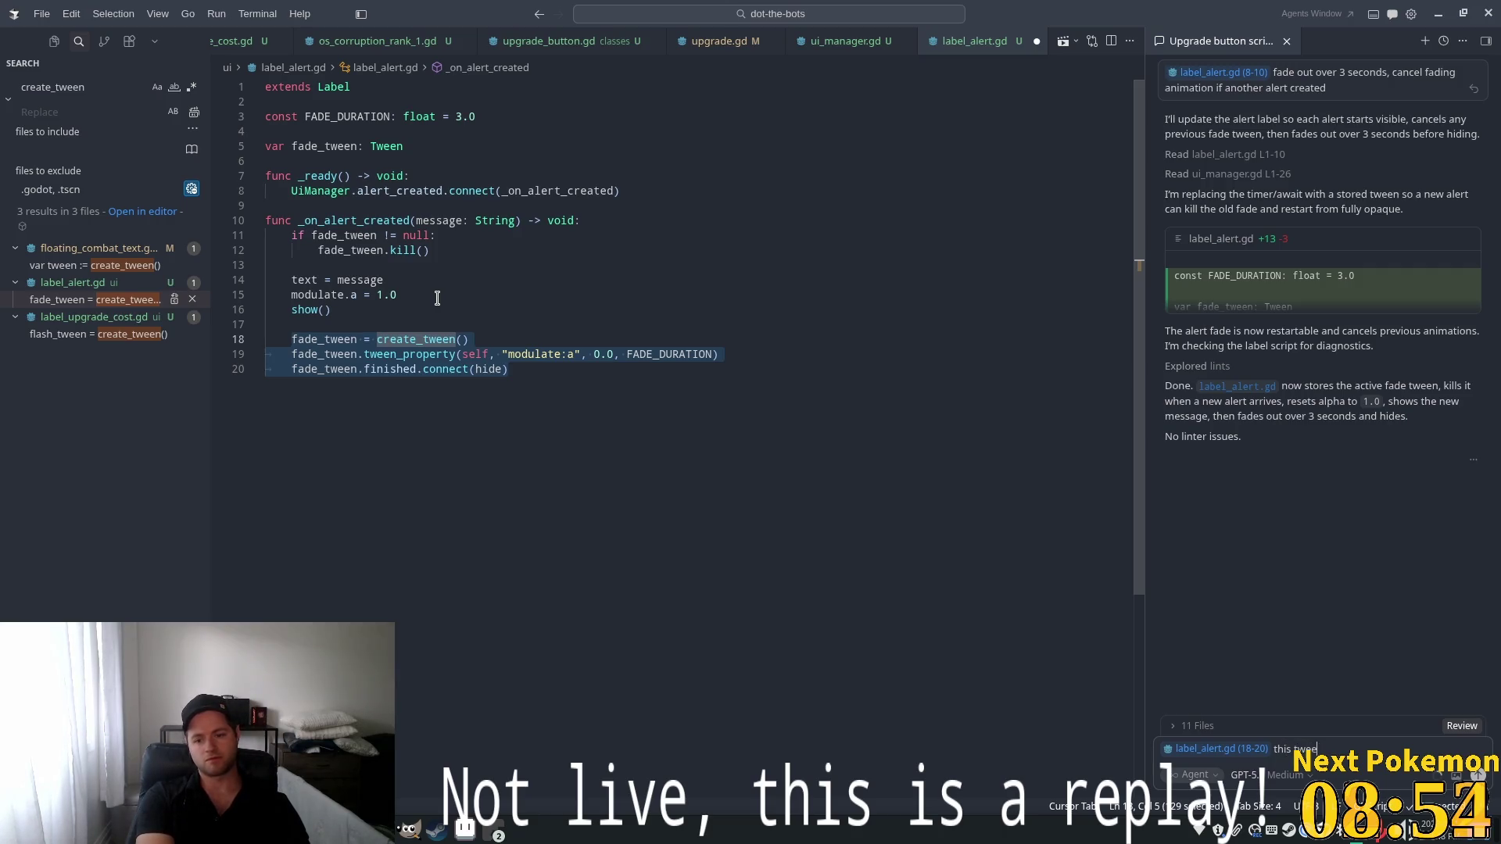
type("n doesn't appea")
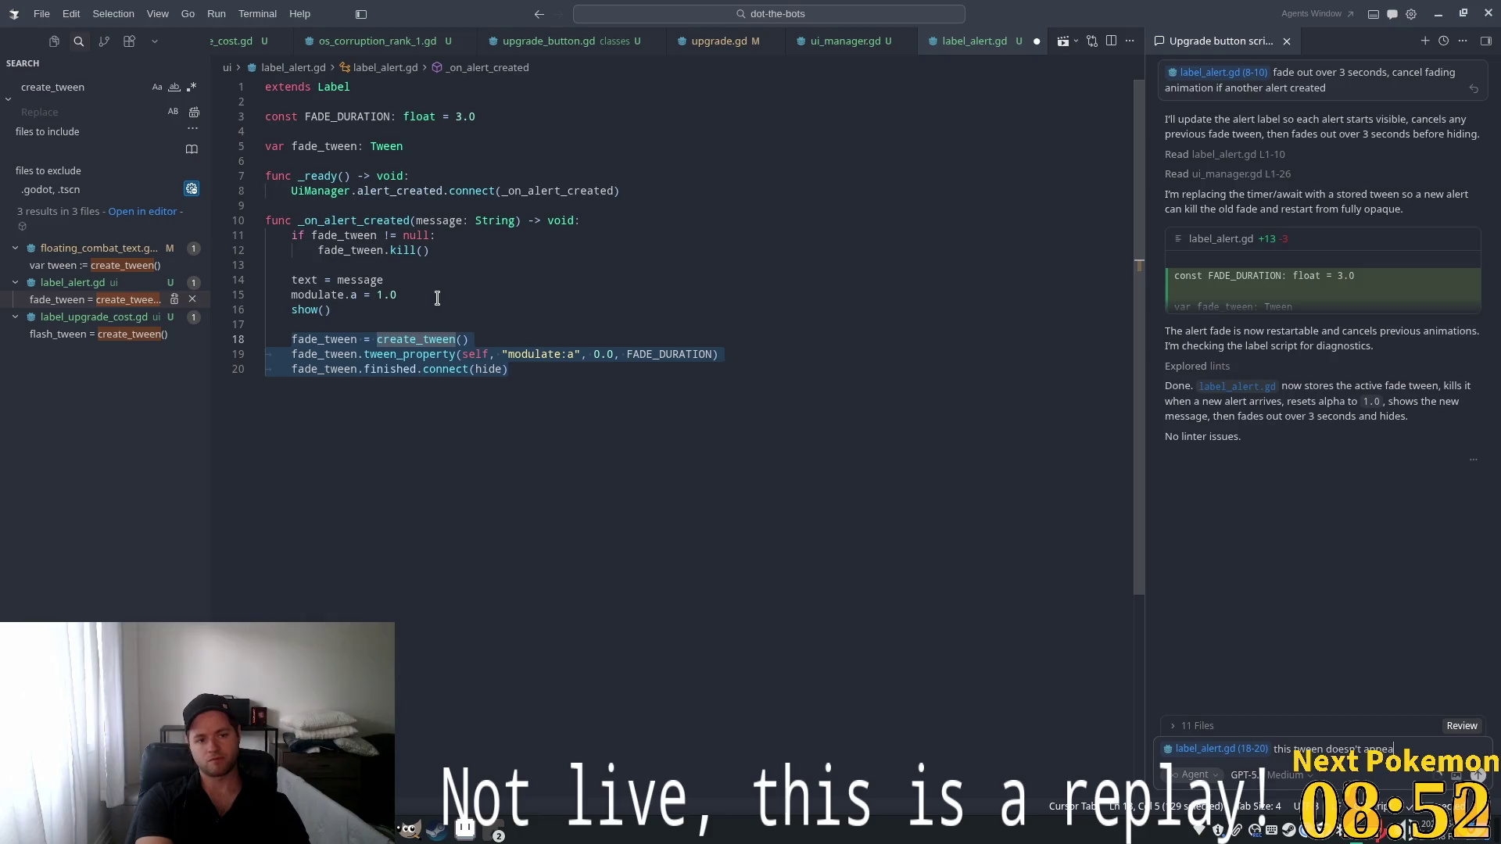
type("r te")
type(" working,")
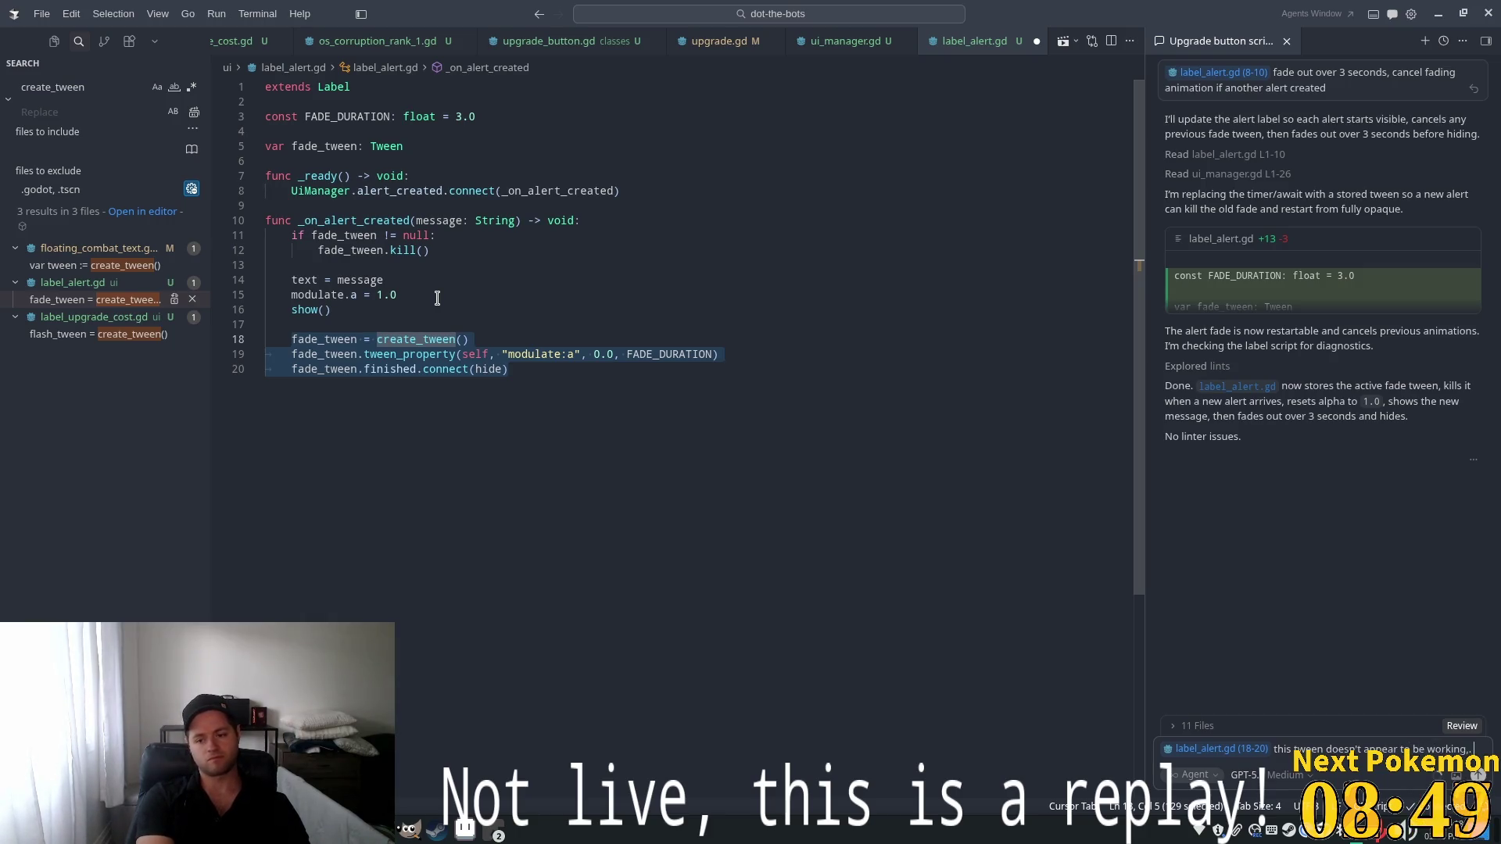
key("BackSpace")
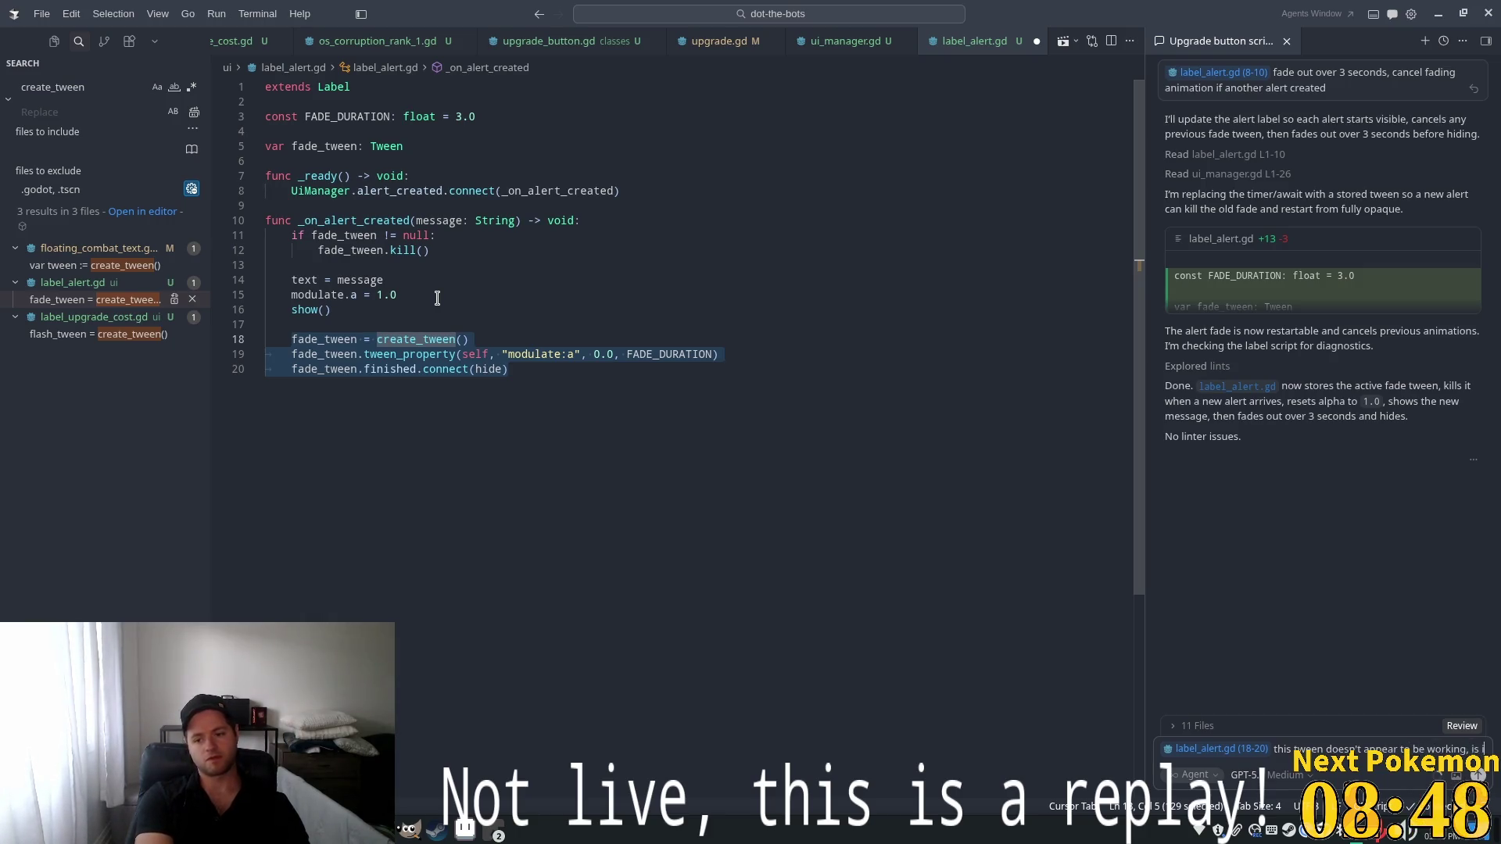
type("t because we a")
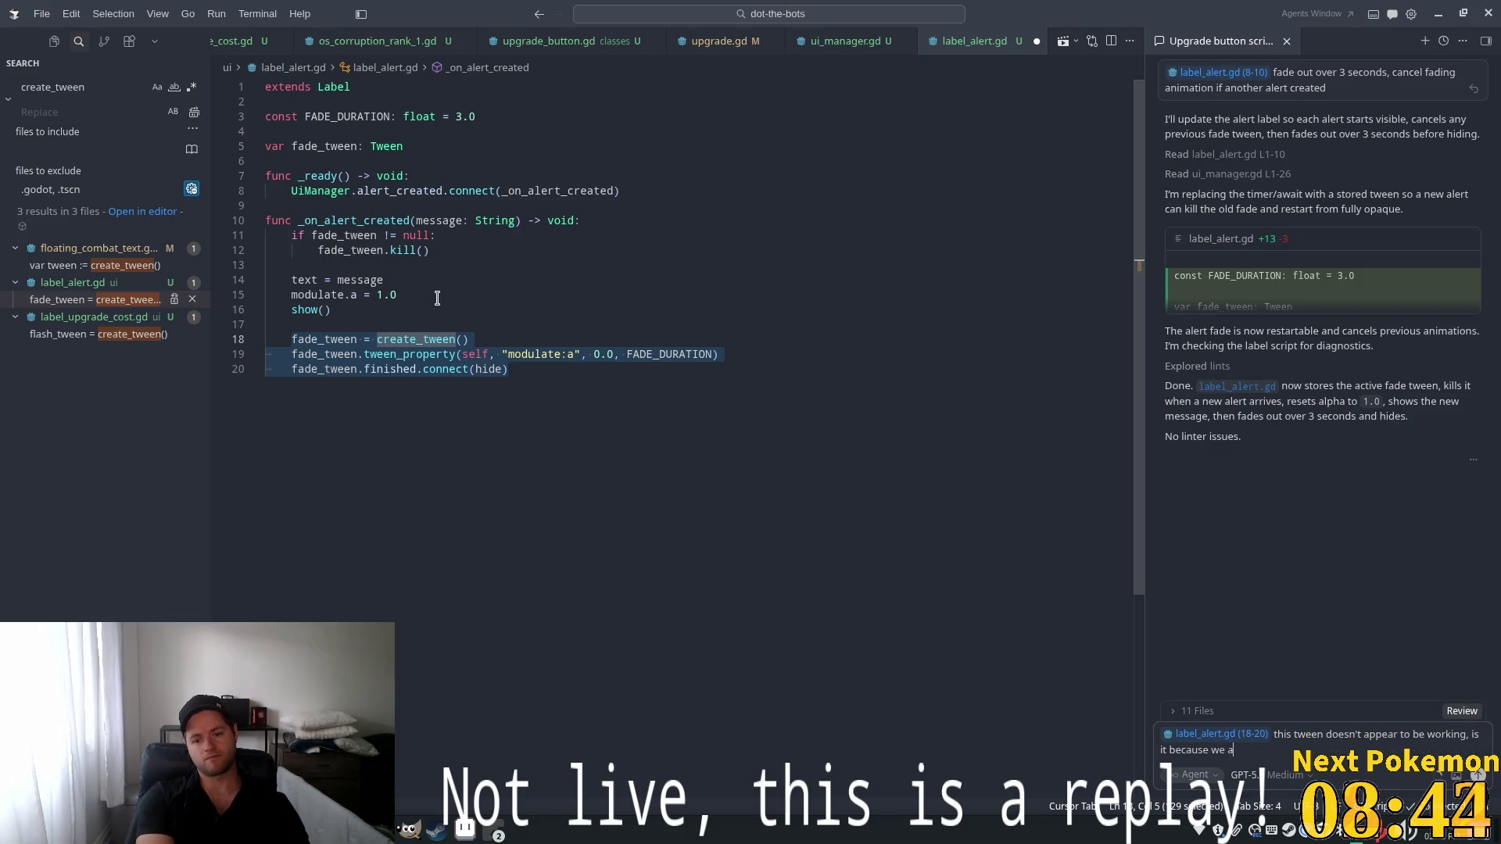
type("re ")
type("us")
type("in")
key("BackSpace")
key("BackSpace")
key("BackSpace")
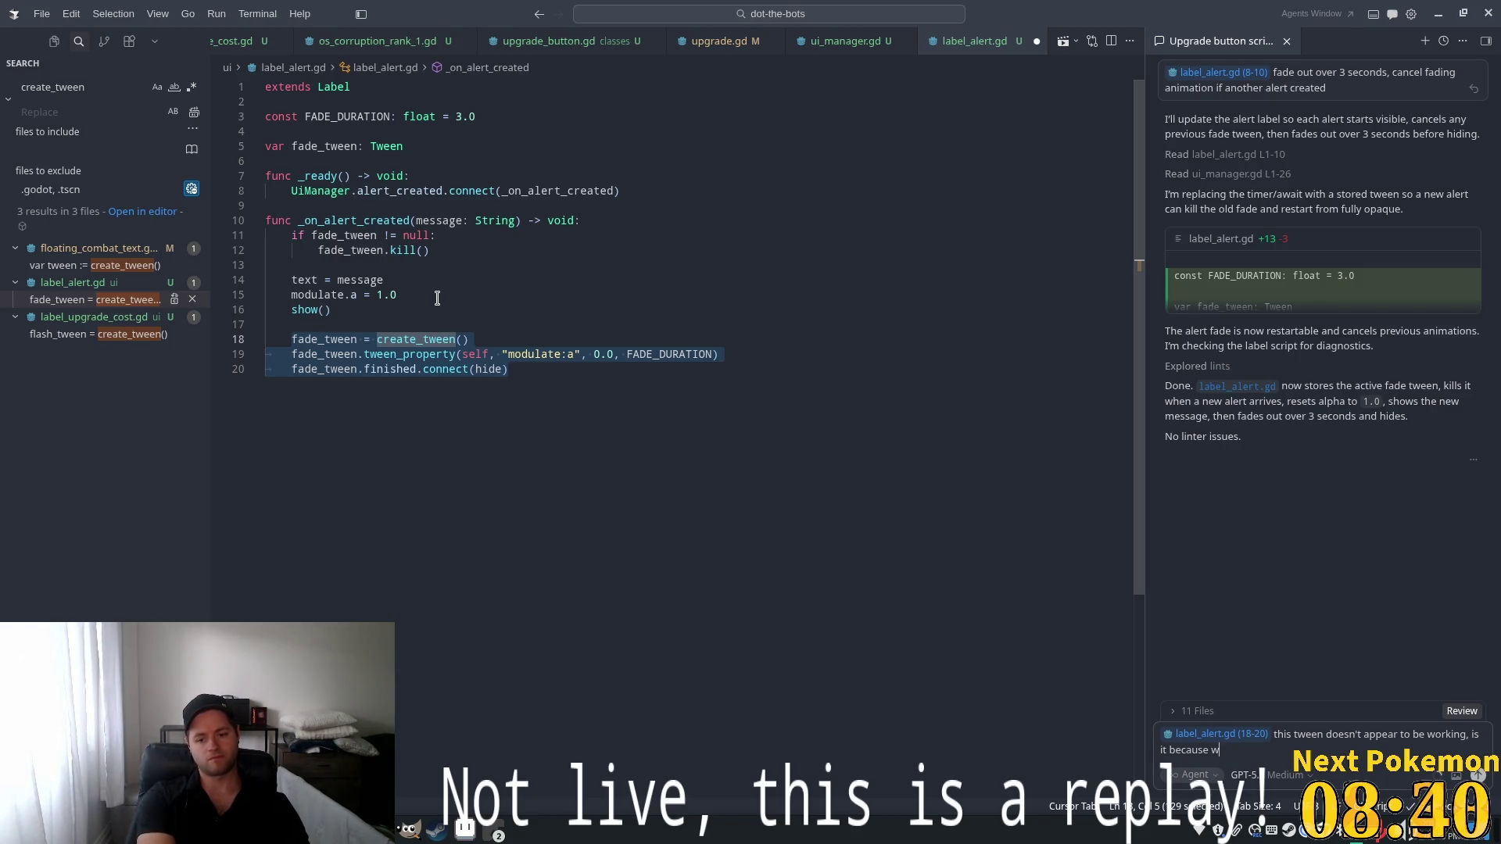
key("BackSpace")
type("there are la")
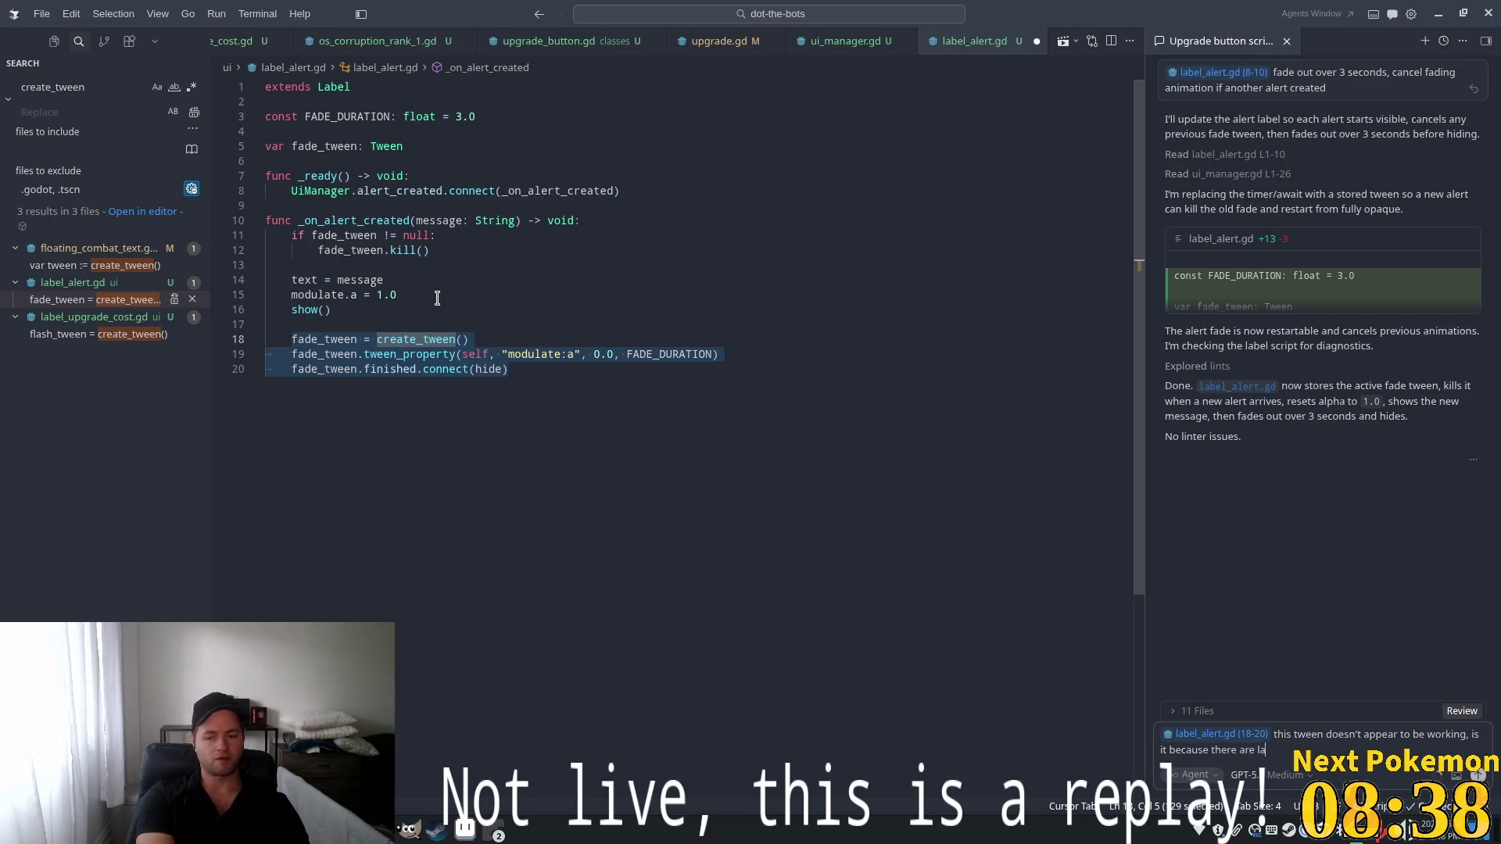
type("bel")
type(" s")
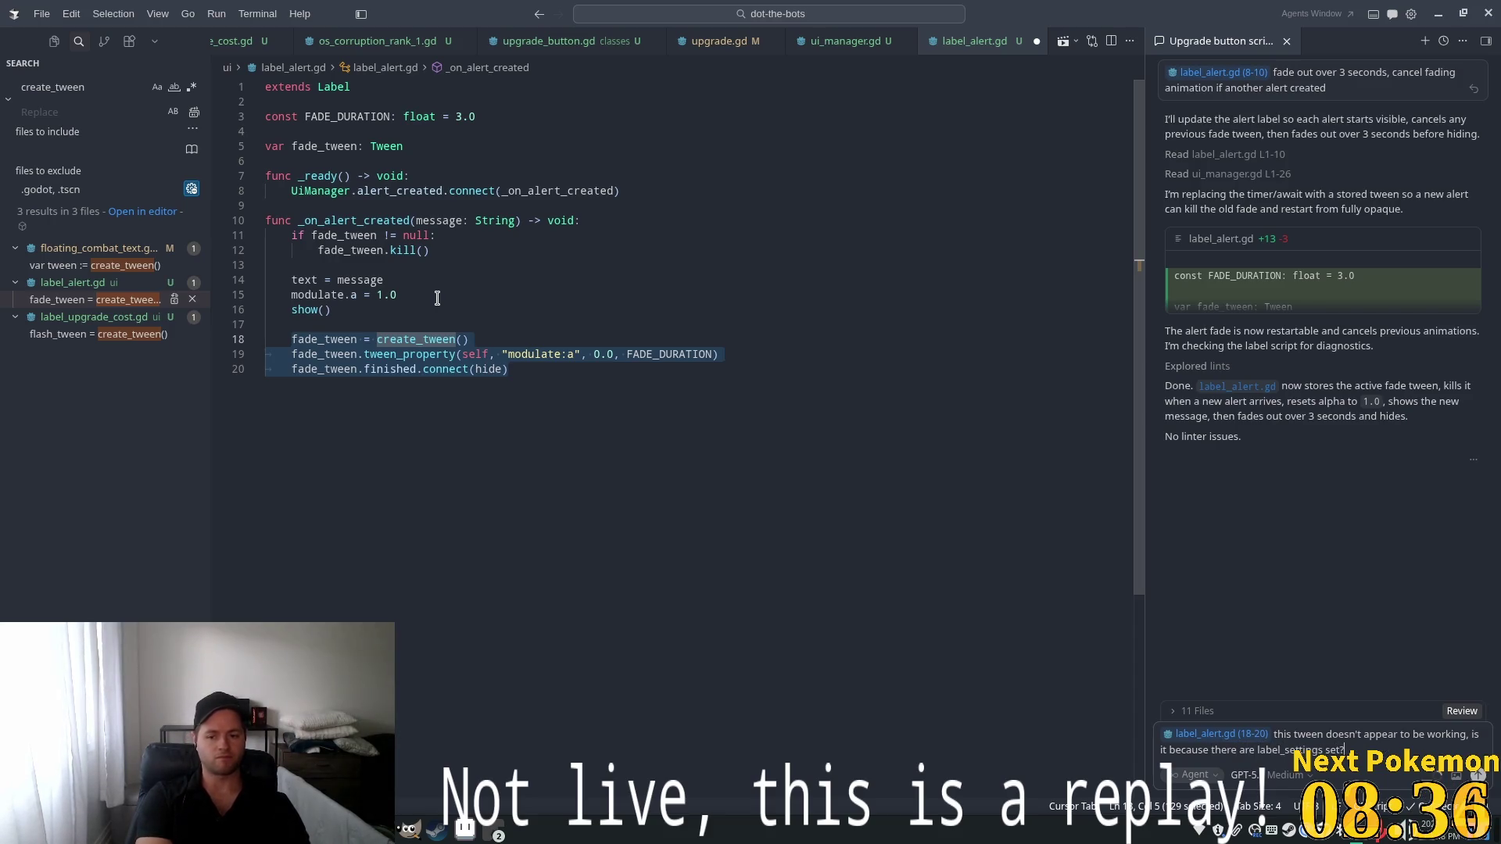
key("Return")
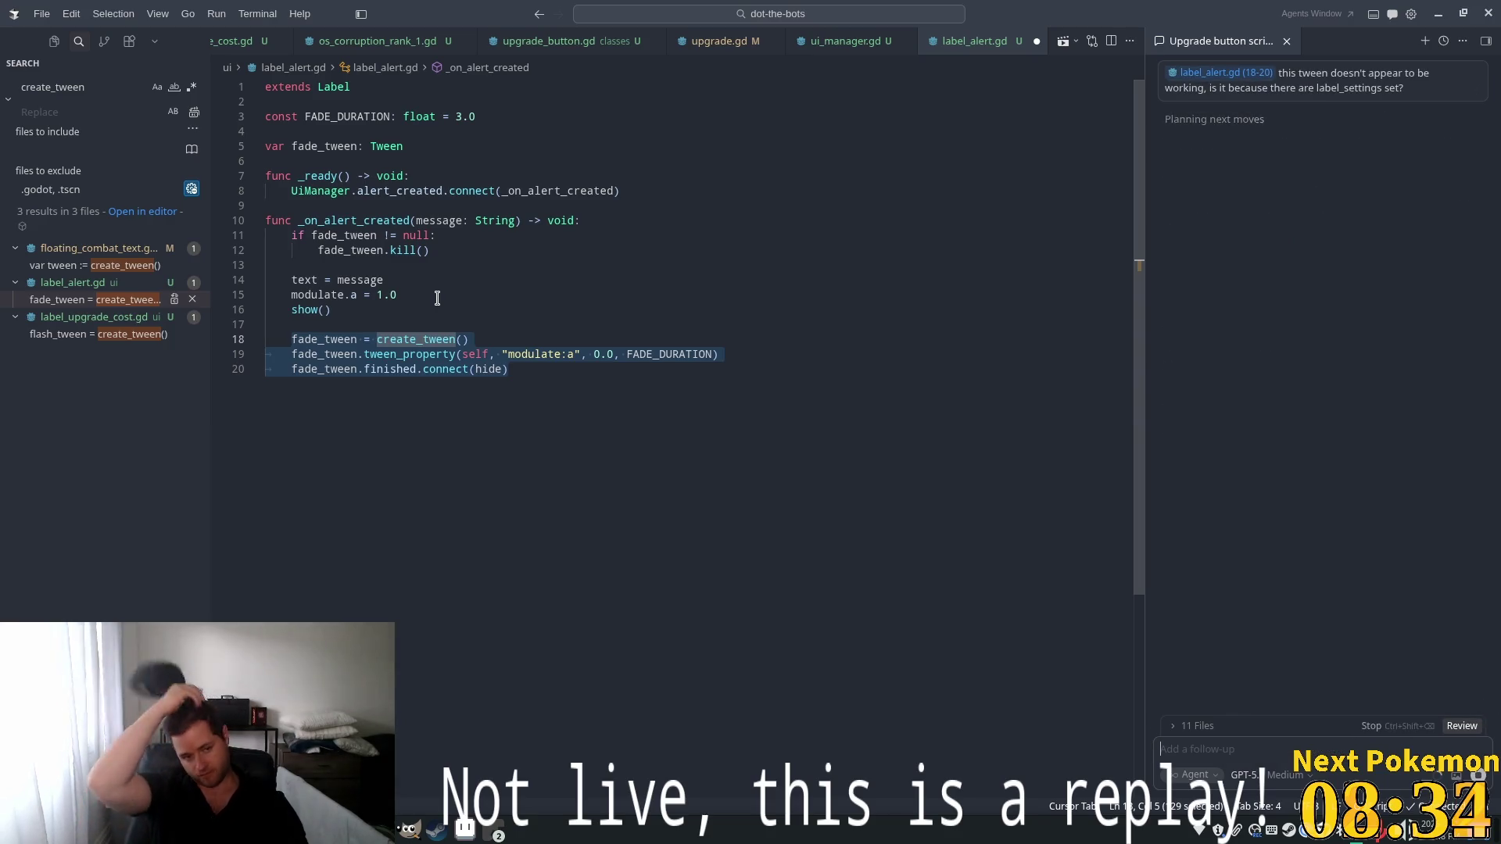
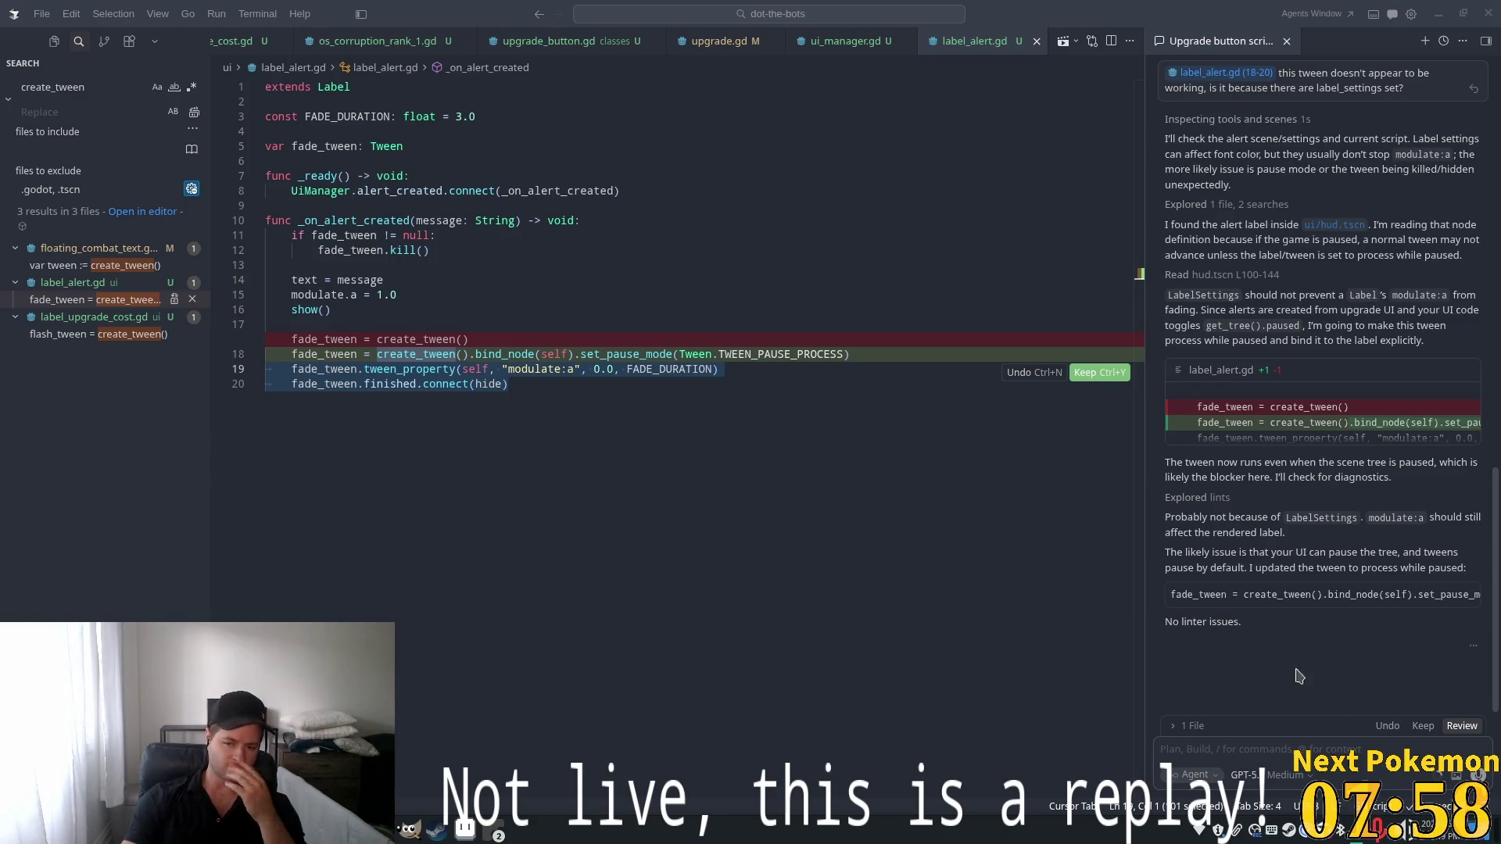
Accept the agent's pause-safe fade tween change in label_alert.gd
left_click(1422, 725)
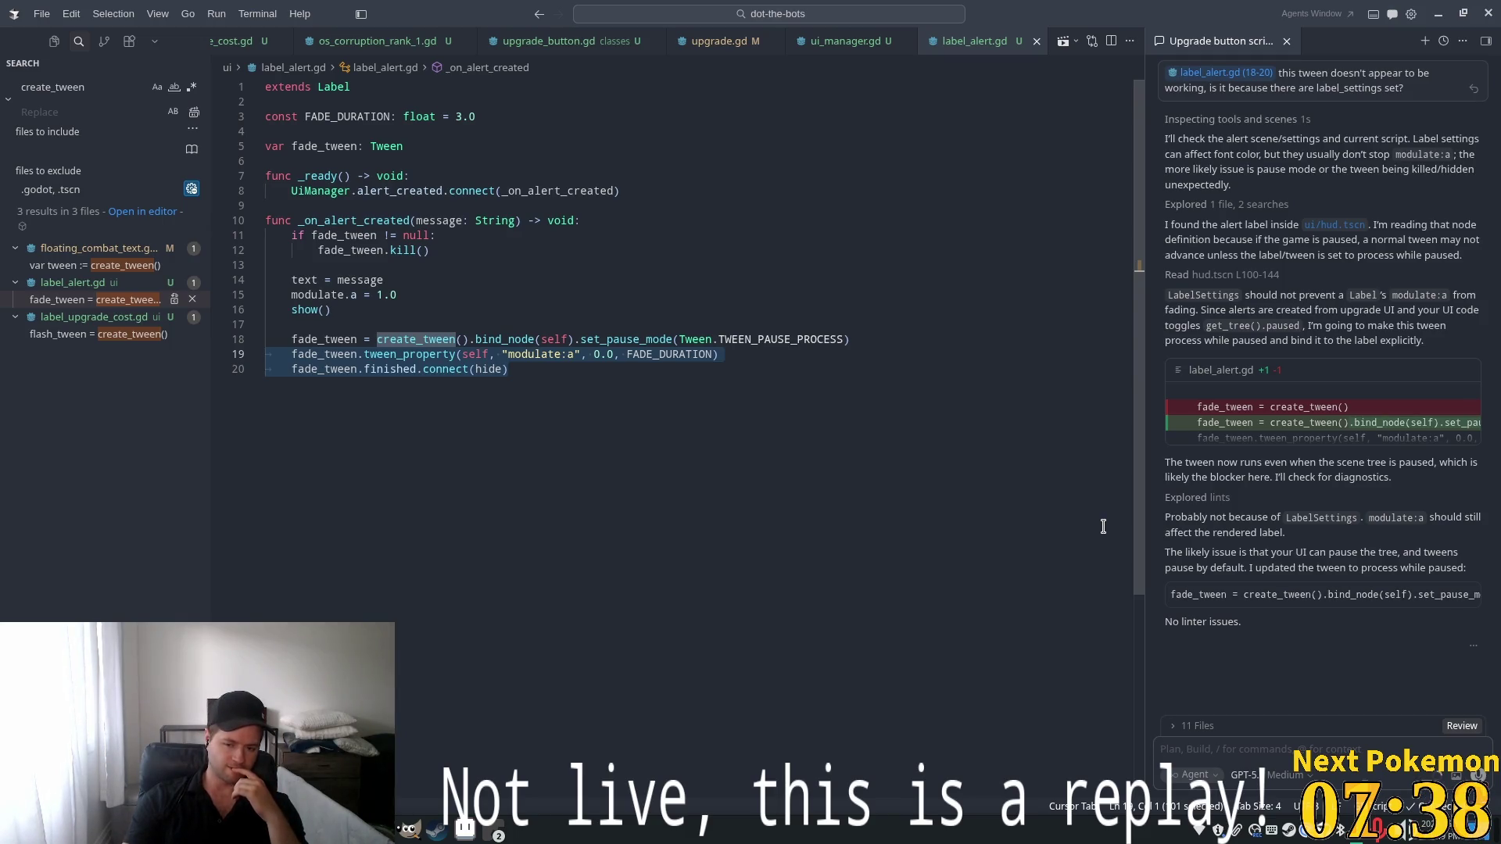
Ask the agent how to avoid pause issues without setting pause mode on each new component
type("There ")
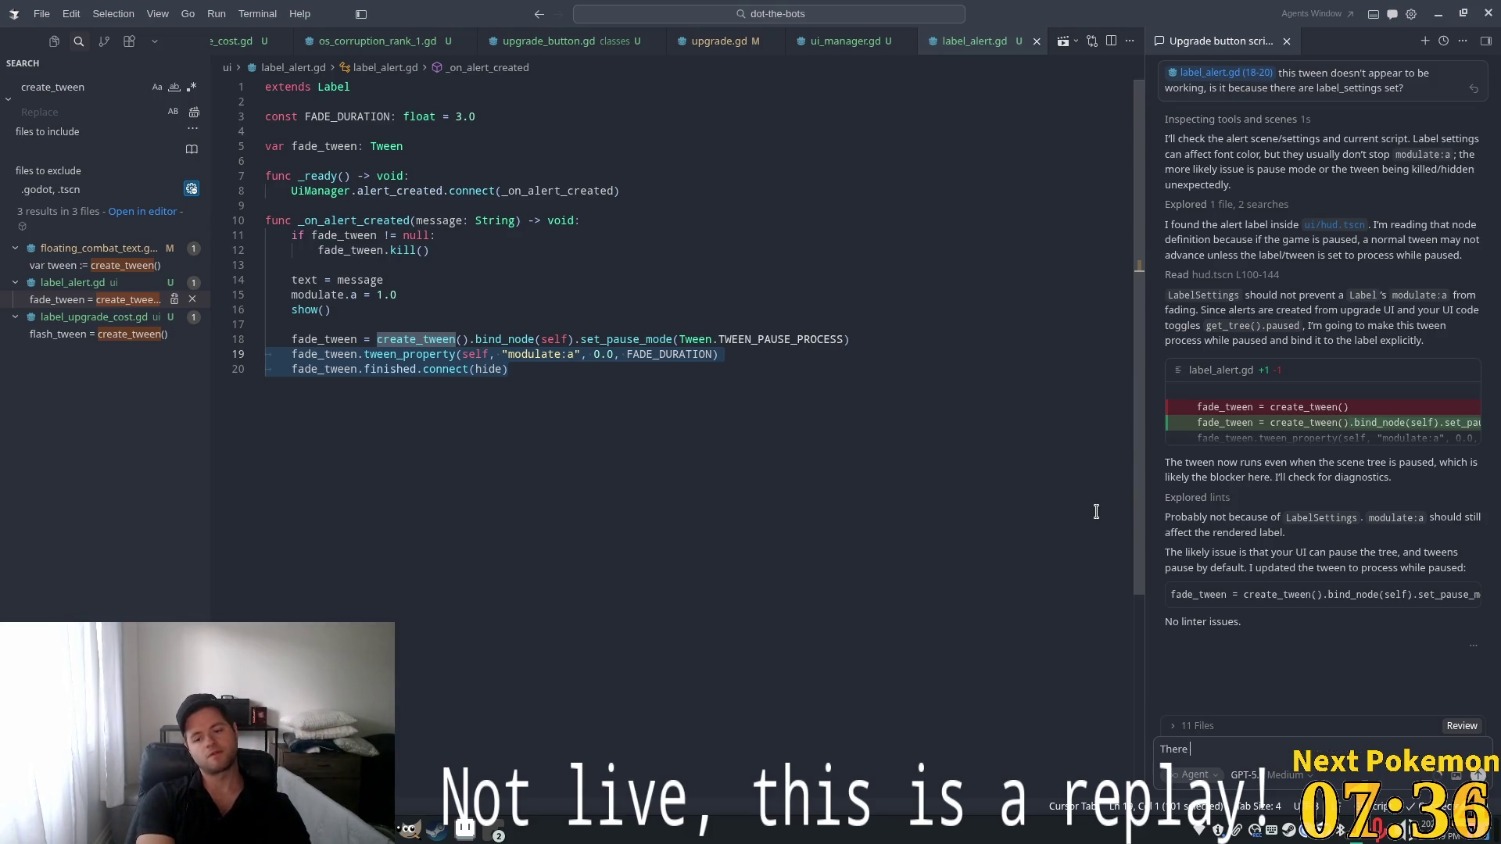
type("anumber")
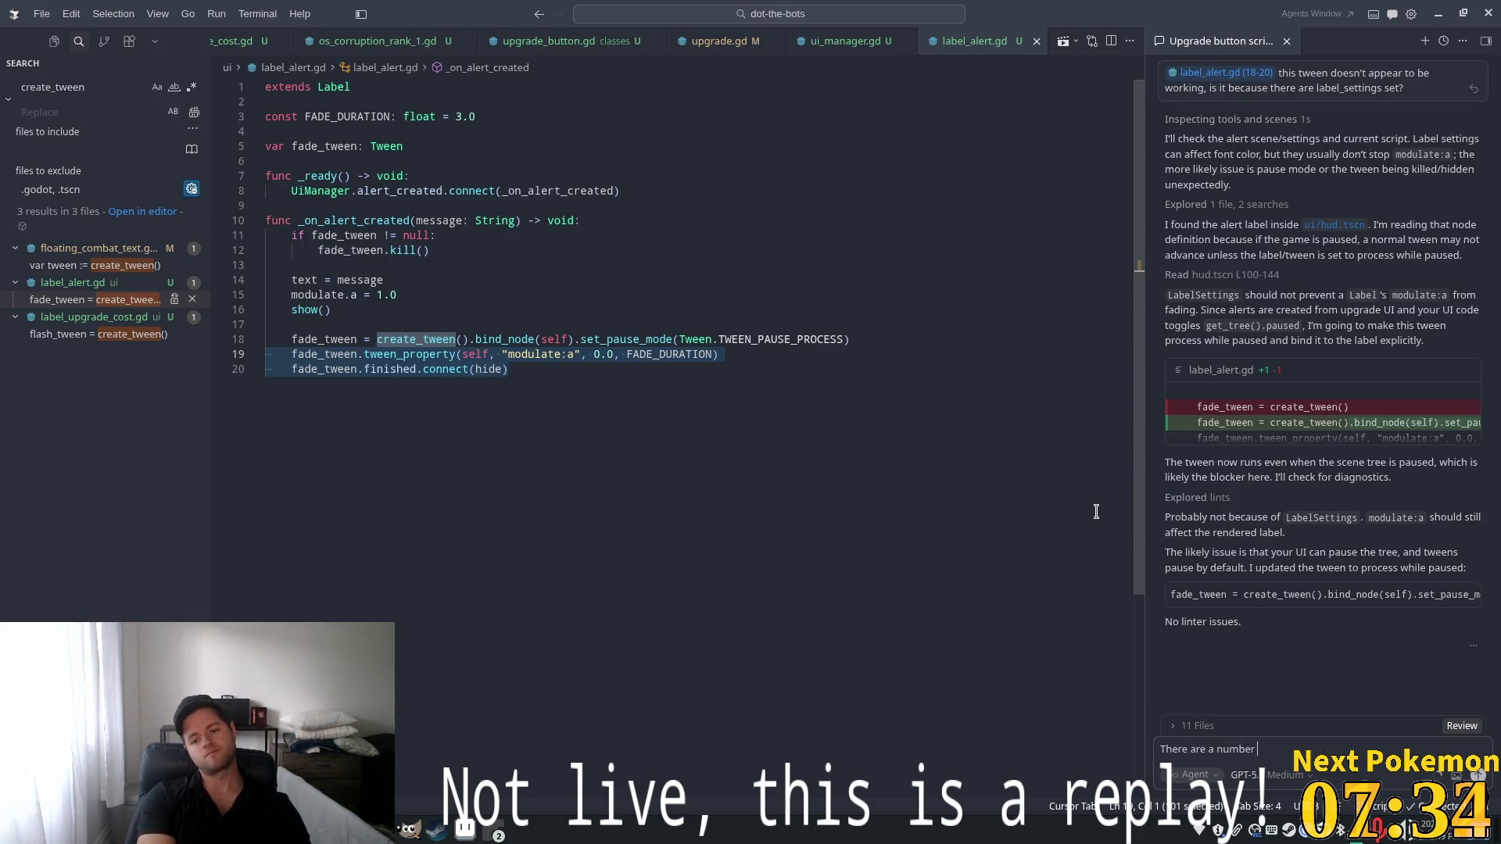
type(" of")
type("s that")
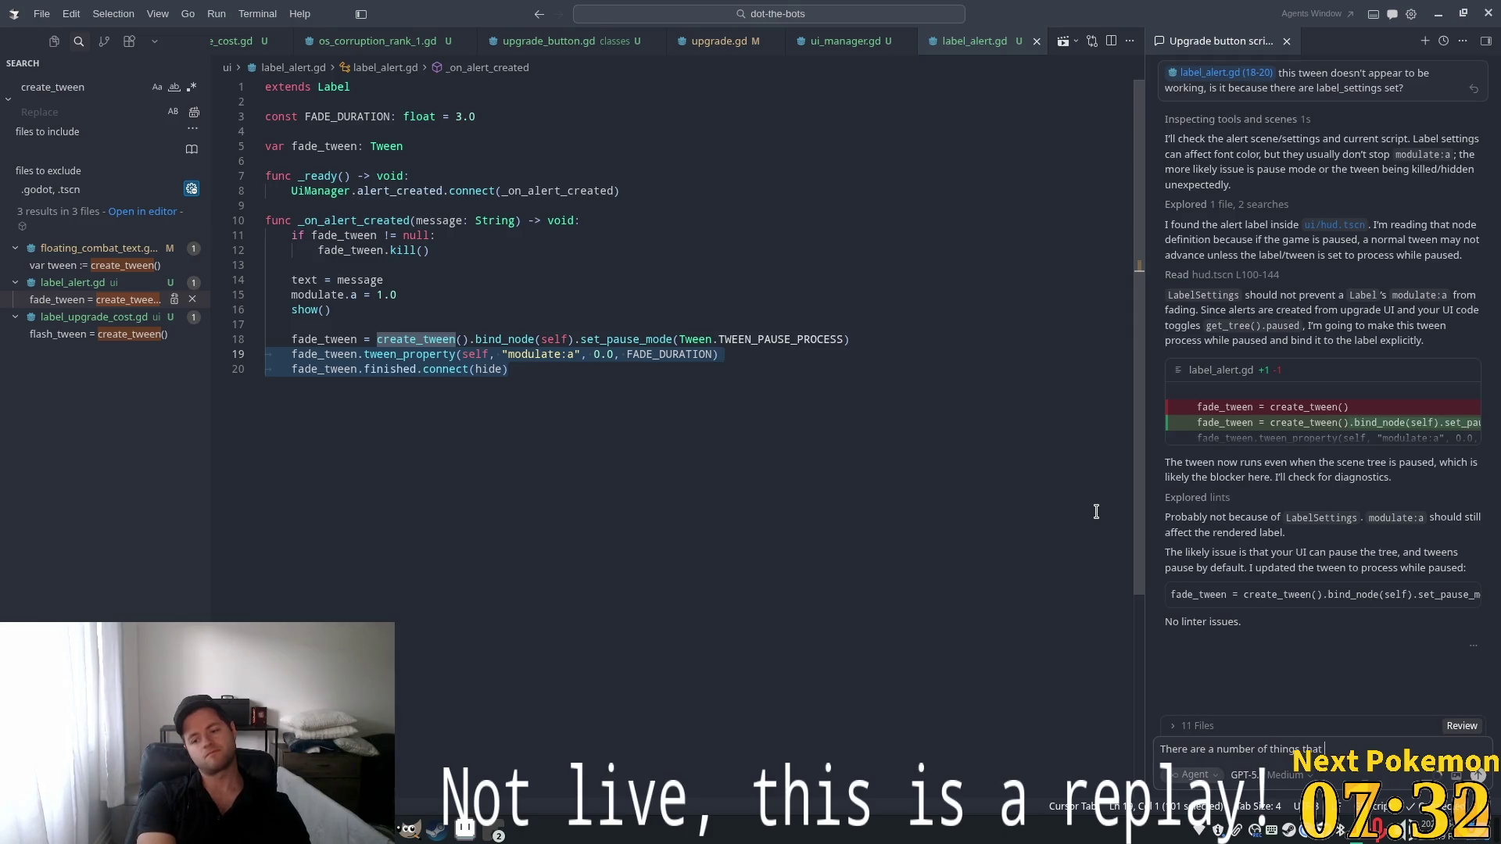
type("have")
type(" been a")
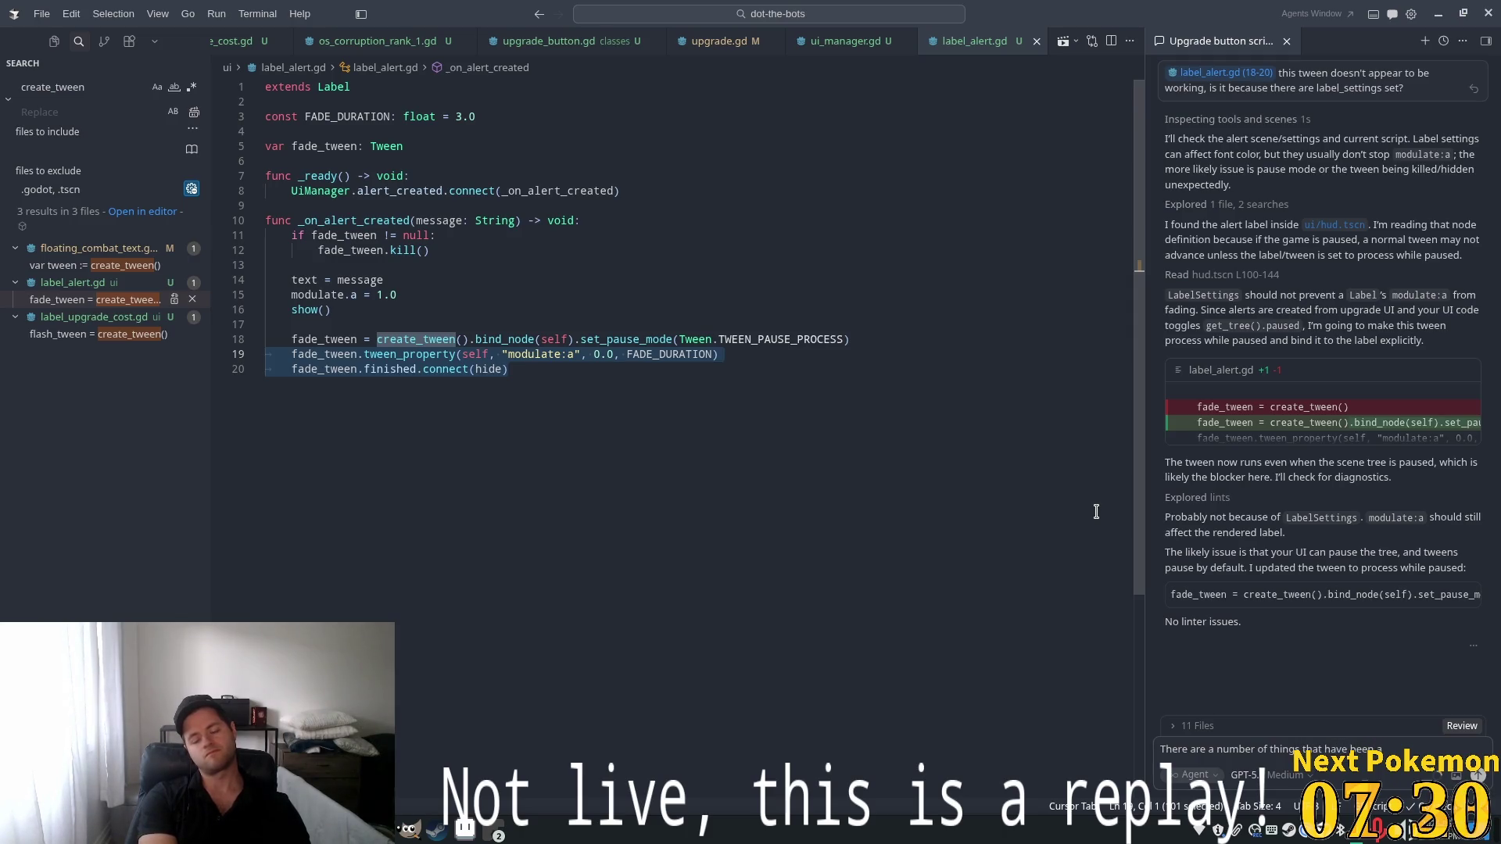
type(" effecte")
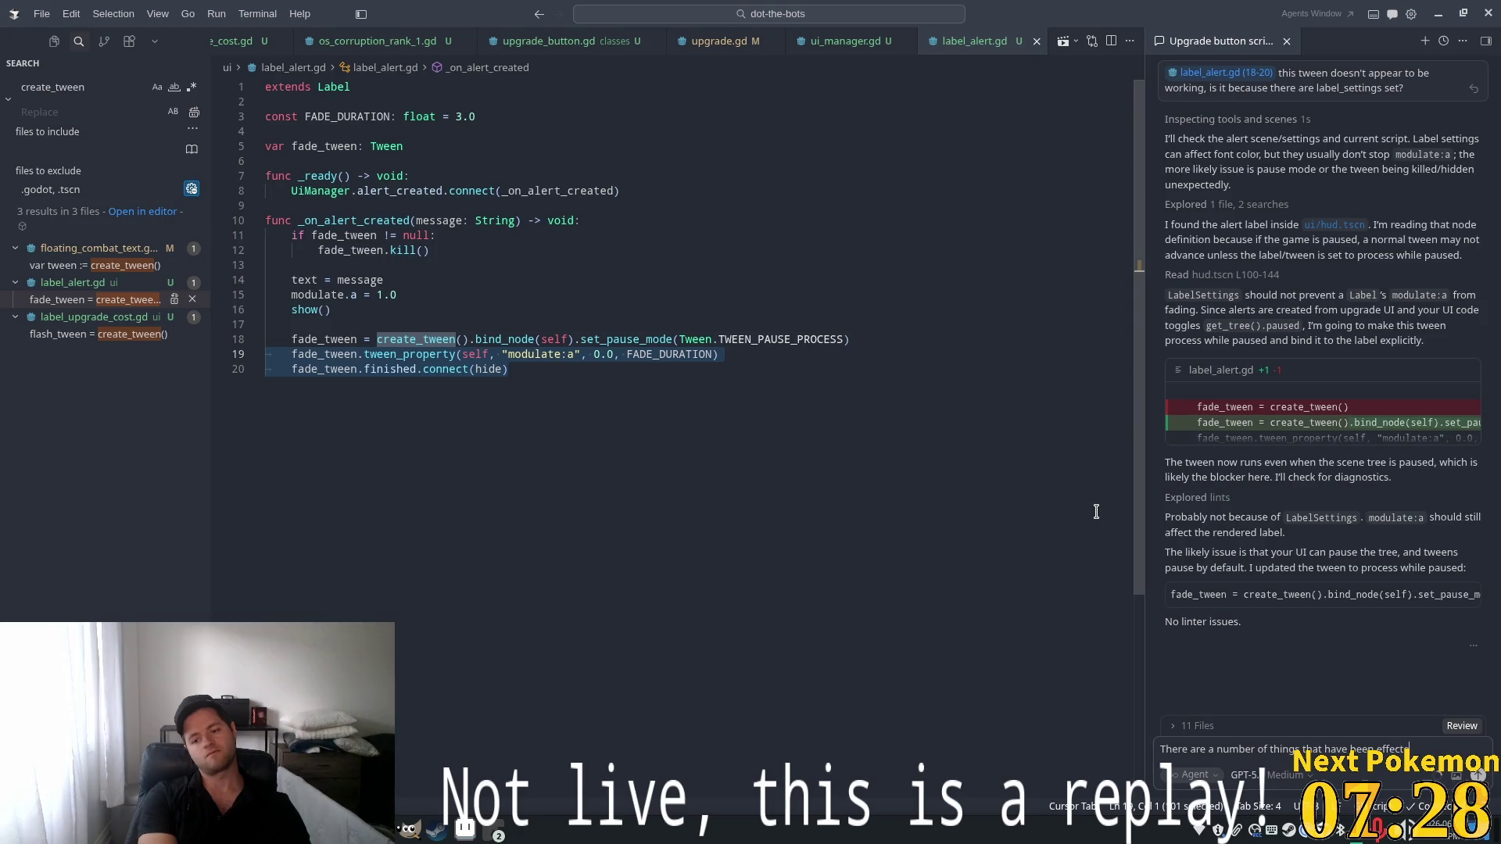
type("d in th")
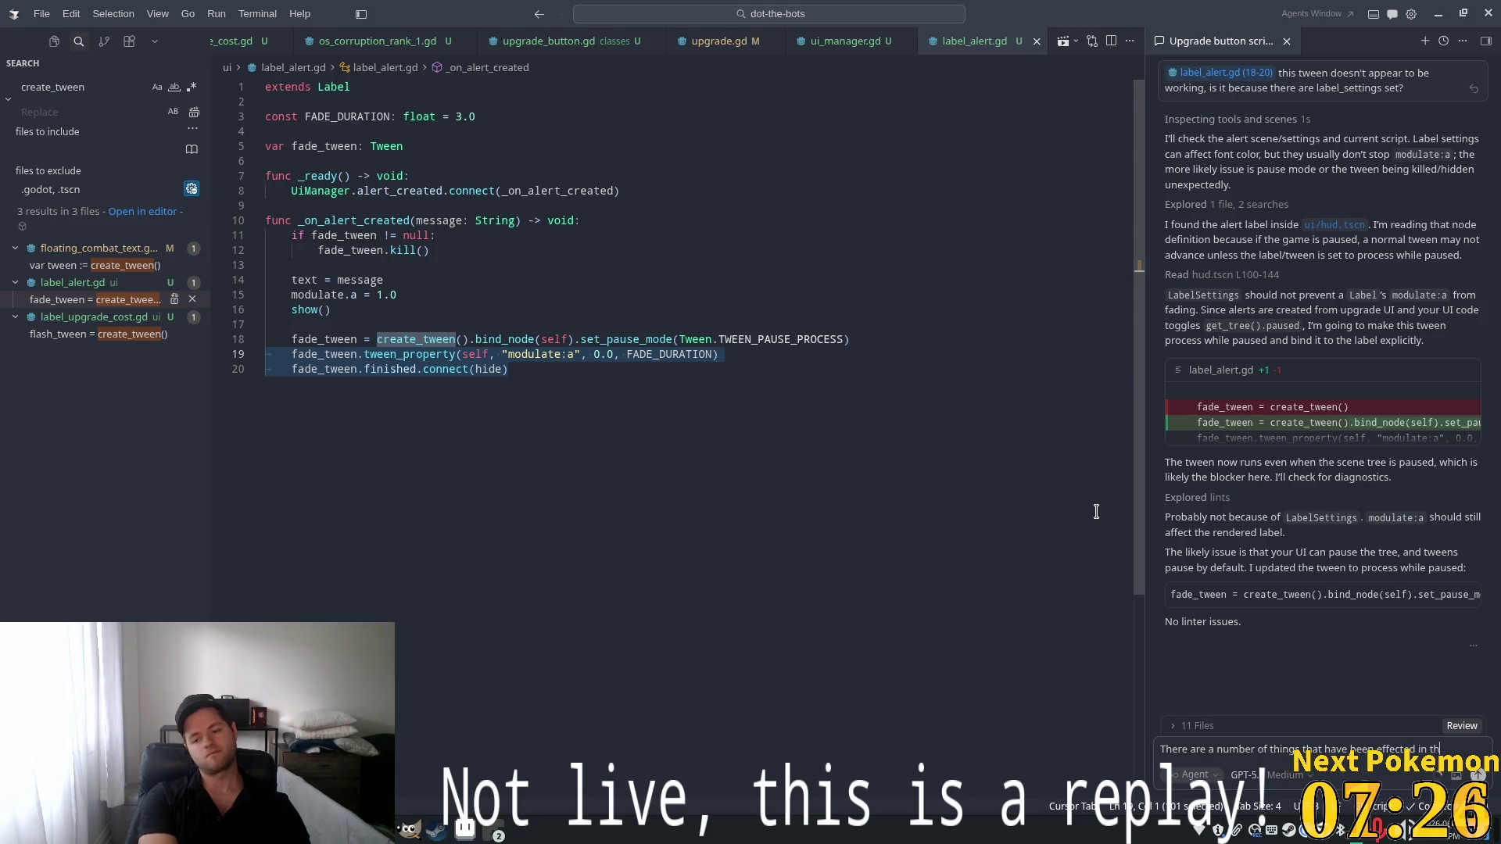
type("is ")
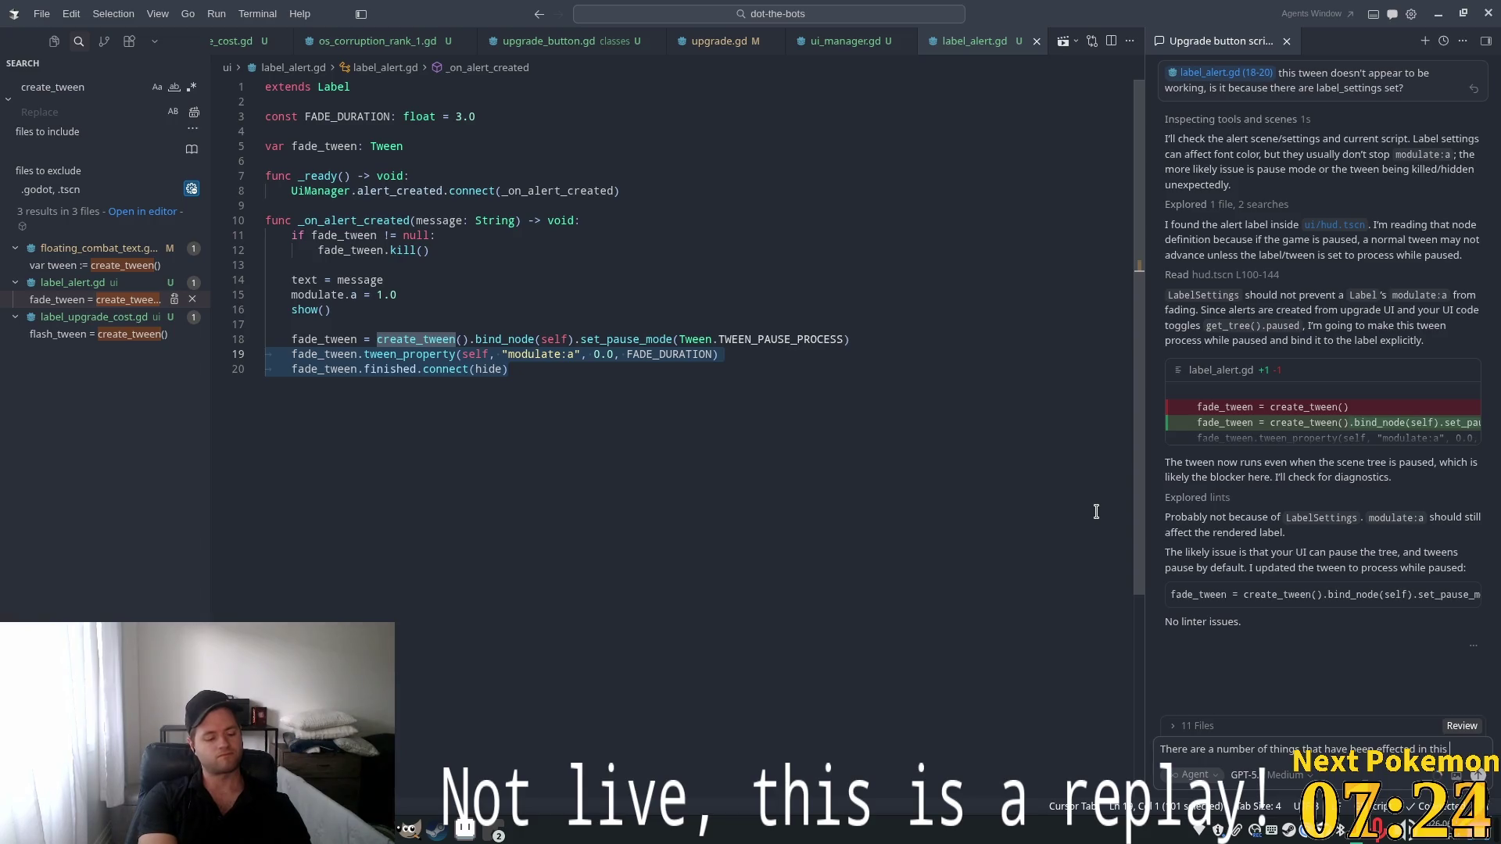
type("way")
type(" due to th")
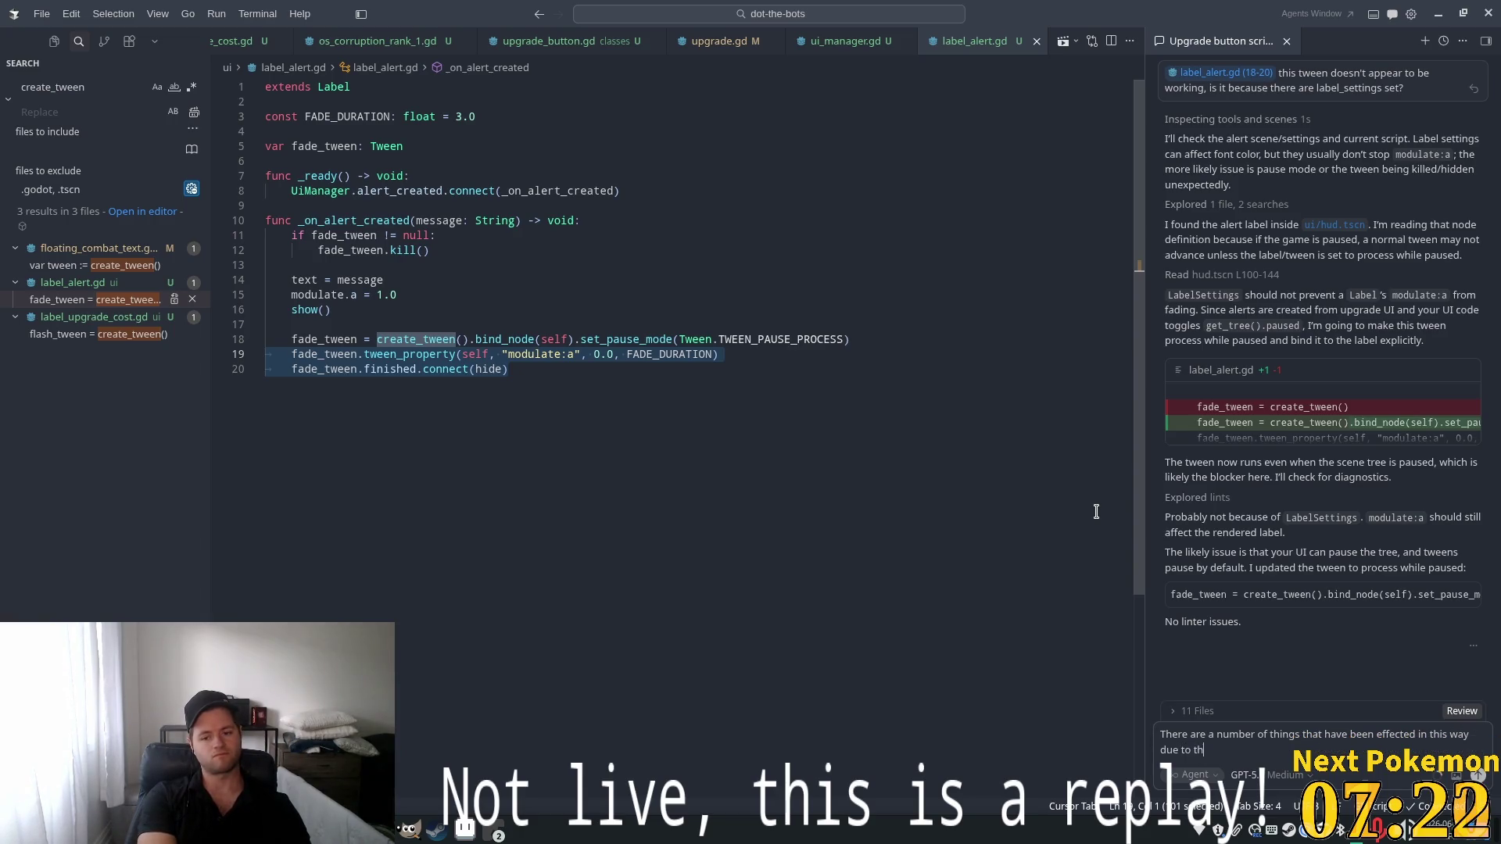
type("e e being")
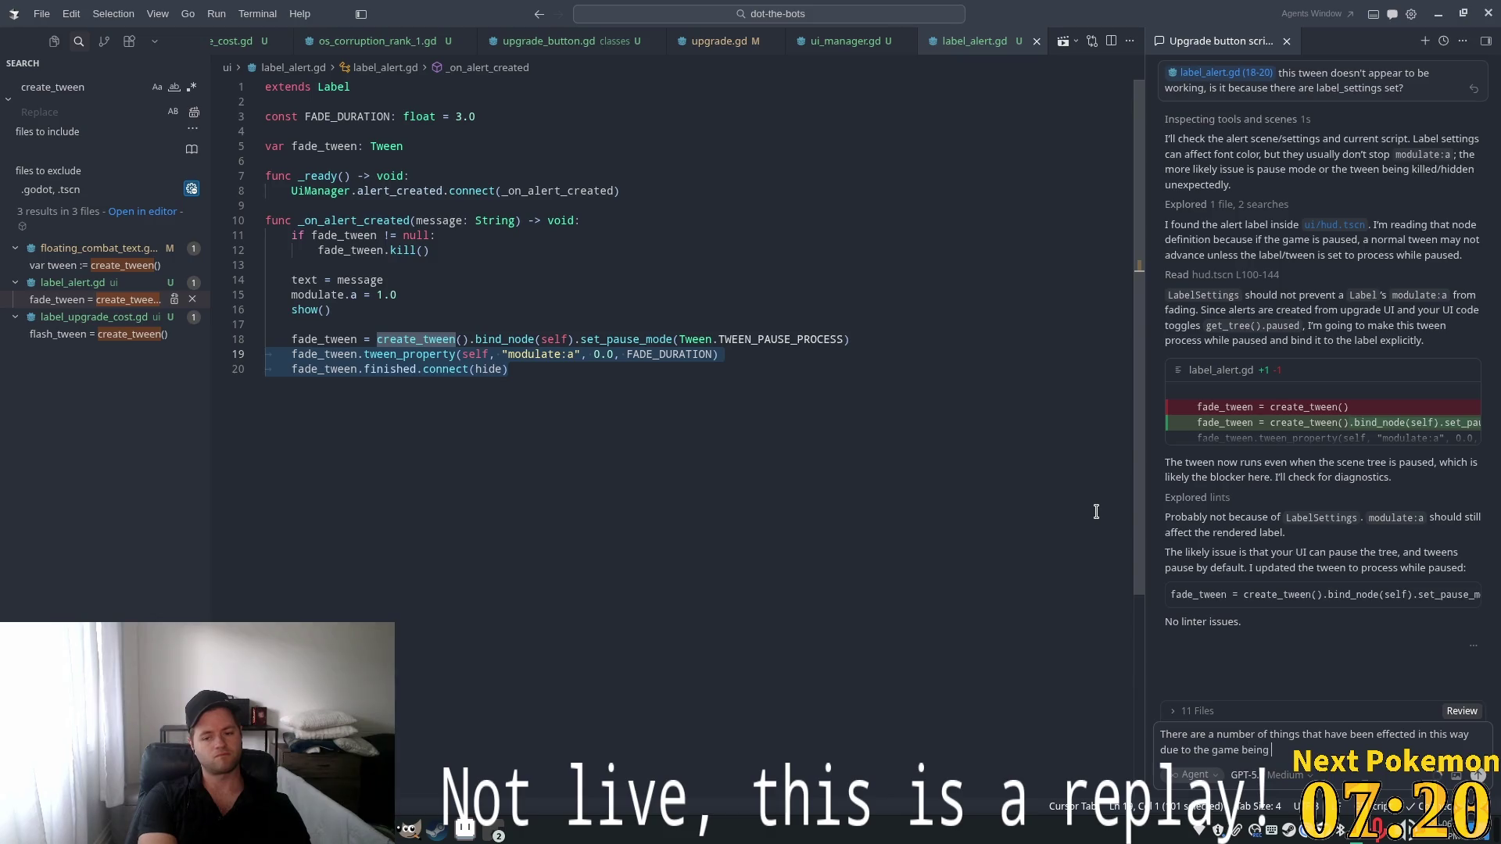
type("pau")
type("sed")
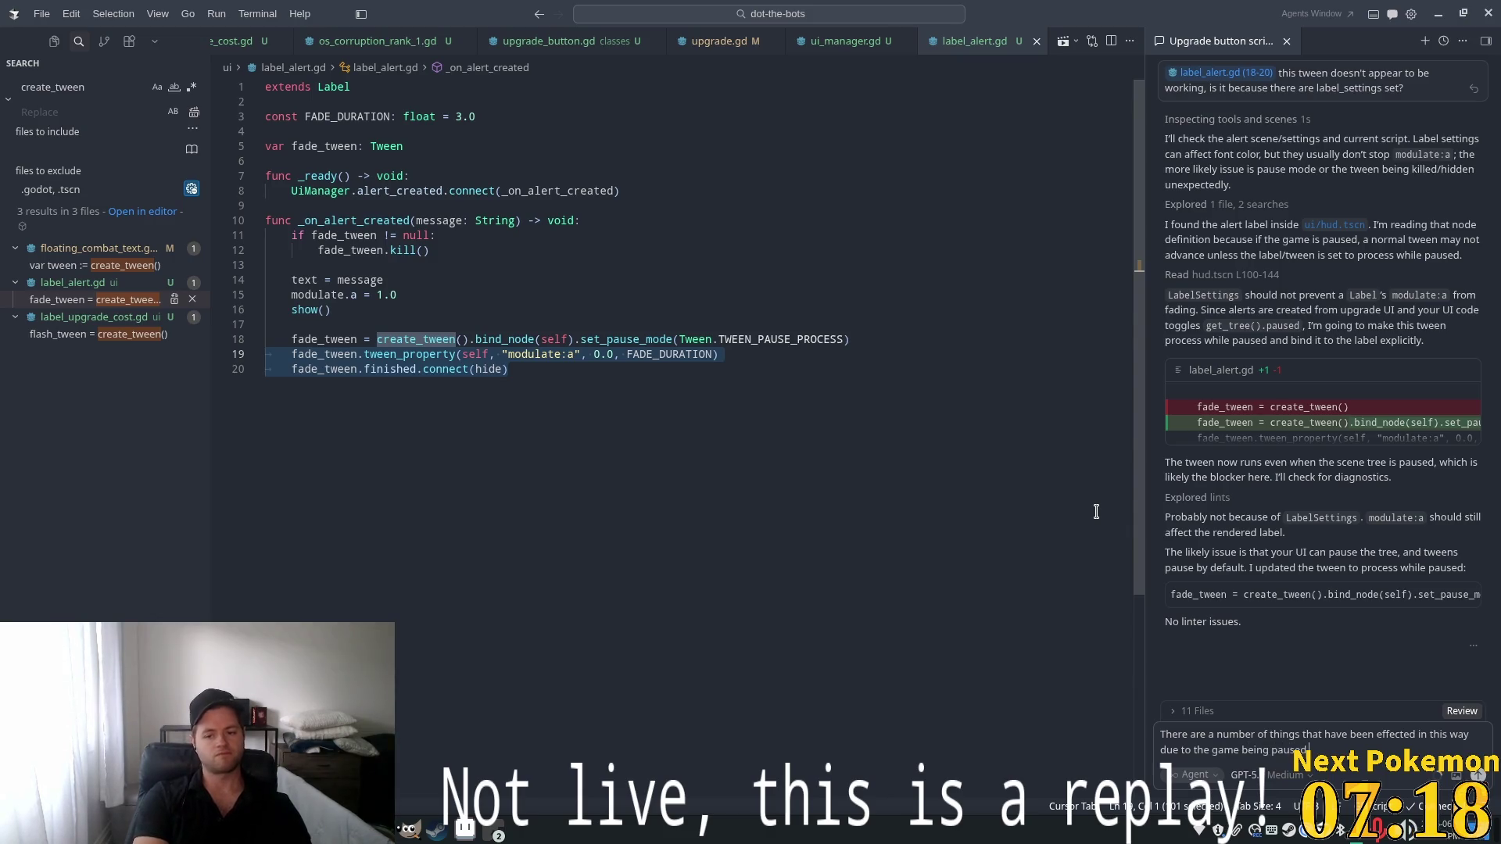
type(". I")
type("ere a")
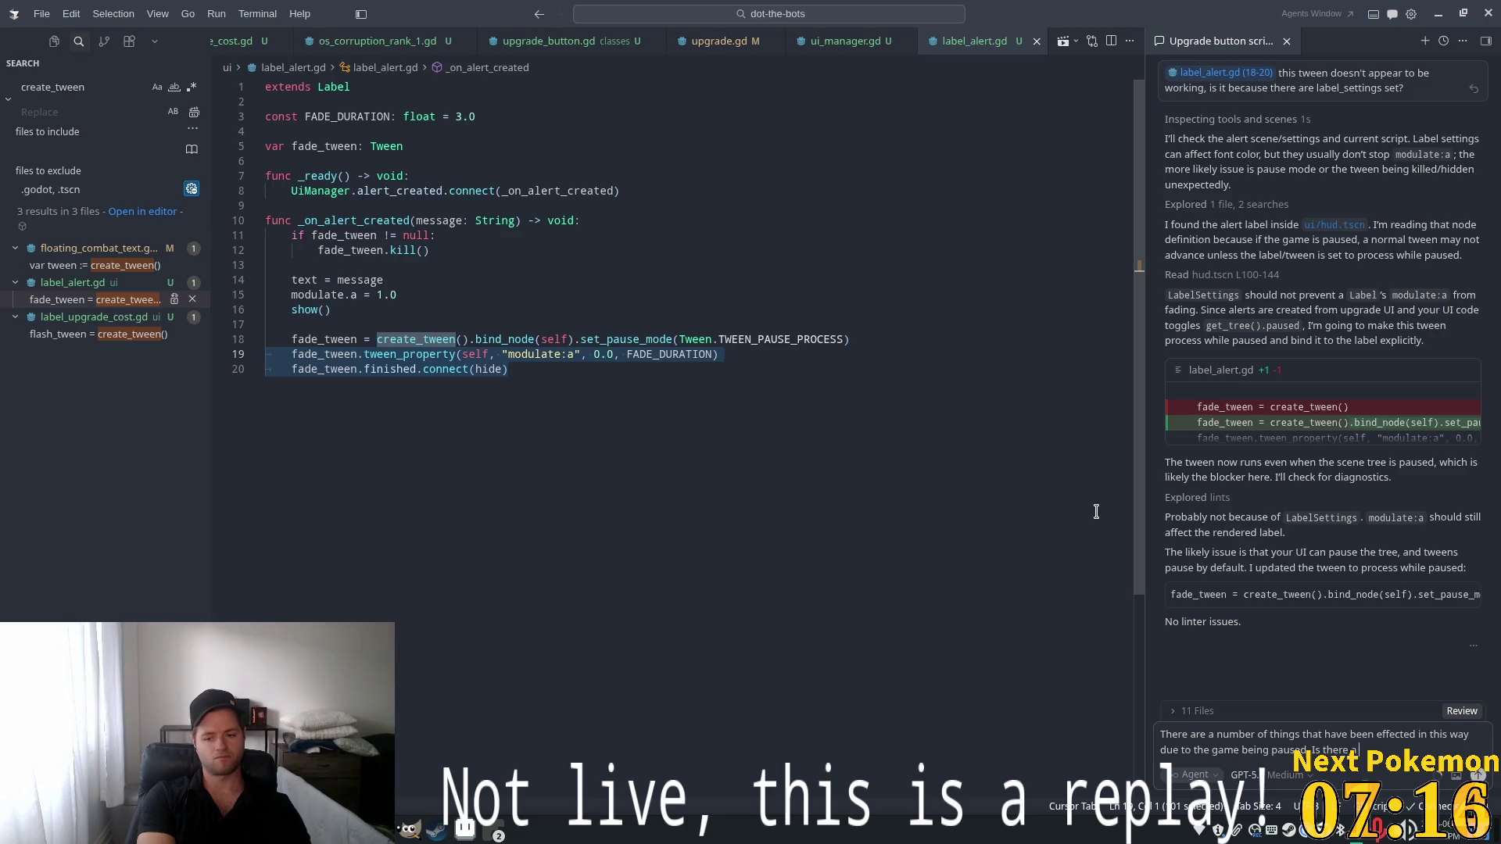
type(" w")
type(" to avo")
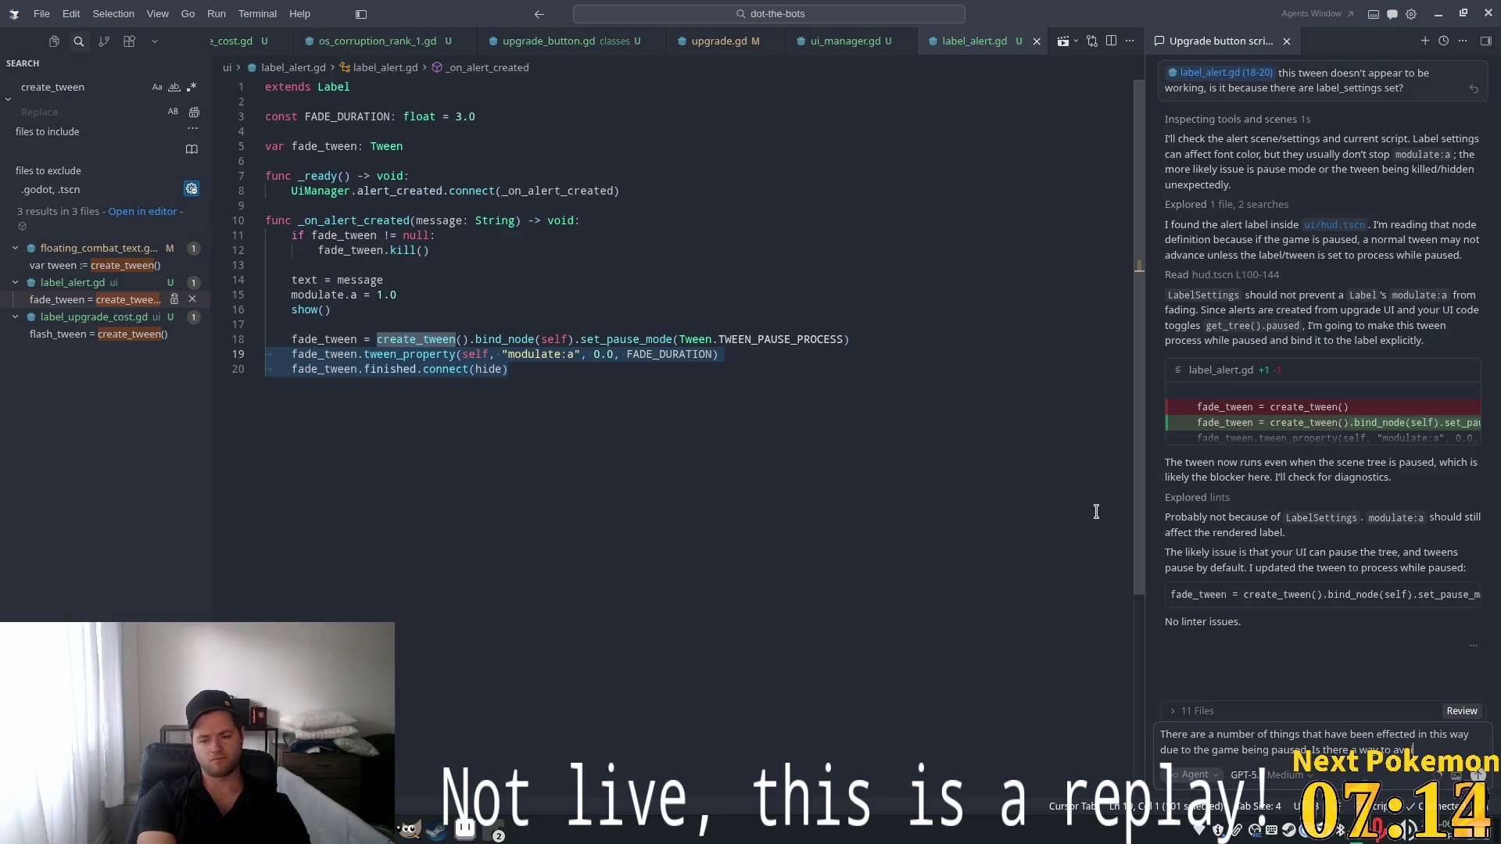
type("d t")
type("his going")
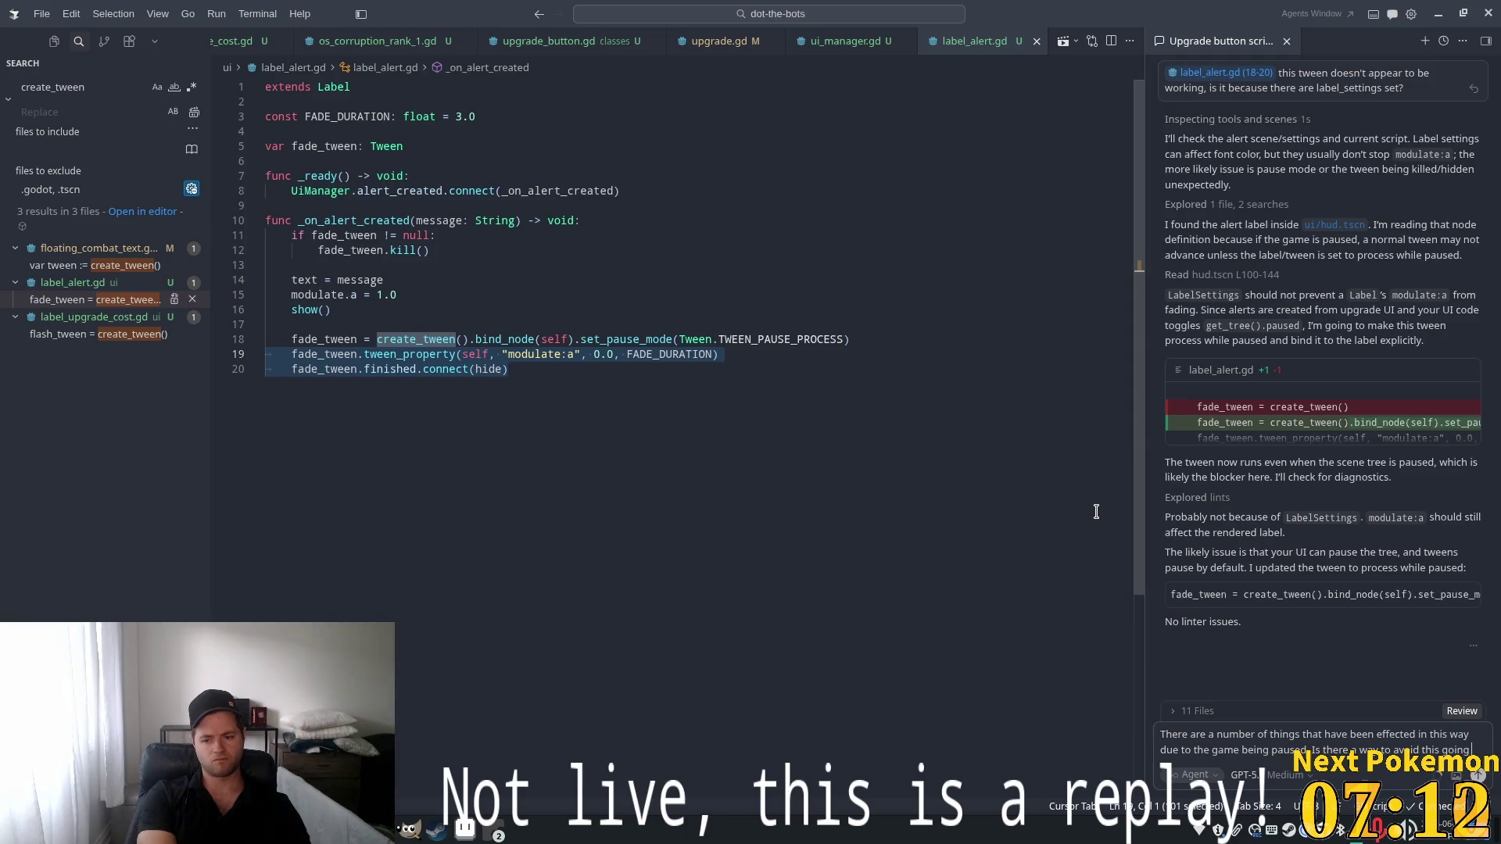
type(" forward a")
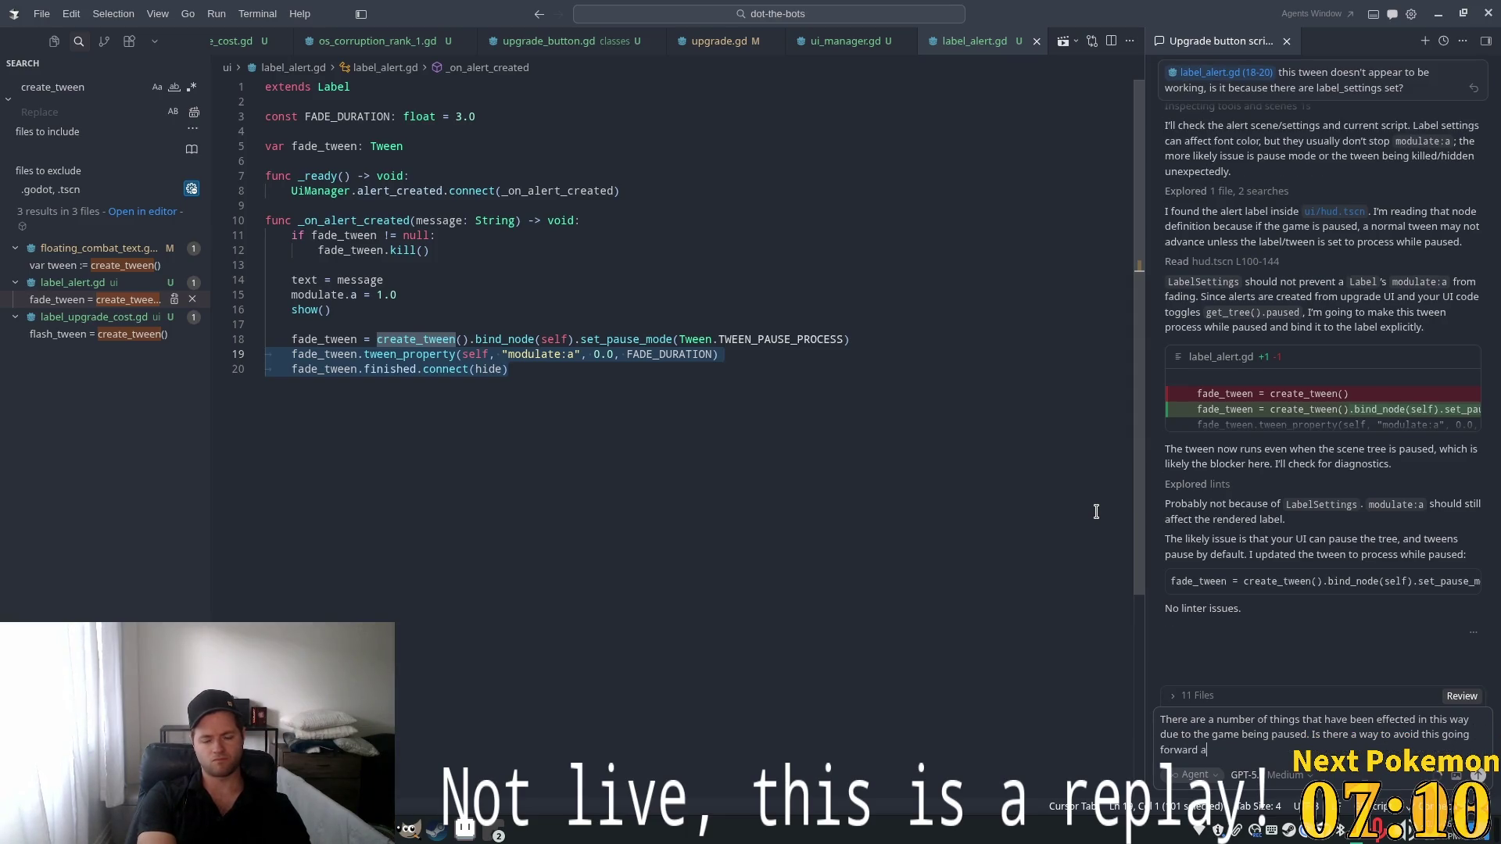
type("s")
type("ide from")
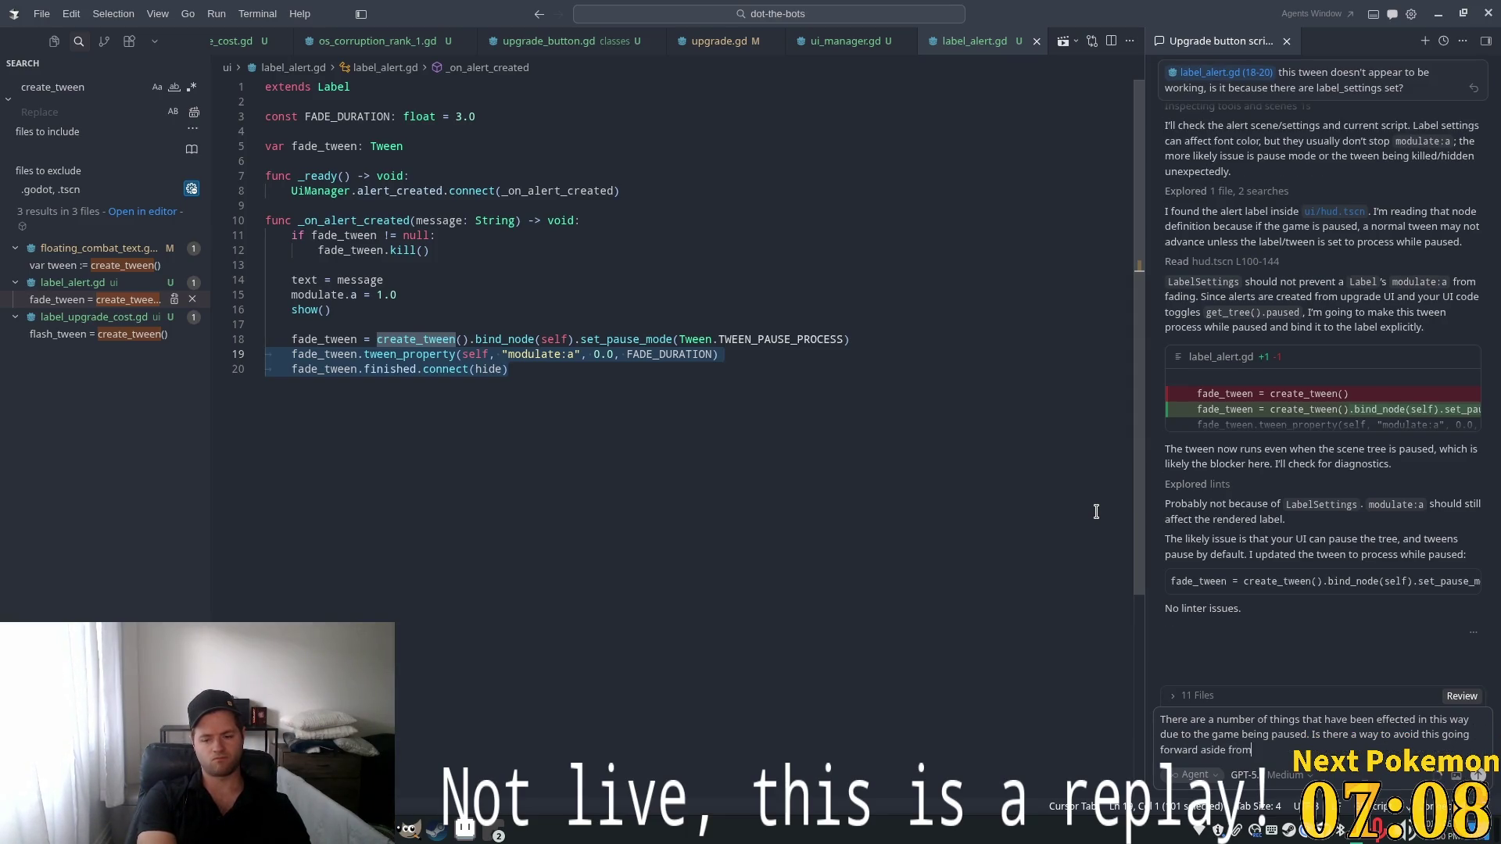
type(" re")
type("ember")
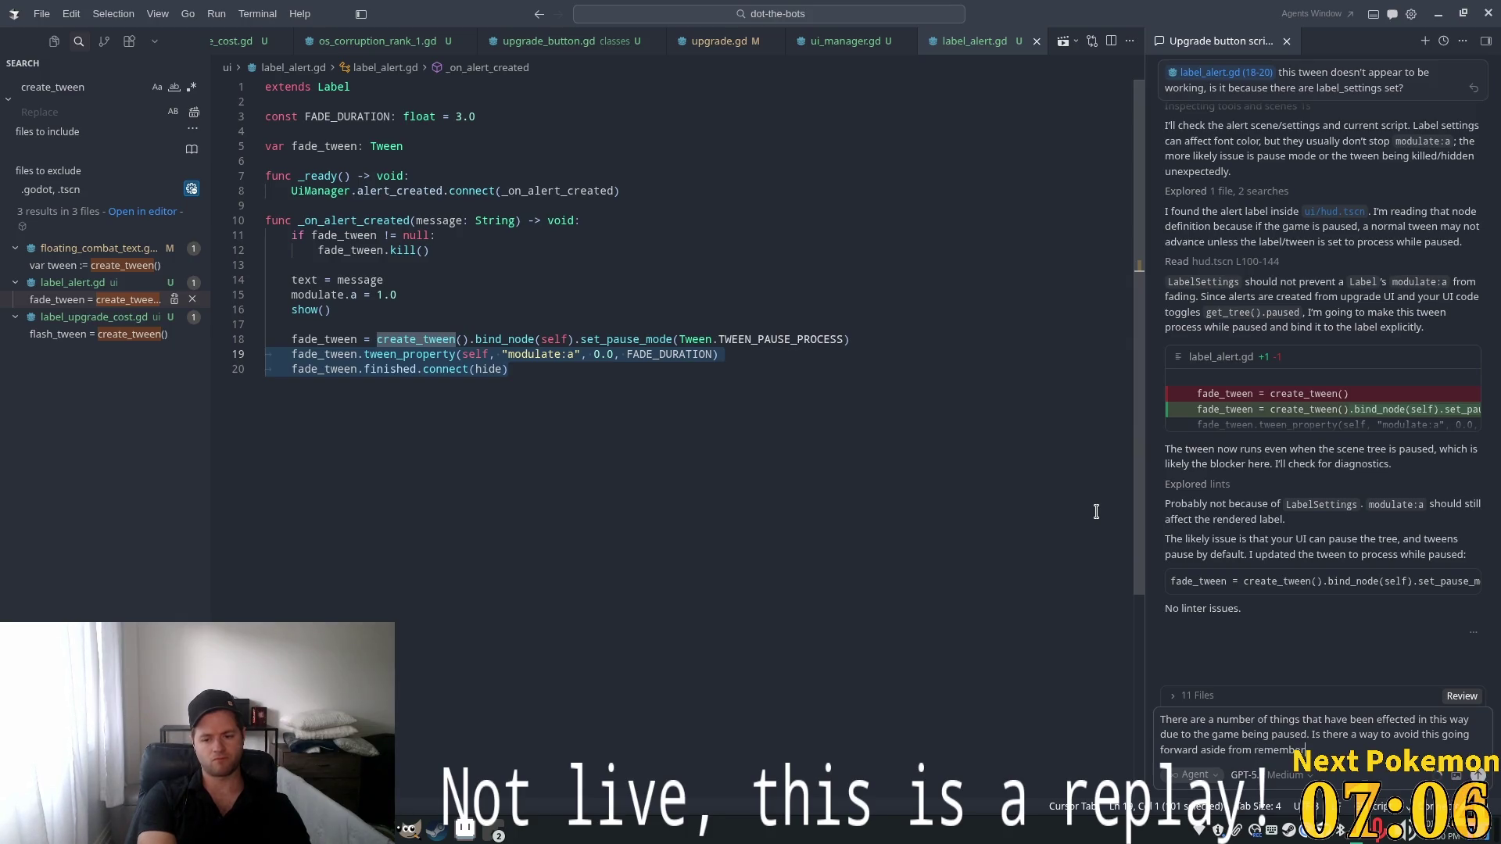
key("BackSpace")
type("to")
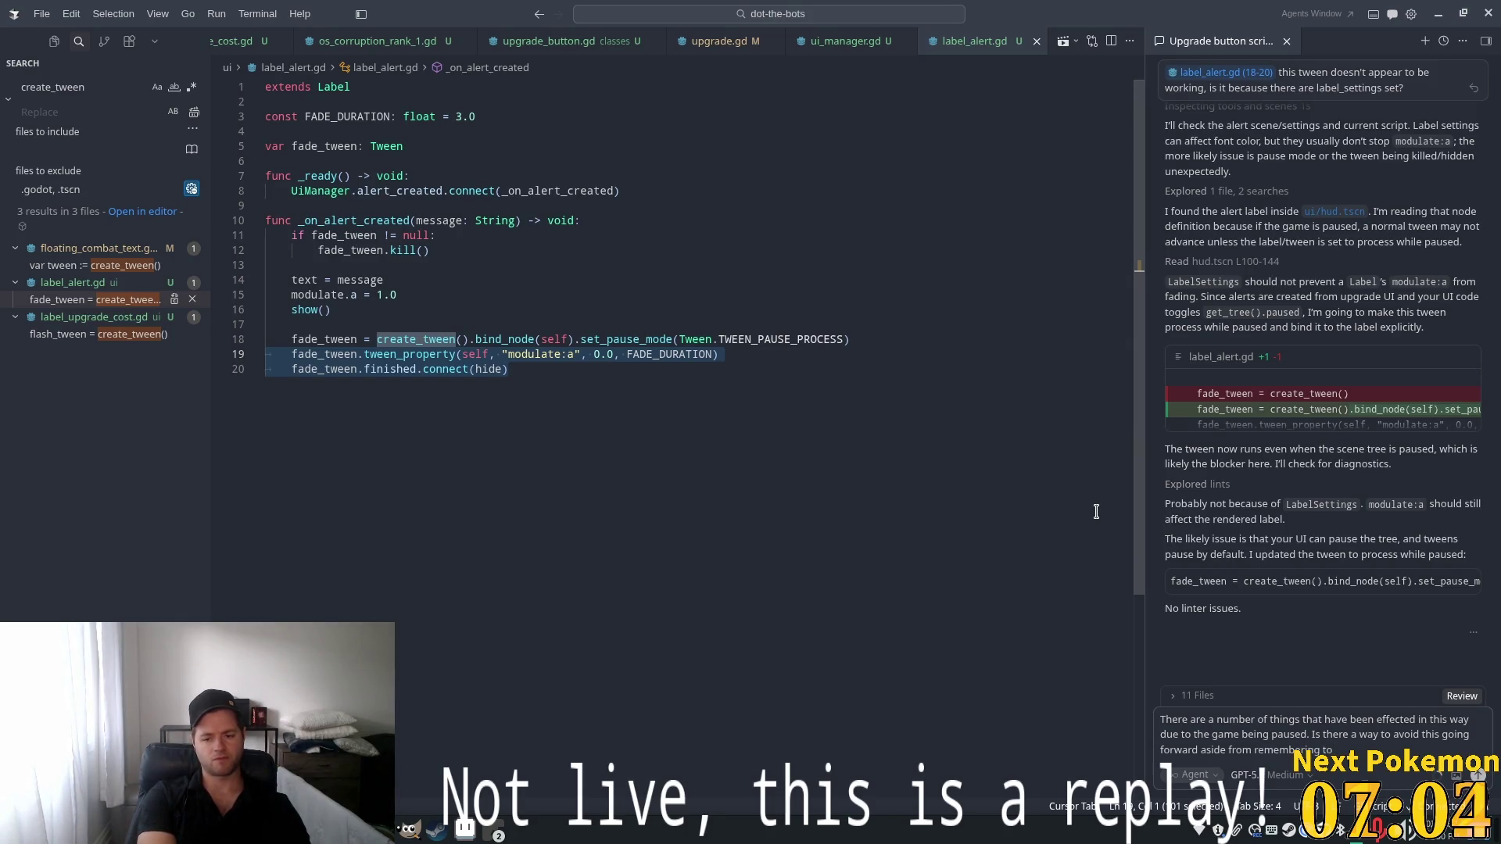
type(" set the ")
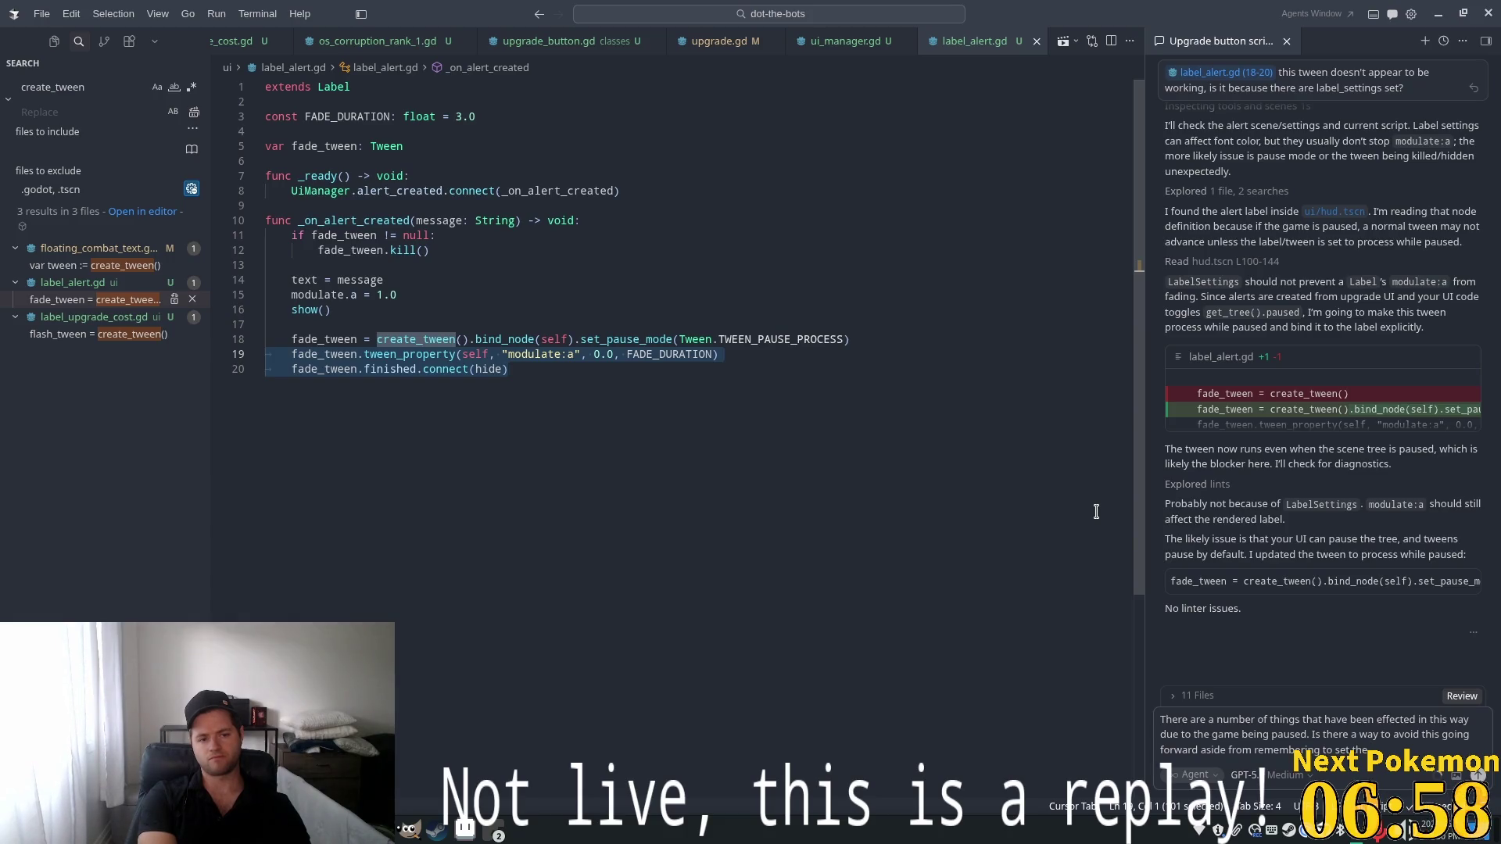
type("pause mode for")
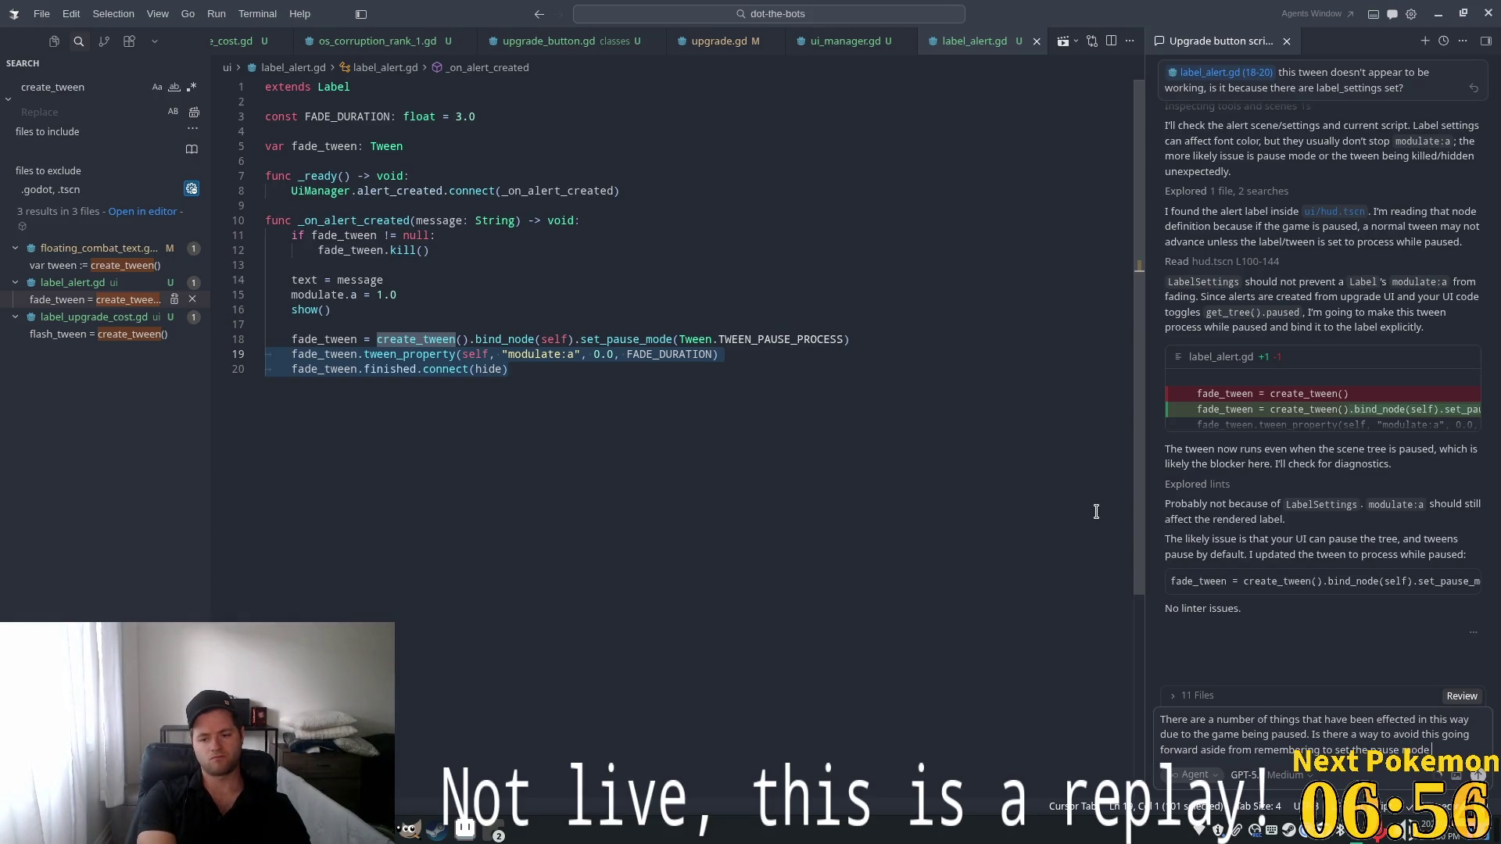
type(" each new co")
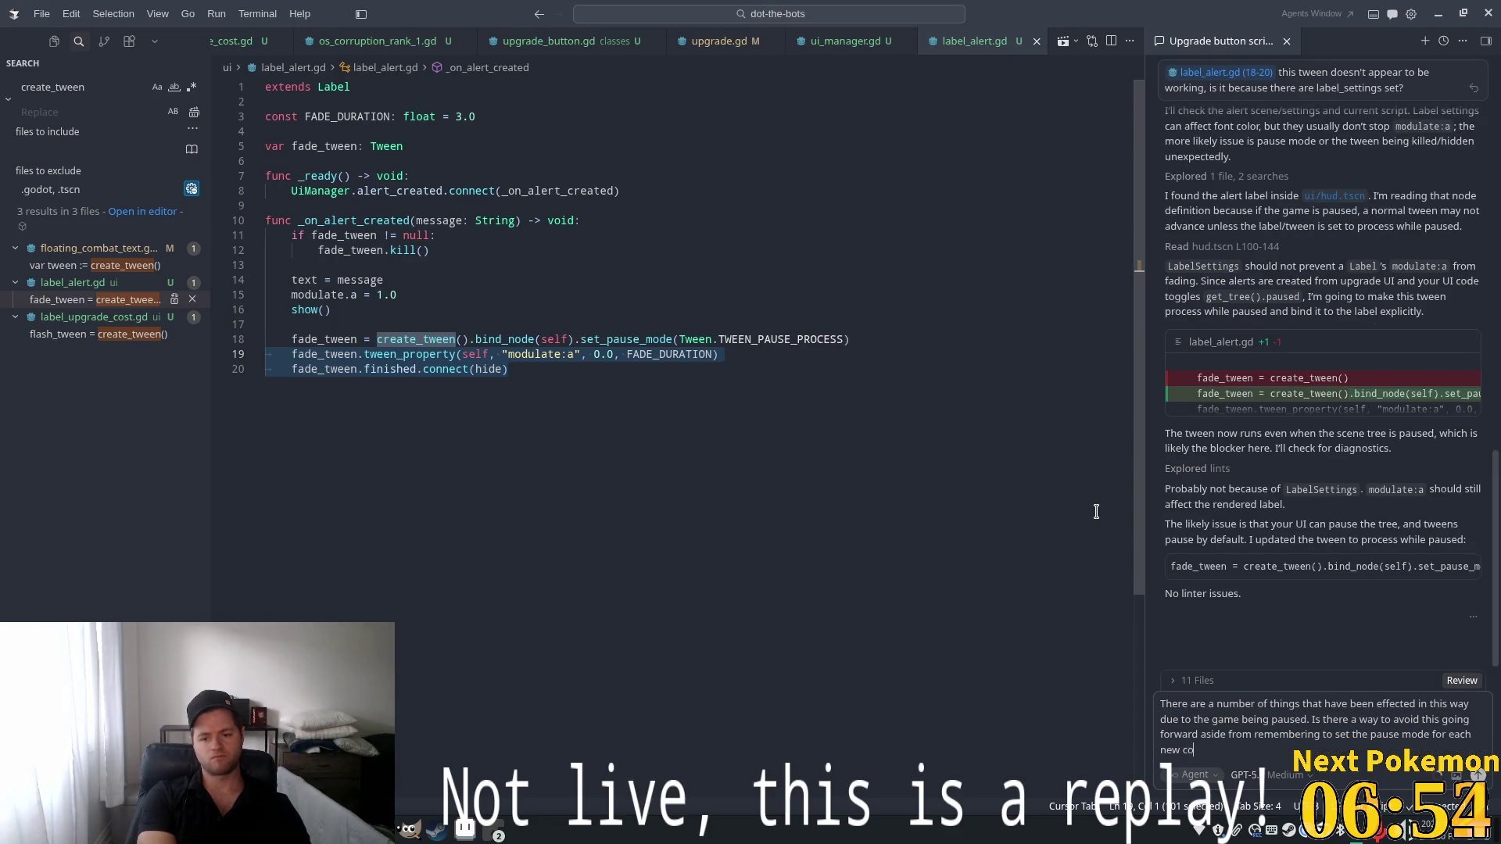
type("mponent?")
key("Return")
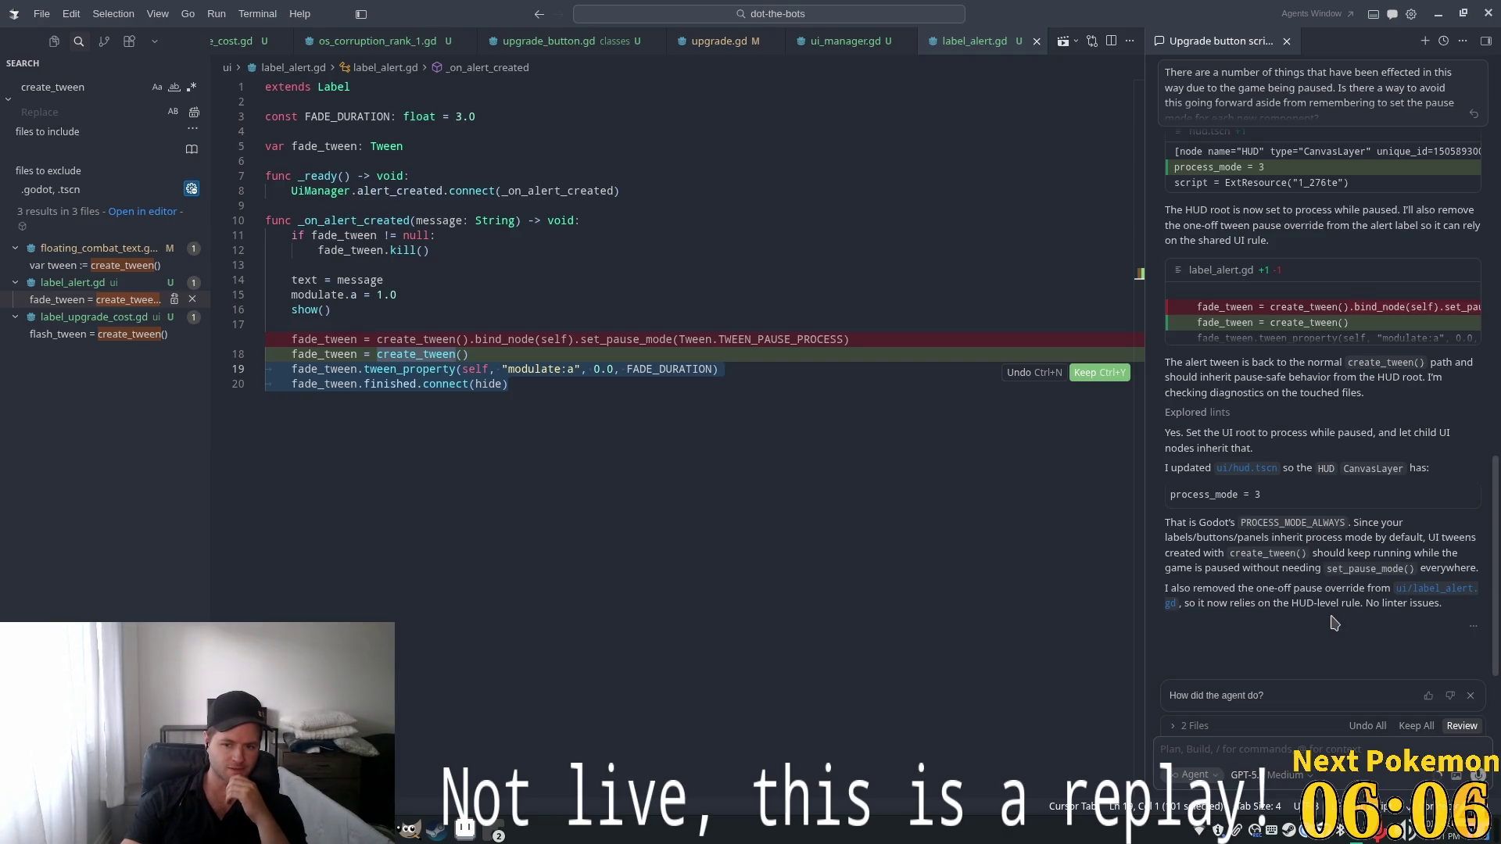
Keep the agent's revert of label_alert.gd to a plain create_tween() call
key("ctrl+y")
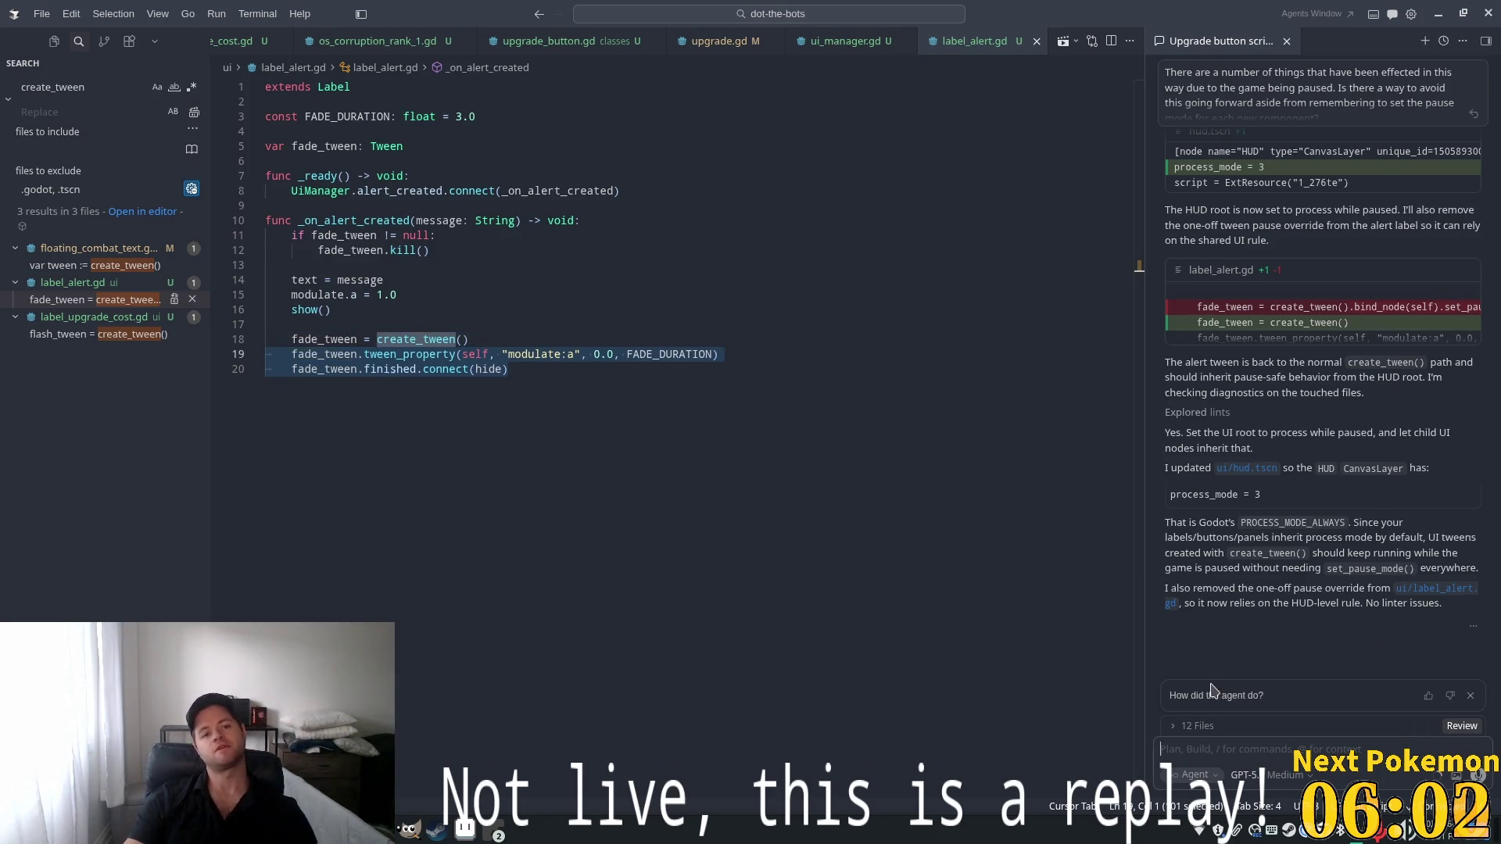
key("alt+Tab")
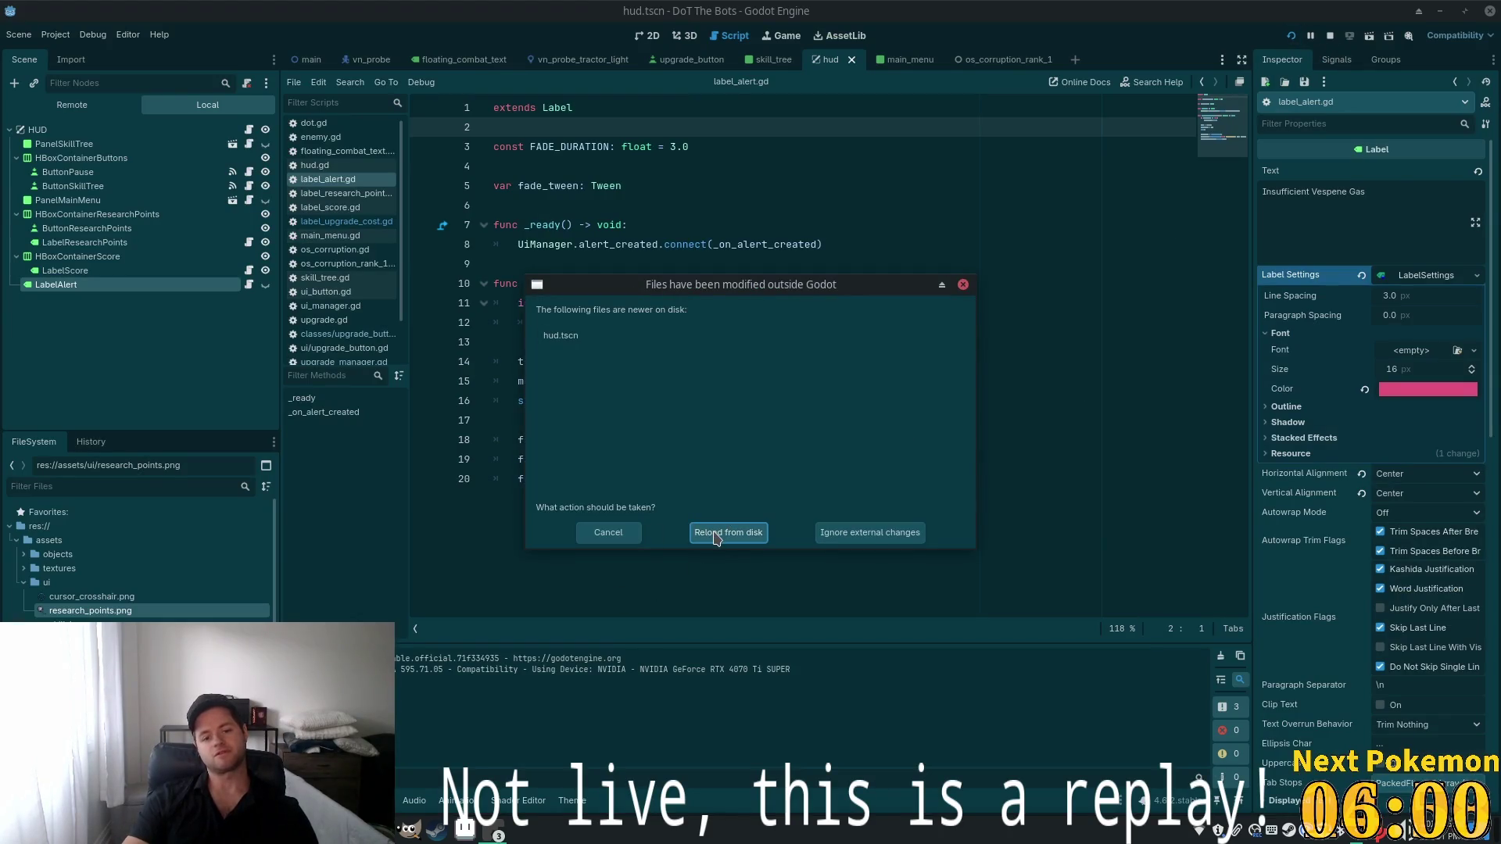
Reload the changed hud.tscn, run the game, and try the skill tree and pause menu
left_click(713, 534)
left_click(1291, 35)
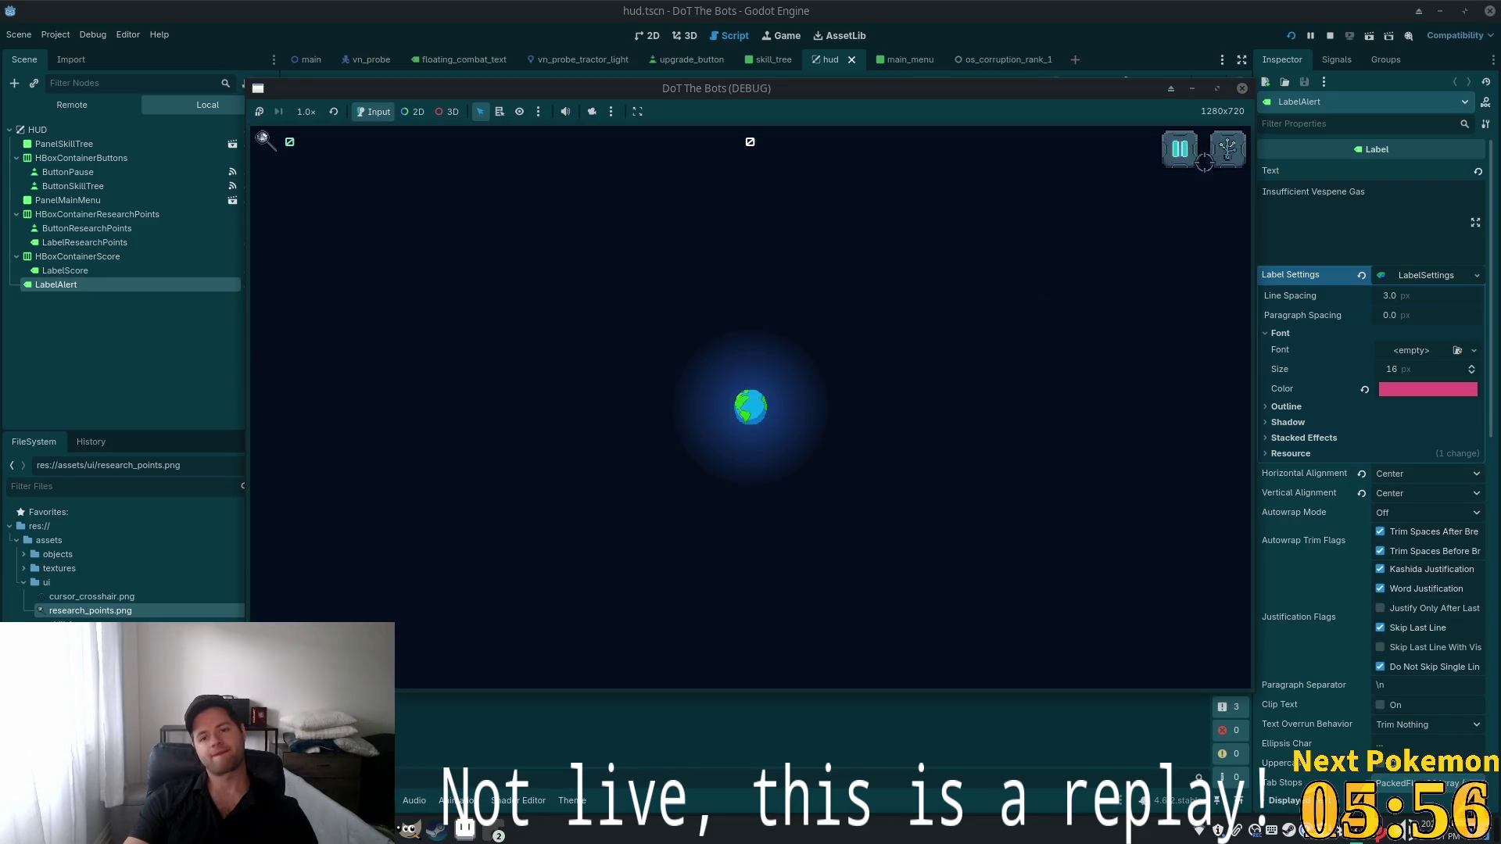
left_click(1220, 160)
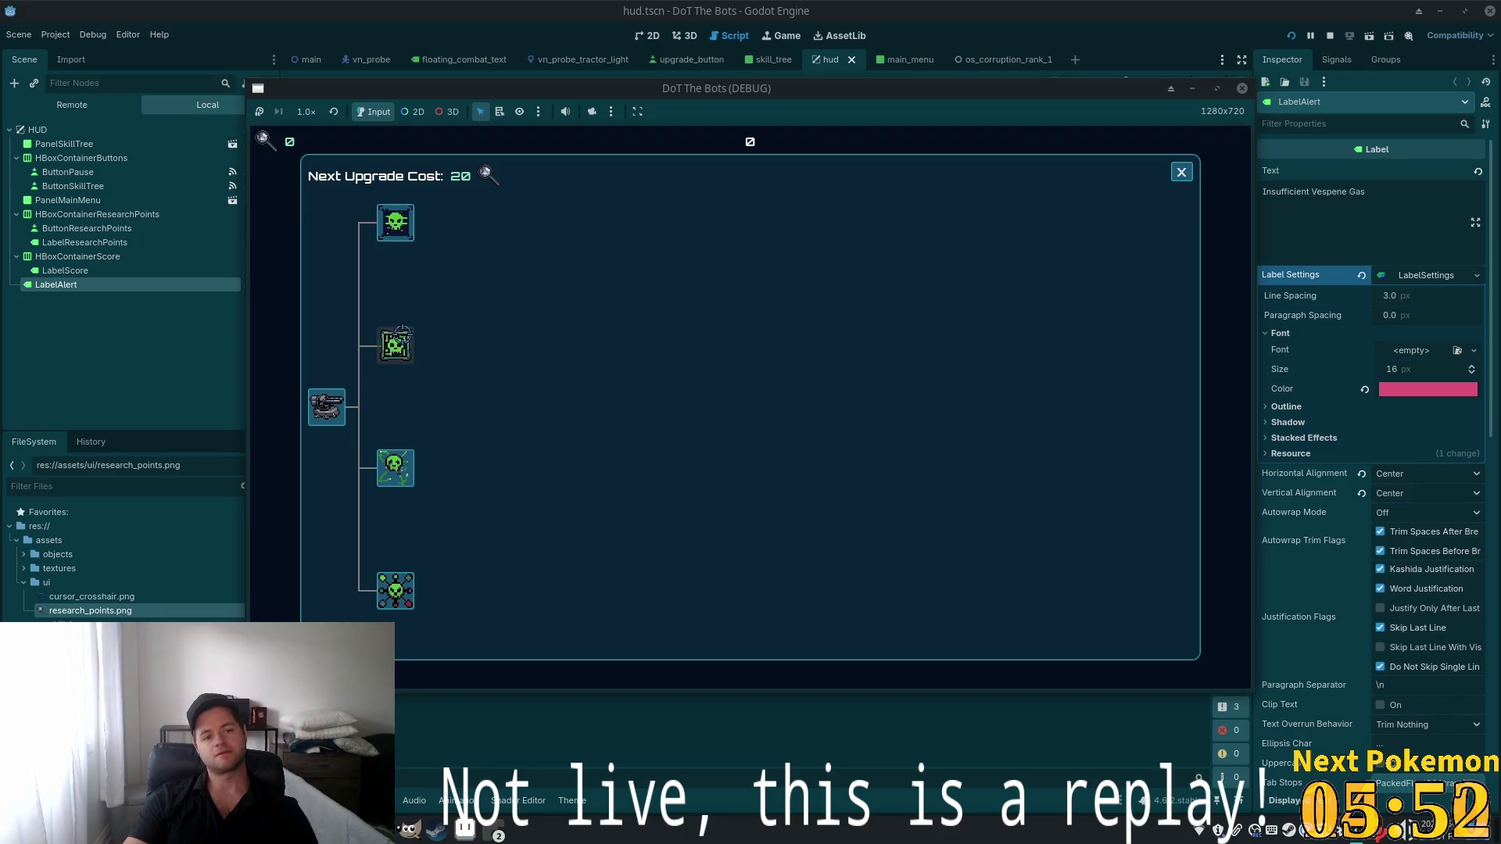
left_click(396, 227)
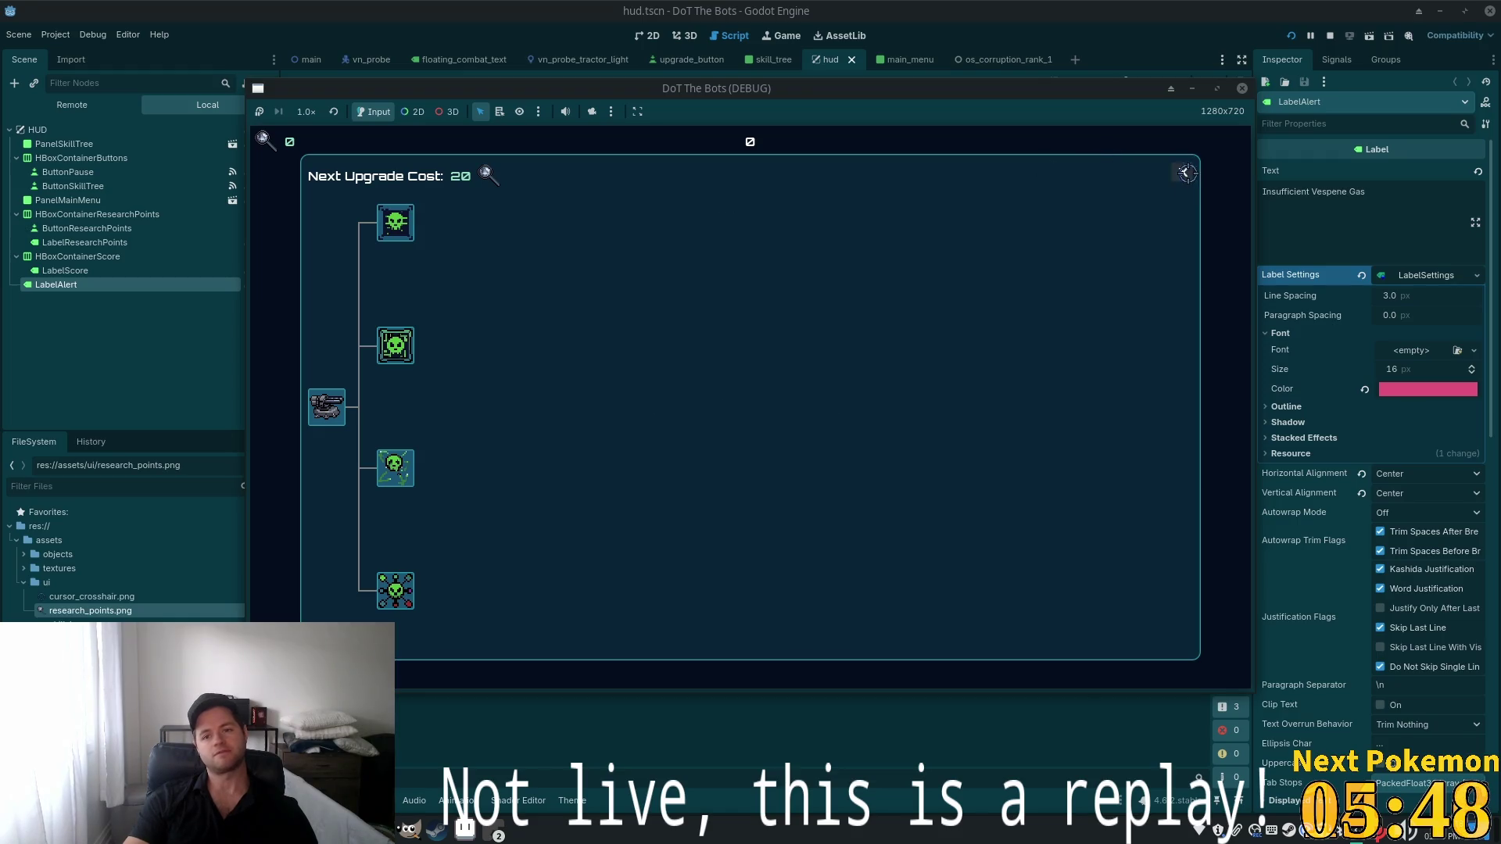
left_click(1181, 172)
left_click(1187, 143)
key("Escape")
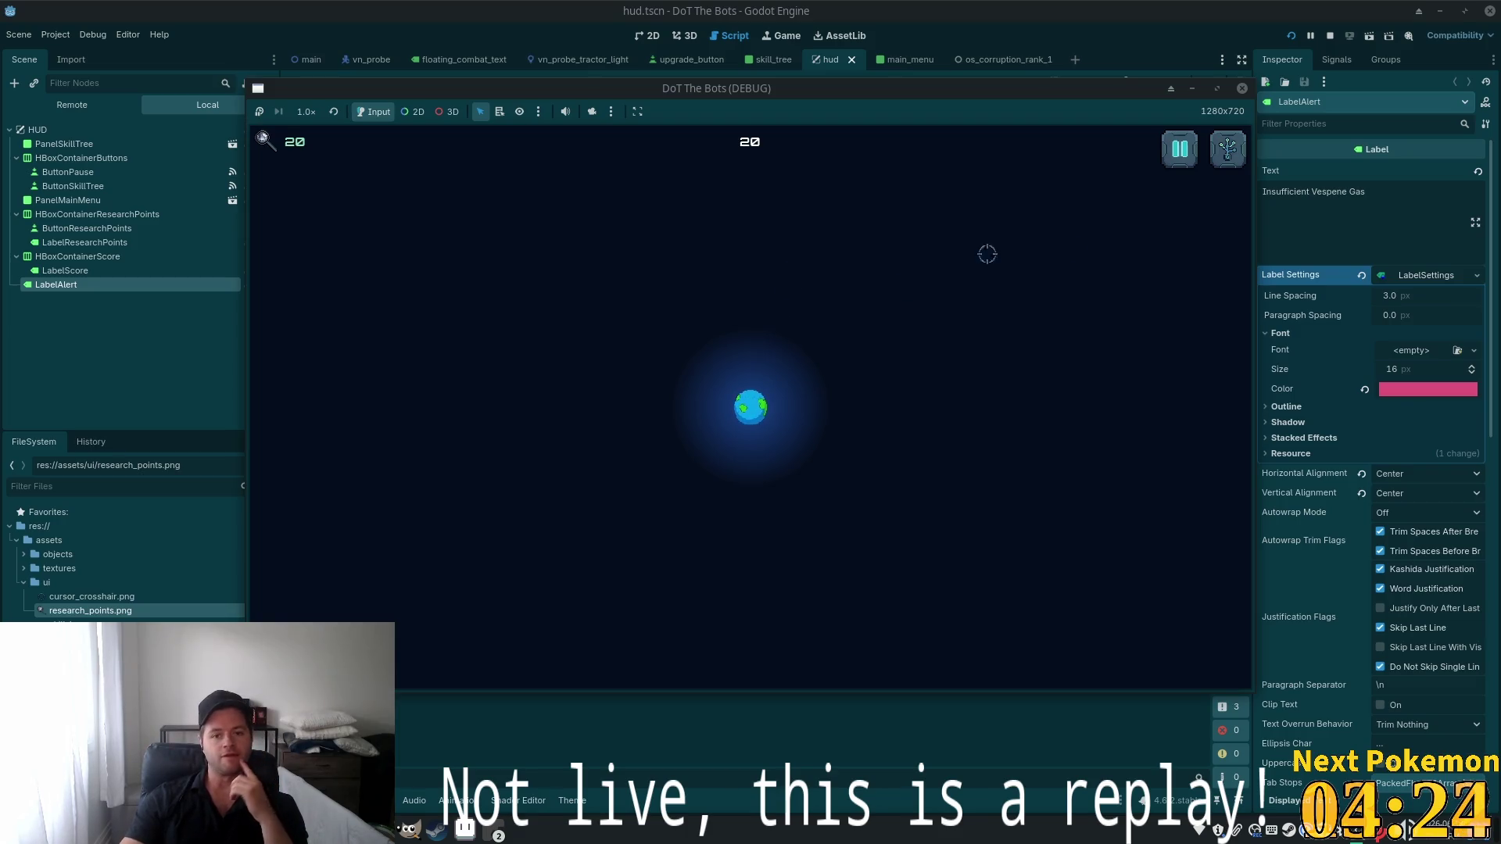
Buy the first skill upgrade, reopen the tree to verify it, then stop the game
left_click(1227, 149)
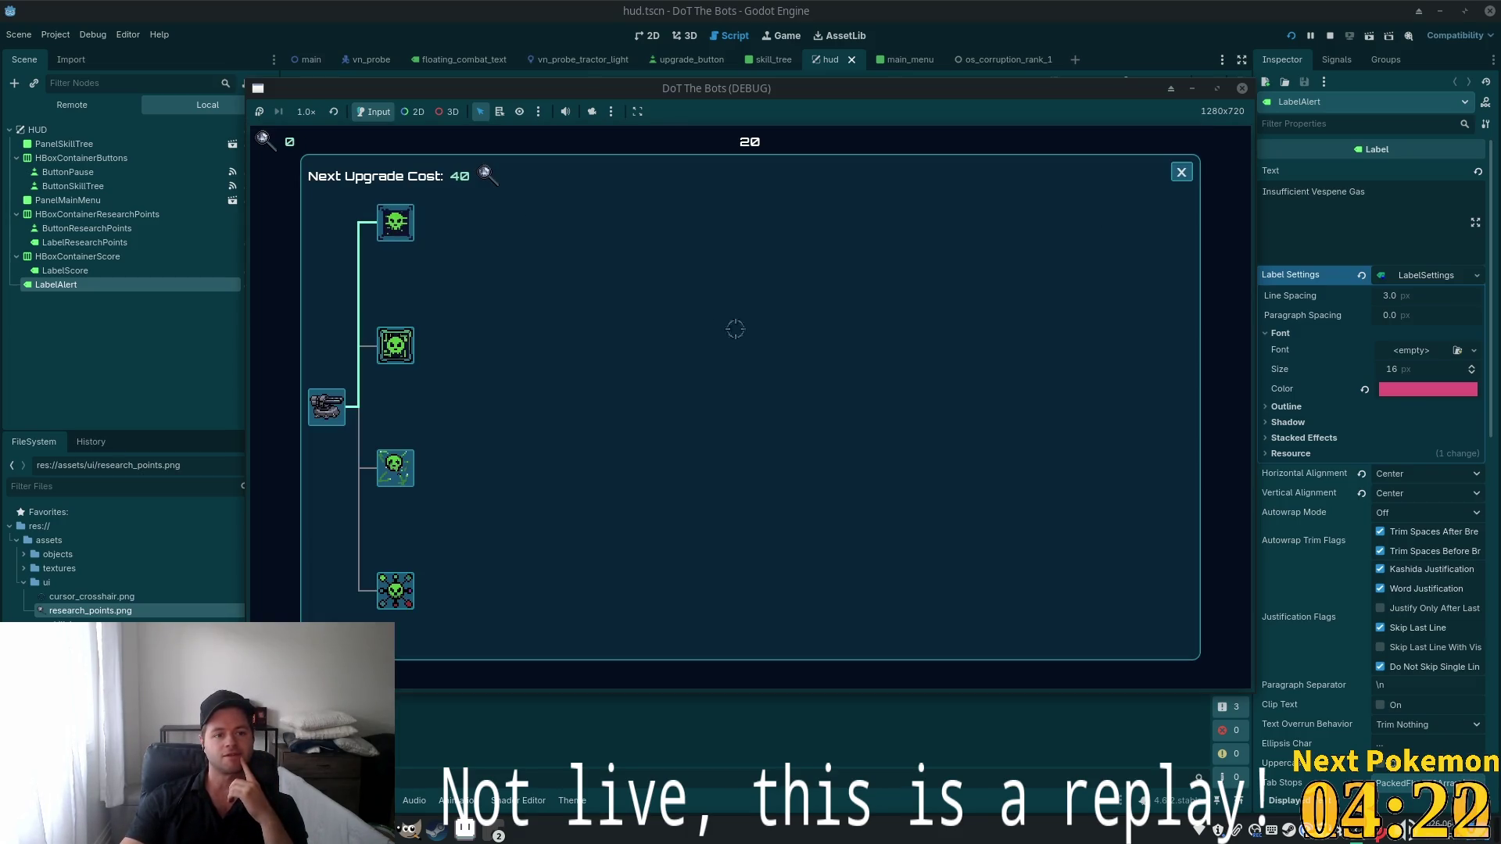
left_click(1181, 172)
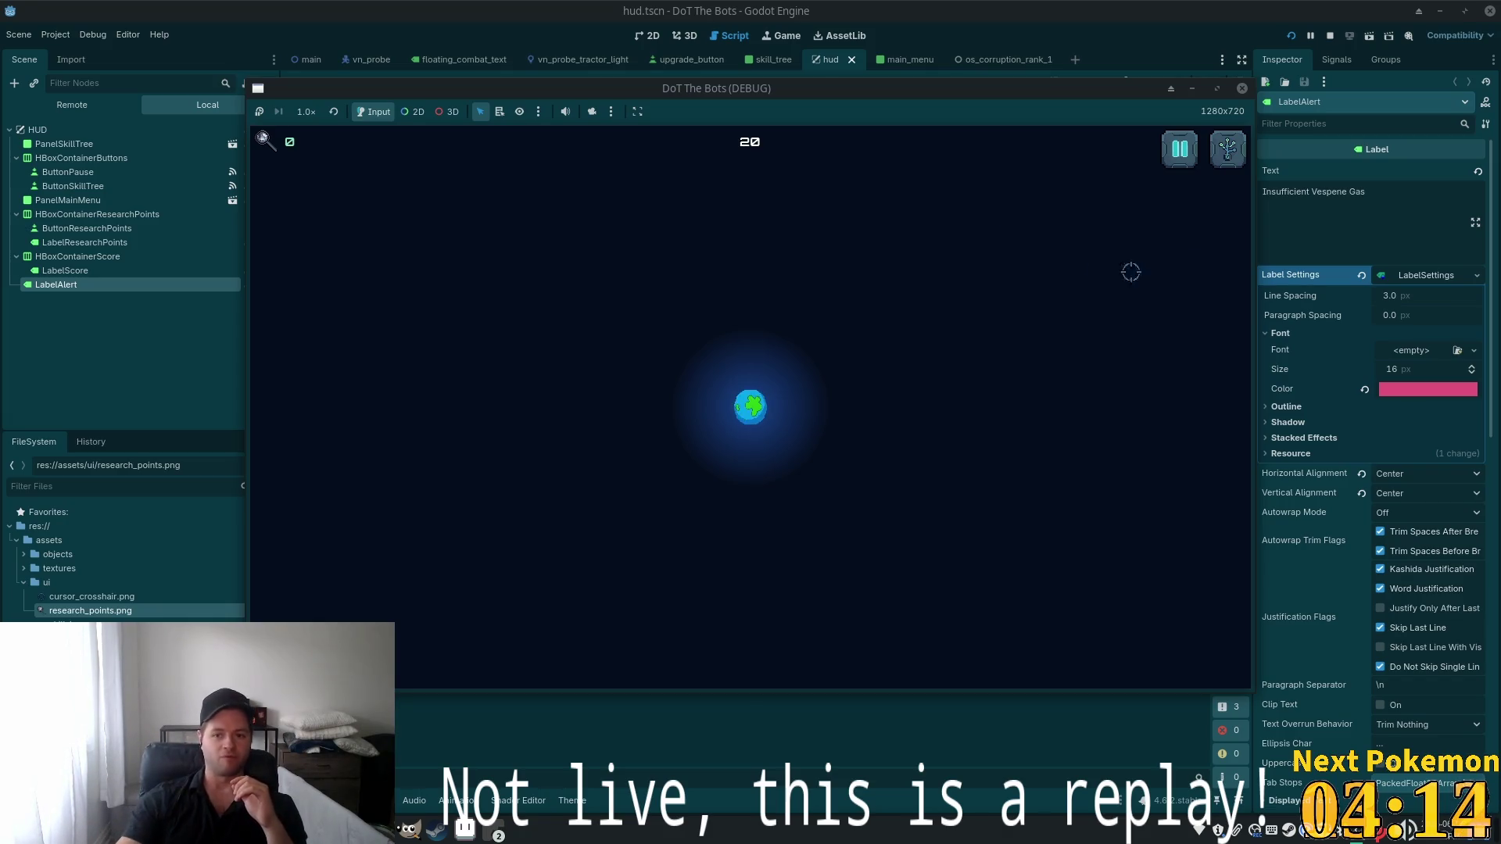
left_click(1227, 148)
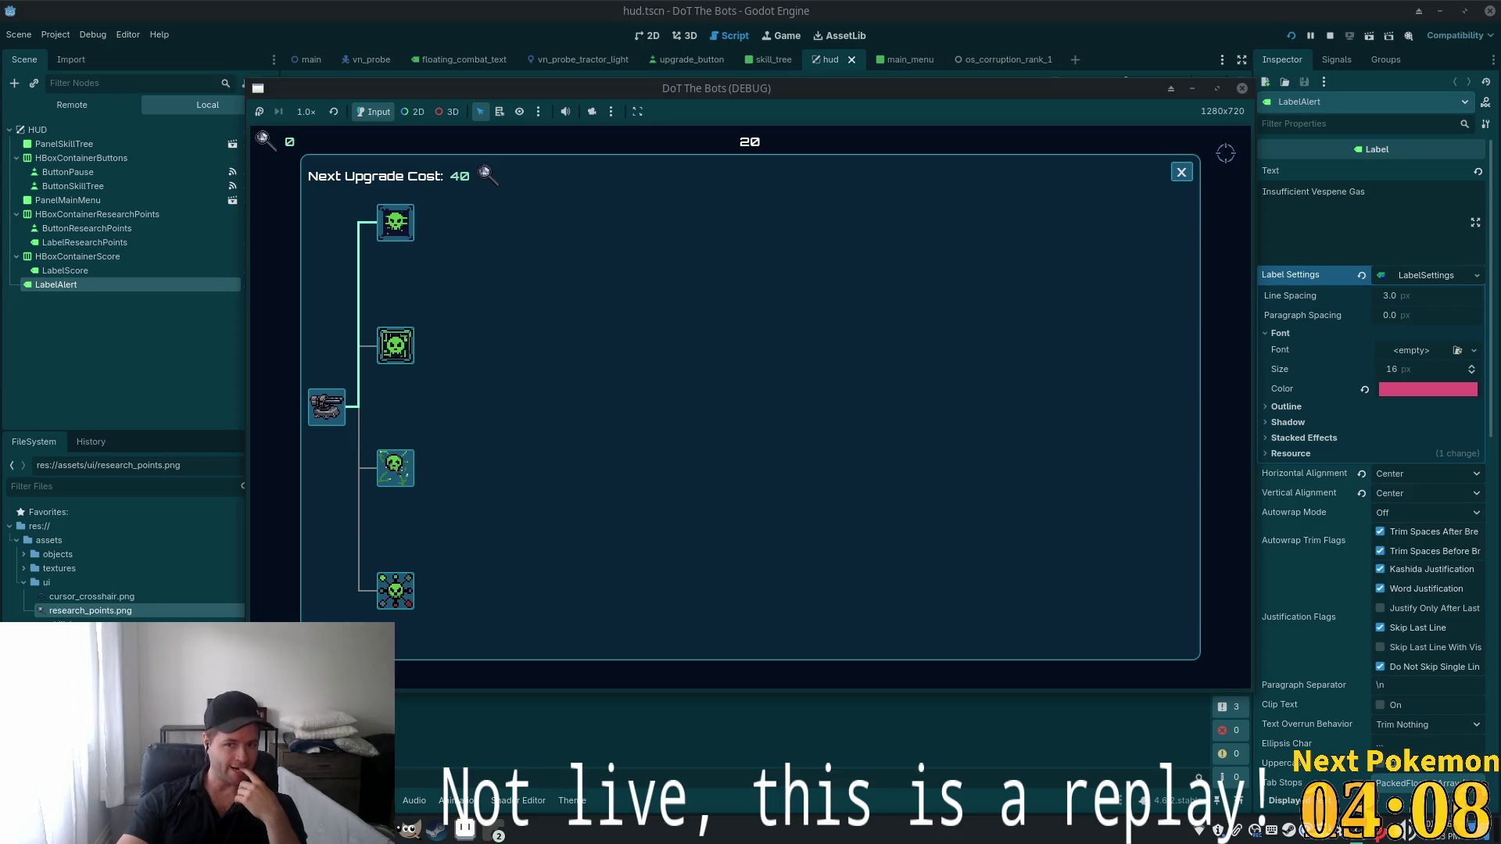
left_click(1181, 172)
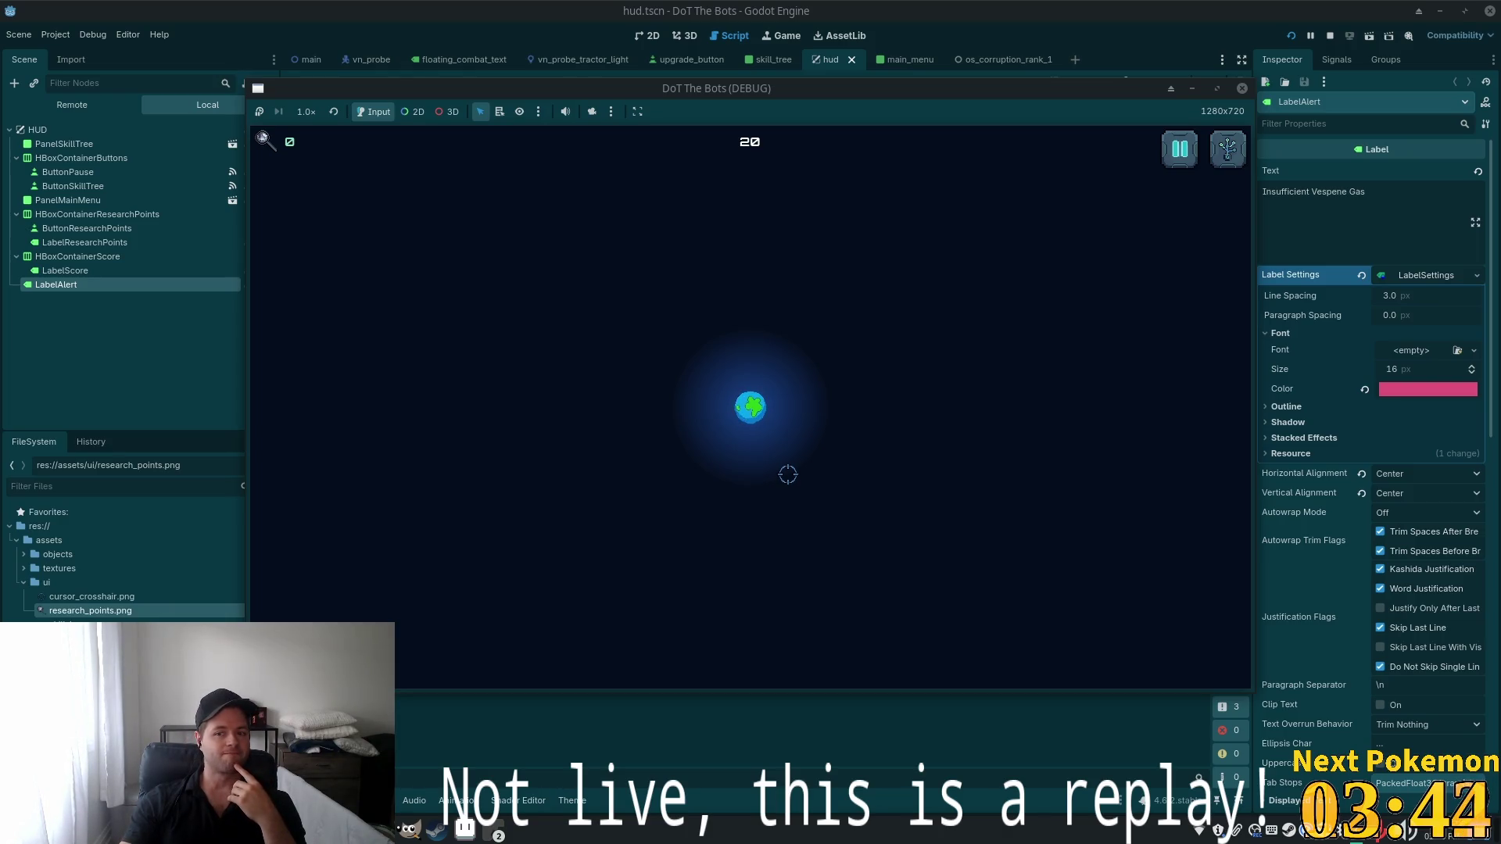
key("F8")
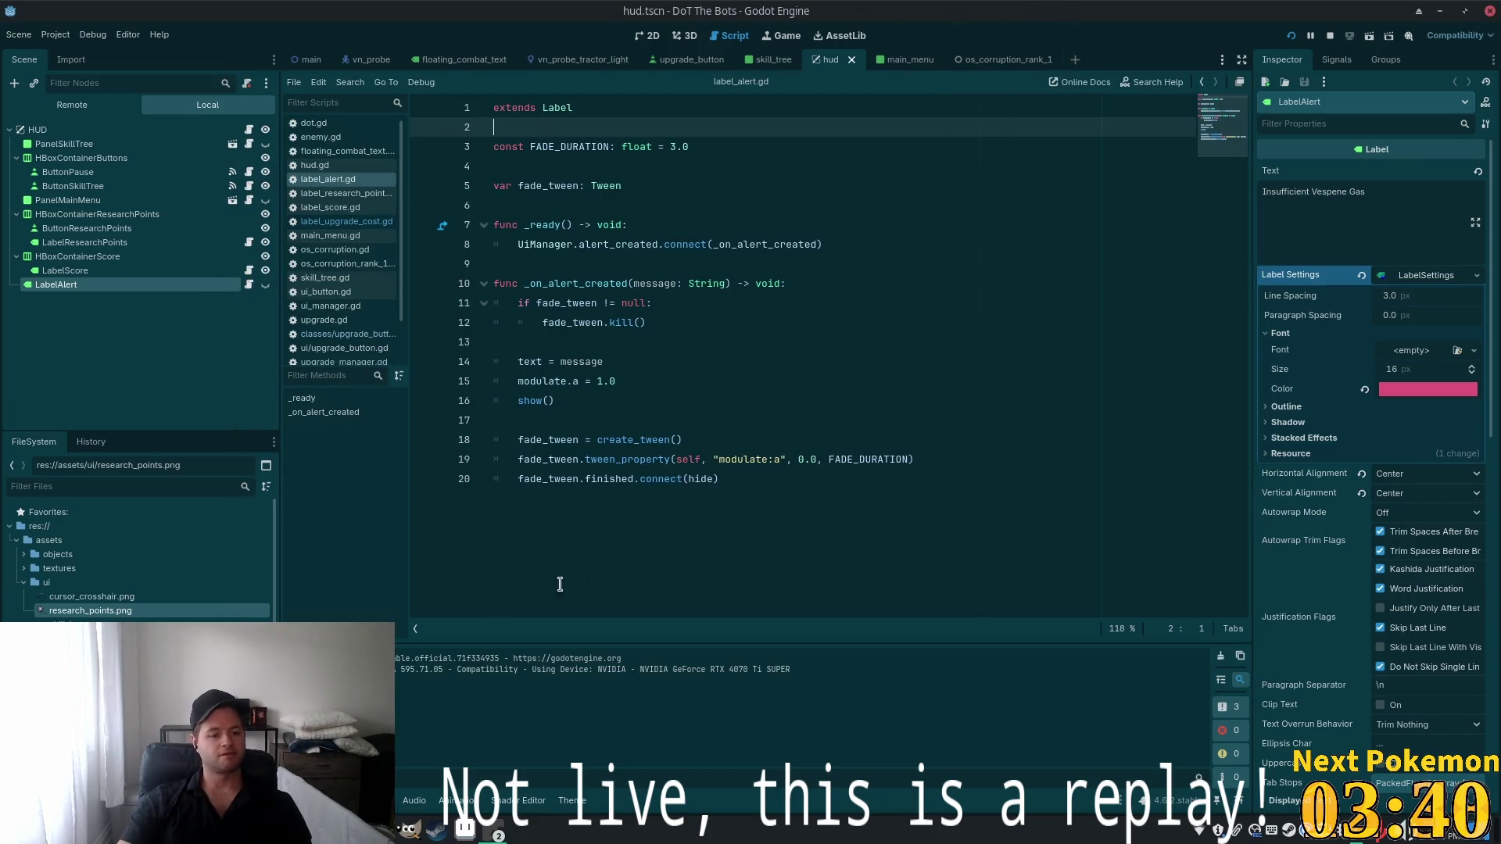
From the desktop application menu, launch the Godot Project Manager and open the Alchemy project
left_click(410, 830)
type("g")
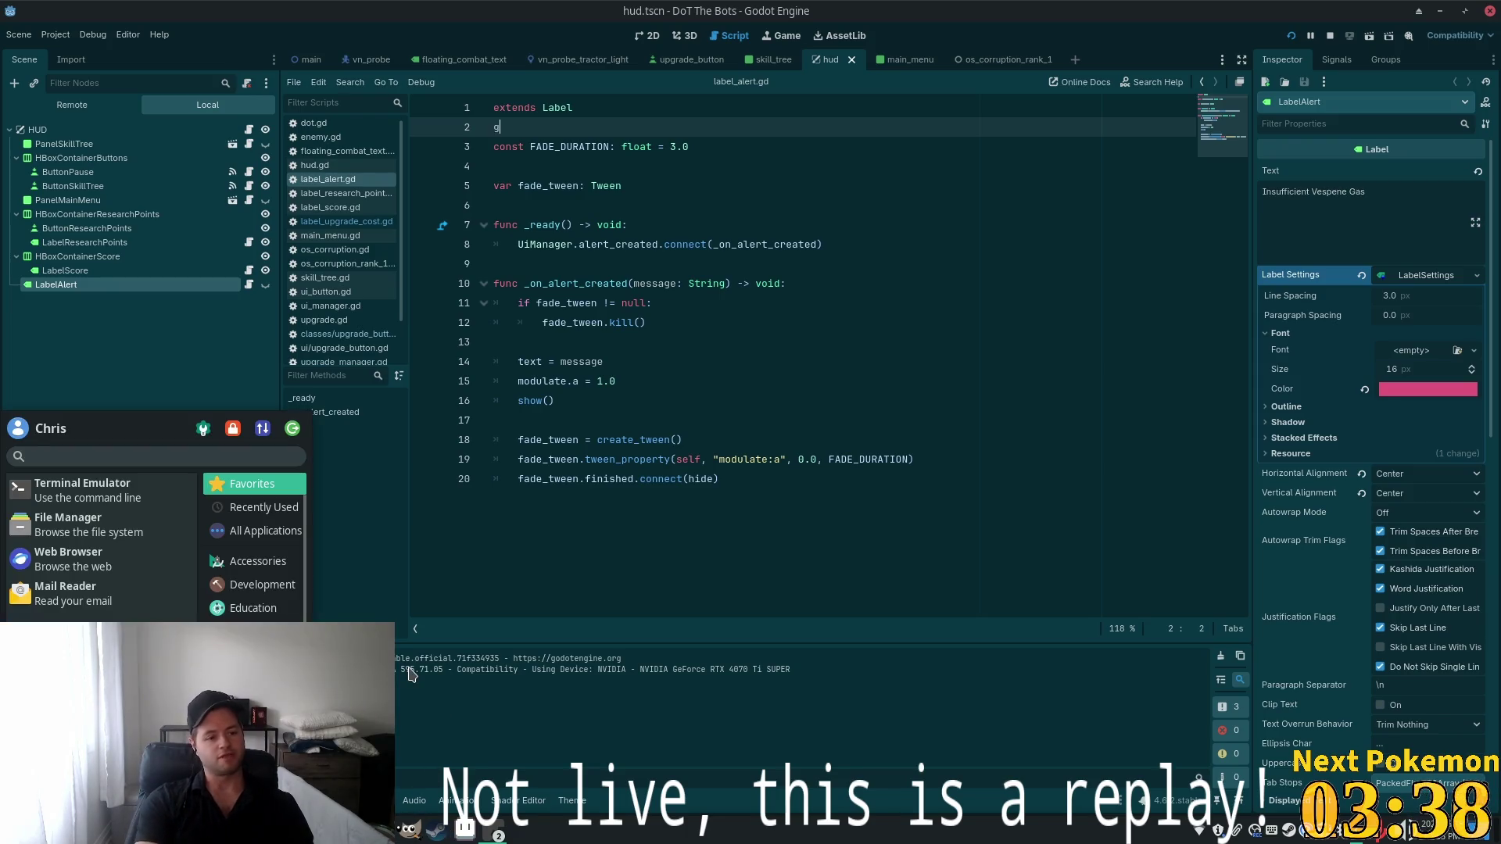
key("BackSpace")
key("BackSpace")
key("BackSpace")
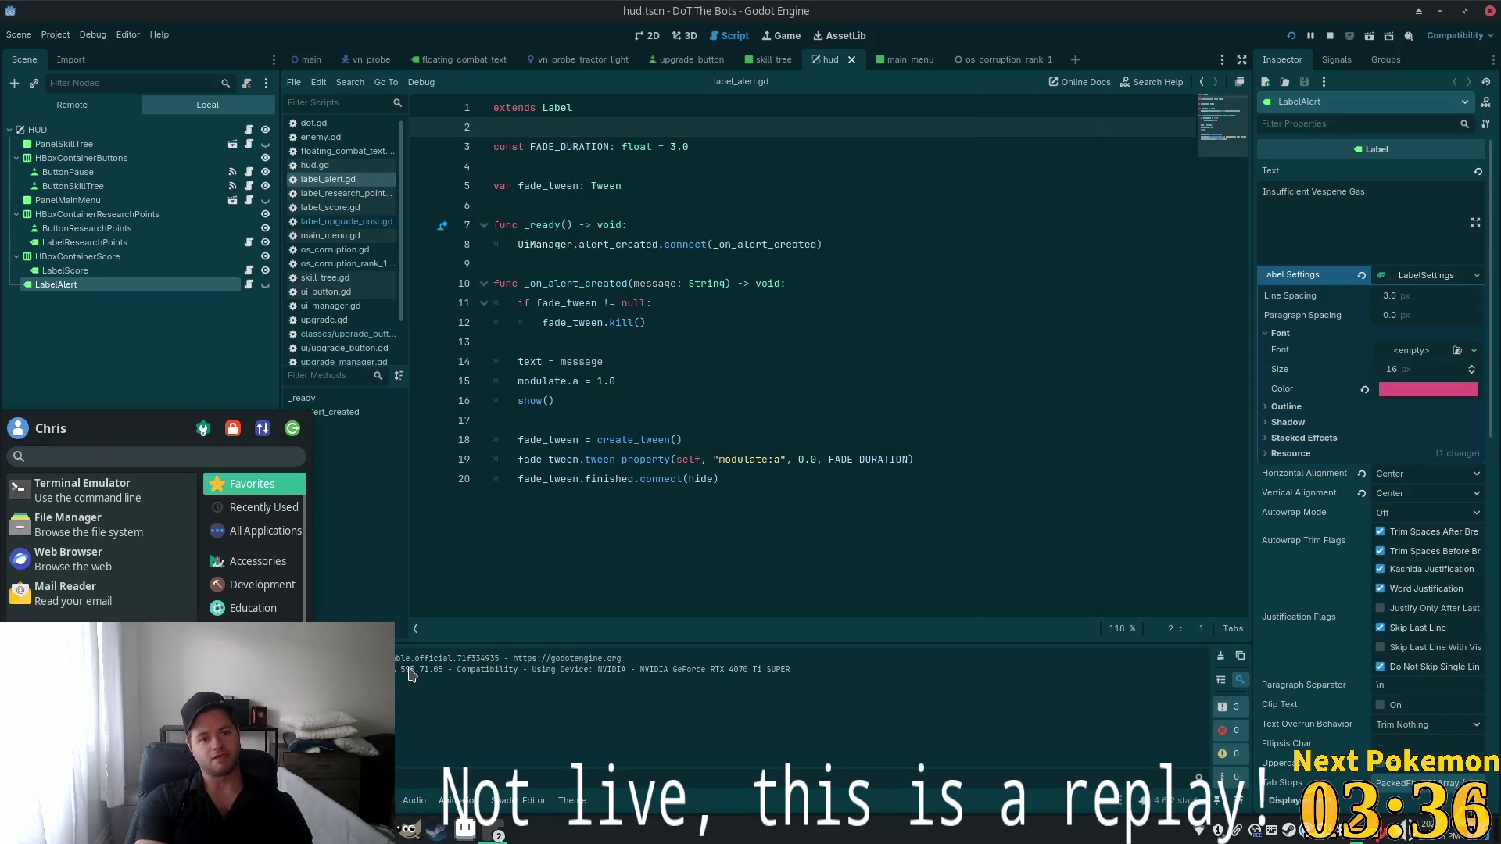
type("go")
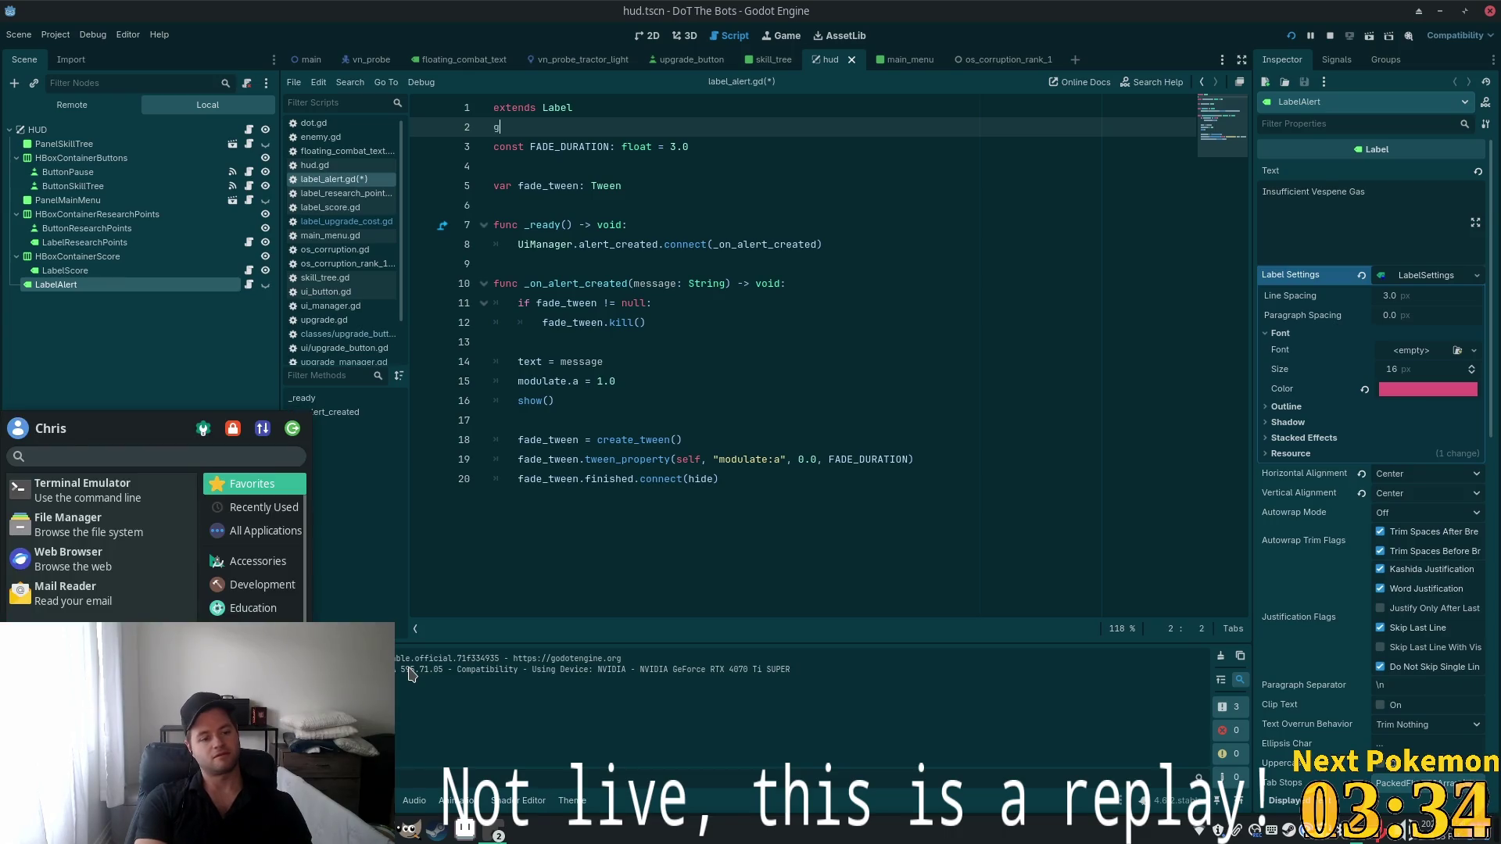
key("BackSpace")
key("BackSpace")
key("super")
key("super")
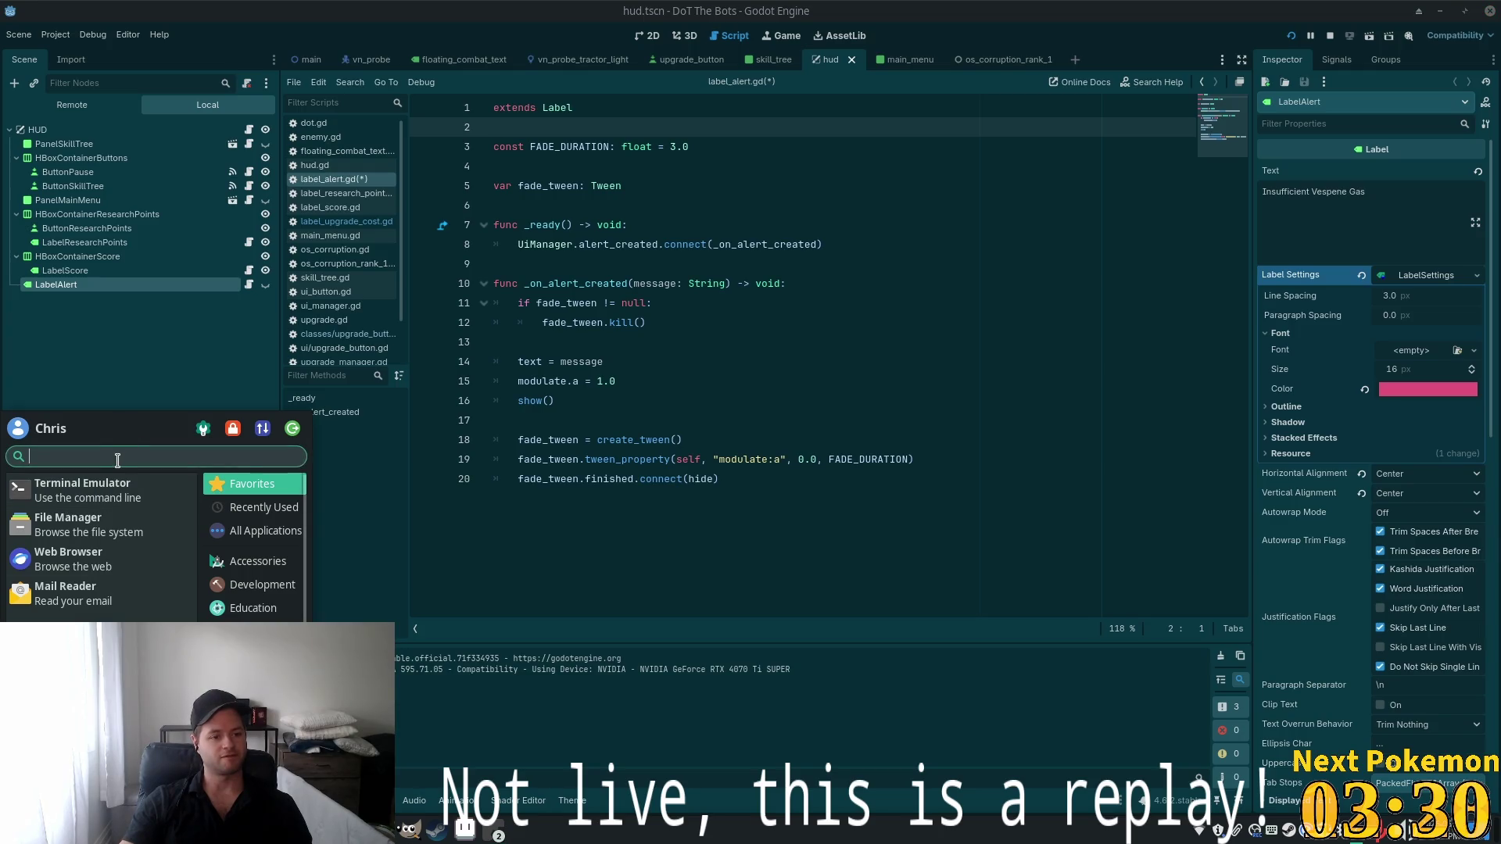
type("gimp")
key("Return")
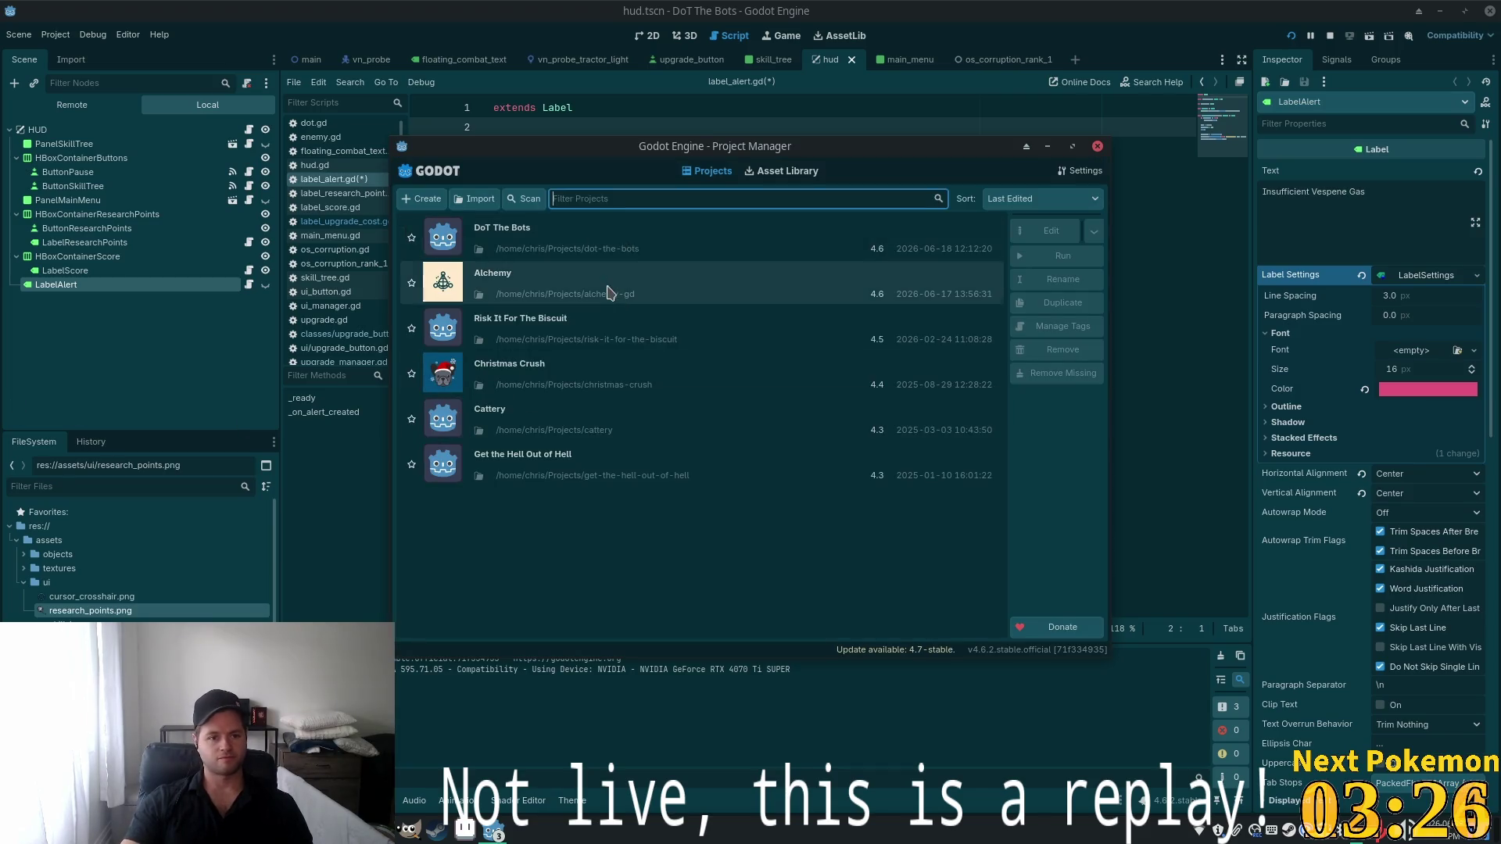
key("alt+F4")
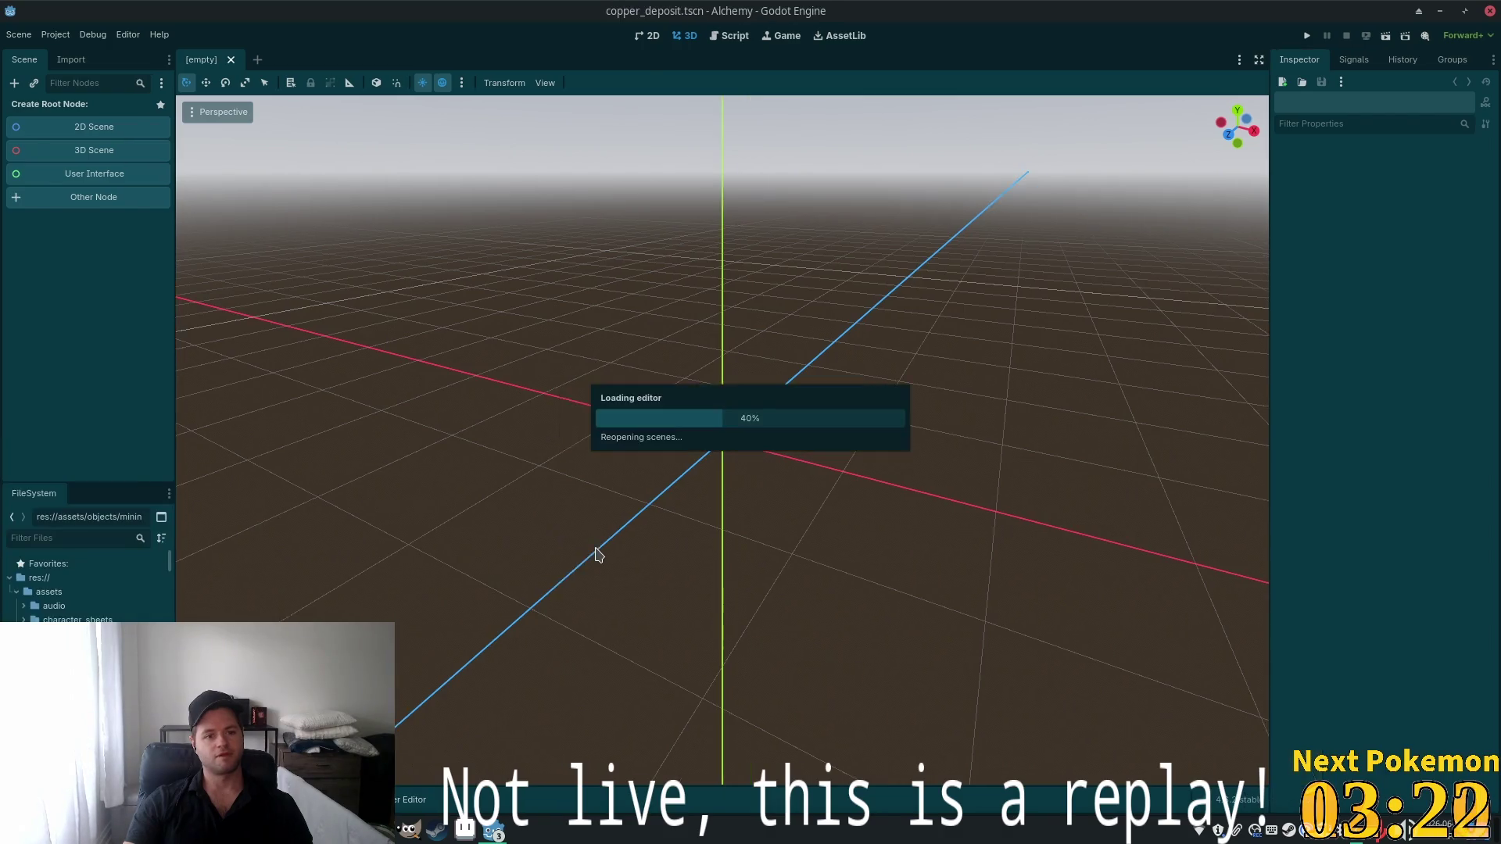
Open cow.tscn through quick file search and view it in 2D
key("ctrl+shift+p")
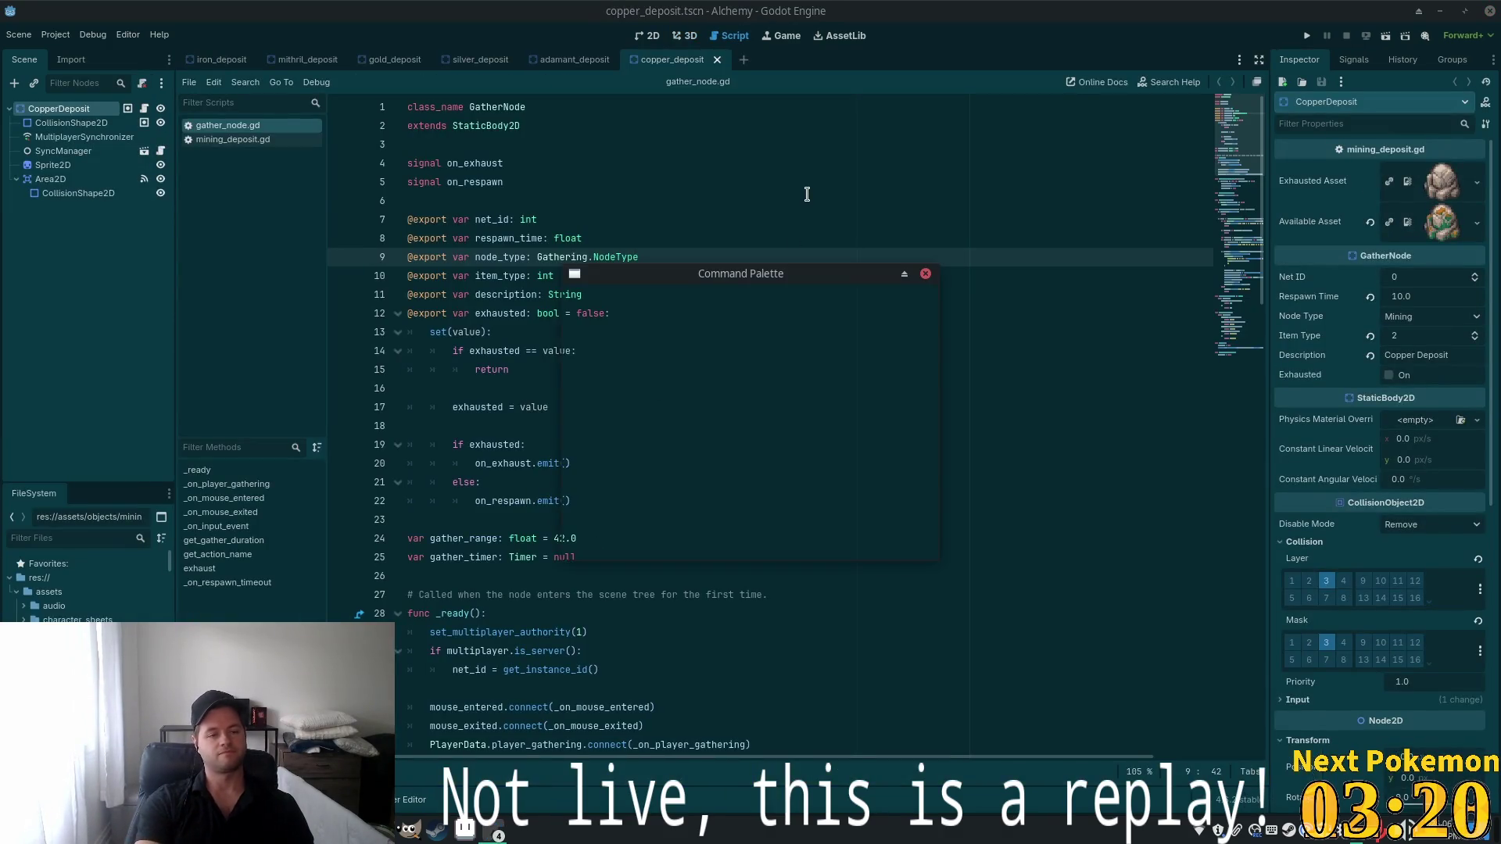
type("cow")
key("Escape")
key("ctrl+shift+o")
key("Escape")
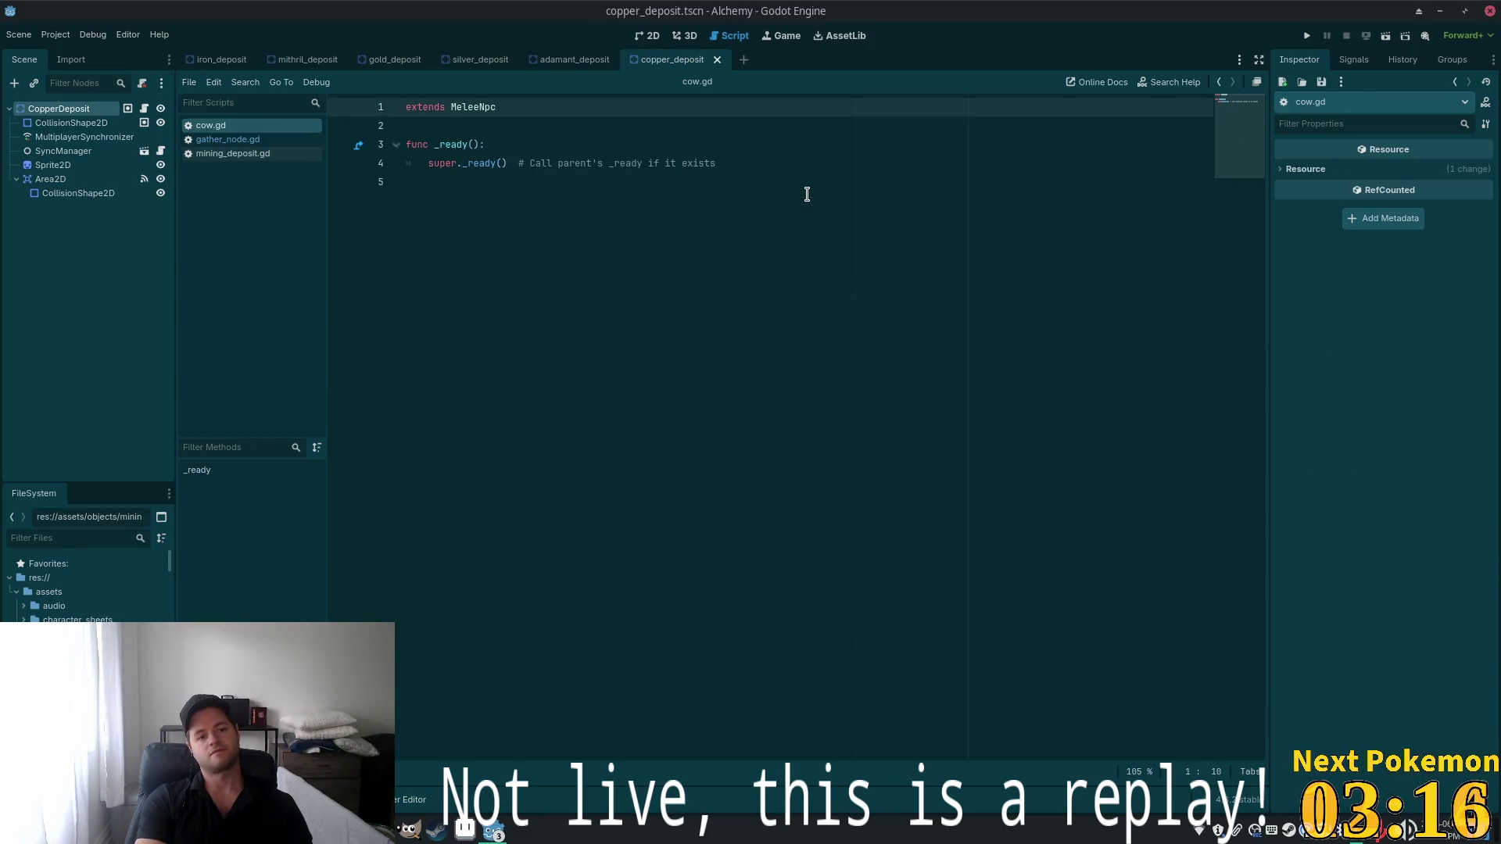
key("shift+alt+o")
type("cow")
key("Down")
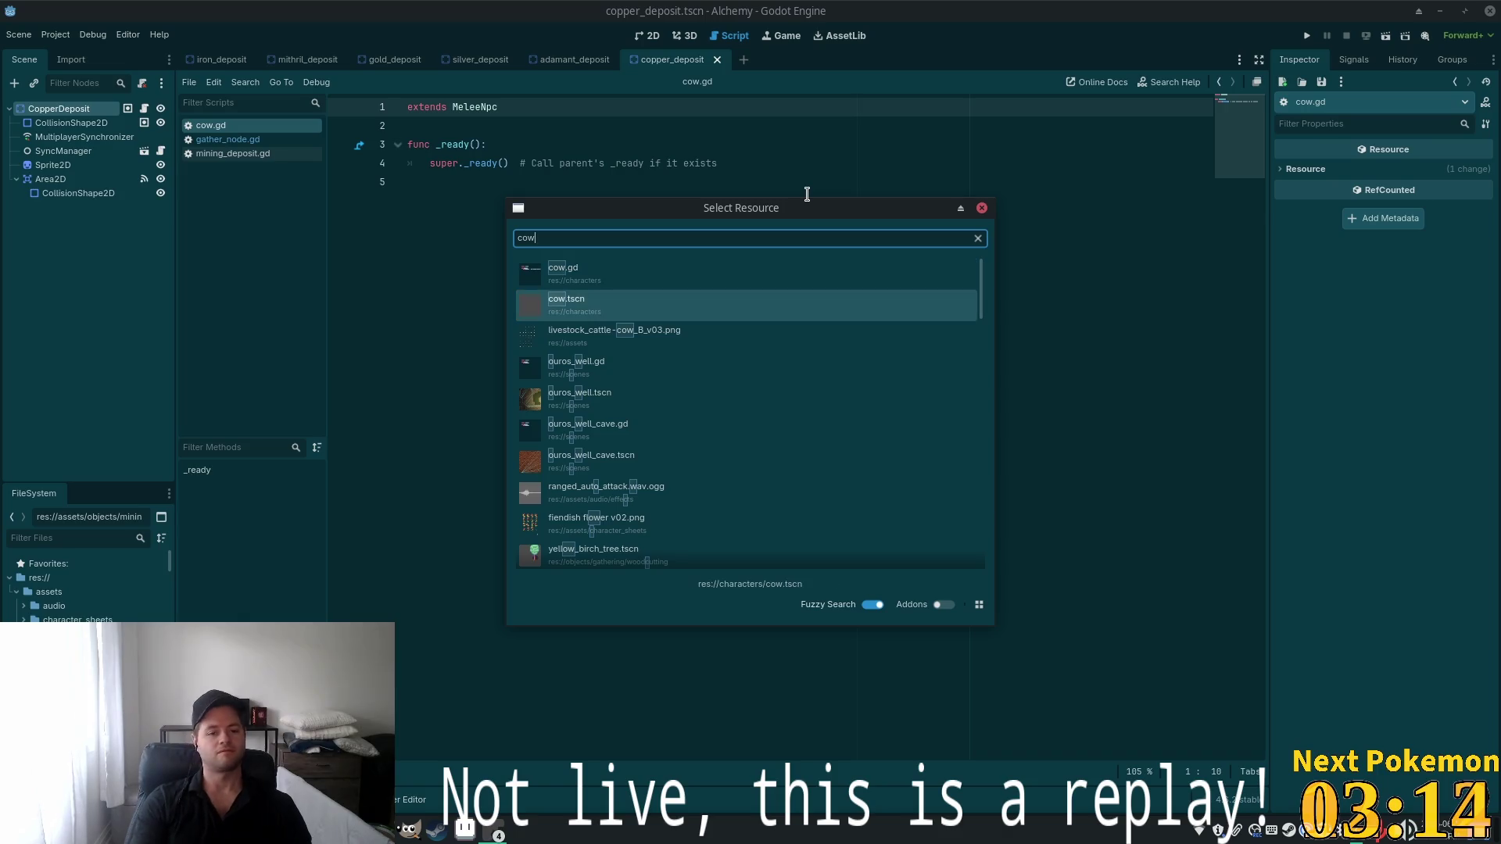
key("Return")
left_click(653, 36)
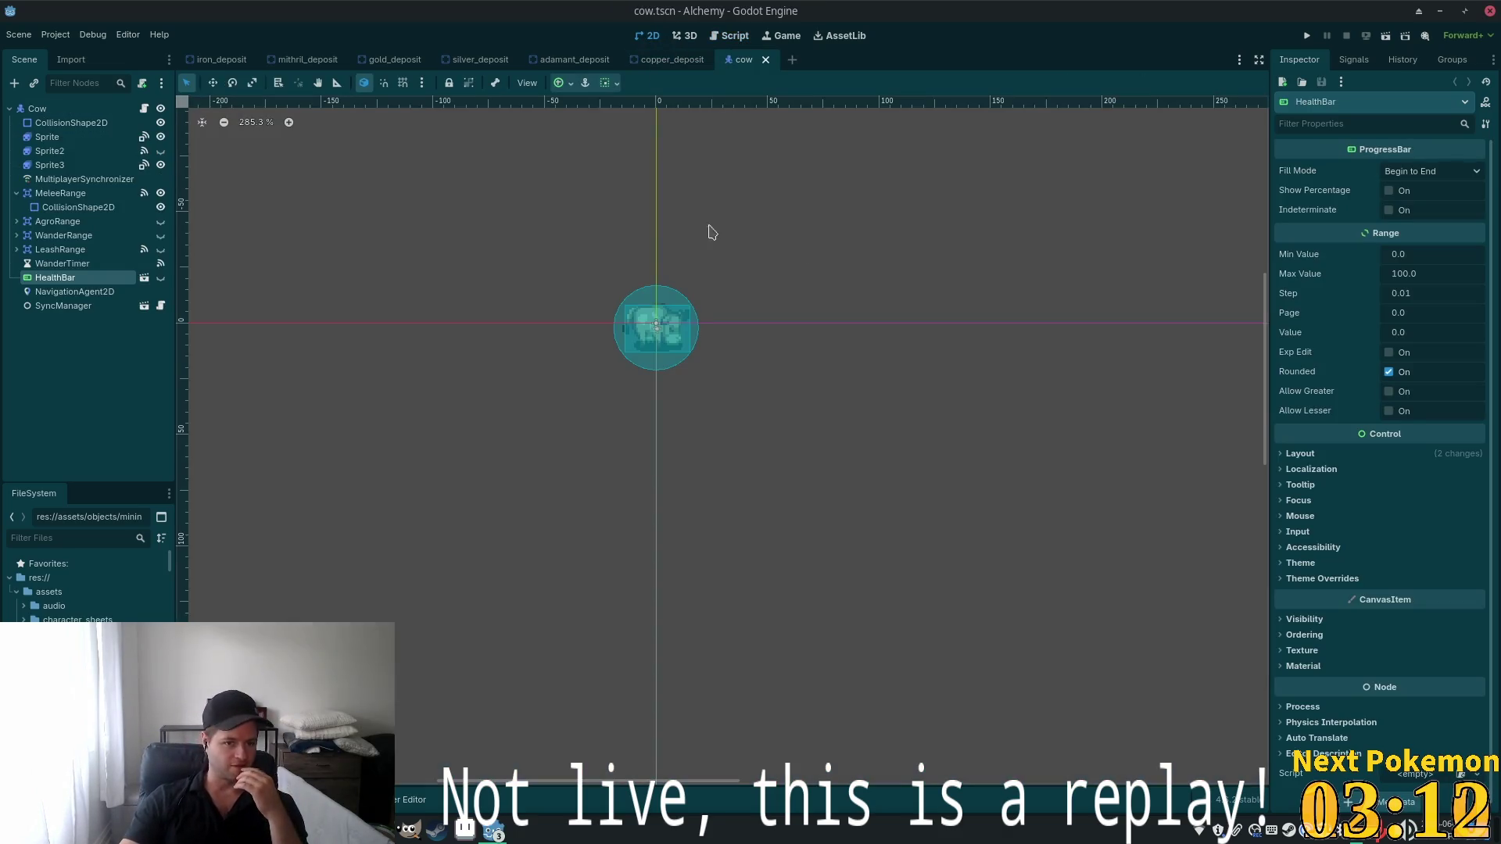
Inspect the HealthBar node and its own scene, then open cow.gd from the cow scene
left_click(72, 264)
left_click(70, 279)
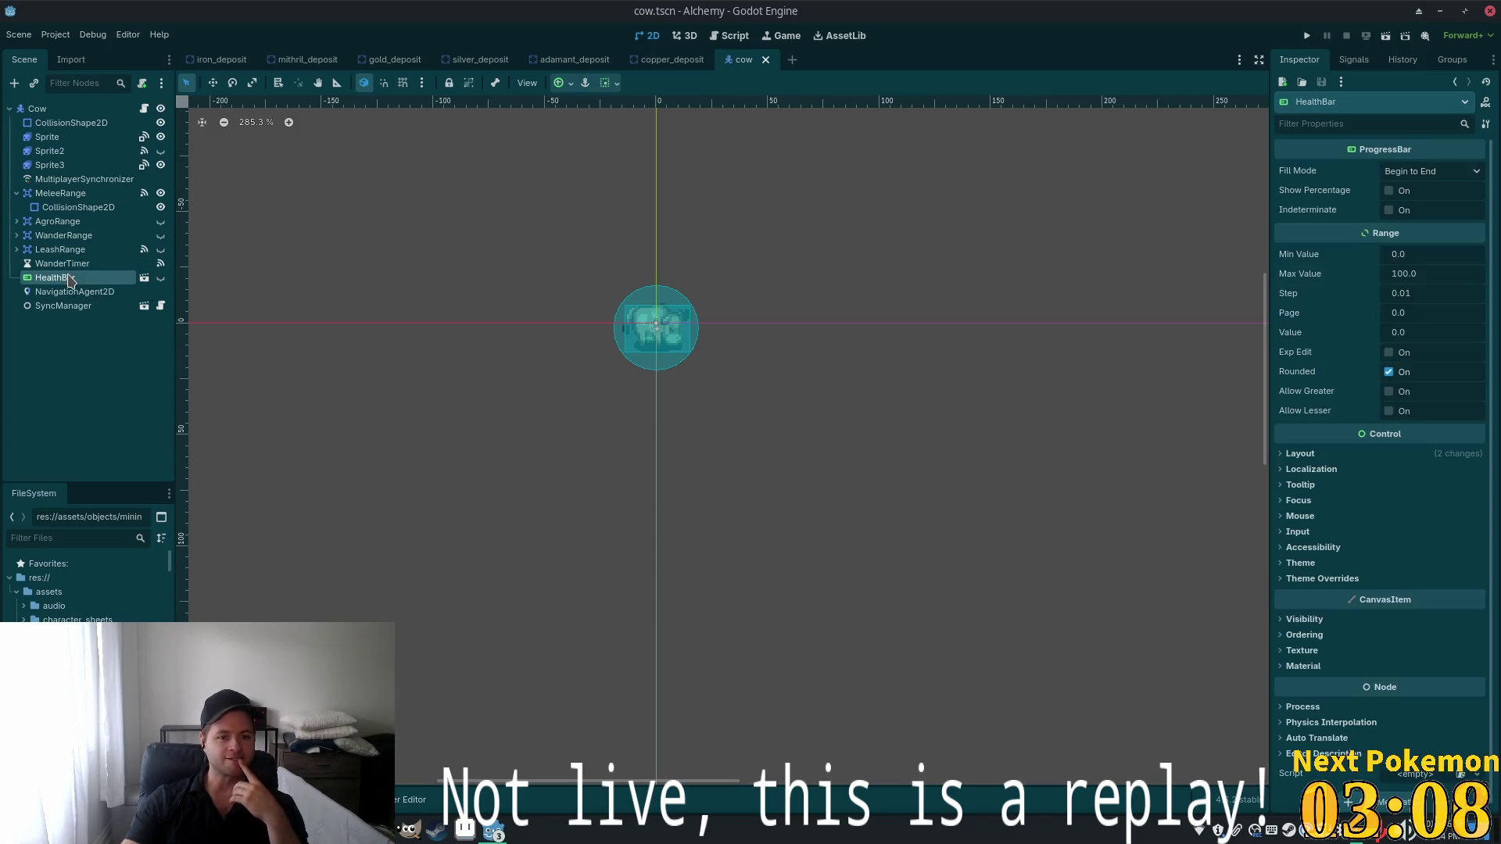
left_click(144, 279)
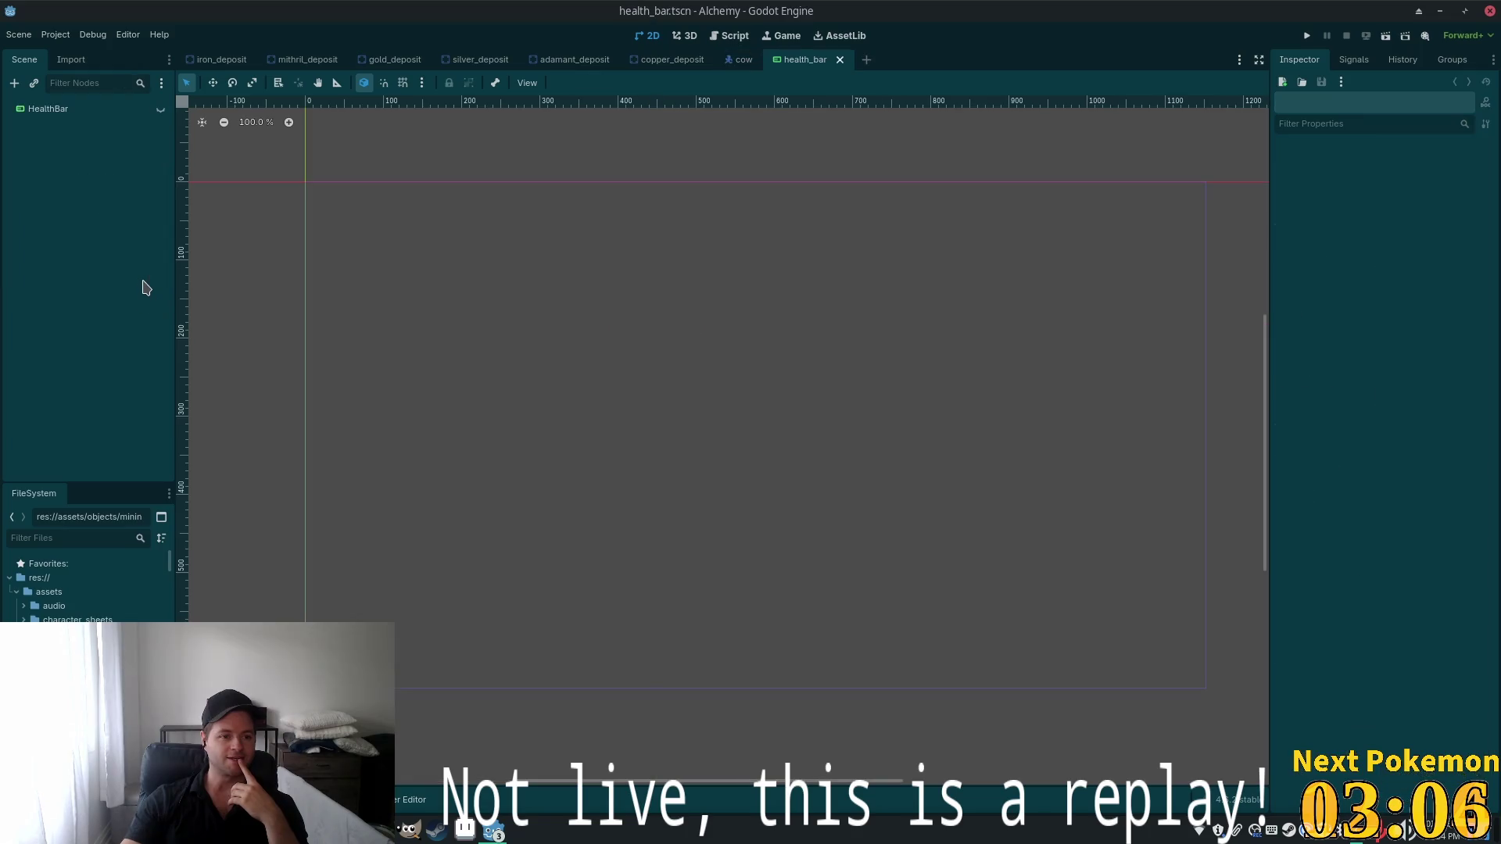
left_click(51, 111)
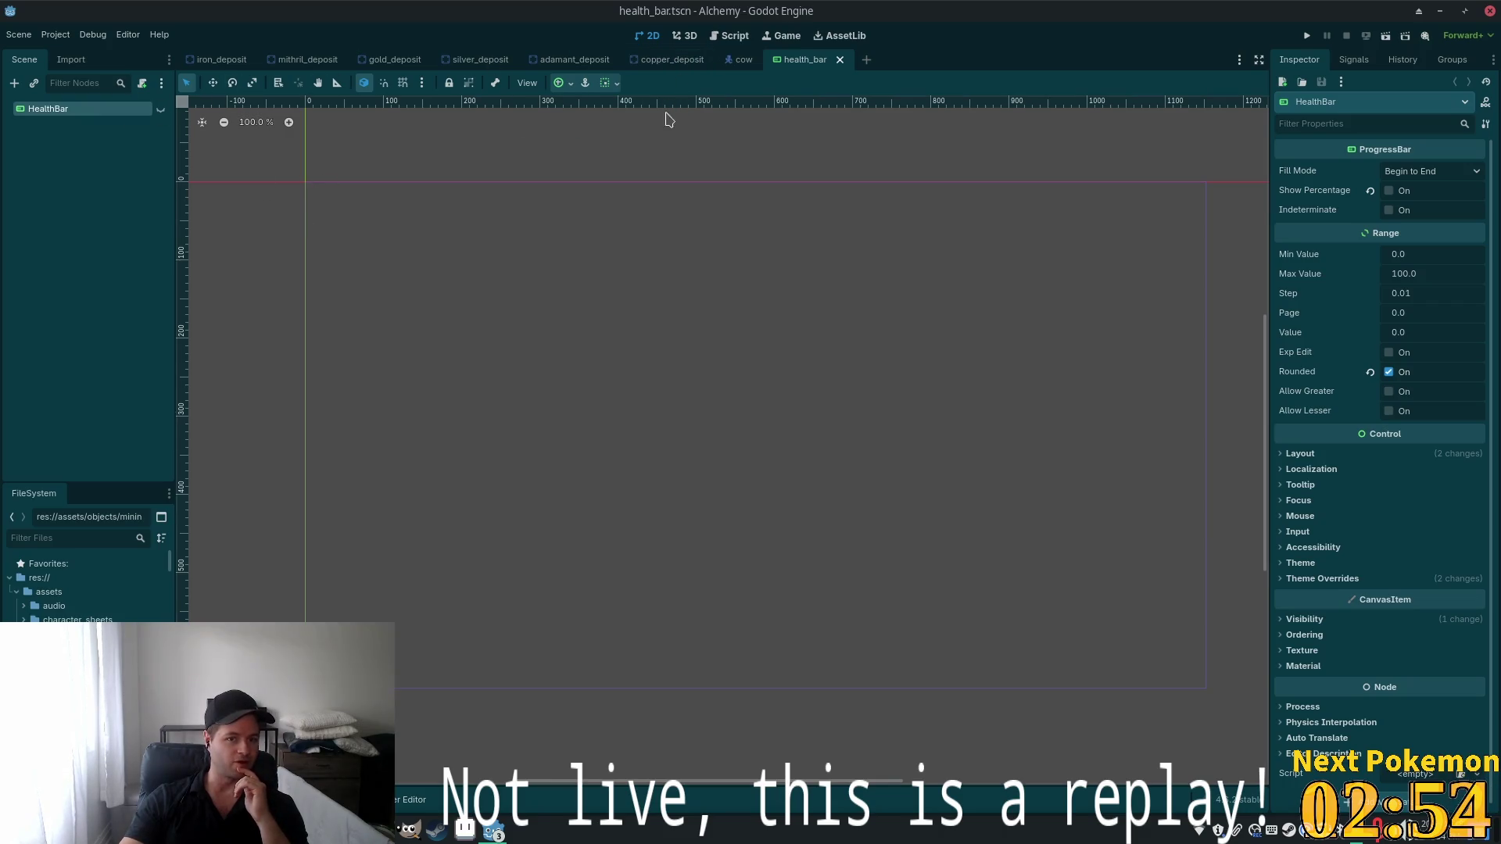
left_click(738, 60)
left_click(143, 109)
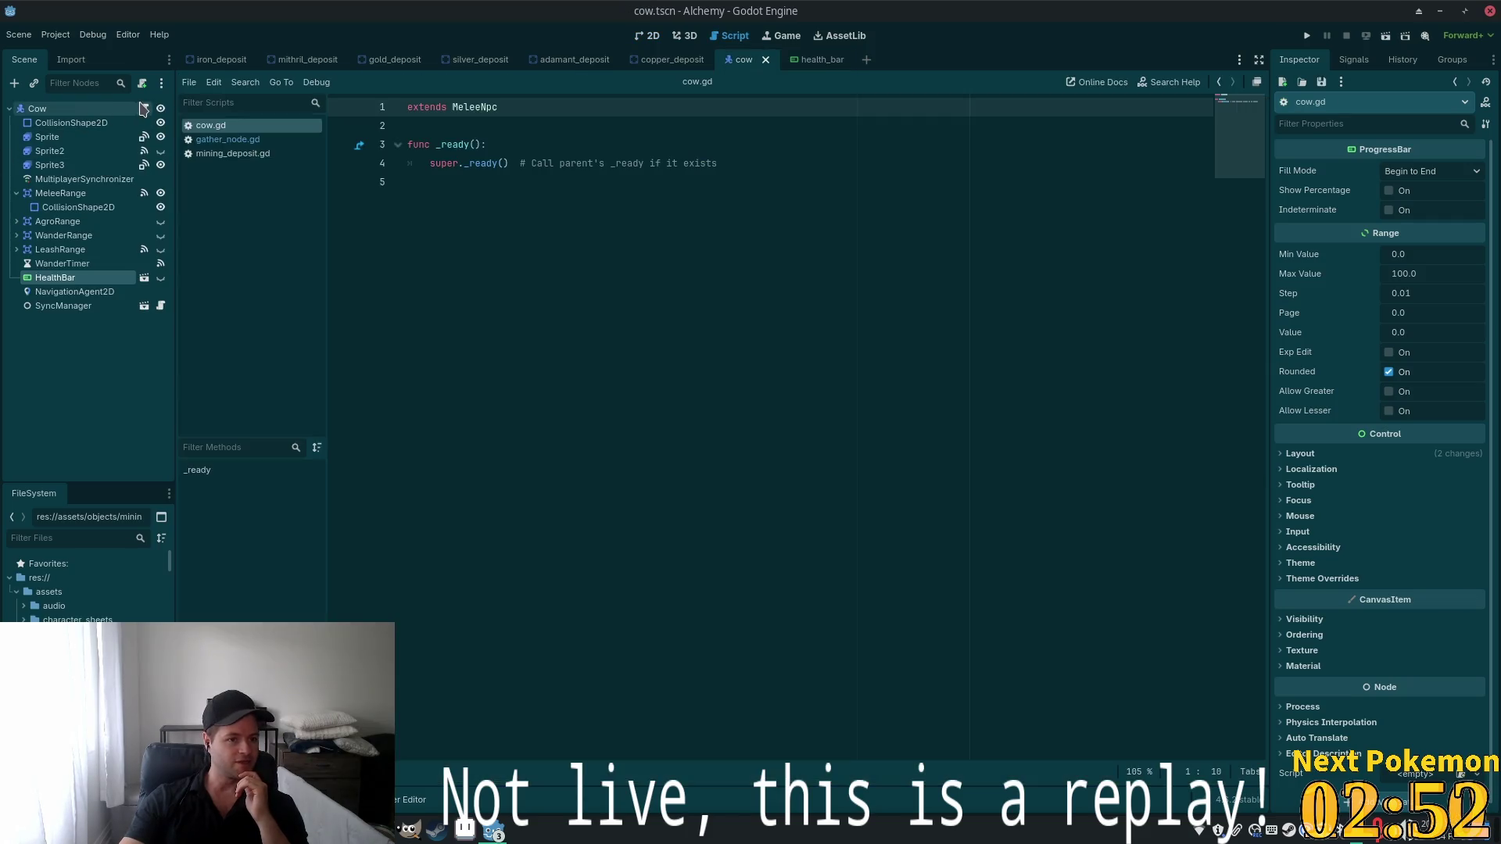
Follow cow.gd up to MeleeNpc and CombatNpc and highlight the health_bar variable
left_click(480, 107, "ctrl")
left_click(479, 108, "ctrl")
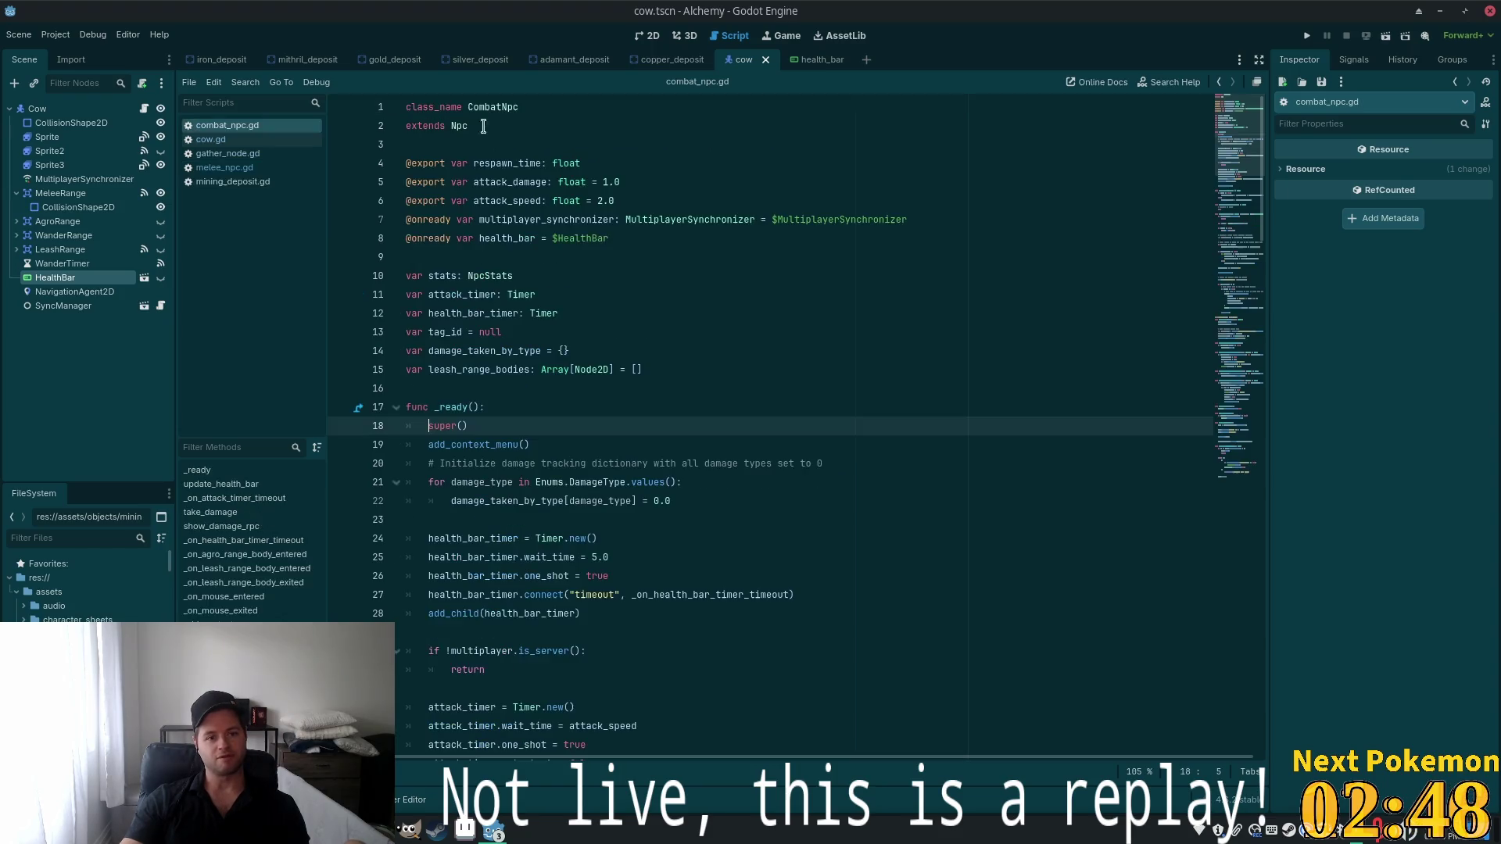
left_click(591, 232)
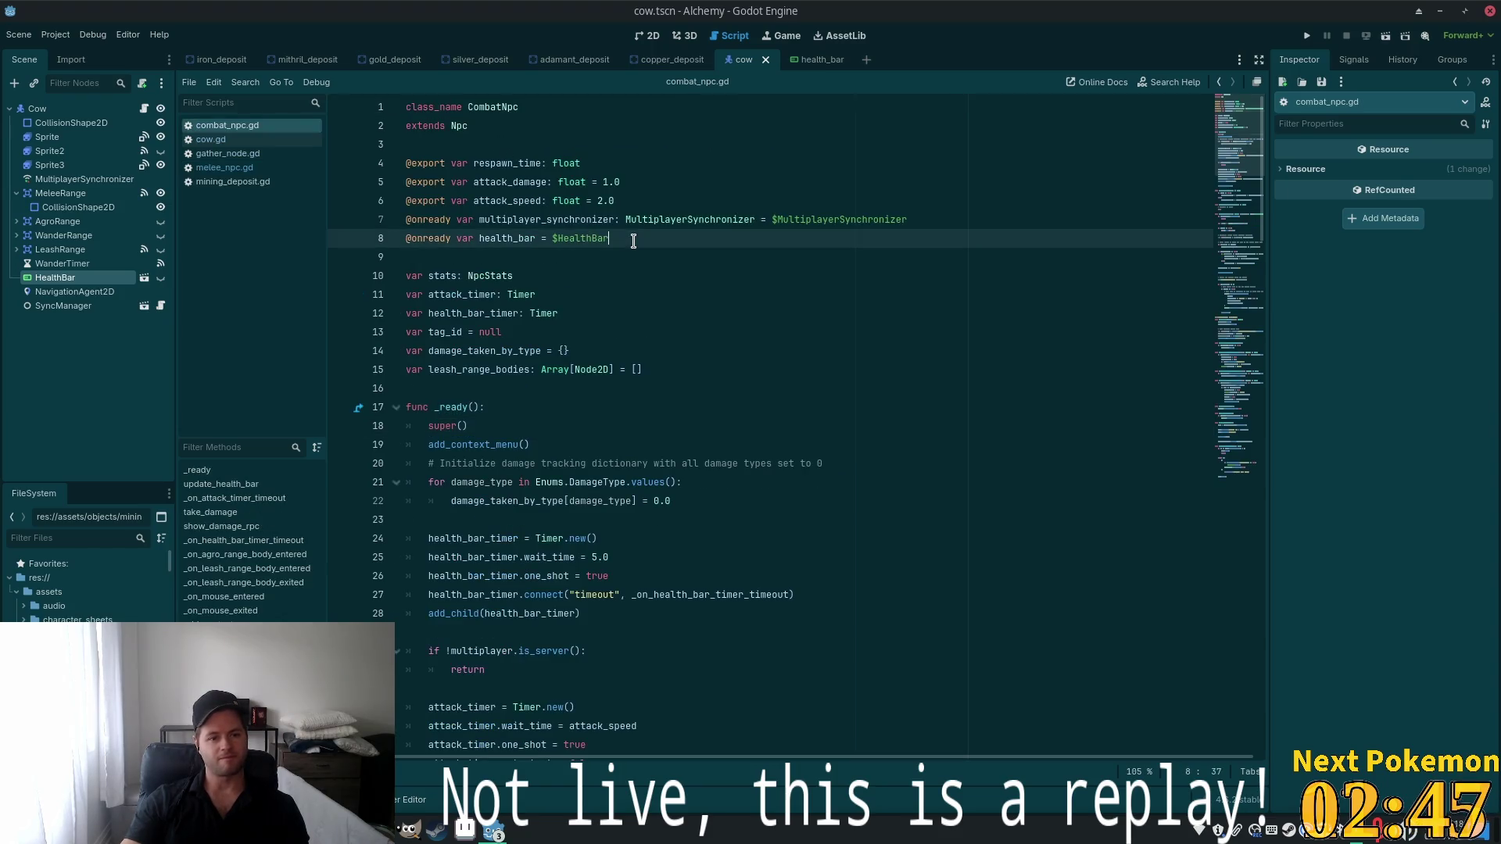
double_click(453, 312)
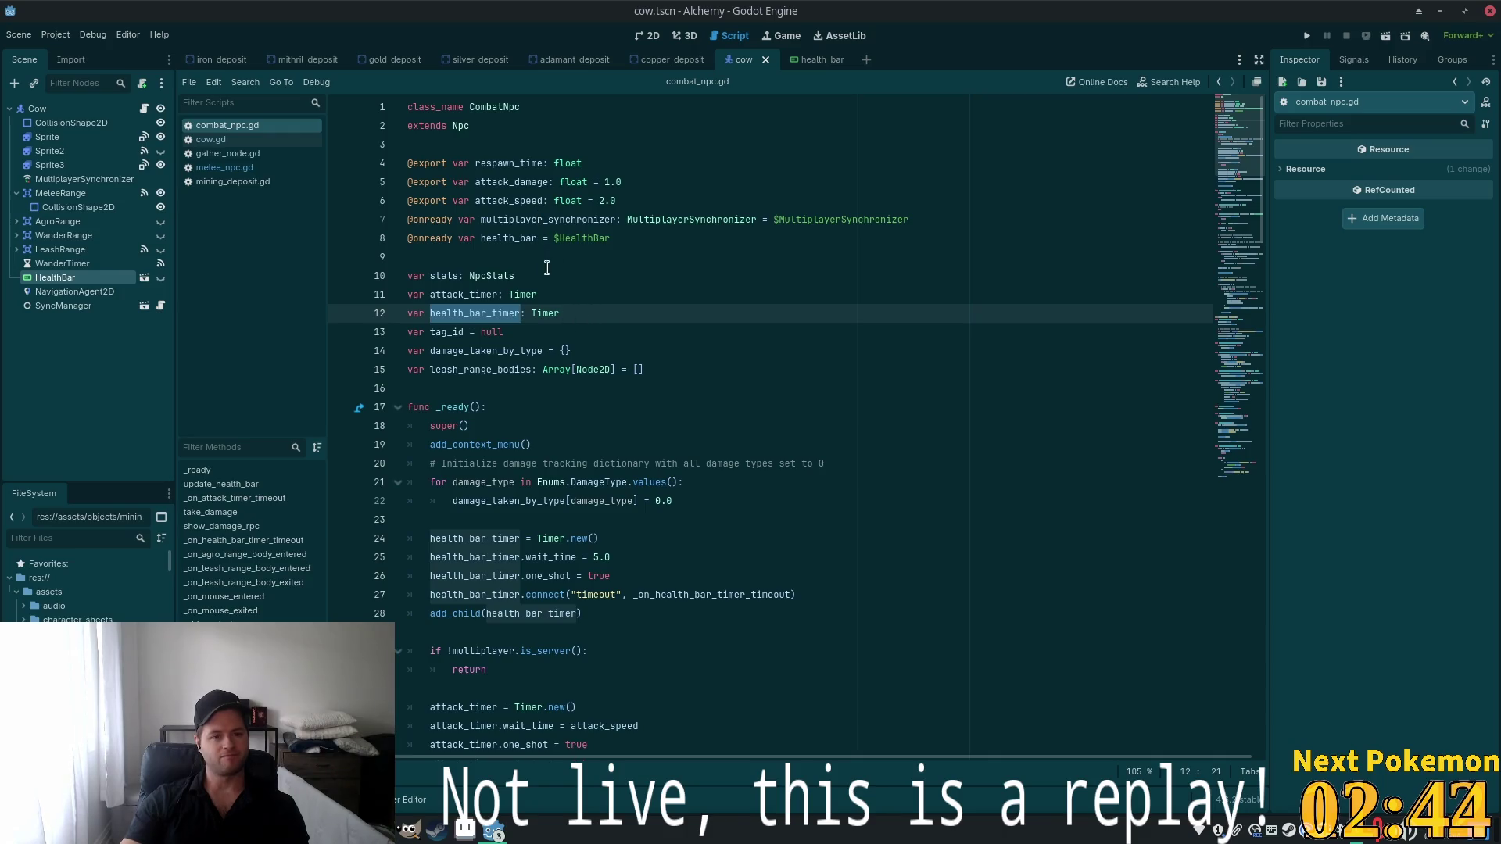
double_click(509, 239)
Step through health_bar matches with Find, then bring the DoT The Bots debug game forward
scroll(699, 297, "down", 3)
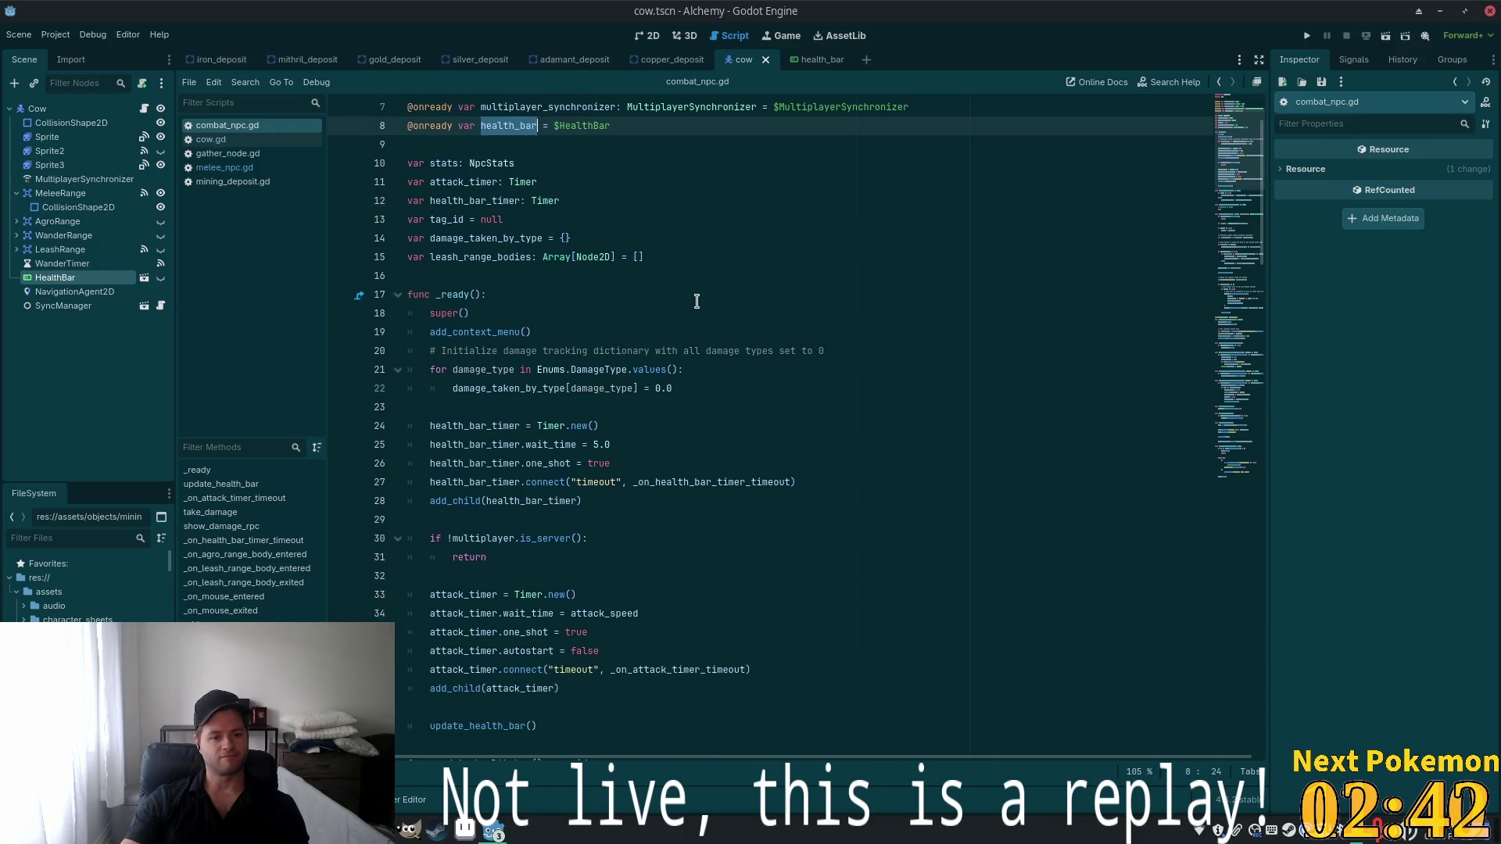
key("ctrl+f")
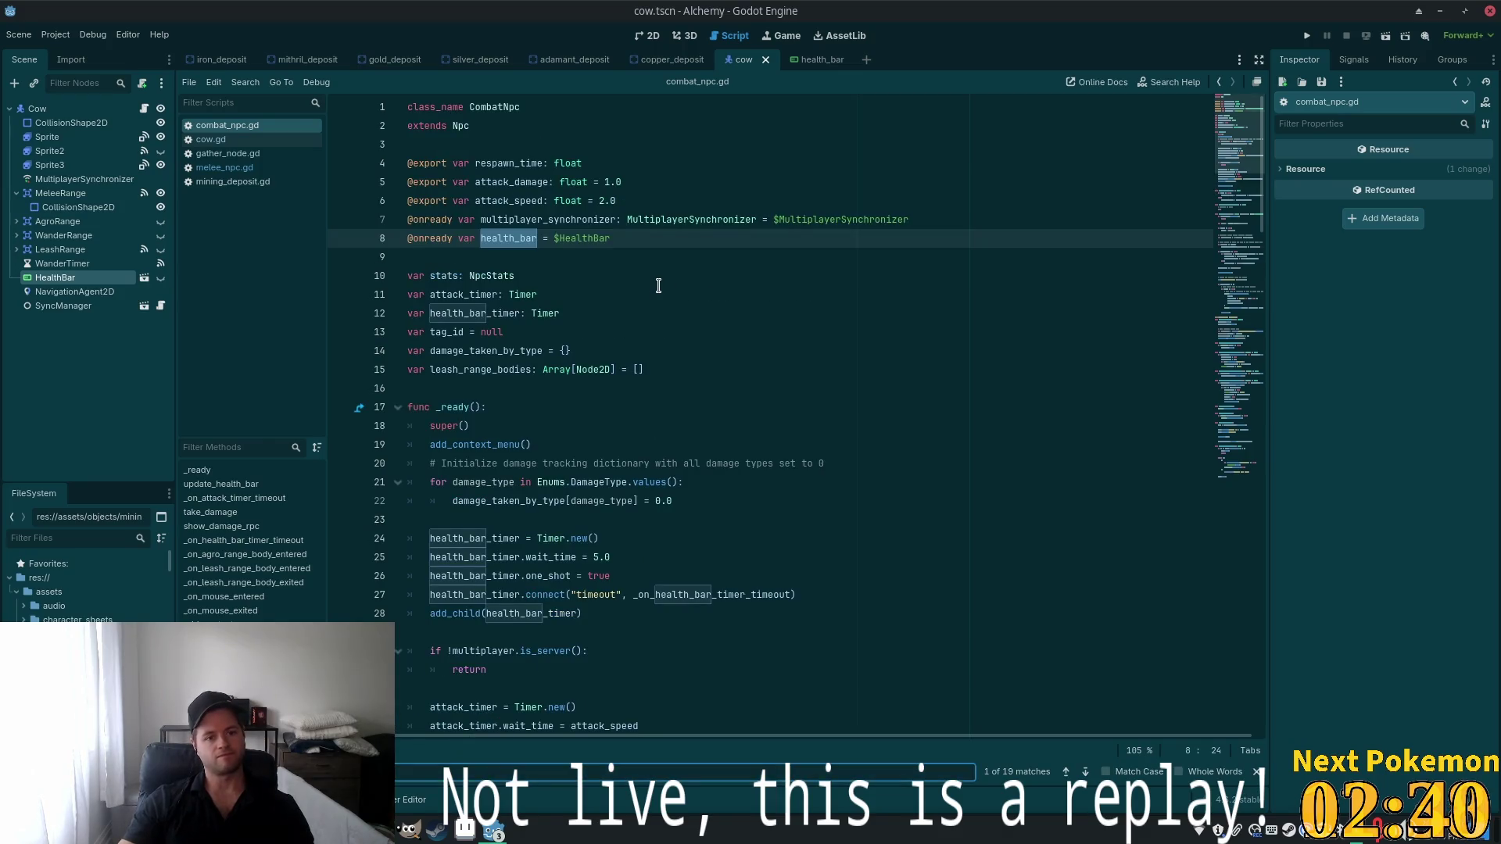
key("Return")
key("Return")
key("Return")
key("Return")
key("Return")
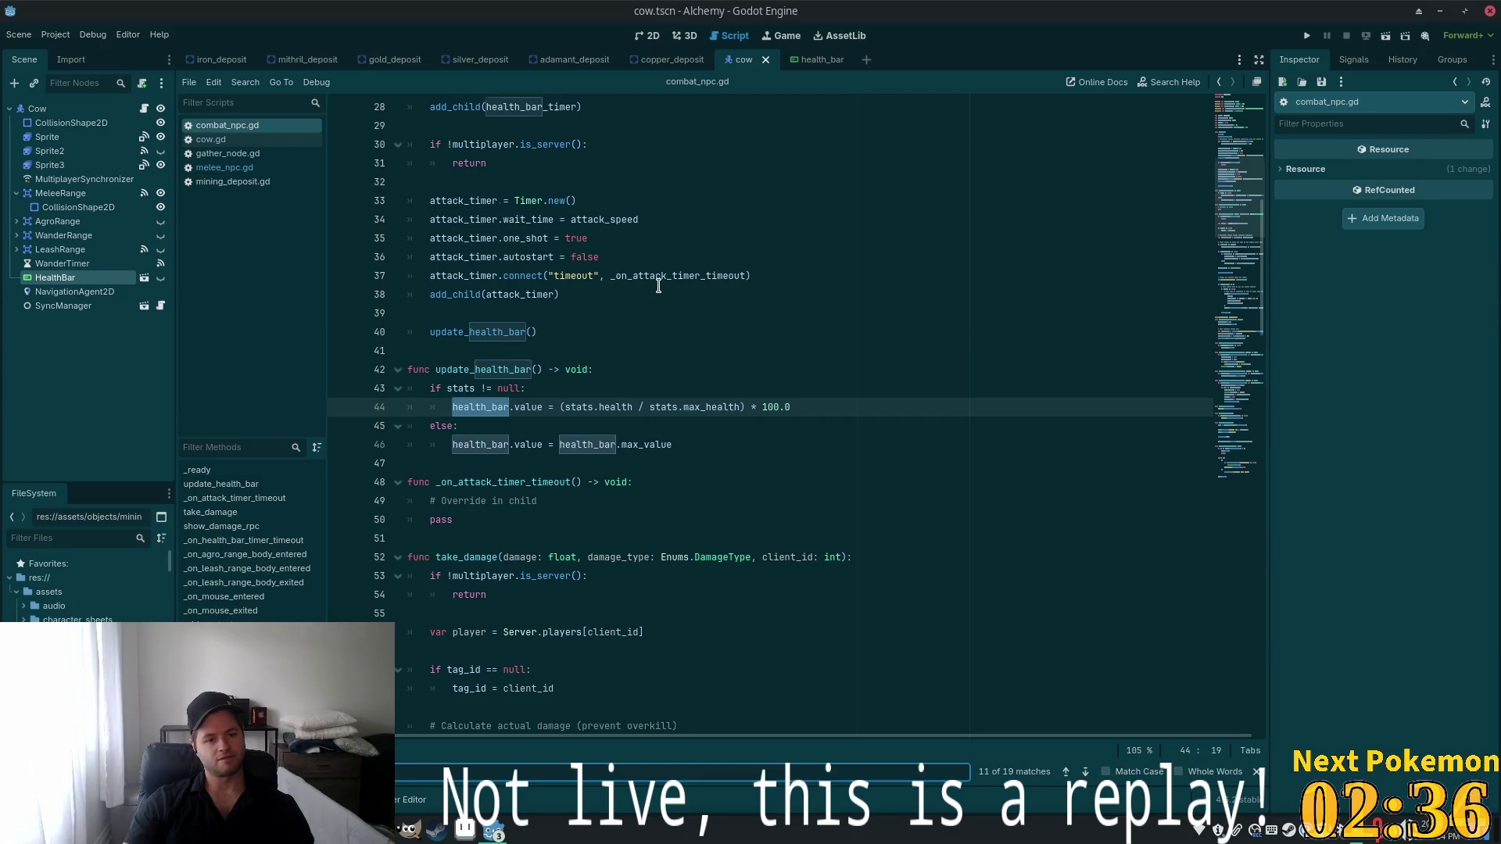
key("Return")
key("Return")
key("Return")
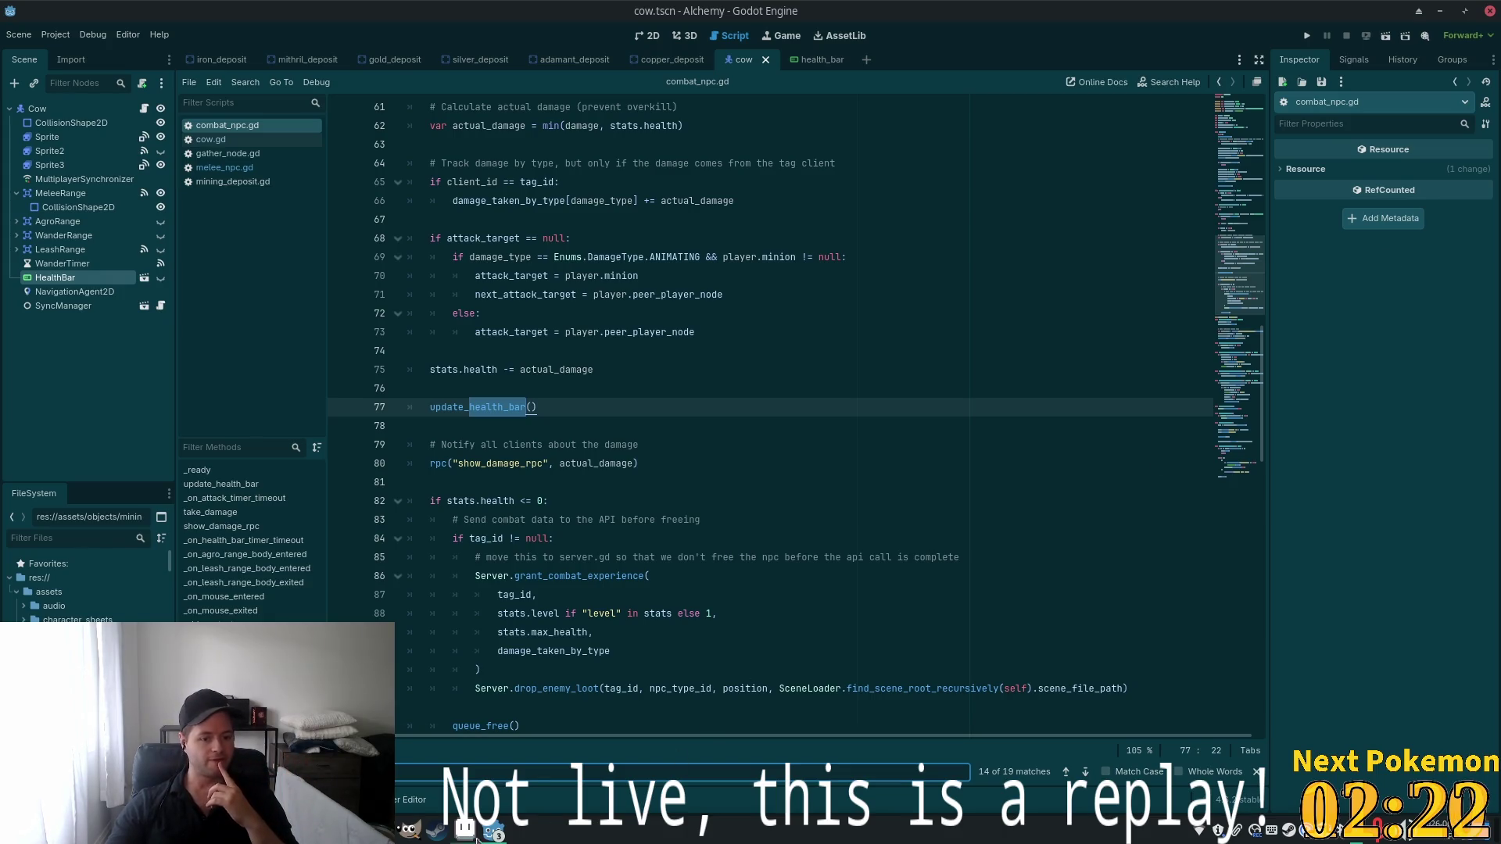
left_click(500, 833)
left_click(548, 735)
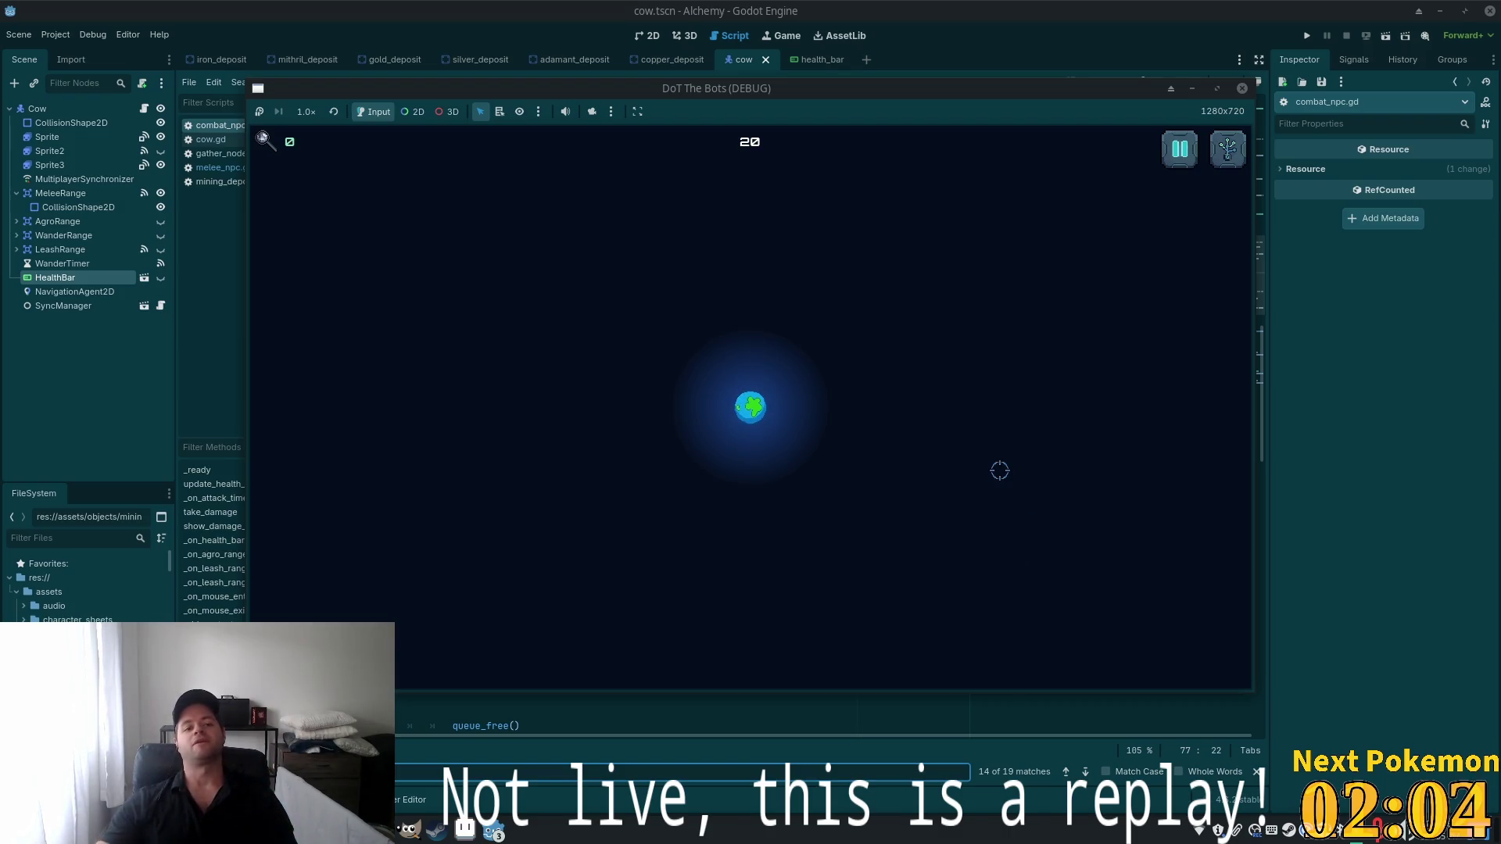
Open the pause menu in the running DoT The Bots game
left_click(1165, 153)
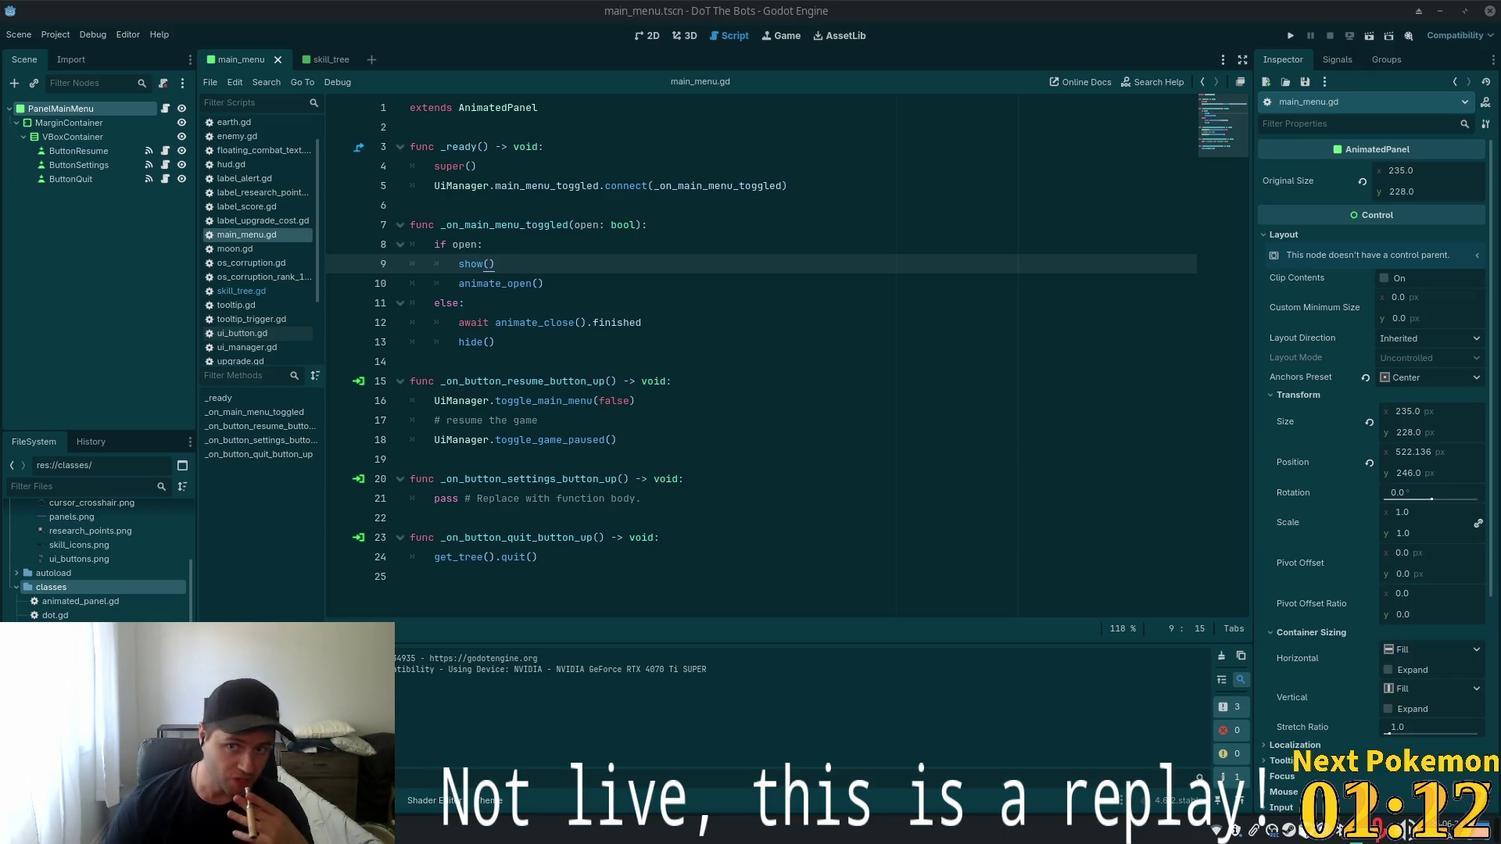
Run DoT The Bots, pause and resume it twice, then open the skill-tree panel
left_click(1292, 35)
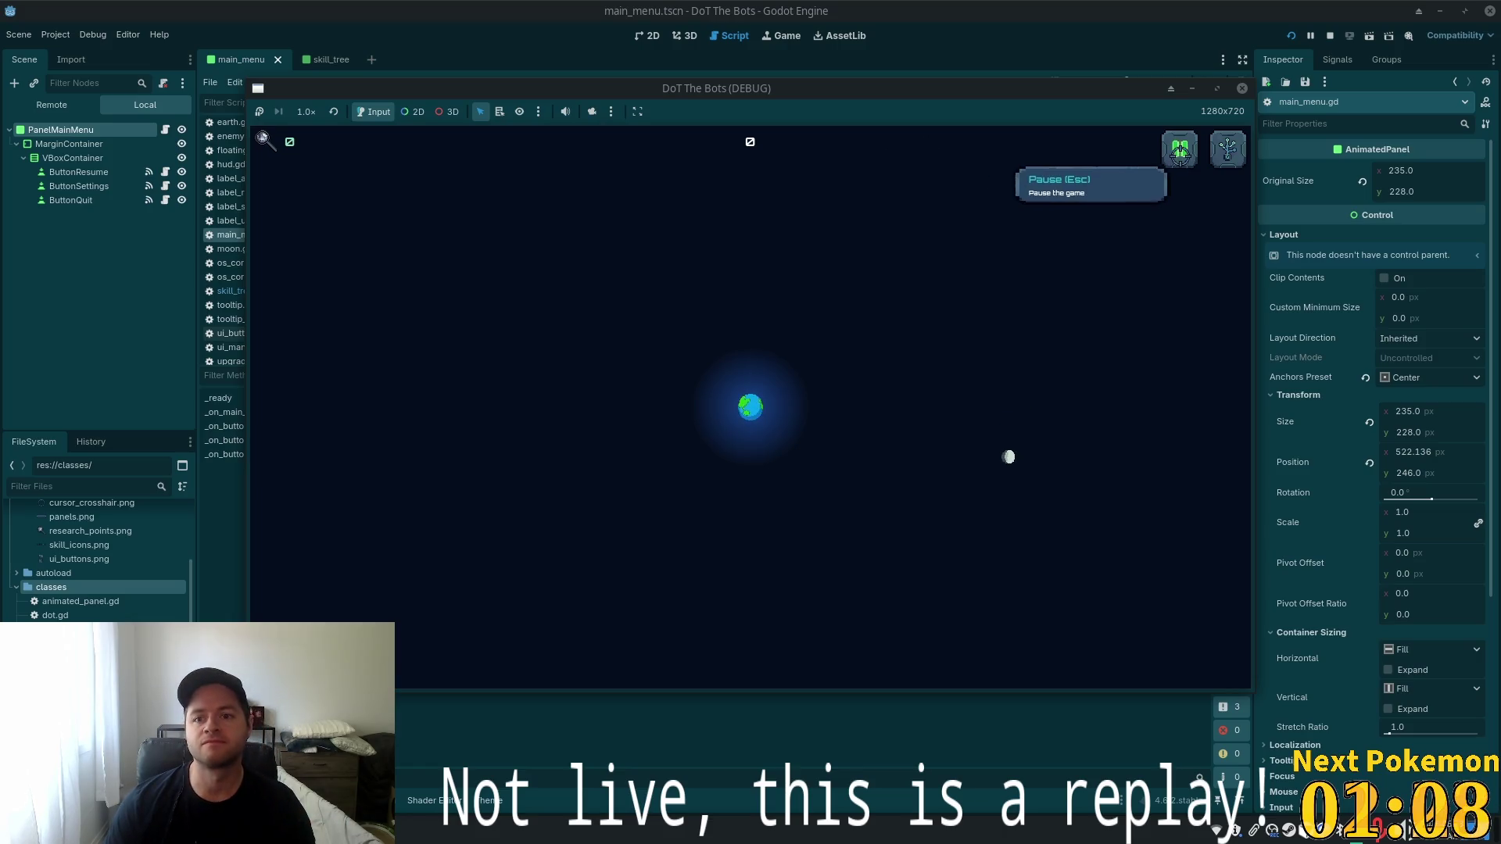
left_click(1181, 156)
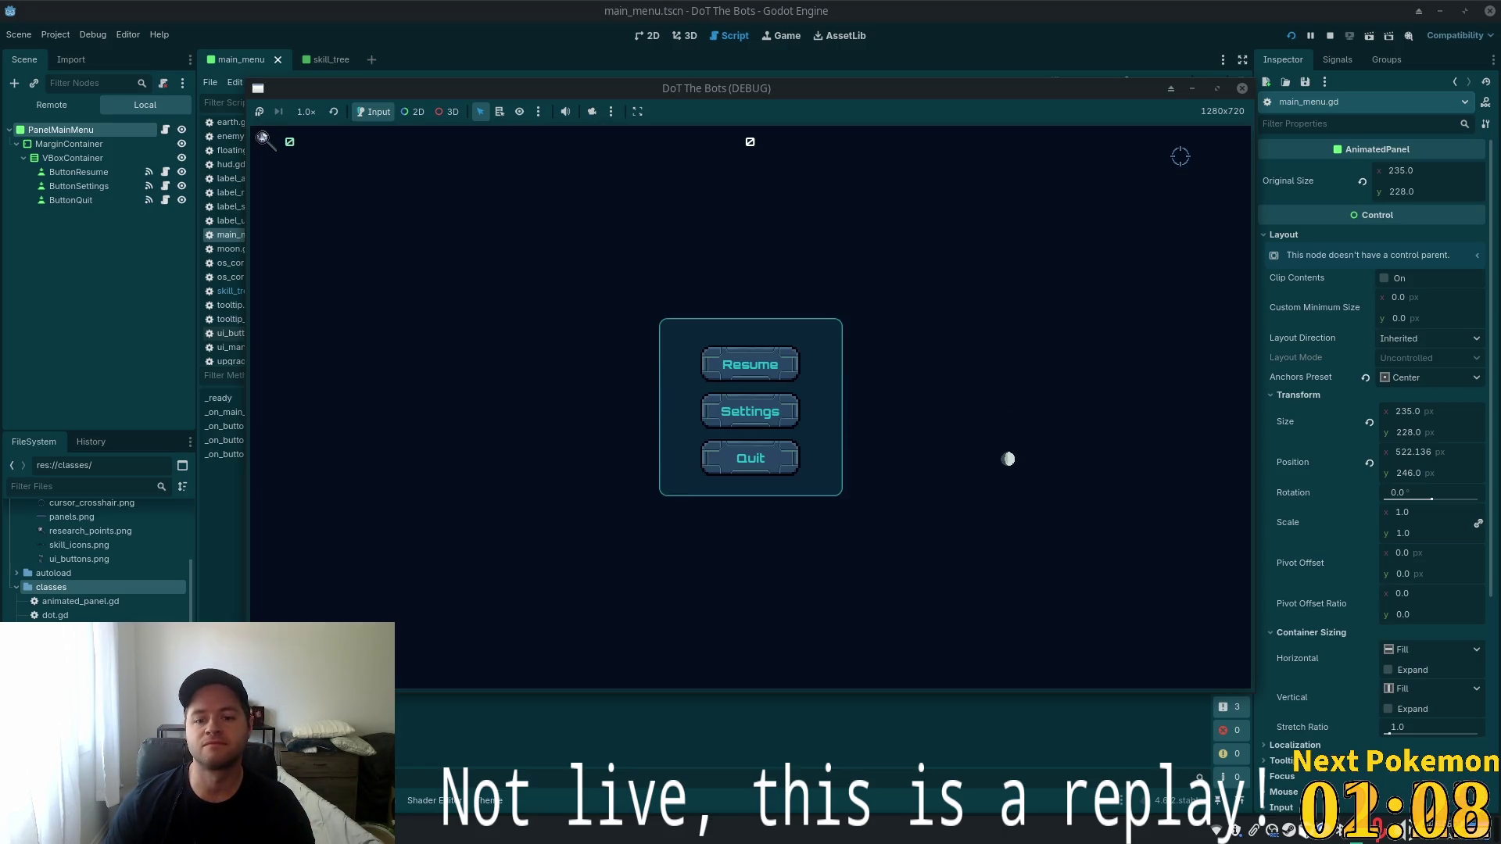
left_click(765, 359)
left_click(1182, 160)
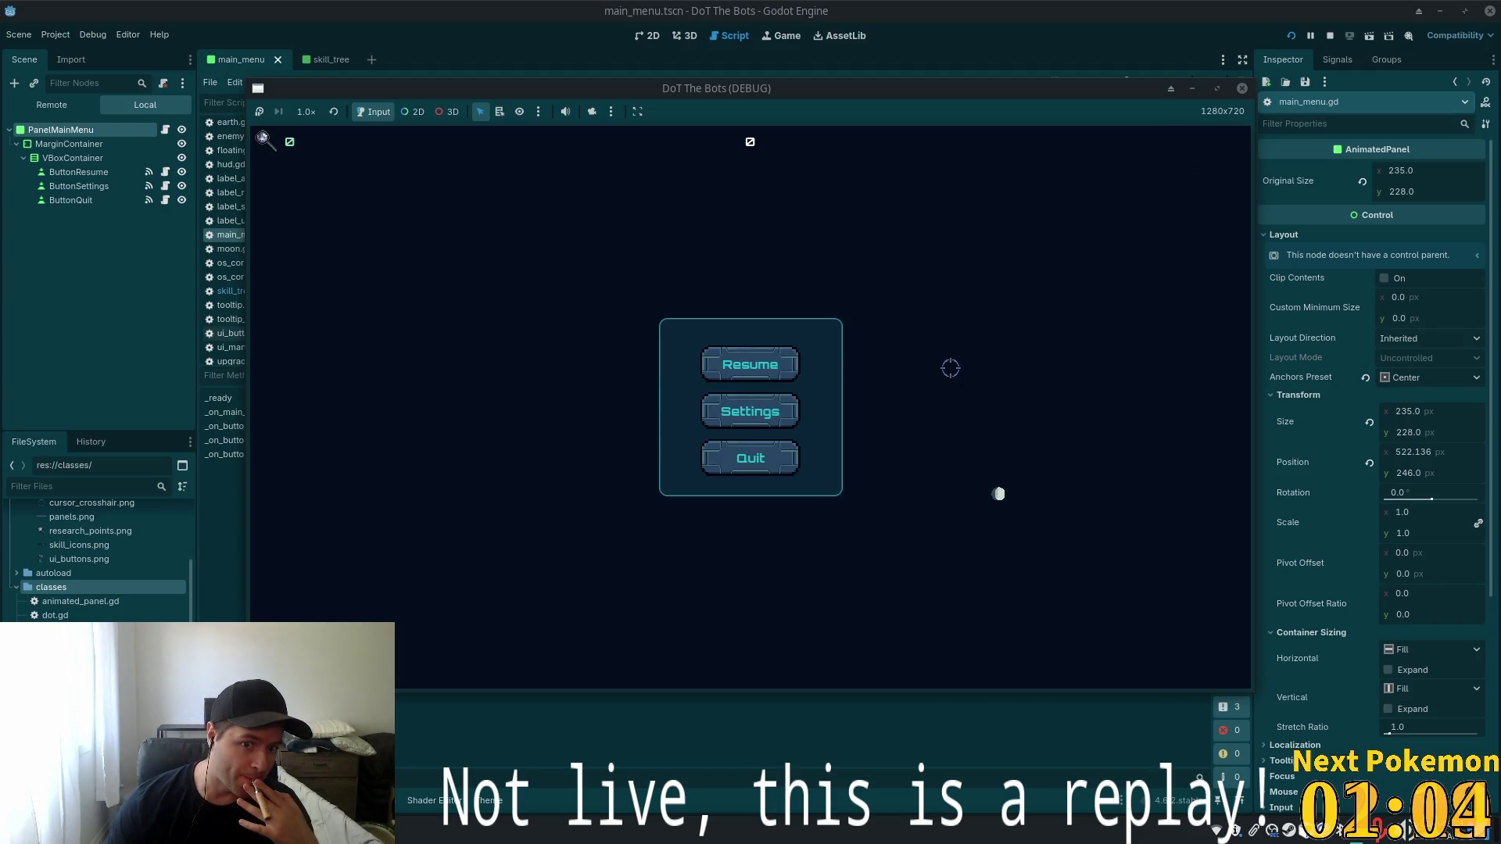
left_click(799, 357)
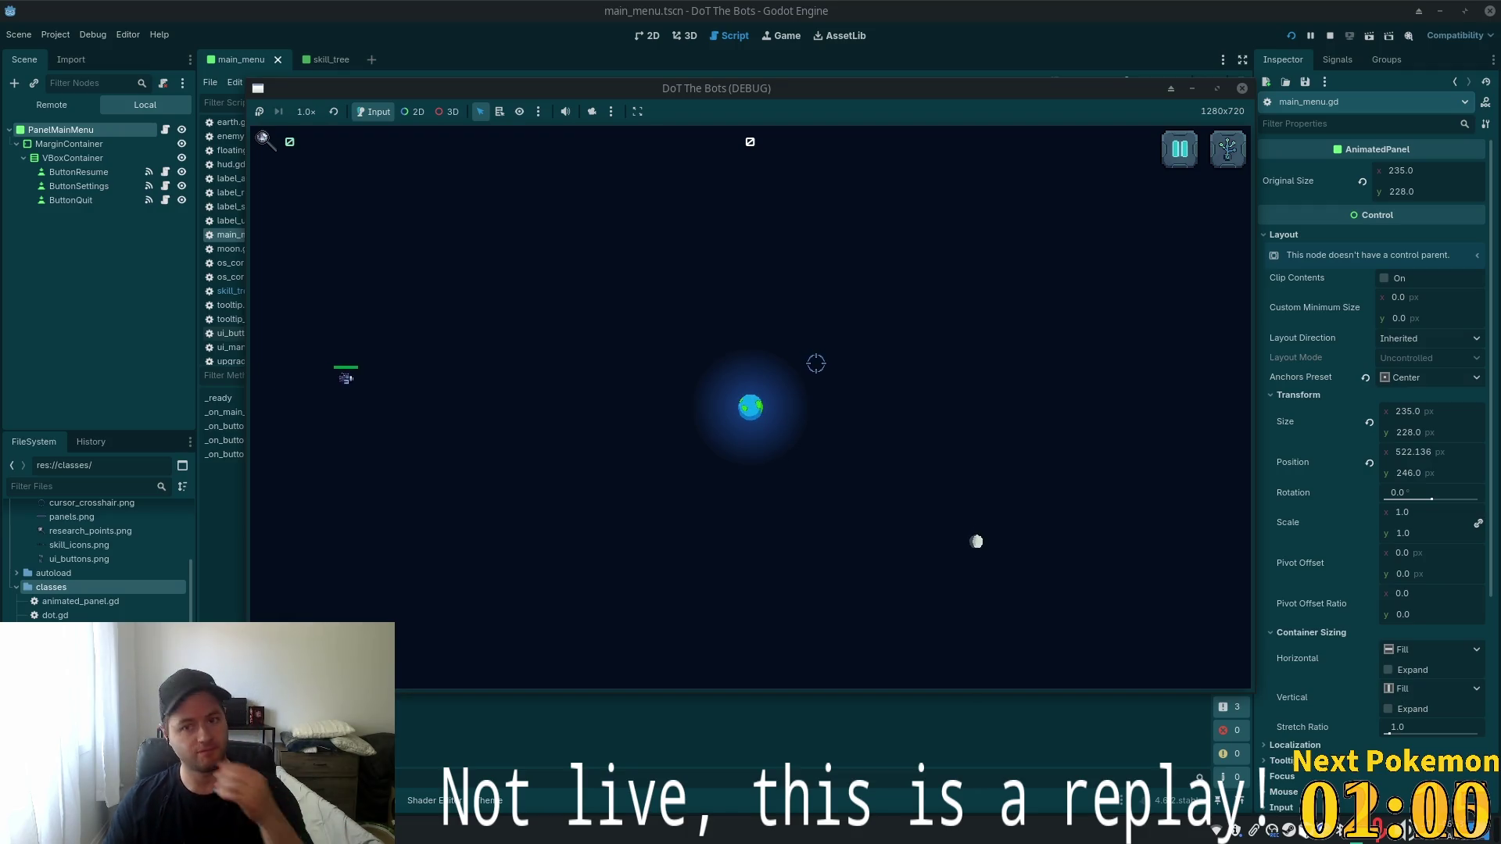
left_click(1223, 152)
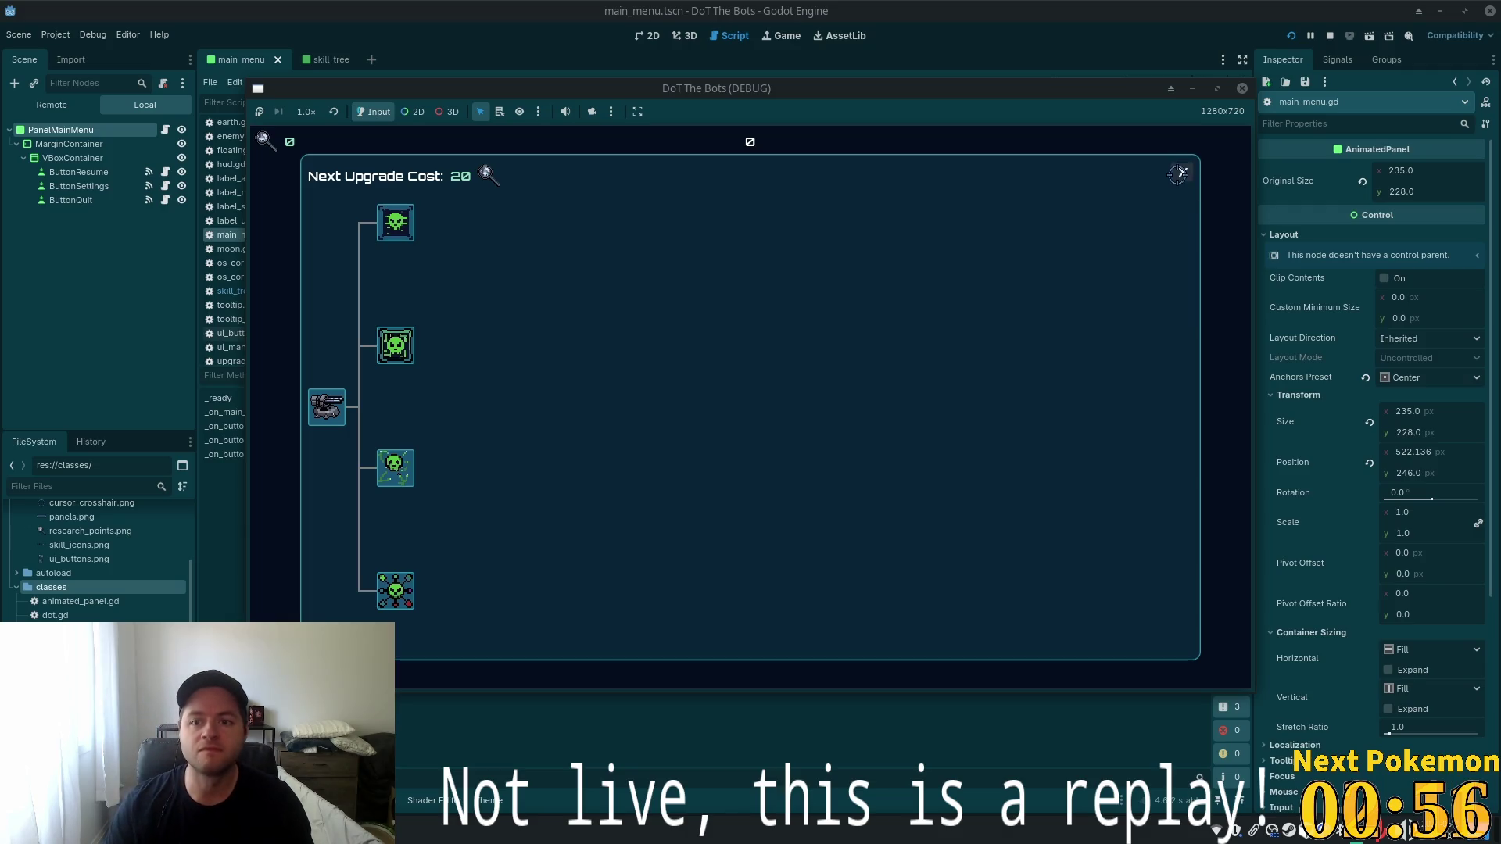
Close the skill tree panel, where the next upgrade costs 20, and keep playing
left_click(1179, 173)
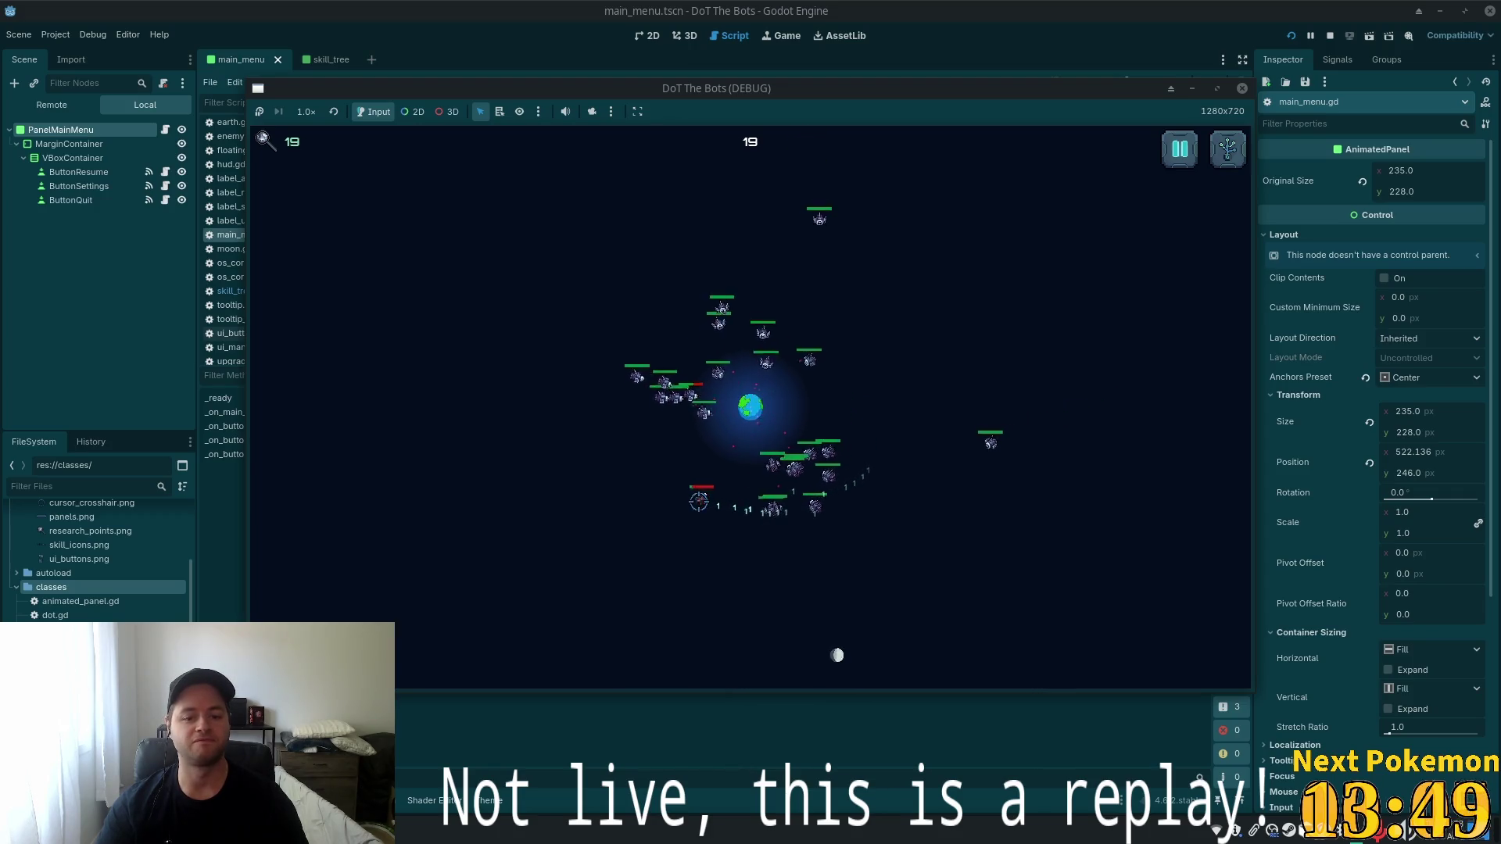
Unlock the top skill in the Tab skill tree, raising the next upgrade cost to 40
key("Tab")
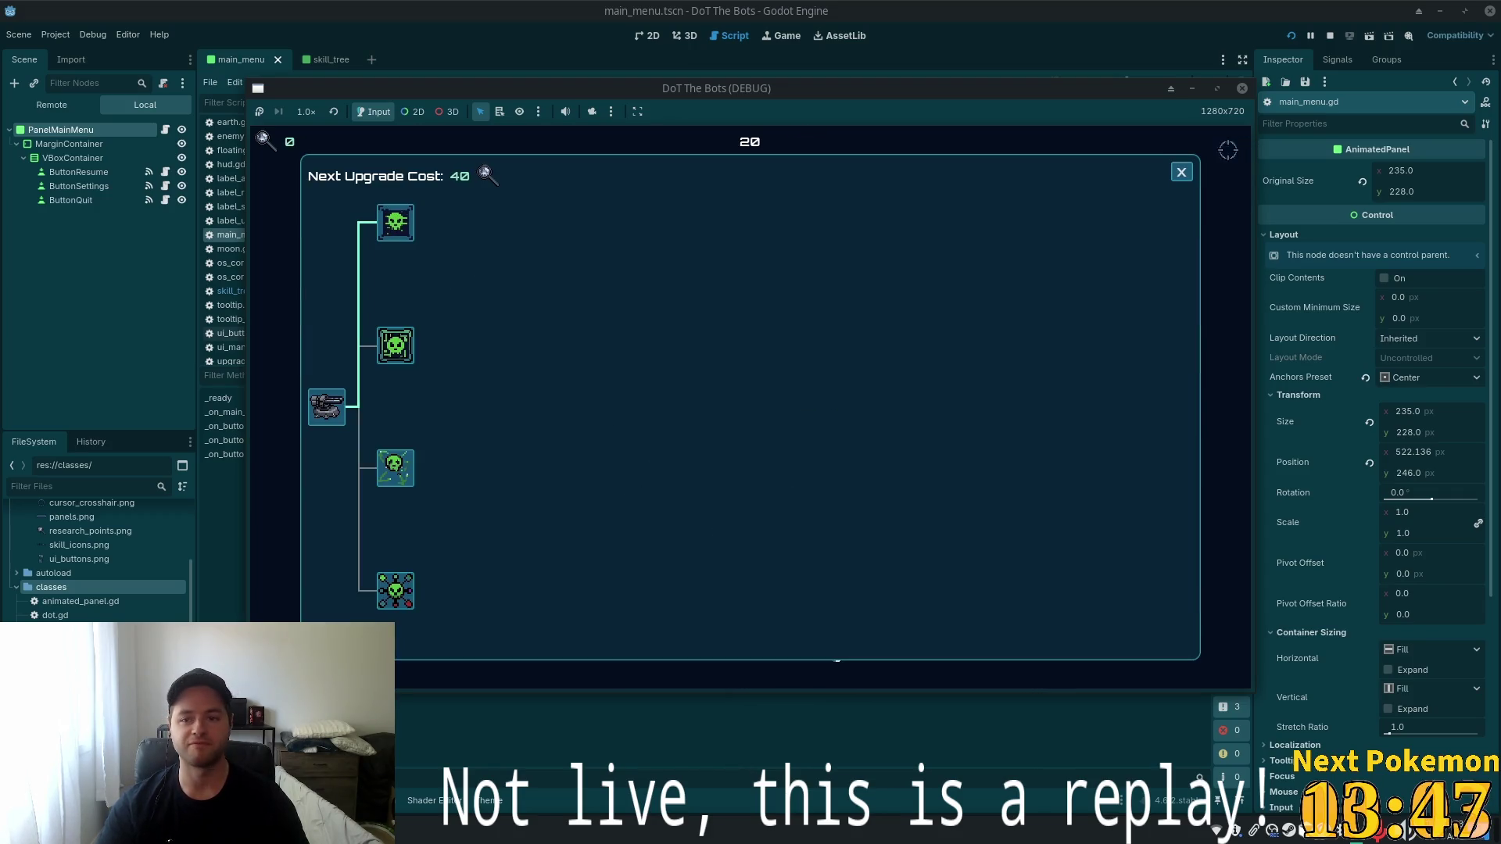
left_click(1182, 171)
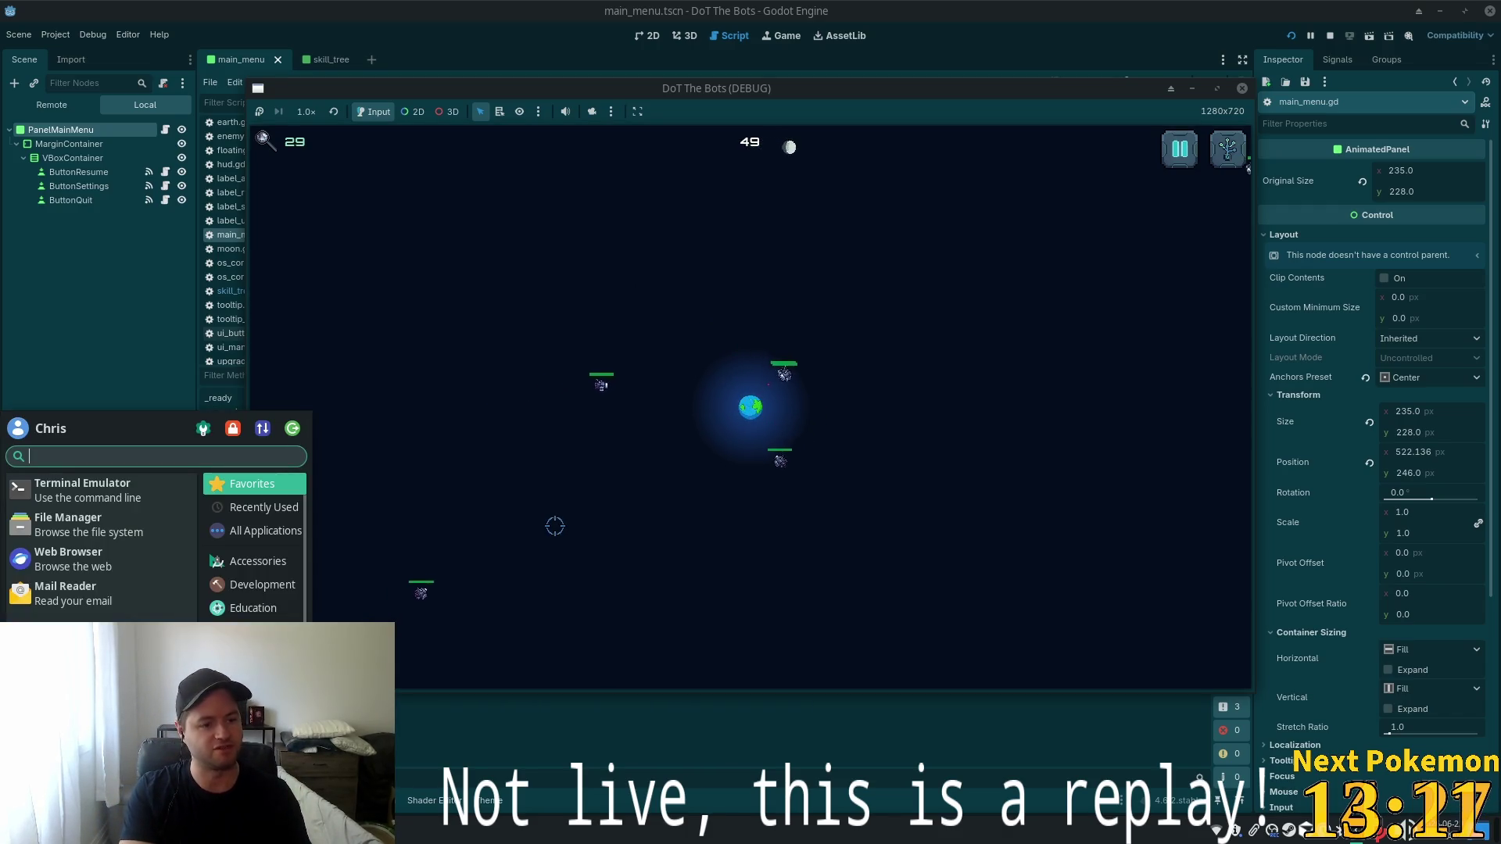
Dismiss a stray app launcher and let the game reach 57 and 77, then switch to Cursor
type("vl")
key("BackSpace")
key("BackSpace")
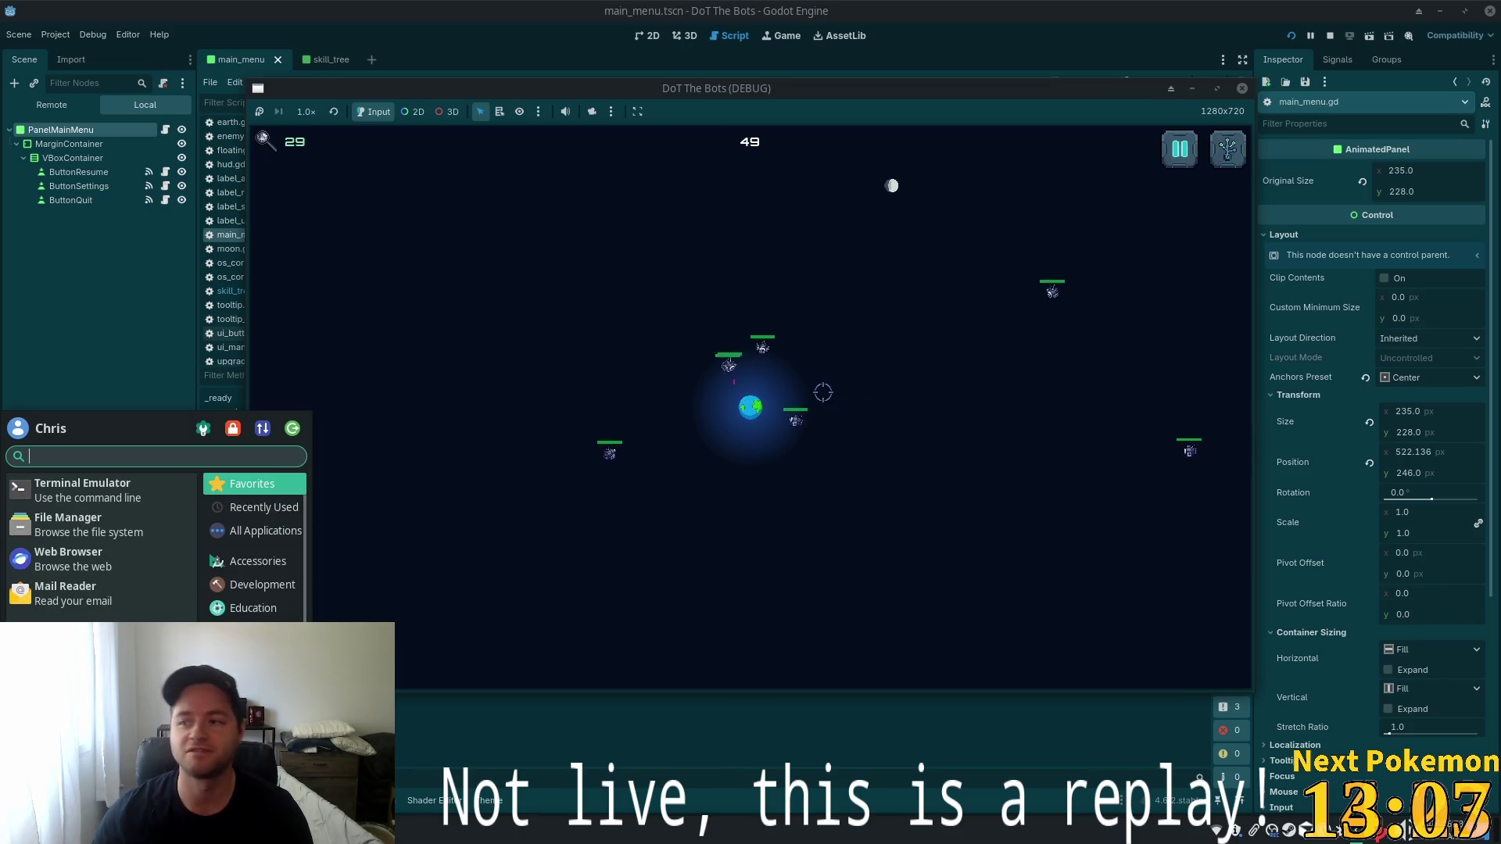
key("Escape")
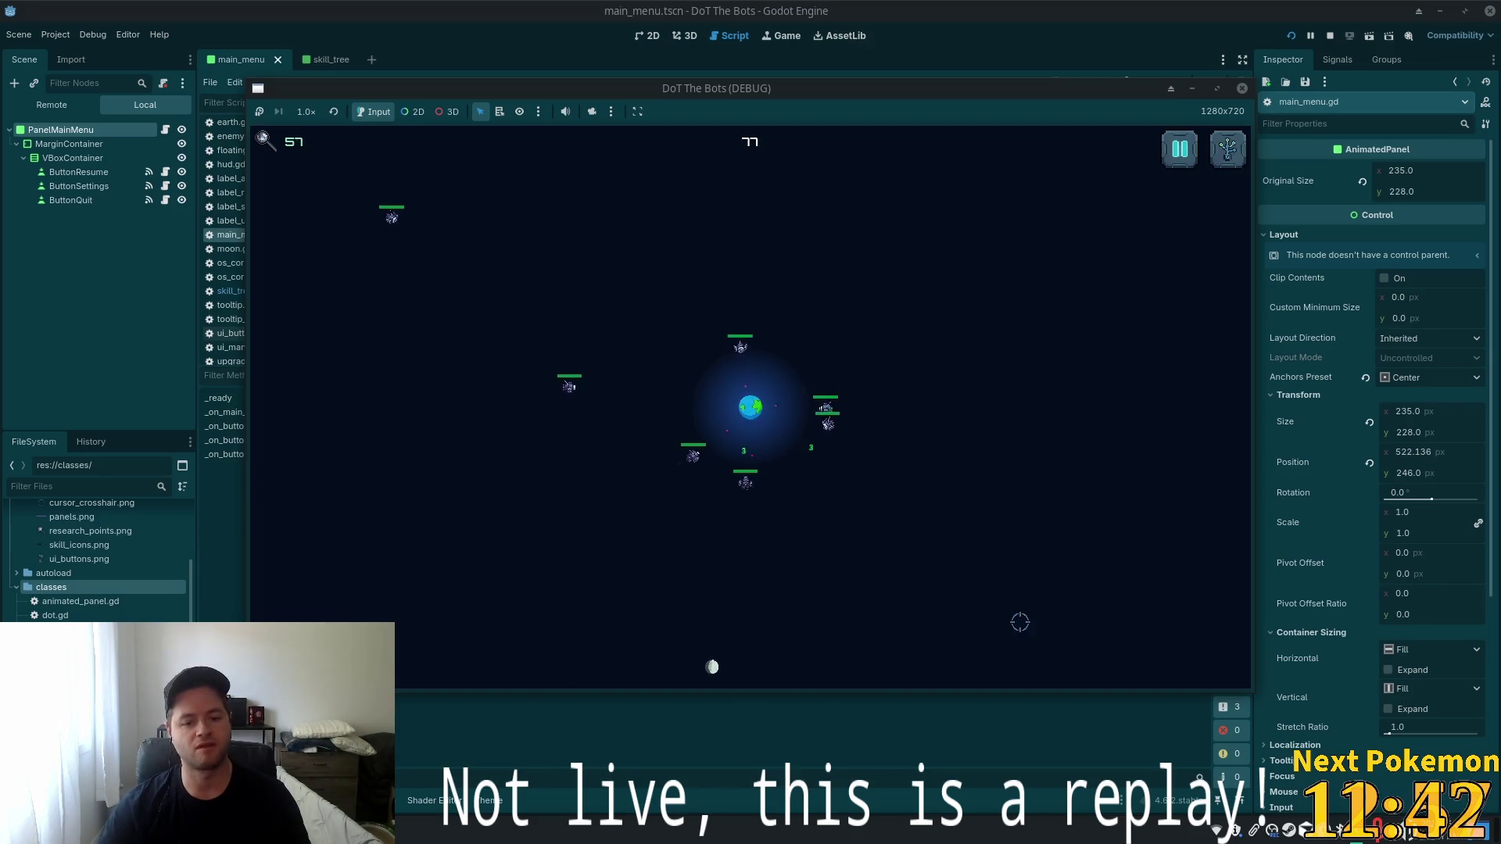
key("alt+Tab")
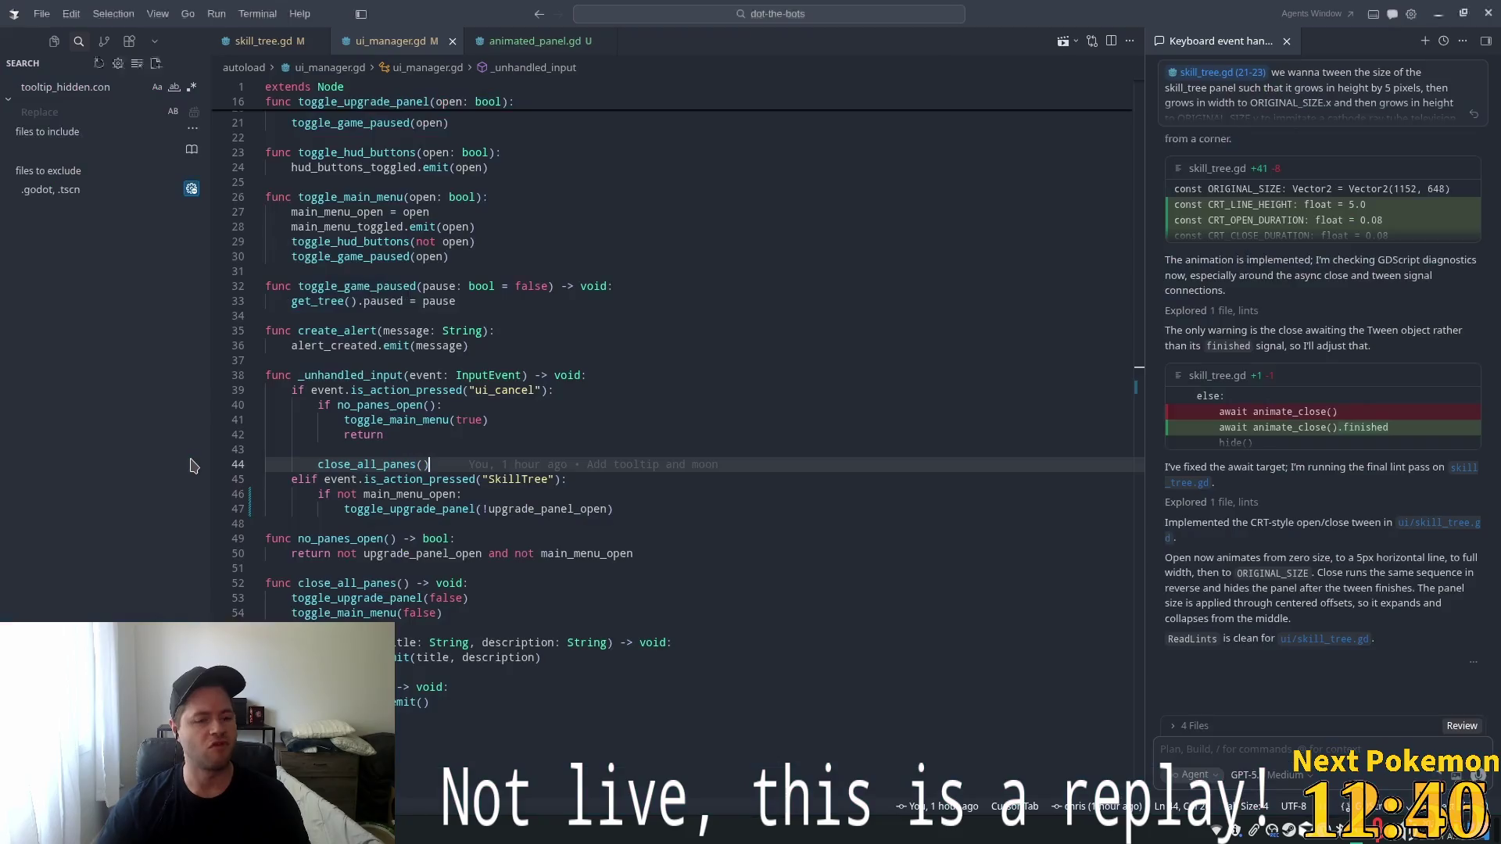
Place the cursor on line 26 of ui_manager.gd and begin an agent message with 'if'
left_click(570, 193)
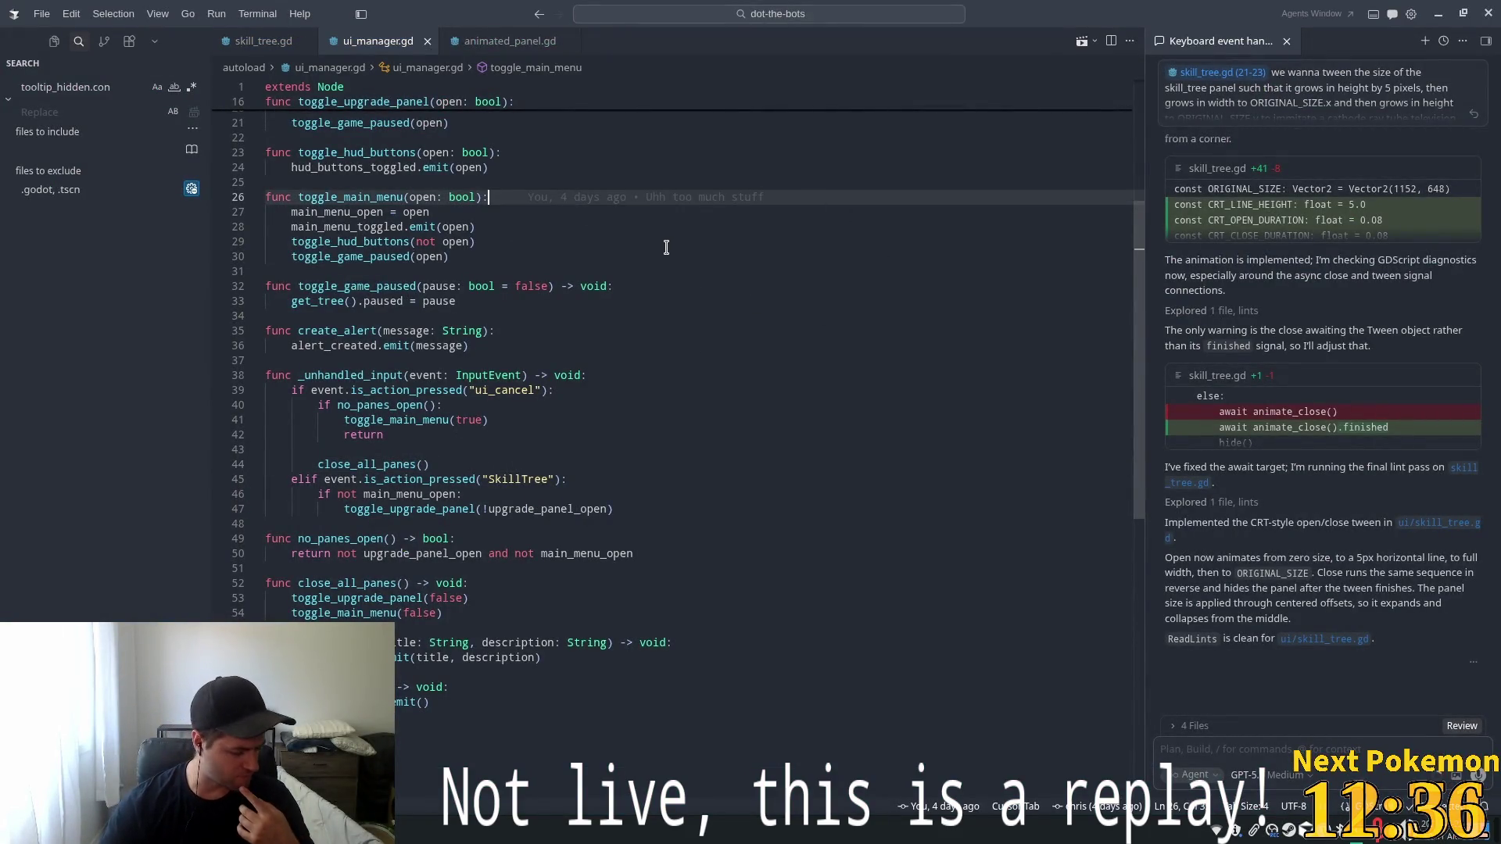
key("ctrl+p")
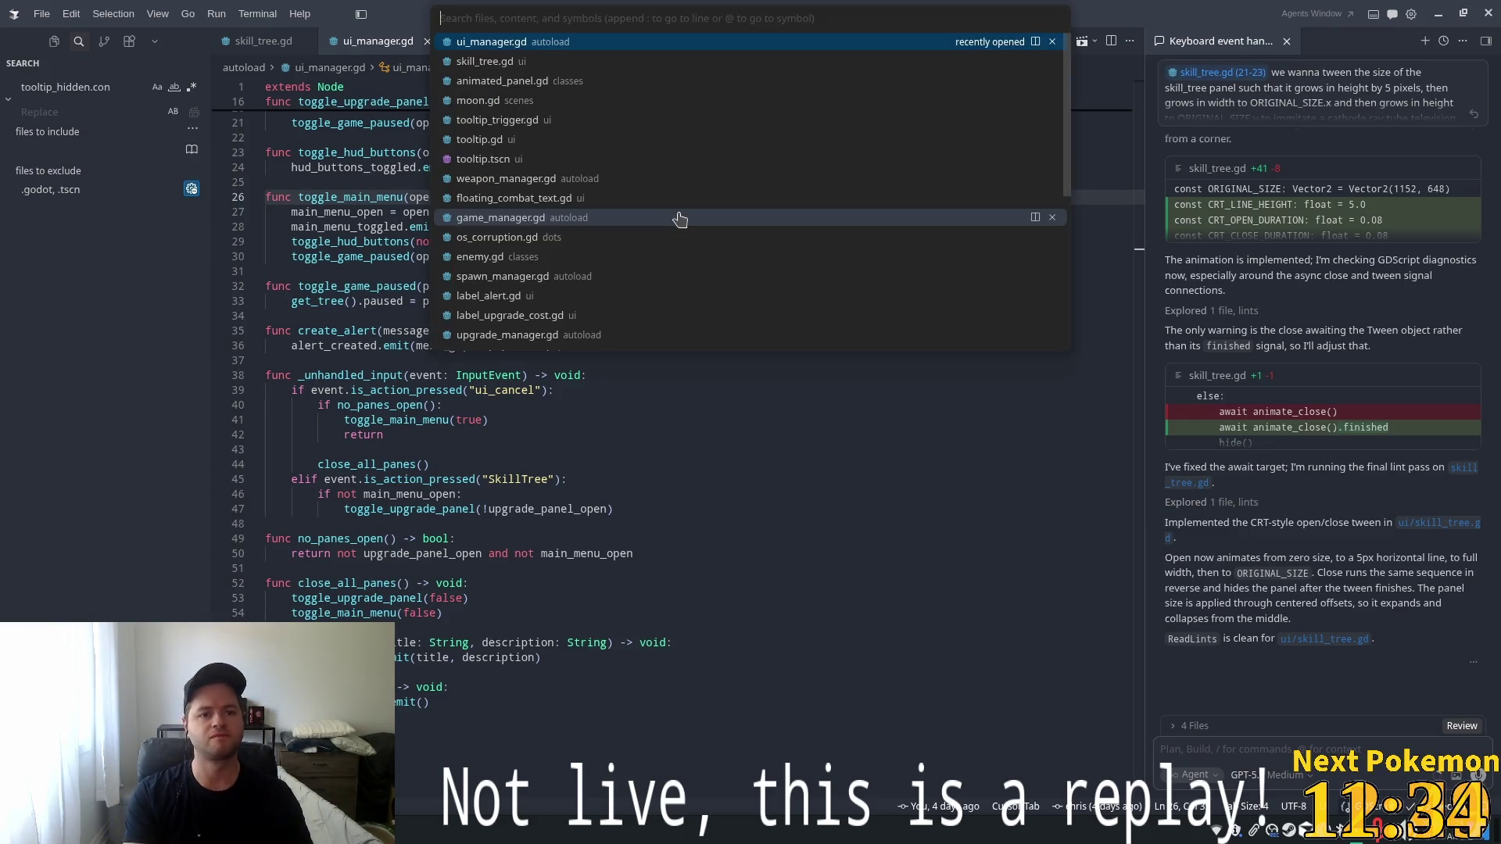
key("Escape")
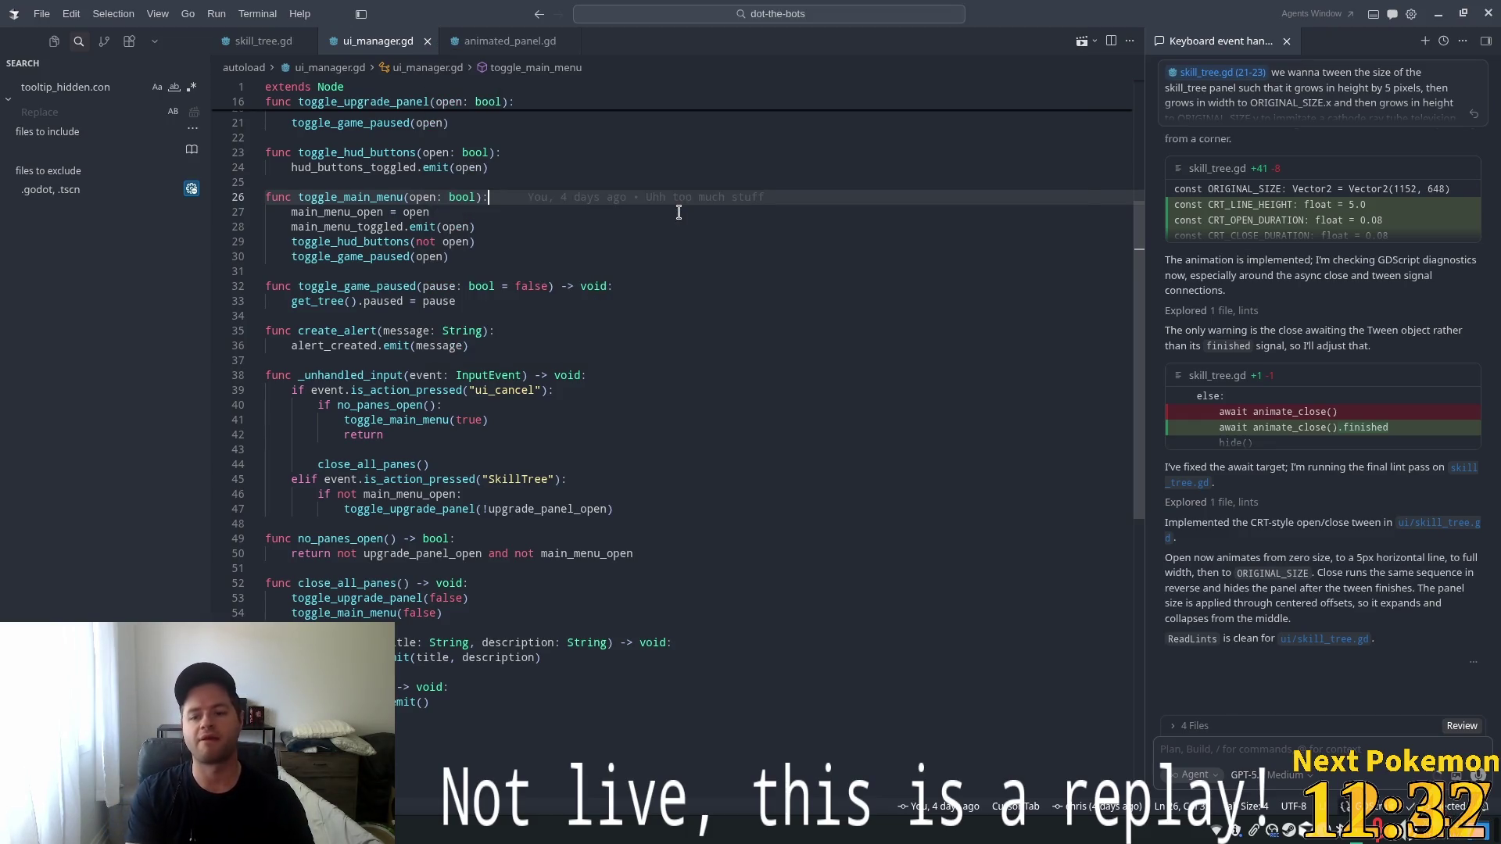
type("if I wanted to h")
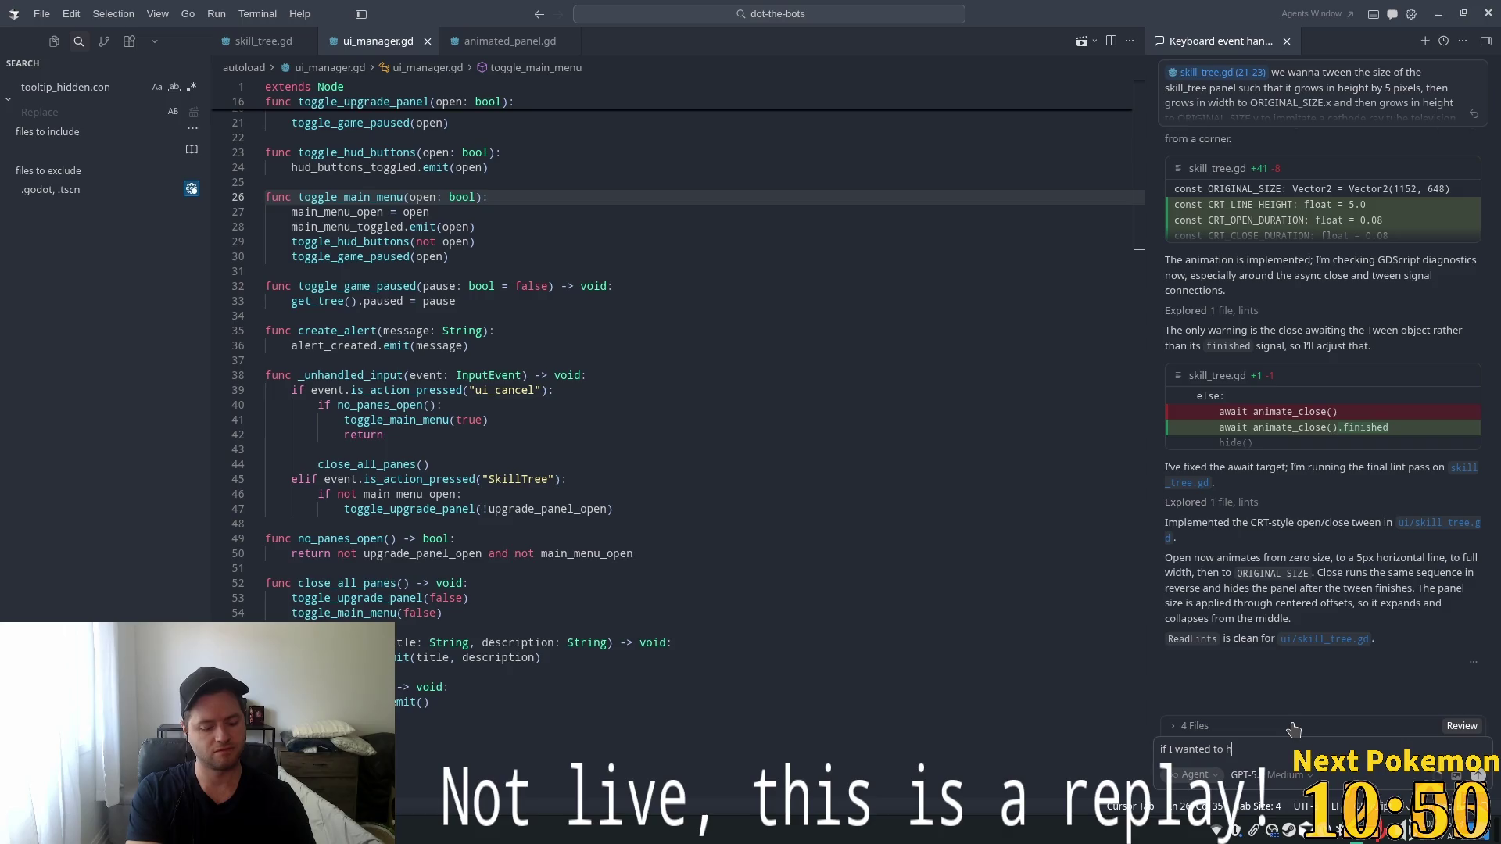
key("BackSpace")
Extend the fast-projectile draft, move it into a New Agent tab, and restore the side-by-side layout
type("anima ")
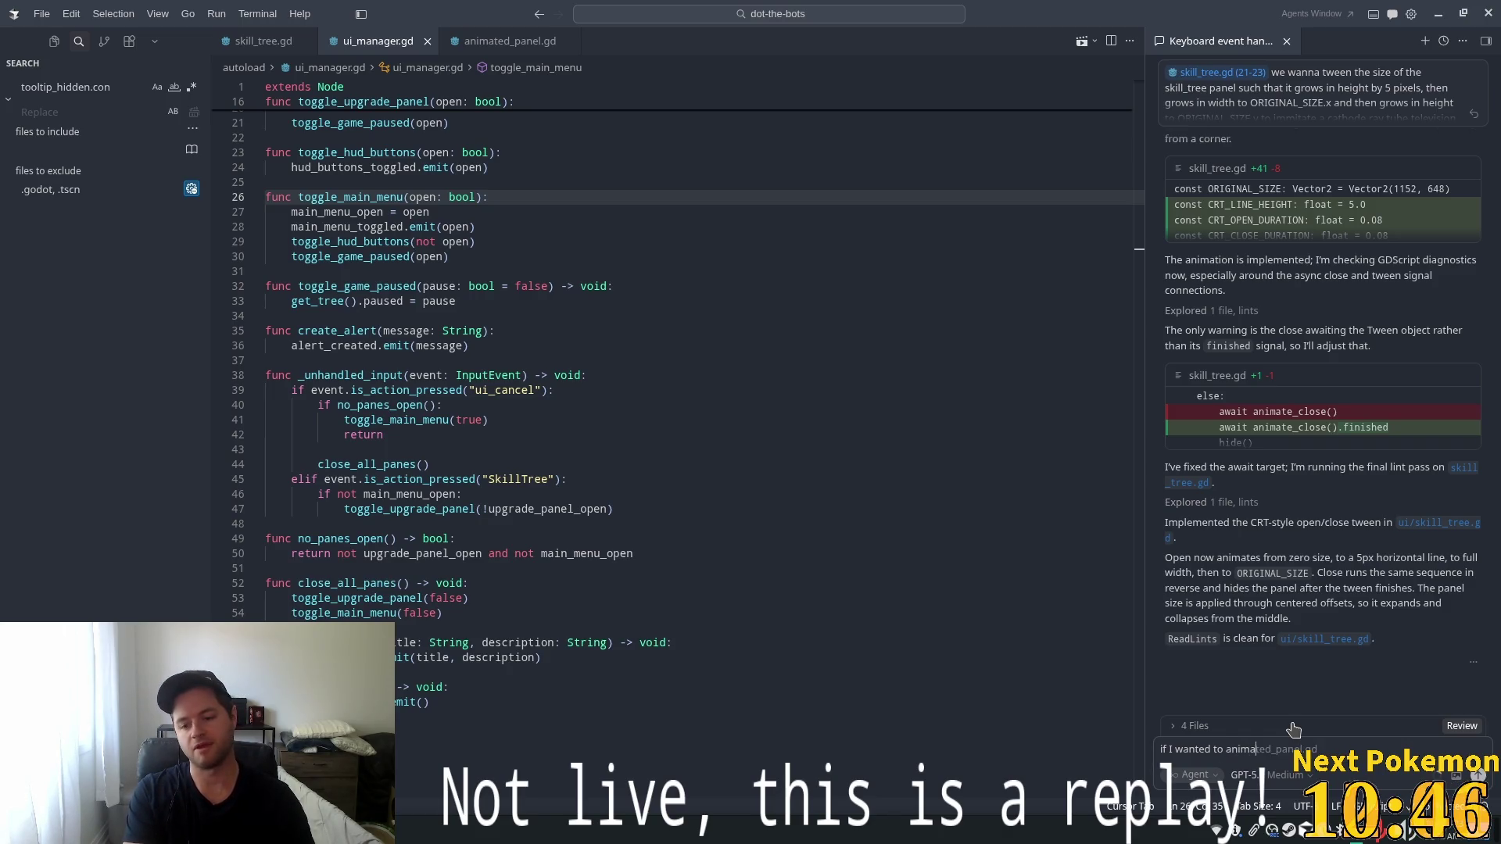
type("near light speed projectile")
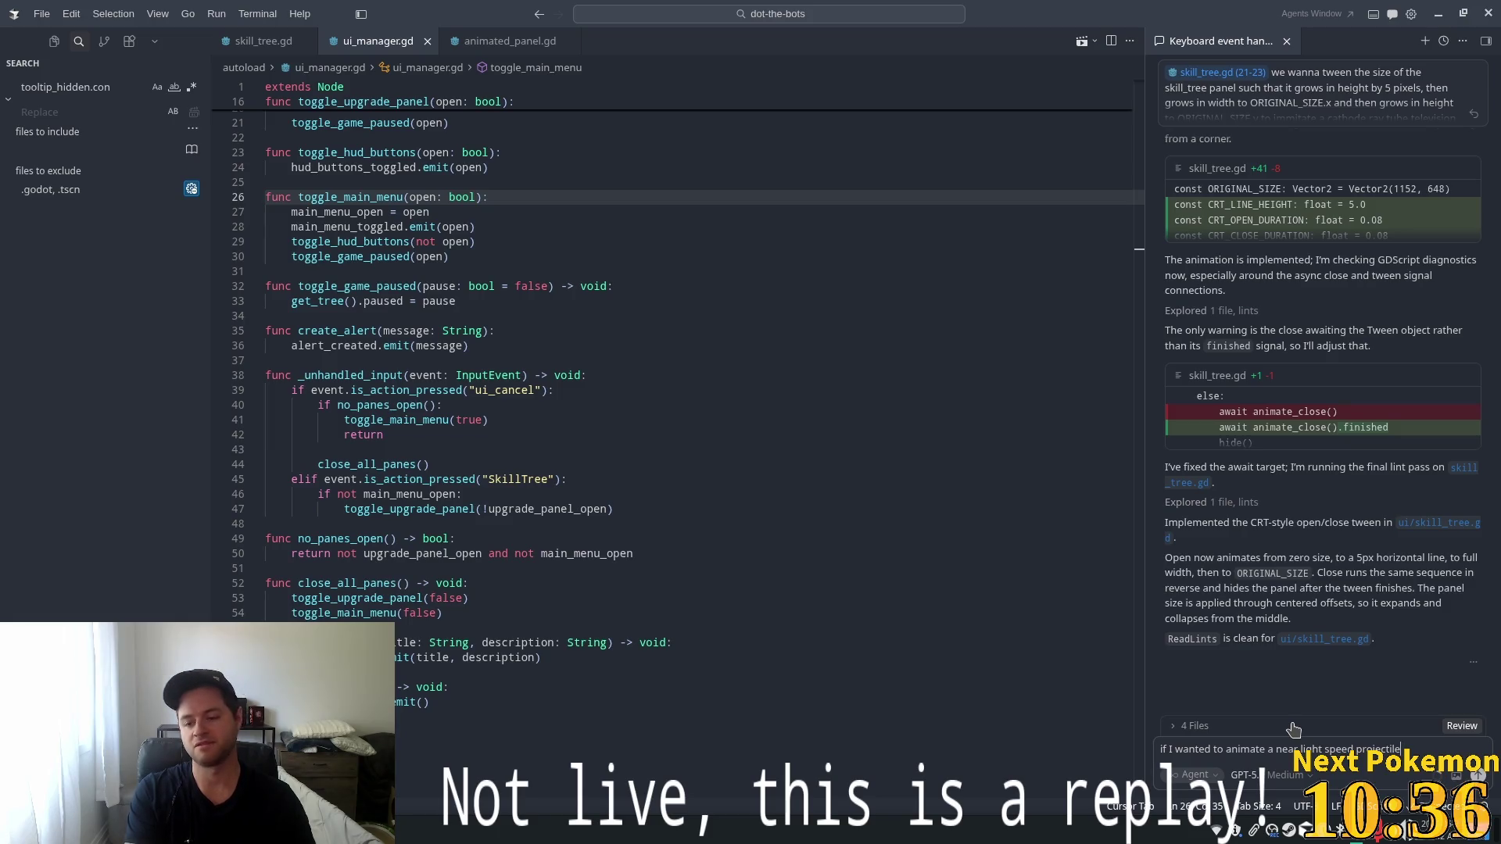
key("ctrl+BackSpace")
key("ctrl+BackSpace")
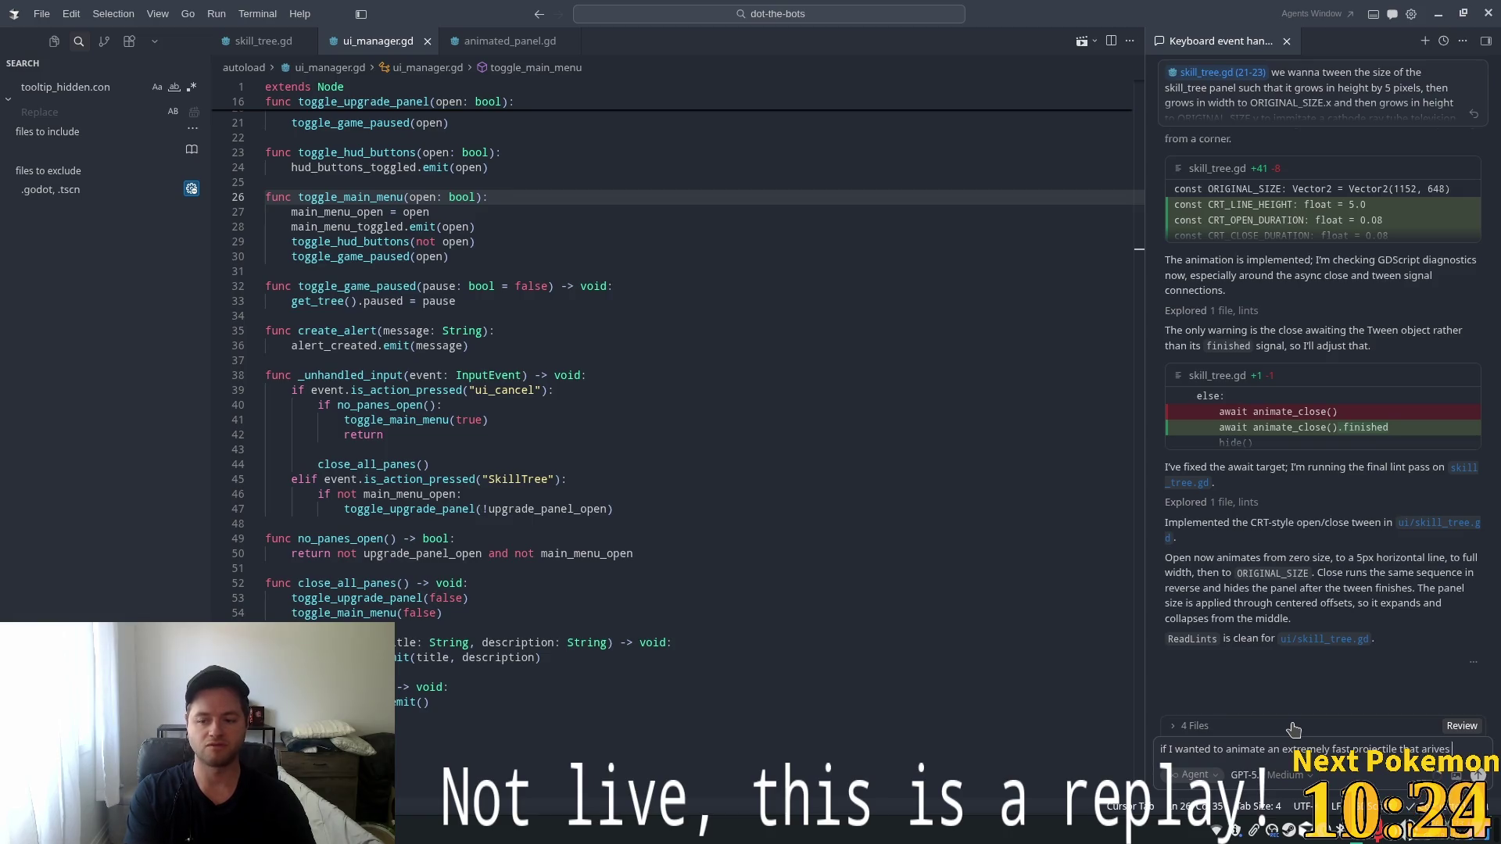
type("targw")
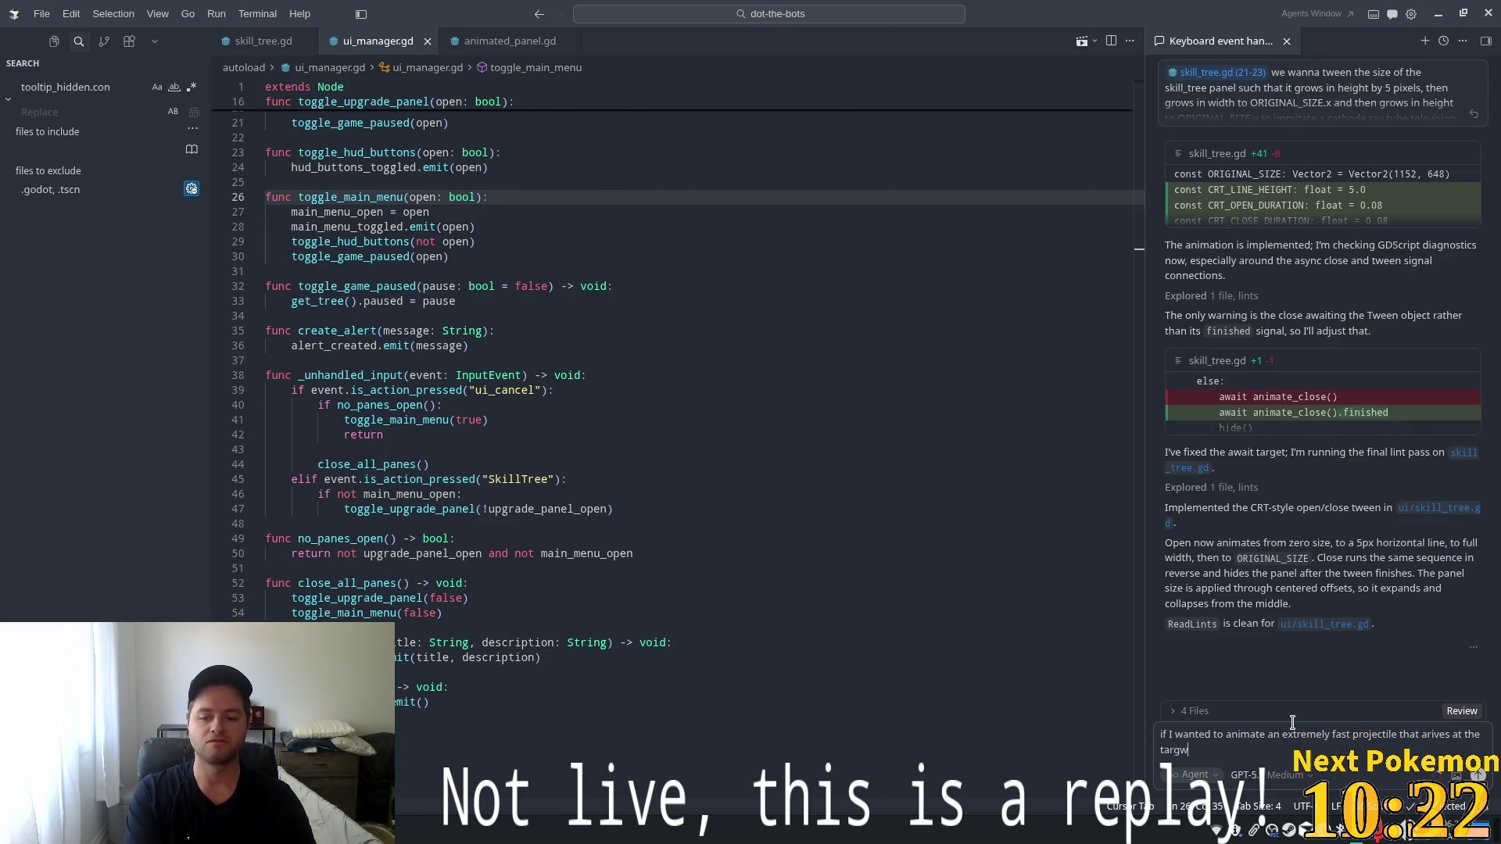
key("ctrl+e")
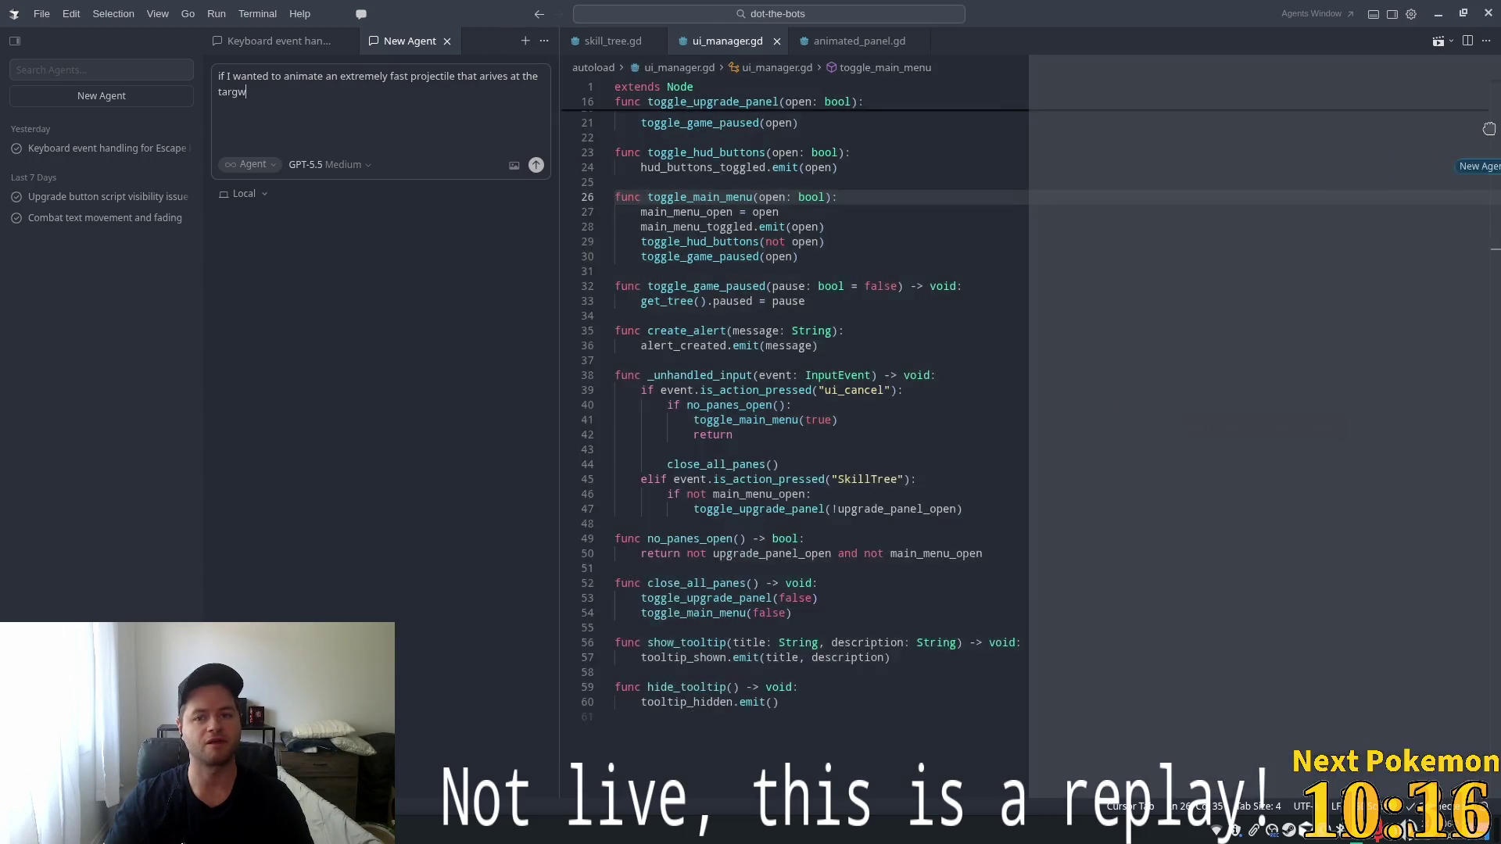
key("ctrl+e")
type("et")
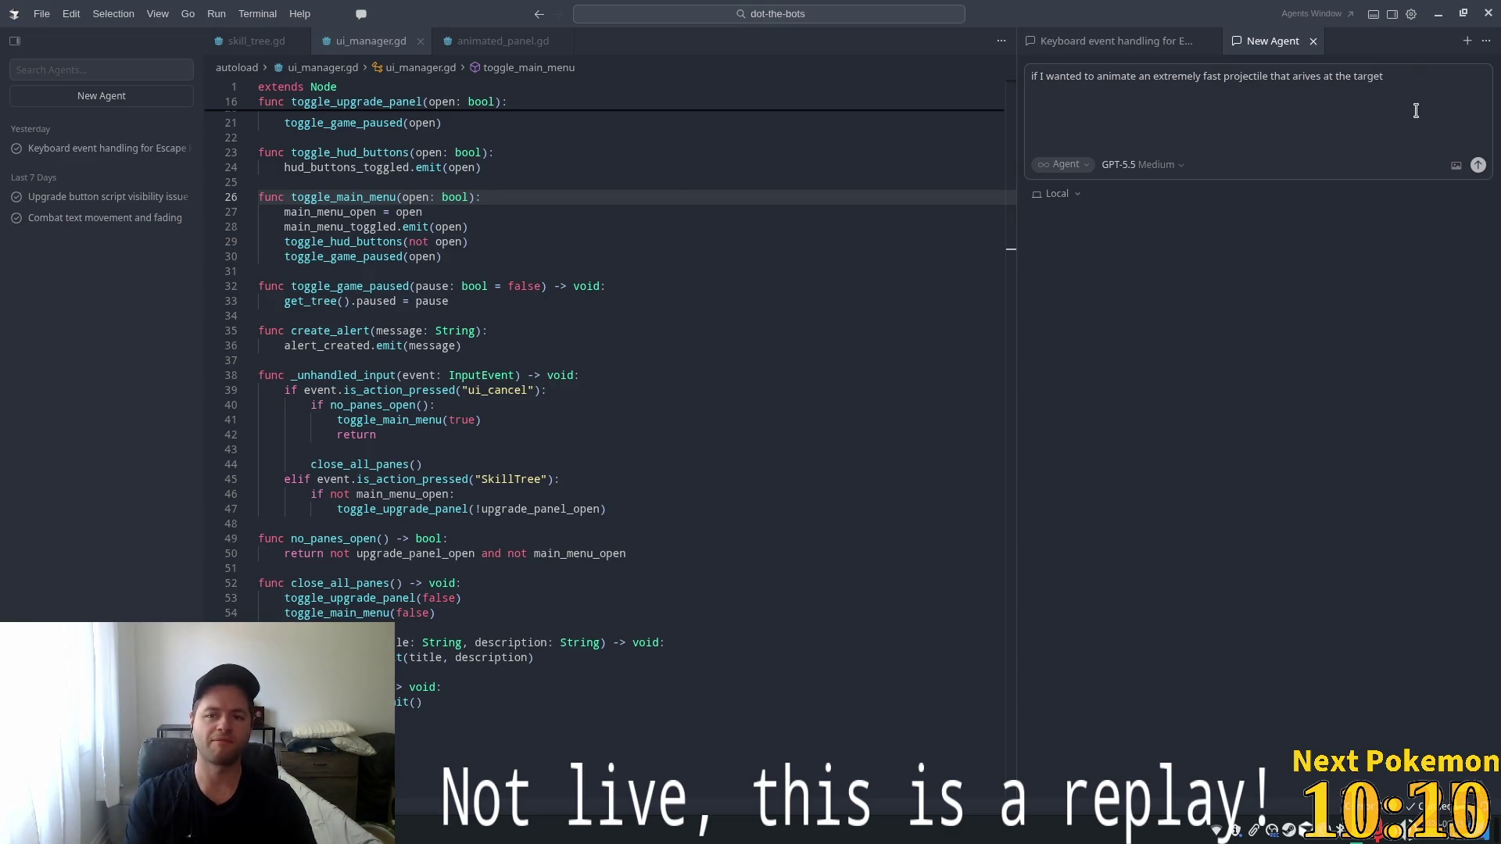
Finish and send the fast-projectile tracer question in the Keyboard event handling chat
left_click(1104, 39)
type("near instantly and")
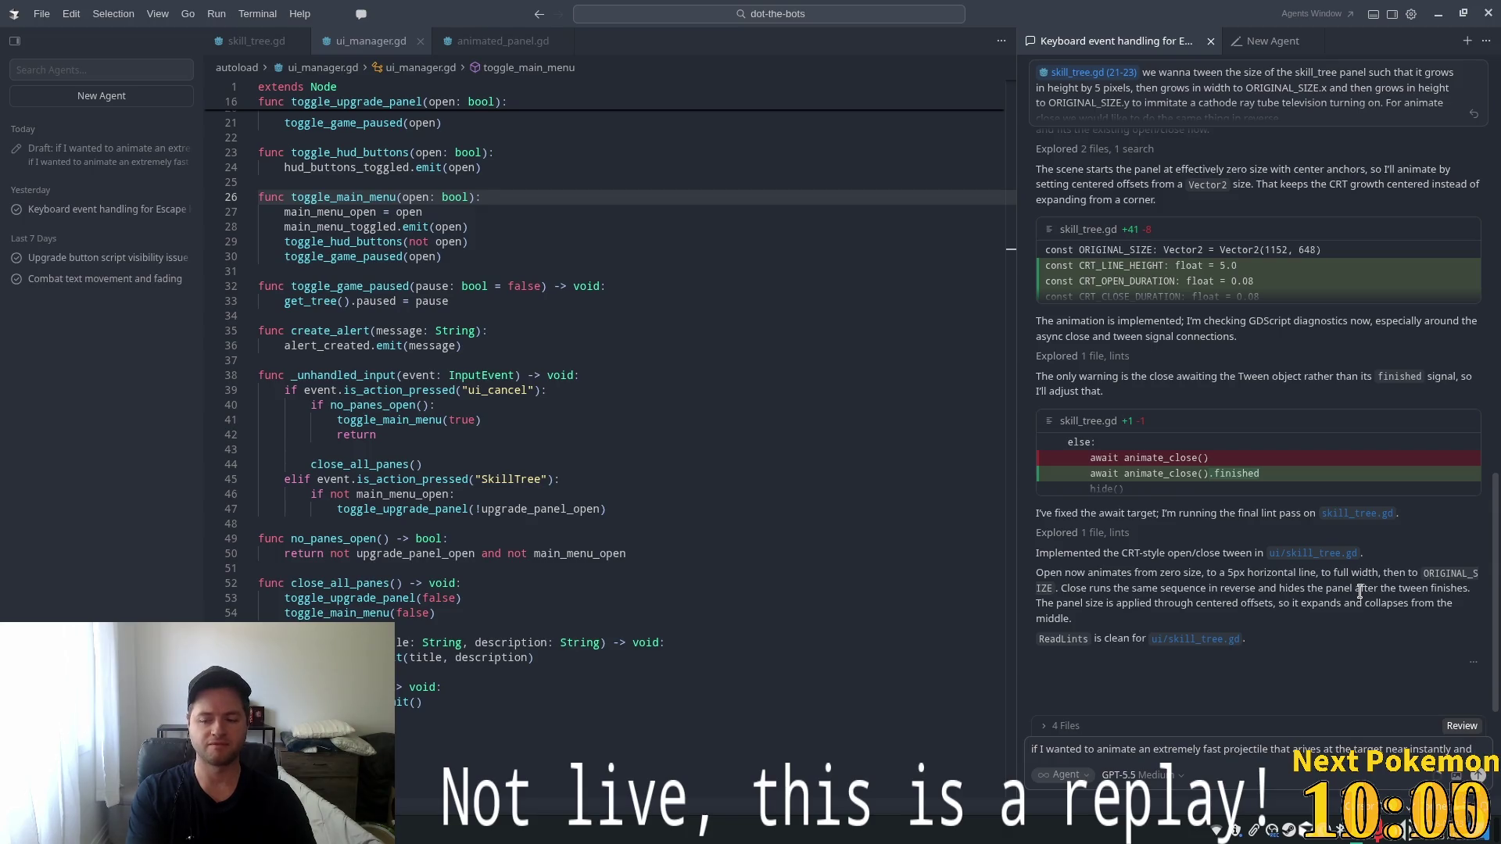
type("leaves a ba")
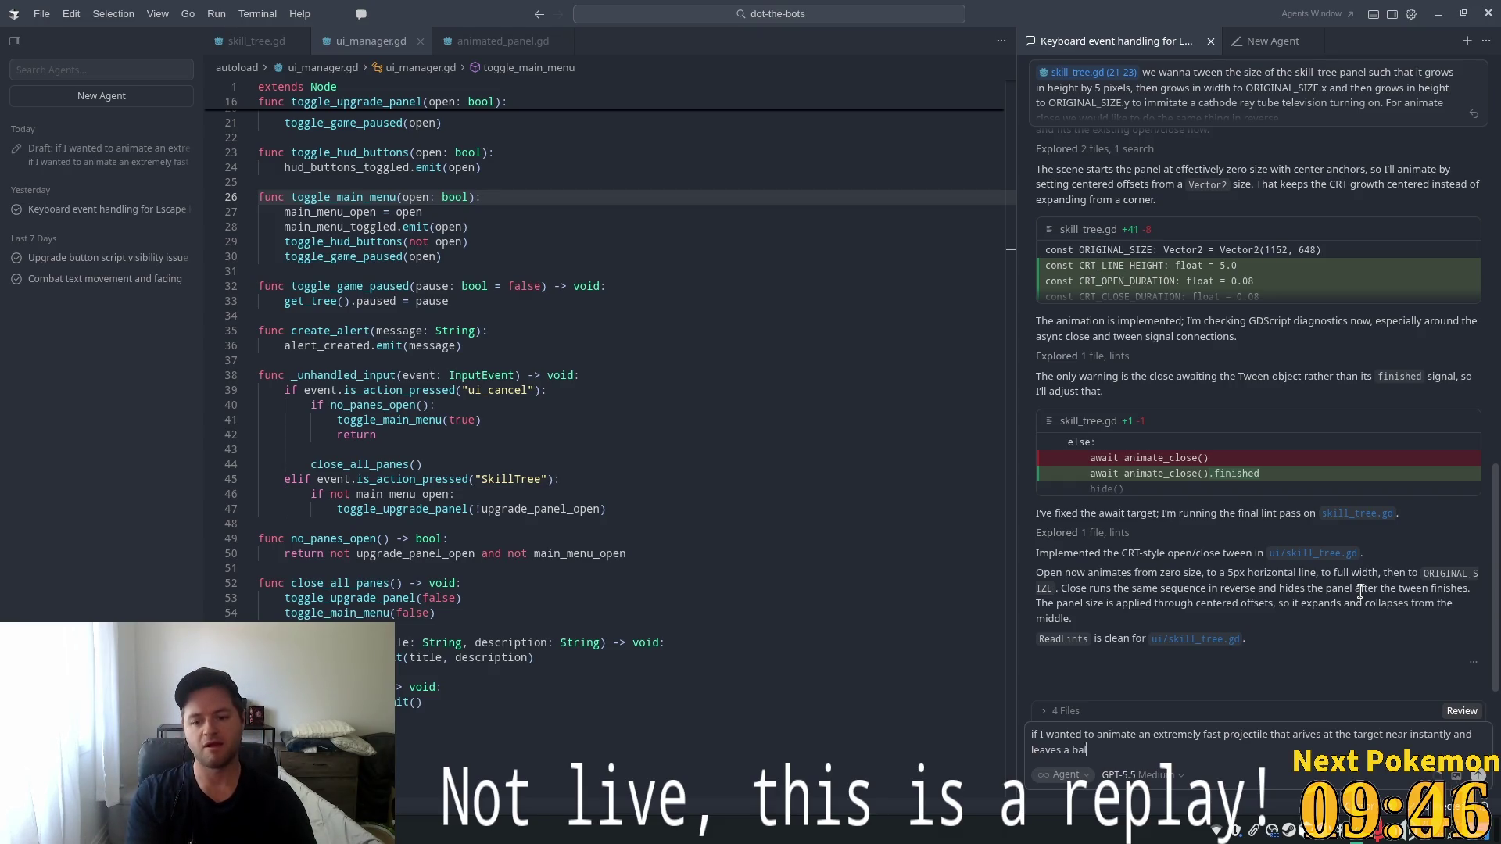
type("listic")
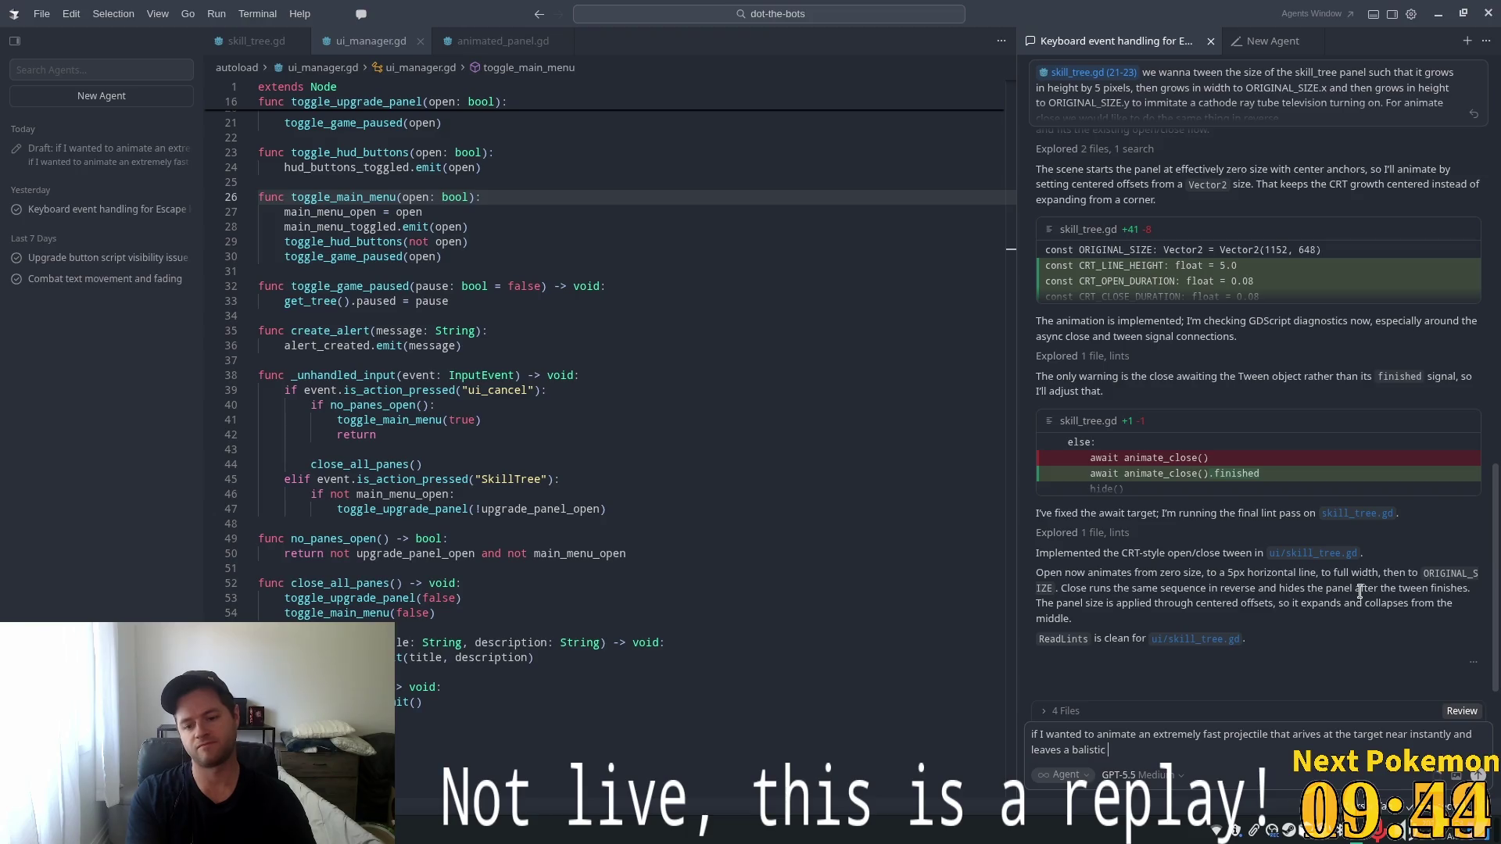
type(" trail an")
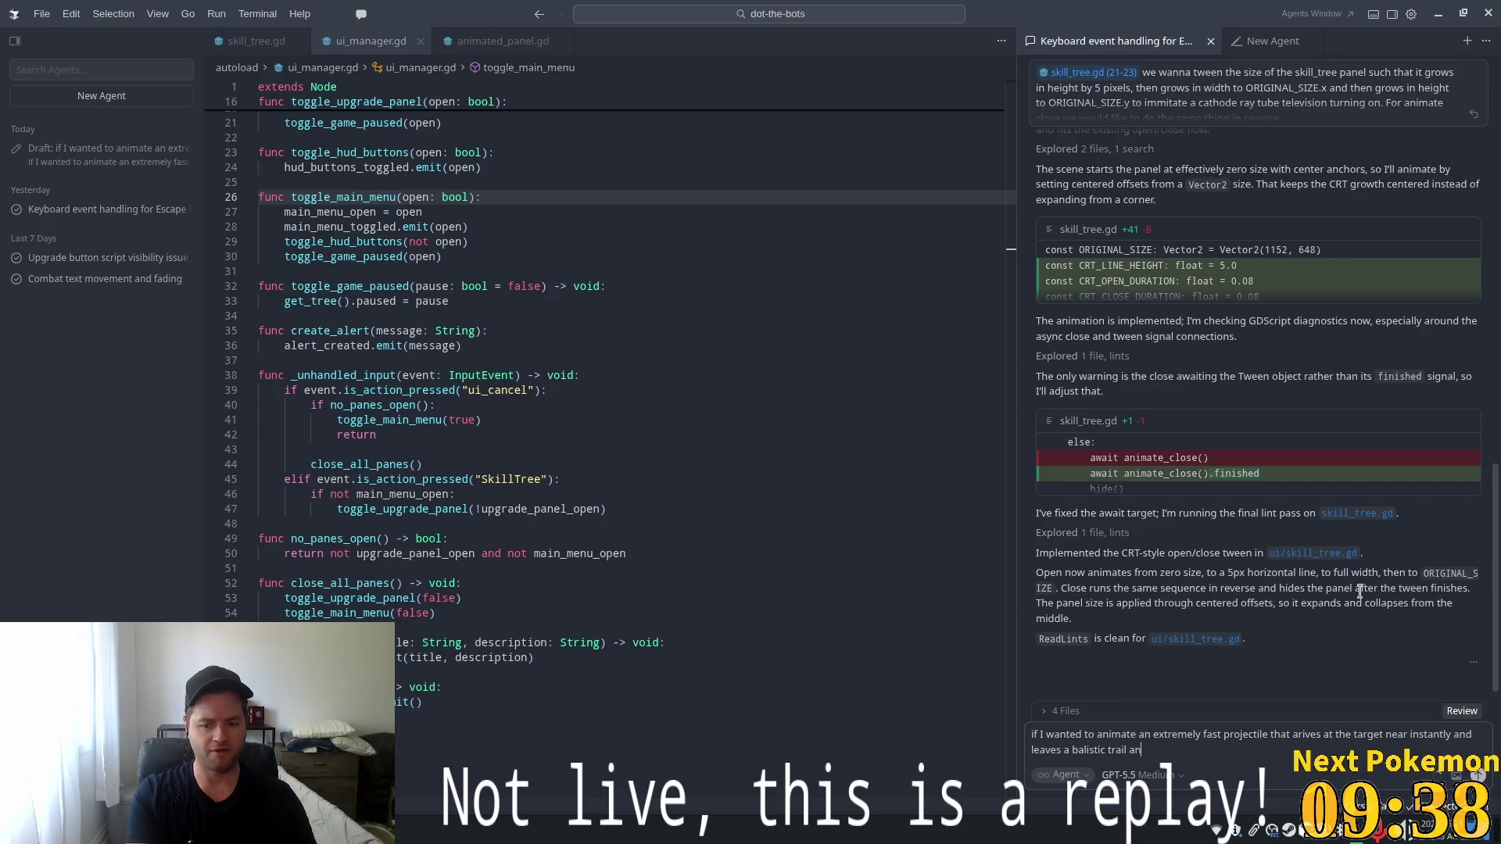
type(" d")
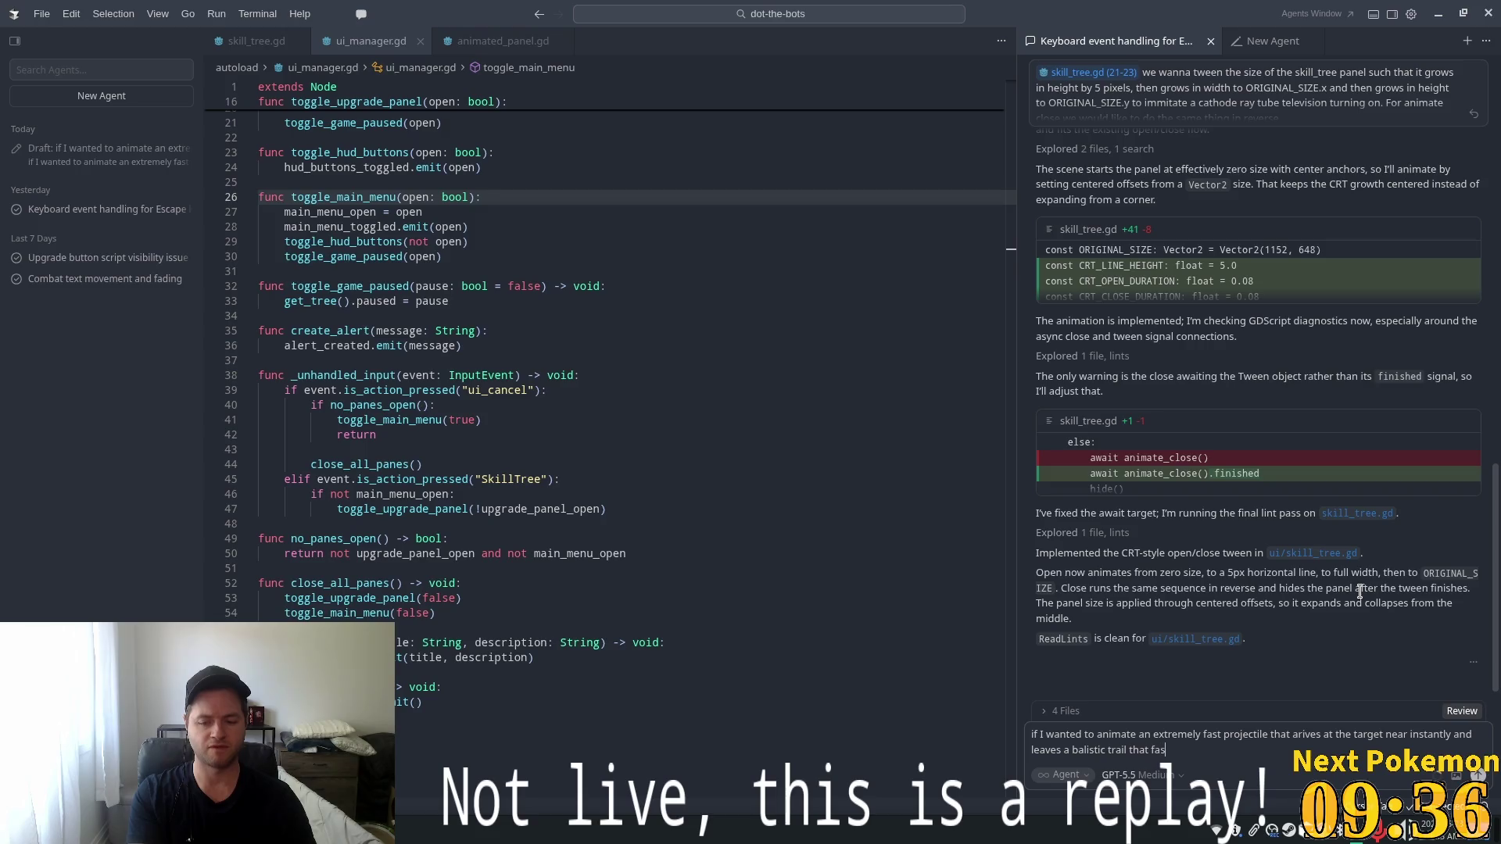
type("way, what w")
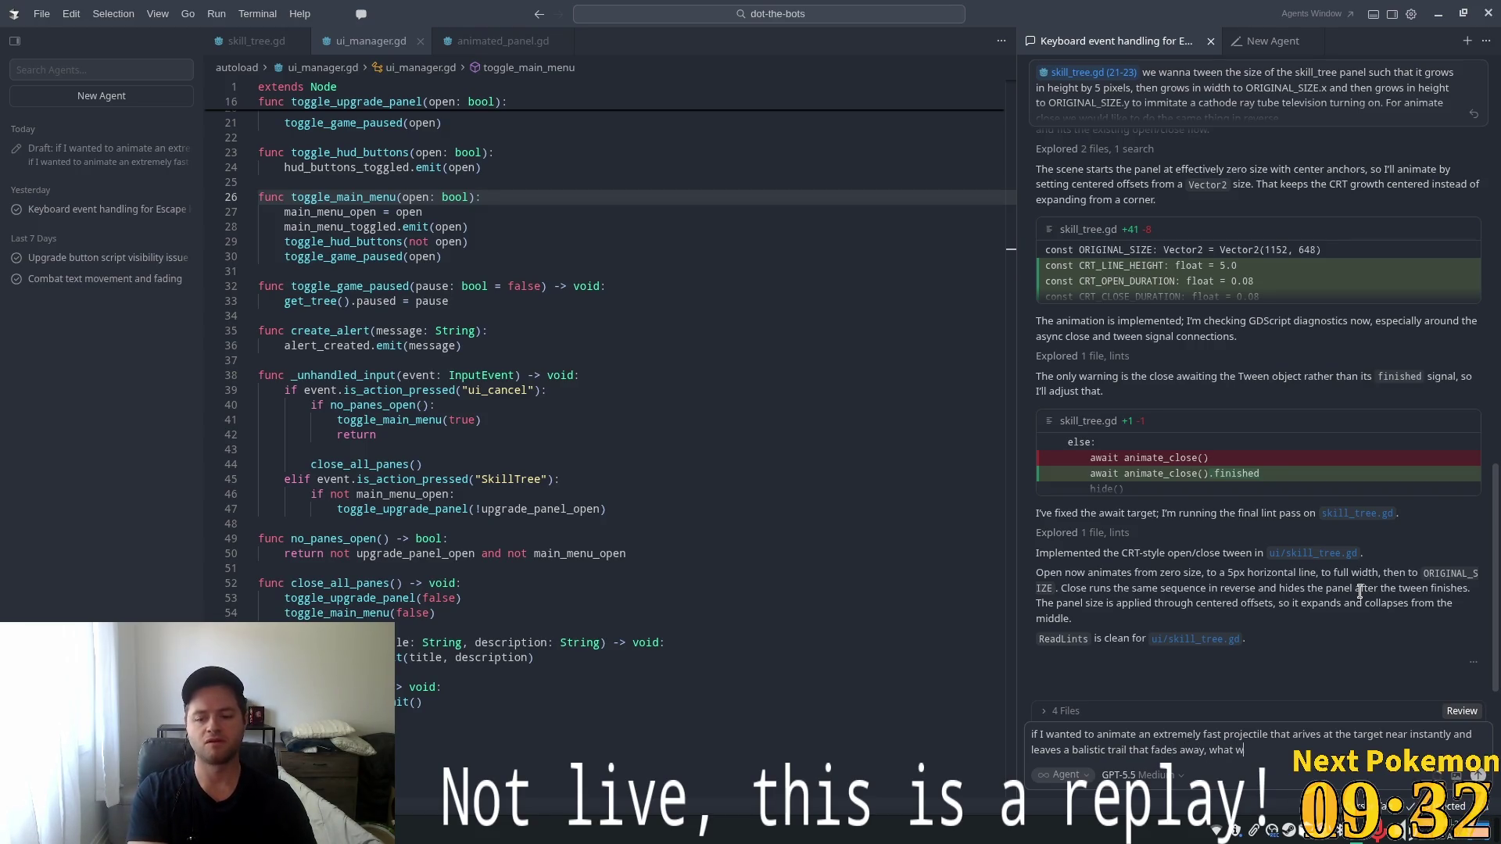
type("ould")
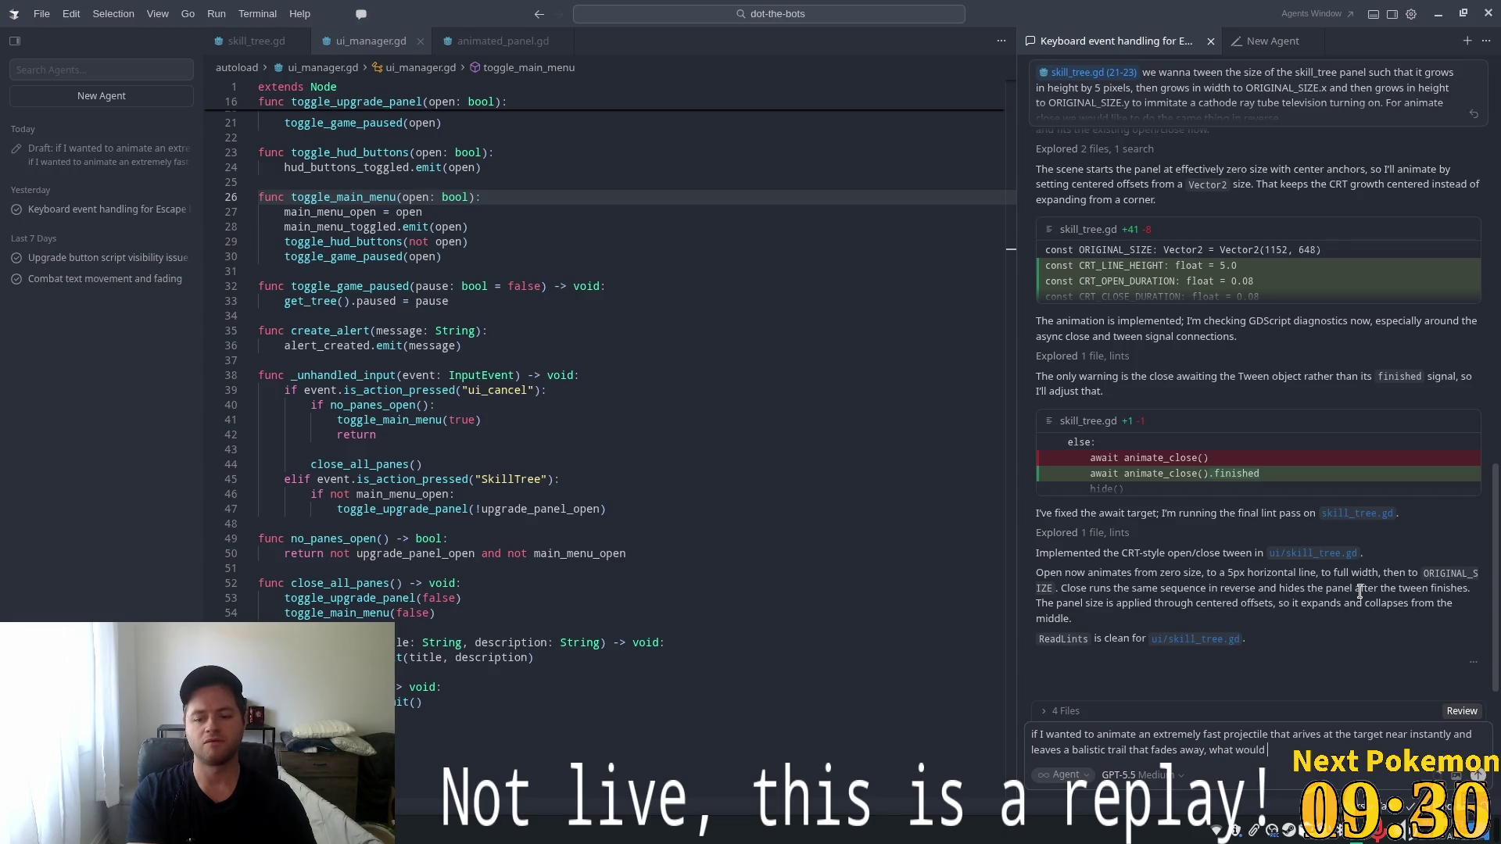
type("be the best wa")
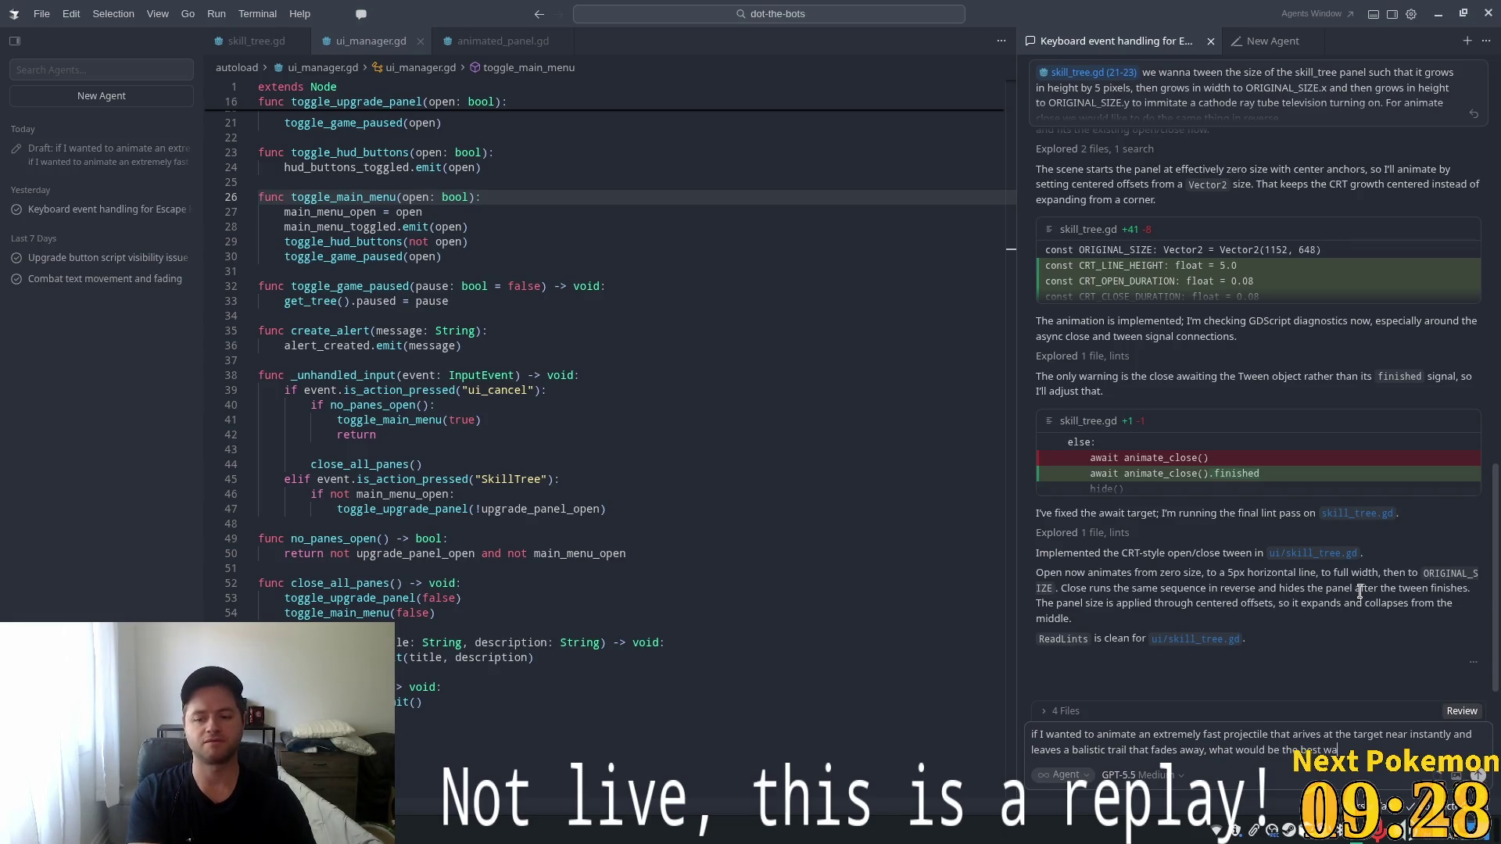
type("y to accomplis")
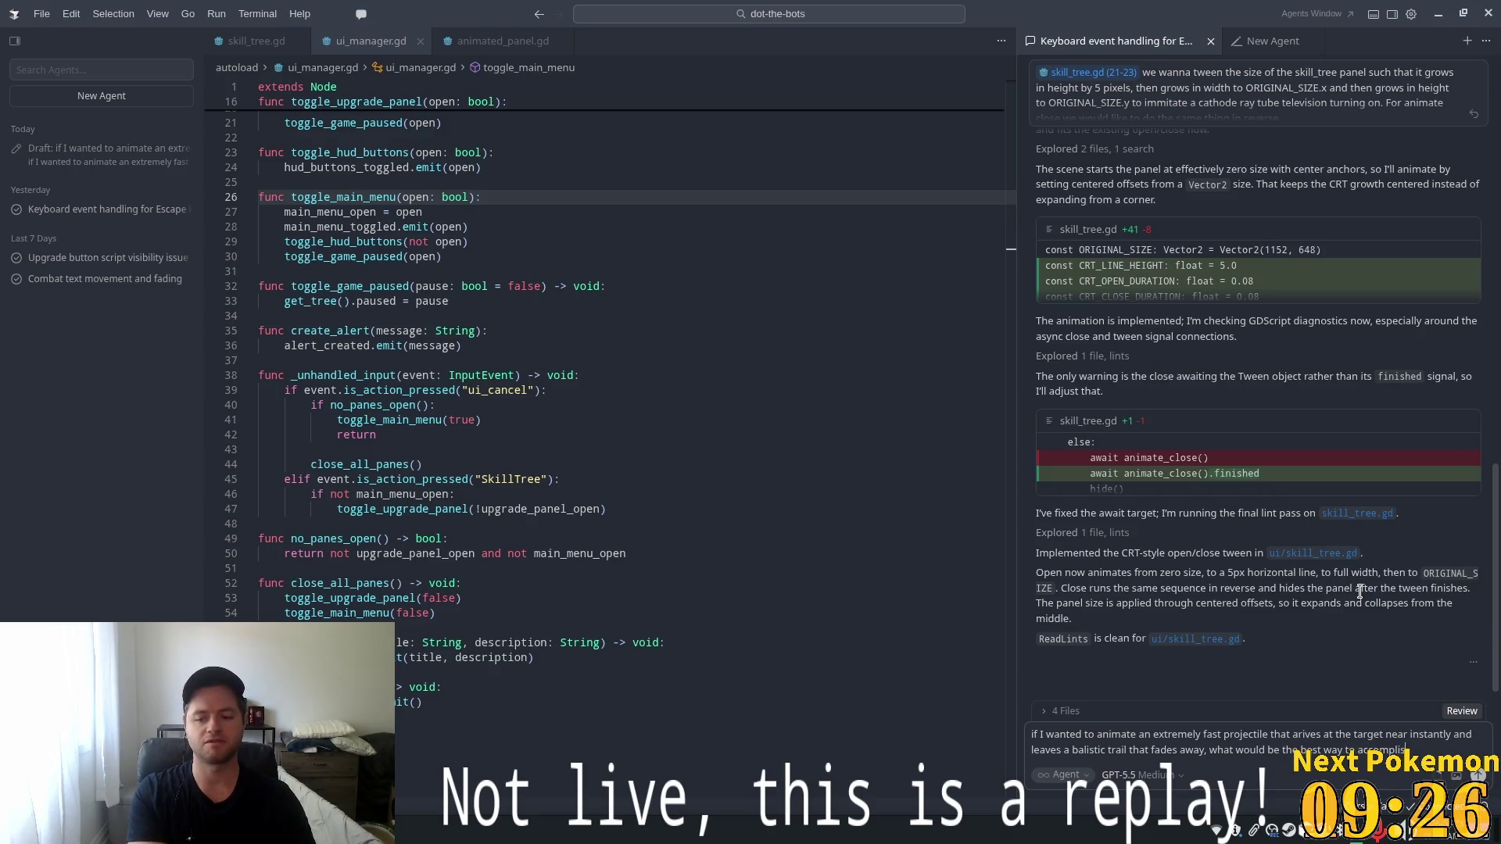
type("?")
key("Return")
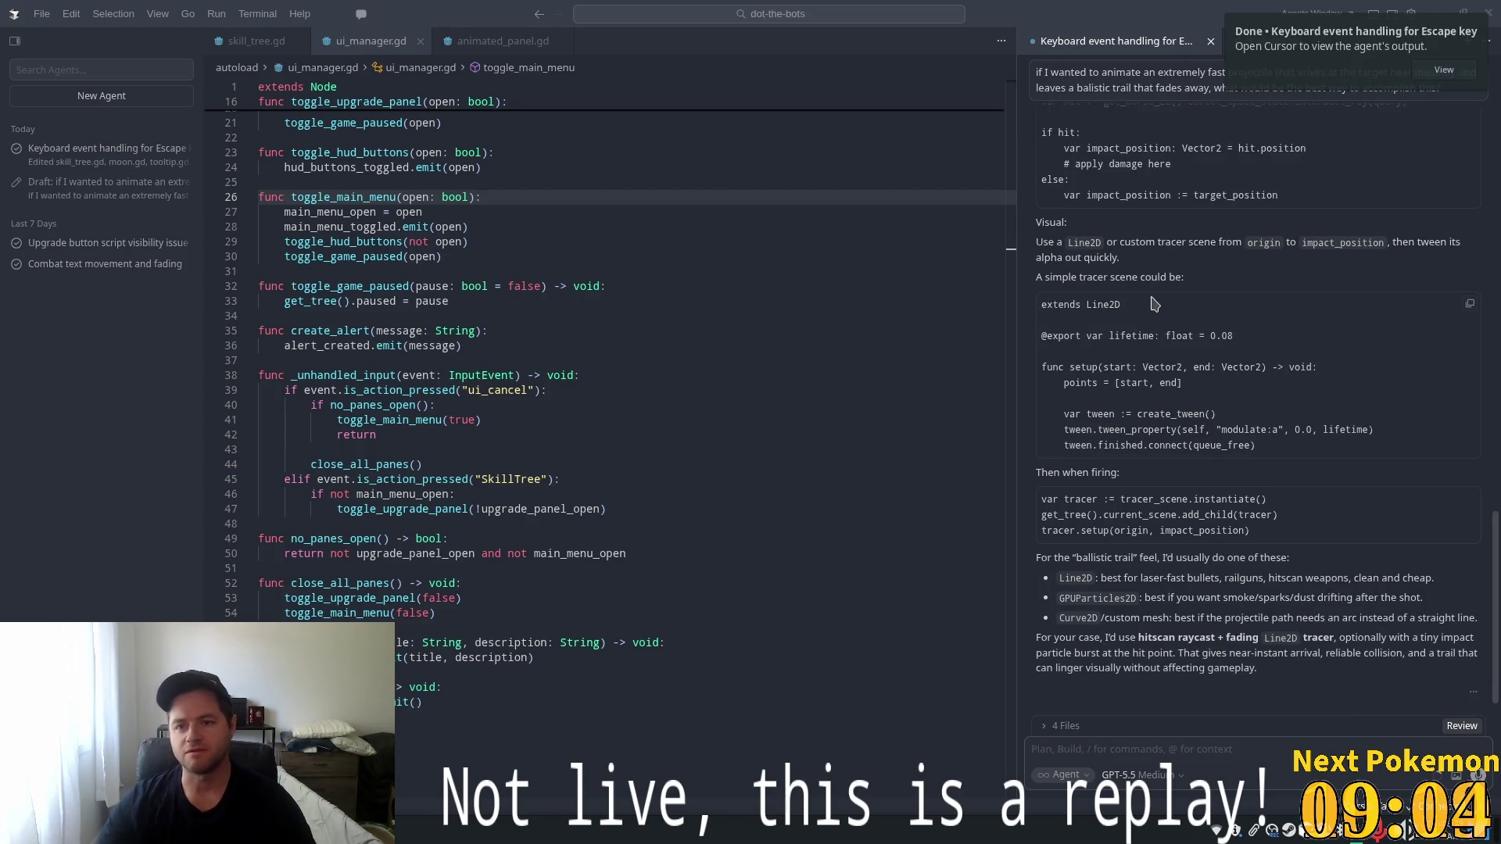
scroll(1154, 303, "up", 5)
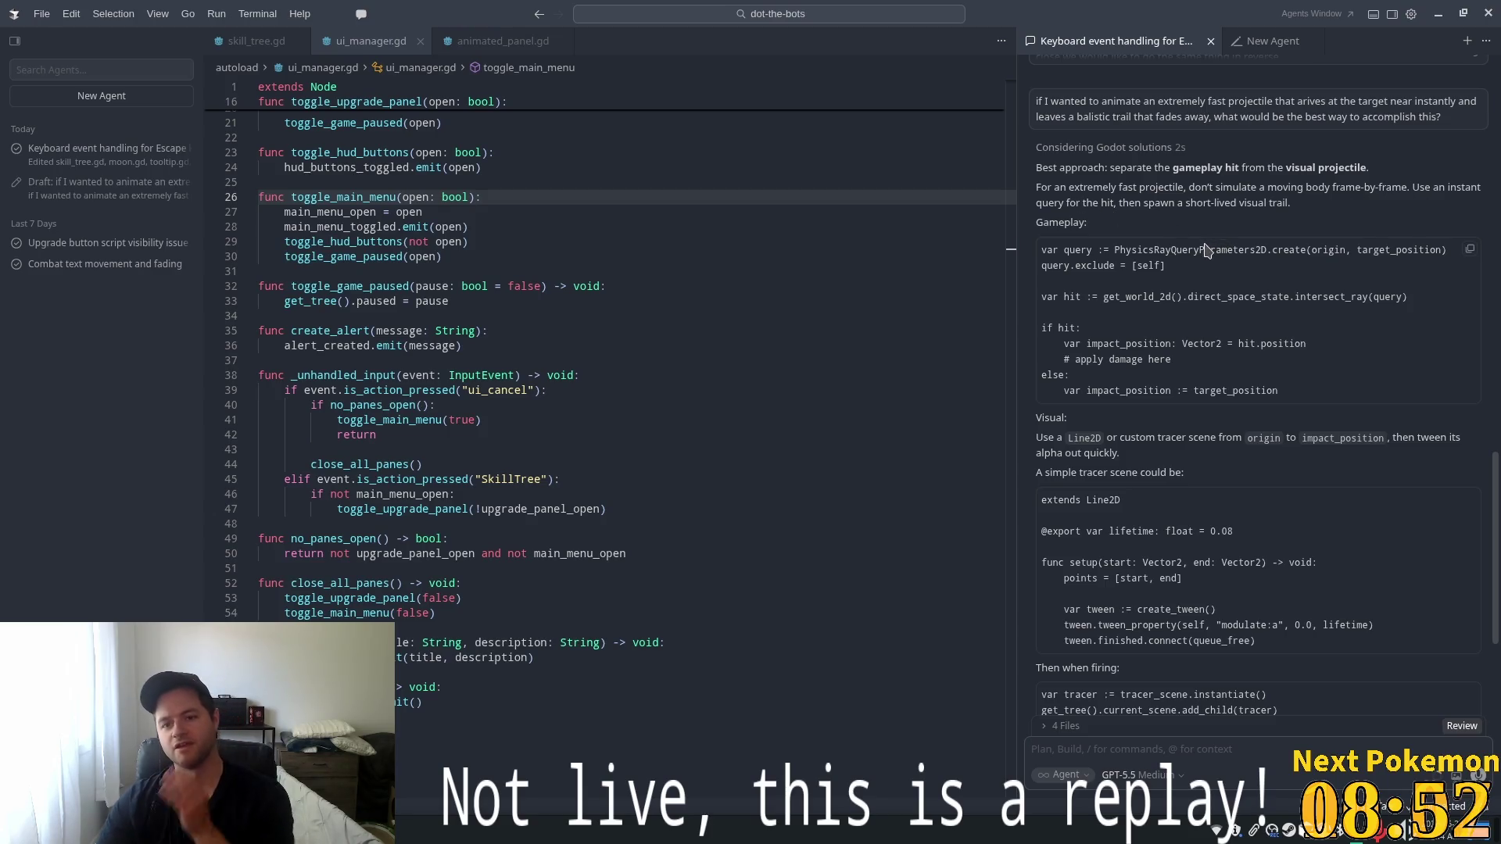
scroll(1256, 290, "down", 1)
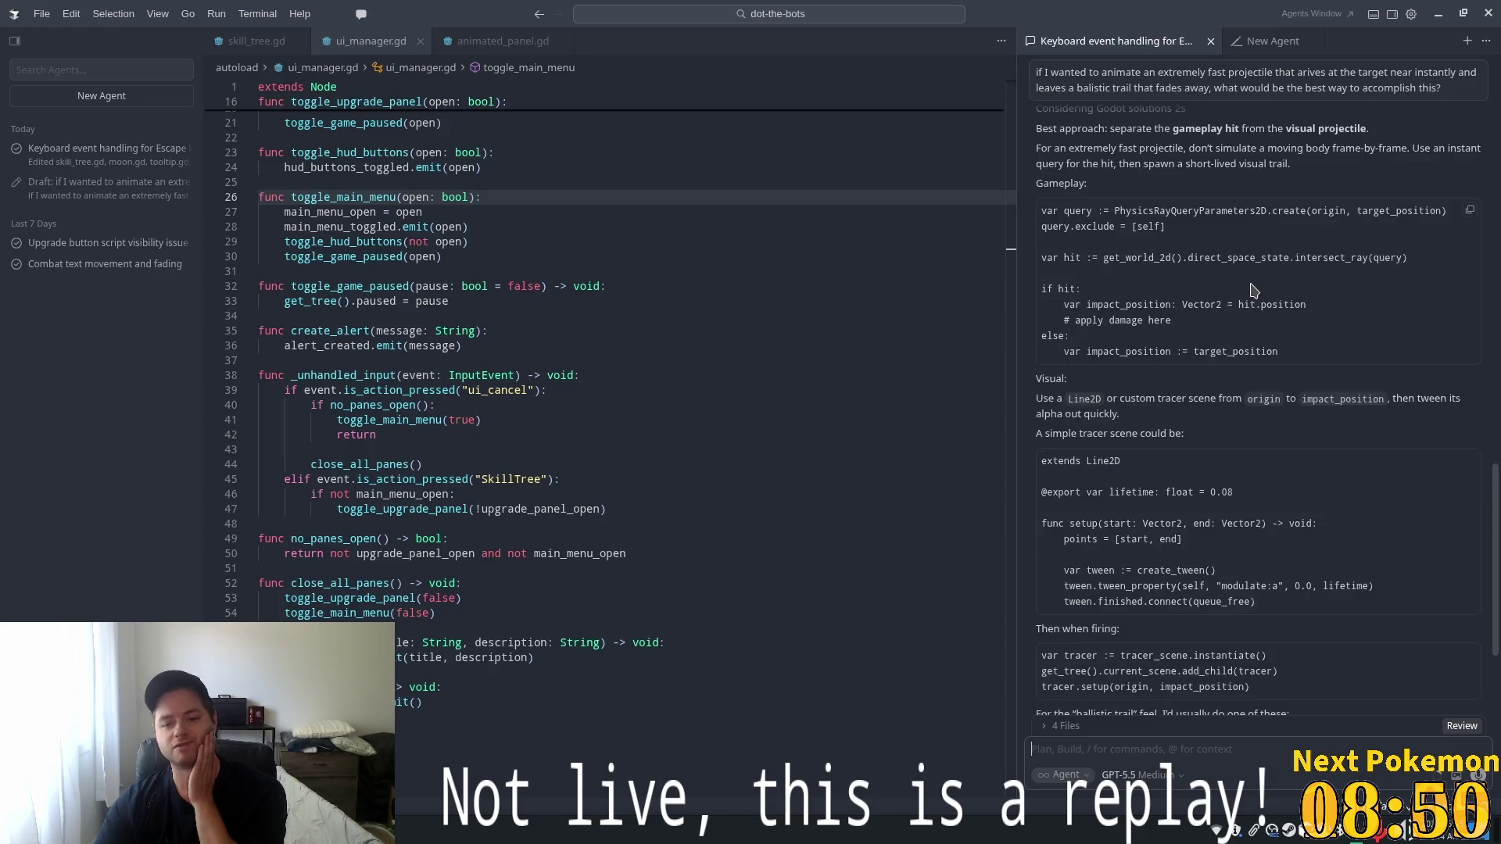
scroll(1191, 378, "down", 2)
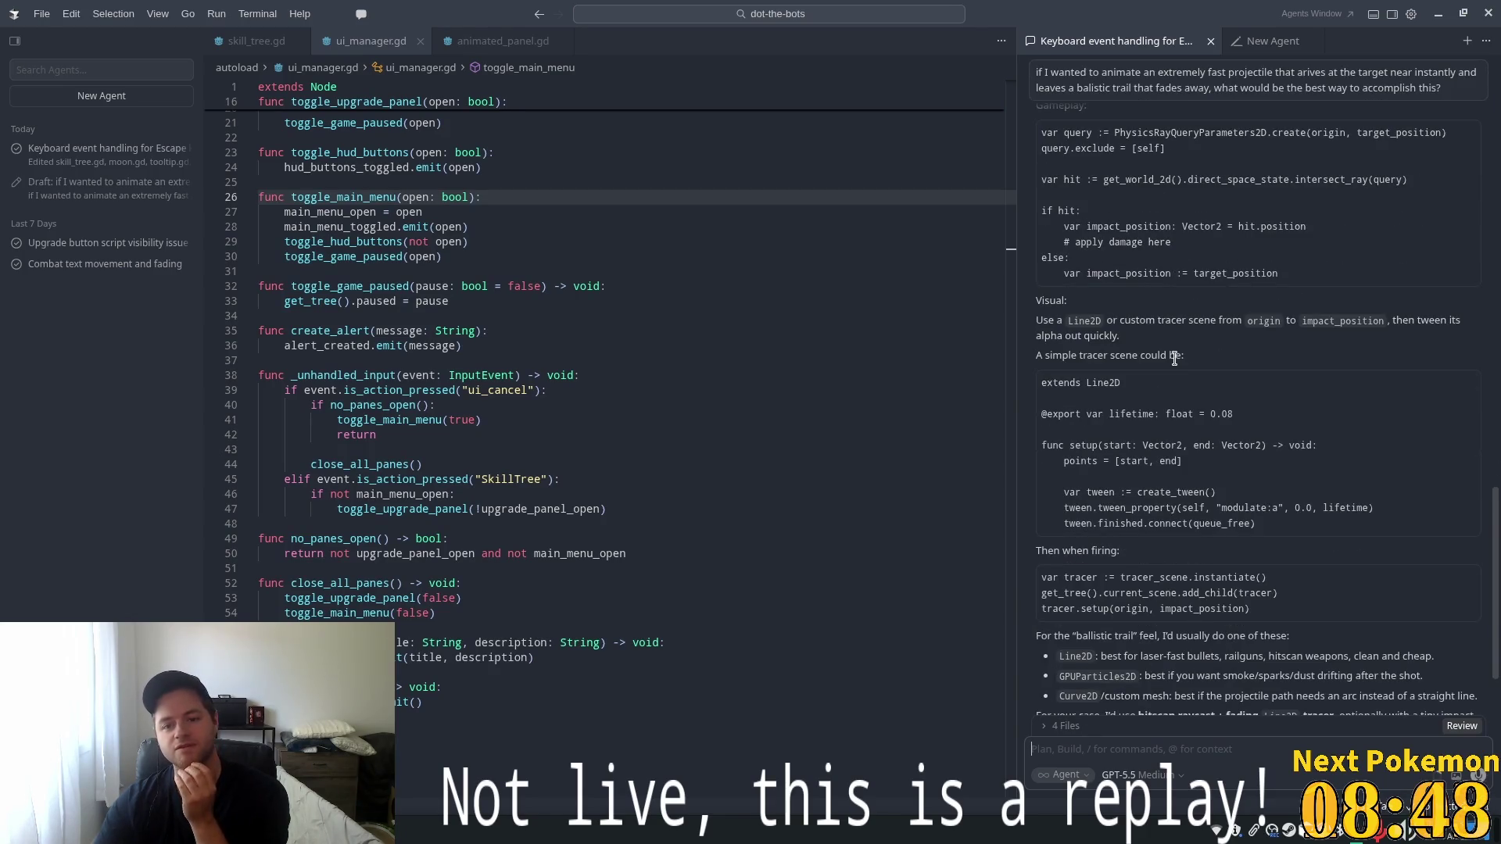
scroll(1176, 365, "down", 1)
left_click_drag(1044, 283, 1244, 285)
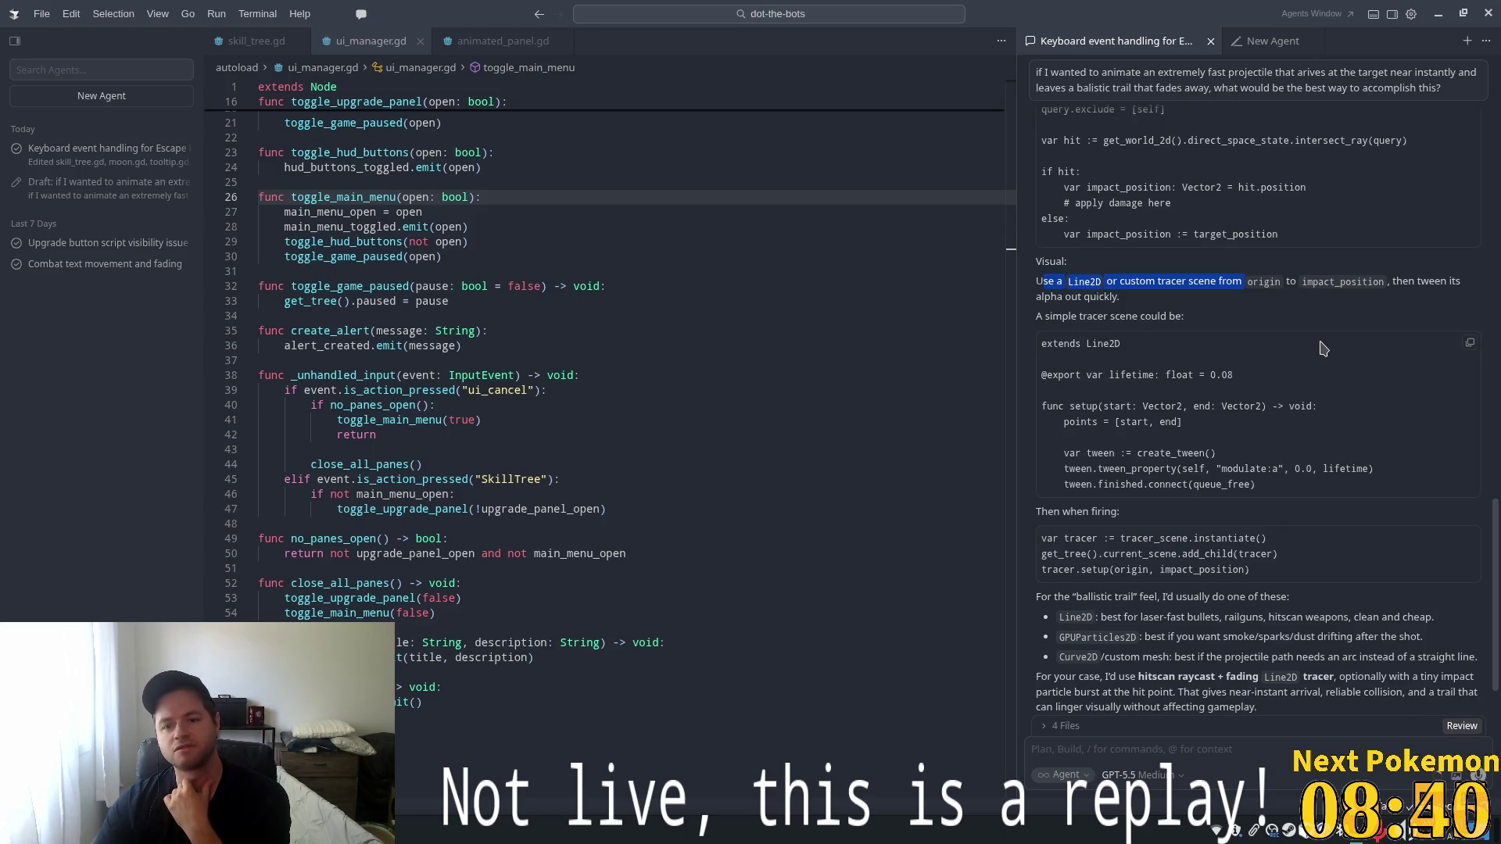
scroll(1219, 351, "down", 2)
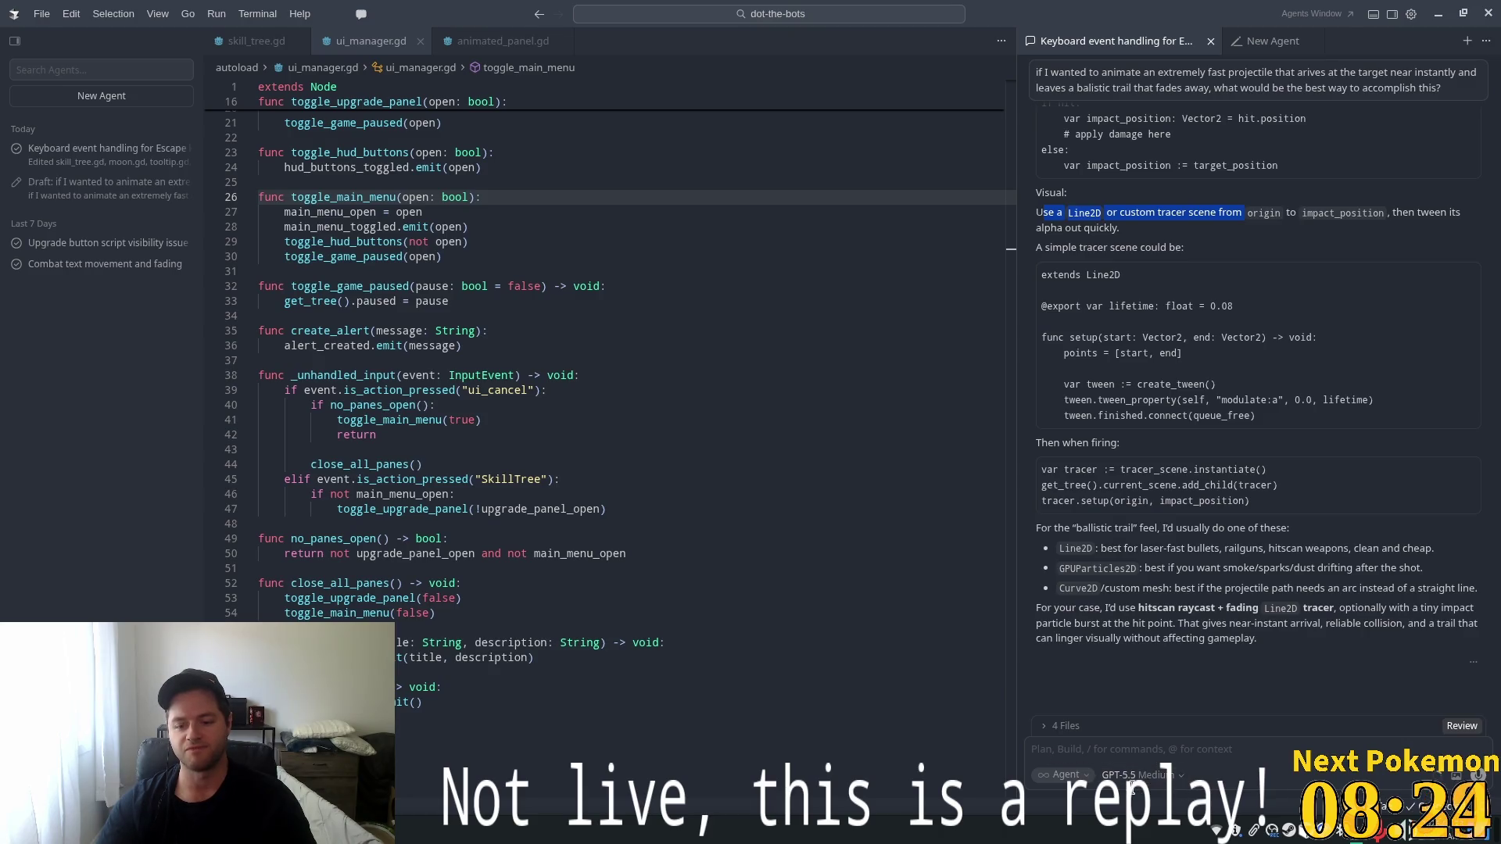
left_click(1167, 779)
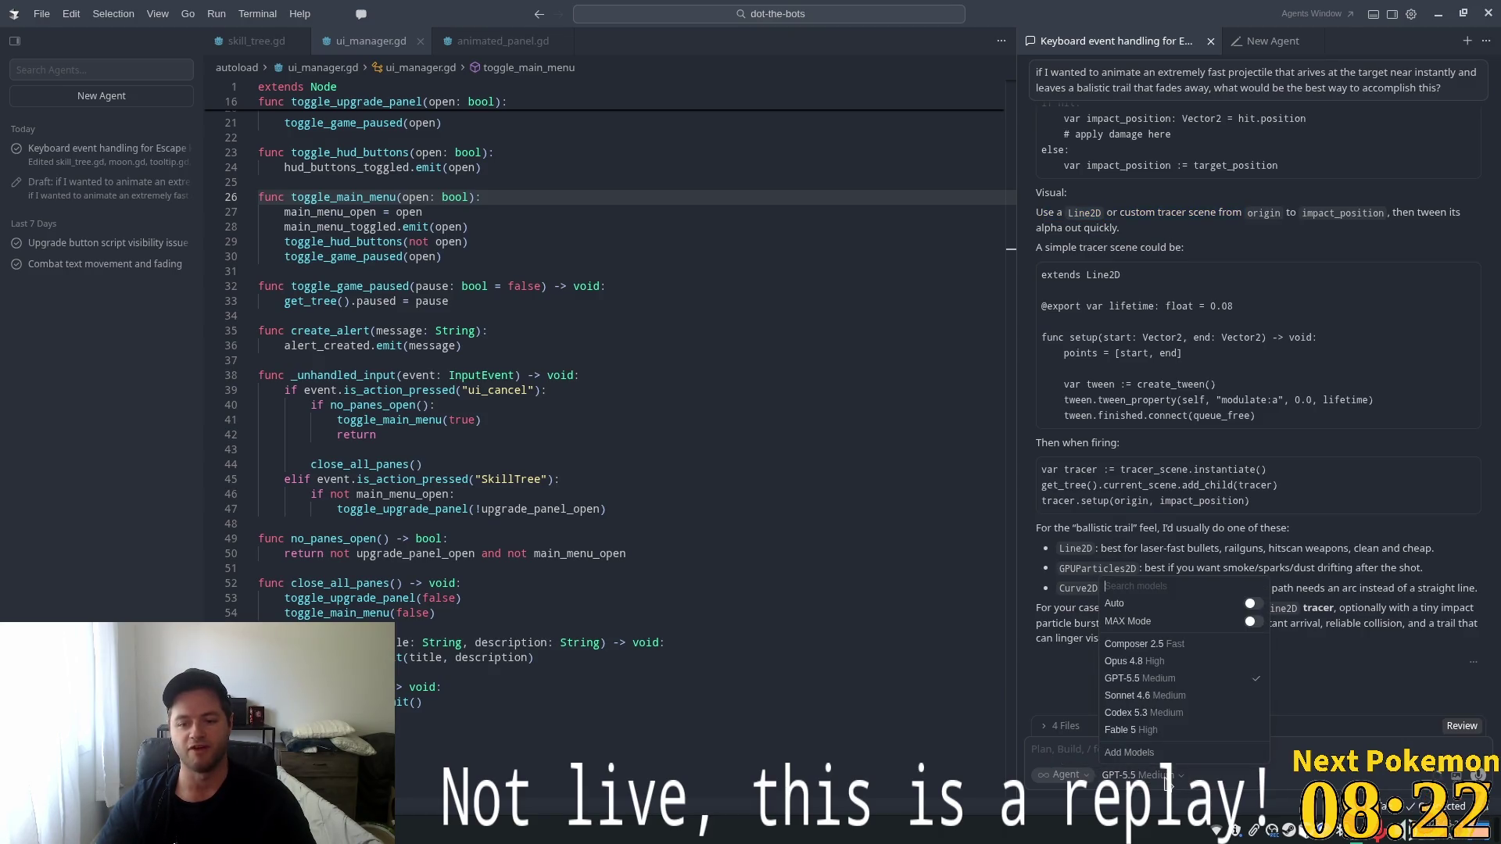
mouse_move(1147, 735)
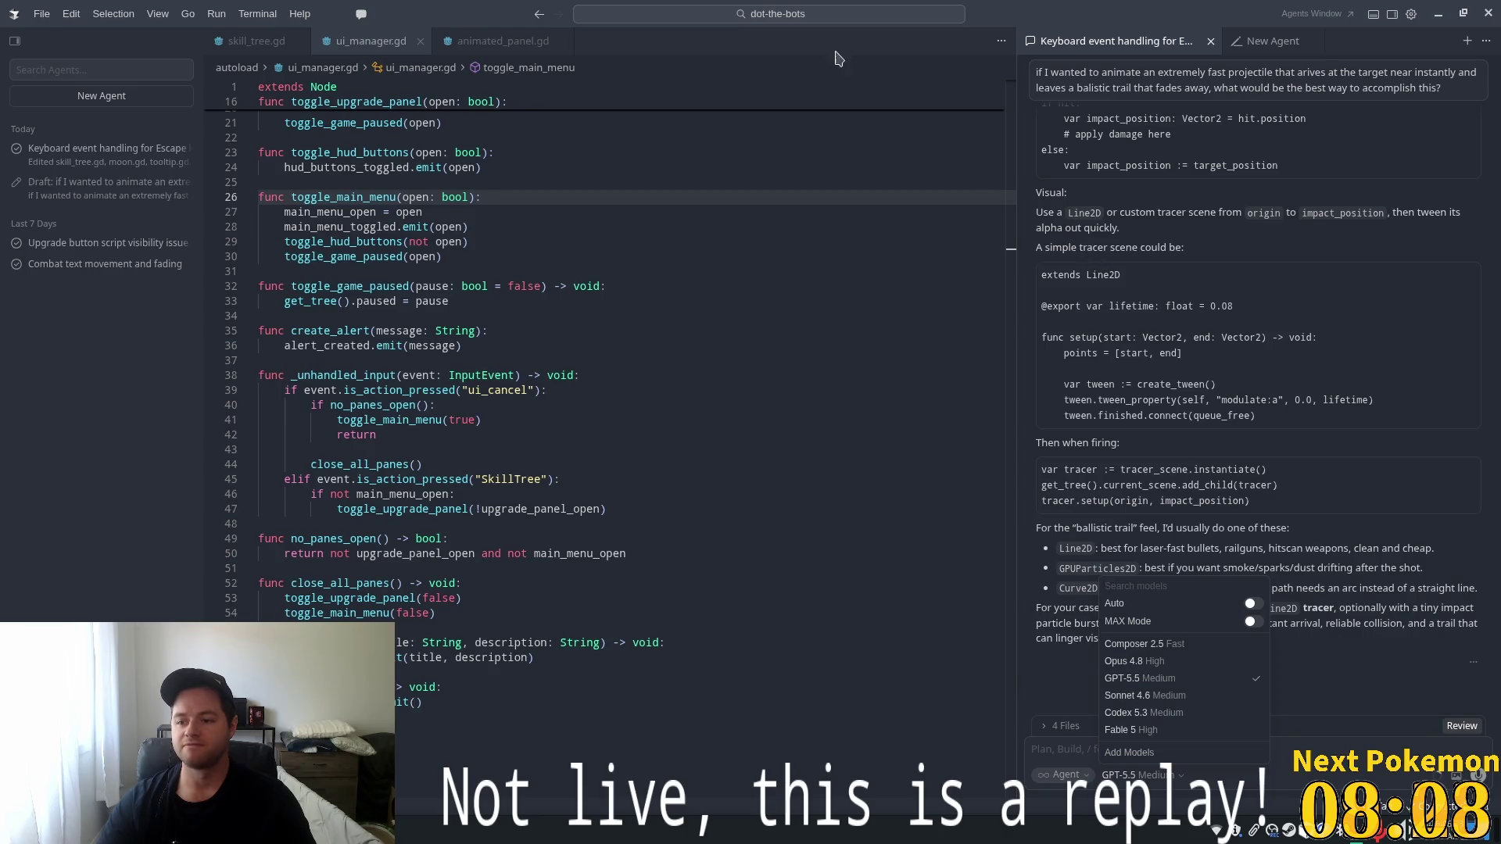
left_click(1254, 489)
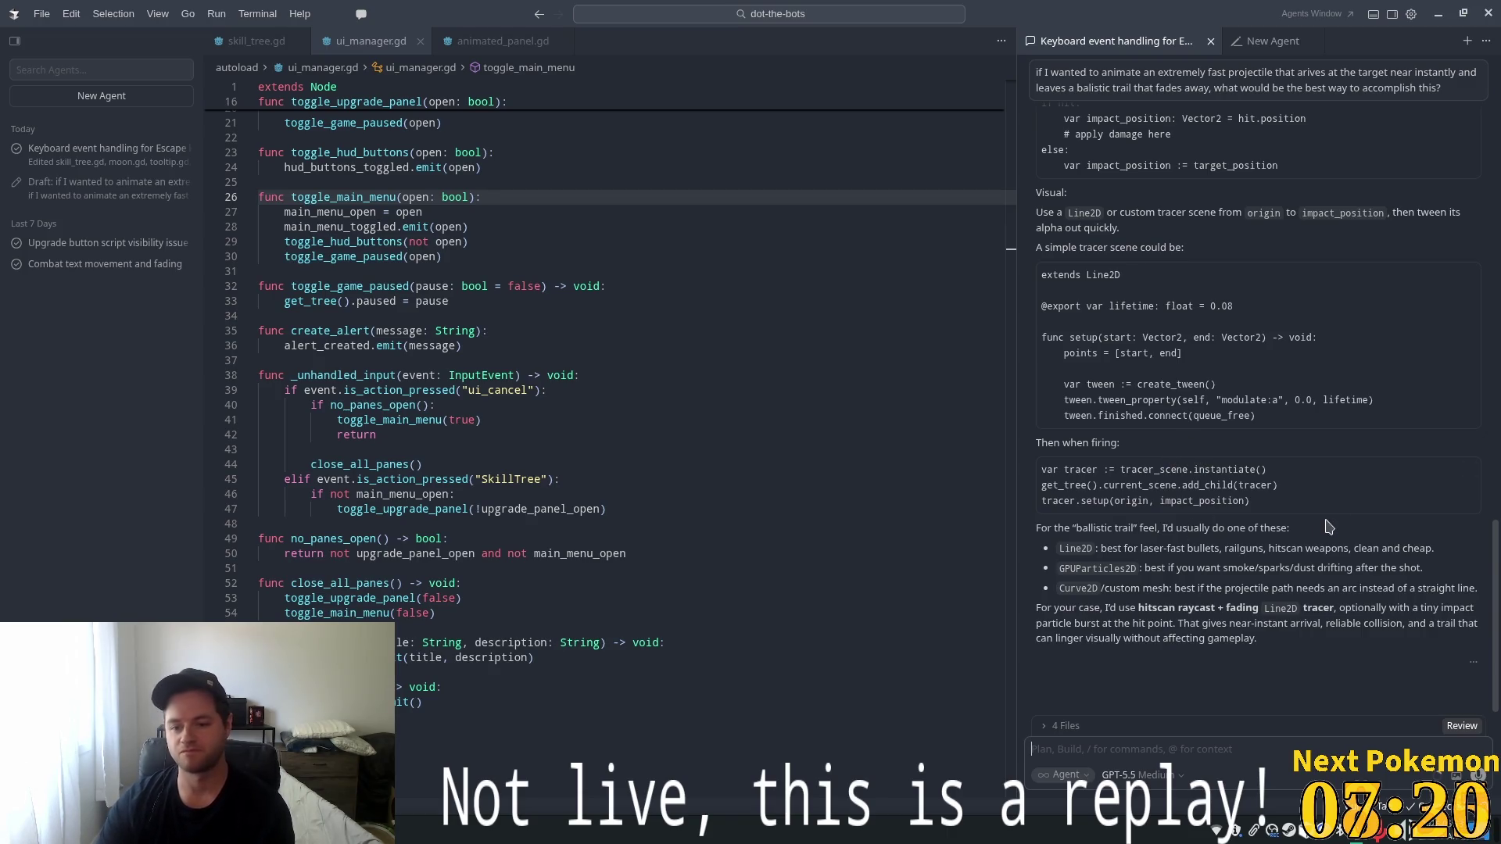
left_click_drag(1056, 569, 1143, 569)
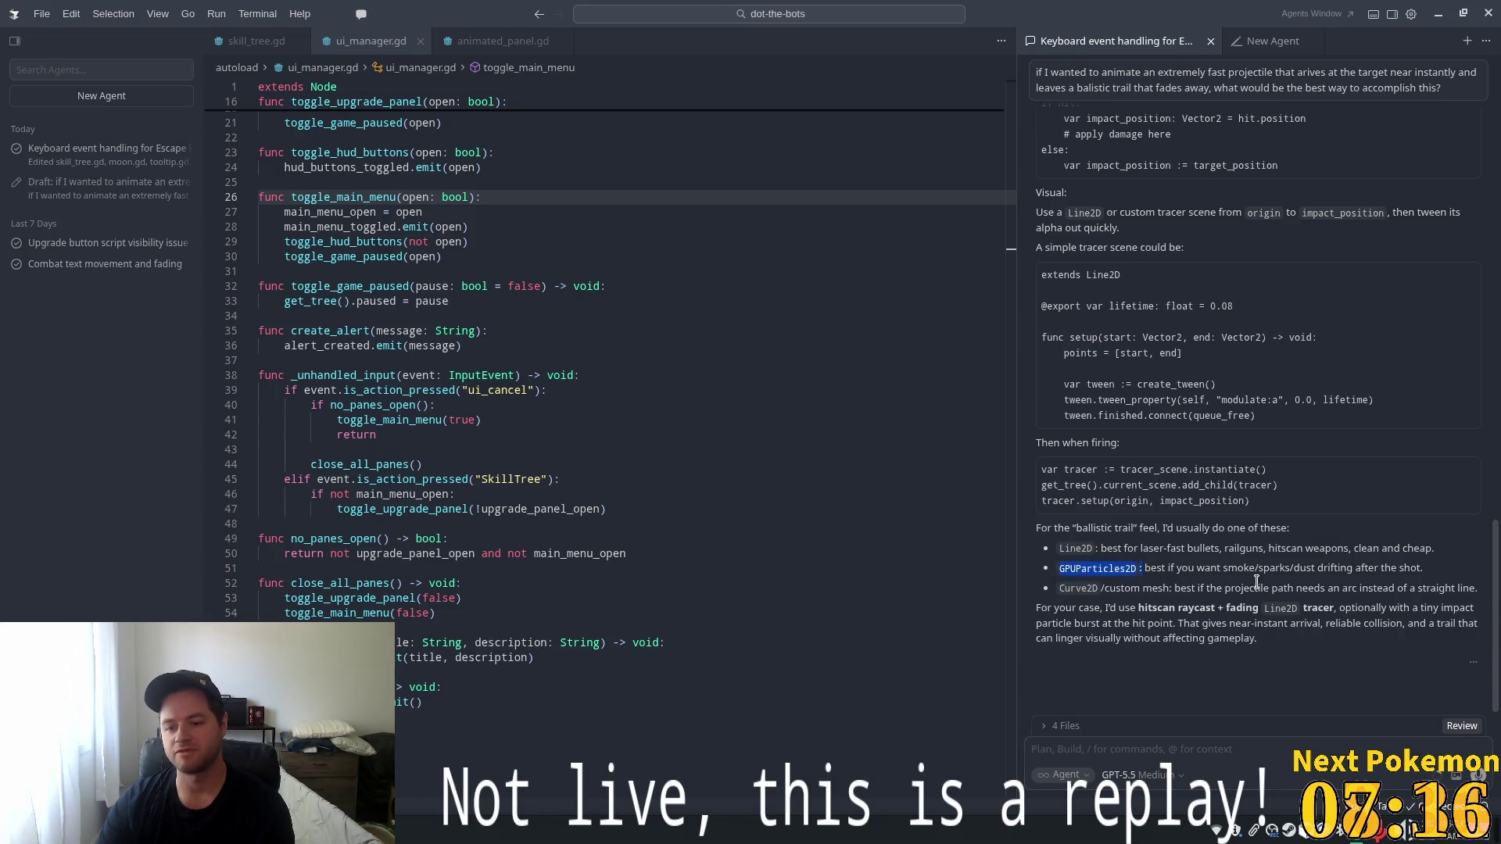